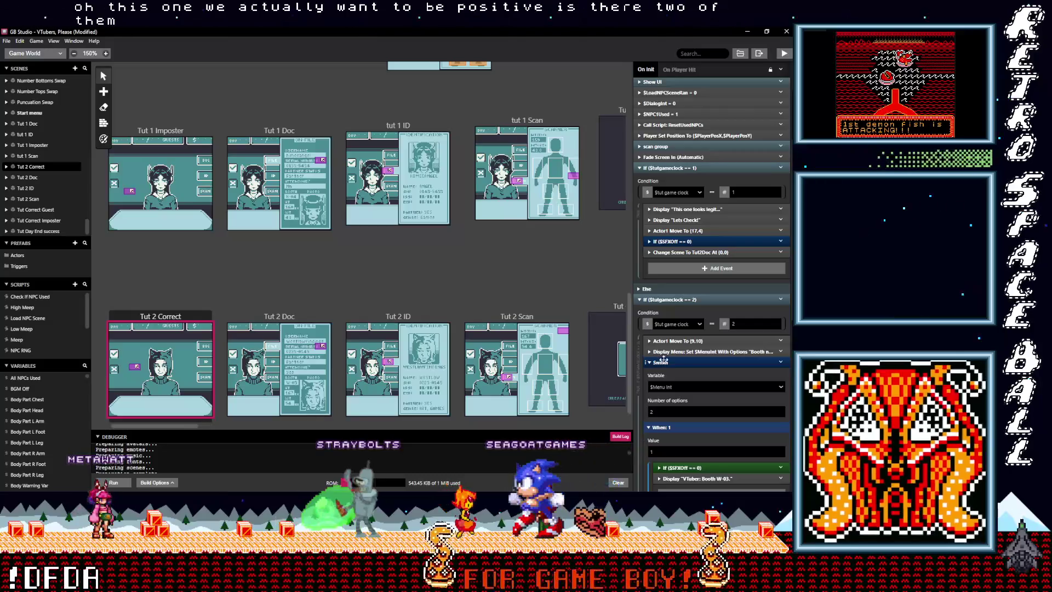
- Paste the If $SFXOff == 0 check and place it above Change Scene To Tut2Scan
left_click(663, 362)
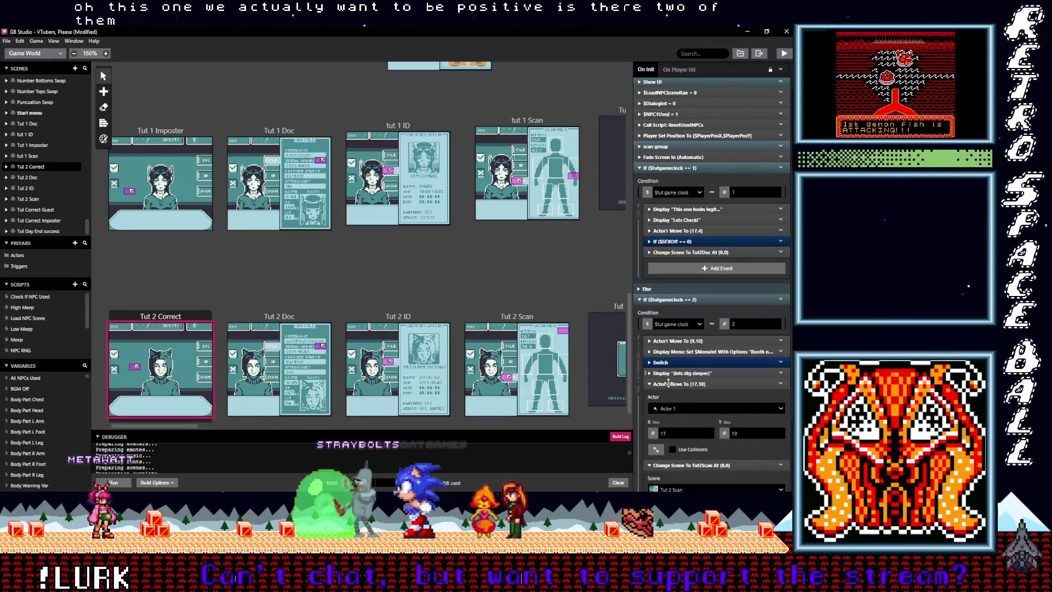
key("ctrl+v")
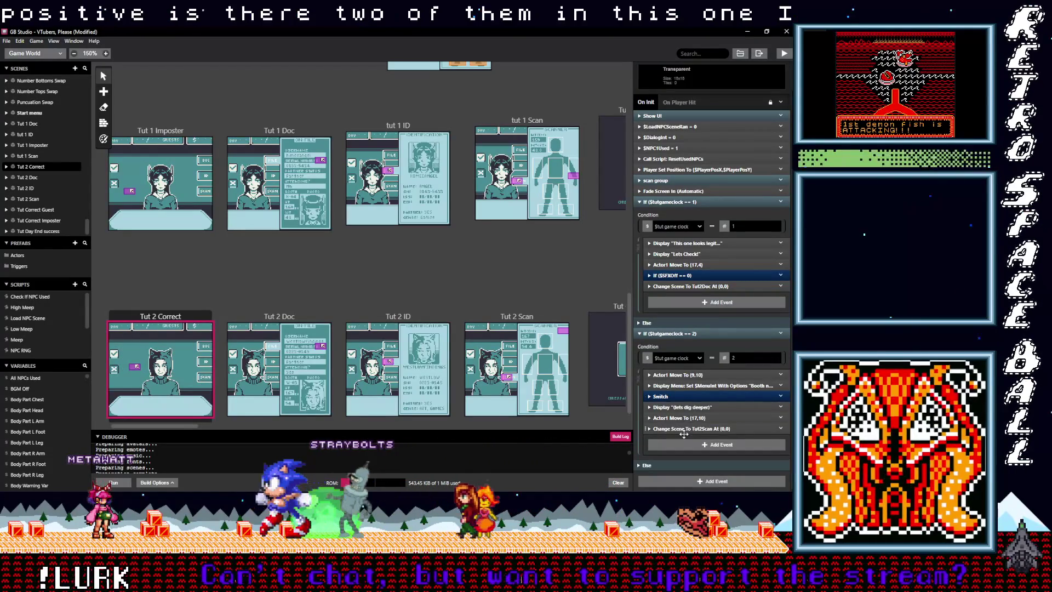
left_click_drag(686, 443, 686, 430)
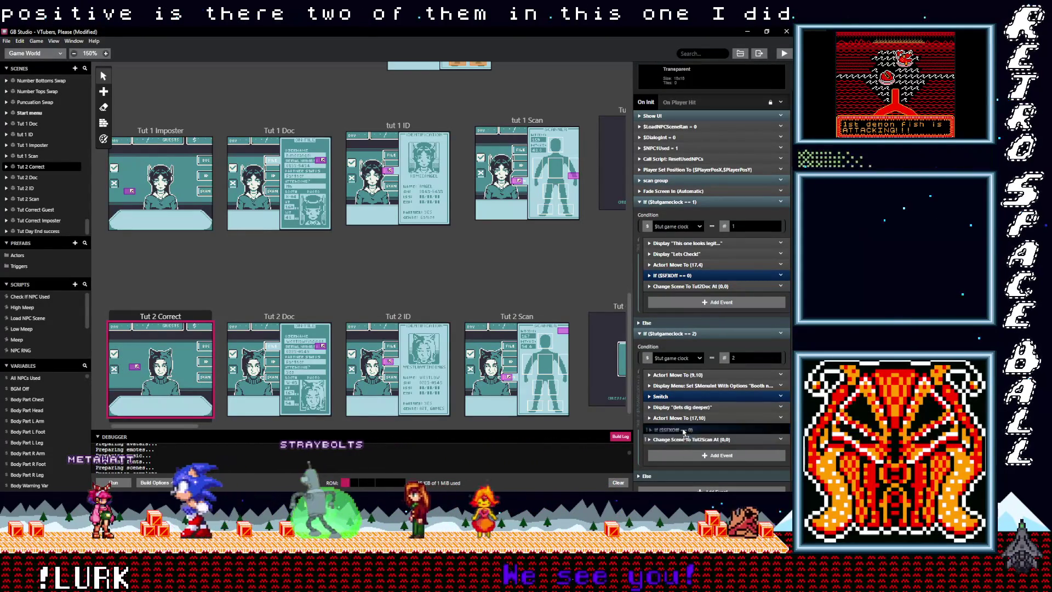
- View the Tut 2 Doc and Tut 2 ID scripts, then collapse Tut 2 Correct's clock blocks
left_click(316, 316)
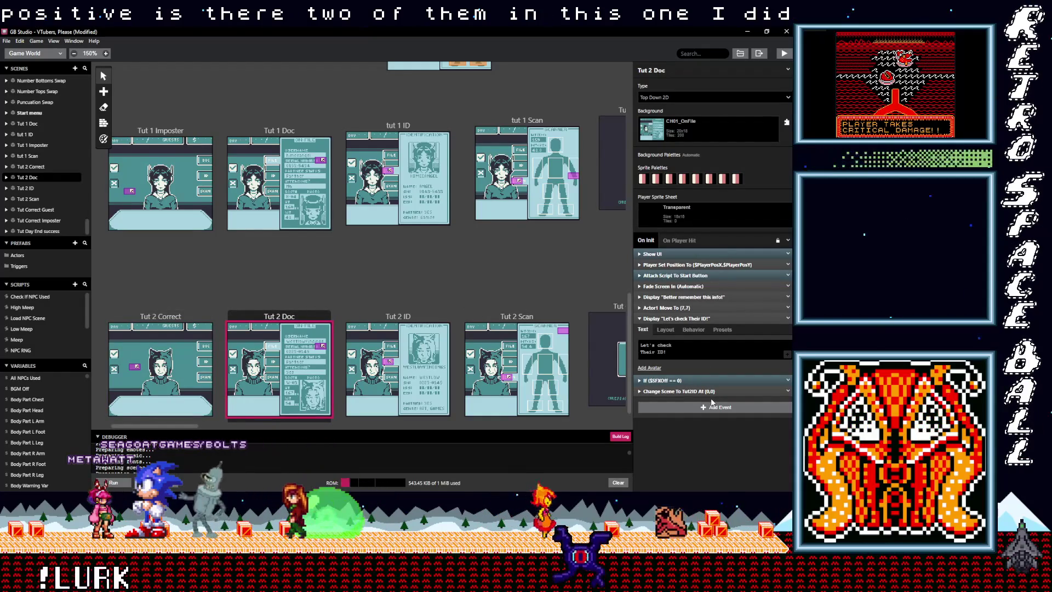
left_click(388, 320)
left_click(183, 315)
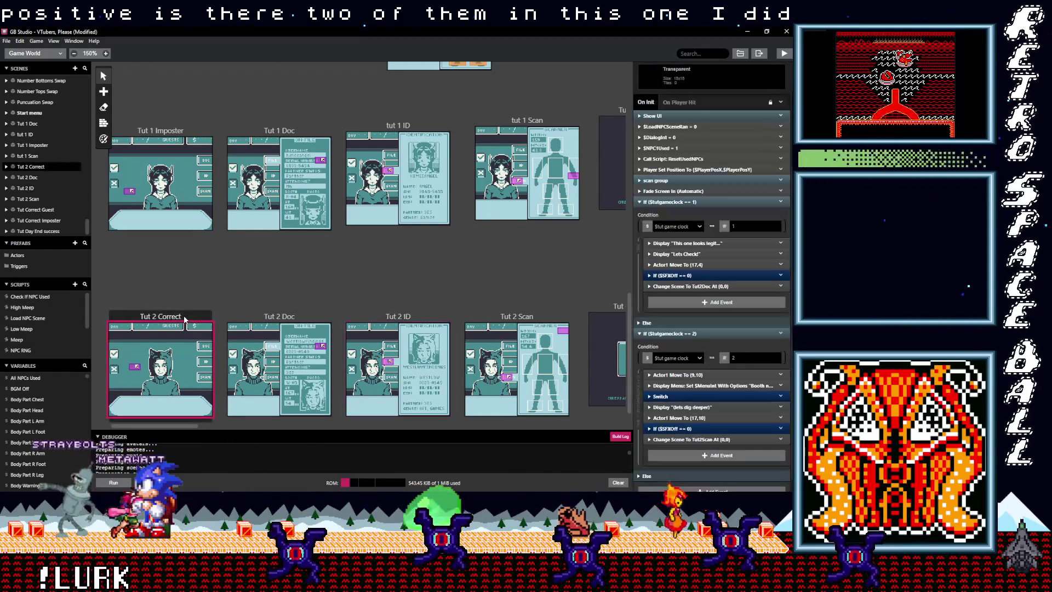
left_click(687, 202)
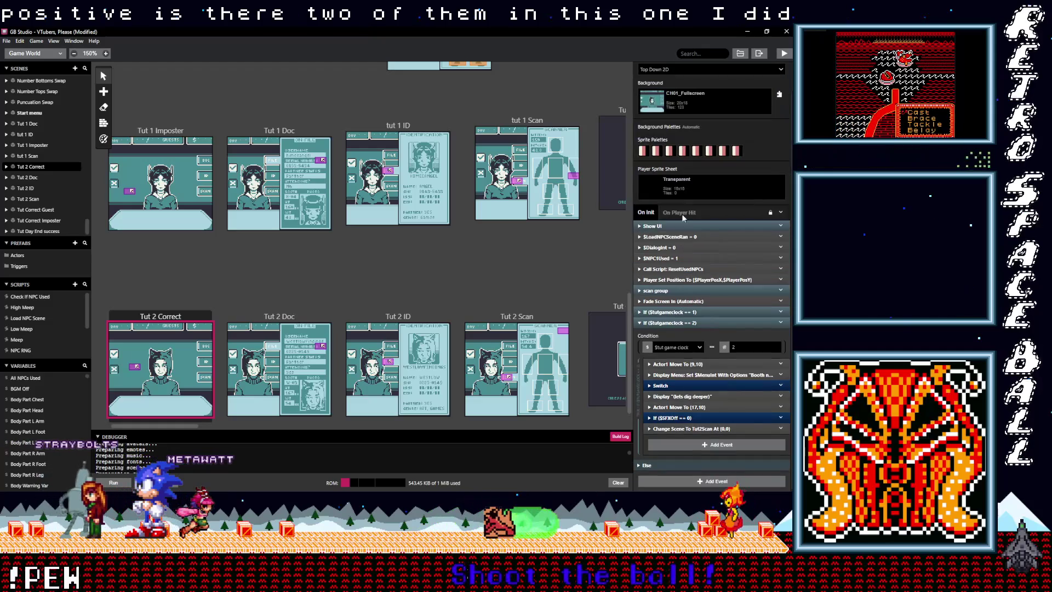
left_click(669, 323)
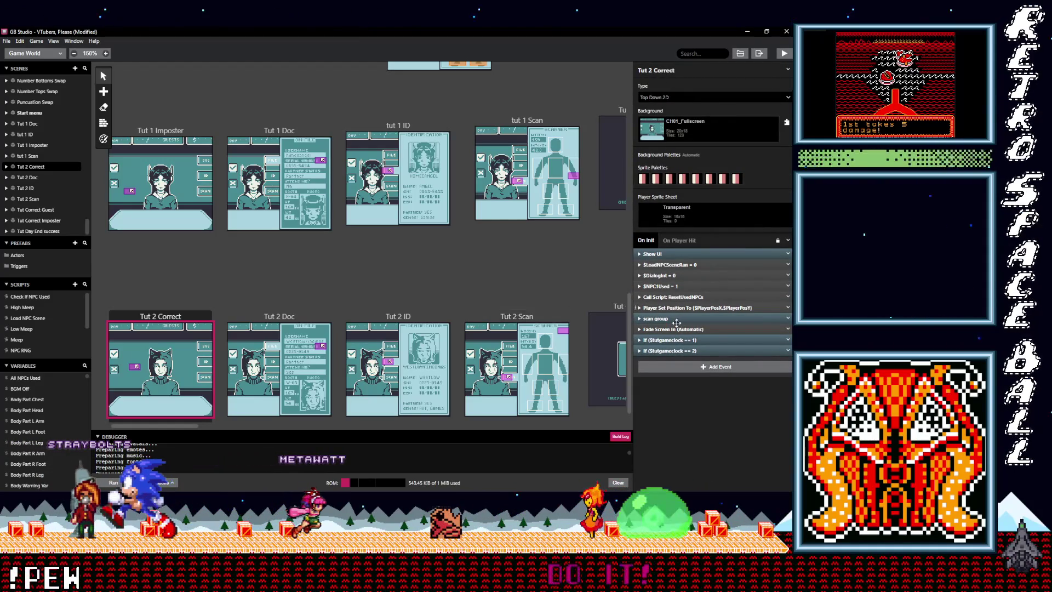
left_click(669, 320)
- Delete the If $BodyWarningVar <= 32 event from the scan group
scroll(714, 396, "down", 3)
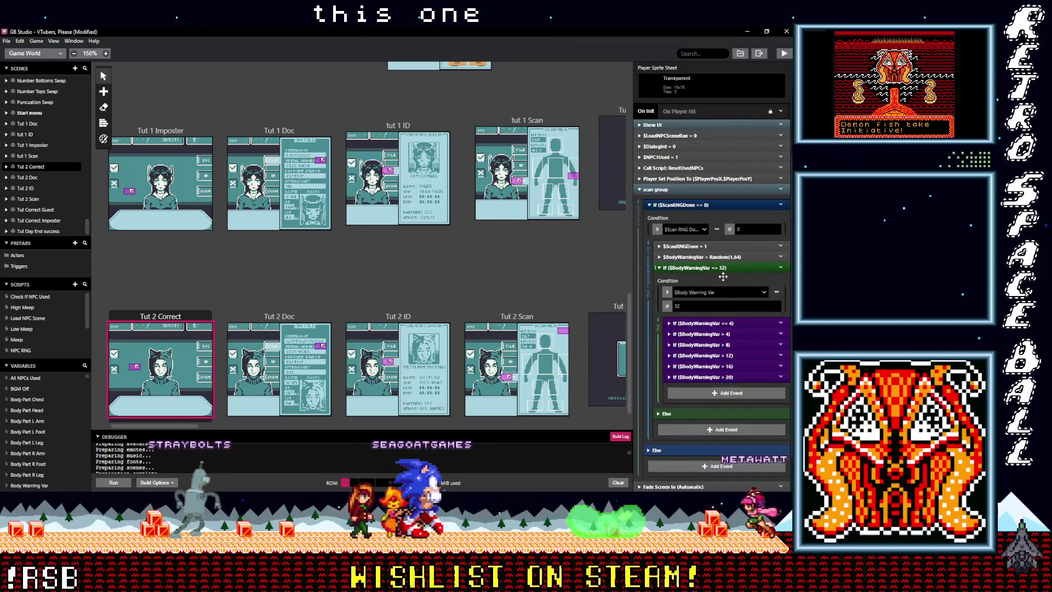
left_click(757, 269)
left_click(780, 370)
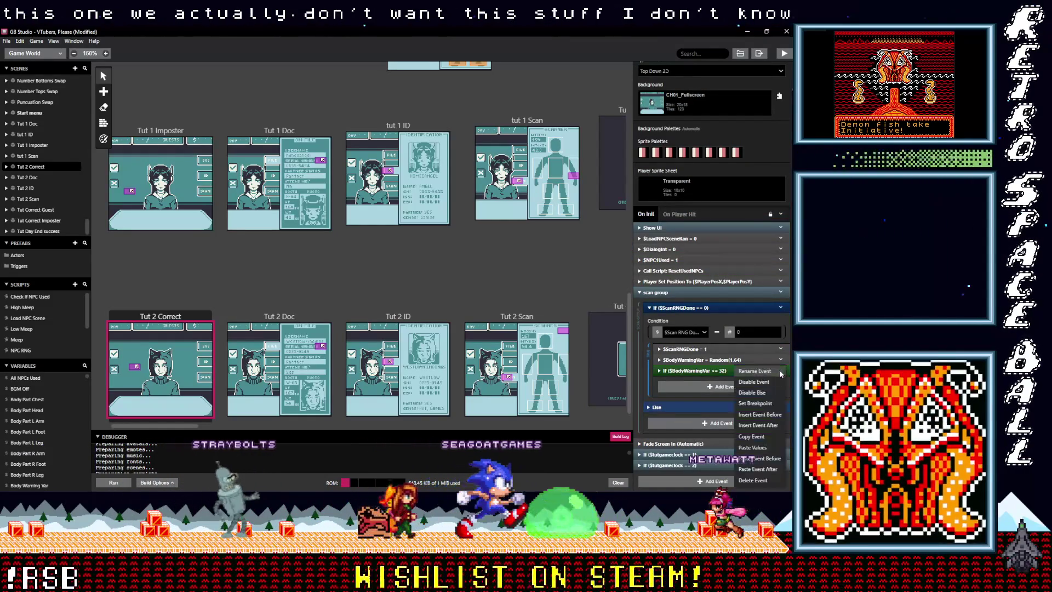
left_click(756, 481)
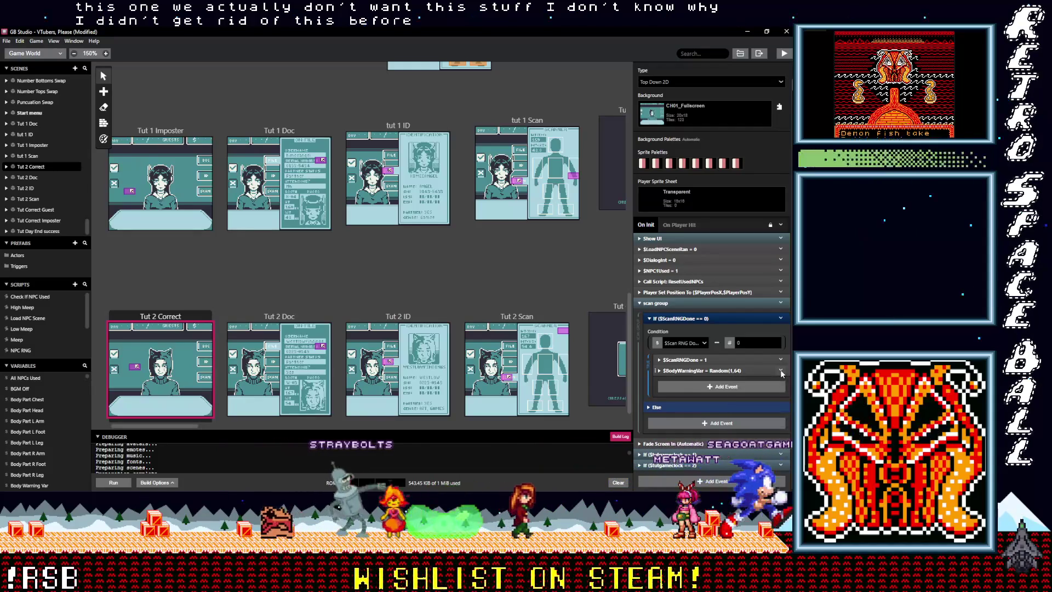
- Change the random $BodyWarningVar assignment to a plain value of 0, then open Tut 2 Scan
left_click(748, 371)
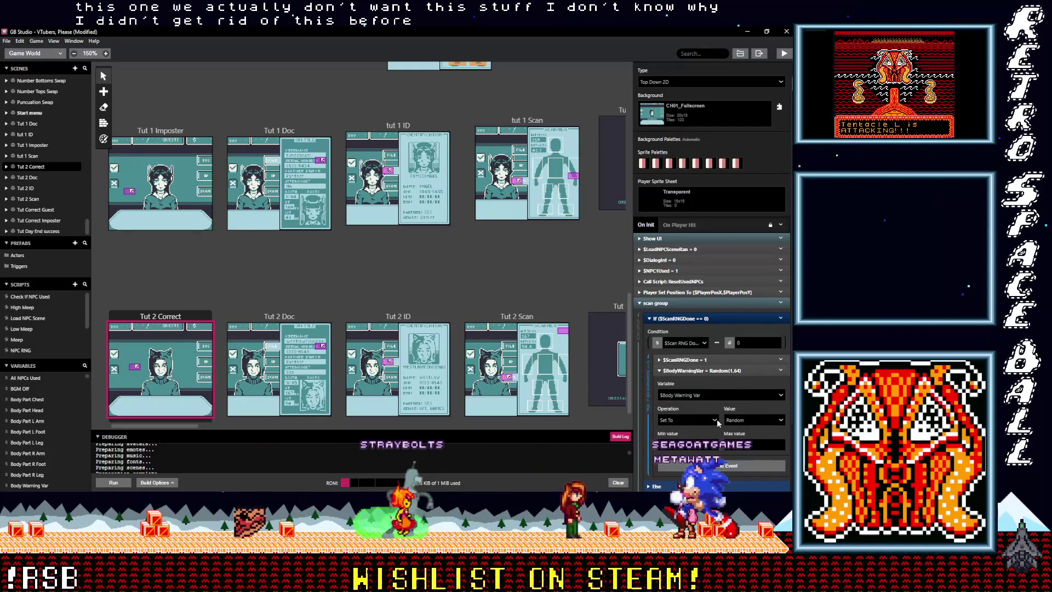
left_click(741, 421)
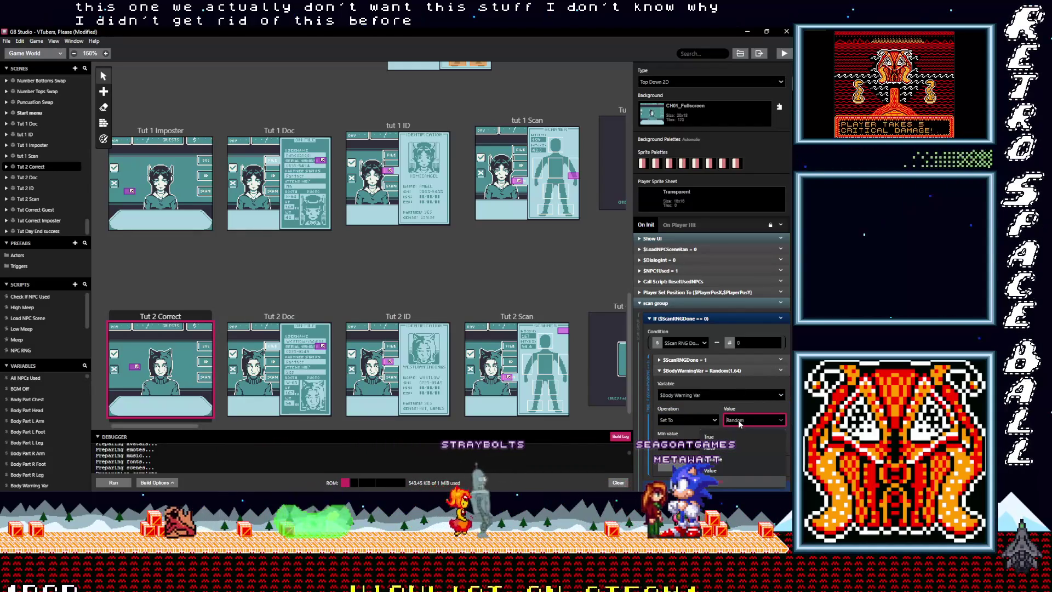
left_click(724, 468)
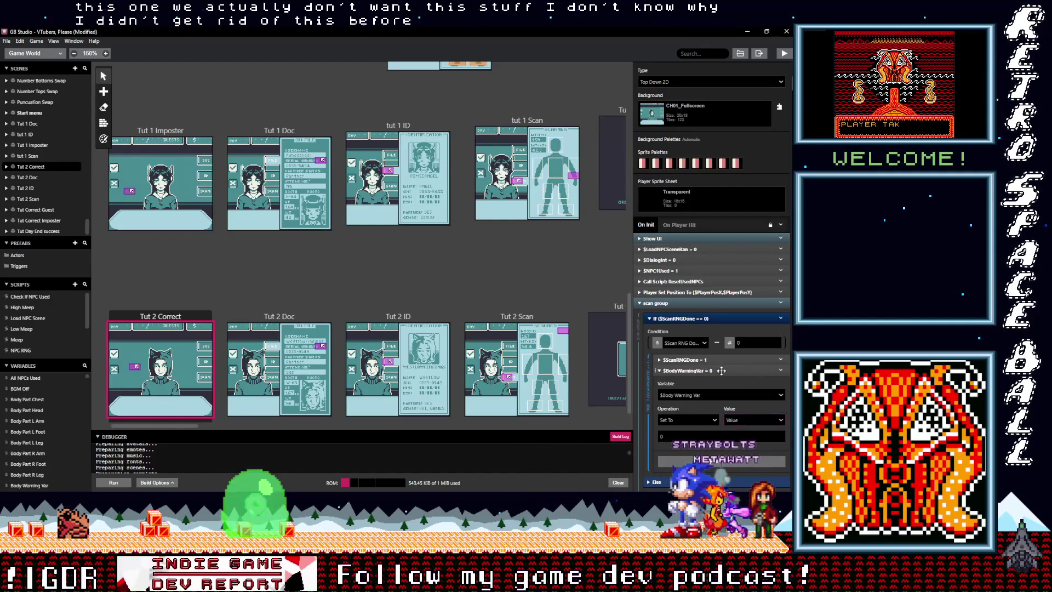
left_click(721, 370)
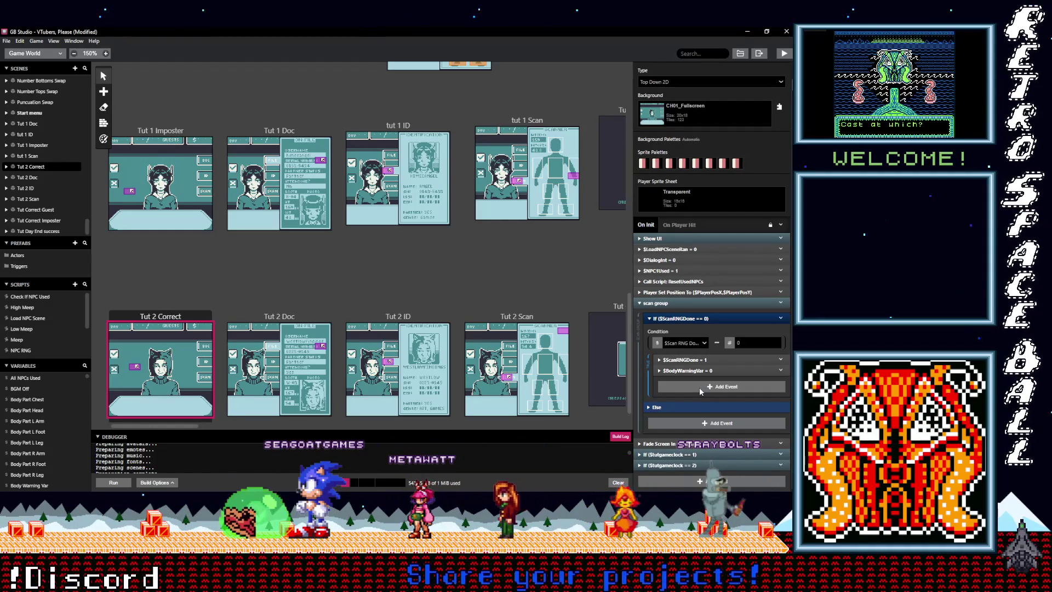
left_click(526, 320)
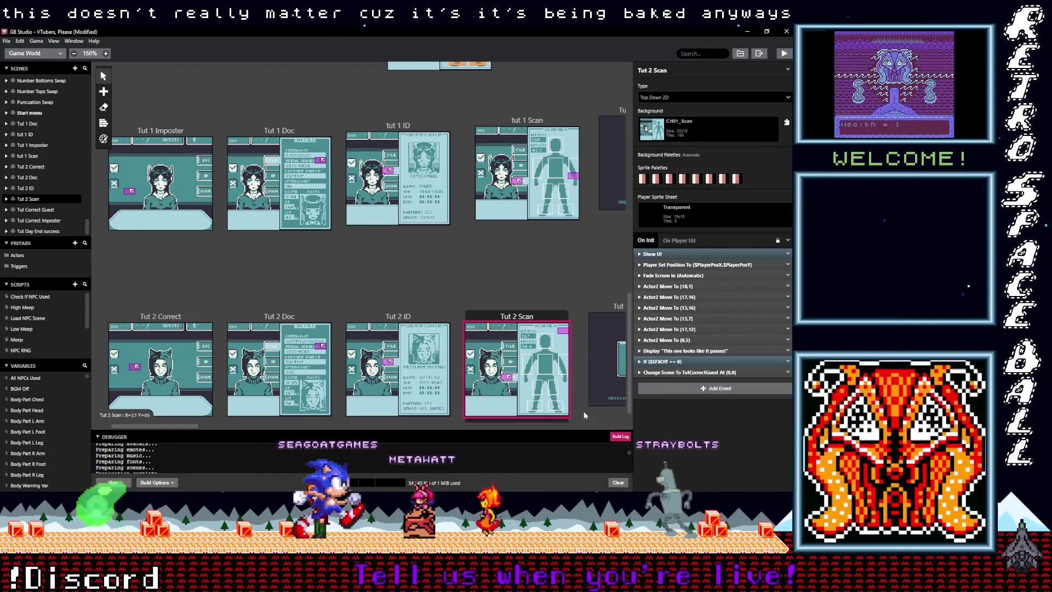
- Scroll up the world canvas and select the Start menu scene
scroll(329, 349, "up", 2)
scroll(329, 349, "up", 3)
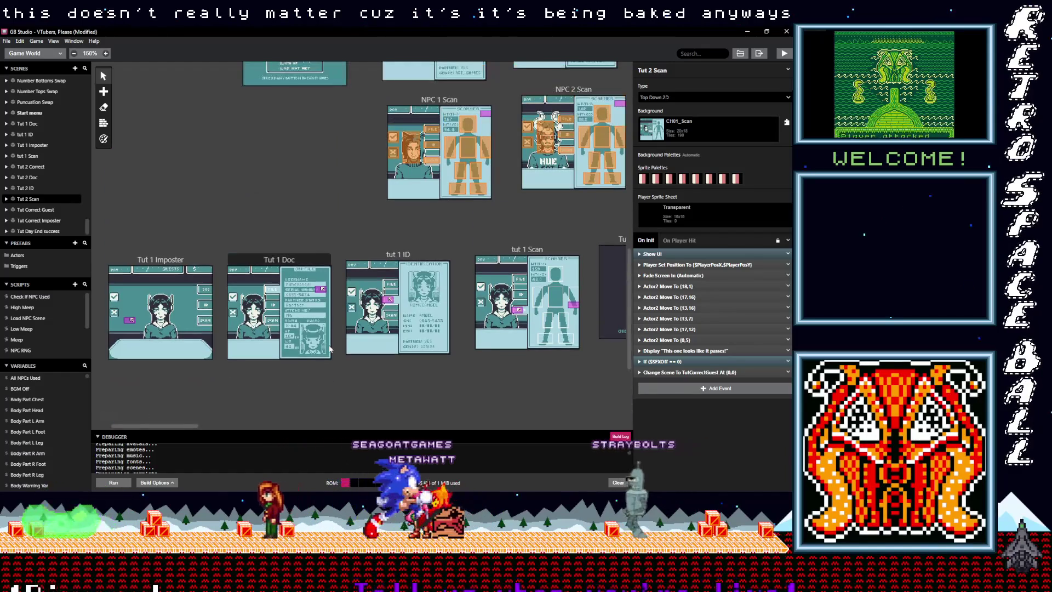
scroll(357, 364, "up", 4)
scroll(357, 364, "up", 7)
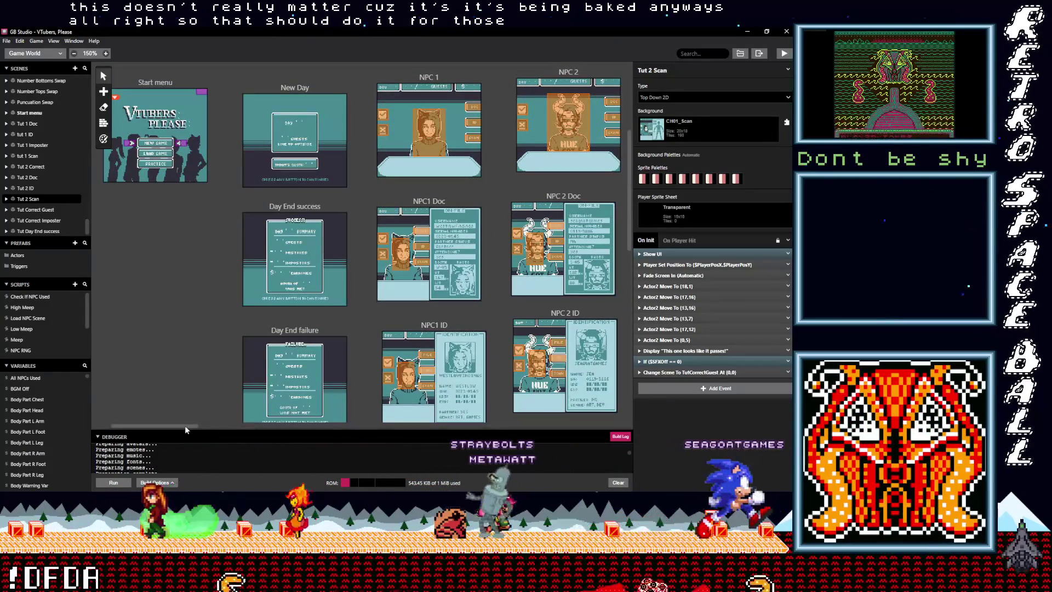
left_click(163, 86)
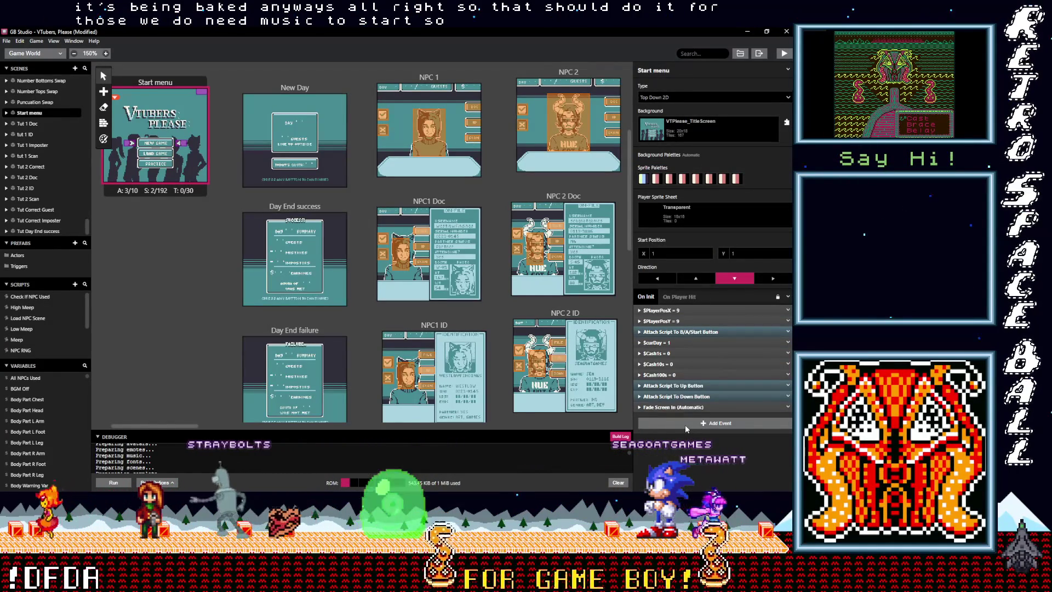
- Add a Variable Compare With Value event checking BGM Off == 0
left_click(685, 427)
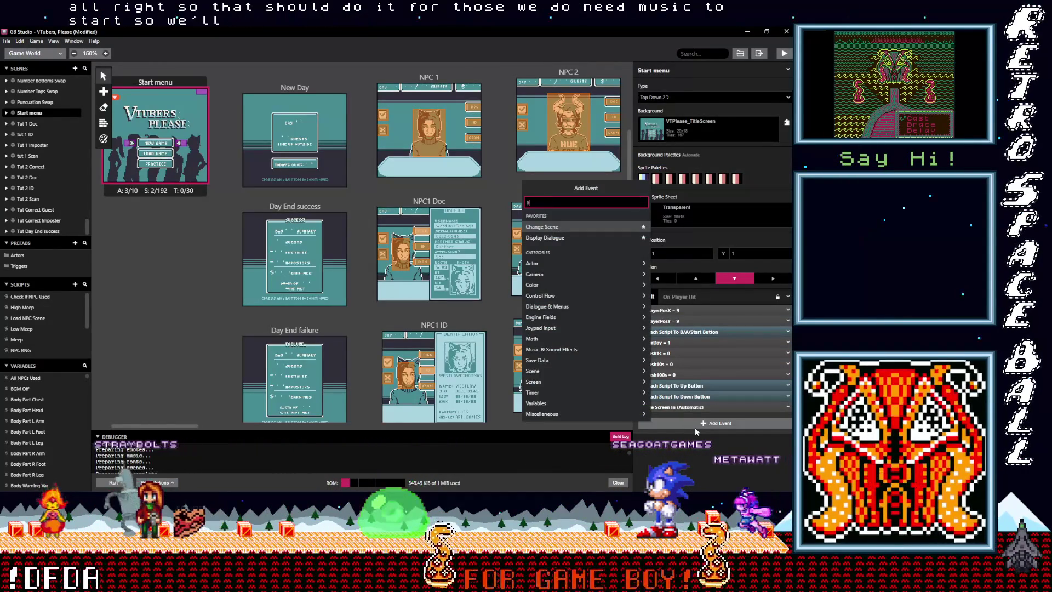
type("If var val")
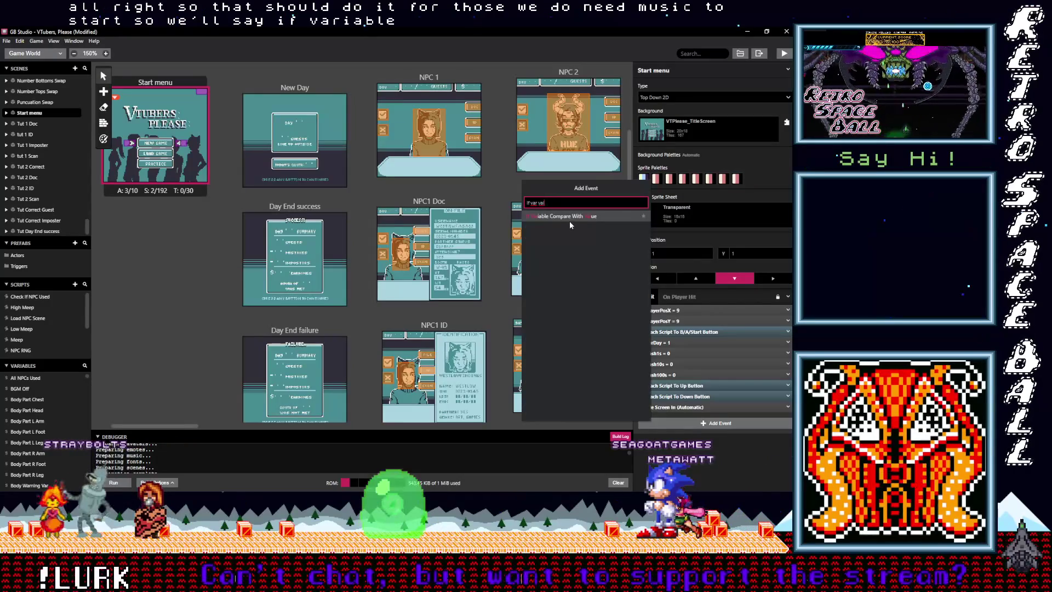
left_click(566, 218)
left_click(681, 431)
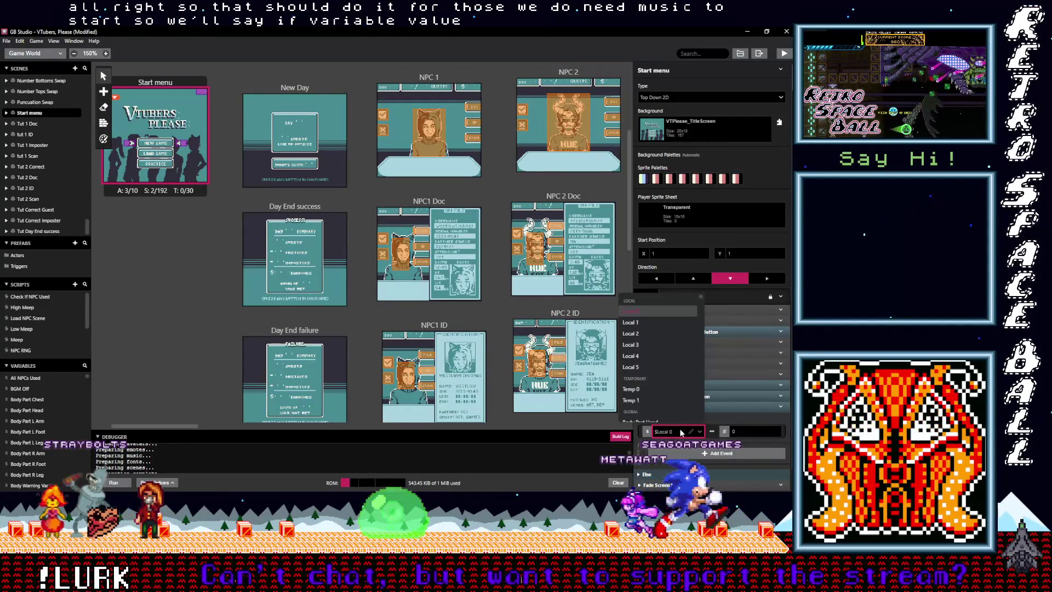
type("bg")
left_click(661, 418)
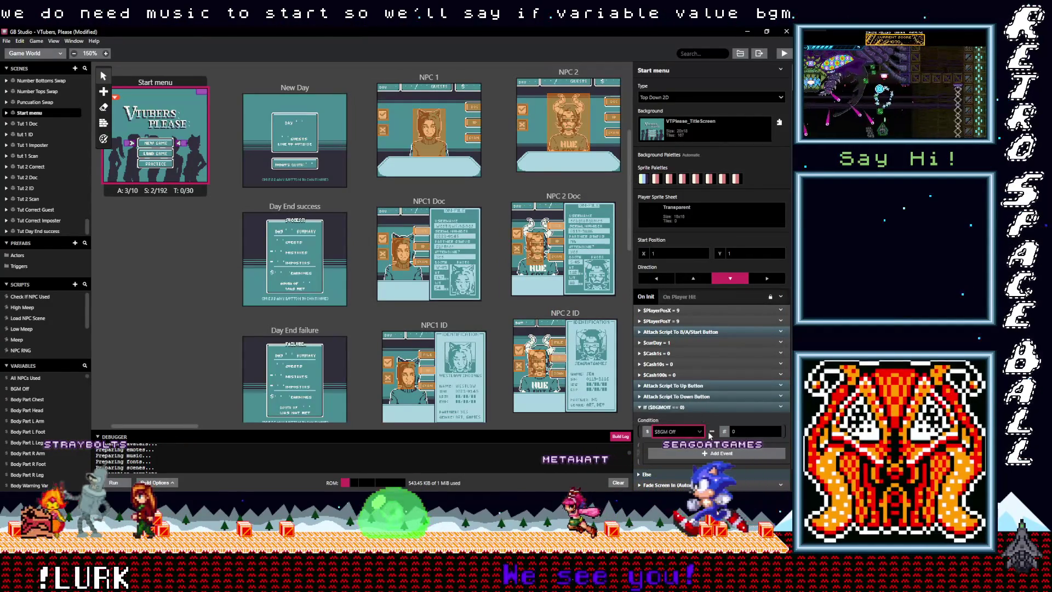
- Put a Play Music Track event inside the check and move it to the top of On Init
left_click(719, 454)
type("play")
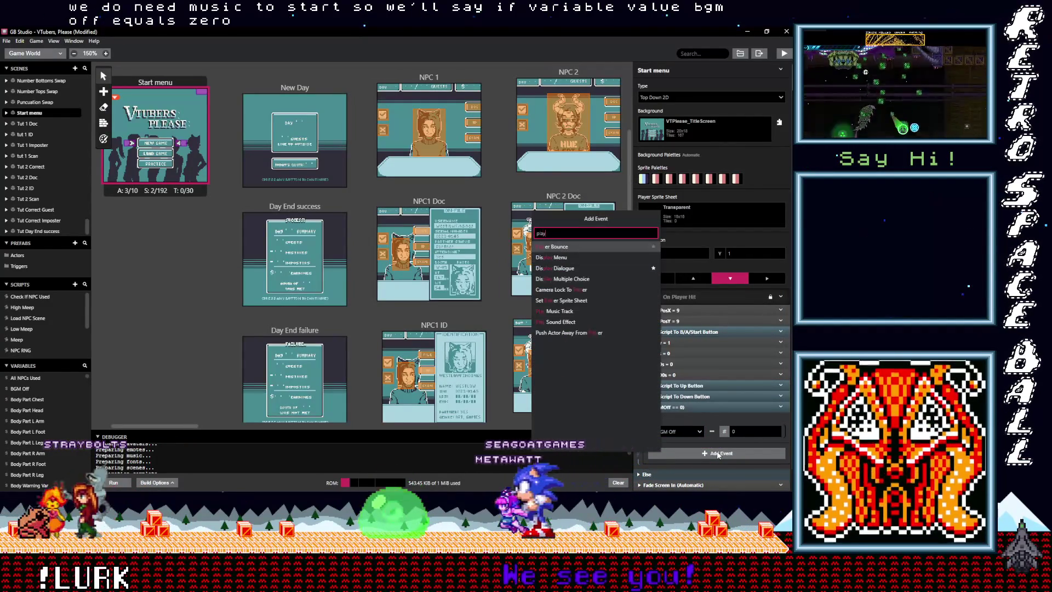
left_click(565, 311)
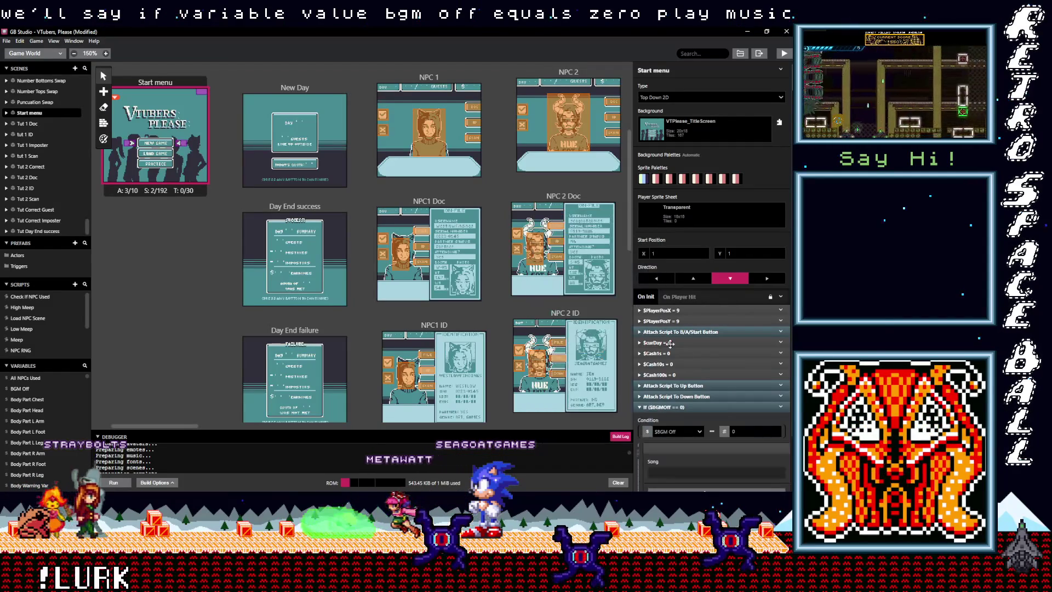
scroll(699, 454, "down", 2)
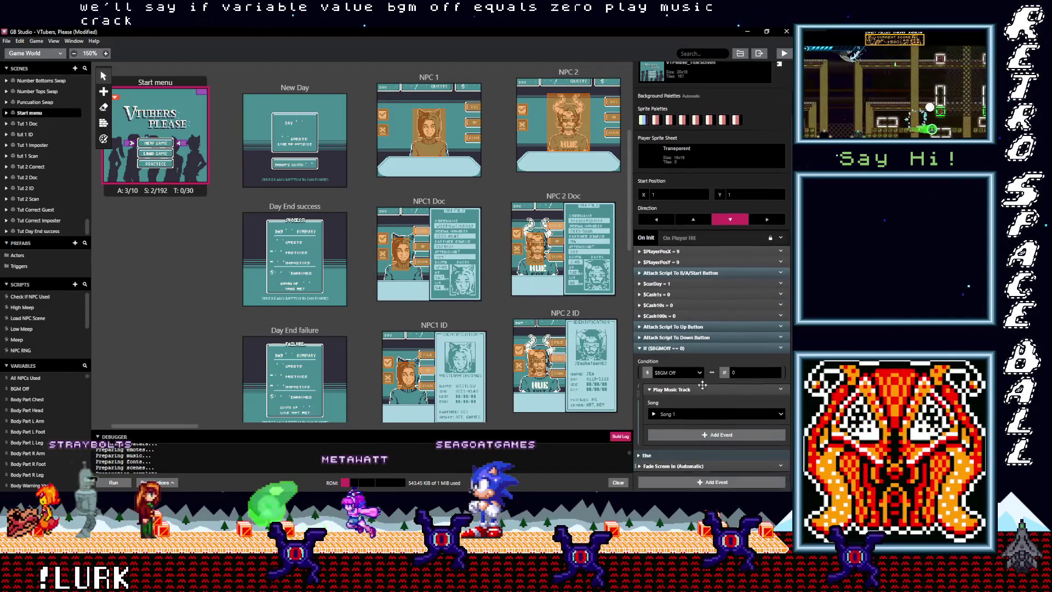
left_click(698, 347)
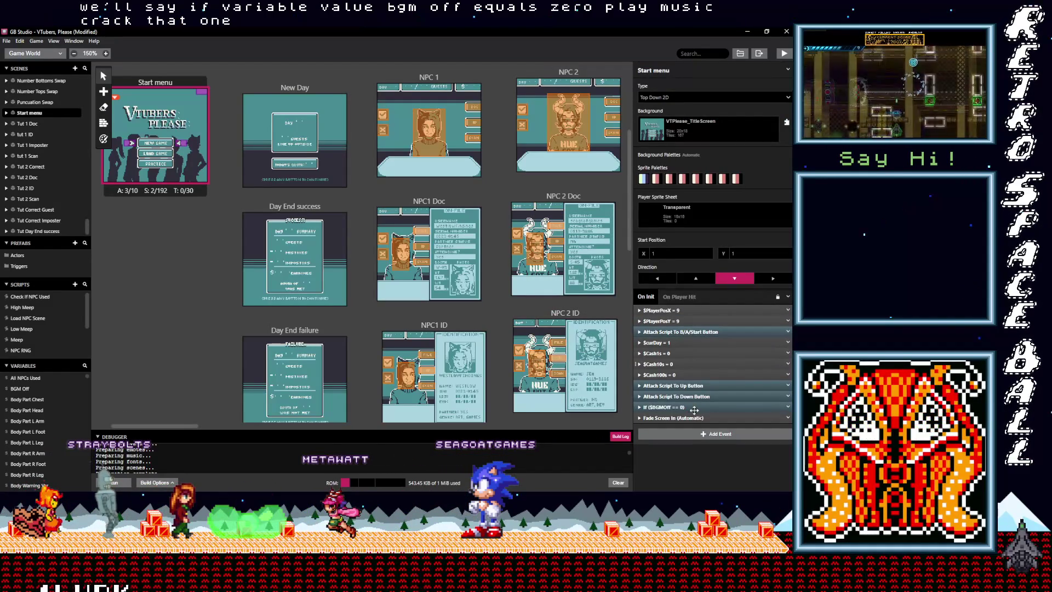
left_click_drag(695, 410, 696, 312)
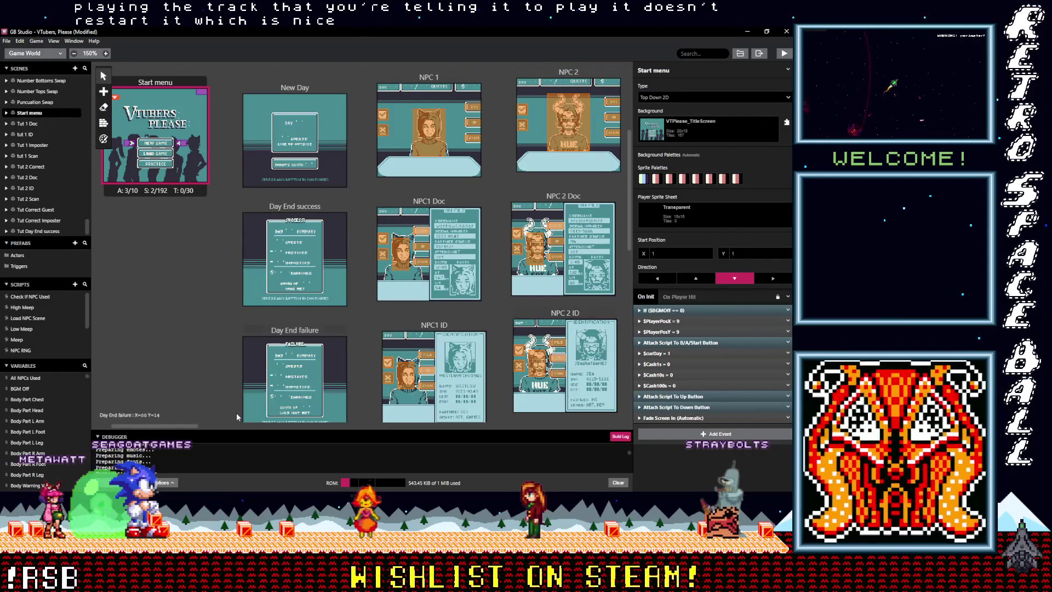
left_click_drag(172, 428, 146, 426)
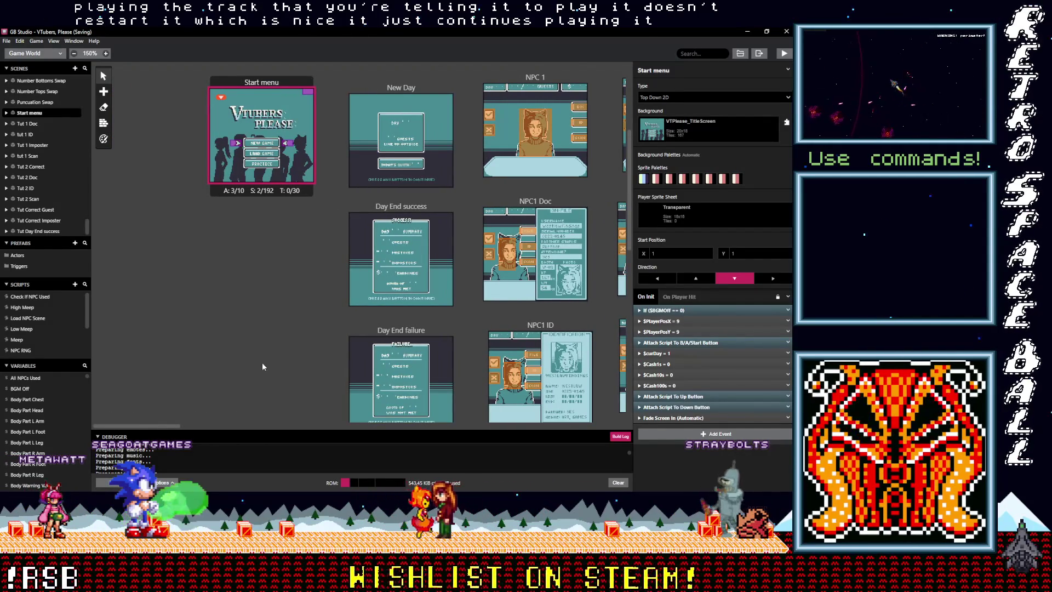
- Extract VTPlease_Menus.zip into the from Taco folder in File Explorer
key("alt+Tab")
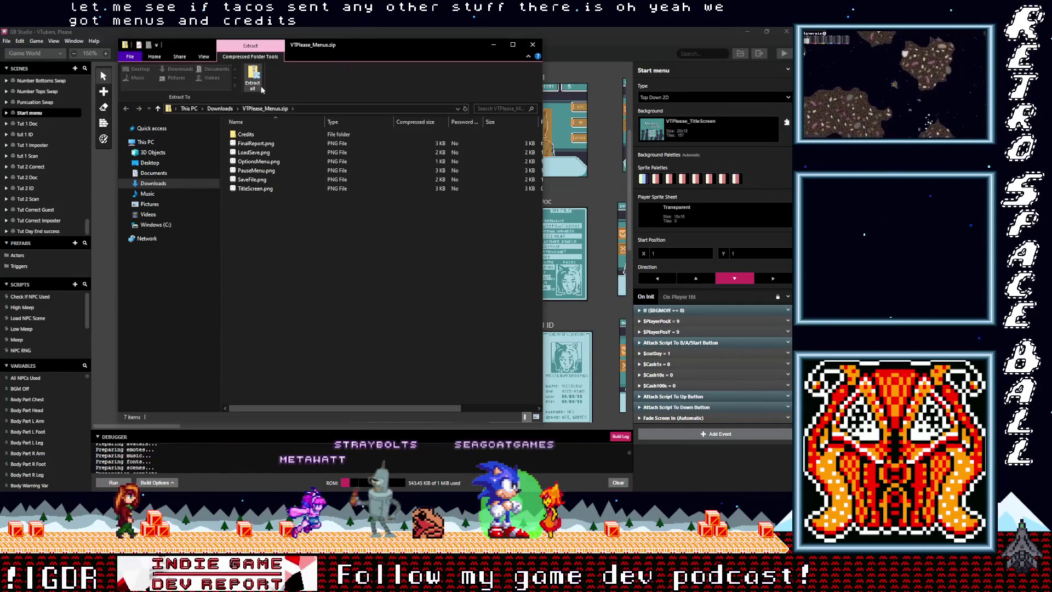
left_click(255, 79)
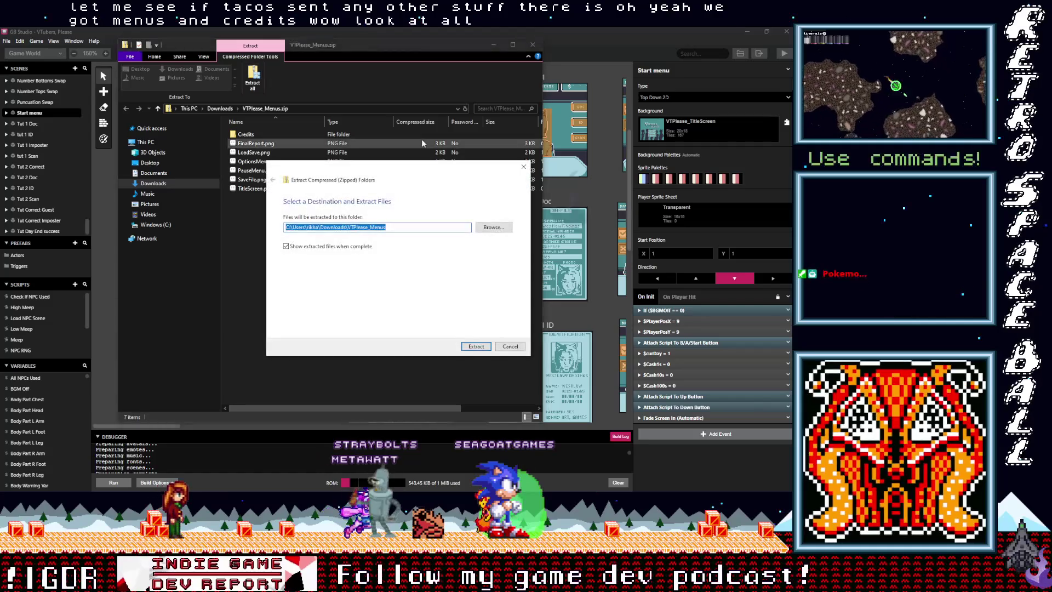
left_click(492, 227)
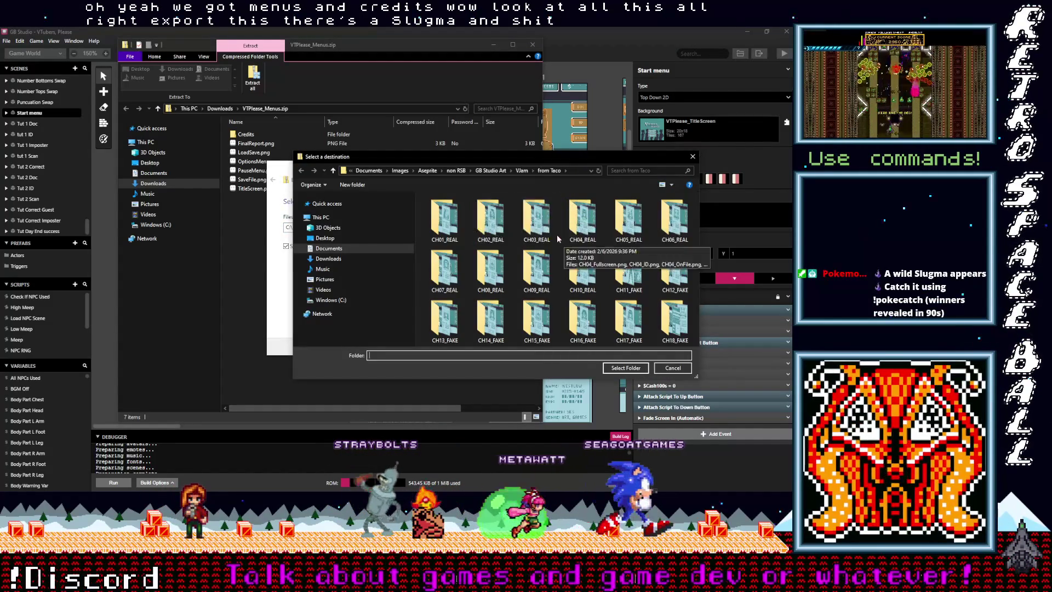
left_click(630, 367)
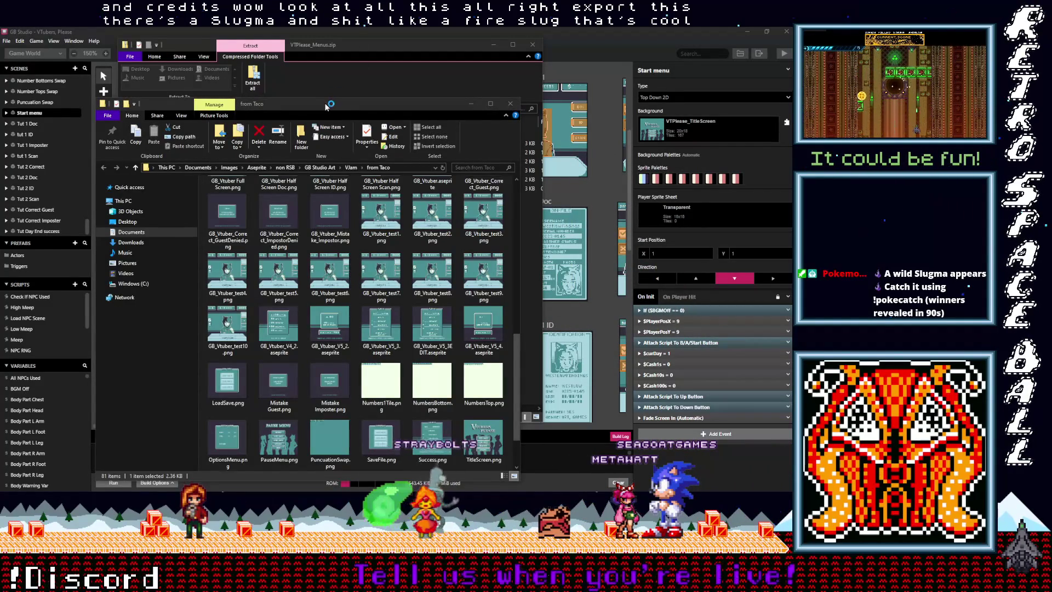
mouse_move(327, 106)
left_mouse_down()
mouse_move(610, 47)
mouse_move(524, 53)
left_mouse_up()
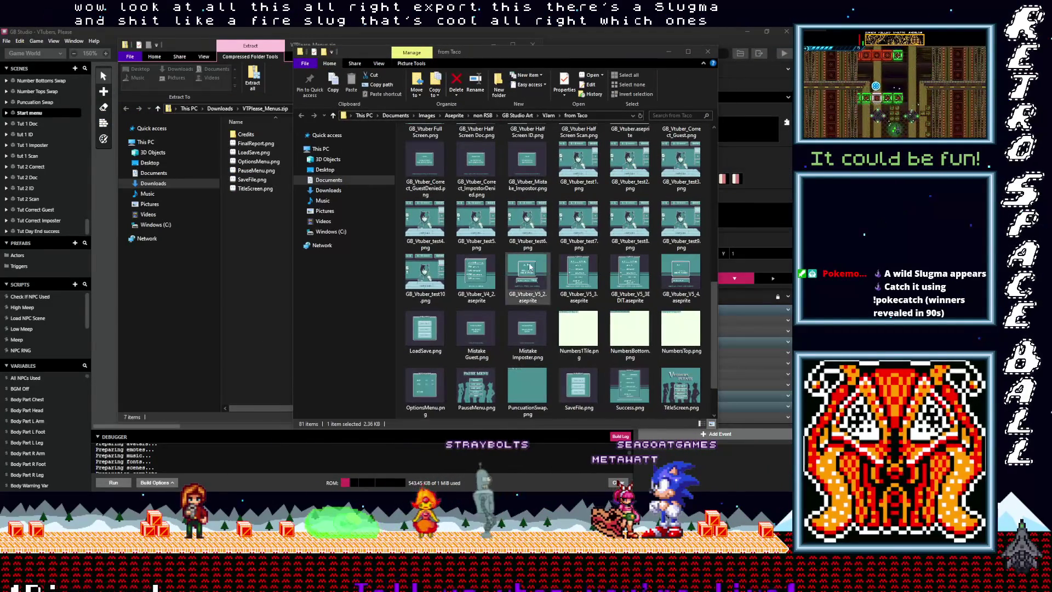
scroll(526, 296, "up", 10)
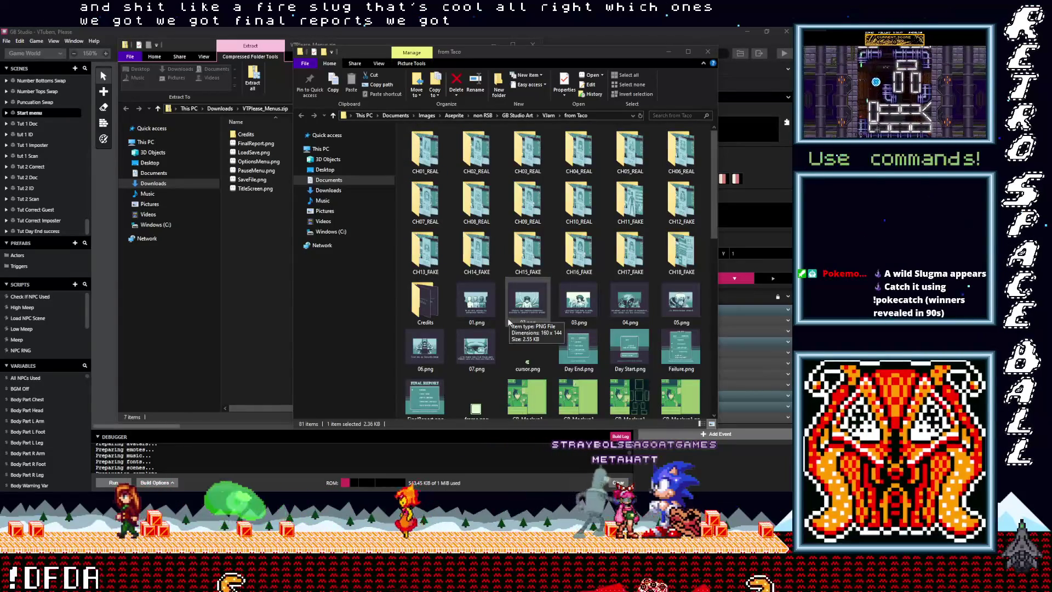
scroll(515, 329, "down", 10)
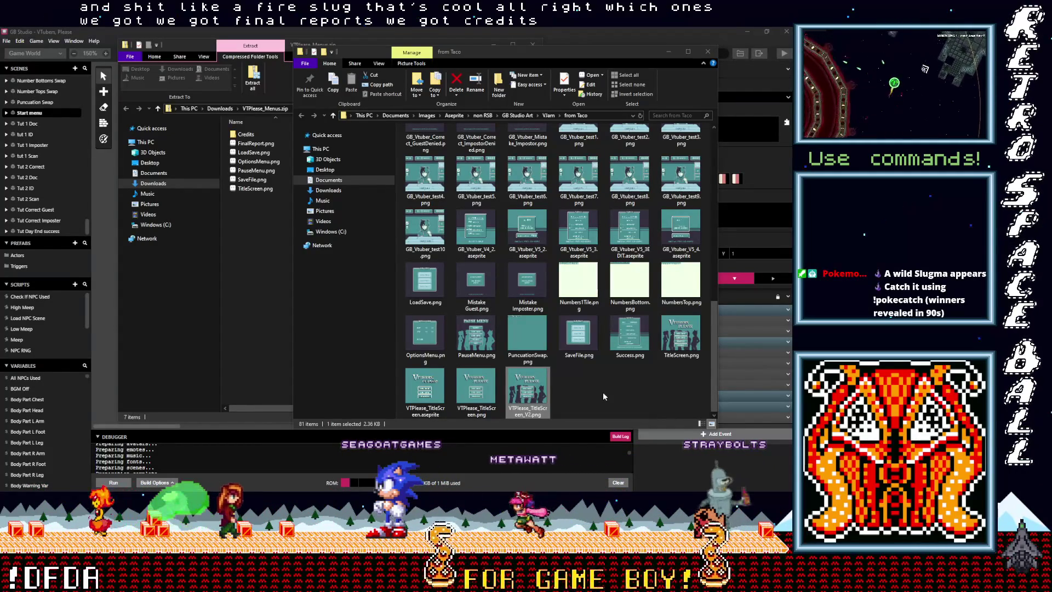
key("p")
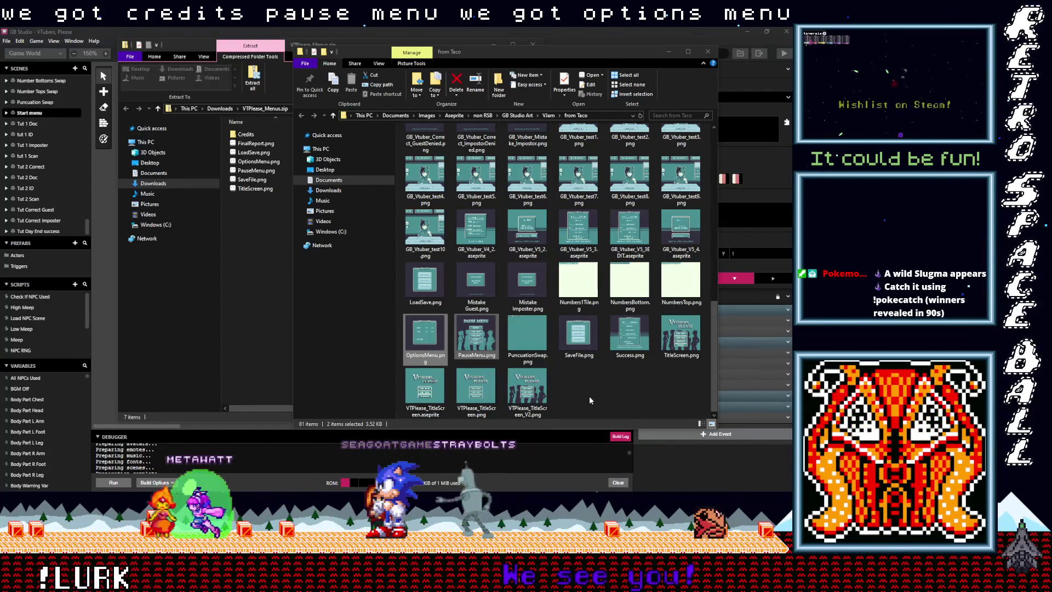
left_click(432, 340)
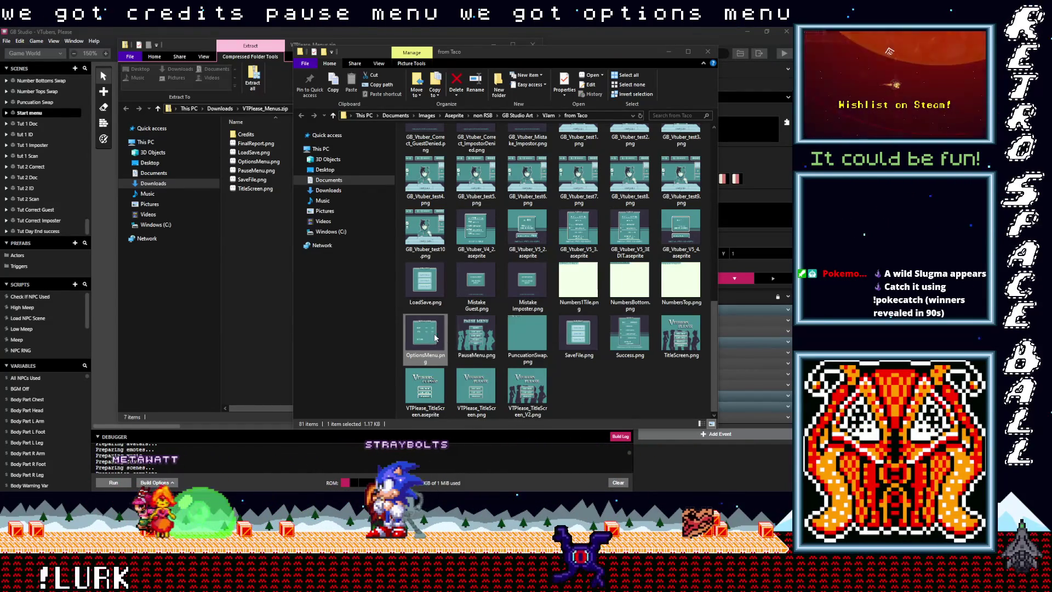
left_click(470, 344, "ctrl")
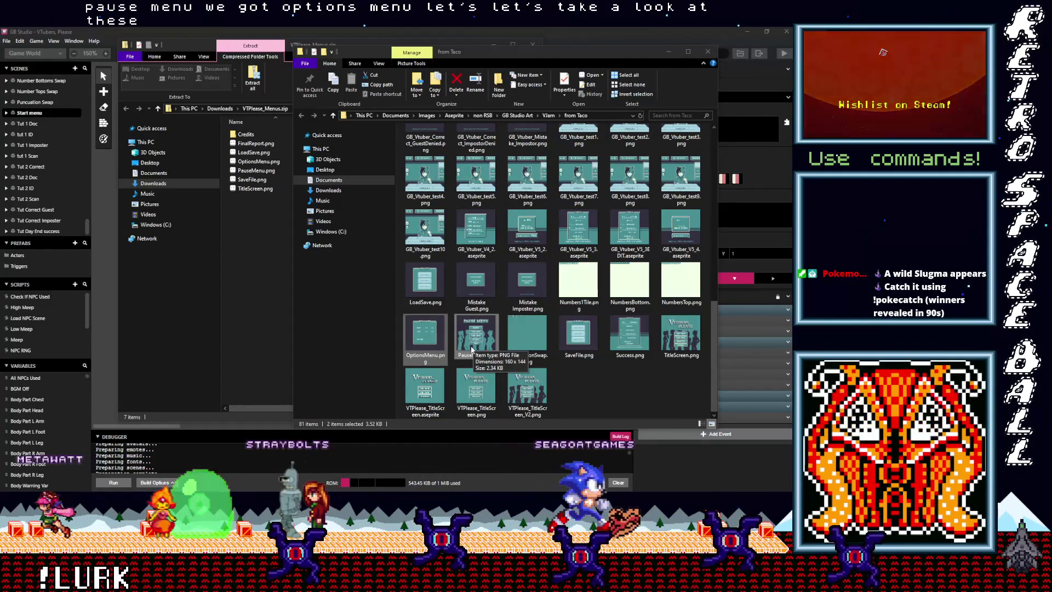
left_click(428, 343)
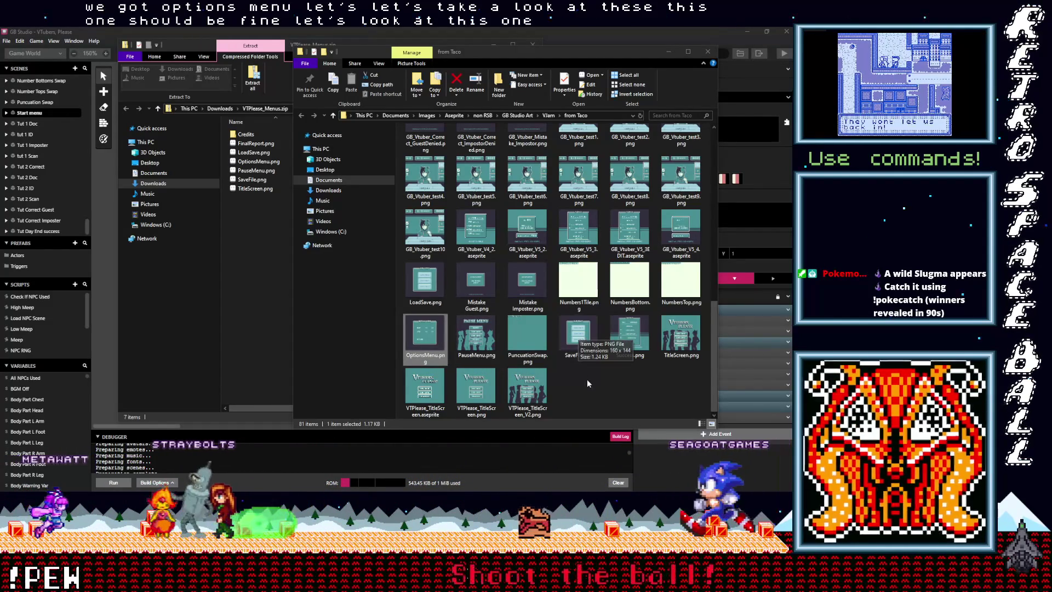
left_click(583, 341)
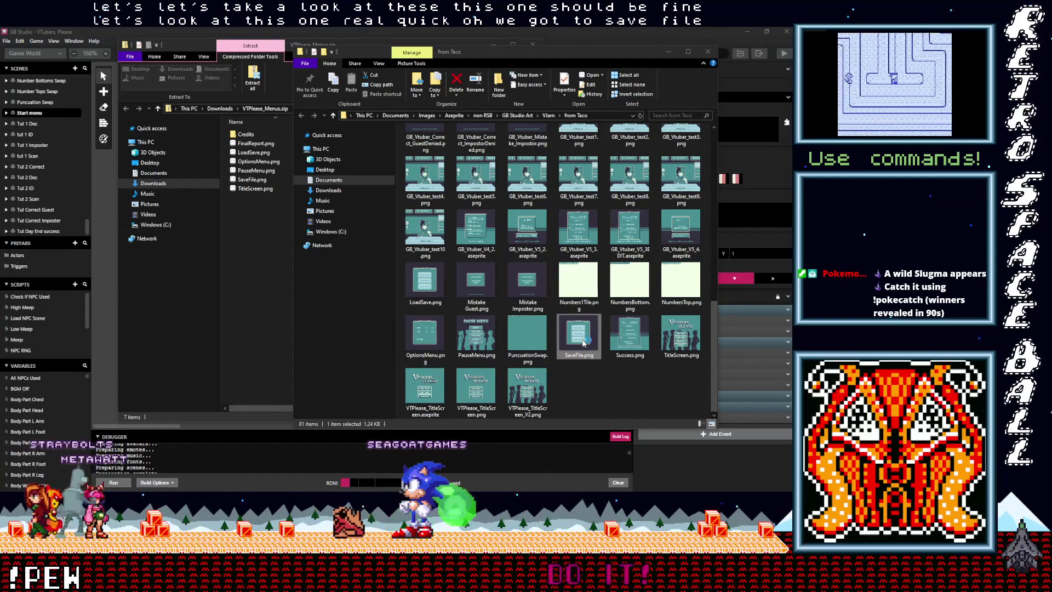
double_click(583, 341)
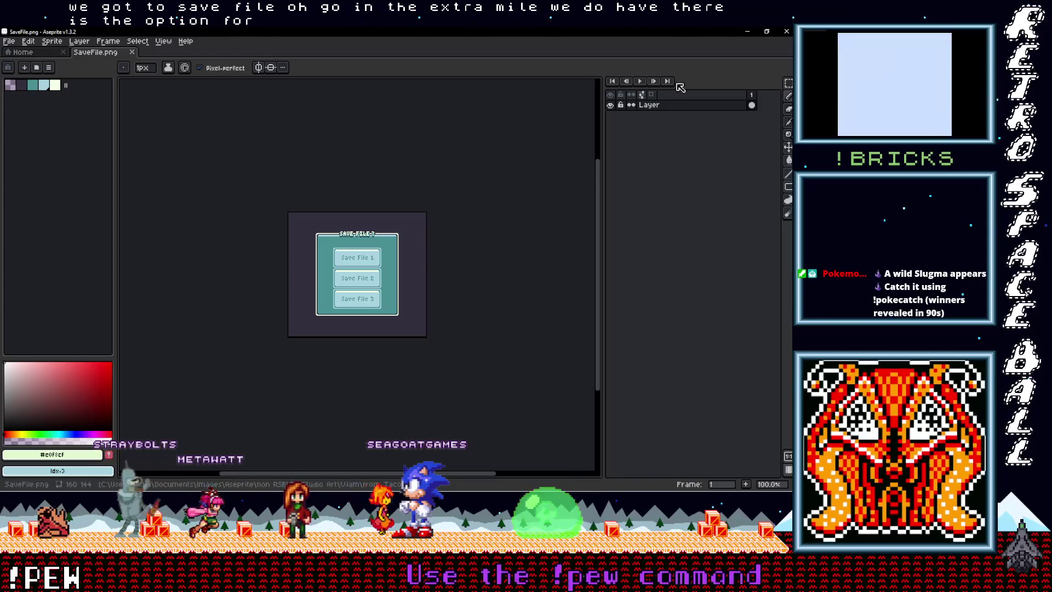
left_click(746, 31)
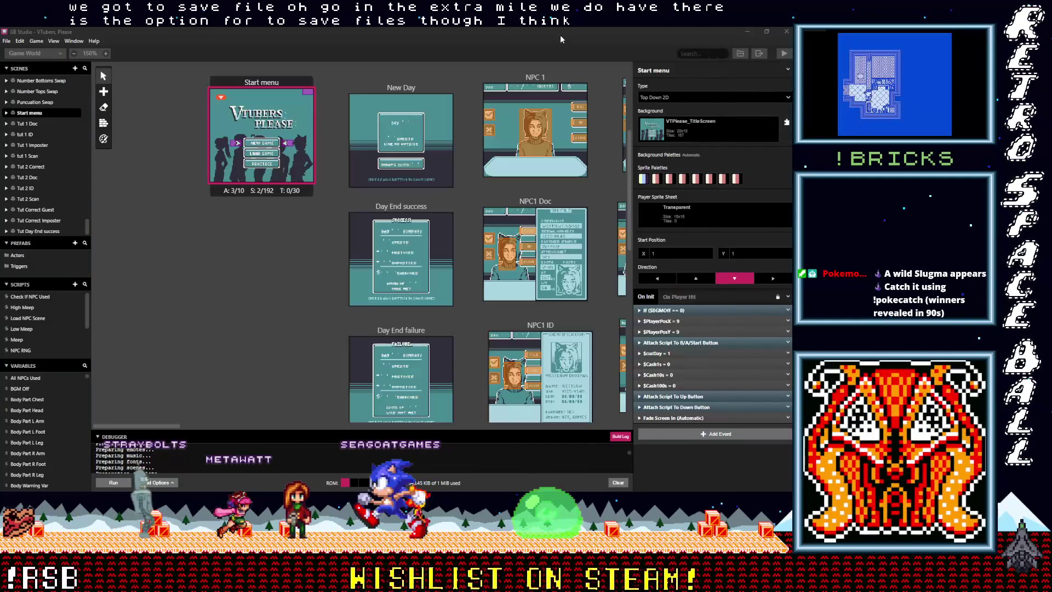
- Add a new scene and place it below the Start menu scene
left_click(560, 36)
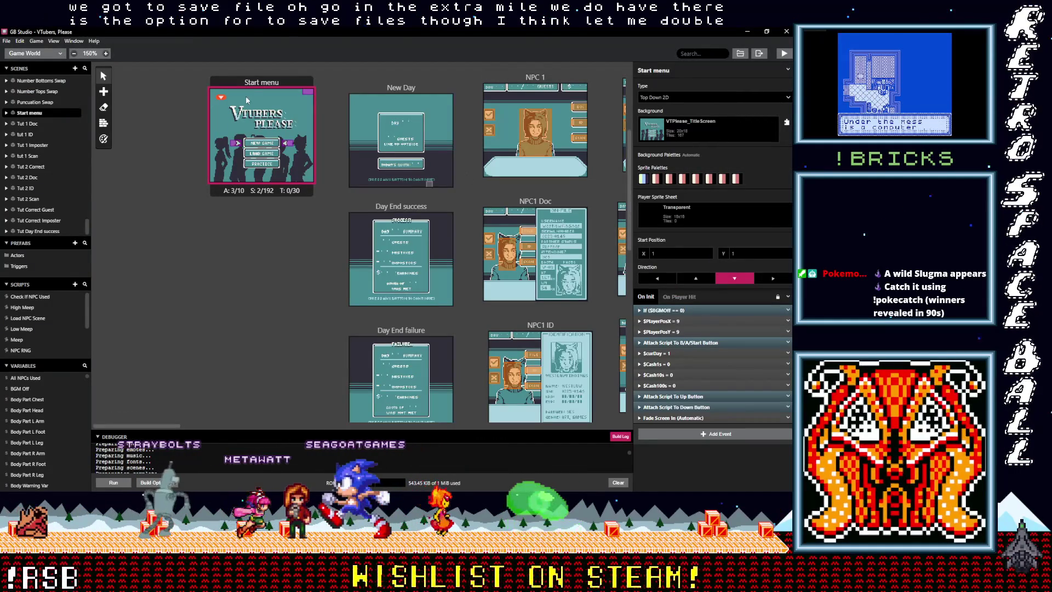
left_click(451, 137)
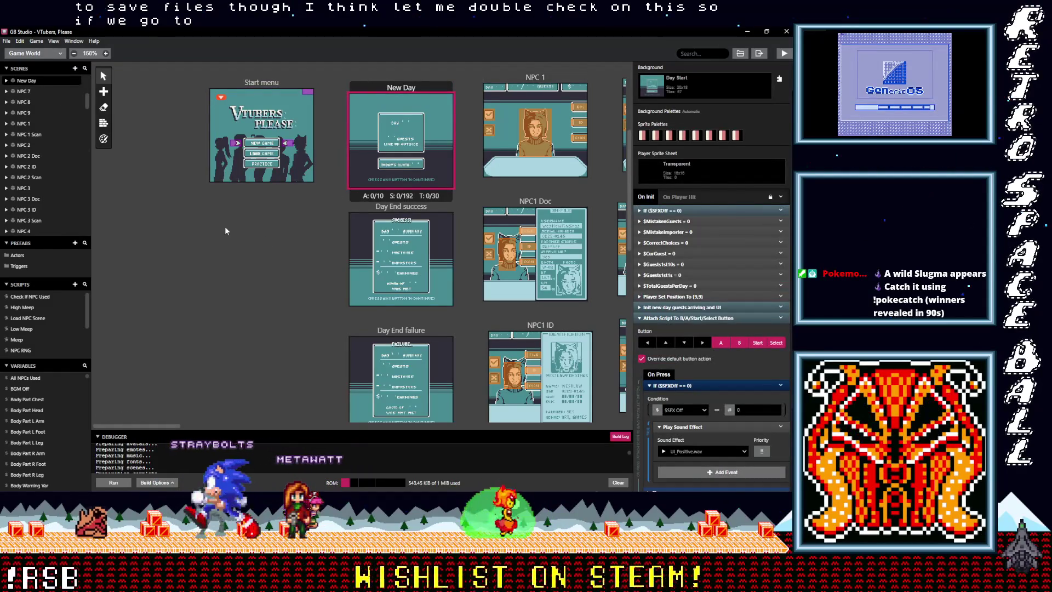
left_click(132, 142)
left_click(104, 91)
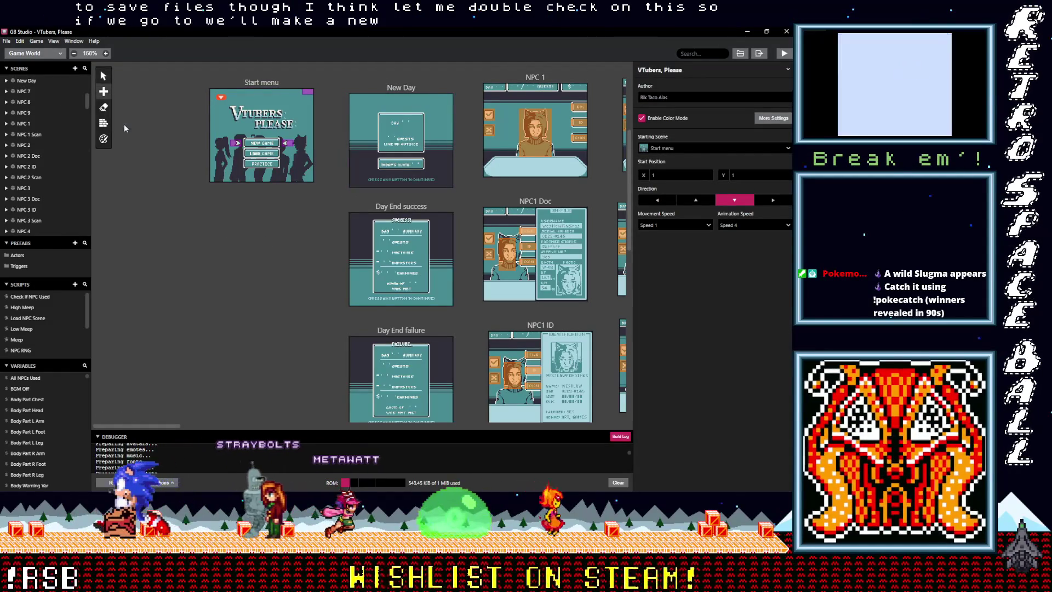
left_click(124, 124)
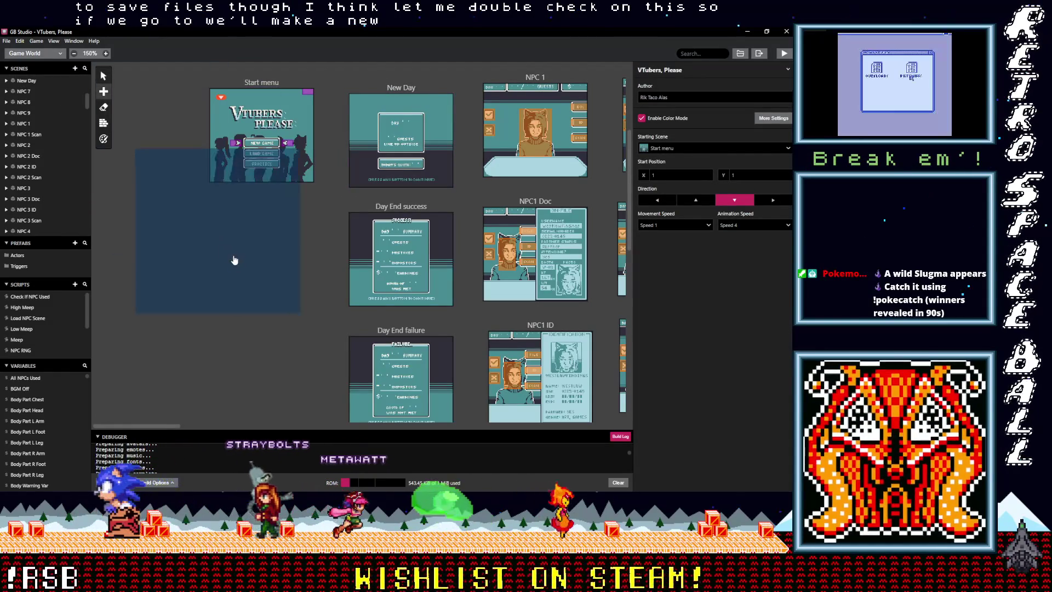
left_click(256, 287)
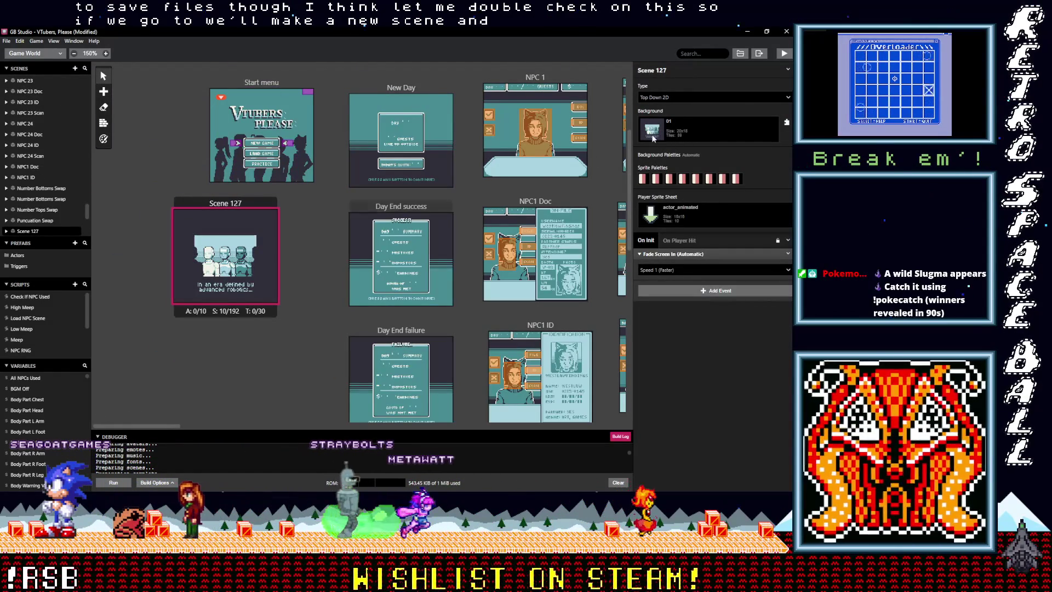
- Add a Game Data Save event to the new scene's On Init, then delete it
left_click(681, 291)
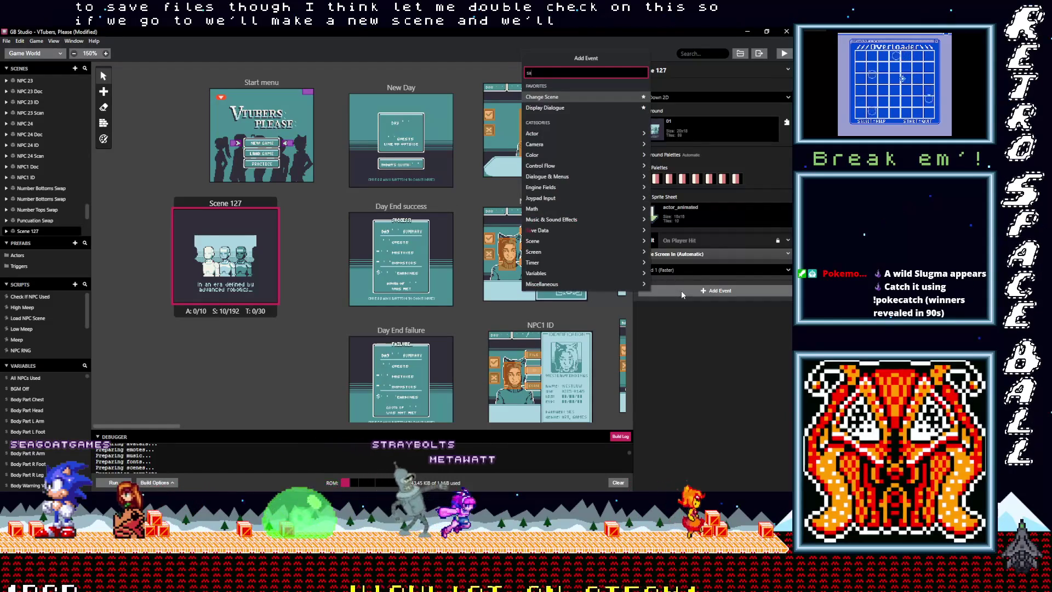
type("save")
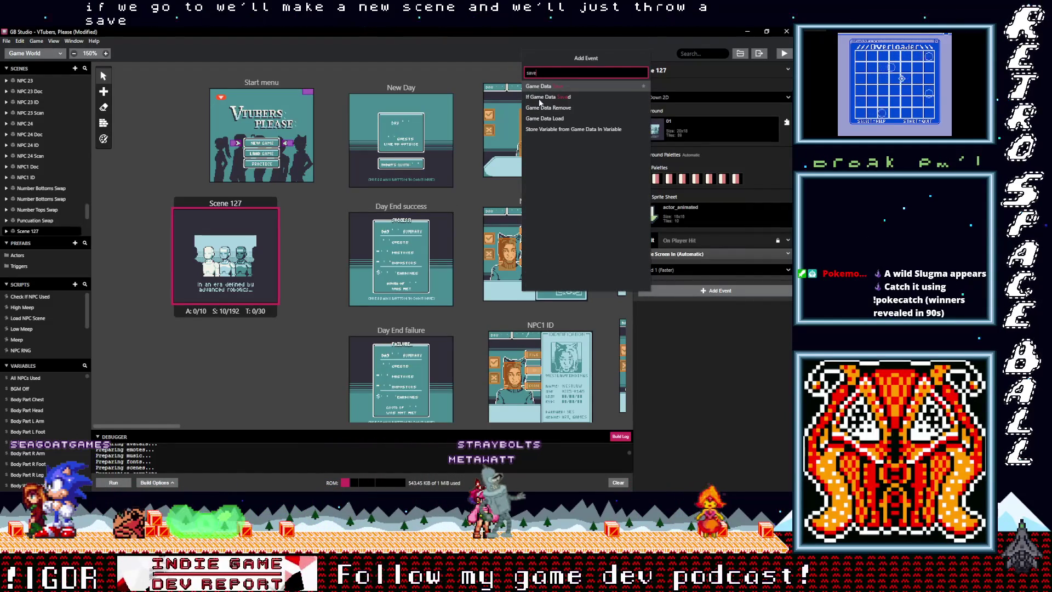
left_click(550, 87)
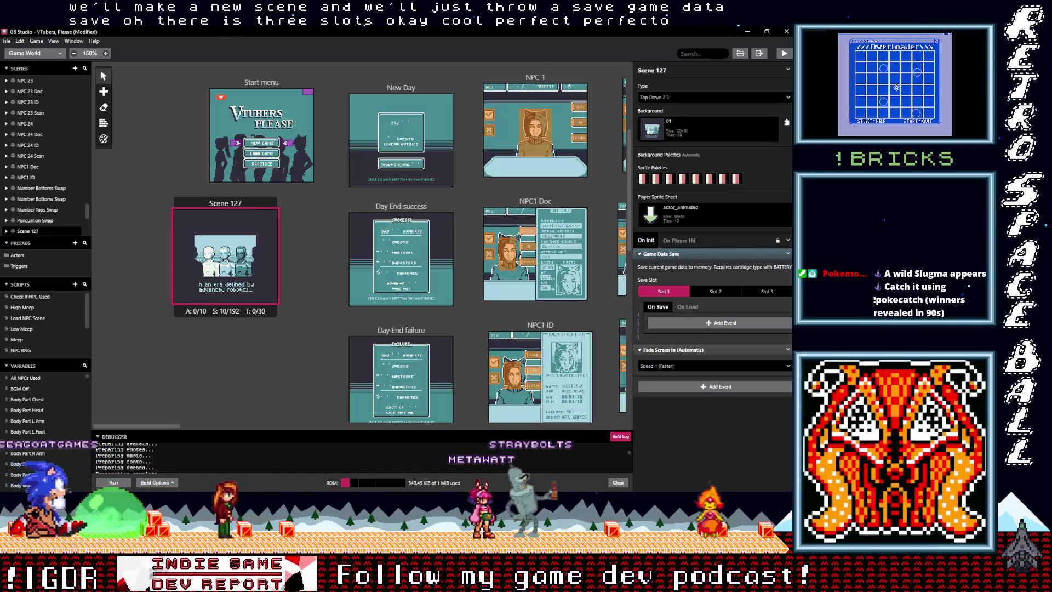
mouse_move(701, 303)
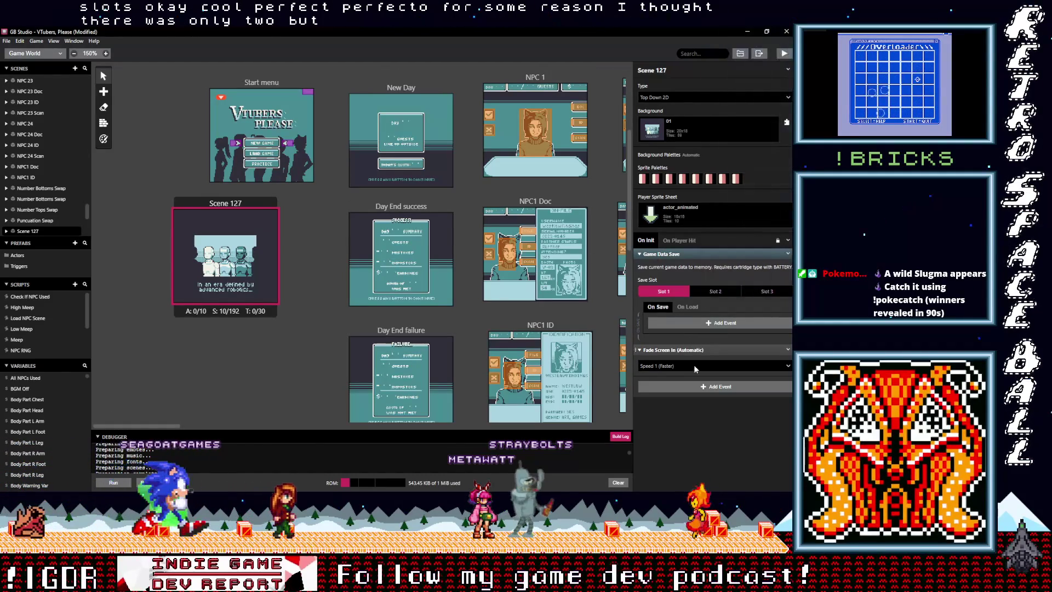
left_click(788, 254)
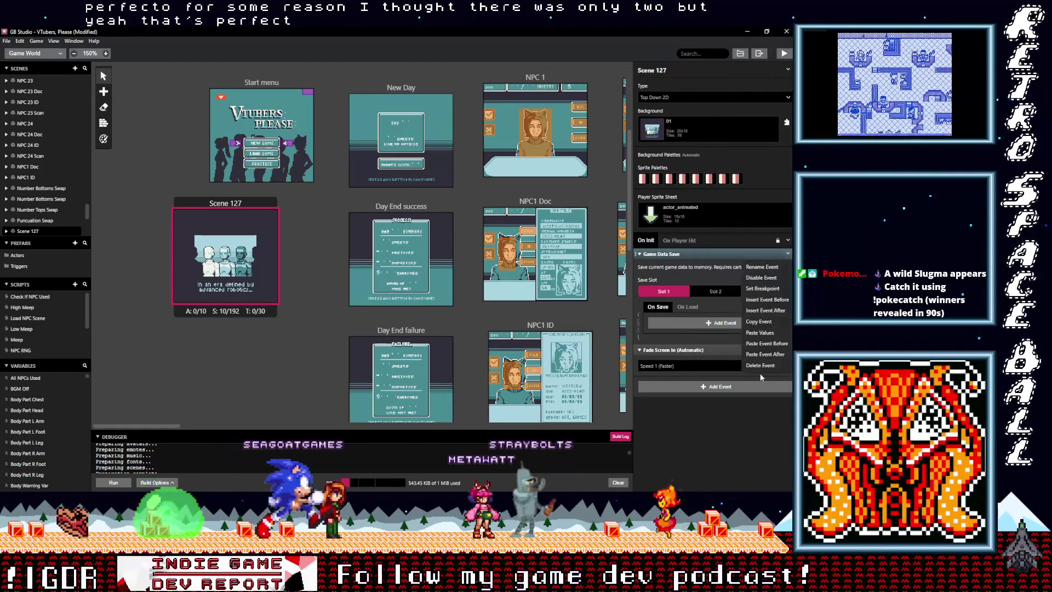
left_click(761, 365)
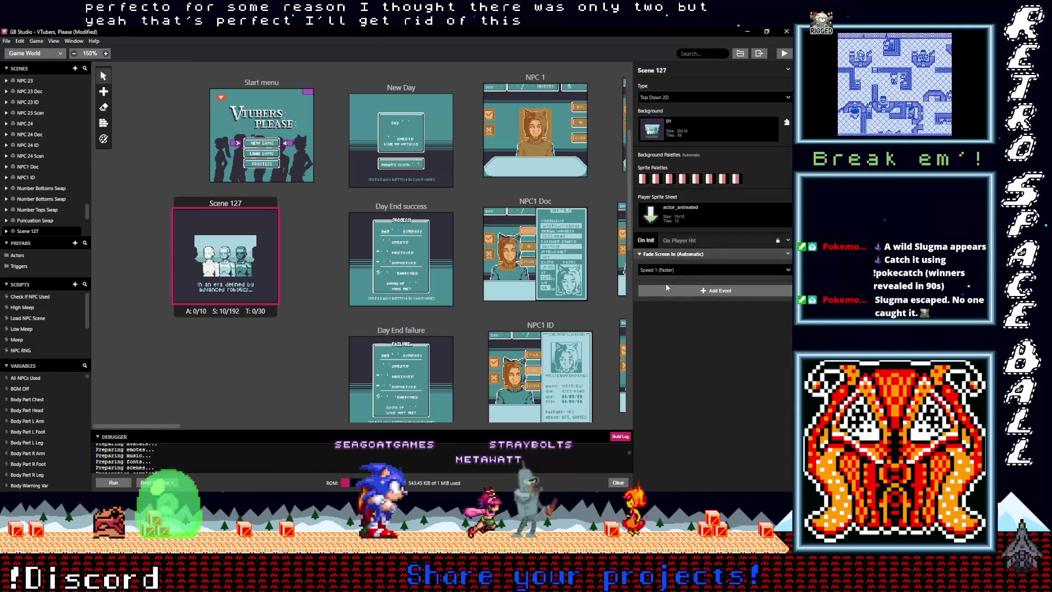
mouse_move(757, 234)
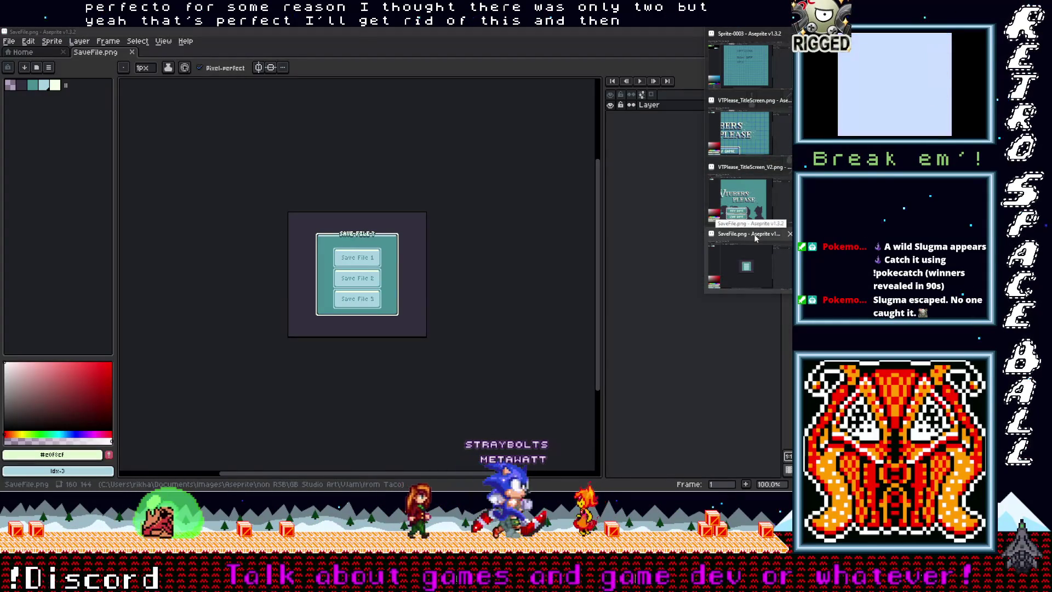
- Drag OptionsMenu.png from the from Taco folder into Aseprite
mouse_move(750, 165)
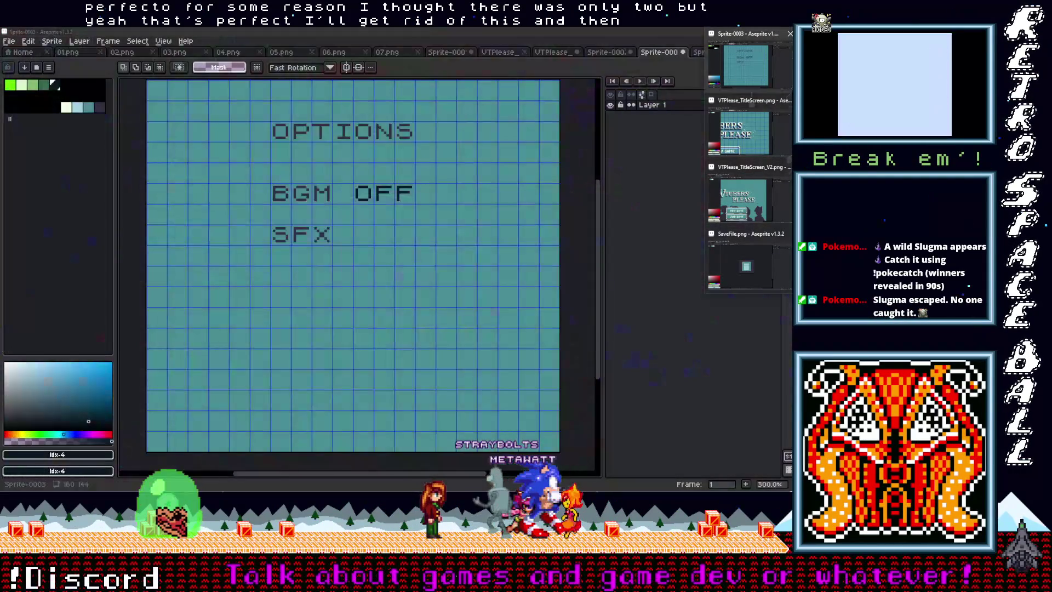
mouse_move(800, 230)
left_click(753, 139)
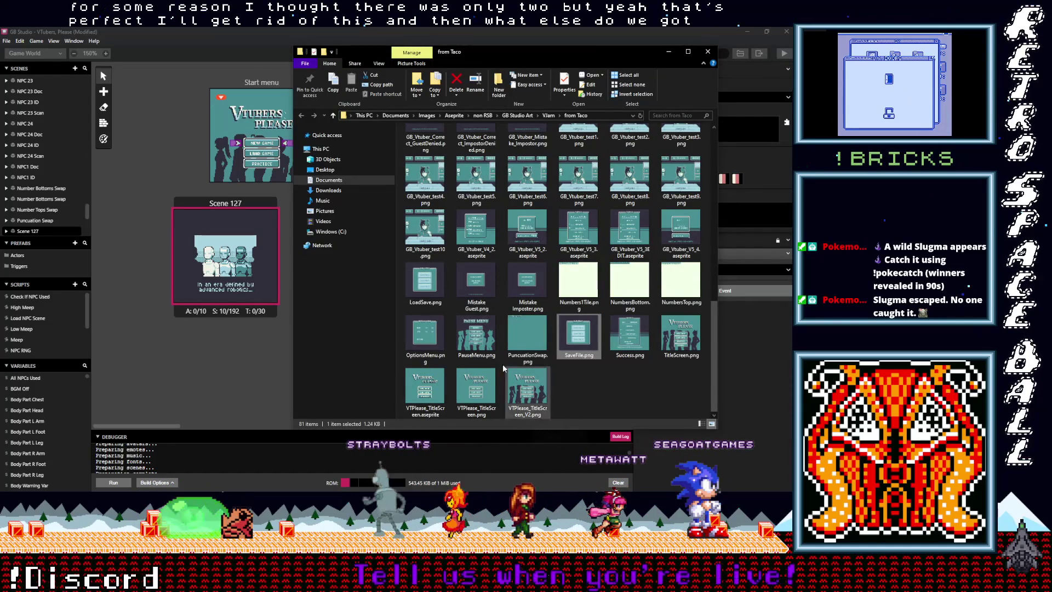
left_click(475, 344)
mouse_move(425, 336)
left_mouse_down()
mouse_move(576, 236)
mouse_move(796, 139)
mouse_move(778, 131)
mouse_move(756, 74)
mouse_move(703, 46)
left_mouse_up()
- Fill the ON and OFF letters dark with the Paint Bucket
scroll(383, 274, "up", 3)
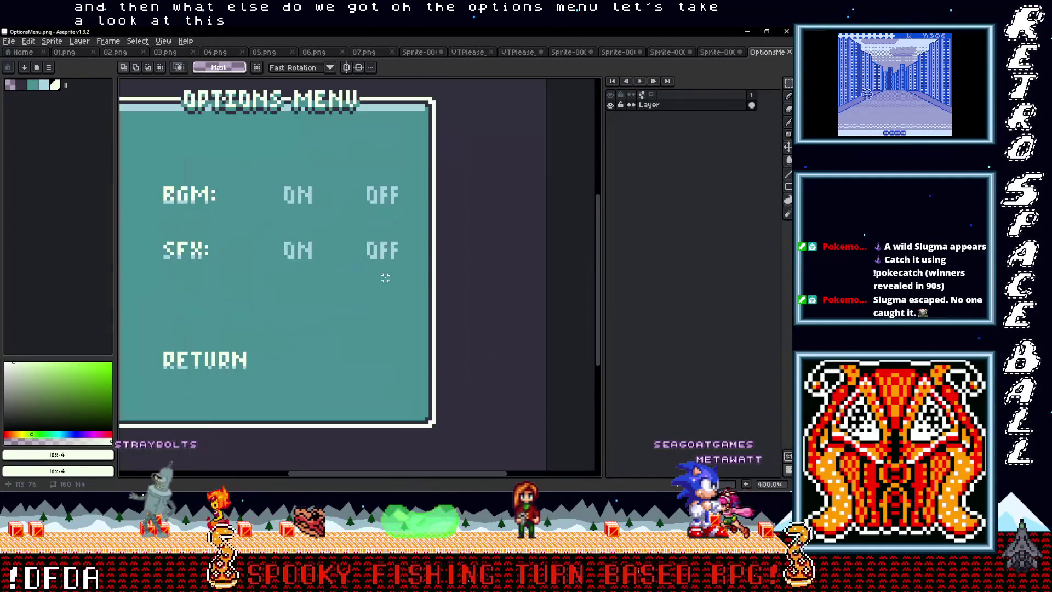
scroll(383, 274, "down", 1)
scroll(399, 272, "left", 1)
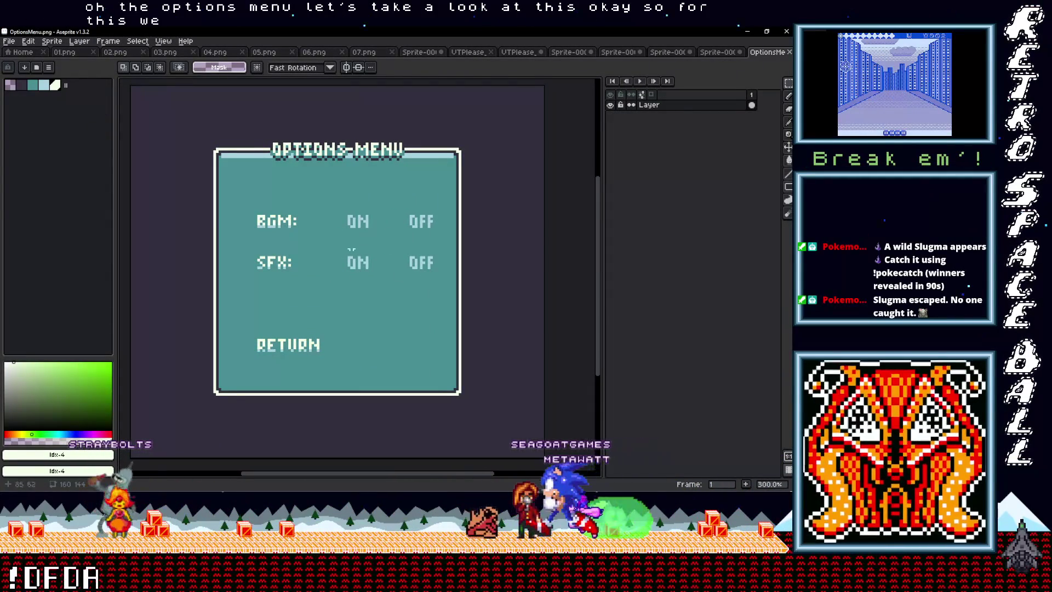
scroll(419, 241, "up", 1)
scroll(411, 261, "down", 1)
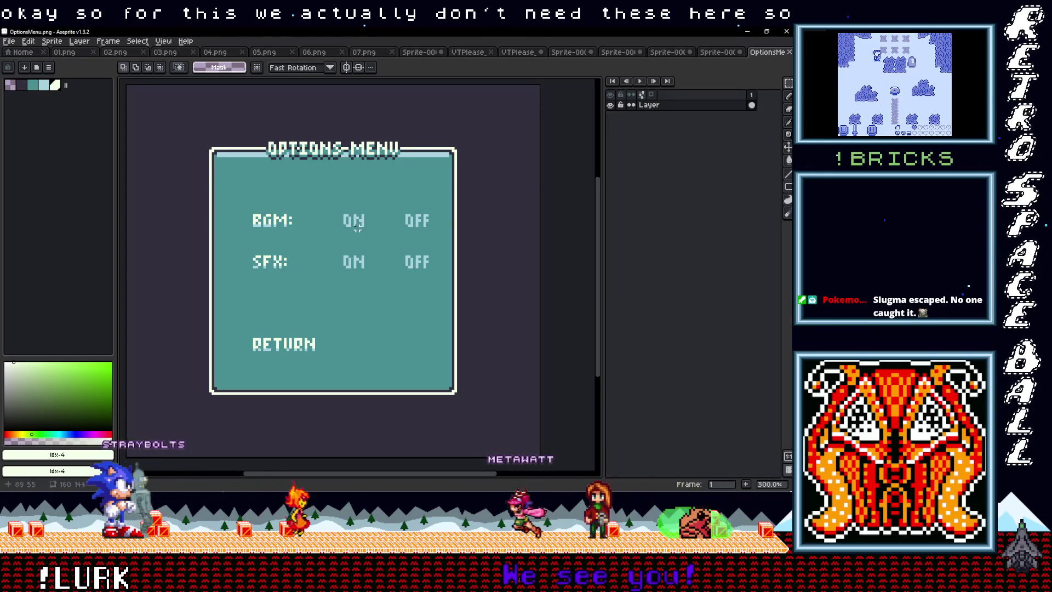
scroll(357, 227, "up", 2)
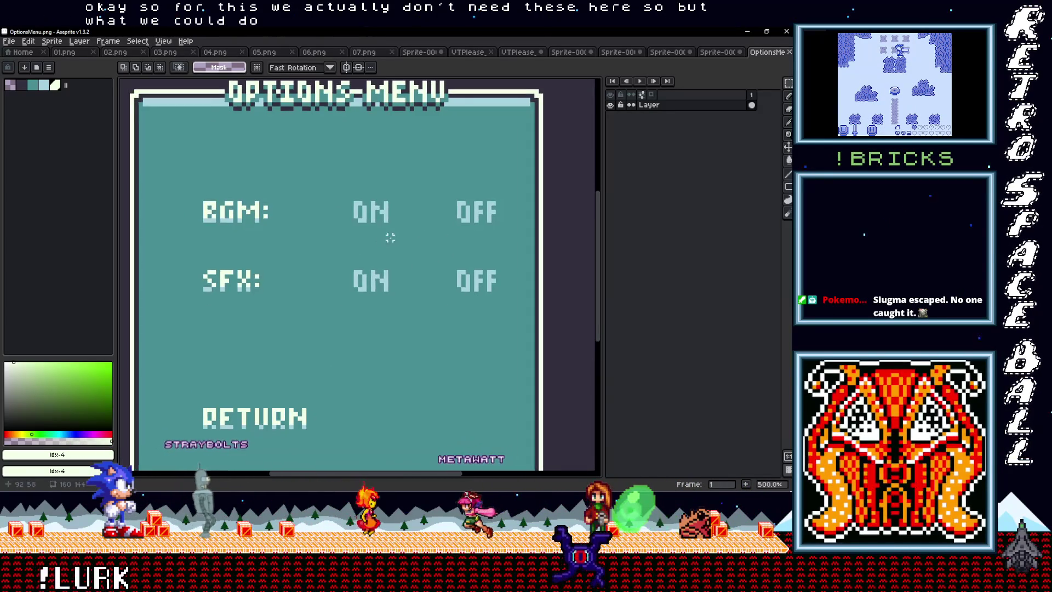
key("g")
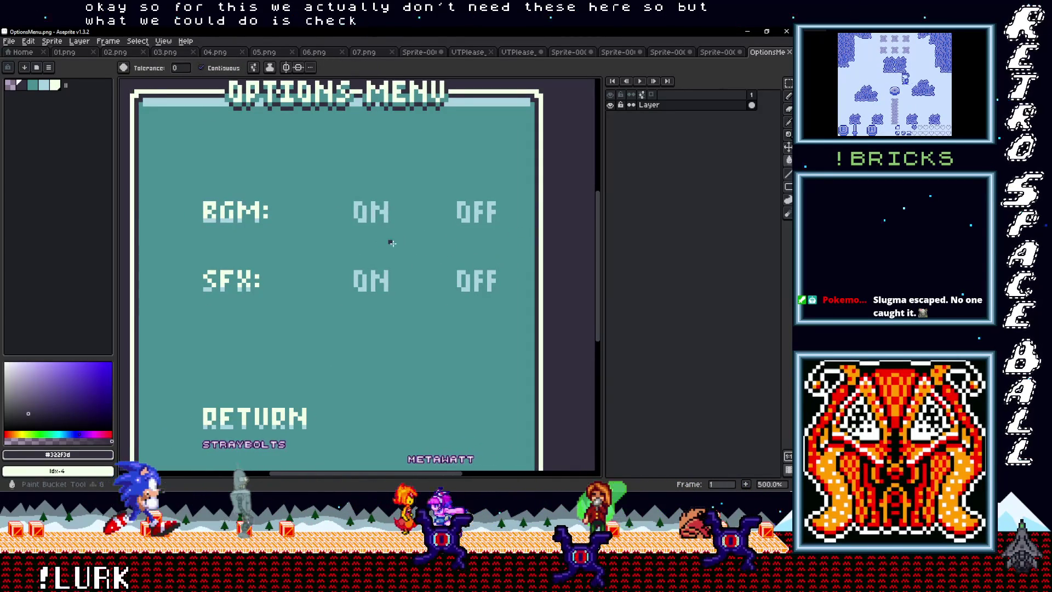
scroll(368, 225, "up", 1)
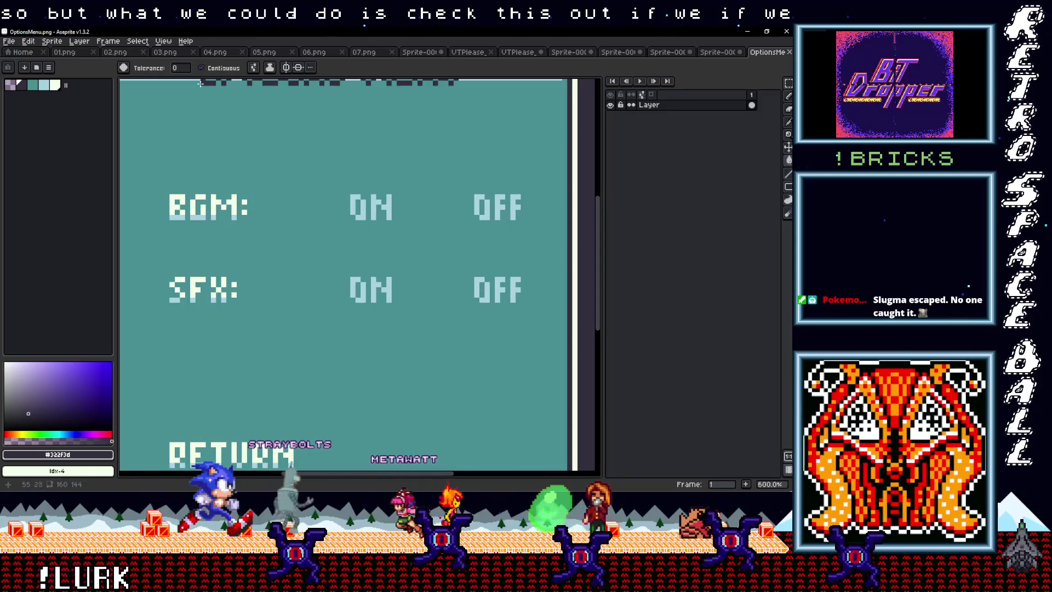
left_click(356, 206)
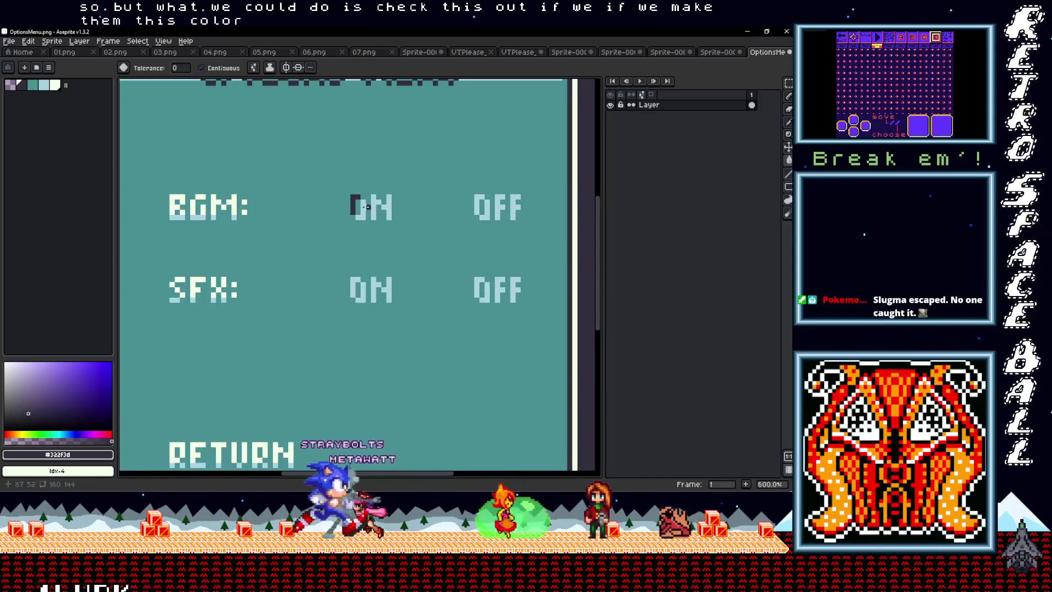
left_click(374, 206)
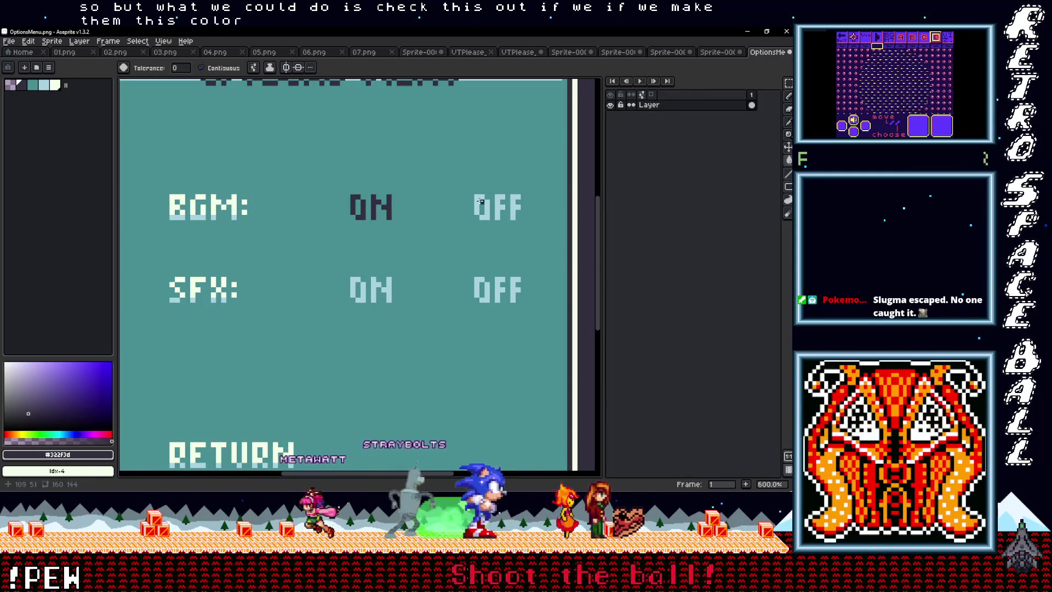
left_click(497, 211)
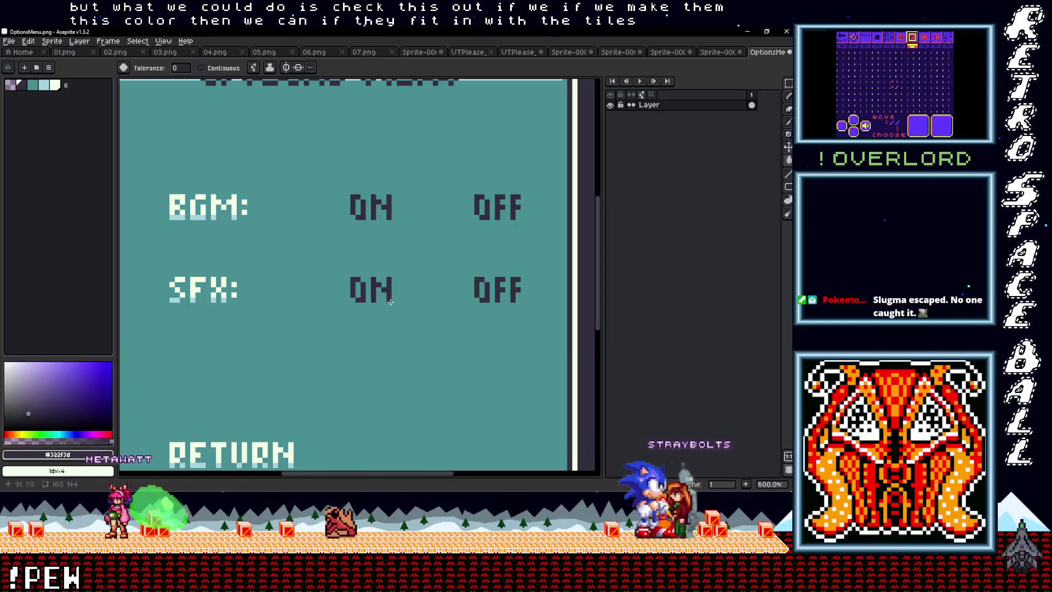
- Show the tile grid and centre the options menu in the view
key("ctrl+apostrophe")
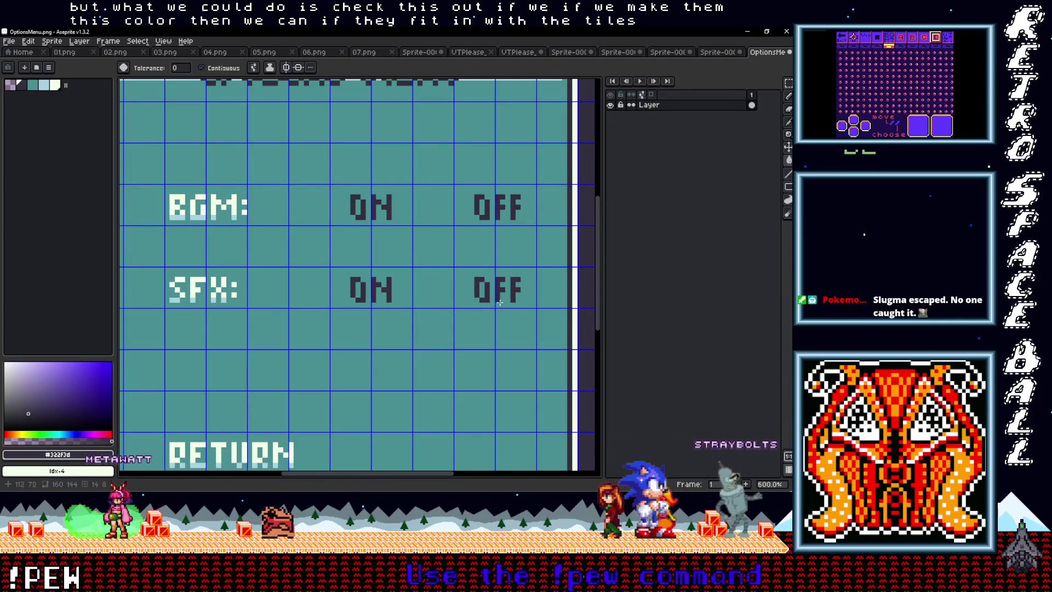
scroll(491, 298, "down", 2)
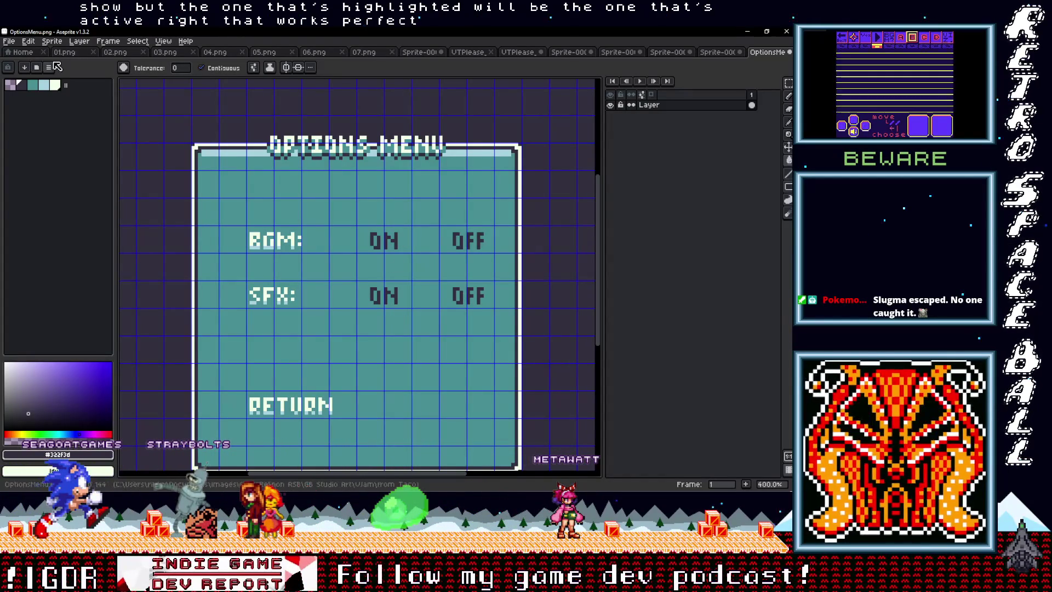
scroll(334, 168, "down", 4)
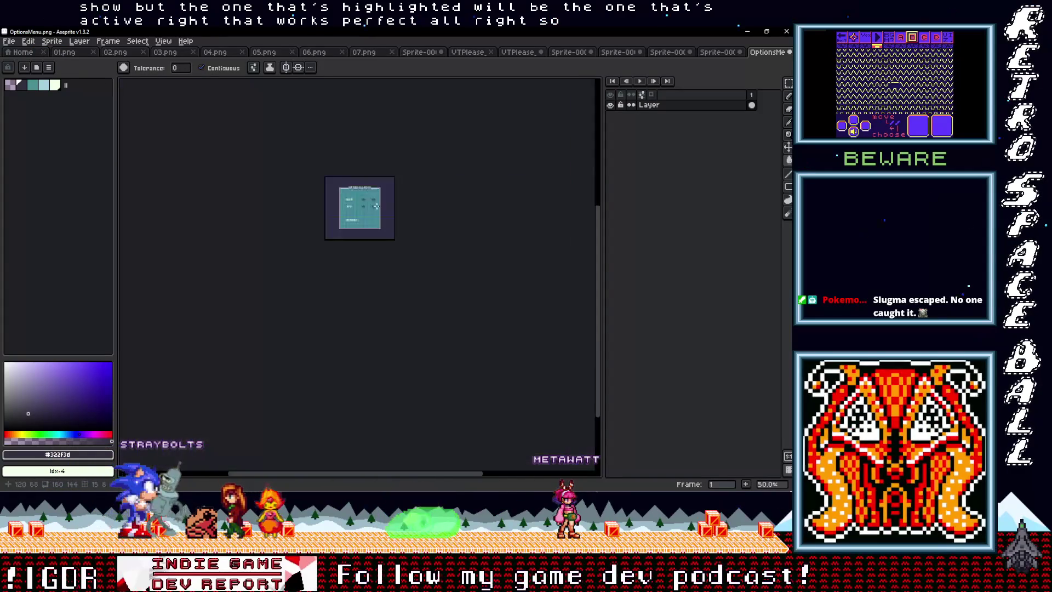
scroll(354, 217, "up", 3)
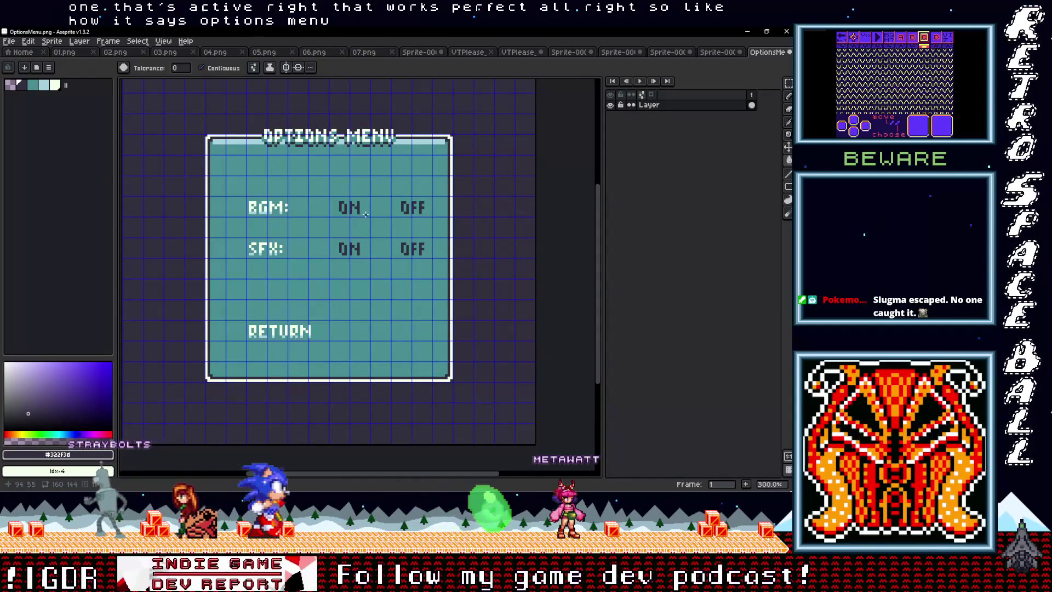
left_click_drag(358, 223, 395, 245)
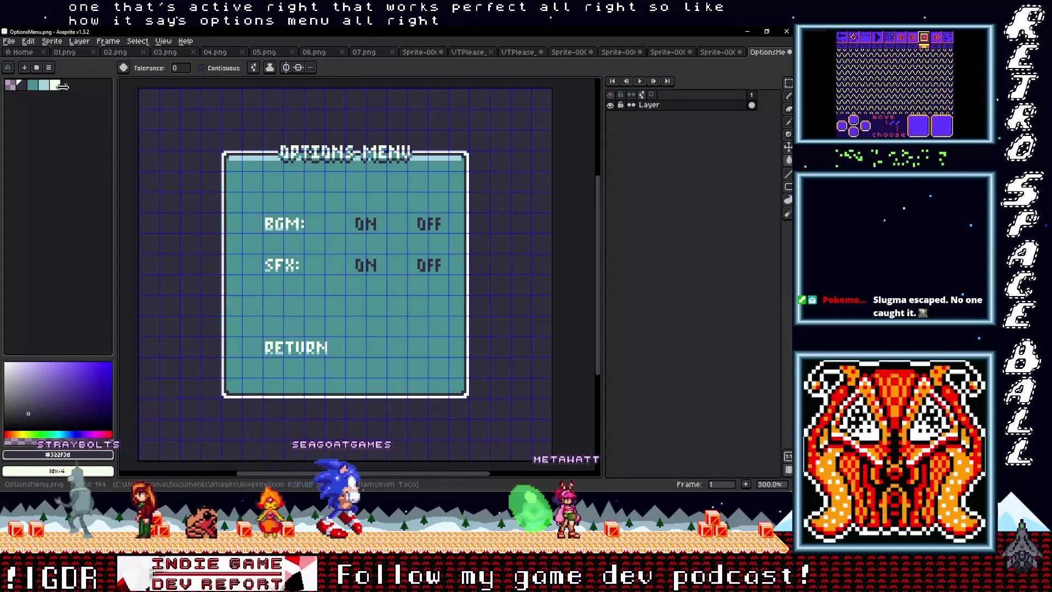
key("m")
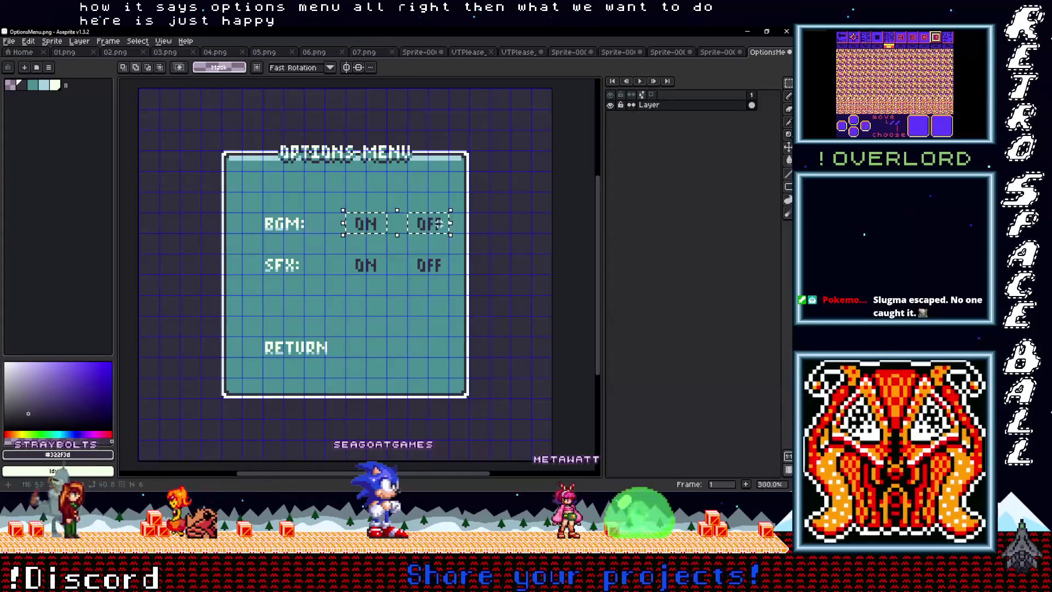
- Create a new 16x16 sprite and fill it green
left_click(21, 43)
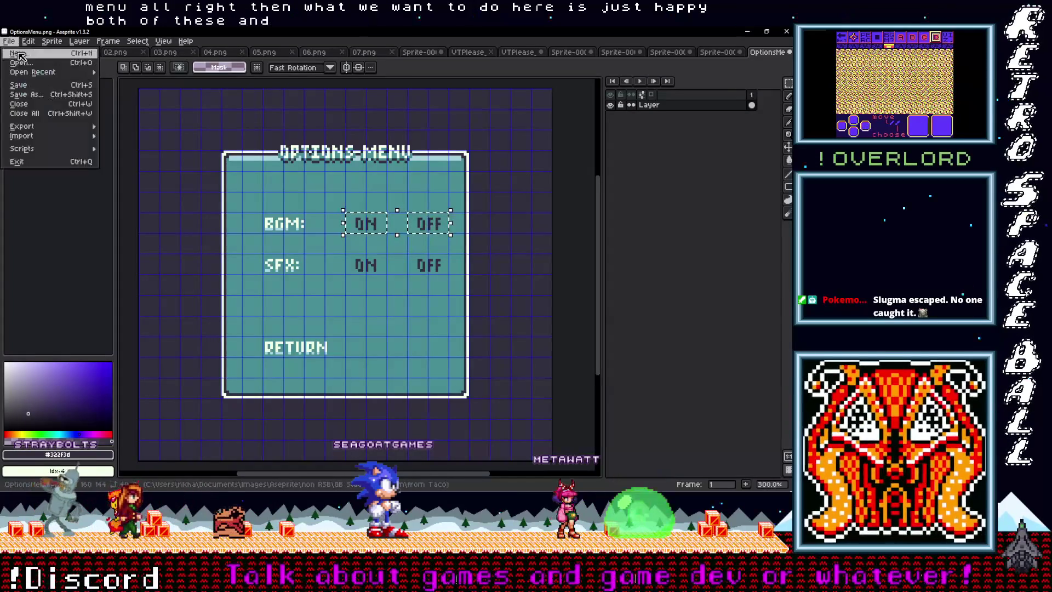
left_click(23, 53)
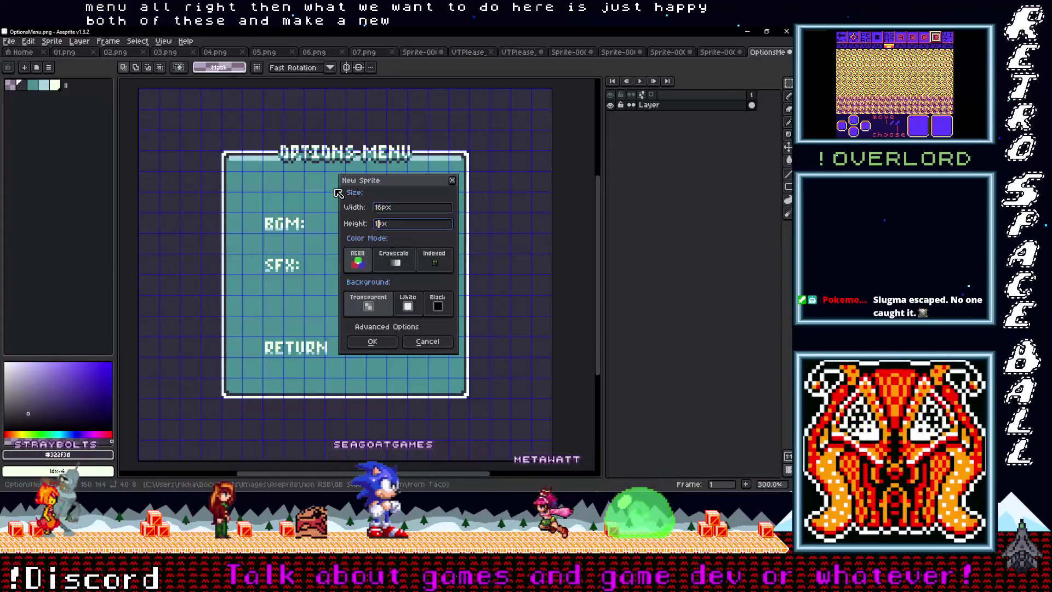
key("Return")
key("3")
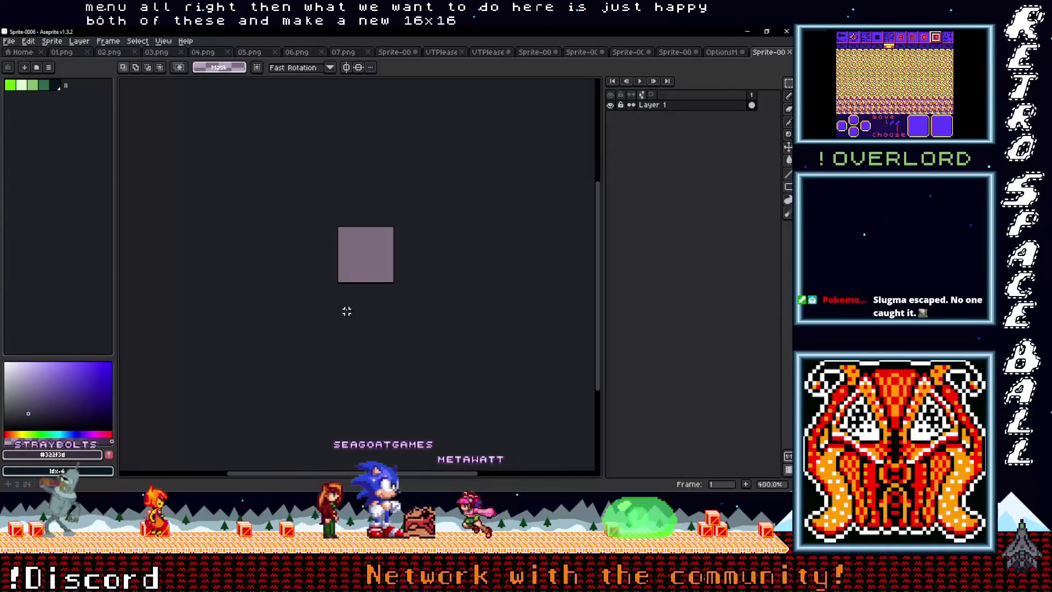
left_click_drag(366, 269, 328, 275)
left_click(10, 85)
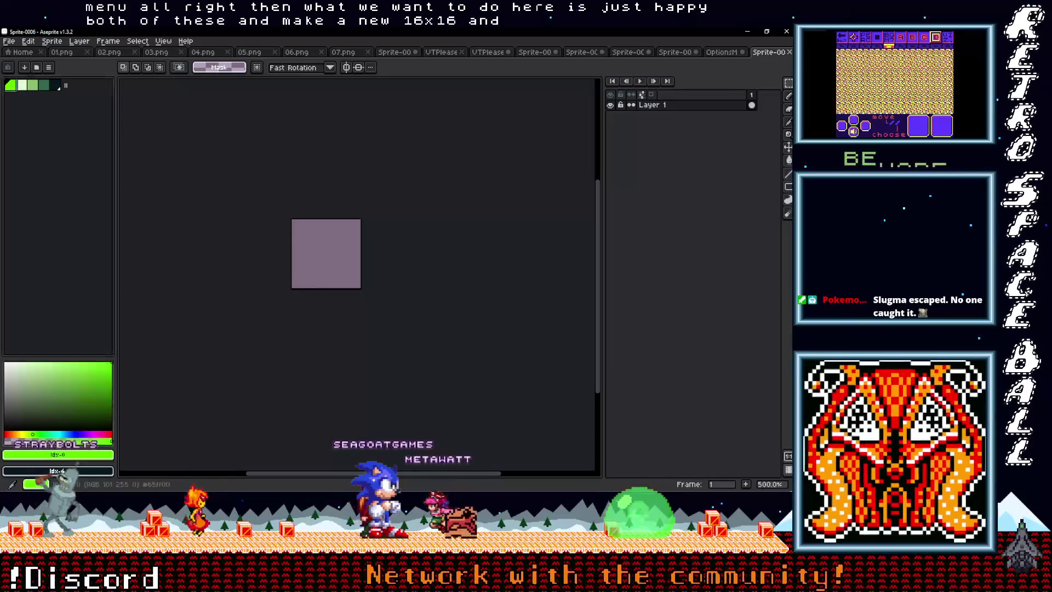
key("g")
left_click(336, 239)
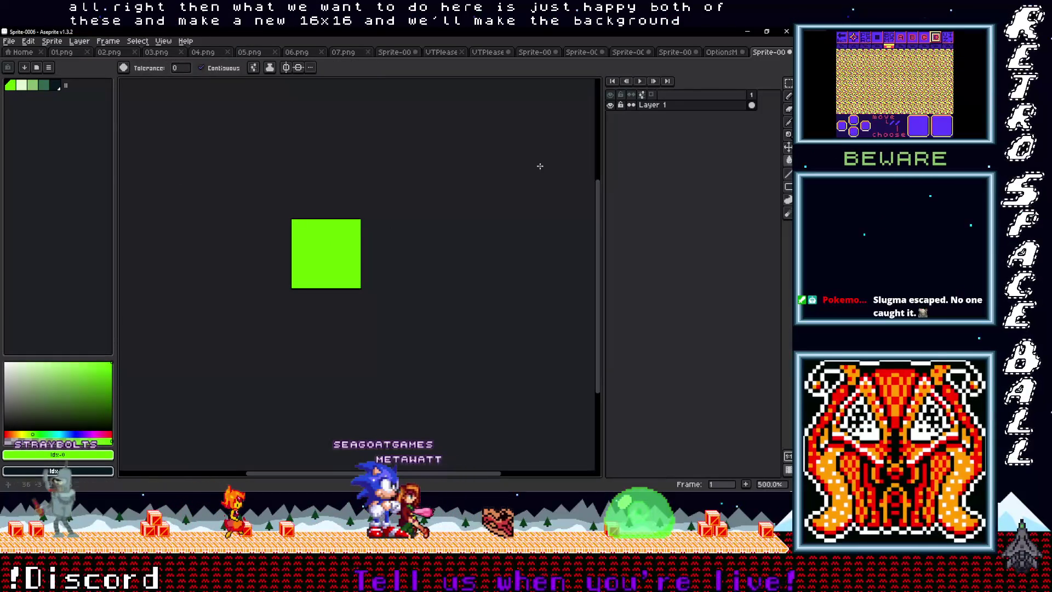
- Add a new layer above Layer 1 and paste the ON graphic onto it
right_click(718, 106)
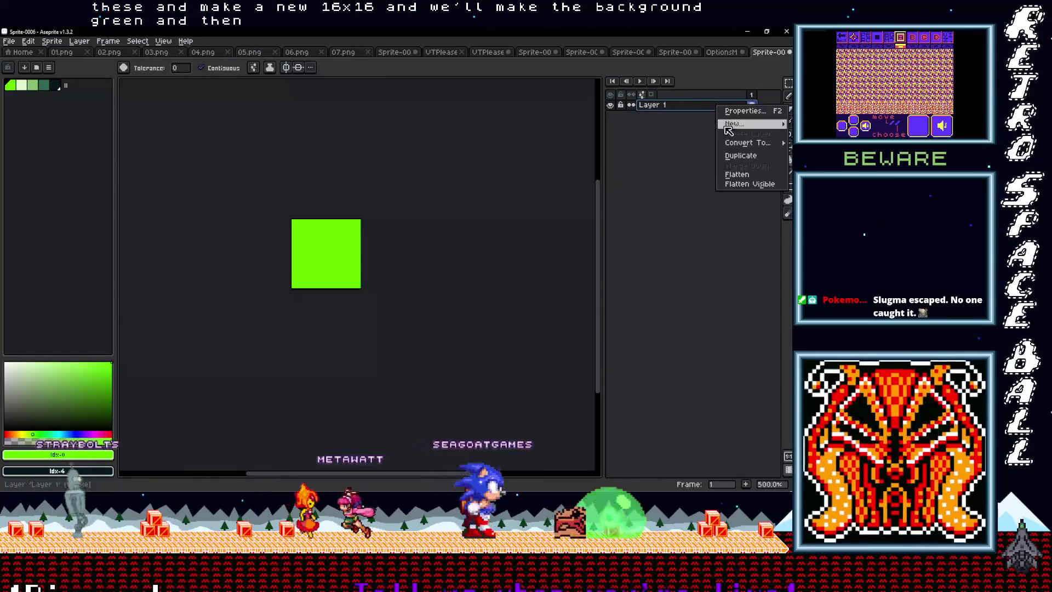
mouse_move(729, 130)
left_click(657, 129)
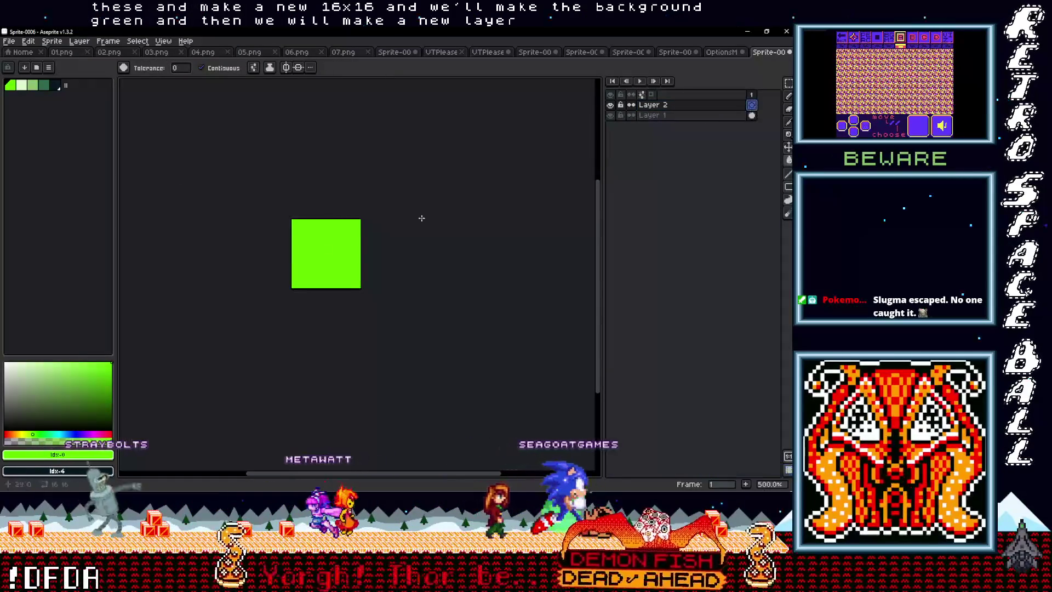
key("ctrl+v")
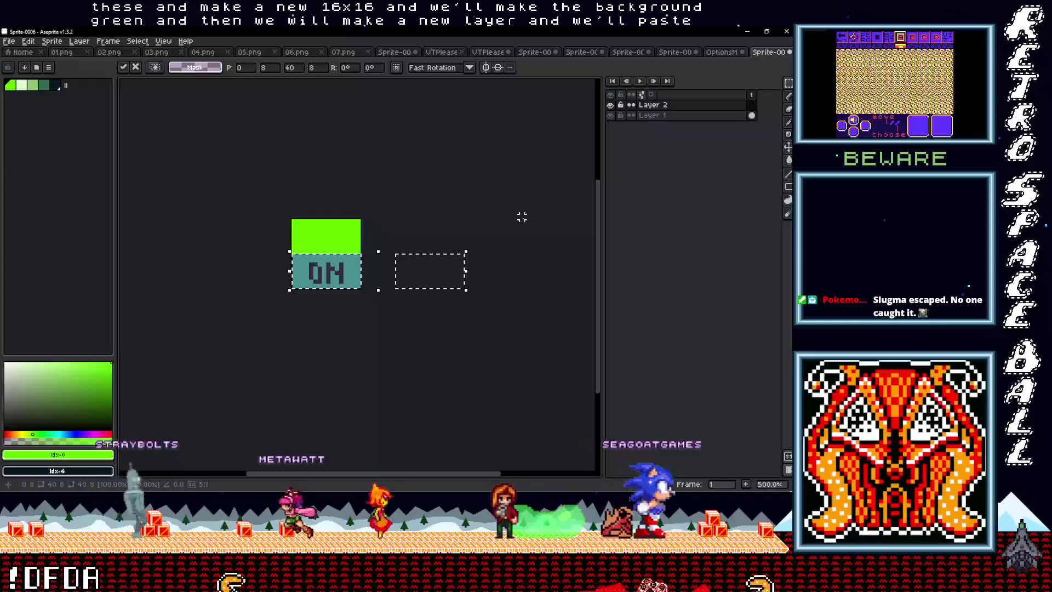
left_click(689, 104)
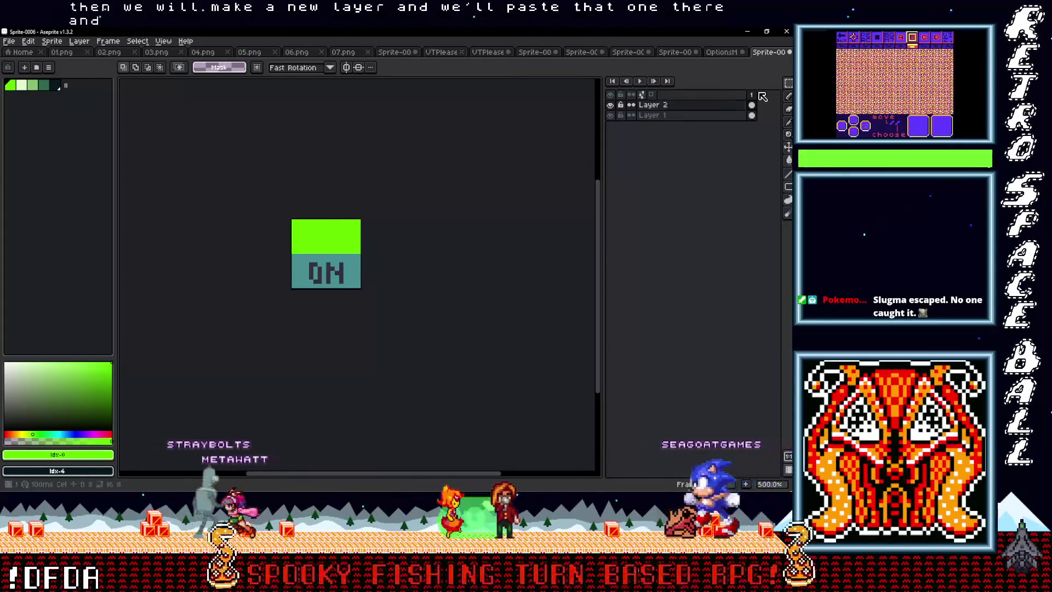
- Add a second frame holding the OFF graphic shifted into view
right_click(751, 95)
left_click(751, 114)
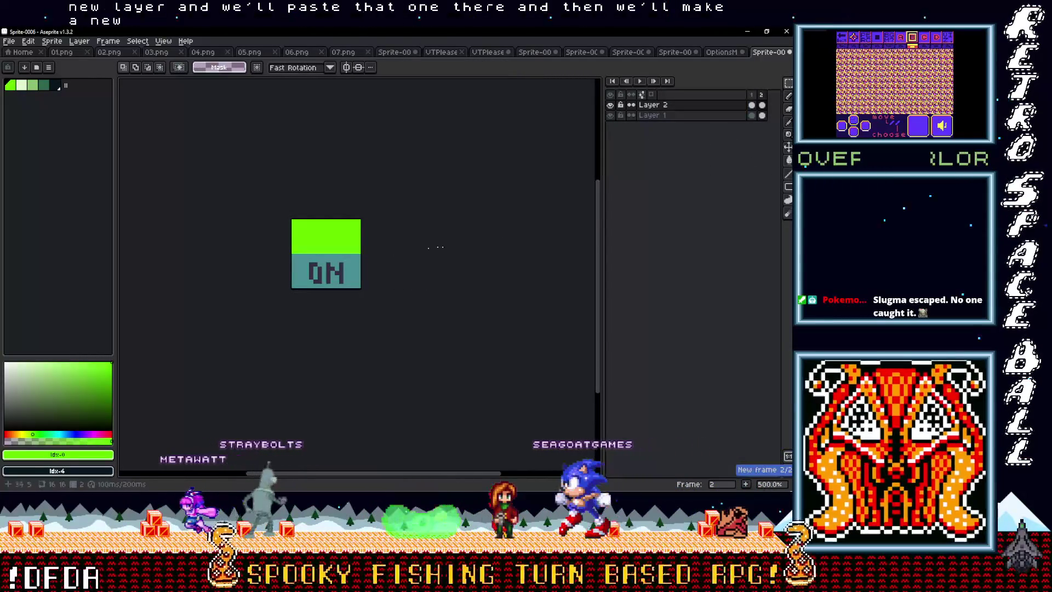
key("Delete")
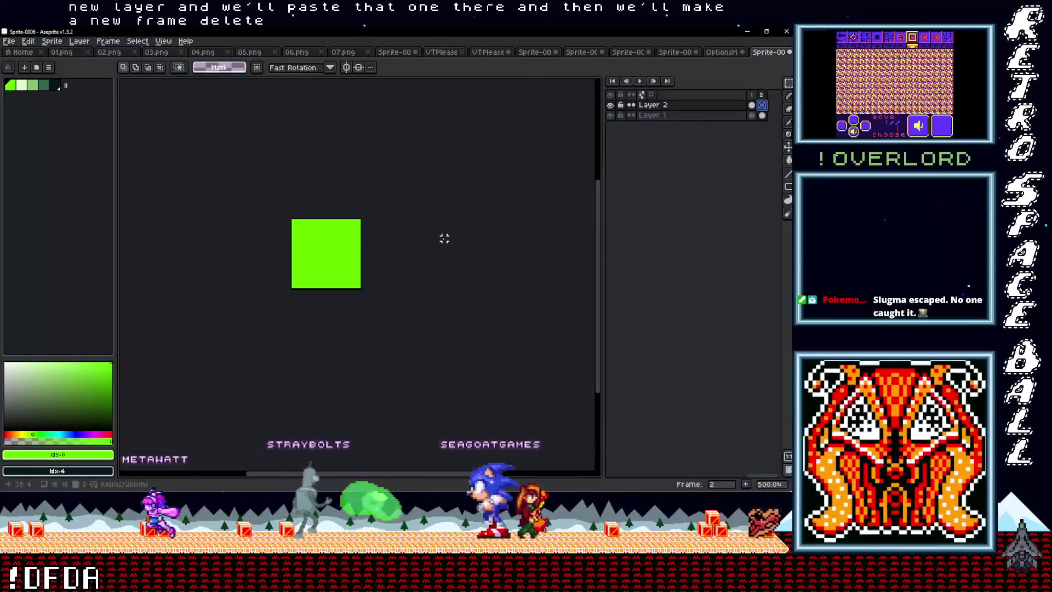
key("ctrl+v")
key("Left")
key("Left")
key("Left")
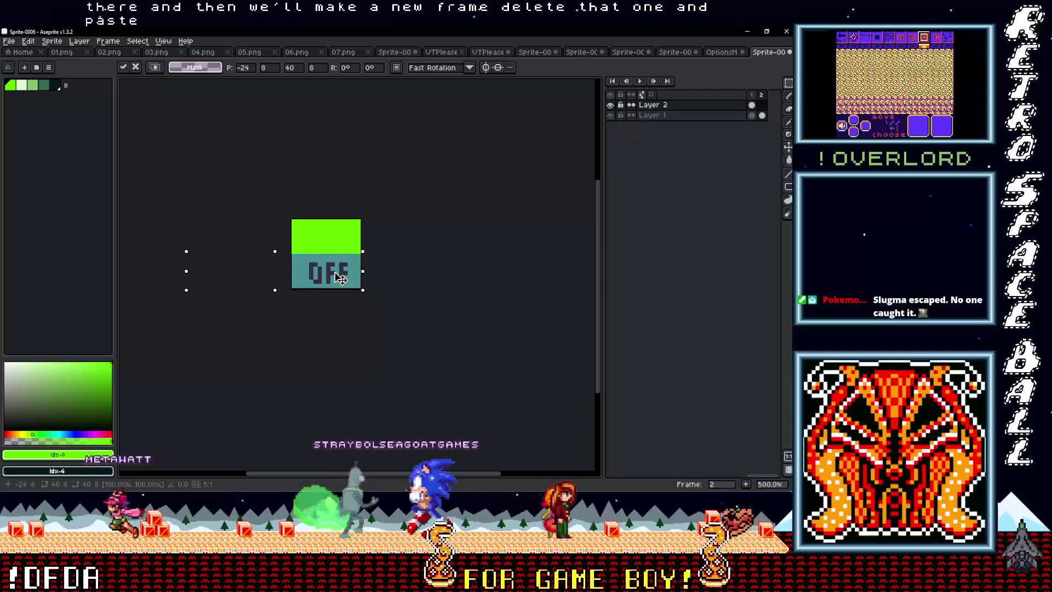
key("Return")
key("plus")
key("plus")
key("plus")
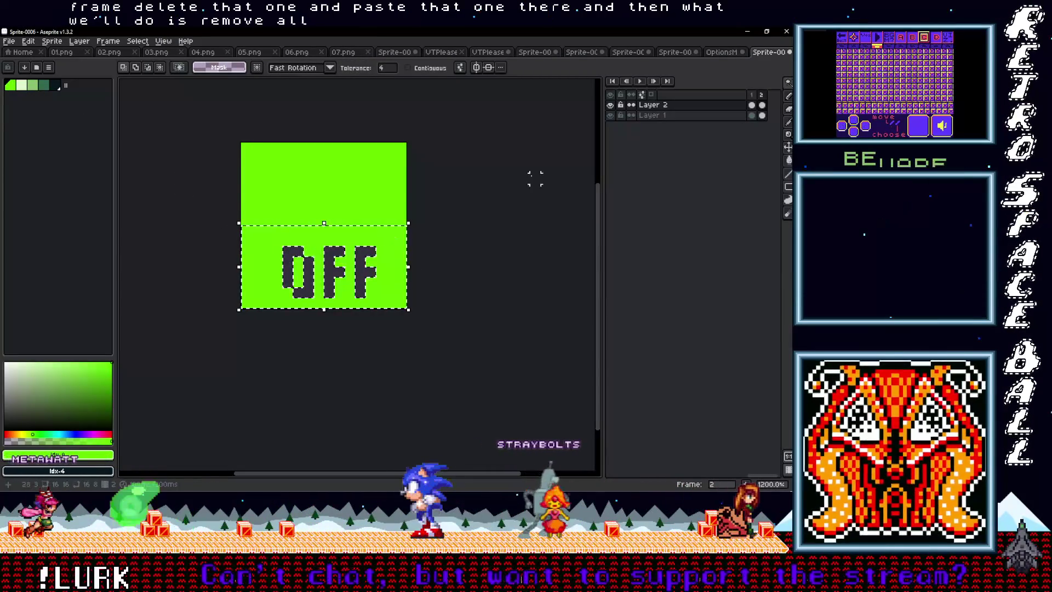
- Make the area behind ON green and fill the OFF letters white
left_click(753, 104)
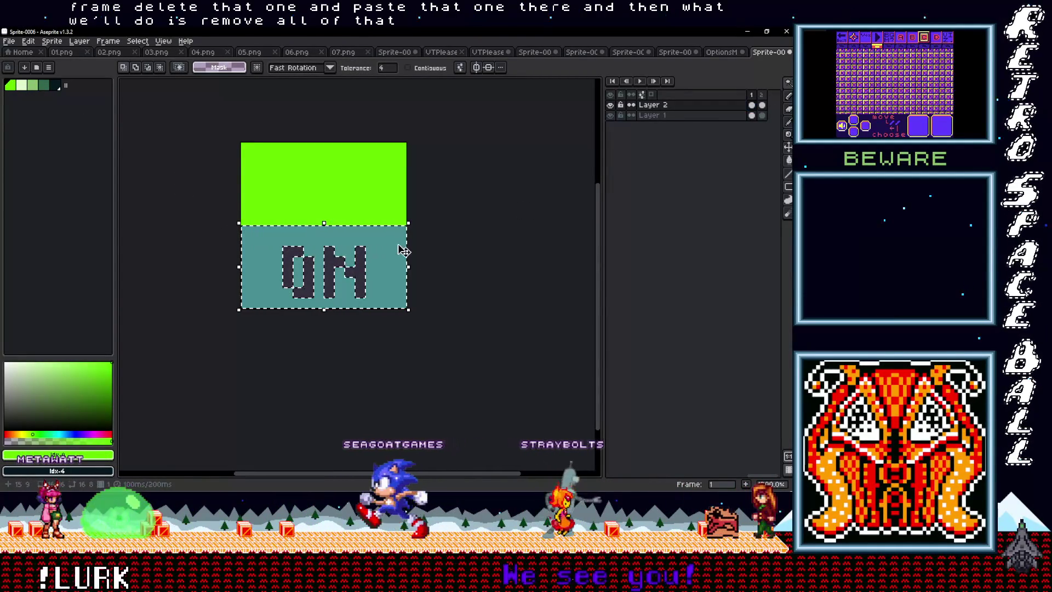
key("ctrl+v")
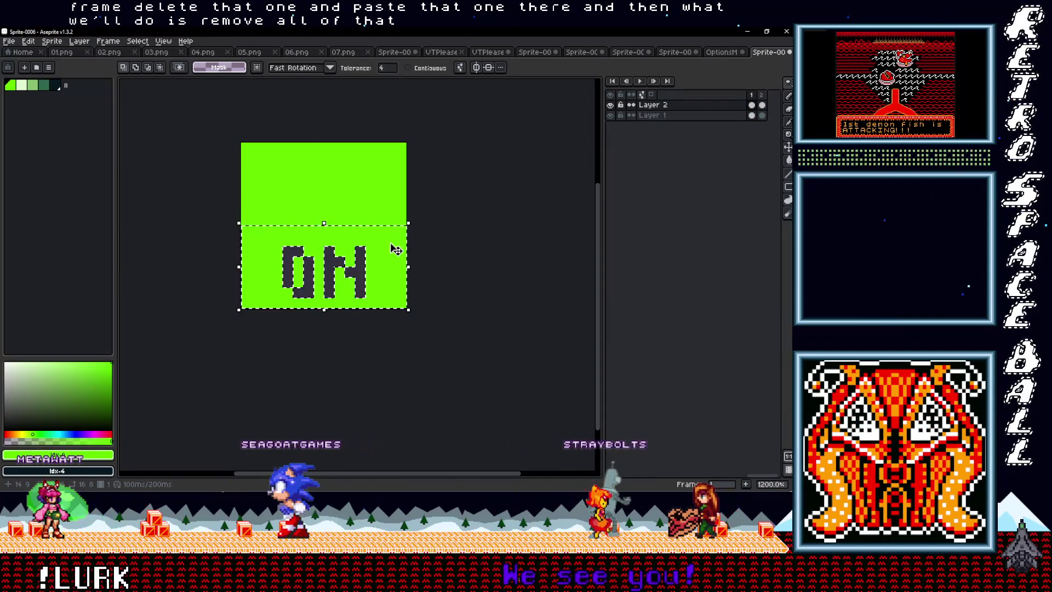
left_click(762, 104)
left_click(755, 102)
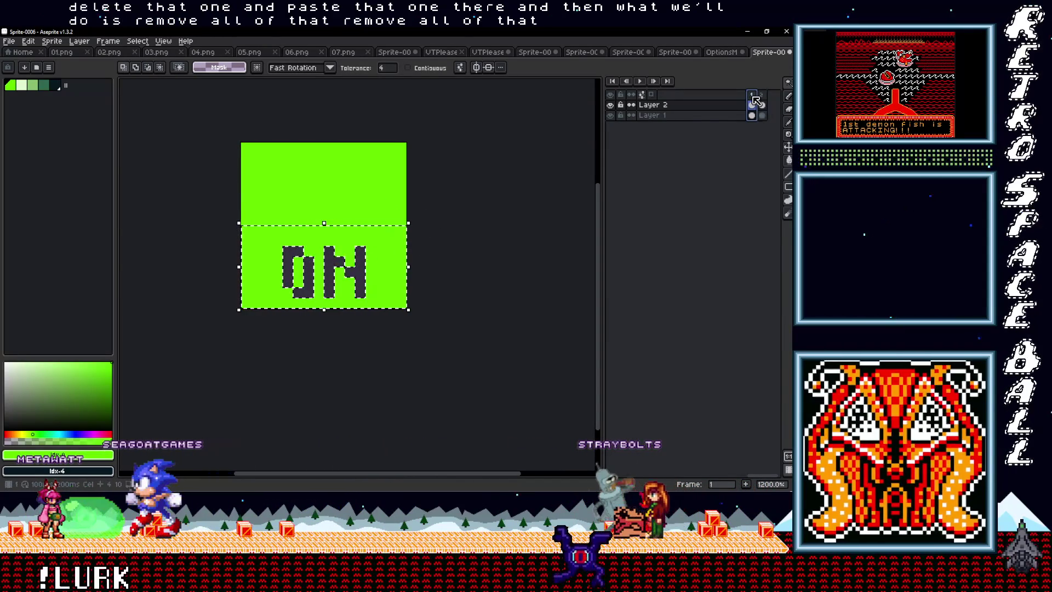
left_click(35, 85)
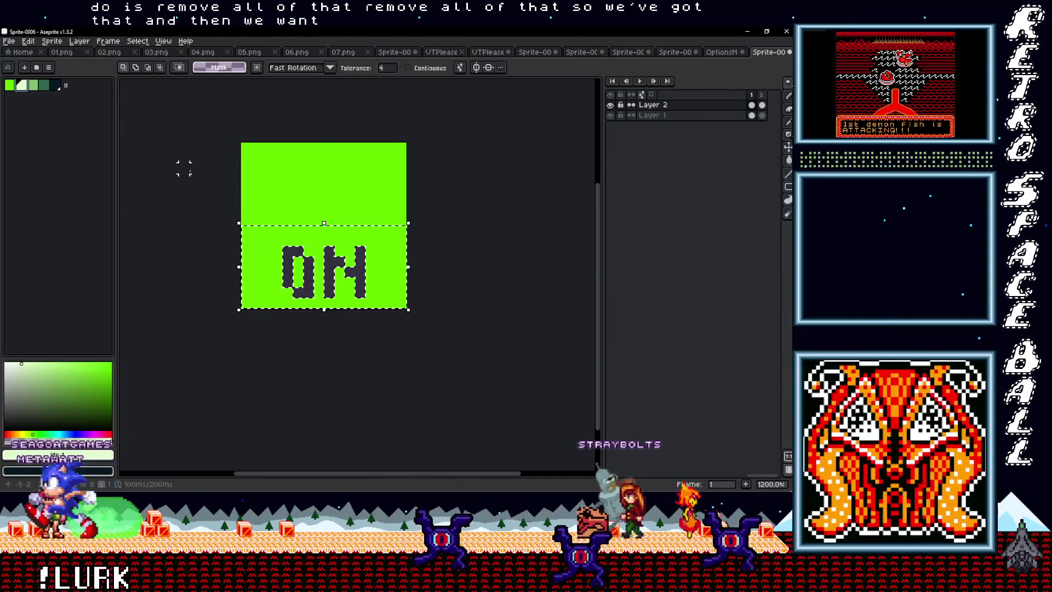
key("b")
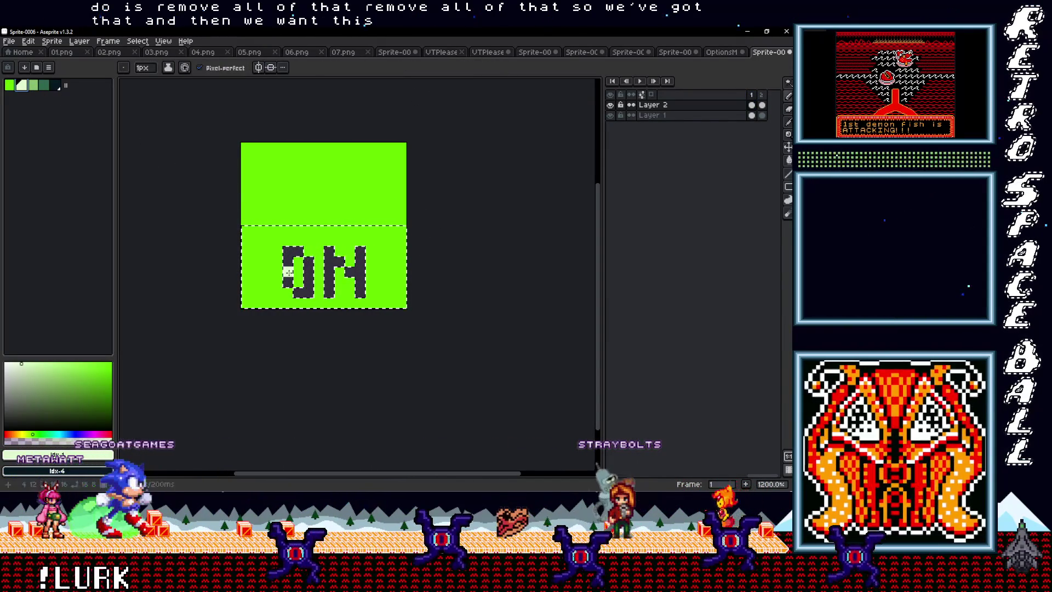
key("g")
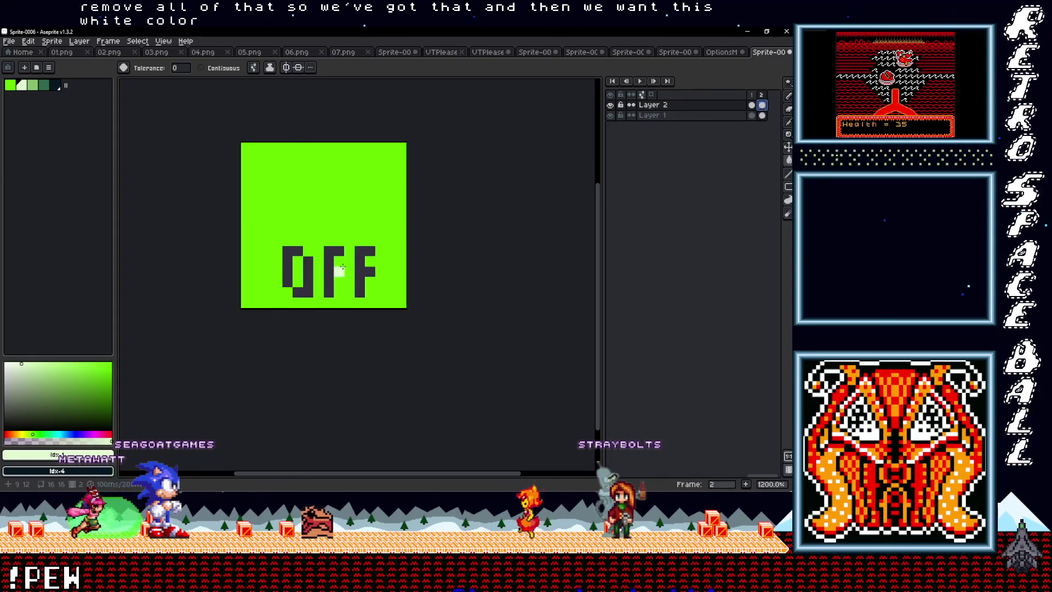
left_click(359, 262)
scroll(430, 274, "down", 3)
scroll(430, 276, "up", 1)
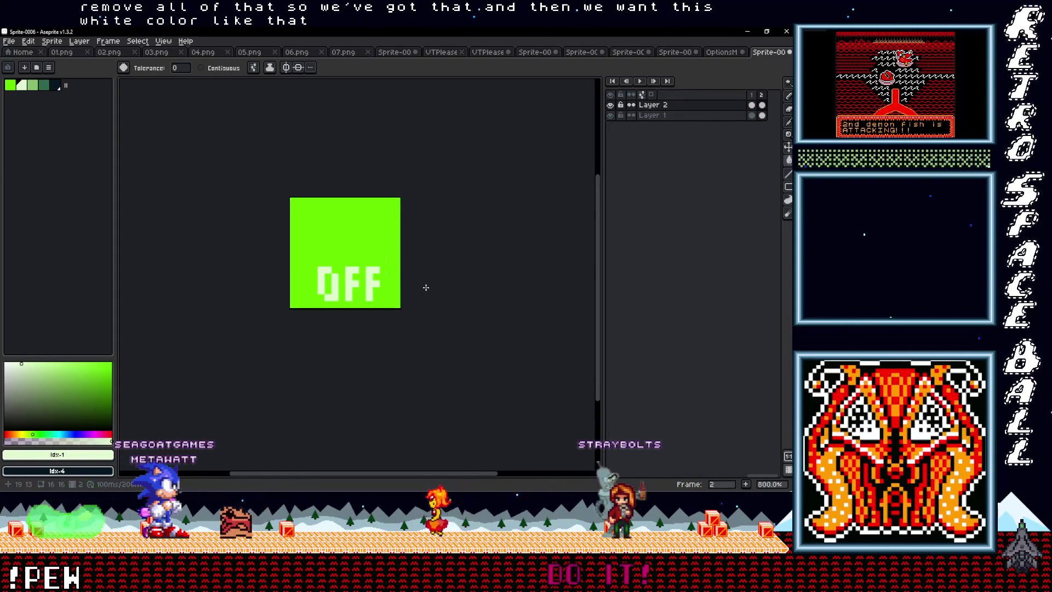
- Export the sprite as a sprite sheet with output file On_Off.png
left_click(12, 42)
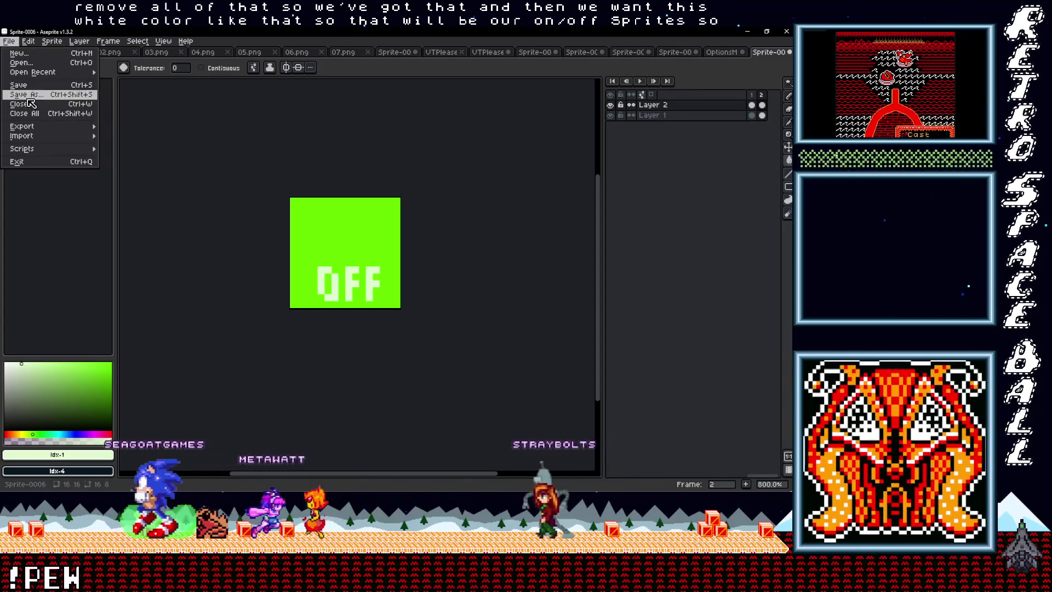
mouse_move(25, 127)
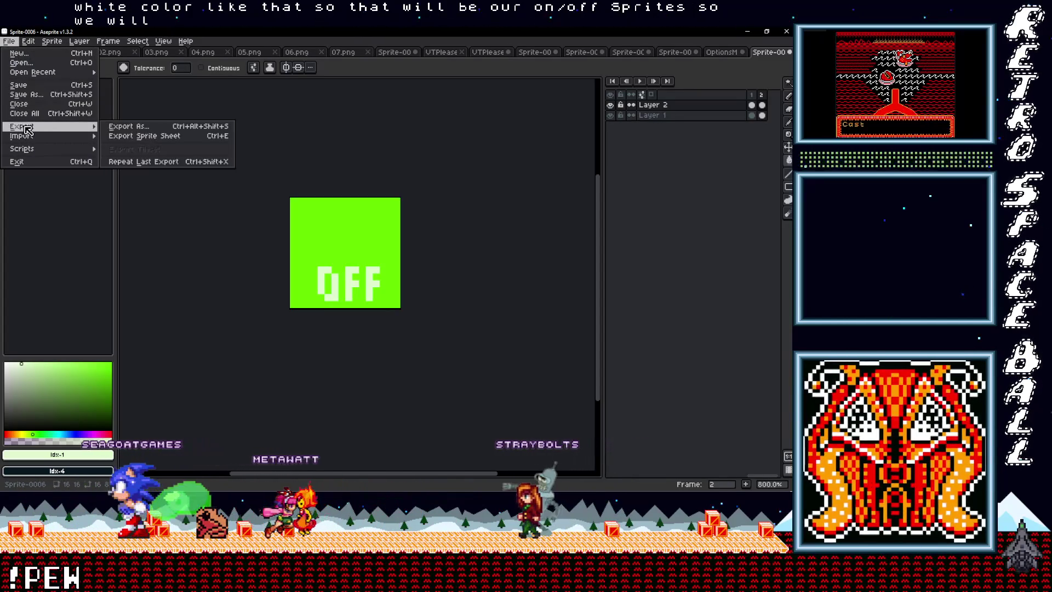
left_click(143, 136)
left_click(331, 353)
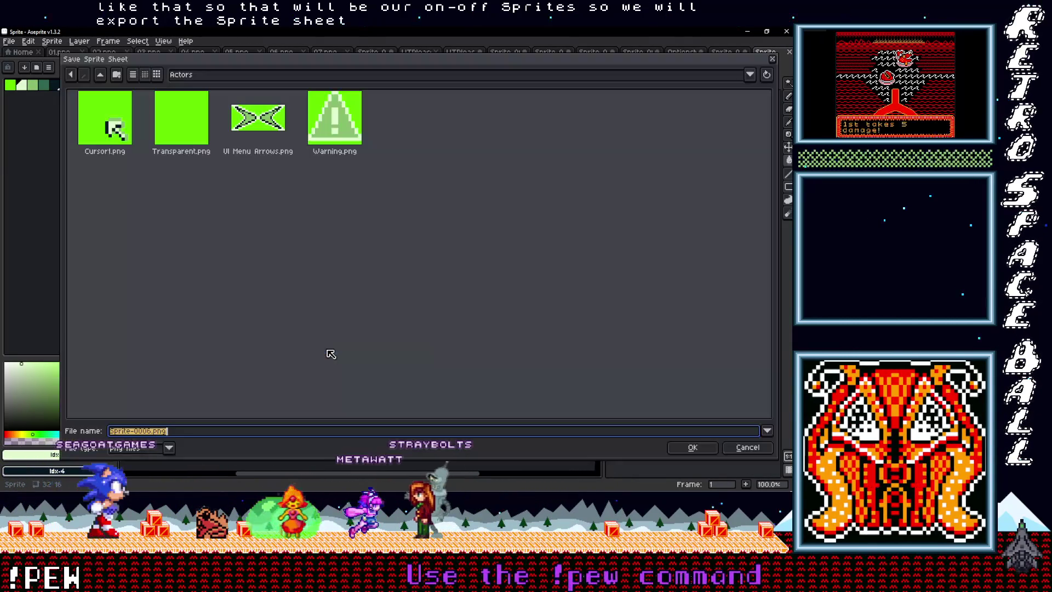
left_click_drag(147, 431, 110, 431)
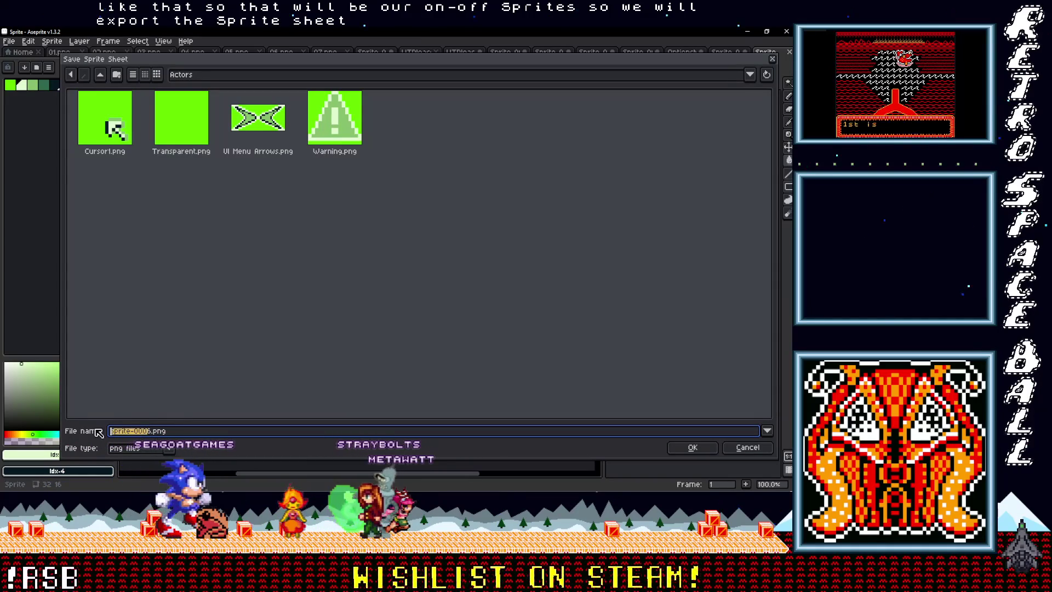
key("BackSpace")
type("On_Off")
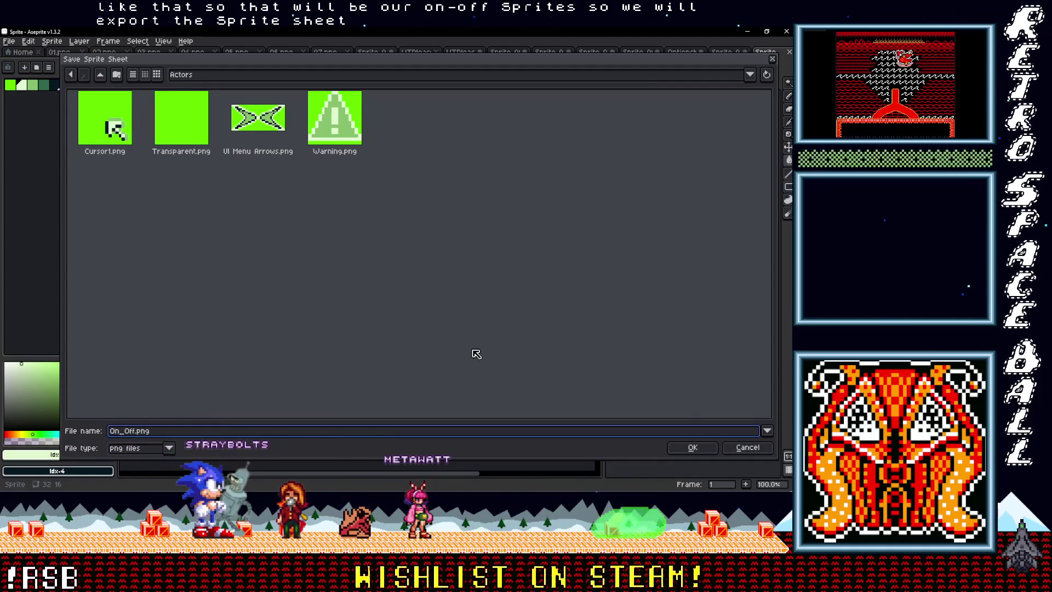
left_click(690, 448)
left_click(372, 387)
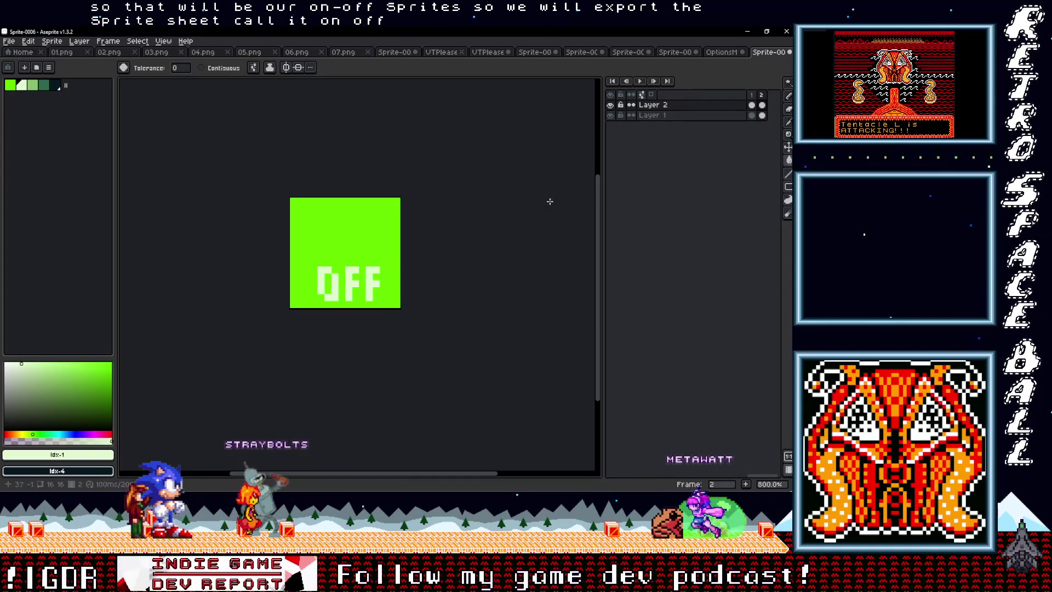
- Copy cursor.png and frame.png from the from Taco folder in File Explorer
left_click(749, 32)
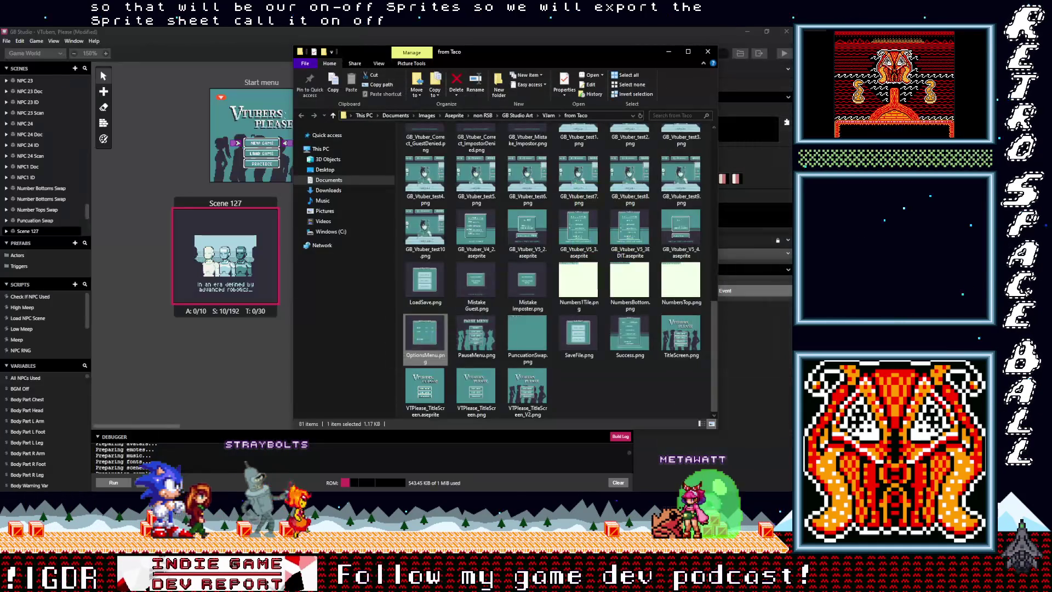
mouse_move(789, 219)
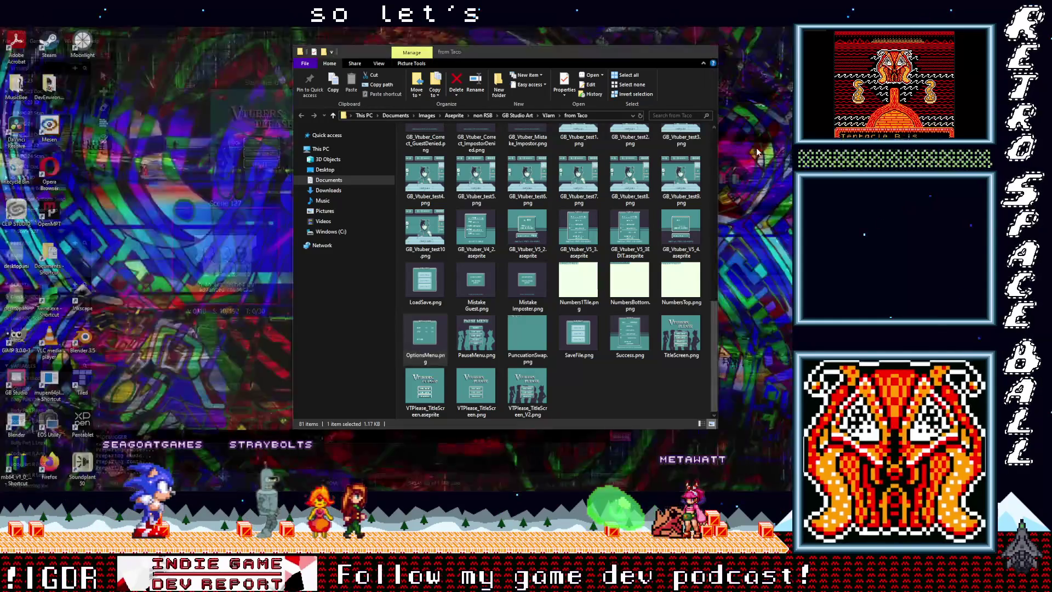
left_click(750, 131)
scroll(623, 267, "up", 2)
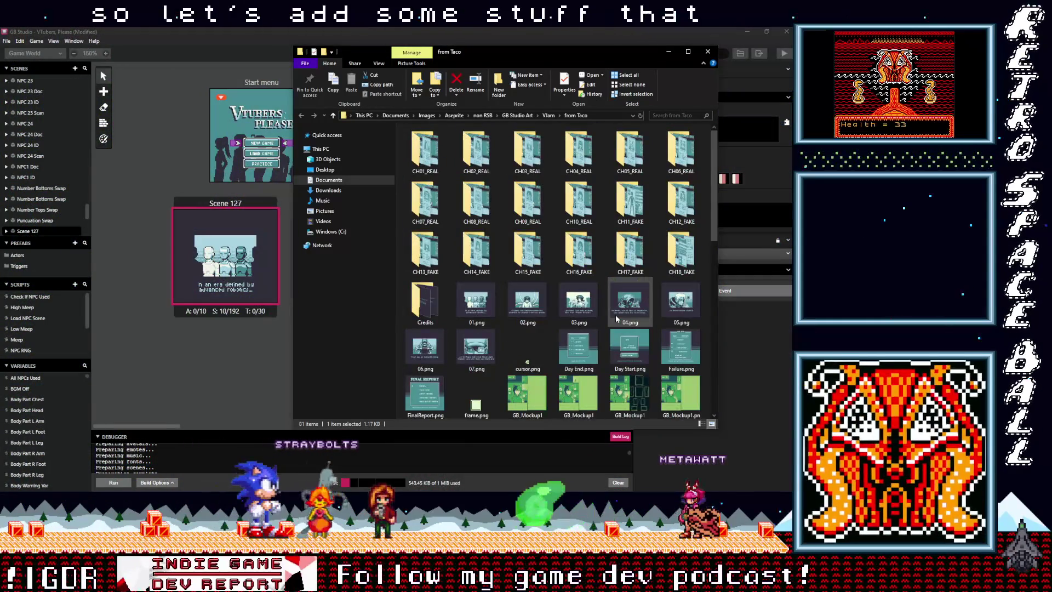
scroll(614, 319, "up", 3)
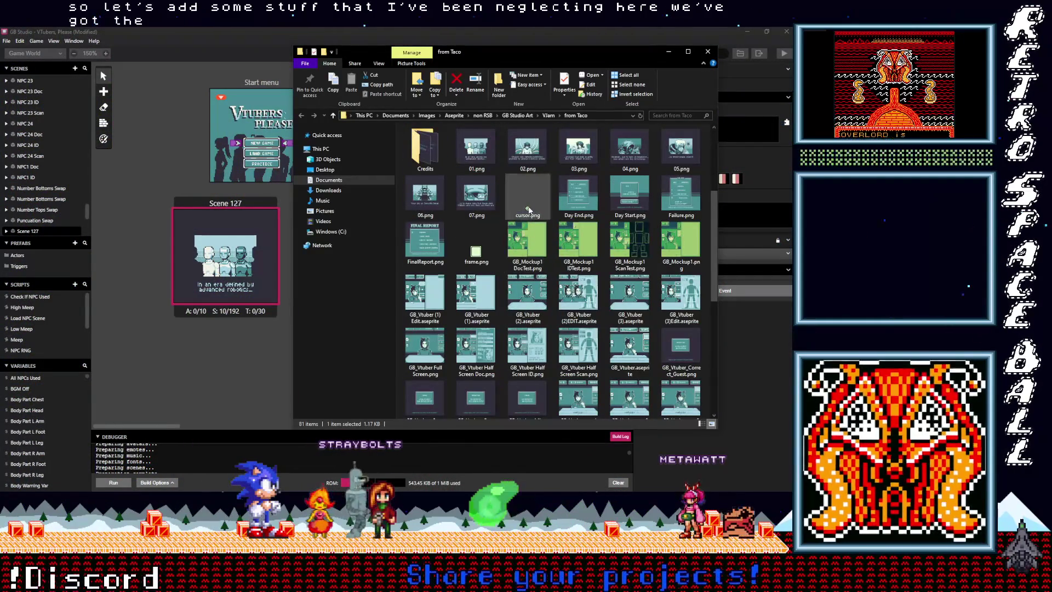
left_click(475, 244, "ctrl")
right_click(537, 197)
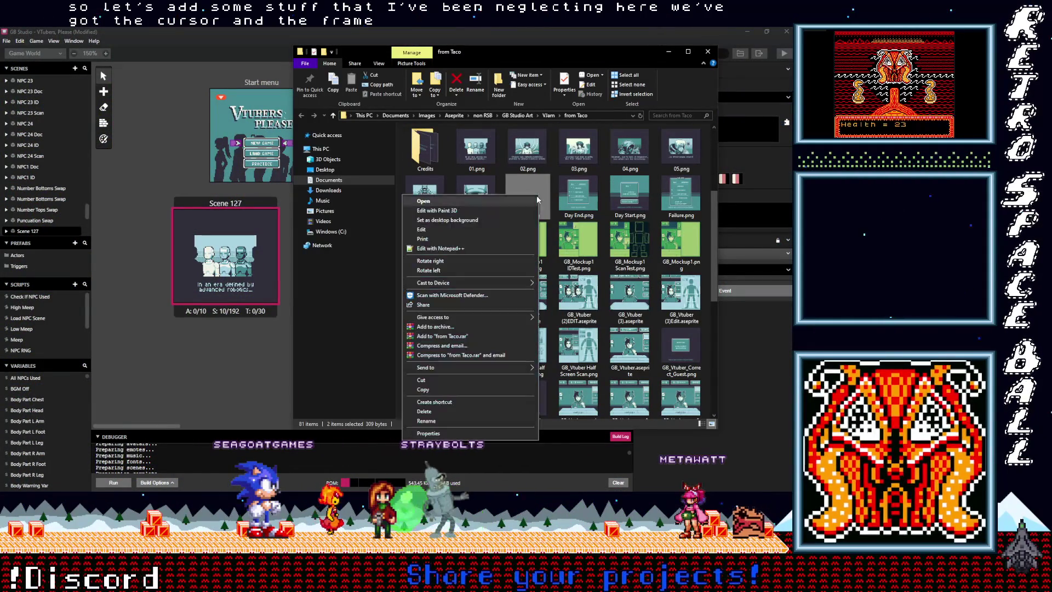
left_click(437, 389)
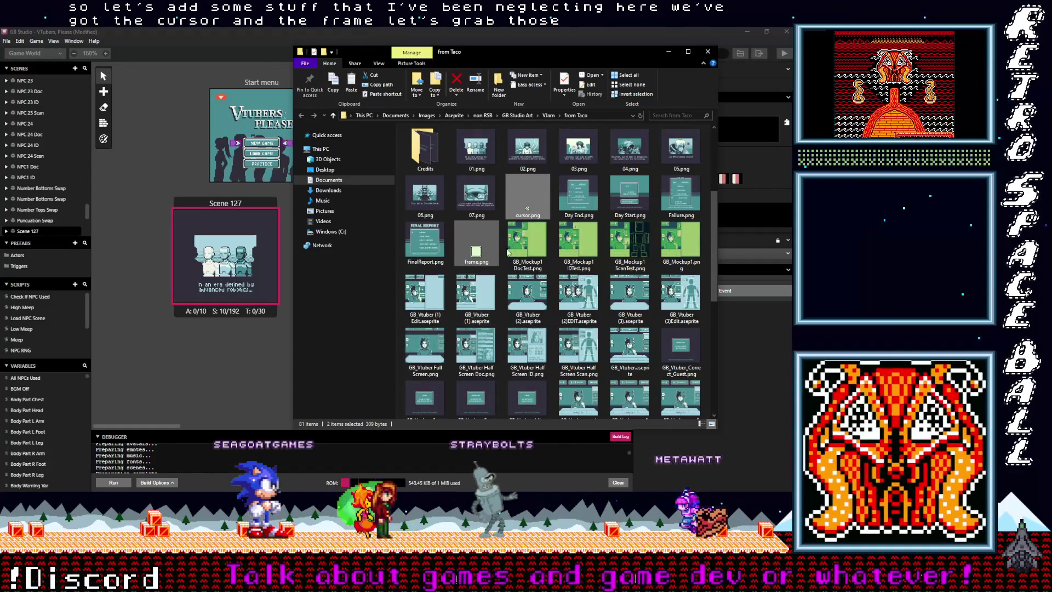
- Open cursor.png on its own in Aseprite
left_click(528, 210)
scroll(528, 235, "down", 3)
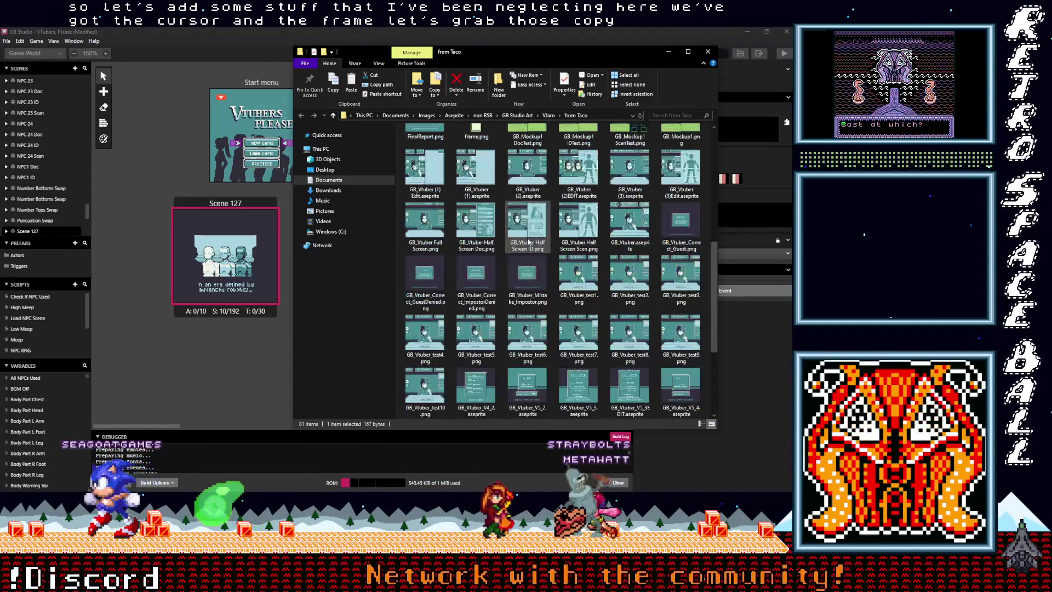
scroll(528, 235, "up", 3)
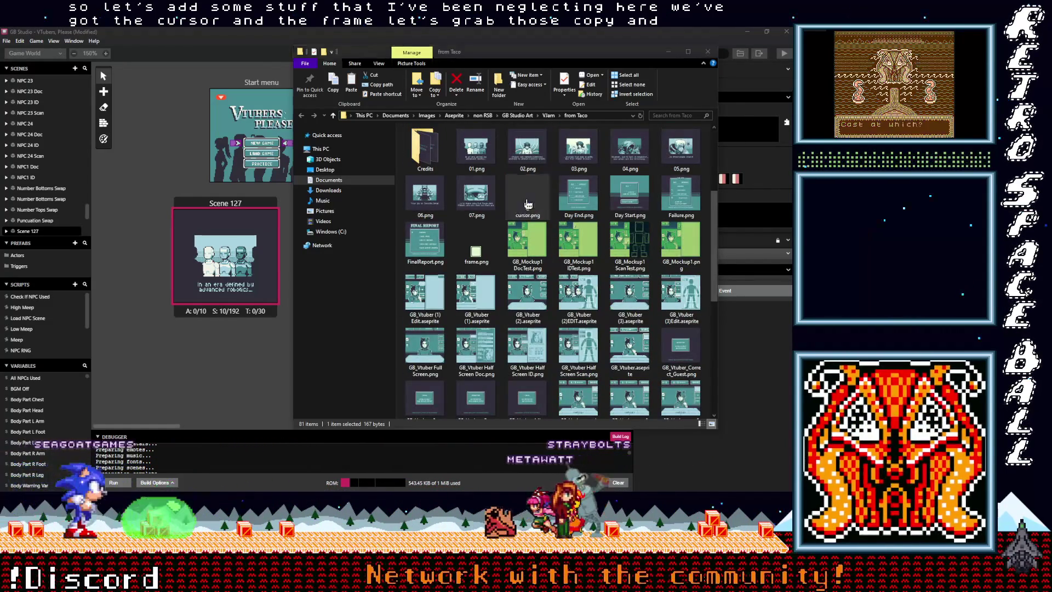
double_click(528, 204)
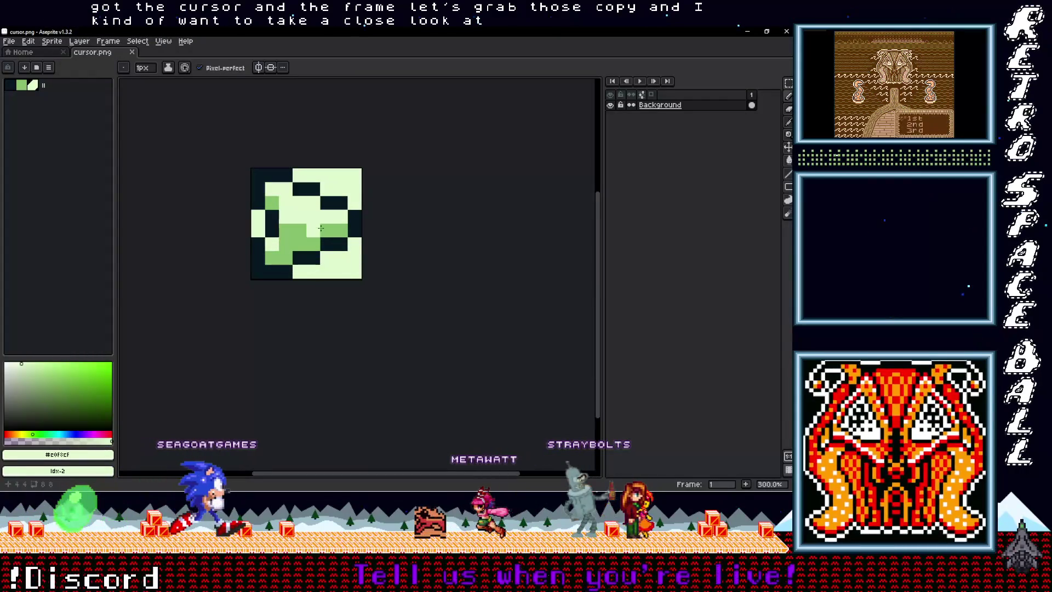
- Undo the last edit, select the entire 8x8 arrow cursor, and return to Aseprite's Home page
key("ctrl+z")
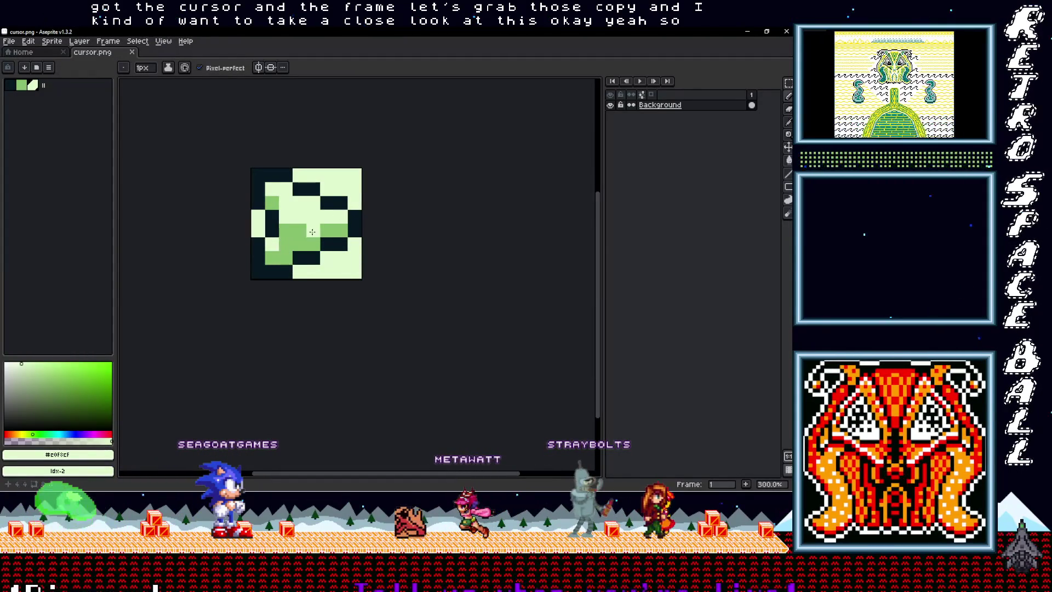
scroll(311, 236, "down", 2)
scroll(308, 257, "up", 1)
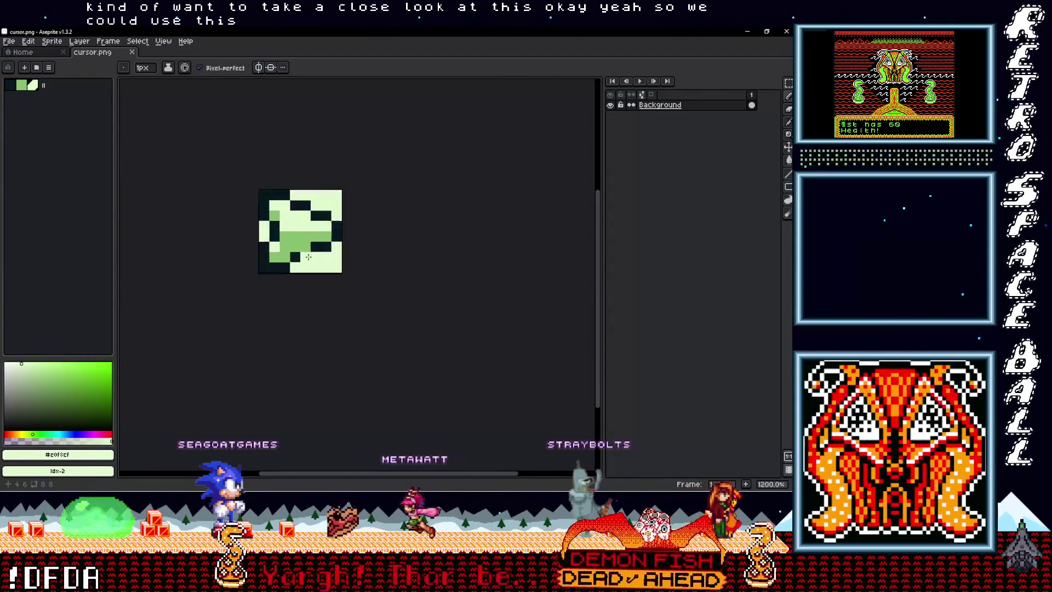
scroll(309, 257, "up", 1)
scroll(319, 255, "down", 2)
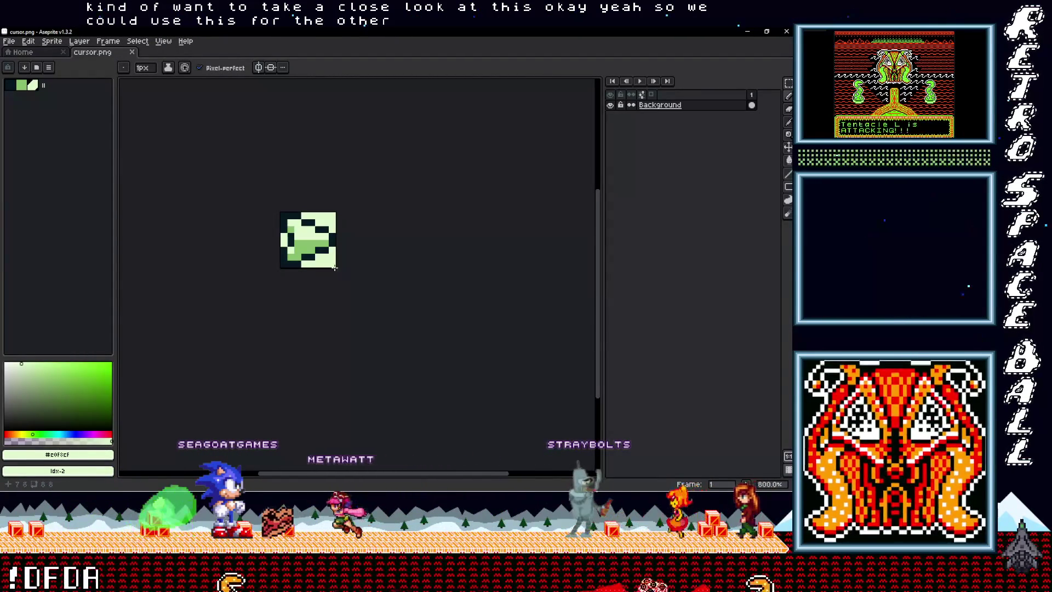
scroll(332, 269, "up", 3)
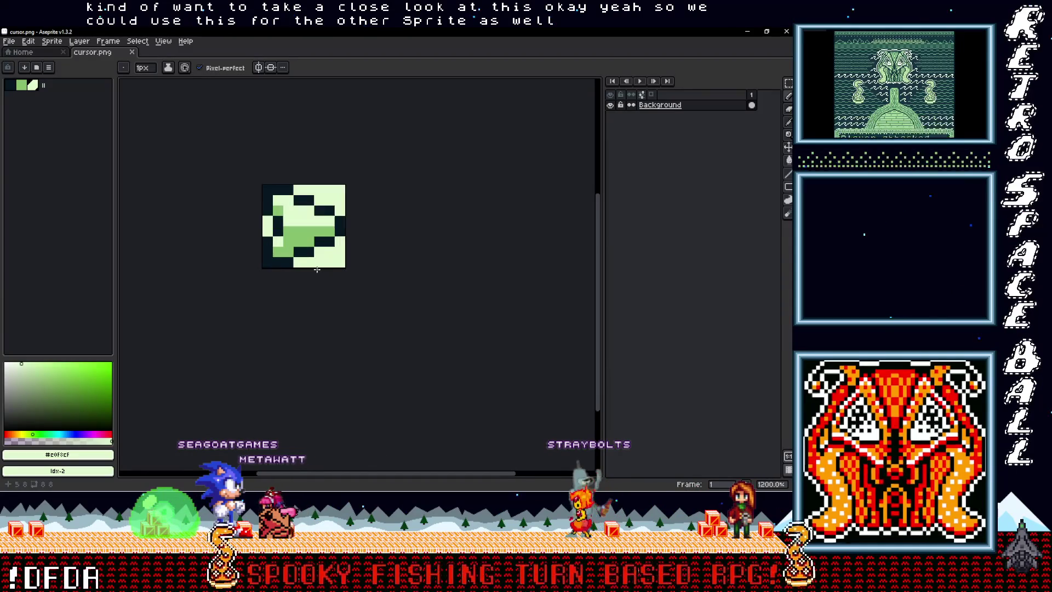
left_click_drag(337, 266, 340, 275)
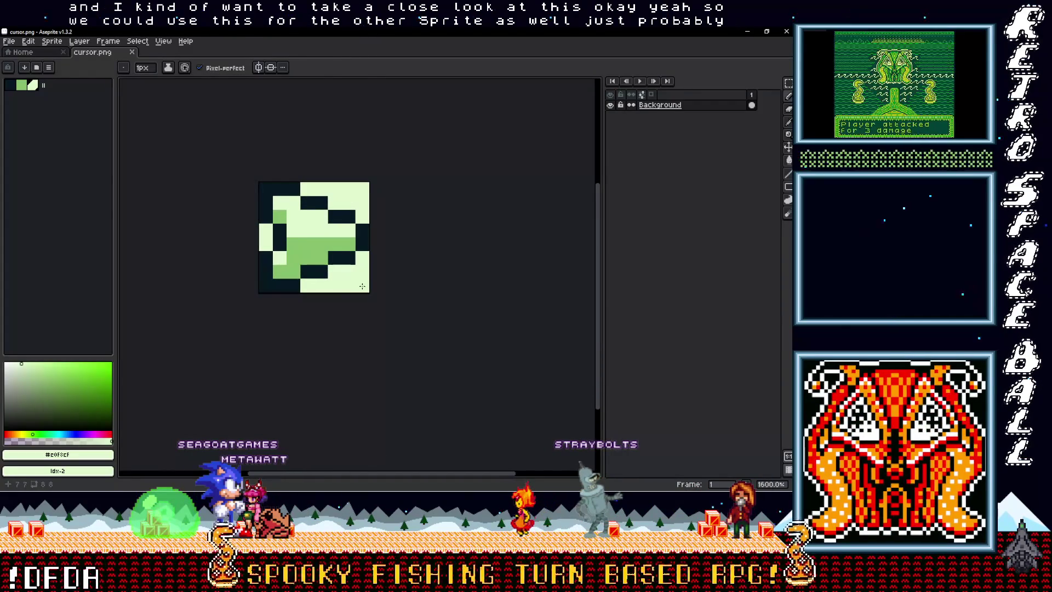
key("ctrl+a")
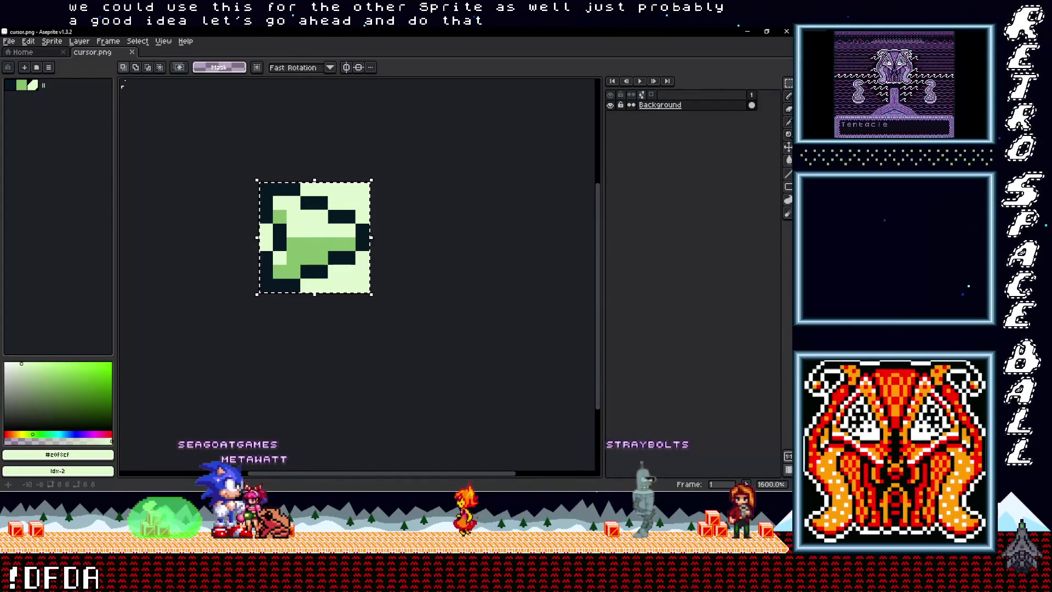
left_click(40, 54)
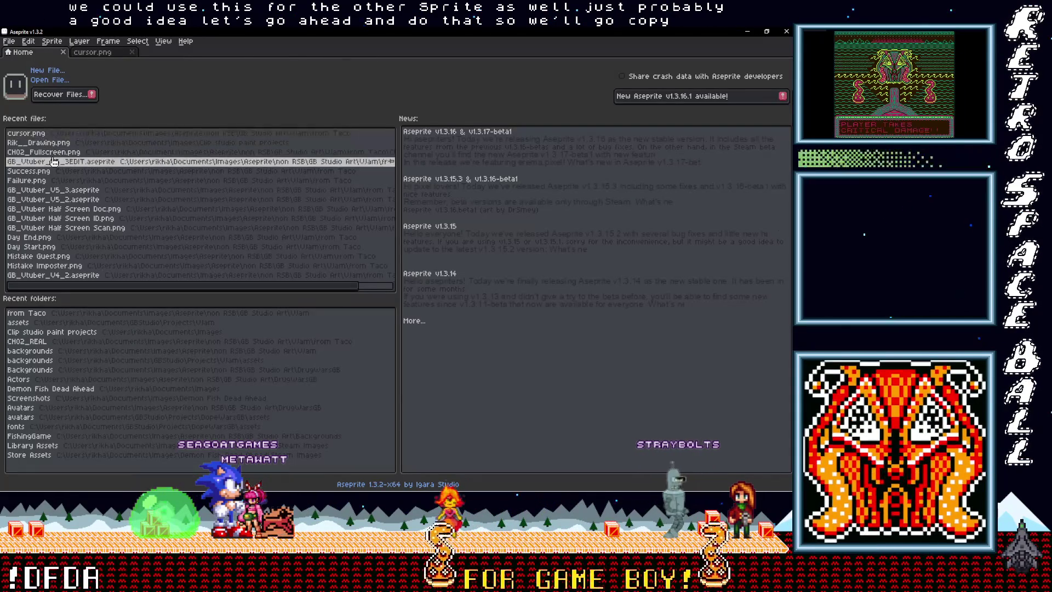
- Open UI Menu Arrows with a 16-pixel grid and paste the cursor arrow onto a new layer at 8,8
left_click(49, 81)
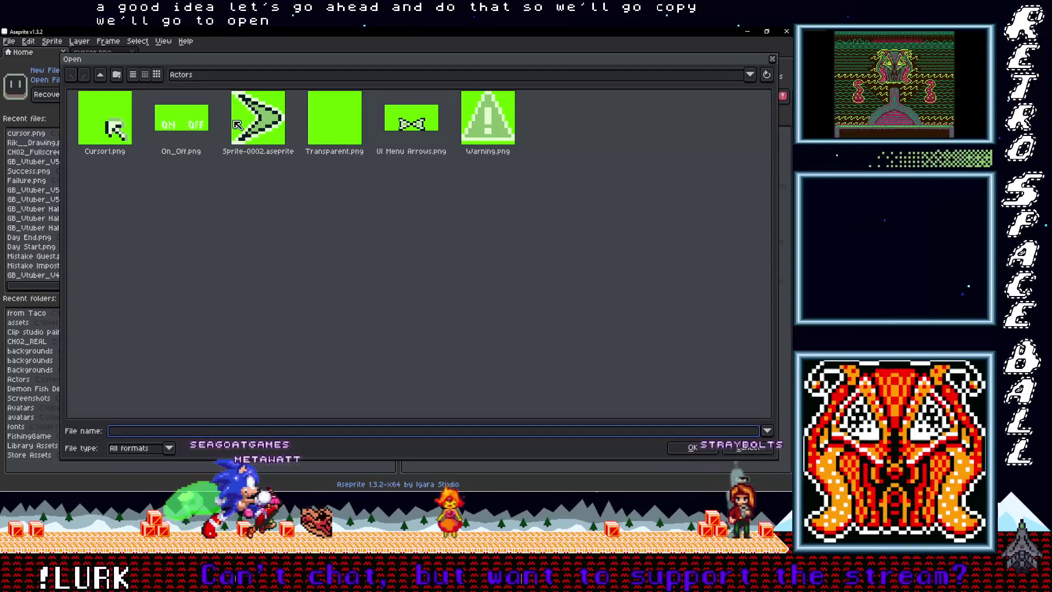
double_click(409, 121)
scroll(350, 215, "up", 6)
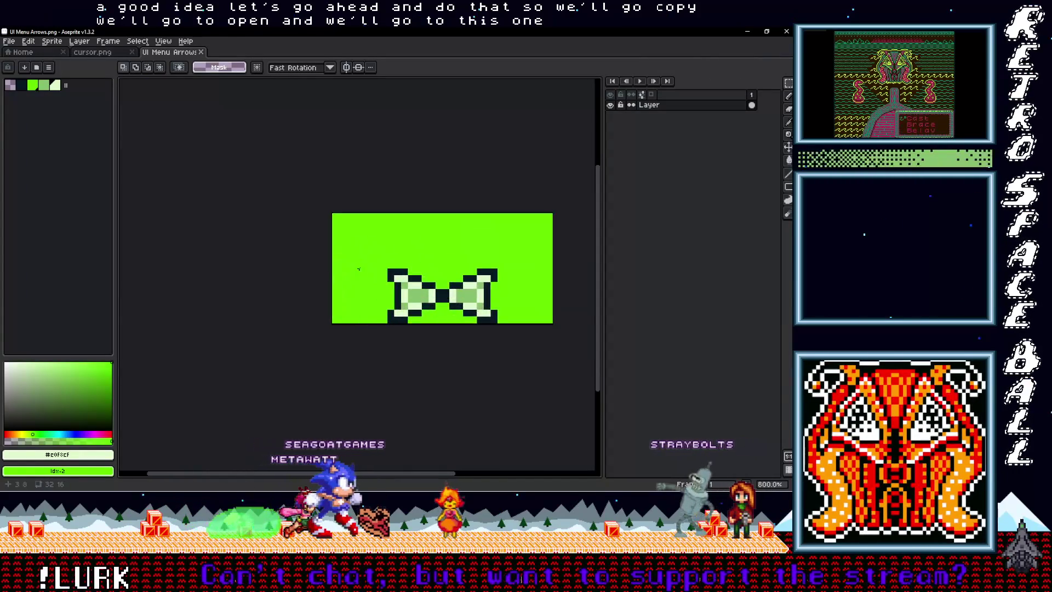
key("ctrl+apostrophe")
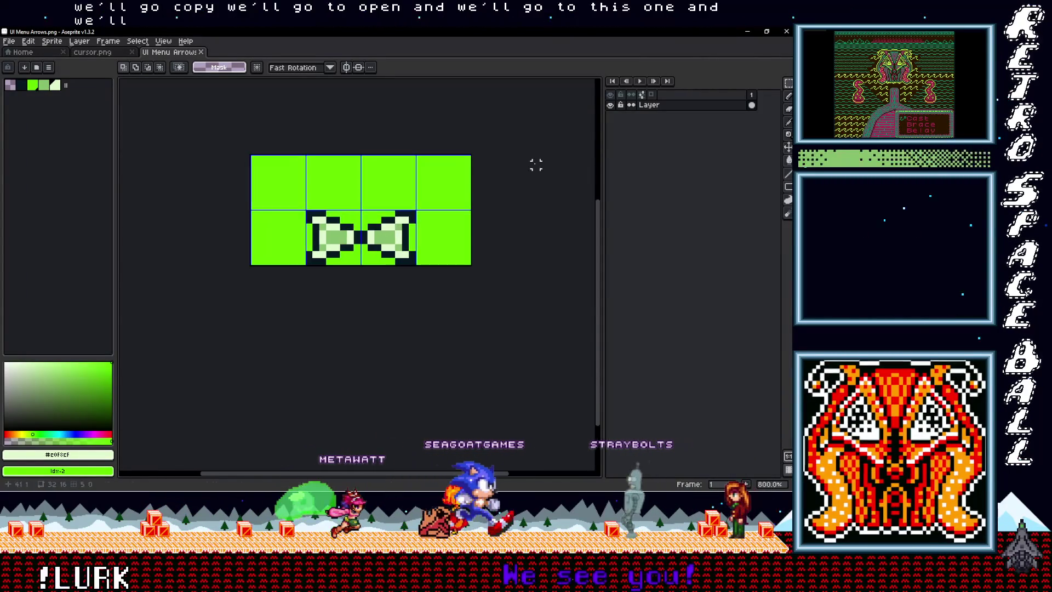
right_click(675, 105)
mouse_move(693, 126)
left_click(581, 129)
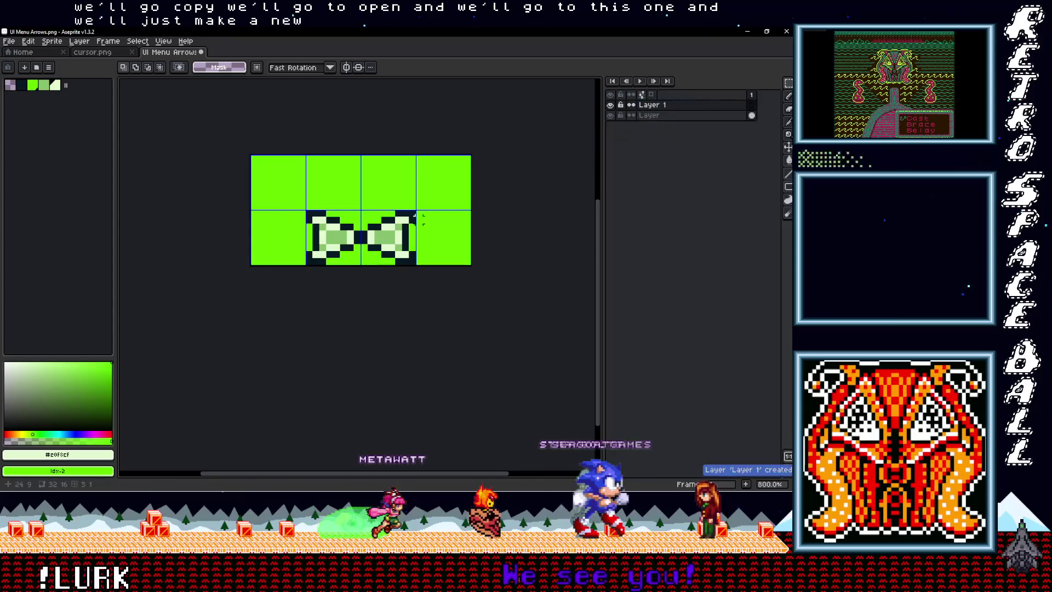
scroll(390, 235, "up", 3)
key("ctrl+v")
mouse_move(212, 144)
left_mouse_down()
mouse_move(293, 241)
mouse_move(405, 251)
left_mouse_up()
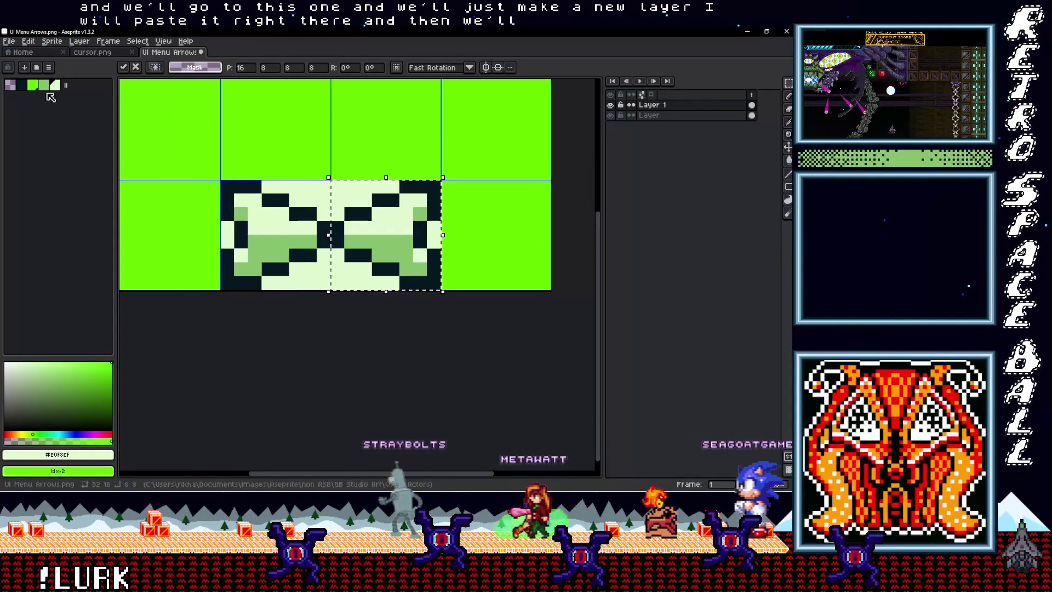
- Fill the light gaps around the arrows with mid-green
left_click(33, 85)
key("ctrl+d")
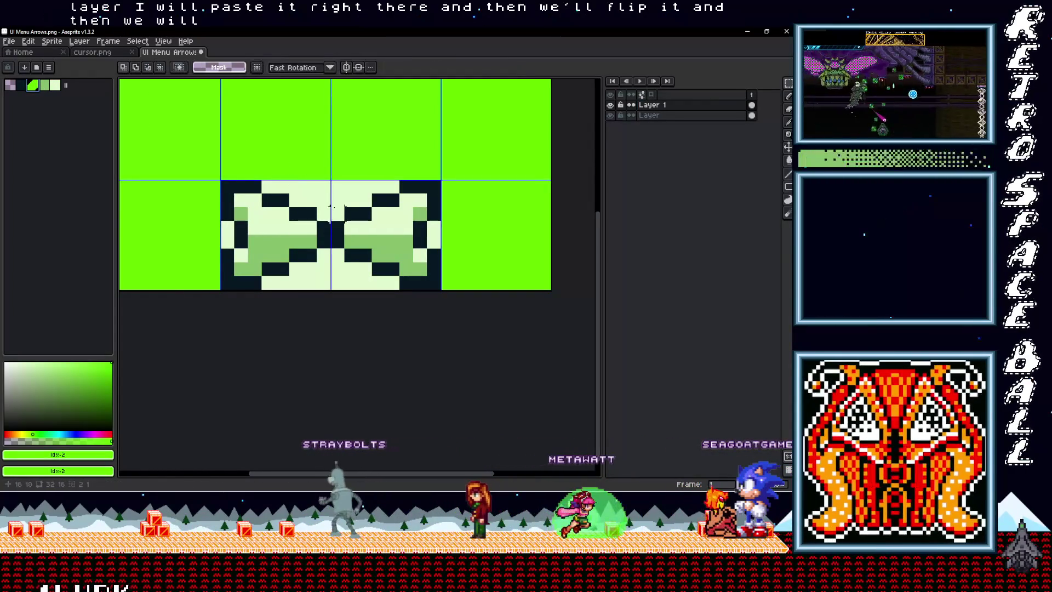
key("g")
left_click(322, 196)
left_click(325, 269)
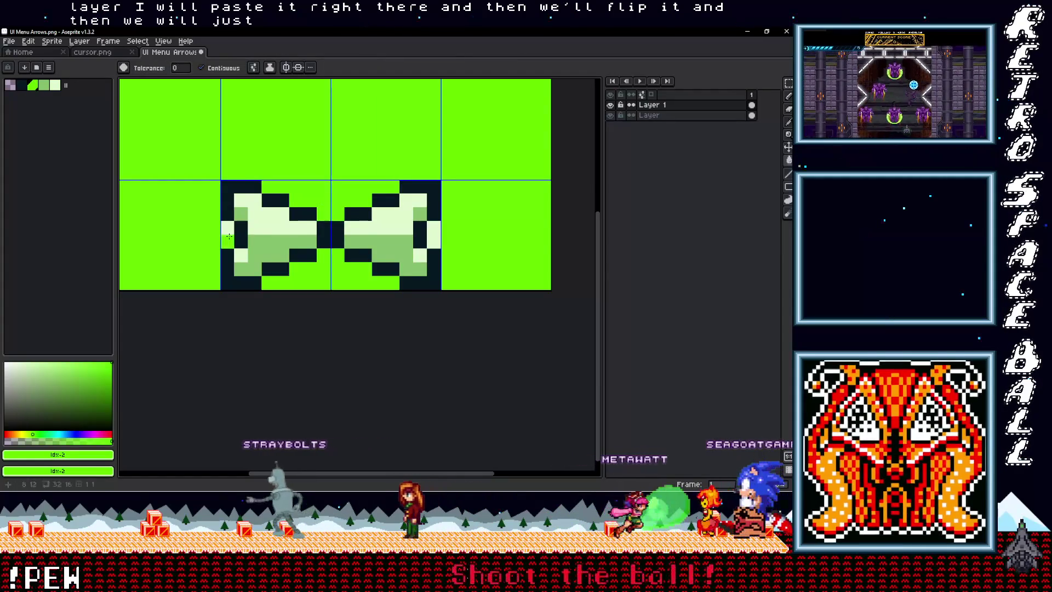
scroll(438, 237, "down", 3)
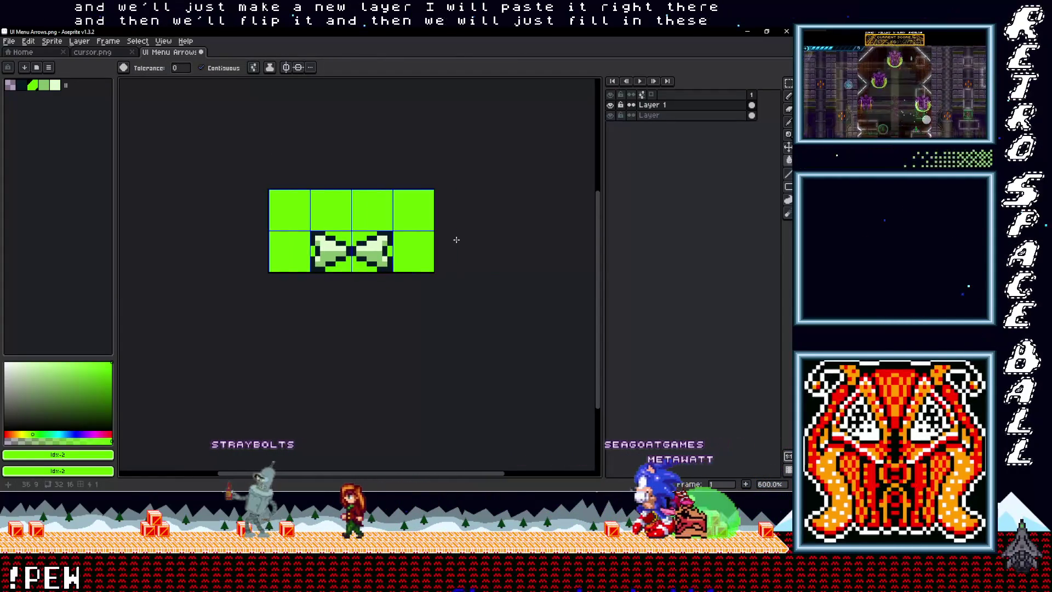
- Save UI Menu Arrows.png and minimize Aseprite
left_click(9, 41)
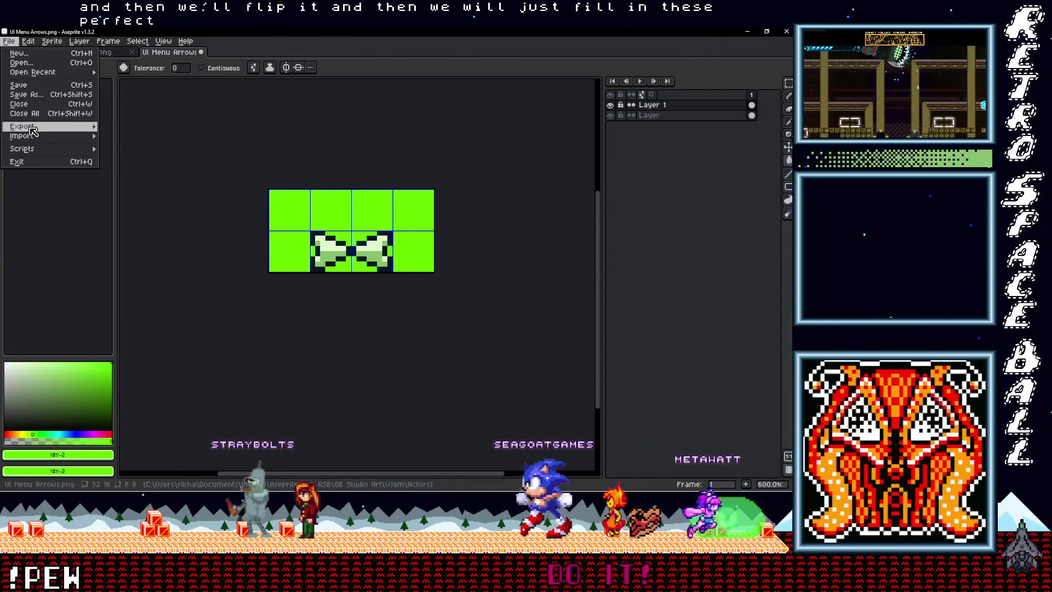
mouse_move(36, 148)
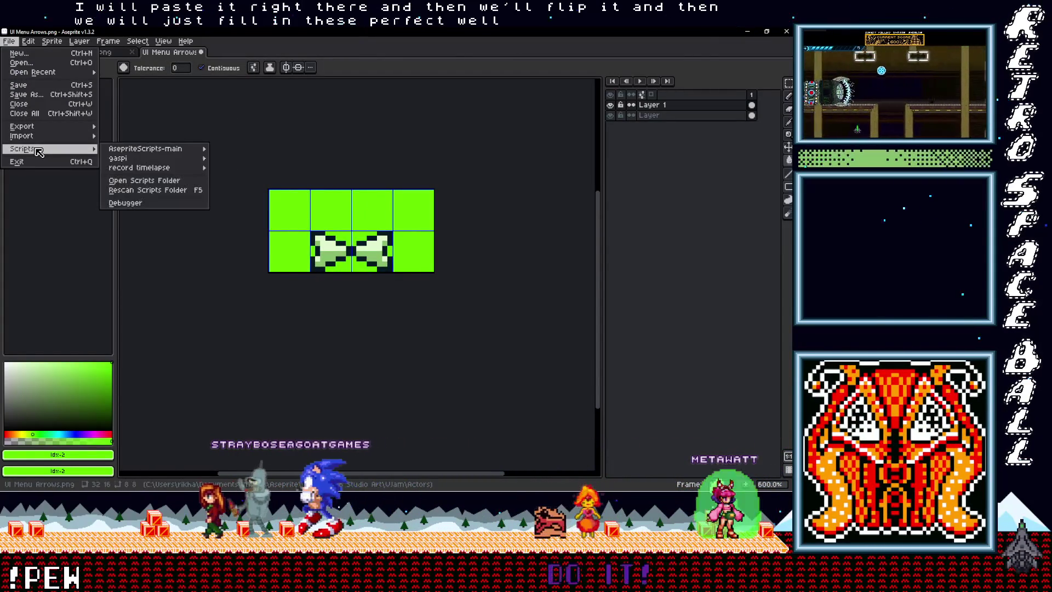
mouse_move(22, 126)
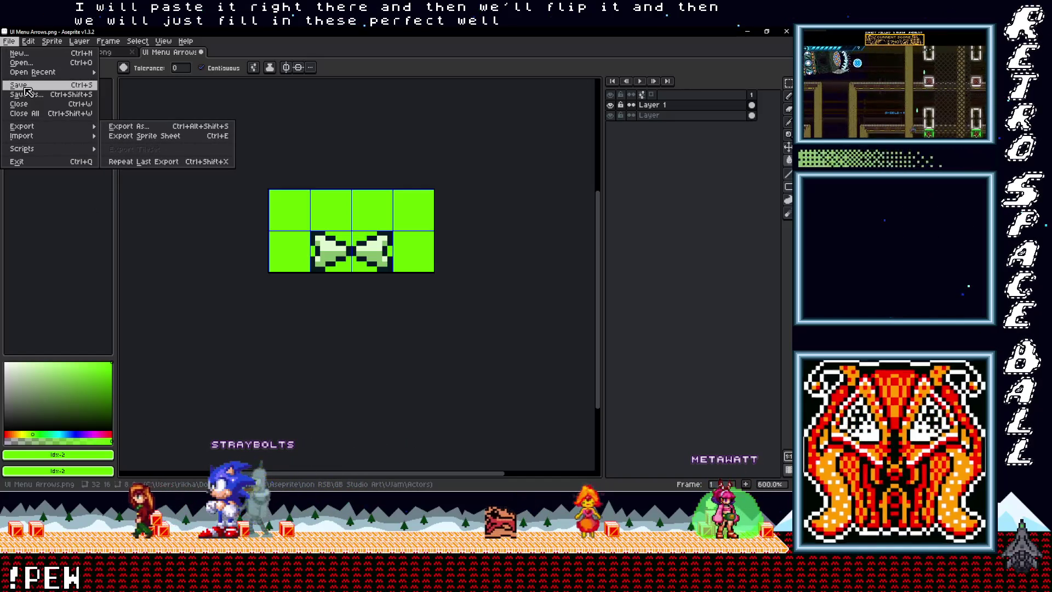
left_click(18, 85)
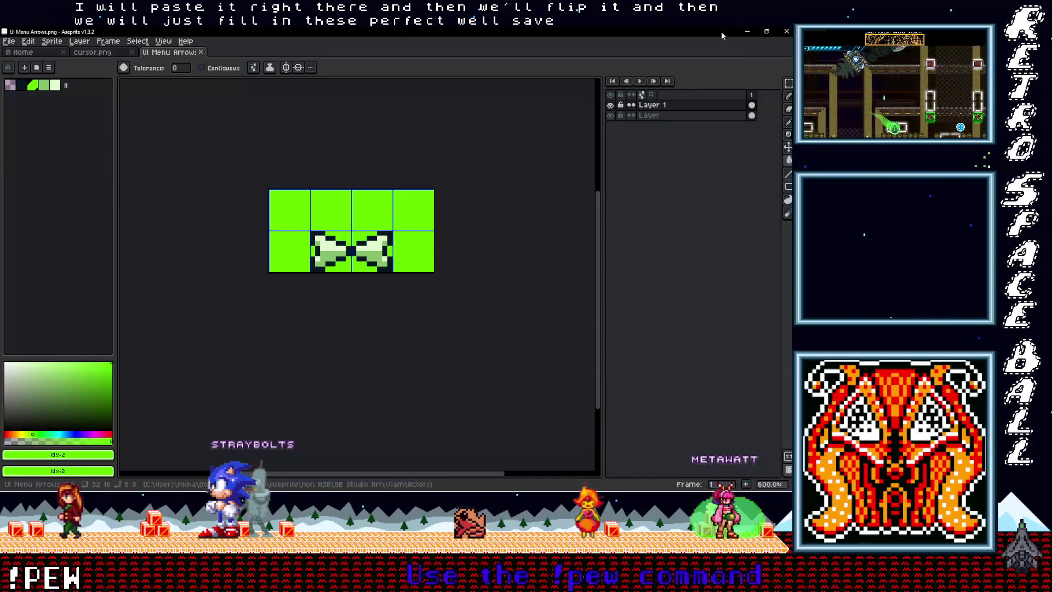
left_click(751, 32)
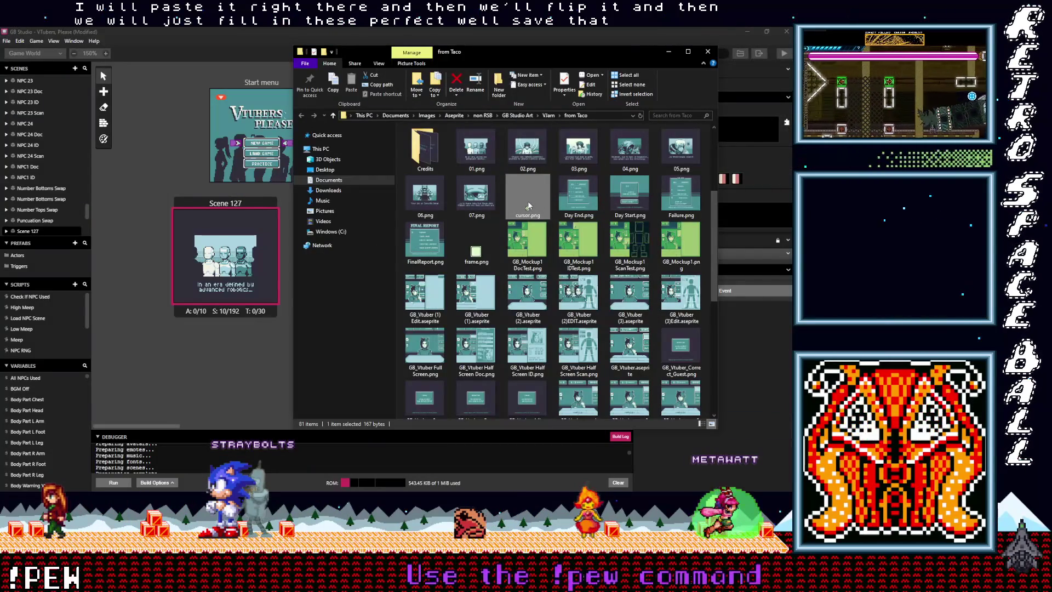
- Copy cursor.png and frame.png again, then hide File Explorer to reveal GB Studio
left_click(476, 251, "ctrl")
right_click(393, 209)
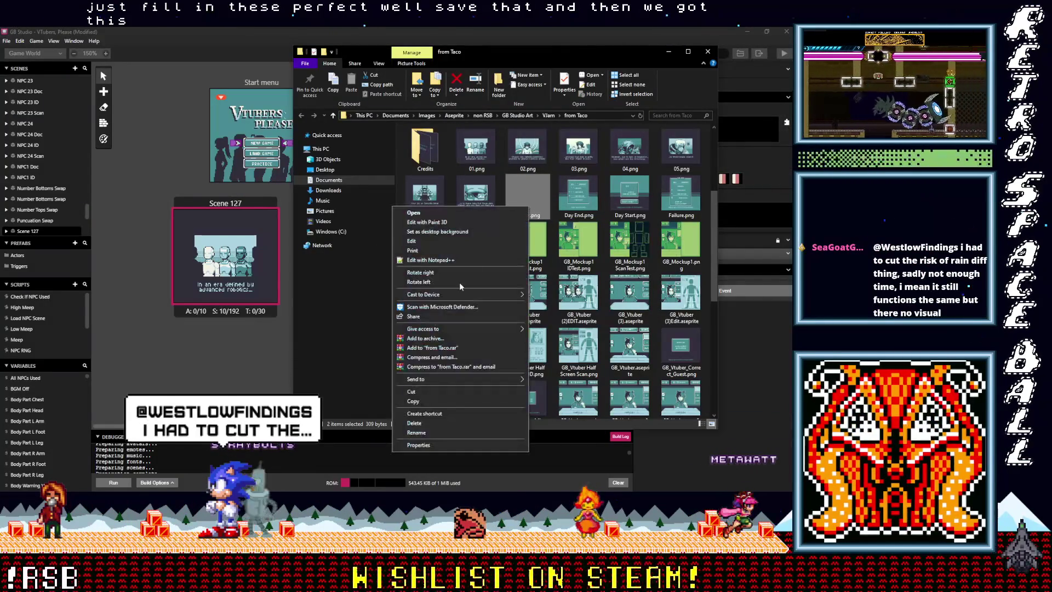
left_click(413, 401)
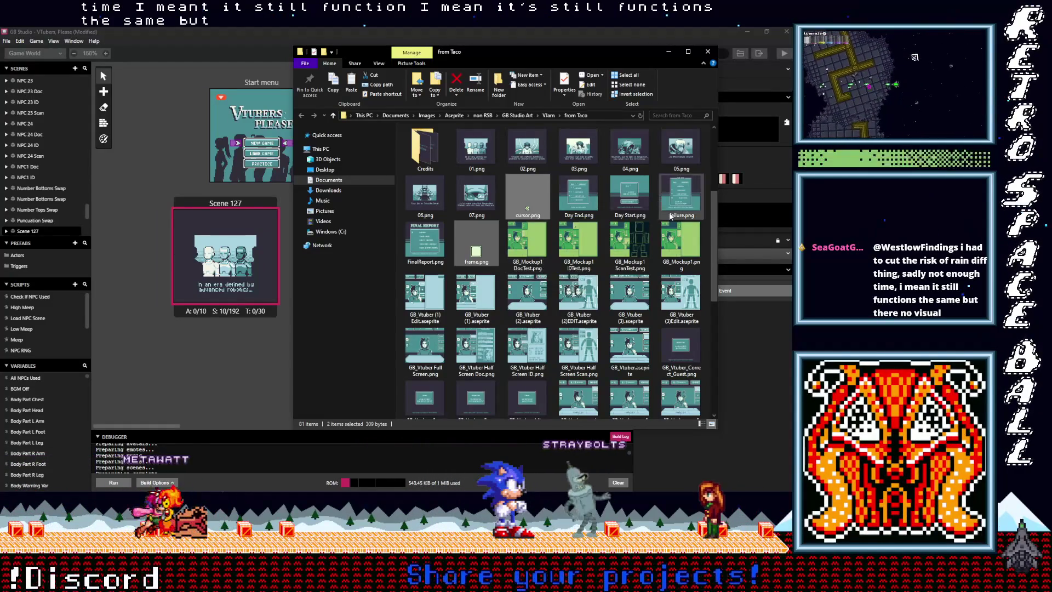
left_click(672, 55)
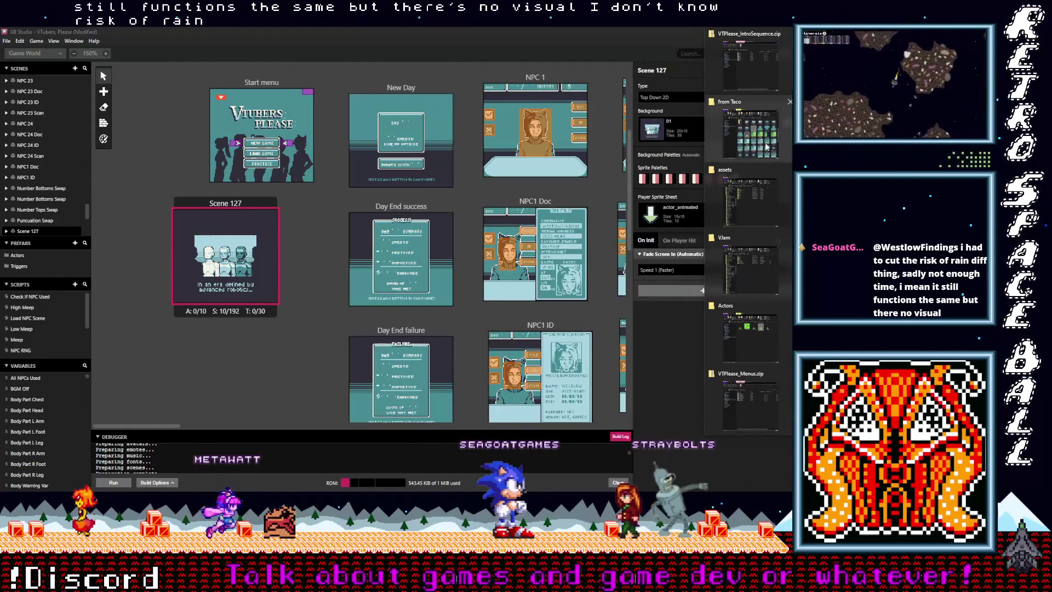
- Paste cursor.png and frame.png into the project's assets/ui folder, replacing the existing files
mouse_move(754, 54)
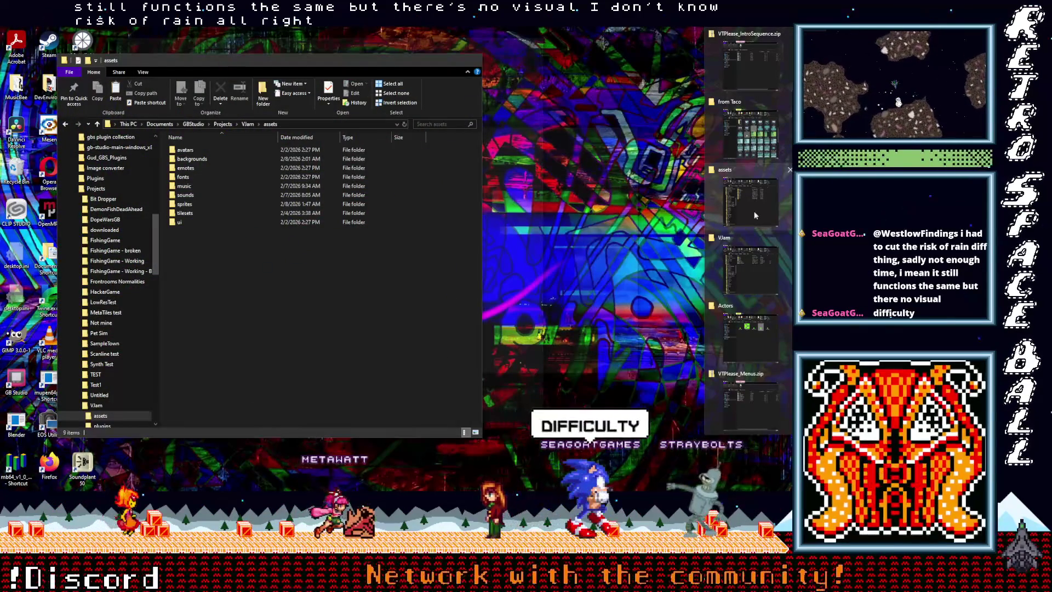
left_click(751, 203)
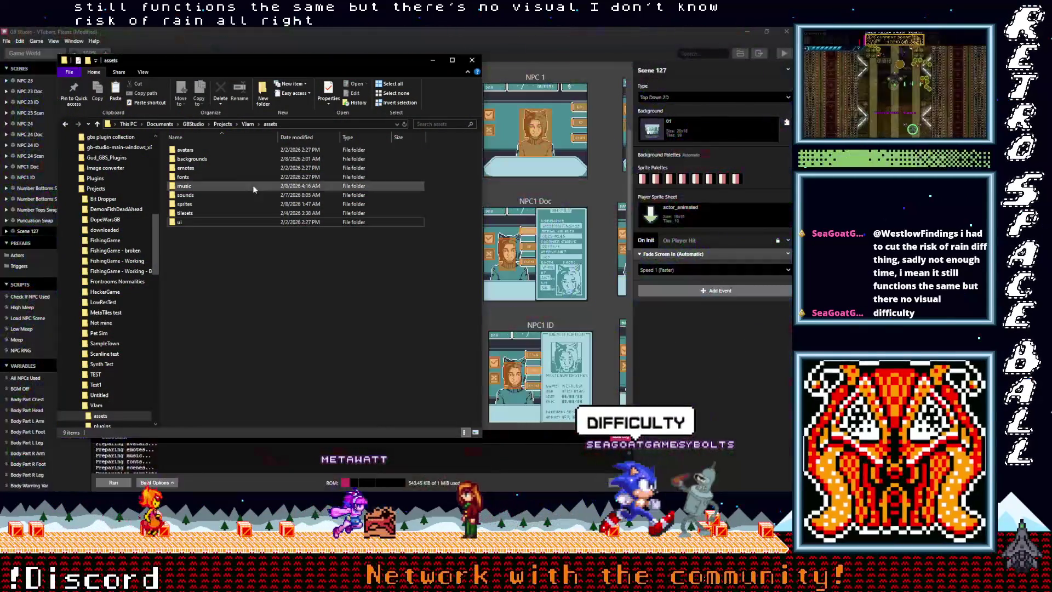
left_click(189, 222)
double_click(188, 222)
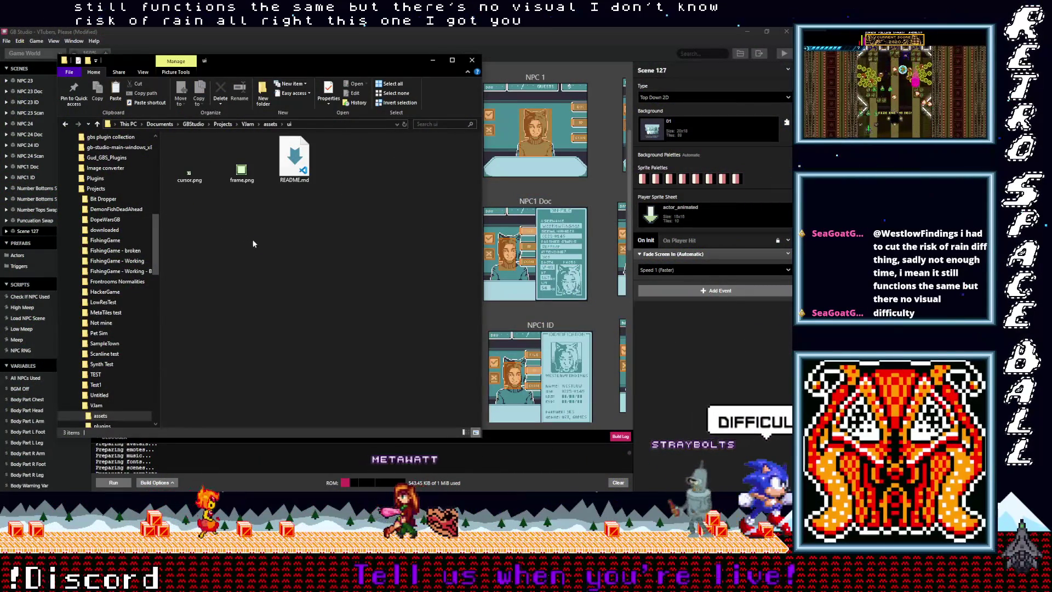
key("ctrl+v")
left_click(357, 196)
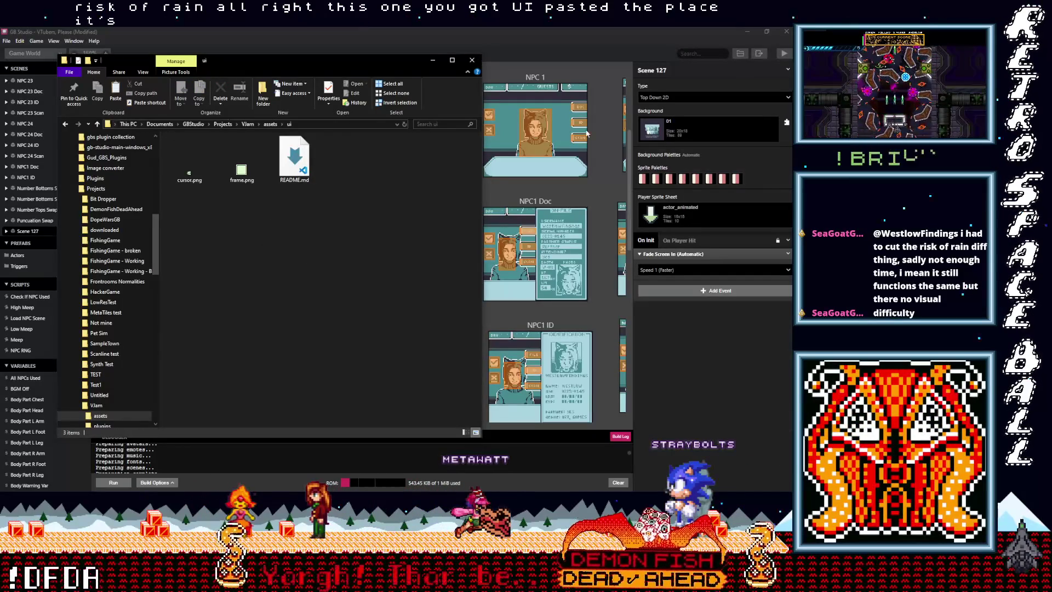
mouse_move(760, 130)
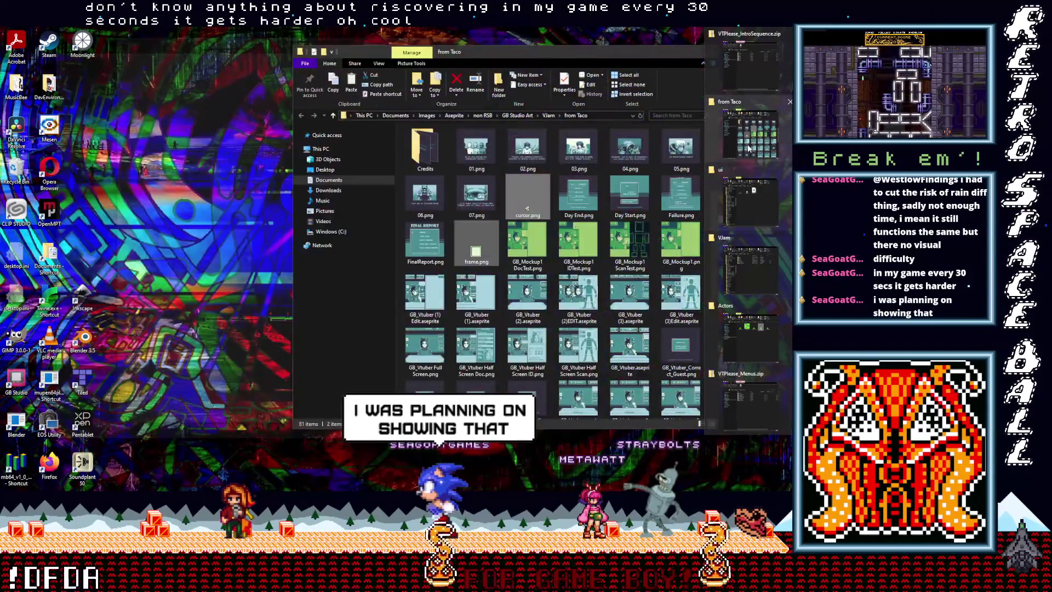
left_click(749, 148)
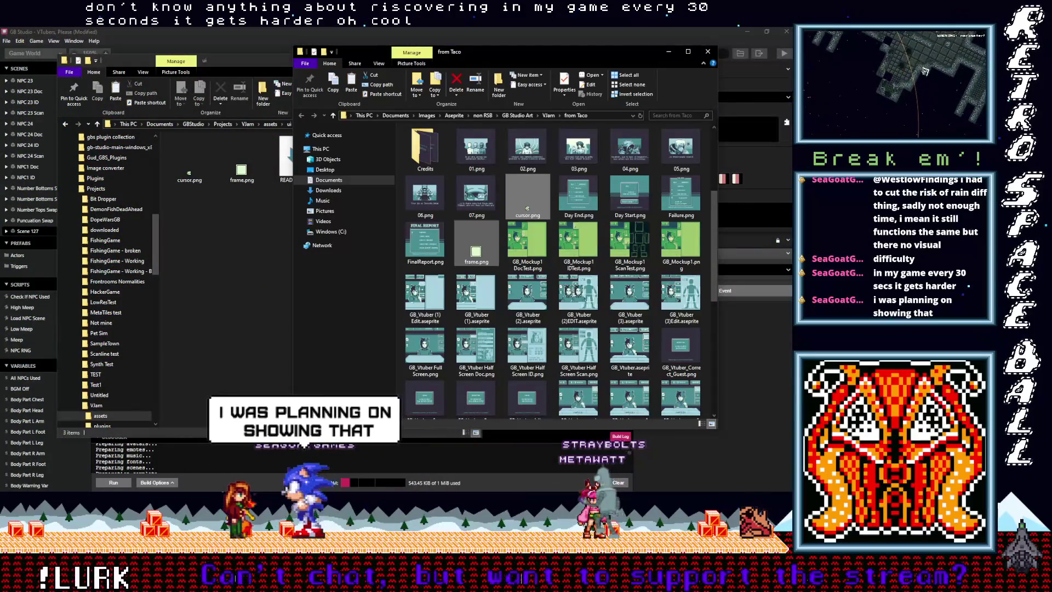
mouse_move(787, 104)
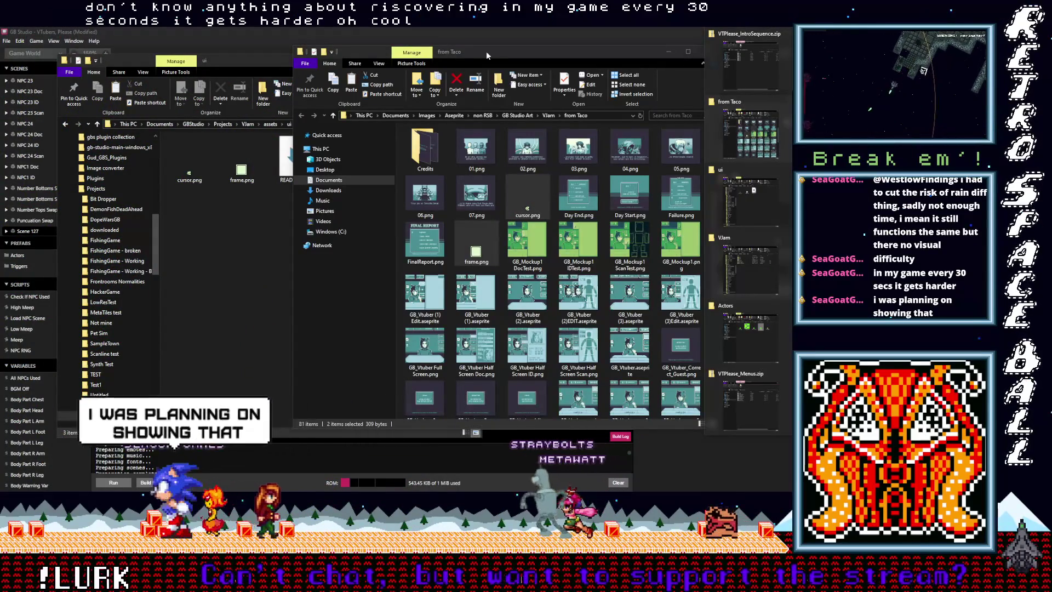
- Copy On_Off.png and UI Menu Arrows.png from the Actors art folder
left_click(333, 116)
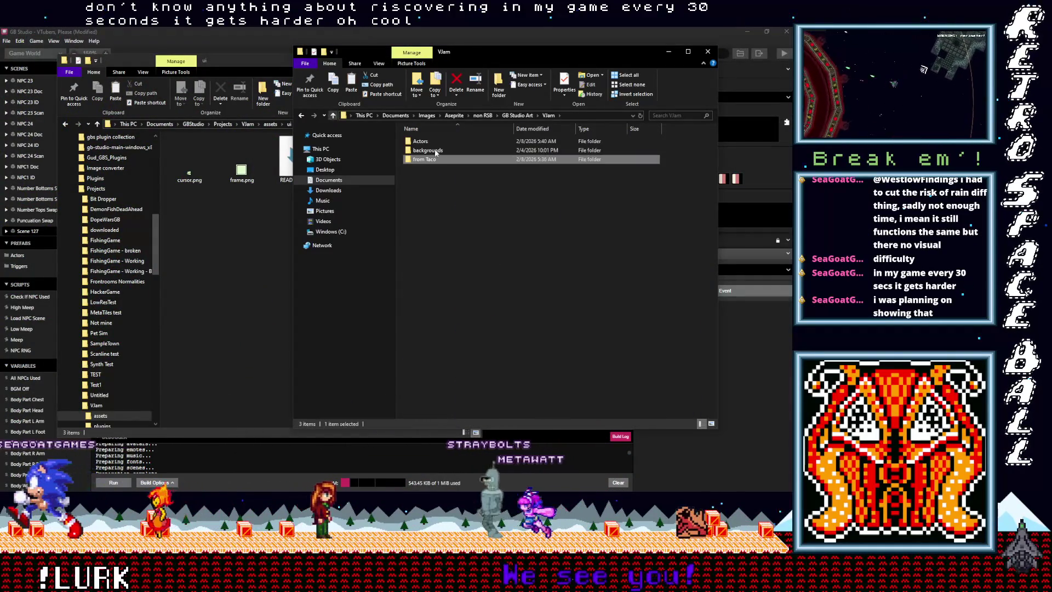
double_click(483, 141)
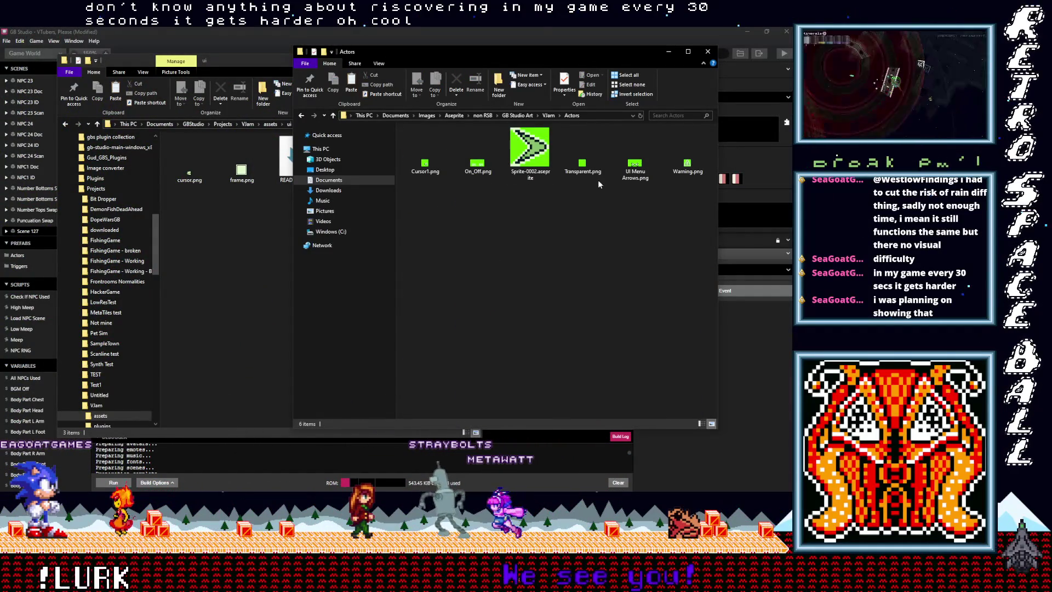
left_click(633, 170)
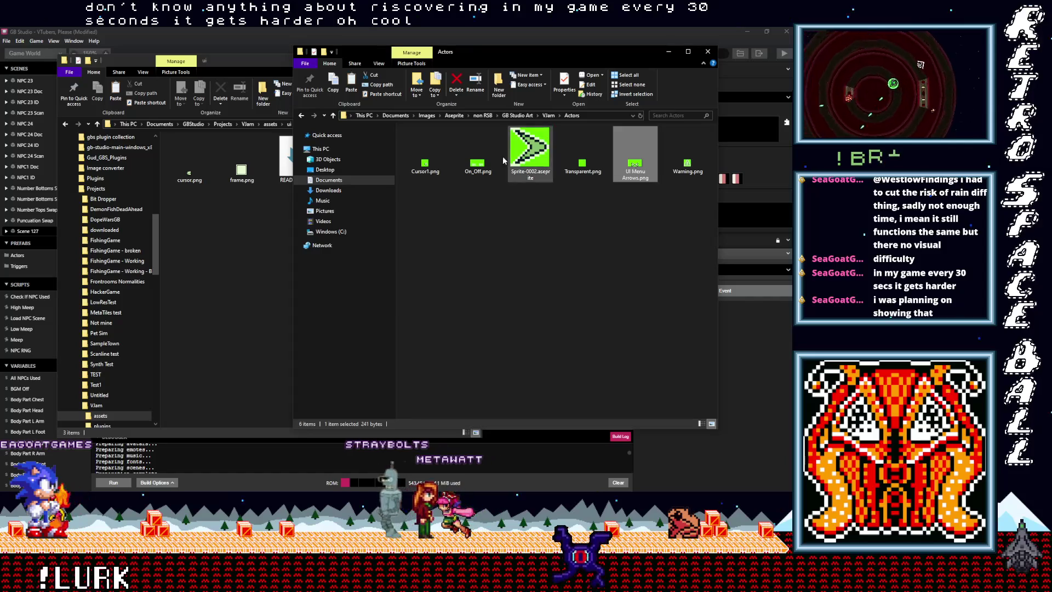
left_click(477, 162, "ctrl")
right_click(477, 163)
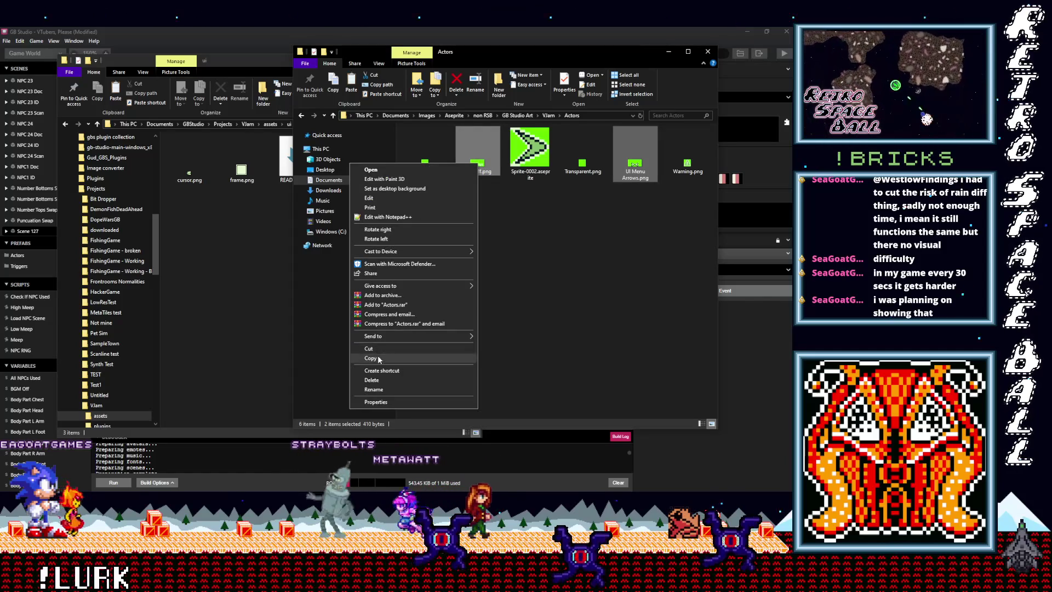
left_click(371, 358)
- Paste both into the project's assets/sprites folder, replacing the old UI Menu Arrows.png
left_click(152, 64)
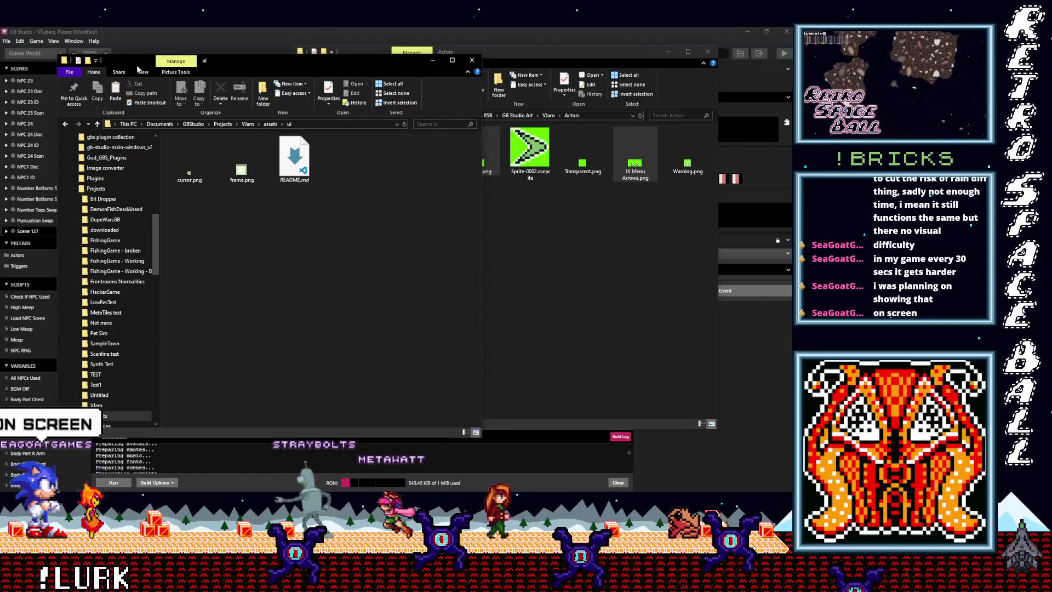
left_click(99, 124)
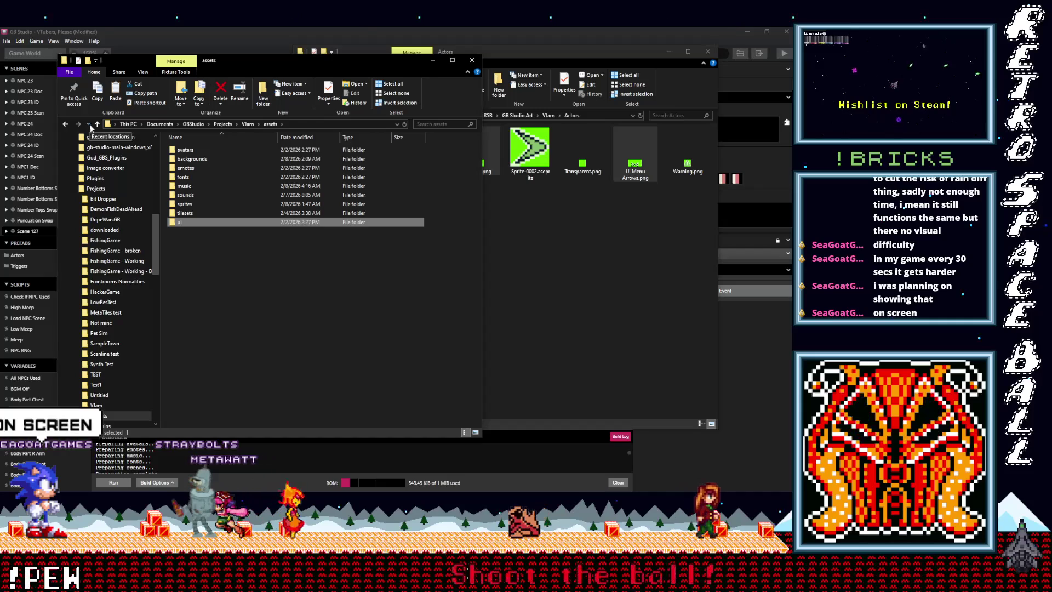
double_click(189, 159)
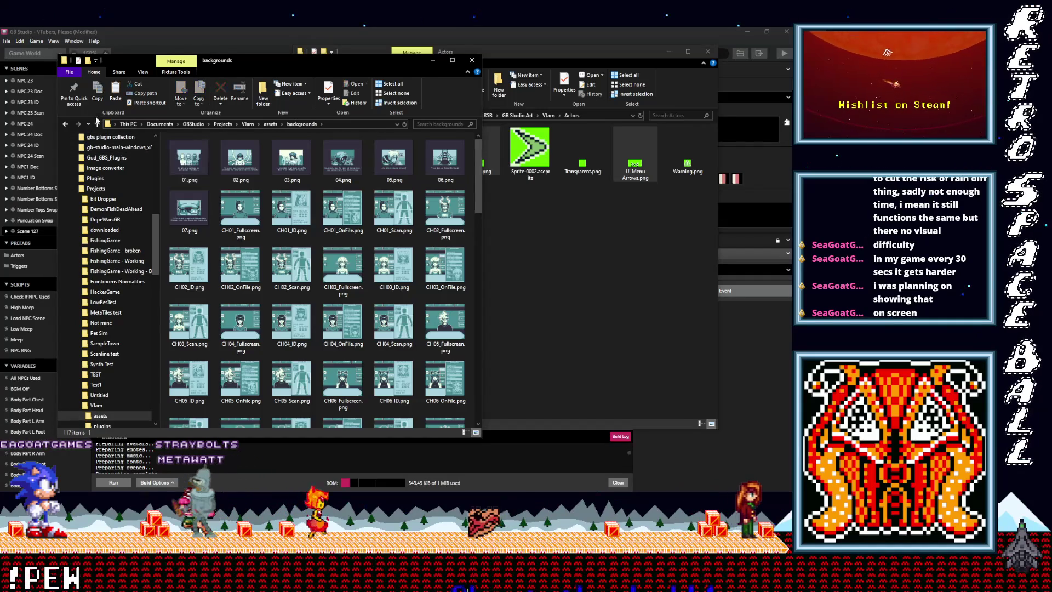
left_click(97, 124)
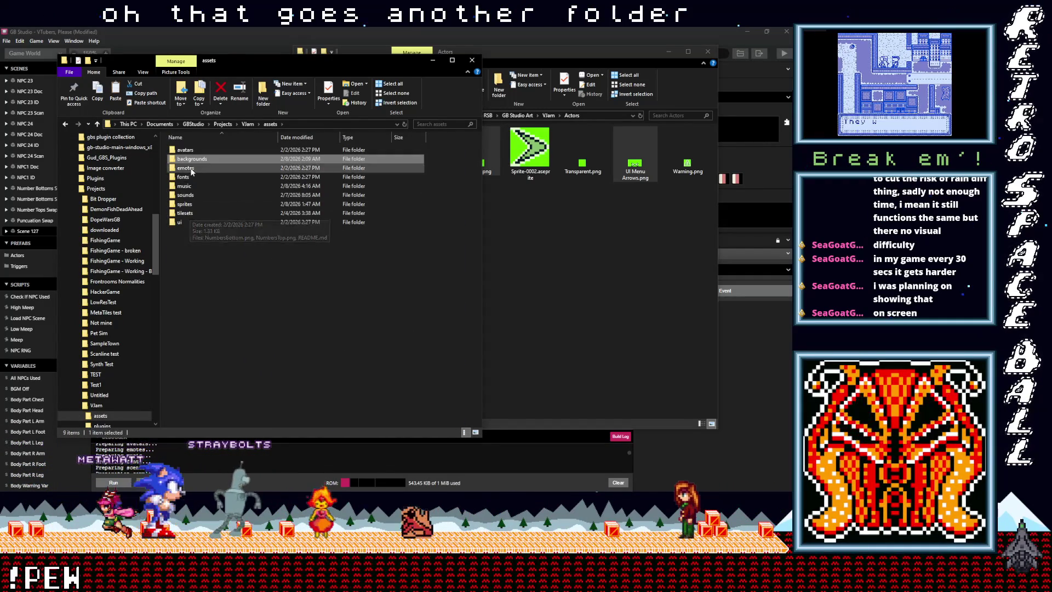
double_click(185, 204)
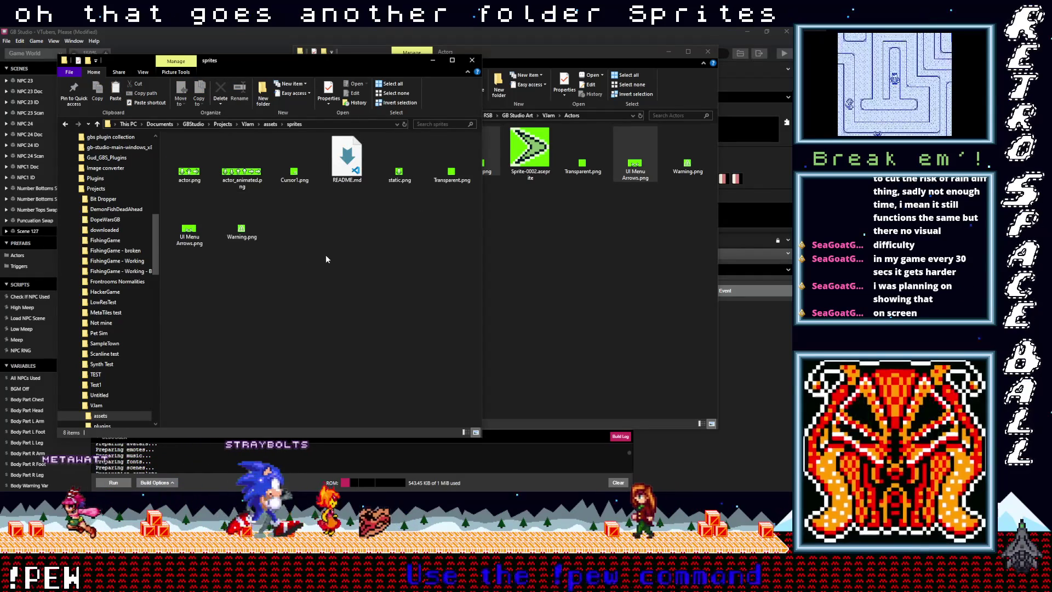
right_click(224, 257)
left_click(281, 316)
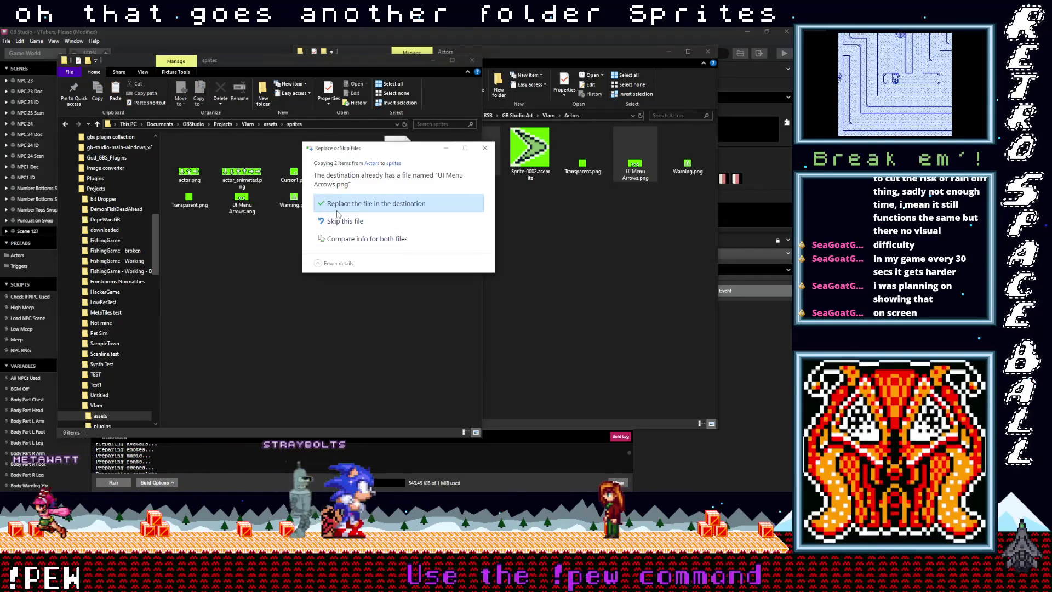
left_click(373, 202)
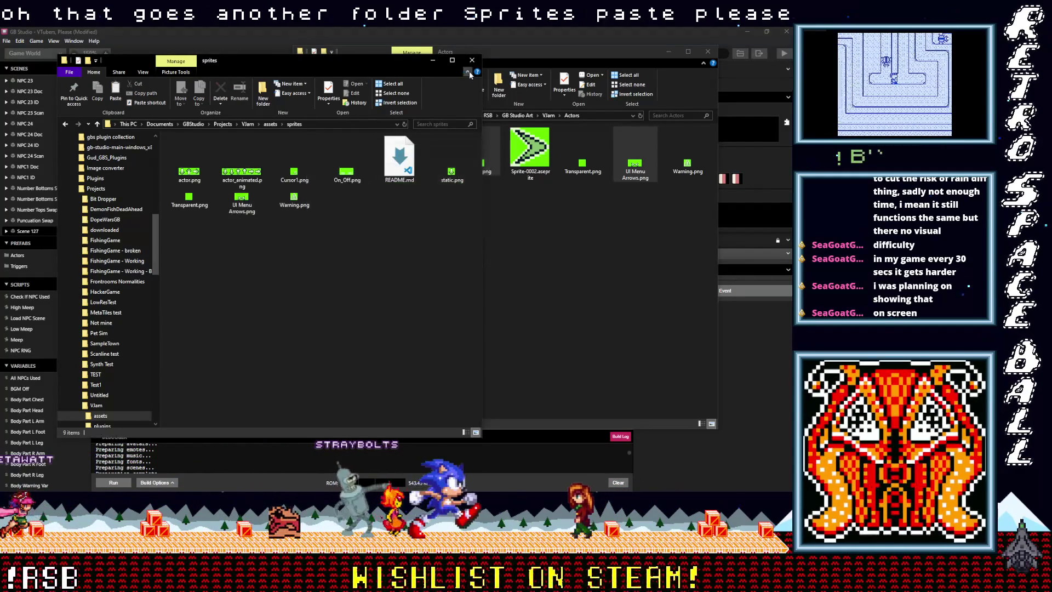
left_click(433, 62)
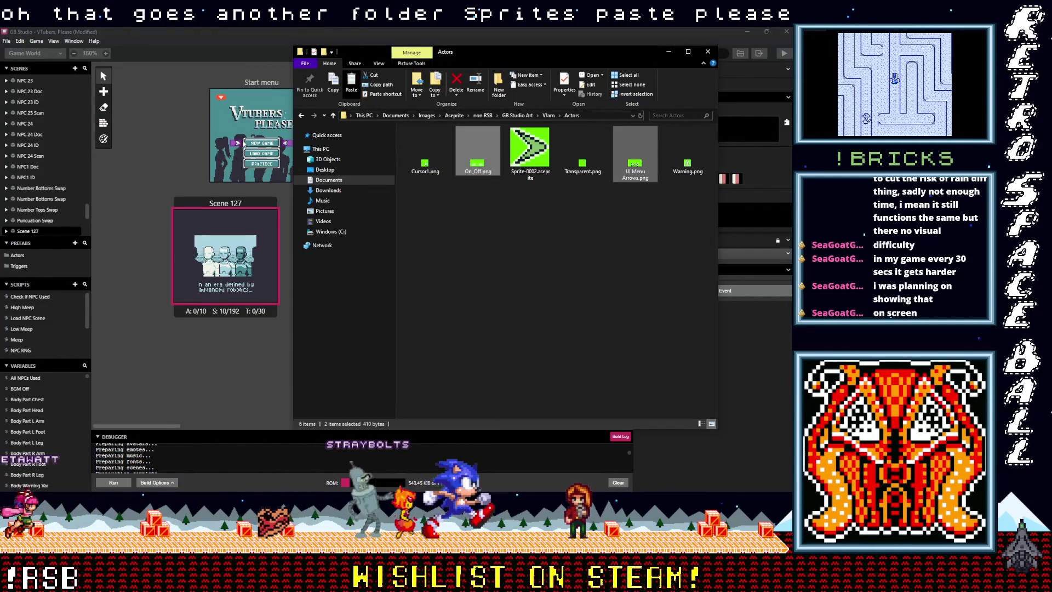
- Deselect the sprite files and go up from Actors to the Vlam art folder
scroll(252, 158, "up", 6)
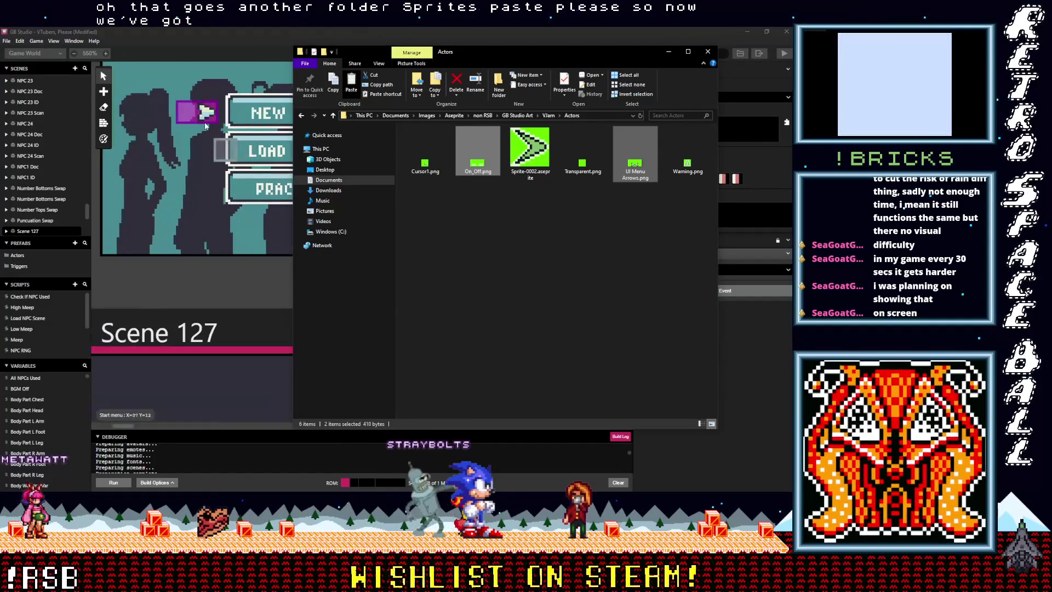
scroll(206, 127, "down", 5)
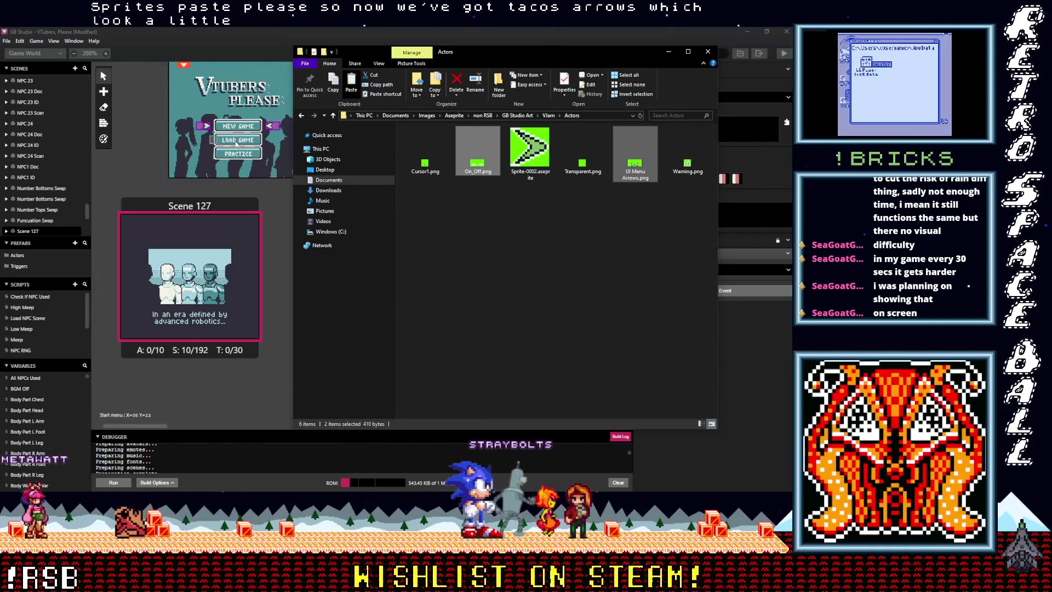
left_click(615, 233)
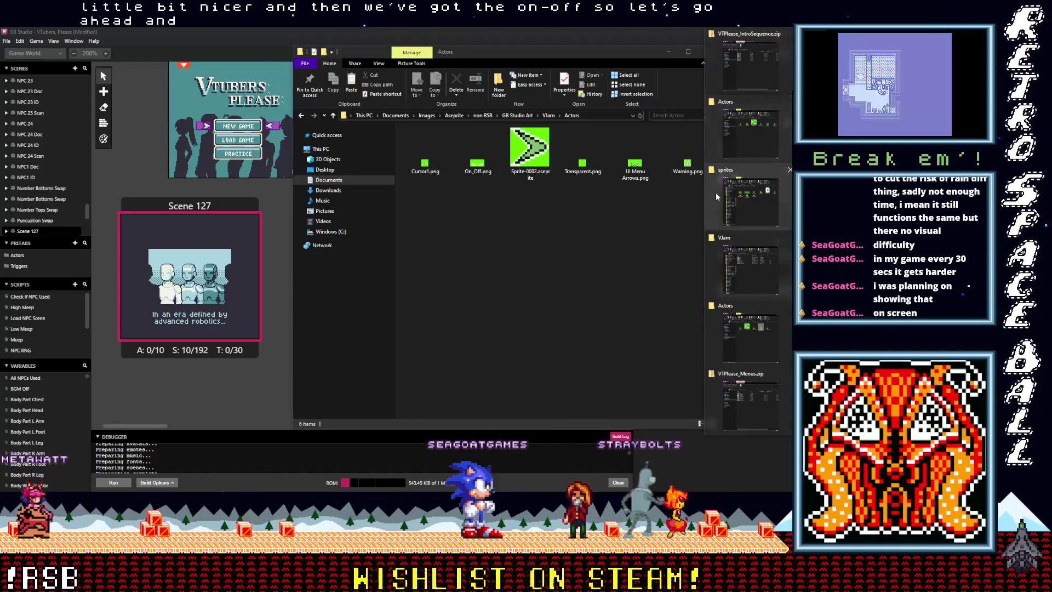
left_click(537, 249)
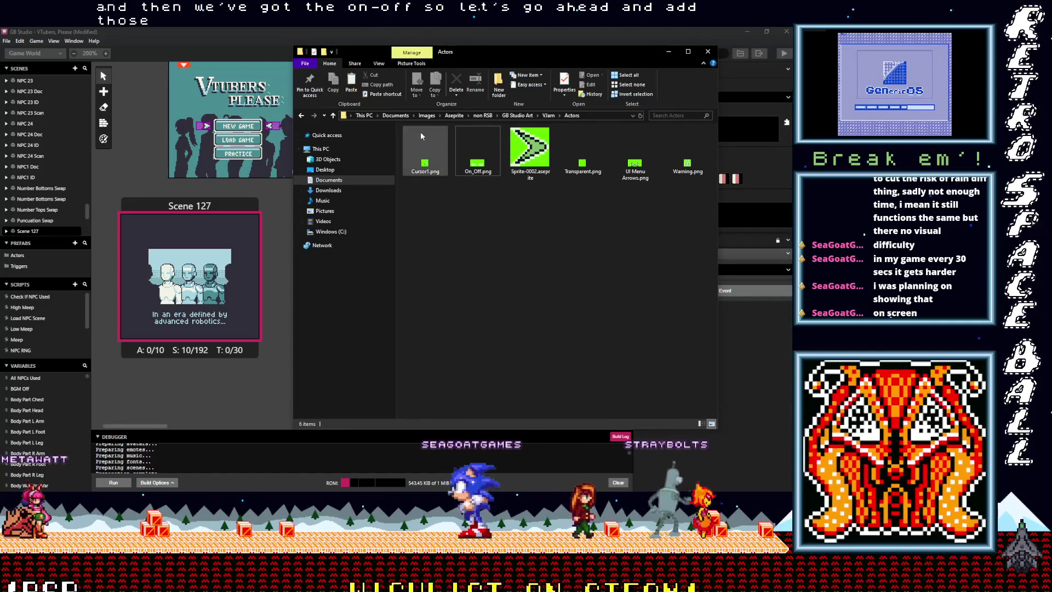
key("alt+Up")
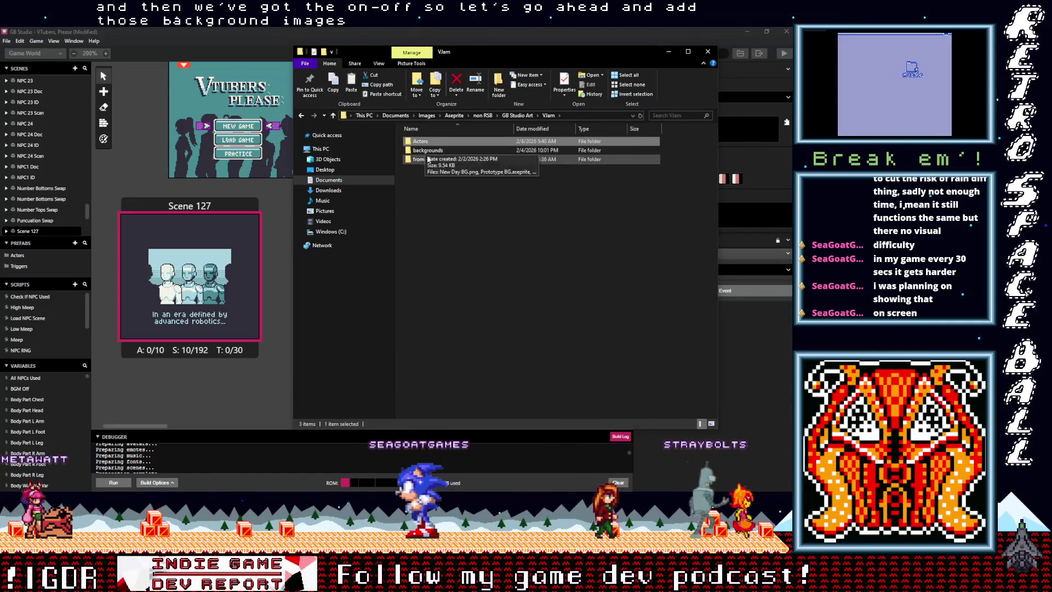
- Open the from Taco folder and take the project window to assets/backgrounds
double_click(426, 159)
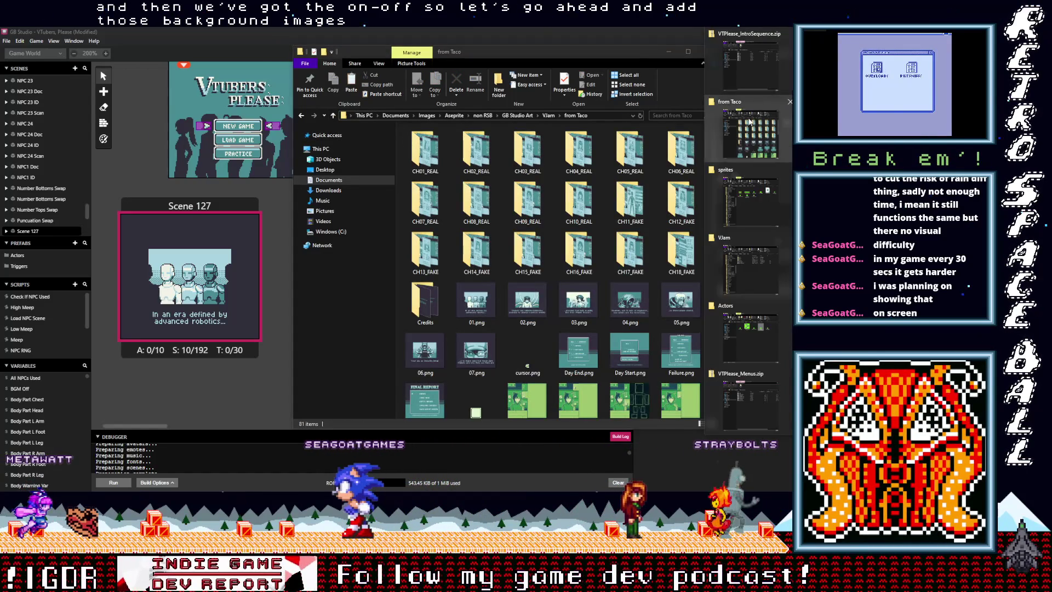
mouse_move(750, 108)
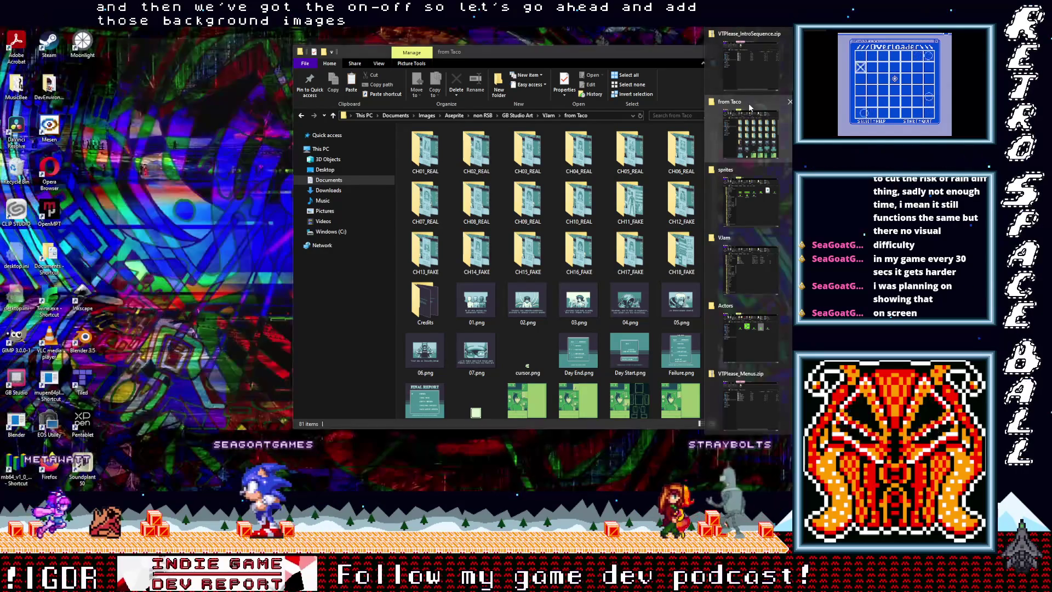
left_click(751, 198)
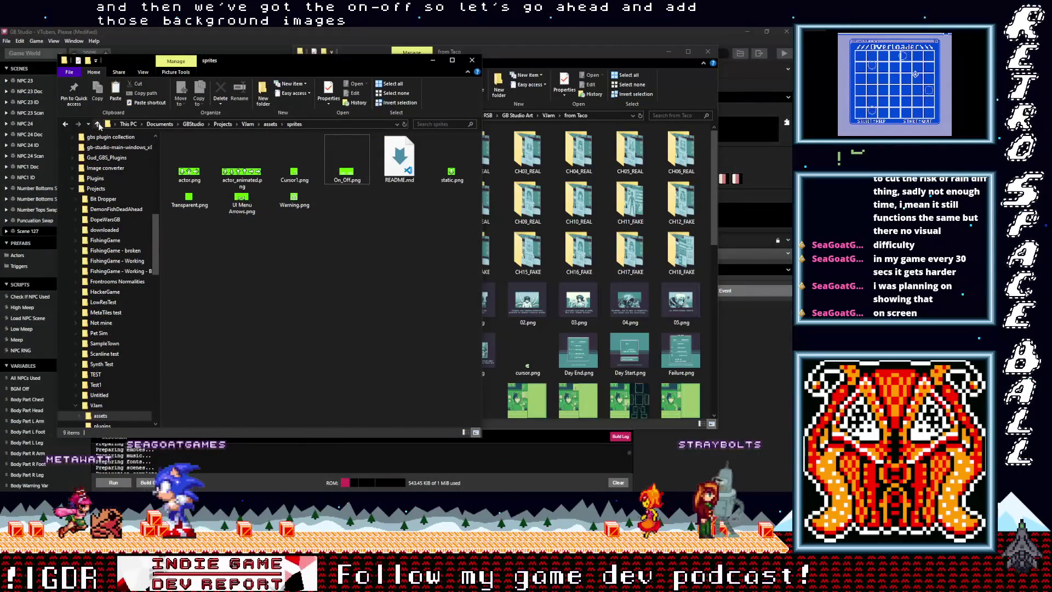
left_click(99, 126)
double_click(192, 160)
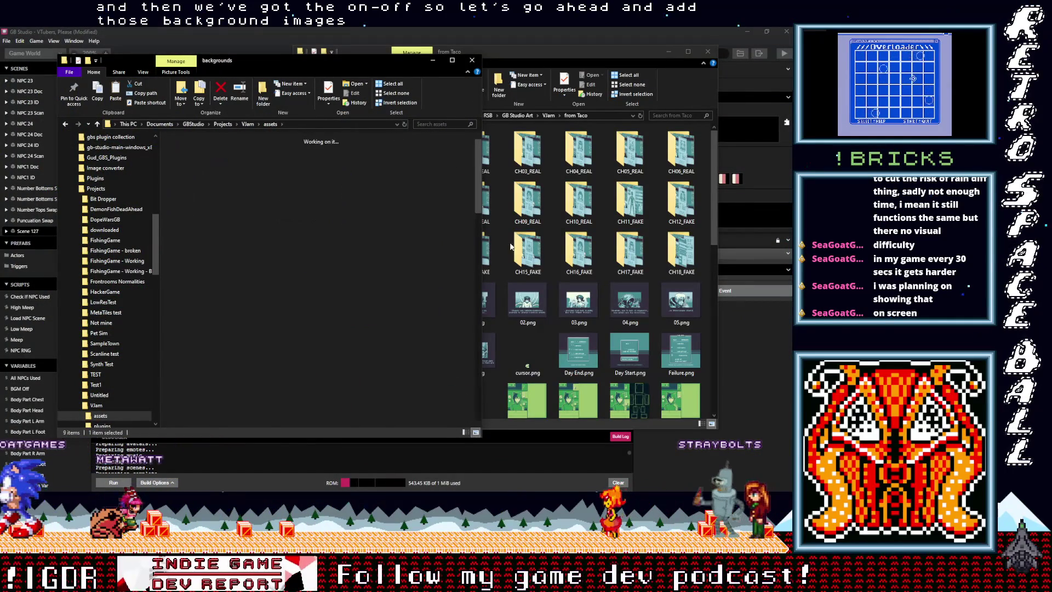
- Save the OptionsMenu image in Aseprite
left_click(505, 65)
scroll(535, 265, "down", 10)
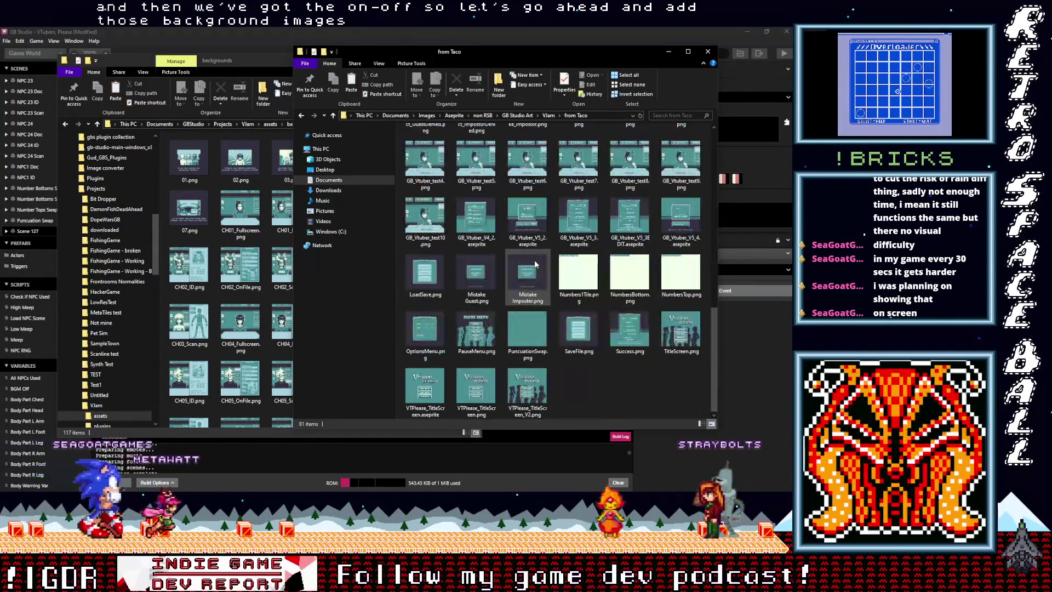
right_click(429, 332)
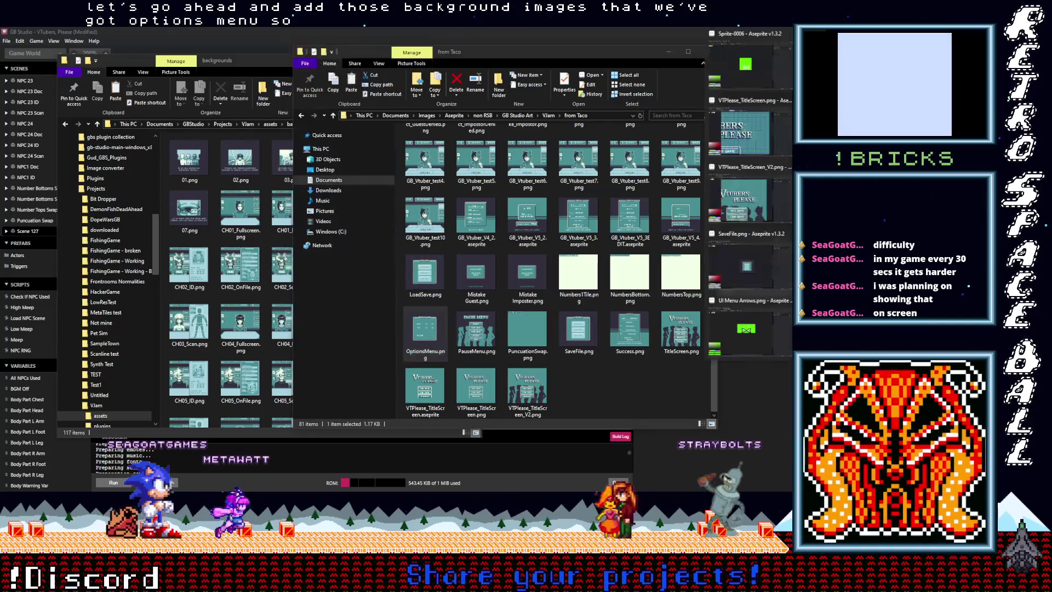
mouse_move(748, 145)
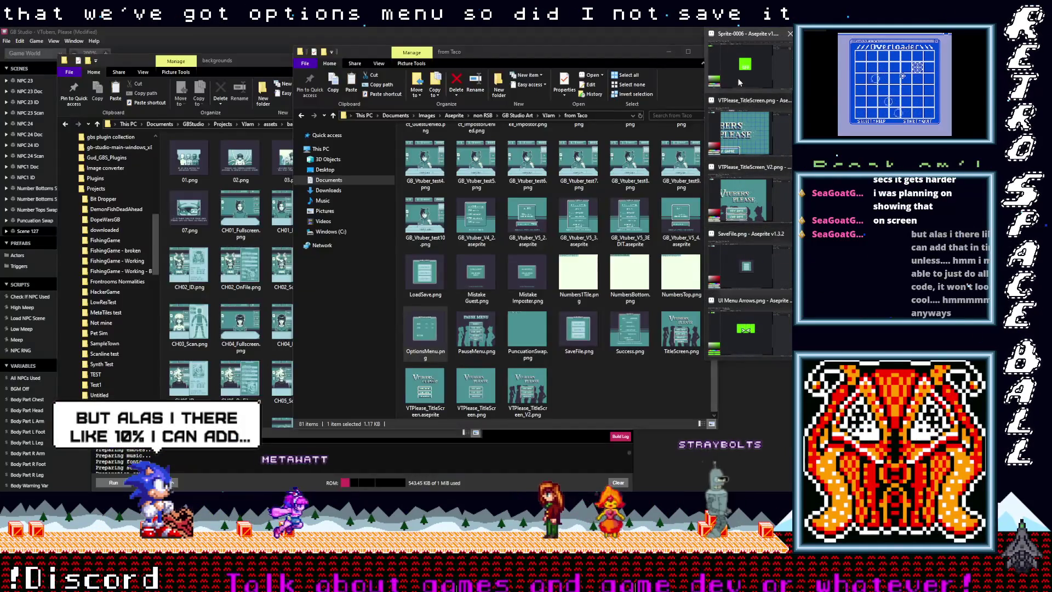
left_click(739, 82)
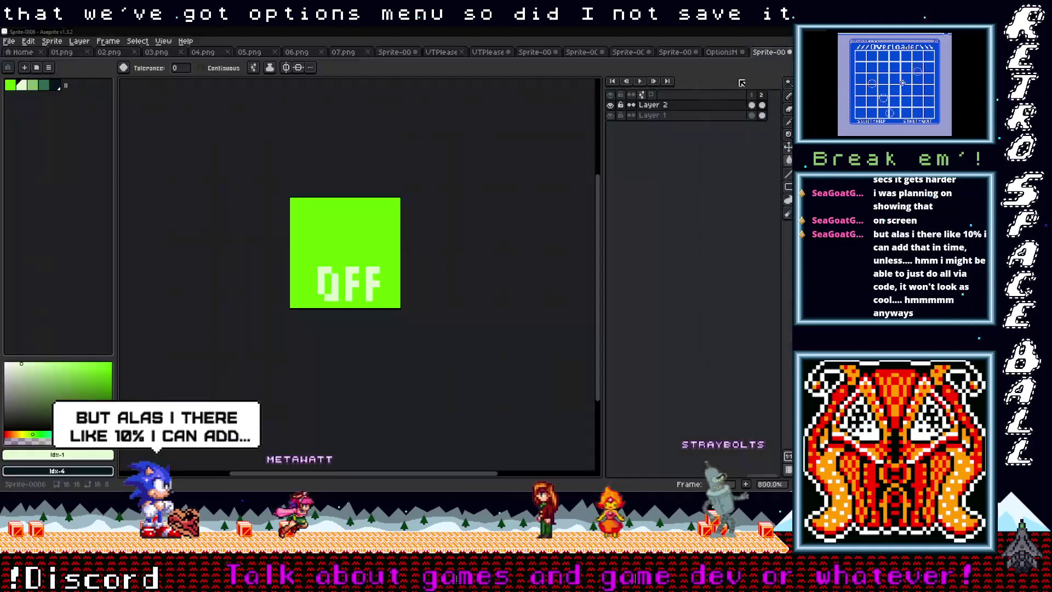
left_click(720, 52)
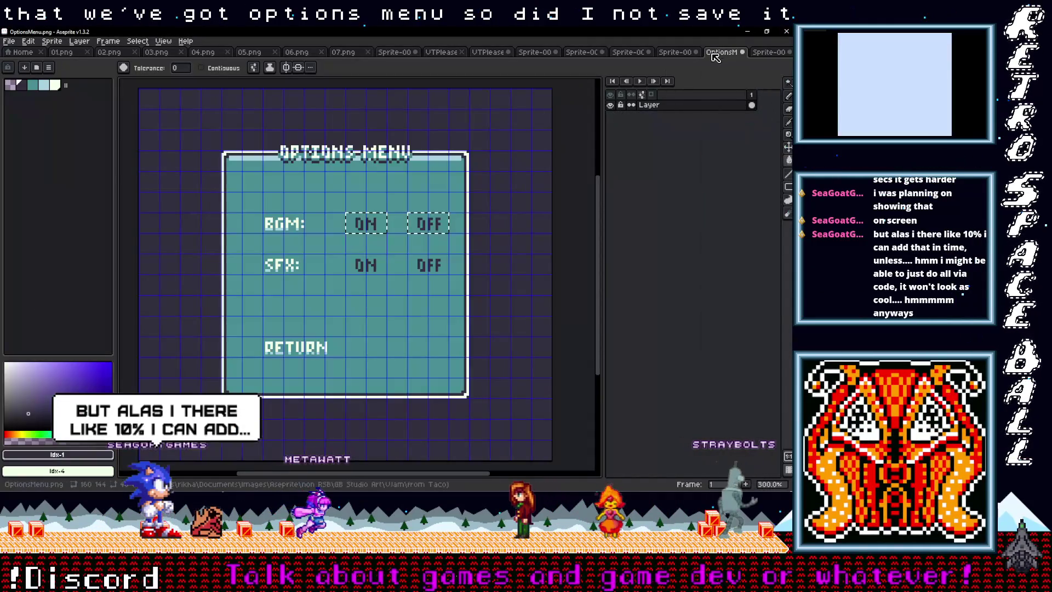
left_click(9, 41)
left_click(22, 77)
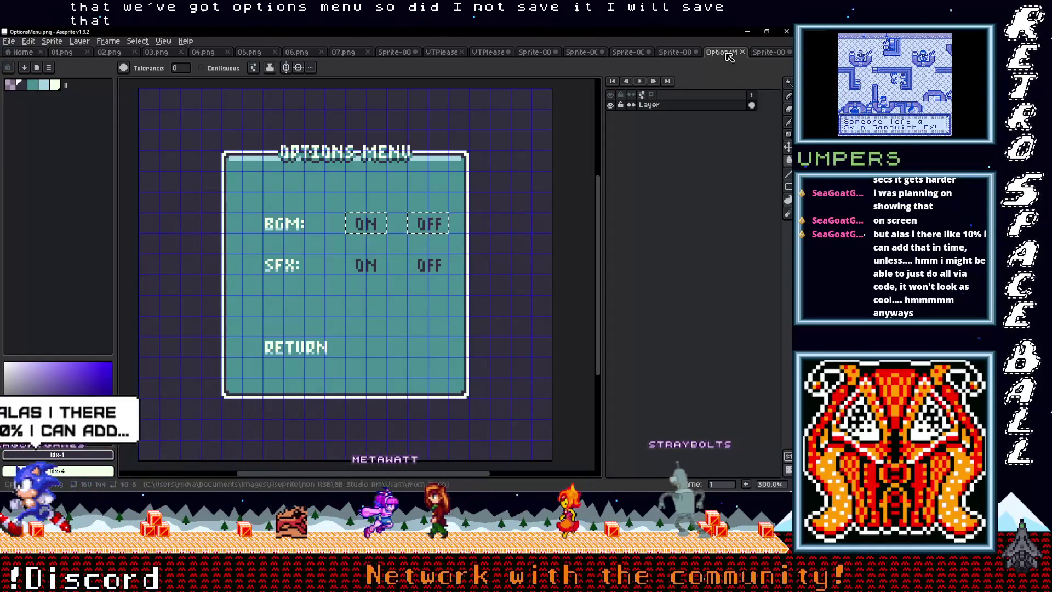
- Copy OptionsMenu.png into the project's backgrounds folder
key("alt+Tab")
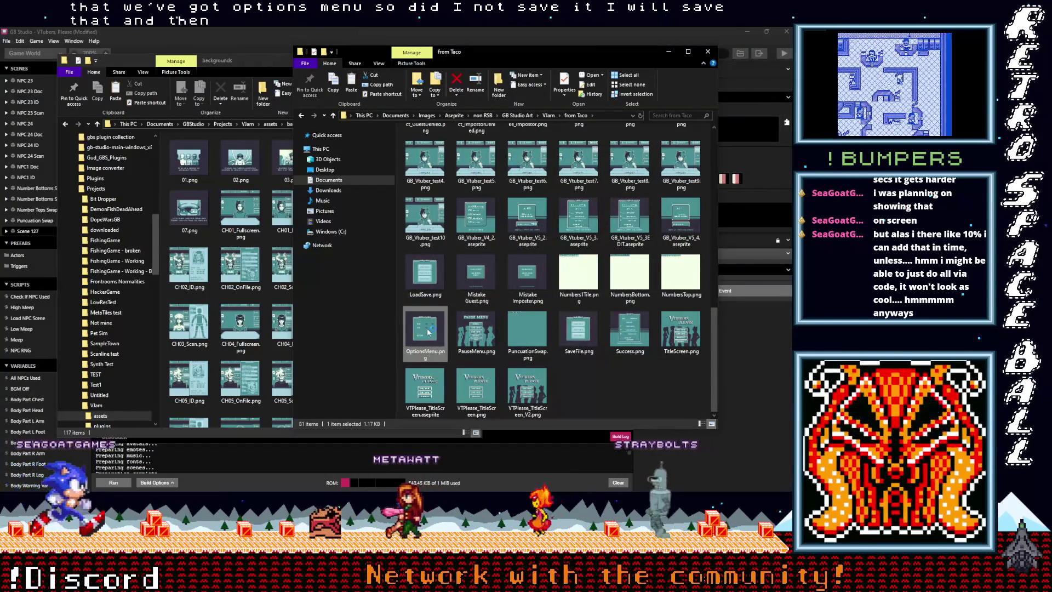
right_click(430, 354)
left_click(332, 277)
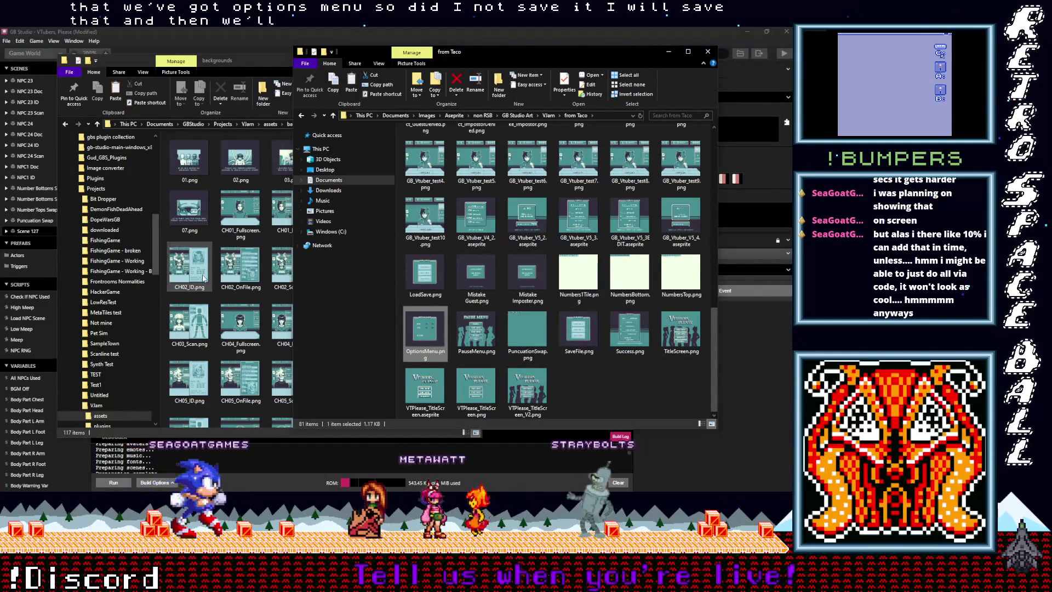
left_click(211, 156)
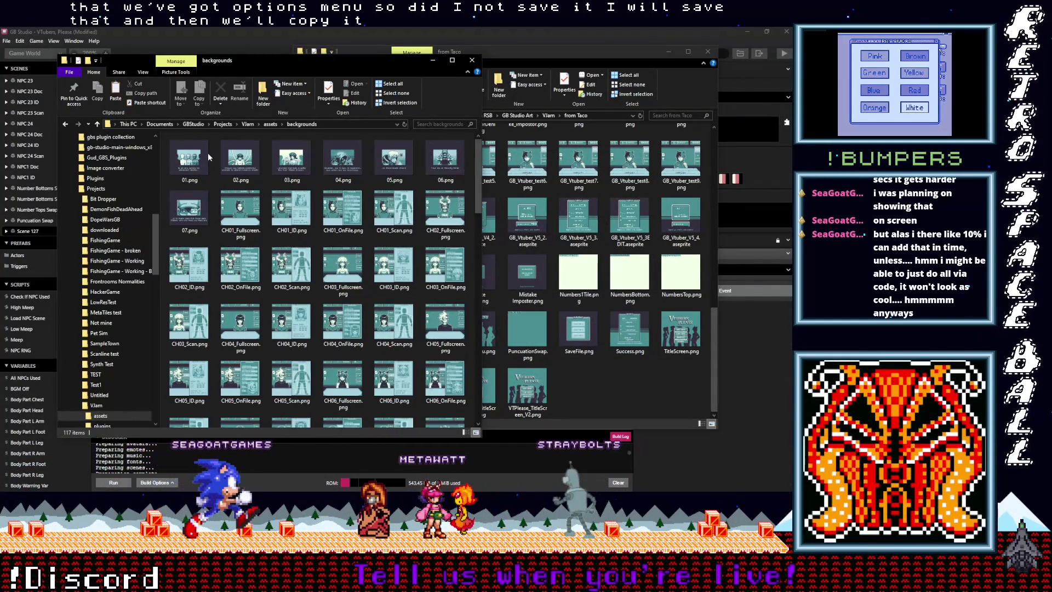
right_click(163, 238)
left_click(117, 297)
key("ctrl+v")
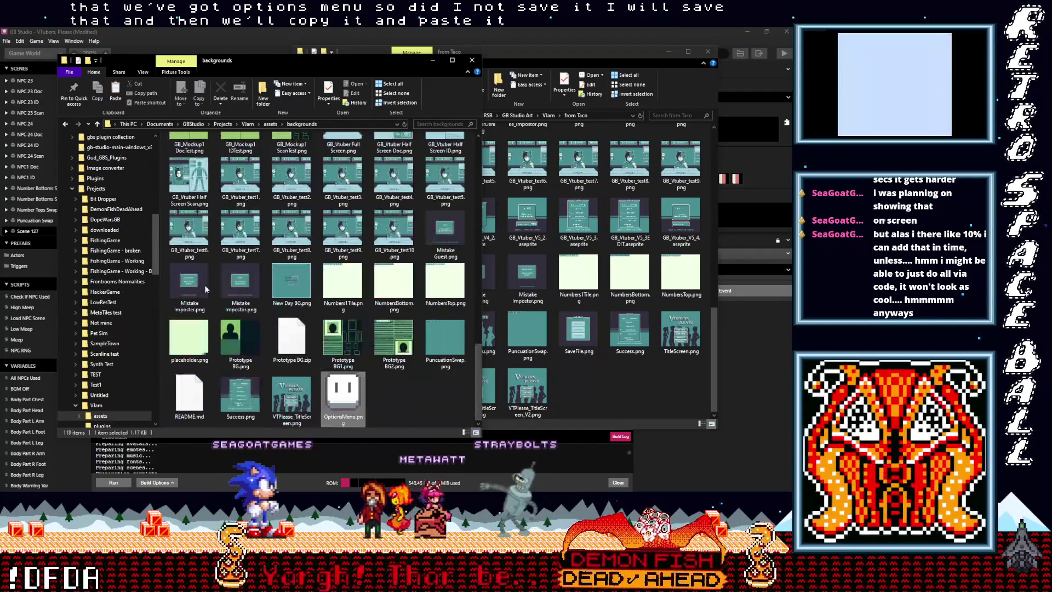
- Give Scene 127 the OptionsMenu background with Automatic background palettes
left_click(325, 34)
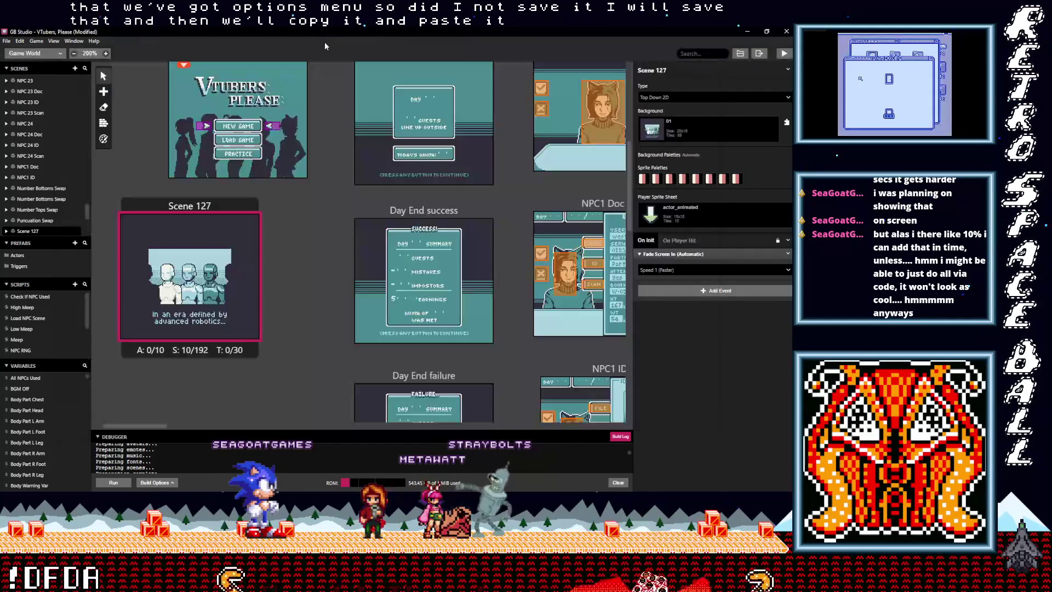
left_click(689, 134)
type("op")
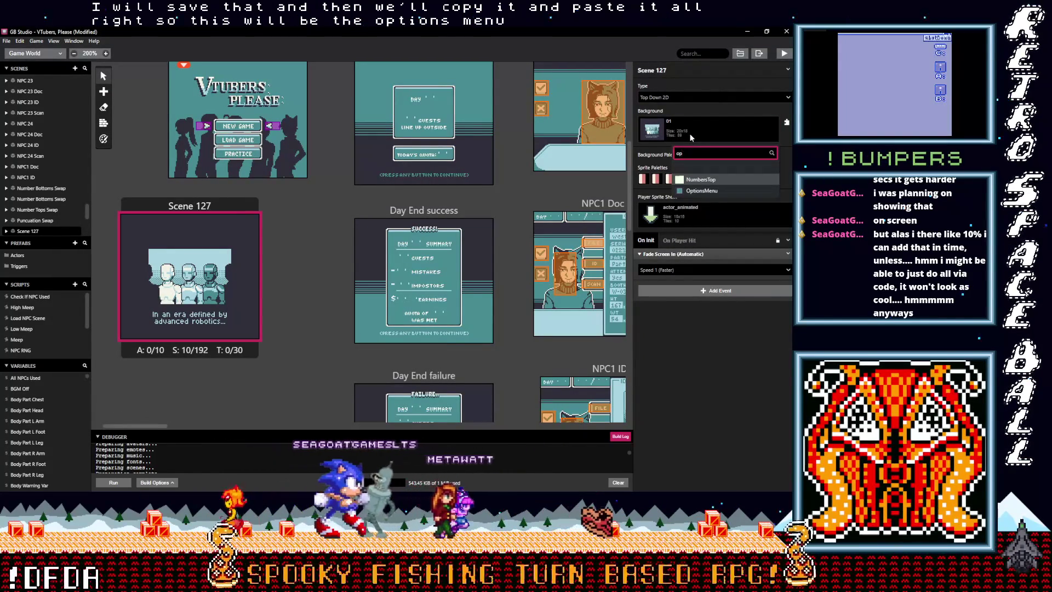
left_click(702, 191)
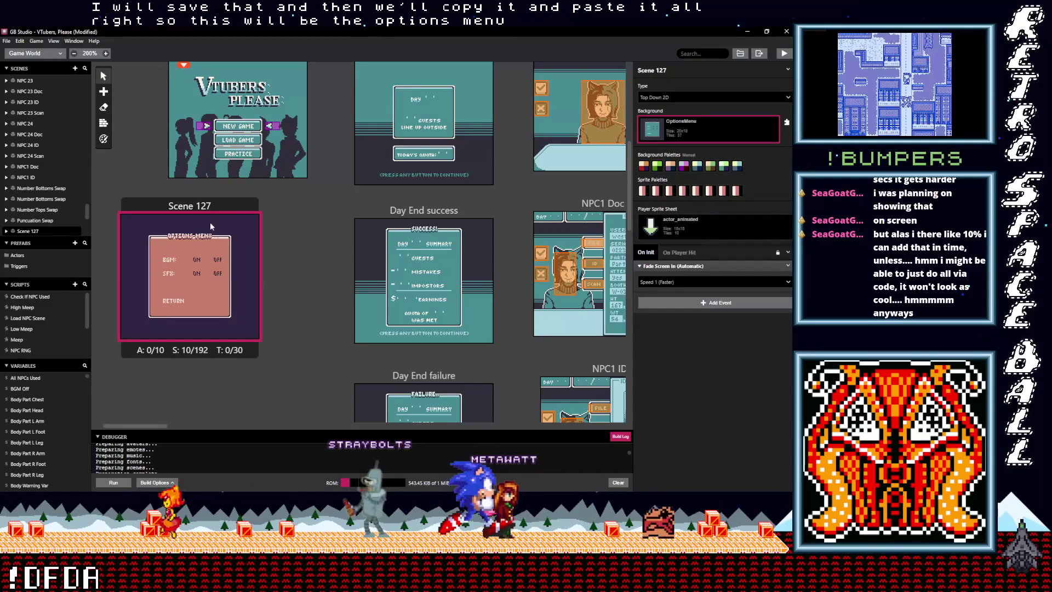
left_click_drag(219, 205, 274, 209)
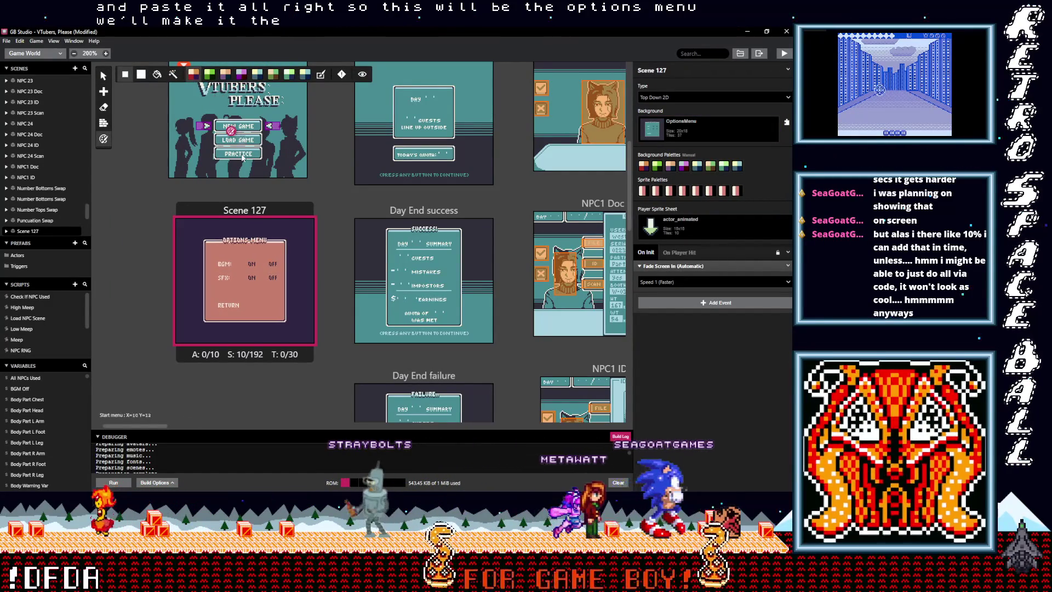
scroll(241, 160, "up", 2)
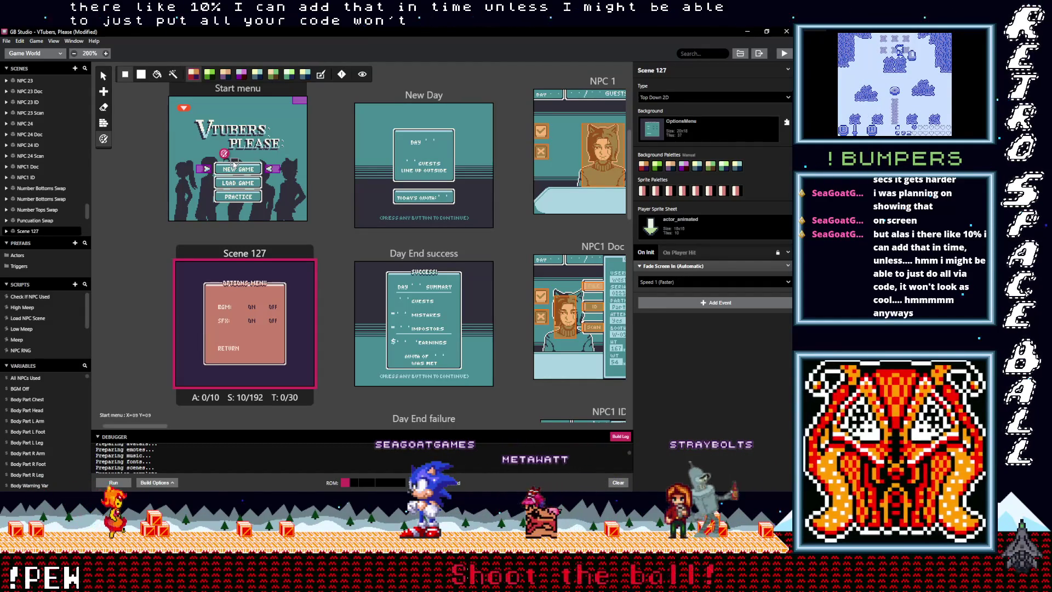
left_click(323, 75)
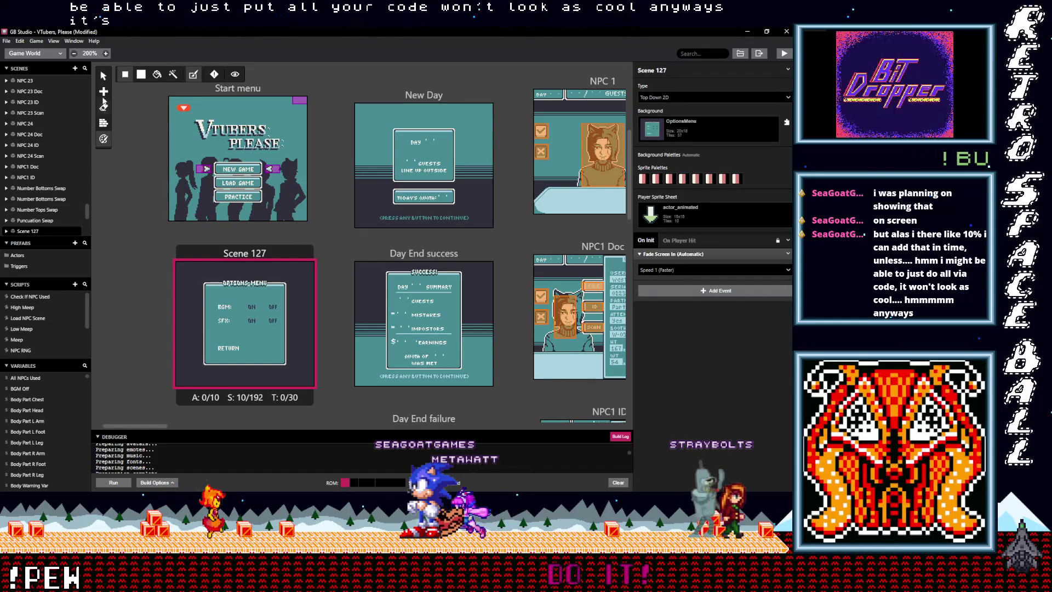
left_click(103, 91)
left_click(127, 112)
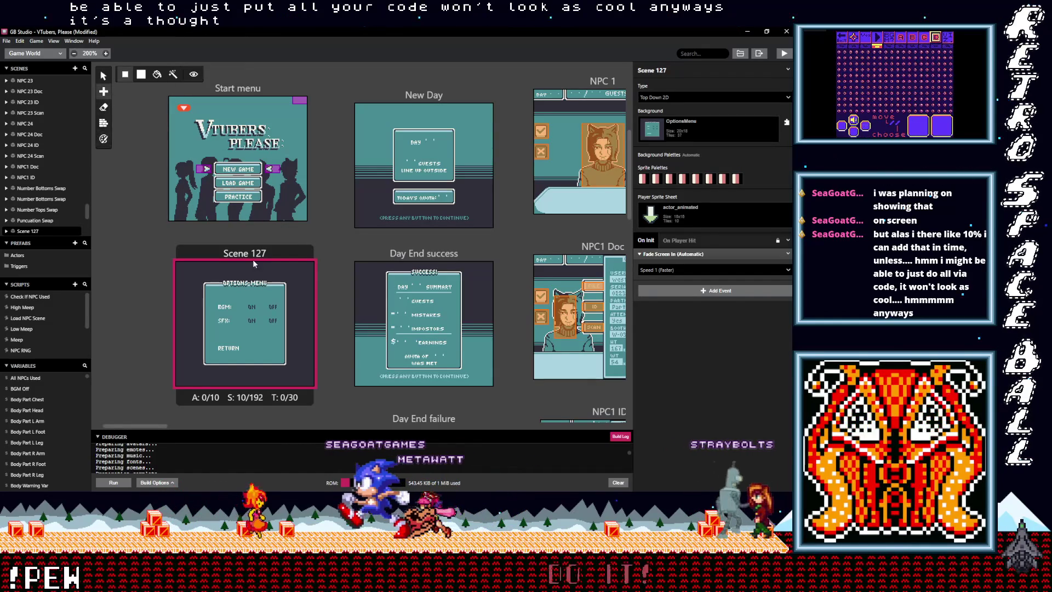
- Place two On_Off actors showing ON beside the BGM and SFX rows
left_click(249, 306)
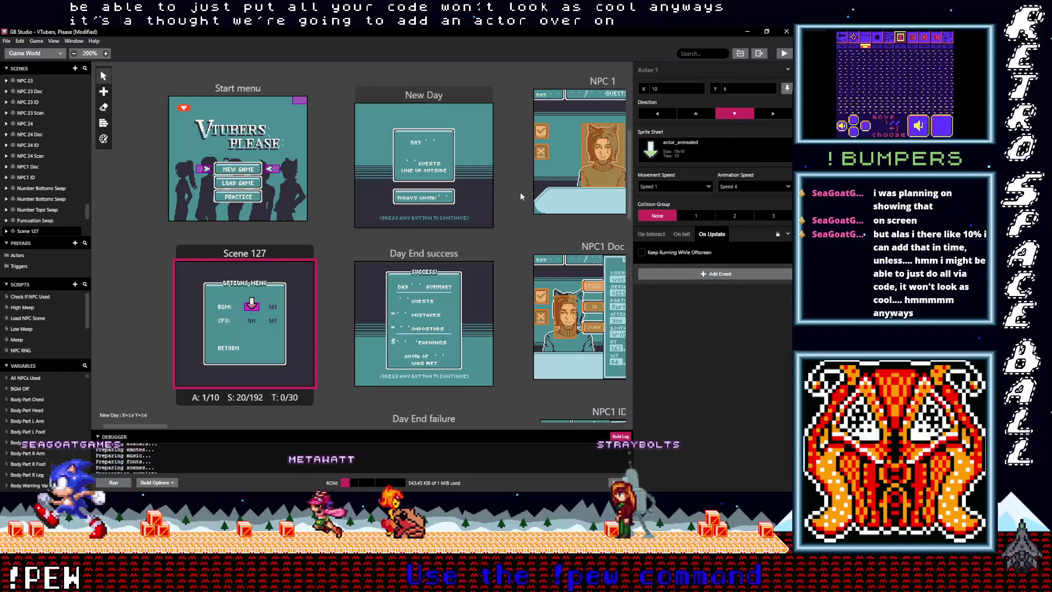
left_click(692, 152)
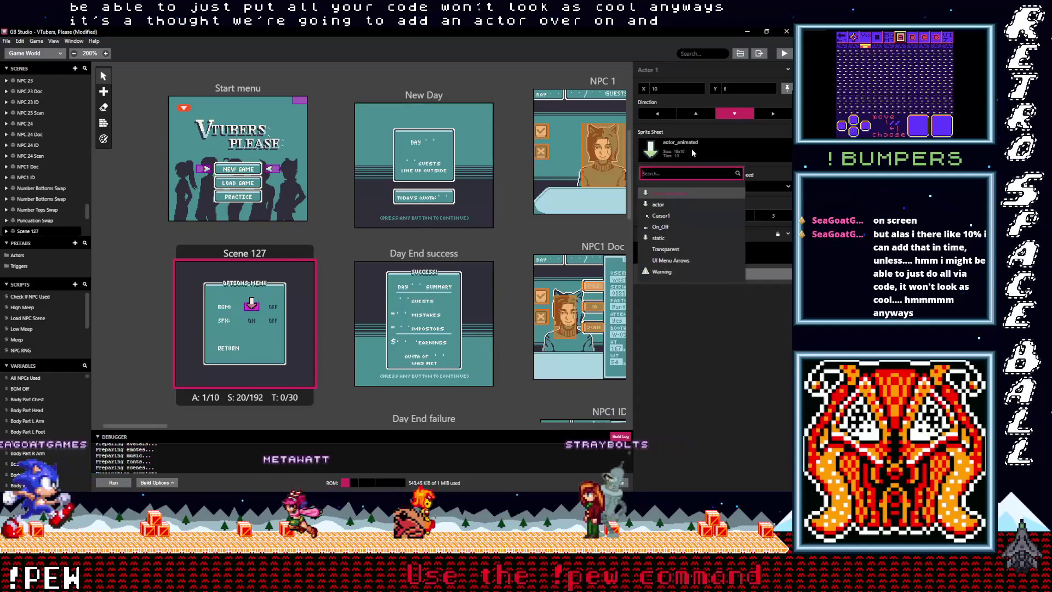
left_click(671, 226)
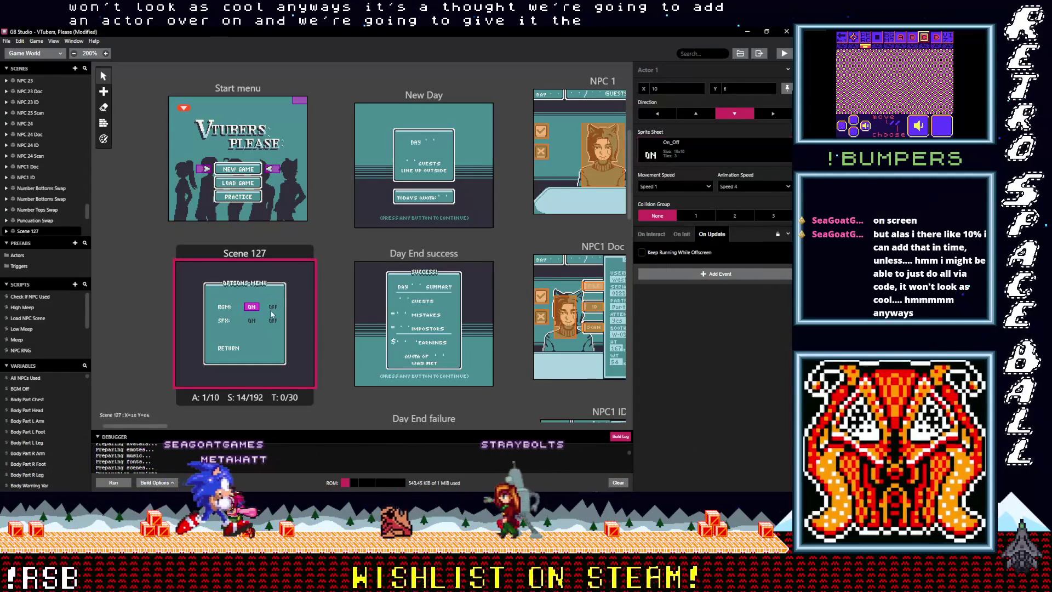
left_click(249, 321)
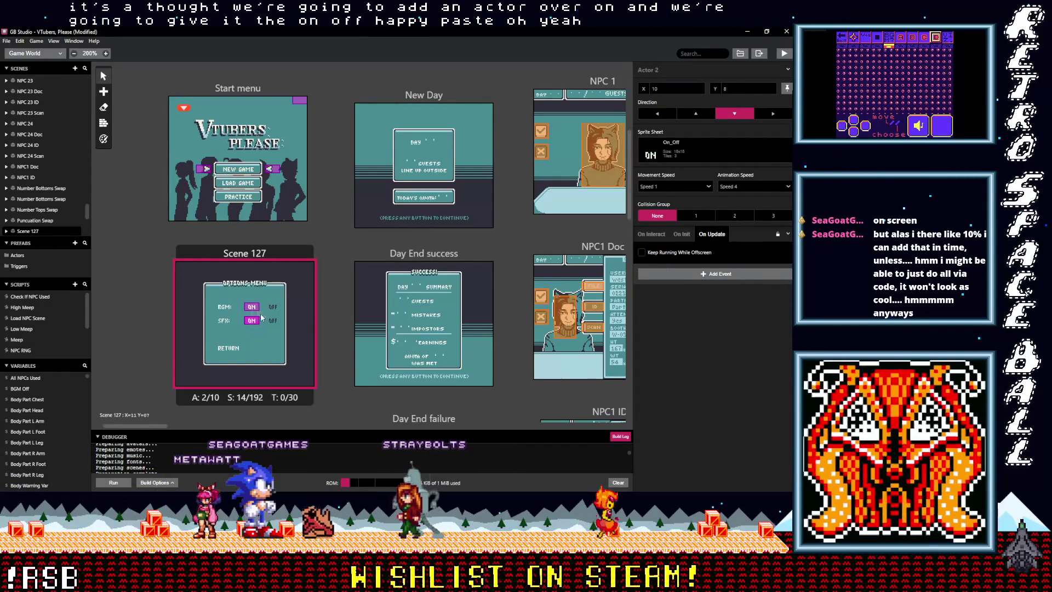
left_click(258, 253)
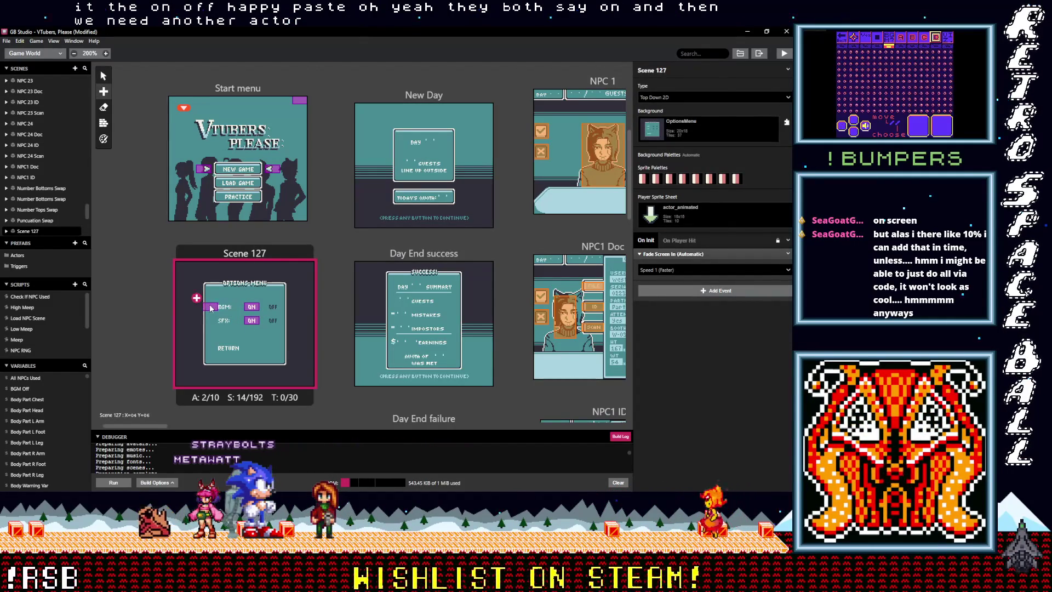
- Add a third actor using the UI Menu Arrows sprite sheet as the cursor
left_click(211, 307)
left_click(688, 144)
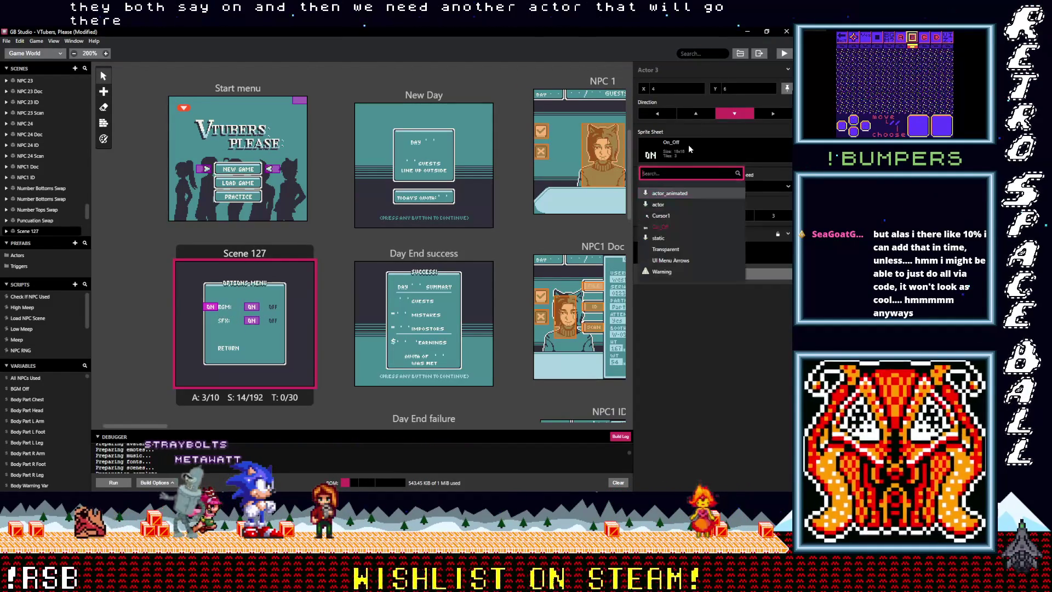
left_click(665, 262)
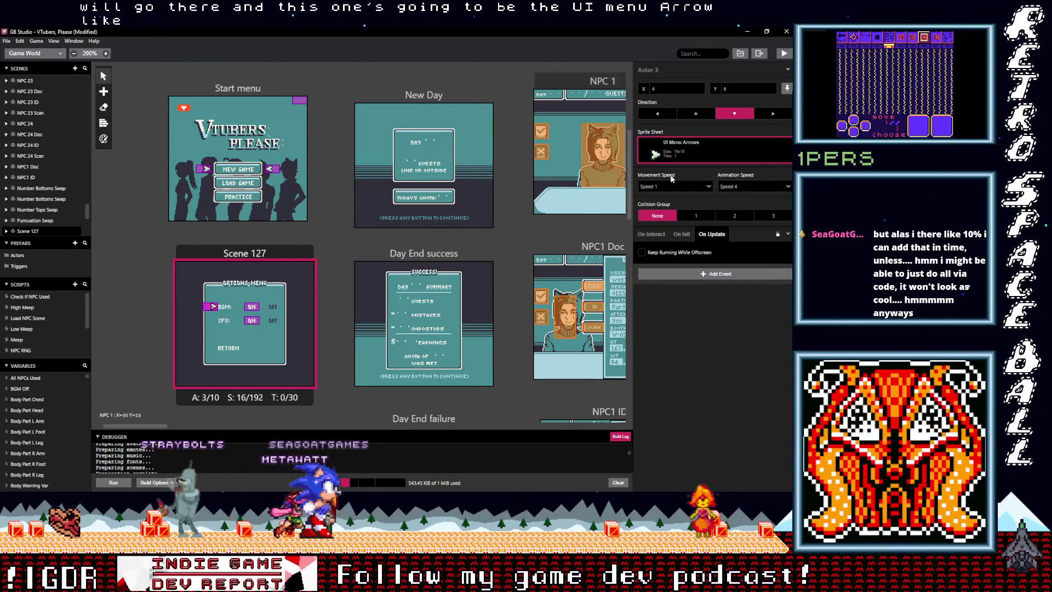
left_click(264, 255)
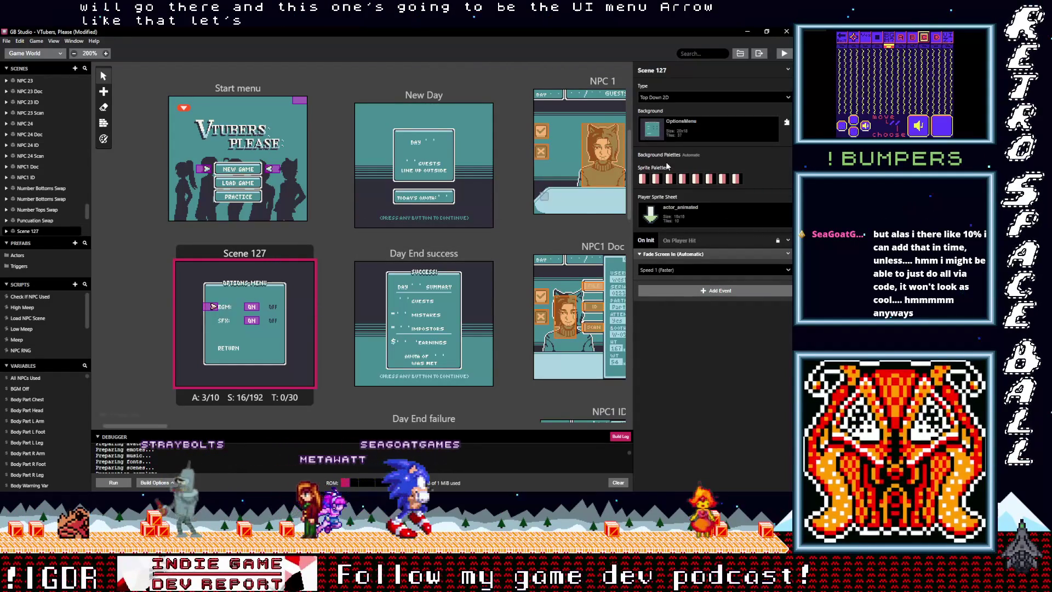
- Set Scene 127's first sprite palette to Tacos Blue, then inspect the arrow and ON/OFF toggle actors
left_click(643, 179)
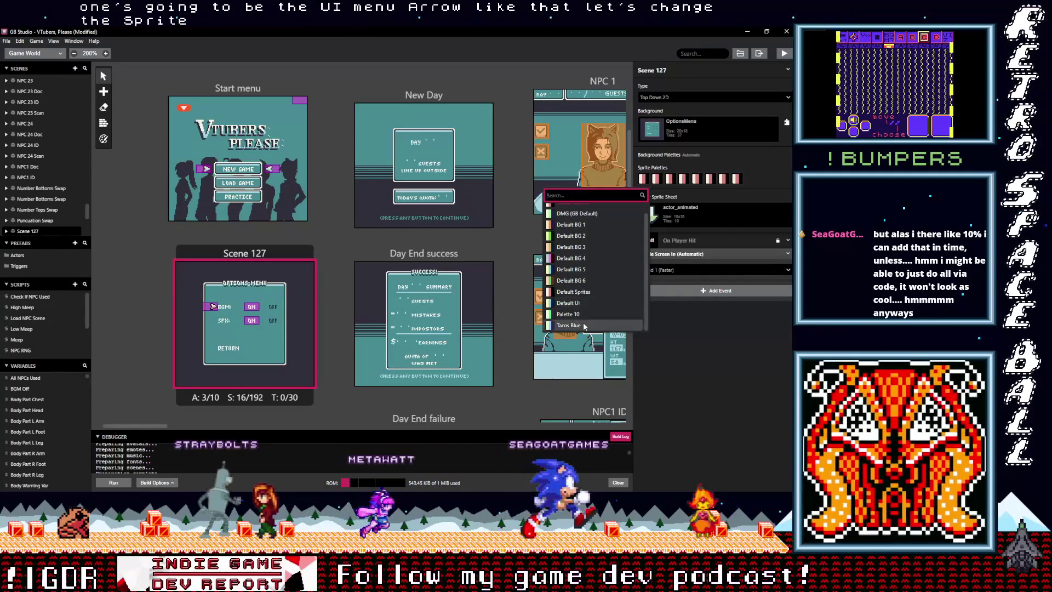
left_click(585, 325)
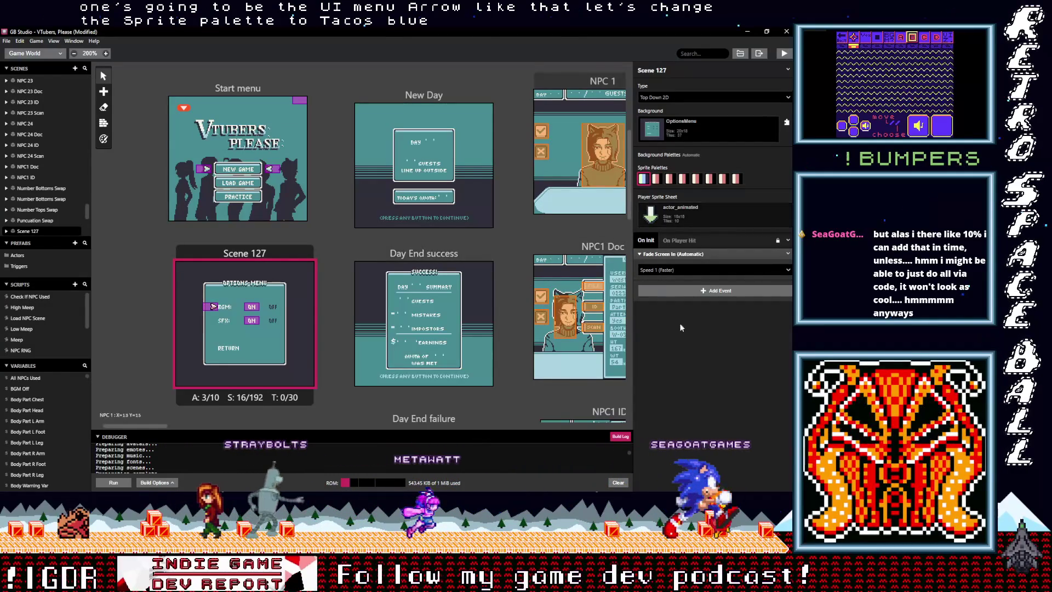
left_click(214, 307)
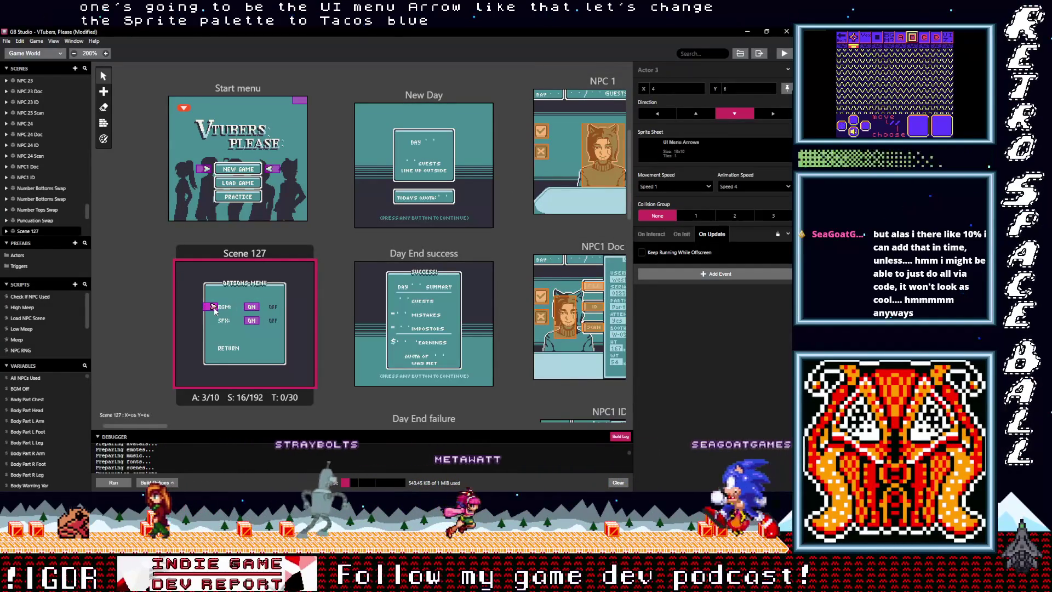
left_click(251, 308)
scroll(212, 324, "up", 4)
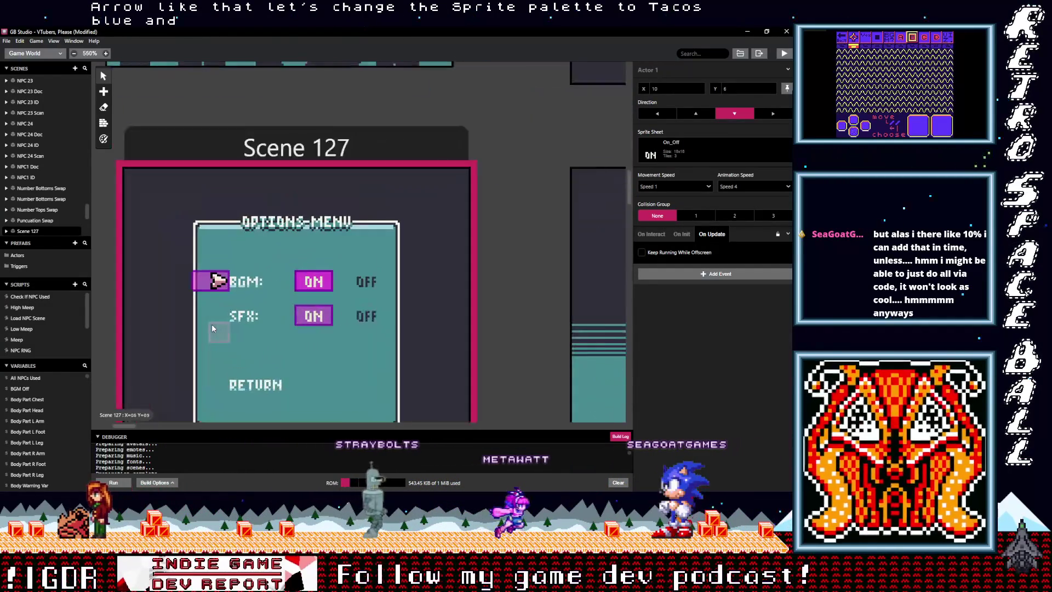
left_click(217, 277)
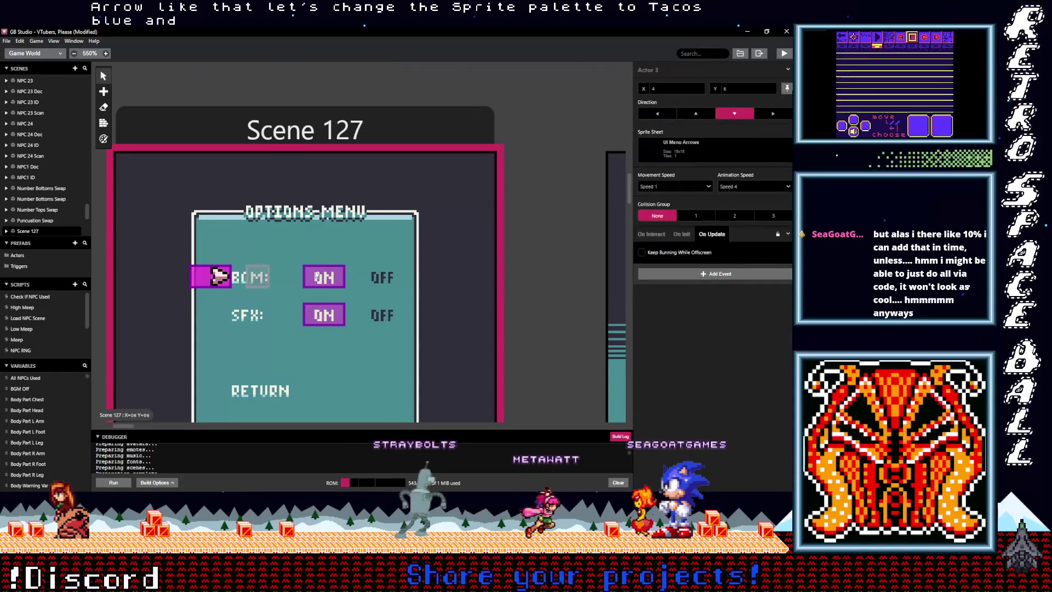
left_click(315, 299)
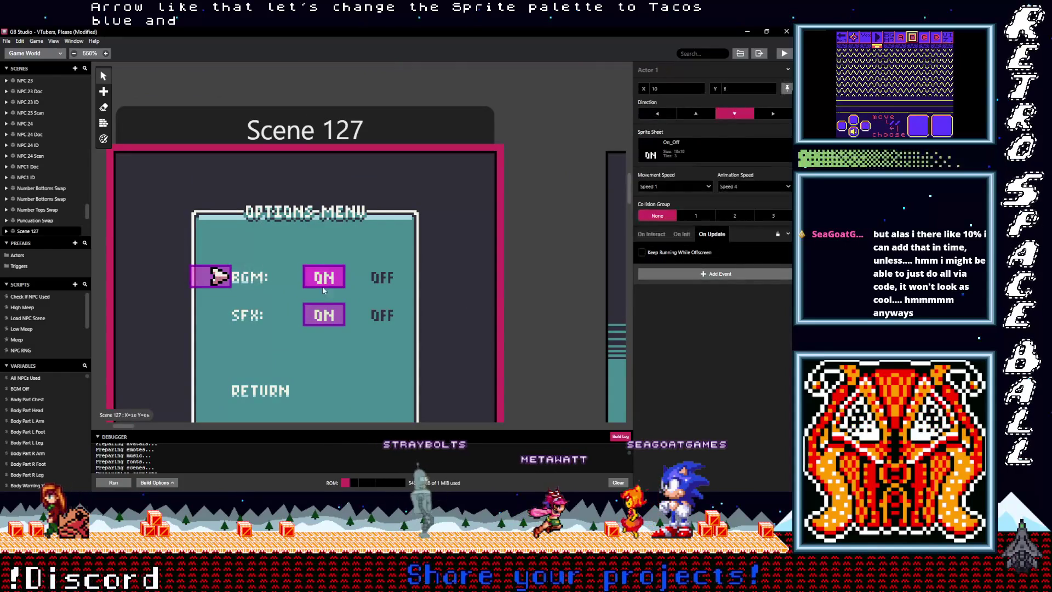
left_click(286, 136)
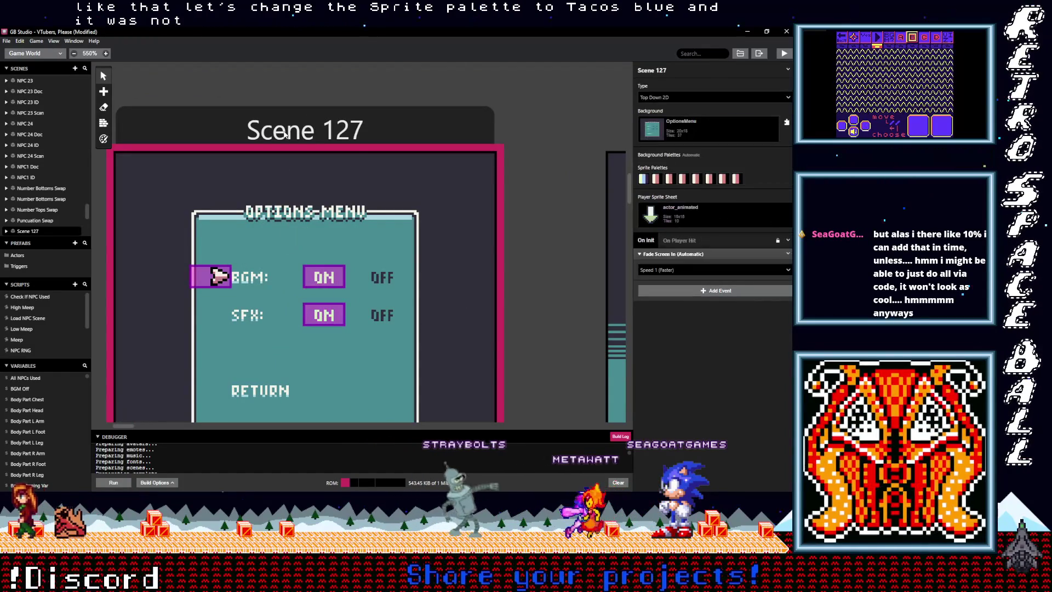
- Set the second through fifth sprite palettes to Tacos Blue
left_click(657, 179)
left_click(589, 329)
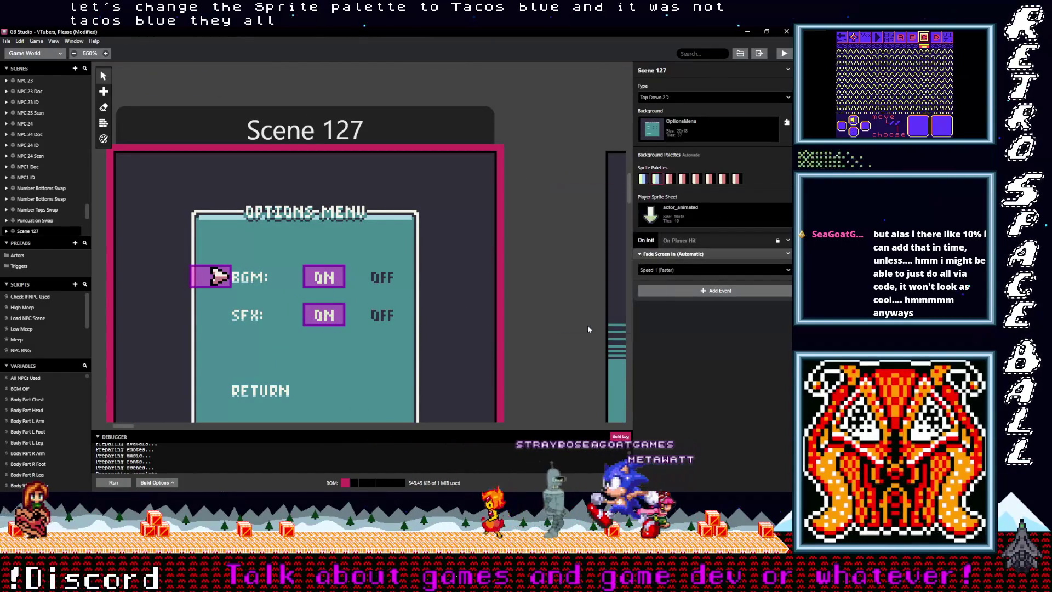
left_click(669, 179)
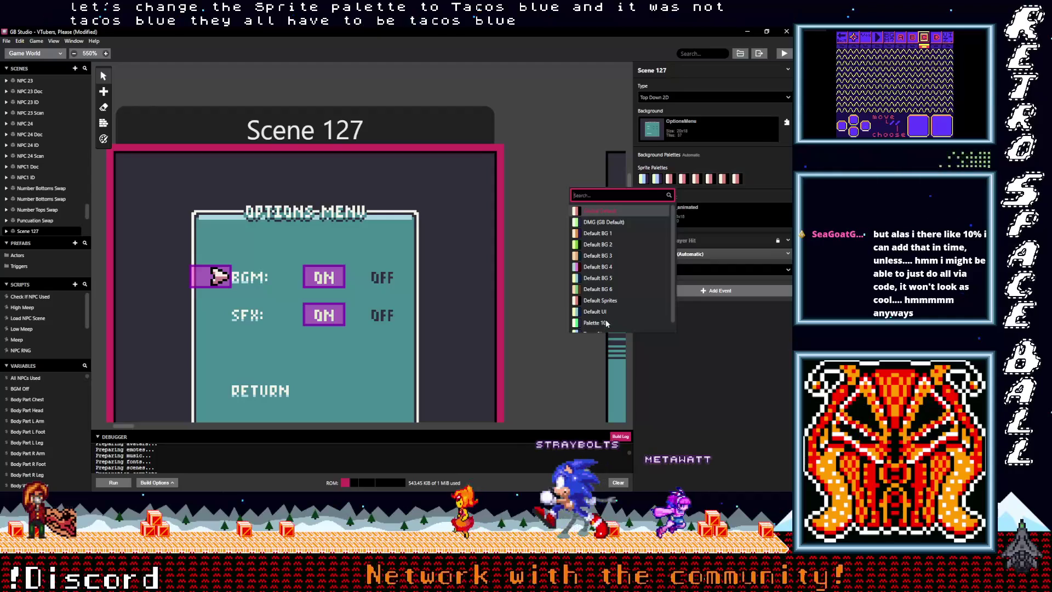
key("Return")
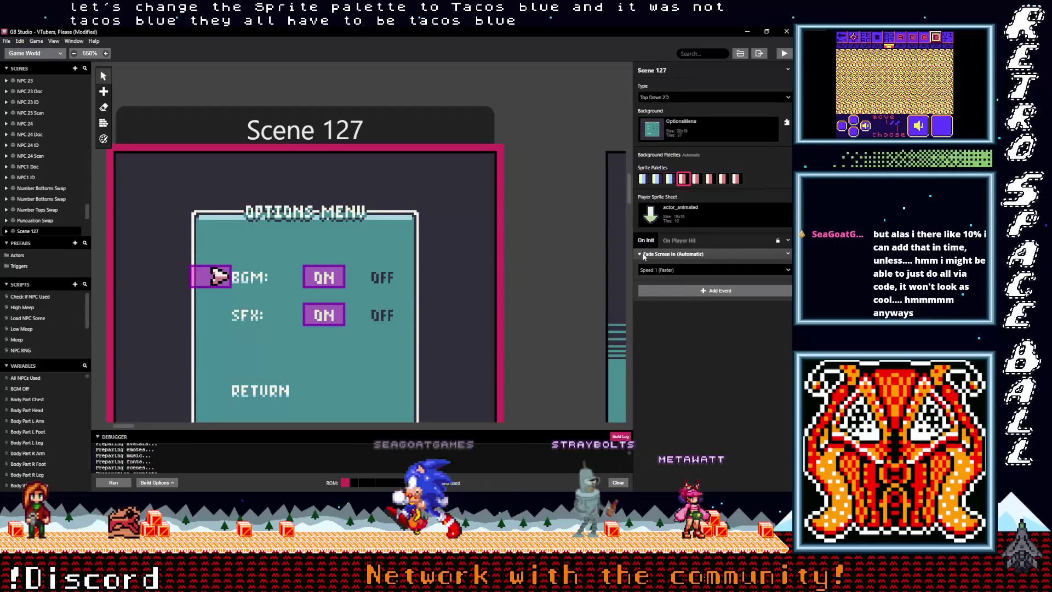
key("Return")
left_click(611, 325)
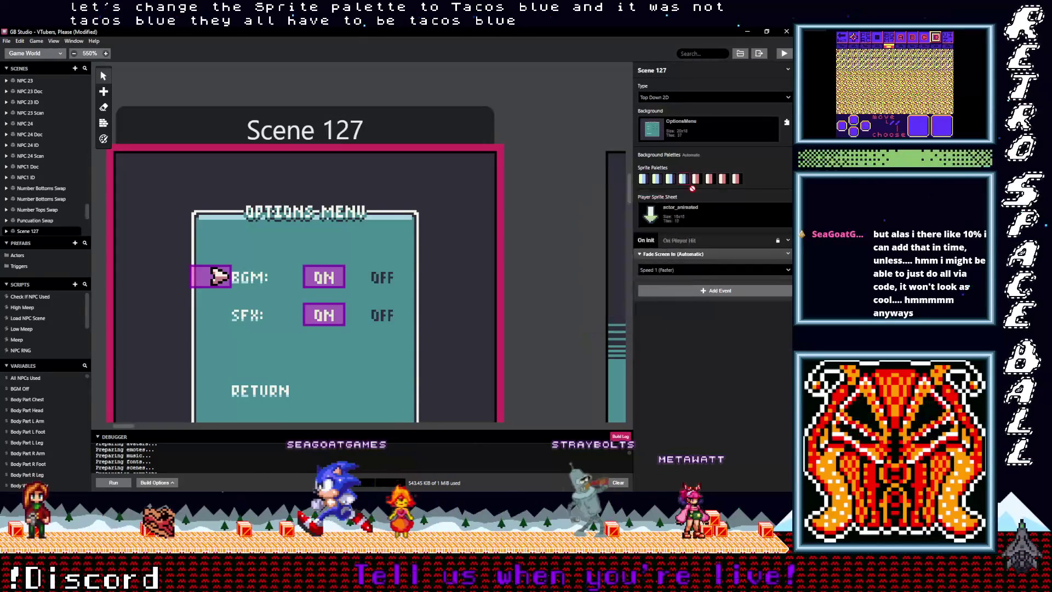
left_click(696, 179)
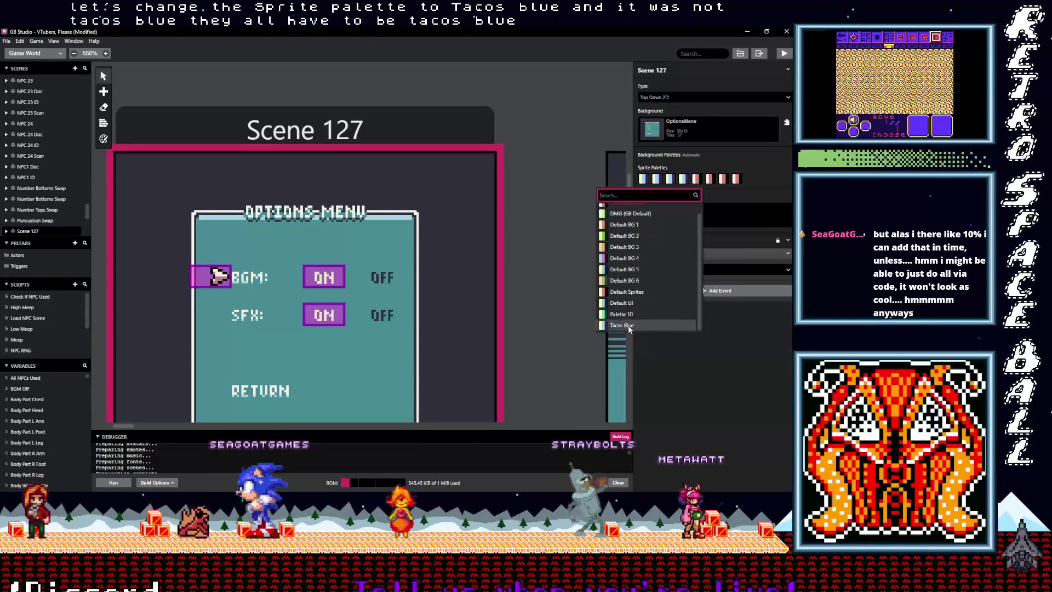
left_click(628, 325)
- Set the sixth, seventh and eighth sprite palettes to Tacos Blue
left_click(711, 178)
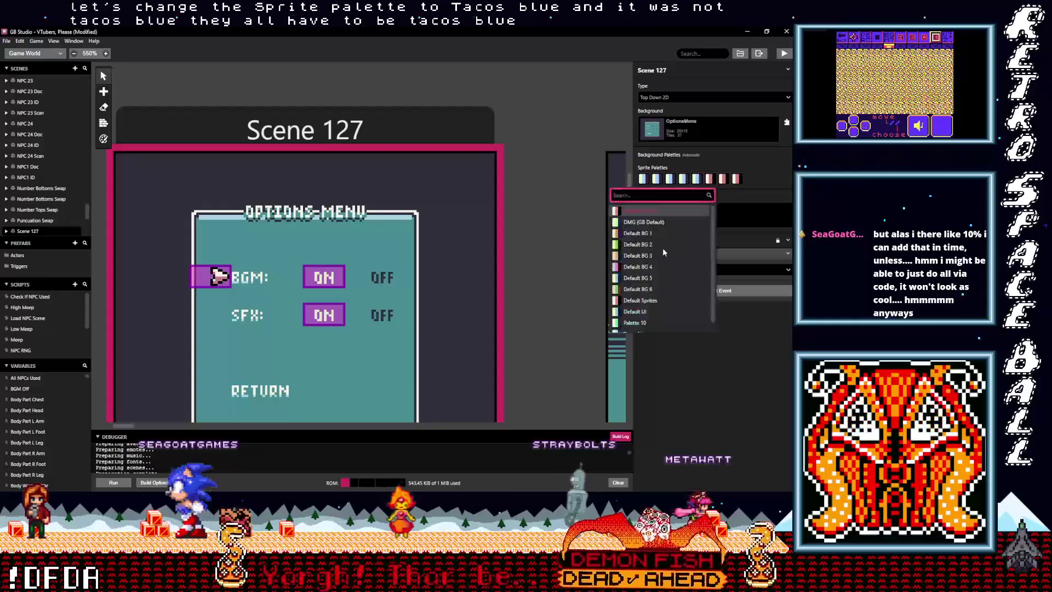
left_click(643, 325)
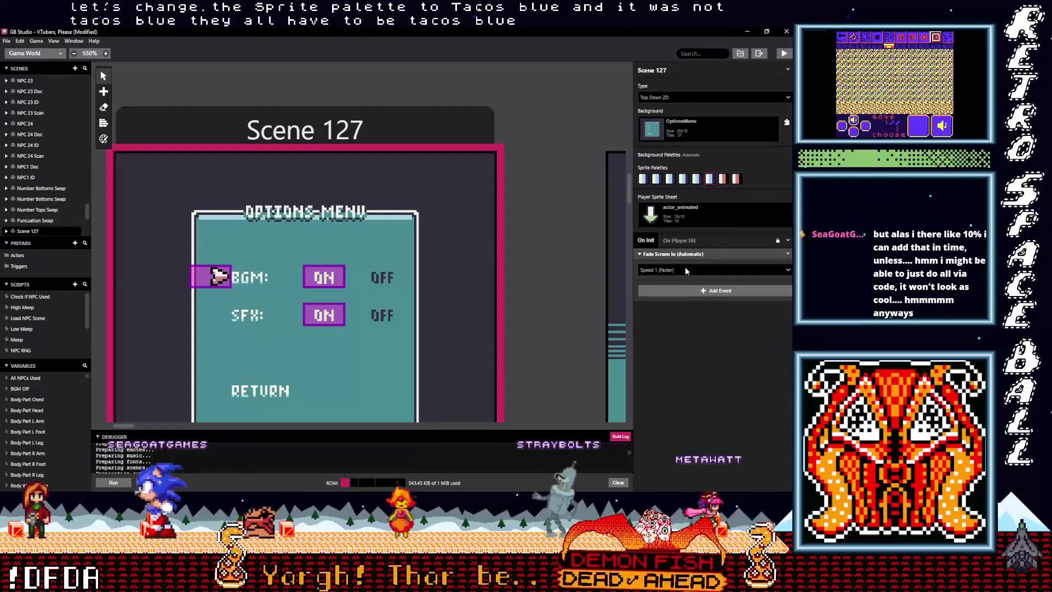
left_click(723, 178)
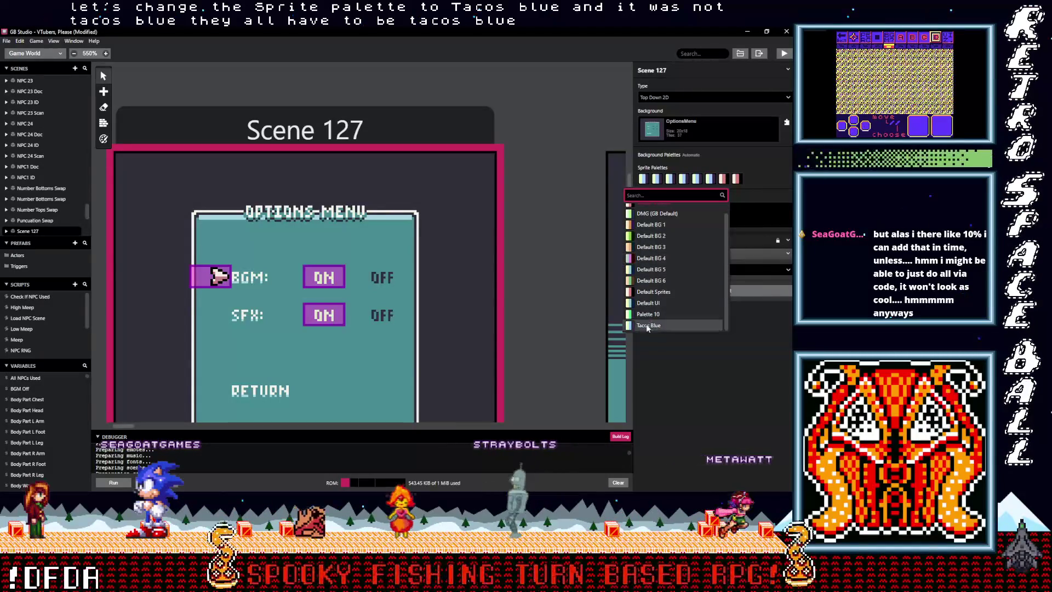
left_click(648, 325)
left_click(736, 178)
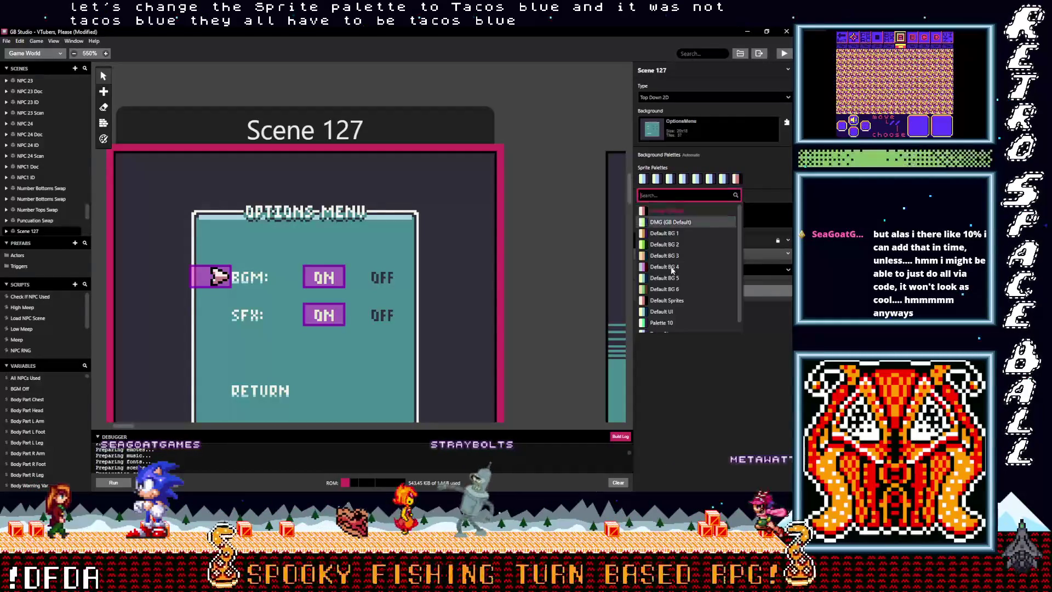
scroll(663, 307, "down", 5)
left_click(663, 326)
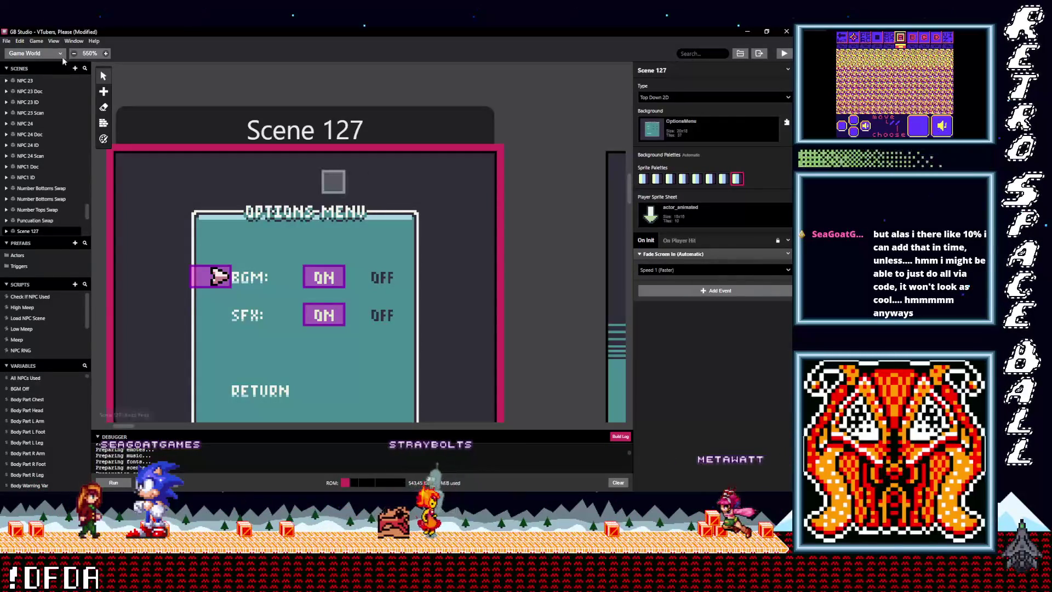
left_click(45, 53)
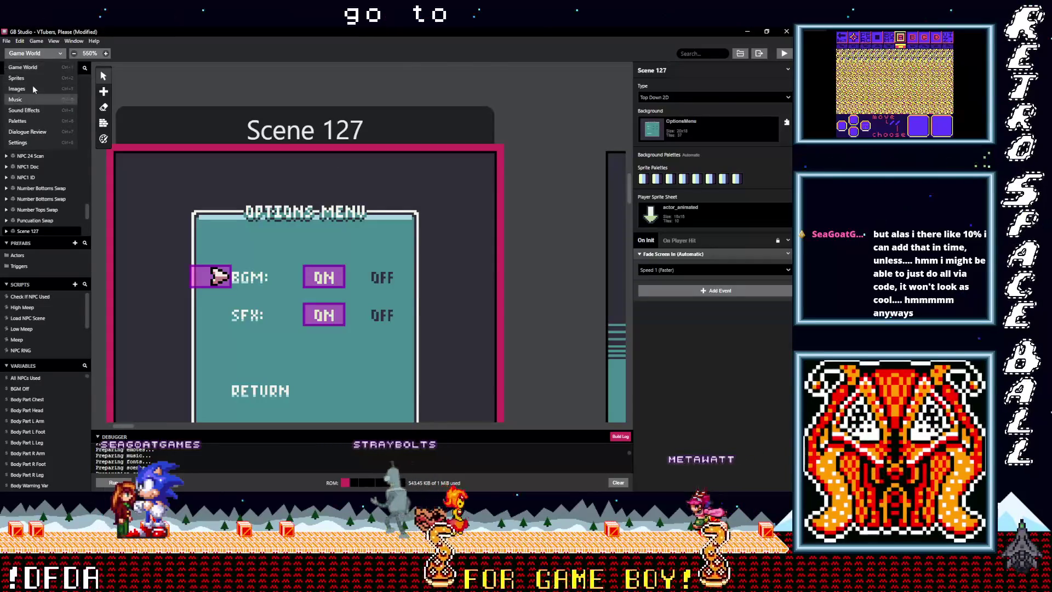
- In the Sprites editor, check the UI Menu Arrows tiles' colour palette and preview its left animation
left_click(32, 78)
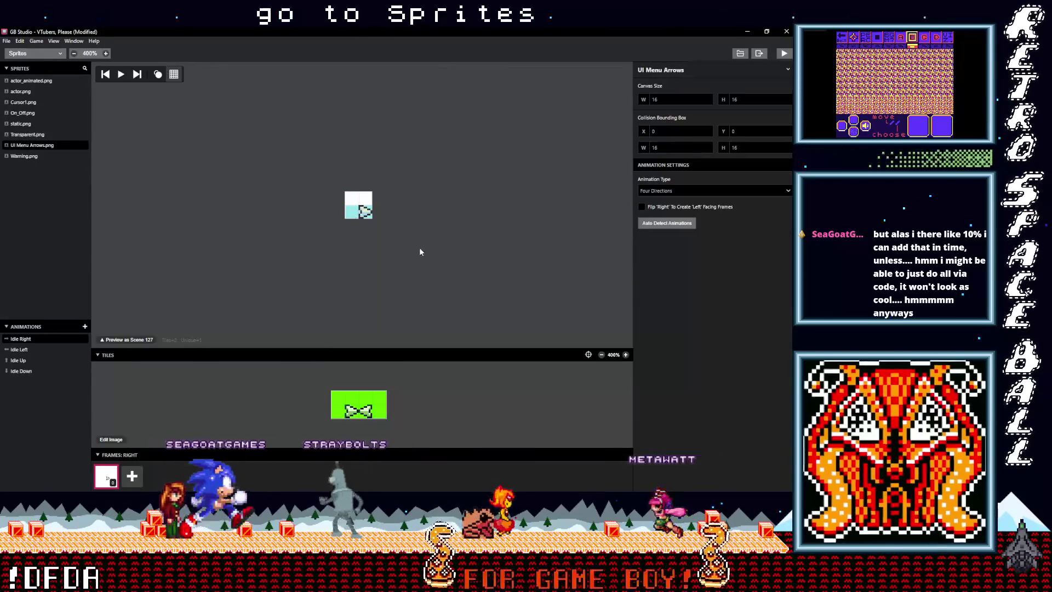
left_click_drag(414, 257, 324, 184)
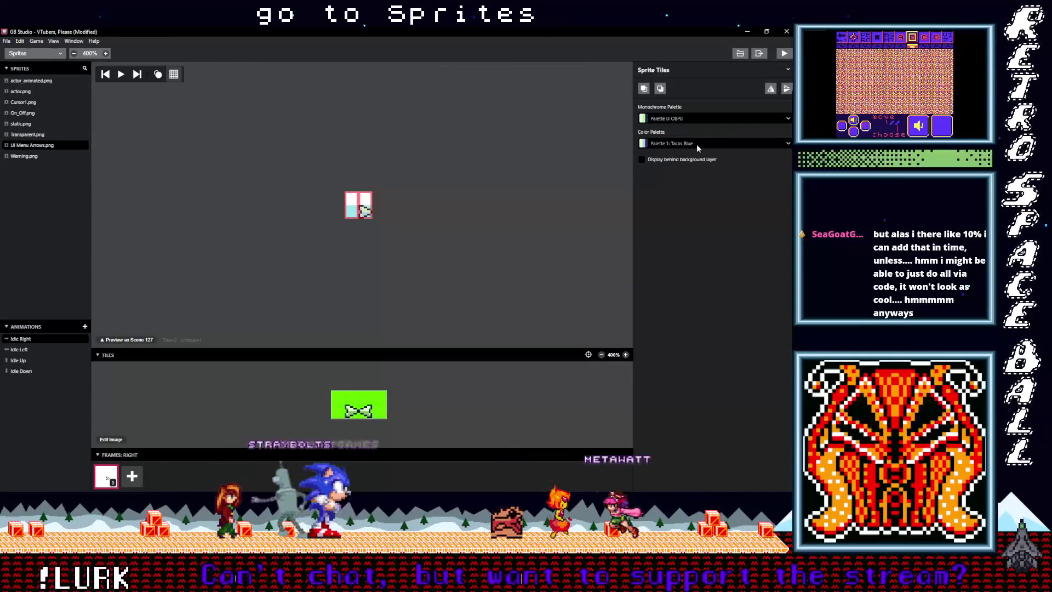
left_click(547, 207)
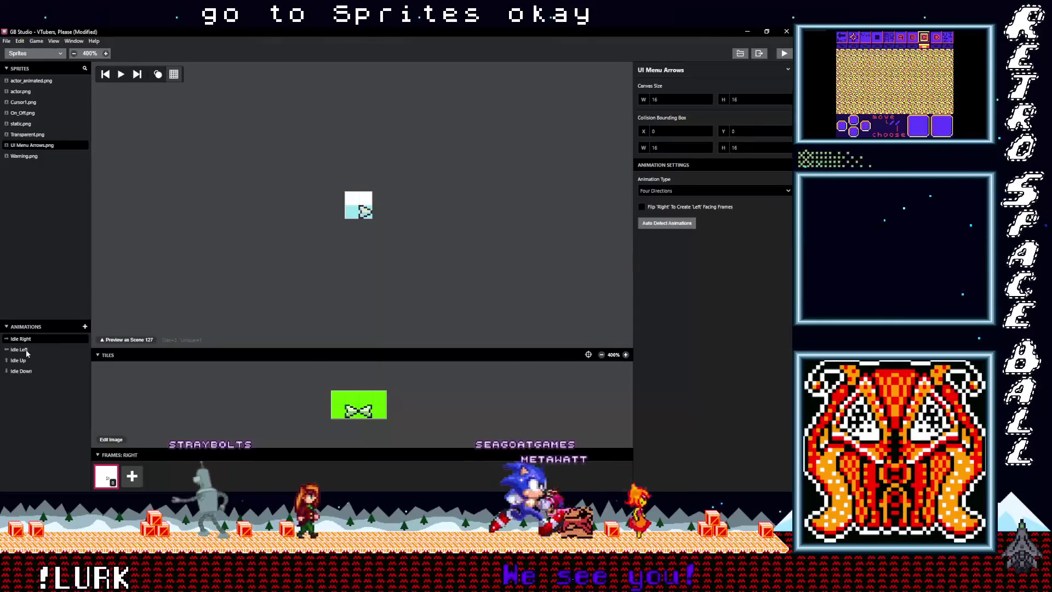
left_click(25, 350)
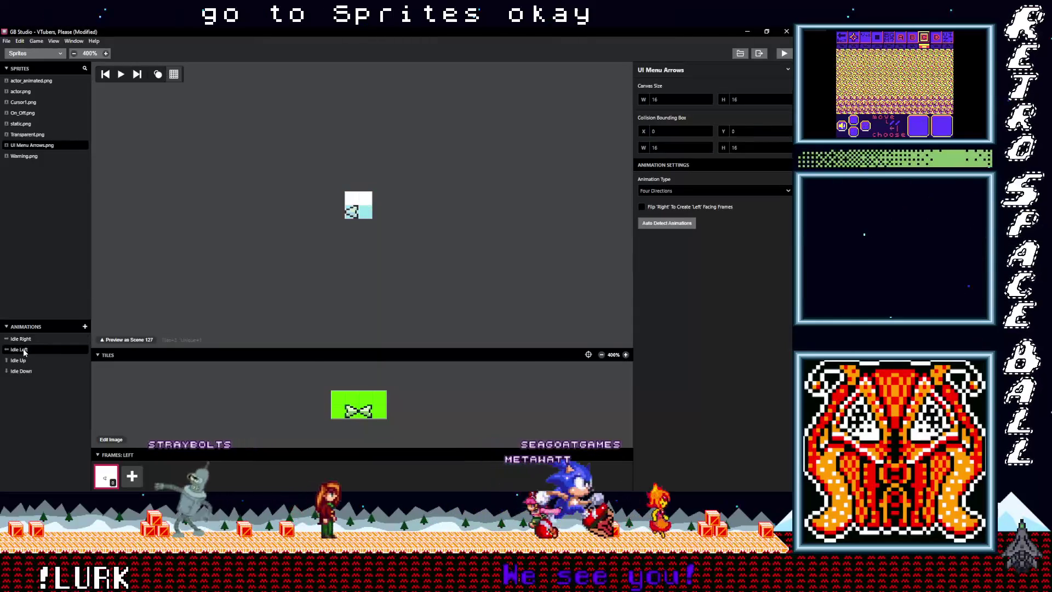
- Open the On_Off sprite and check its tiles' colour palette
left_click(21, 114)
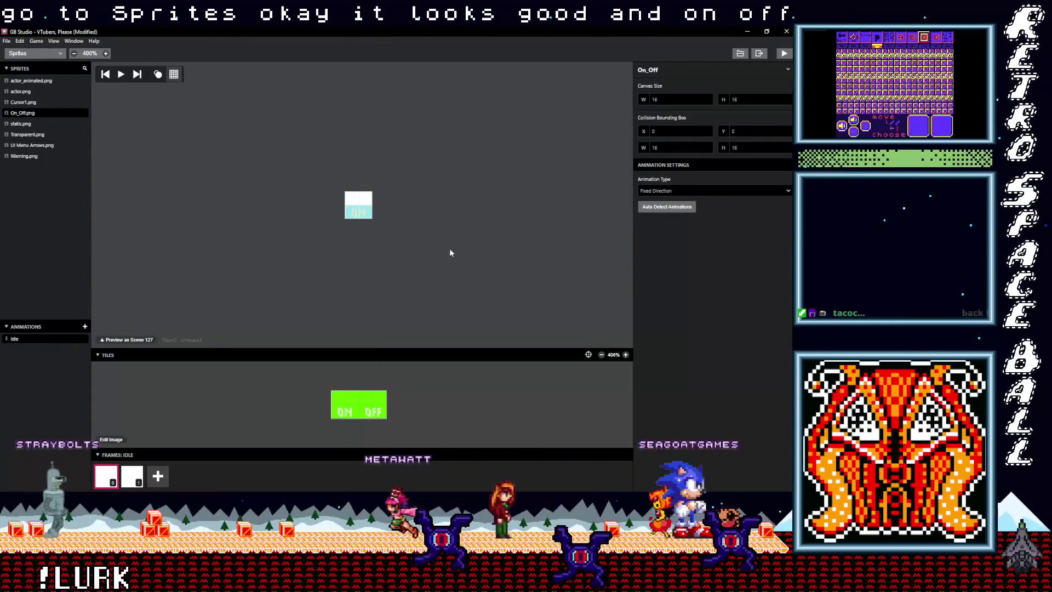
left_click_drag(446, 244, 322, 156)
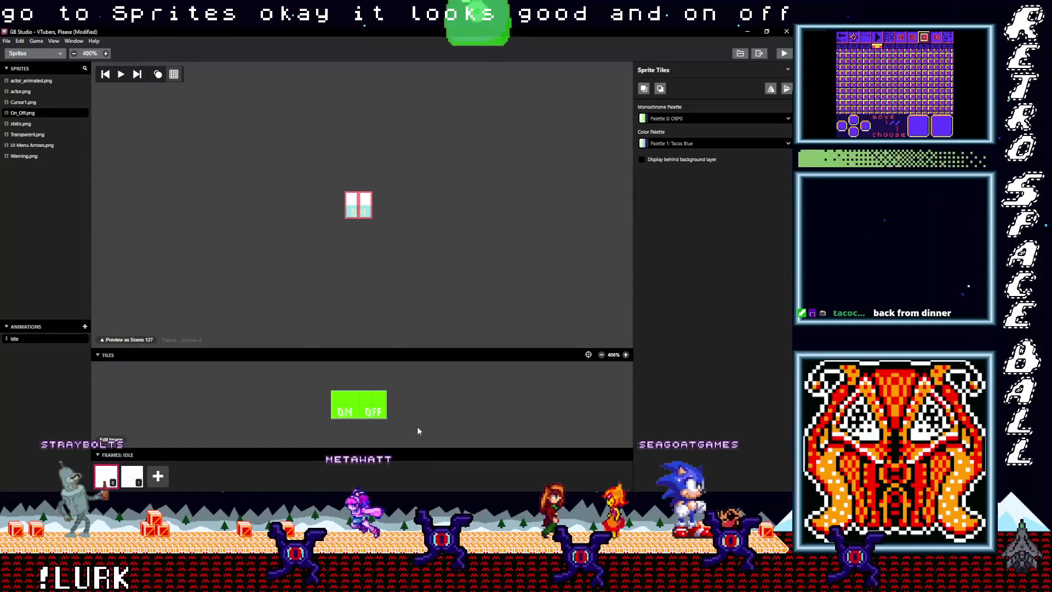
left_click(22, 339)
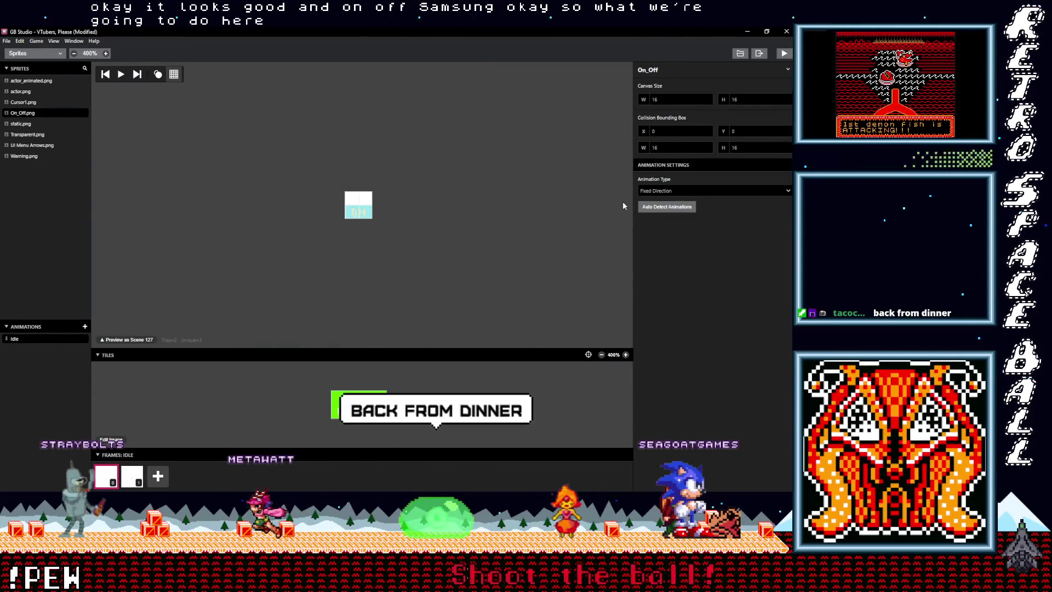
left_click(676, 190)
- Set the On_Off sprite to the Four Directions animation type and view Idle Right's first frame
left_click(677, 253)
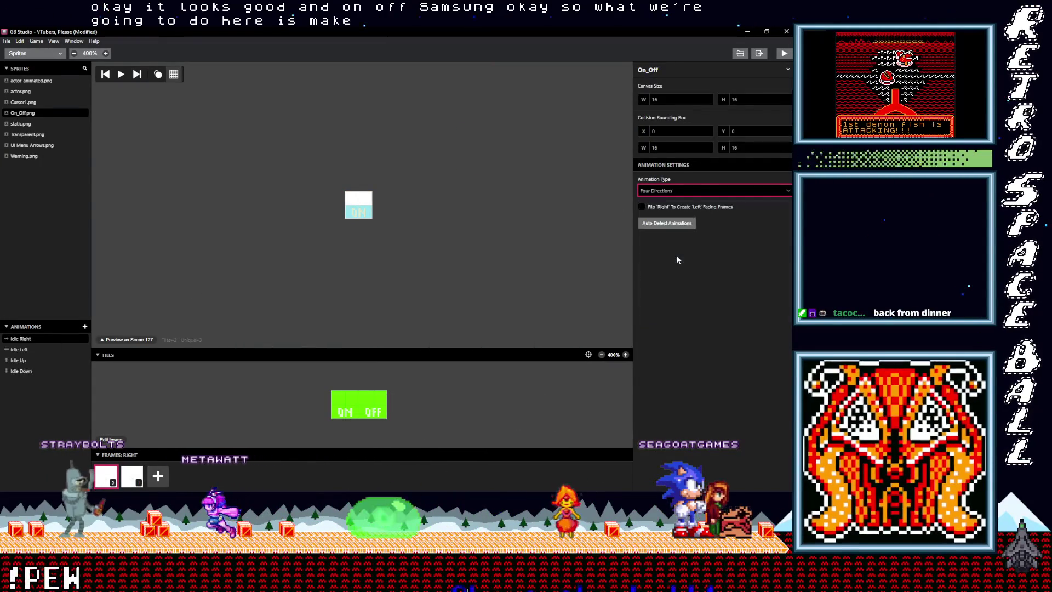
left_click(29, 341)
left_click(132, 481)
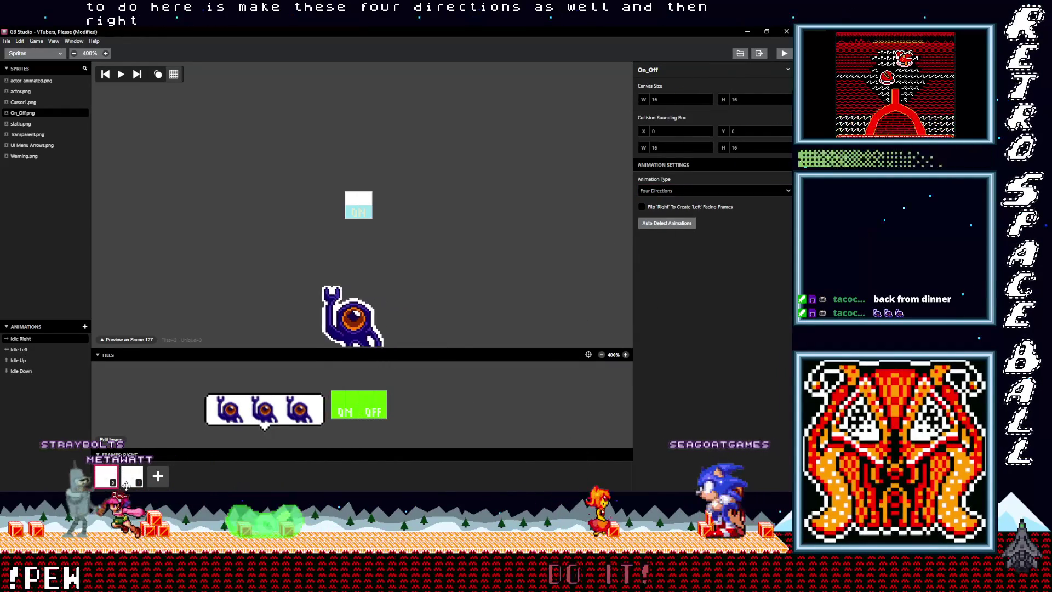
- Place the OFF tile into the Idle Left animation frame
left_click(19, 349)
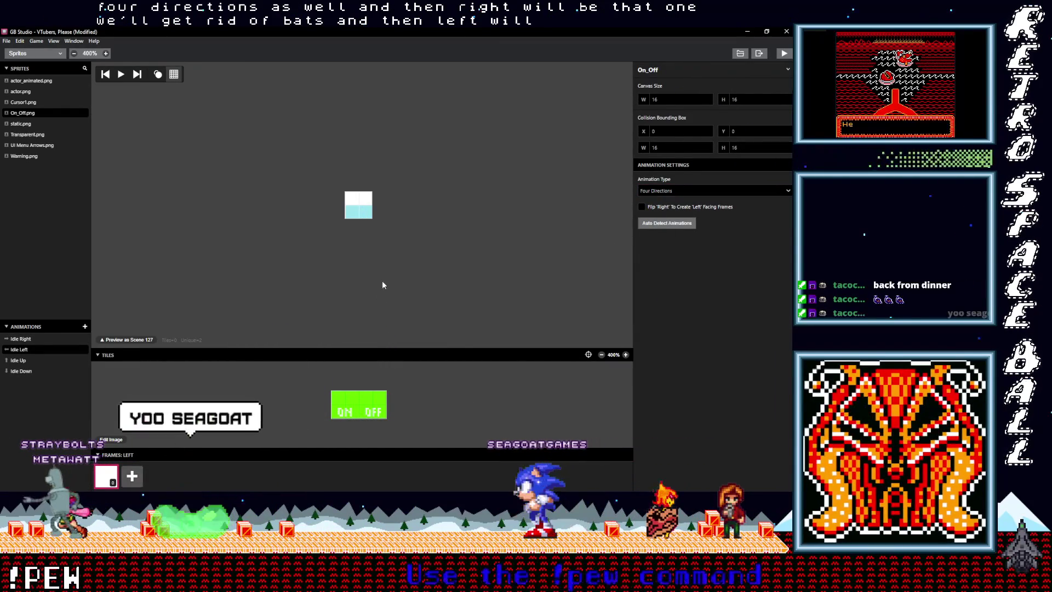
left_click(377, 412)
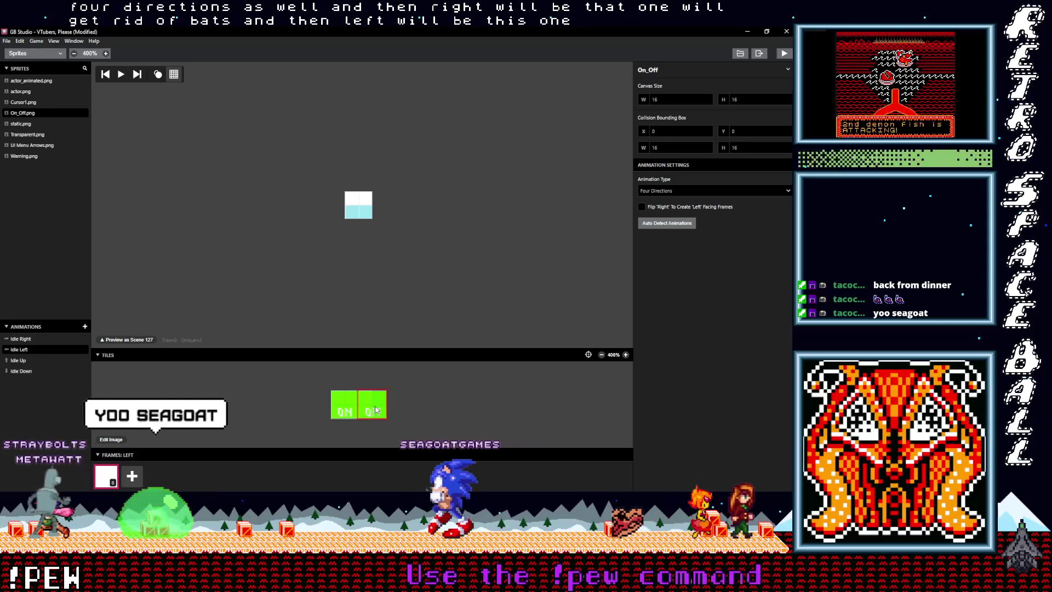
left_click(360, 207)
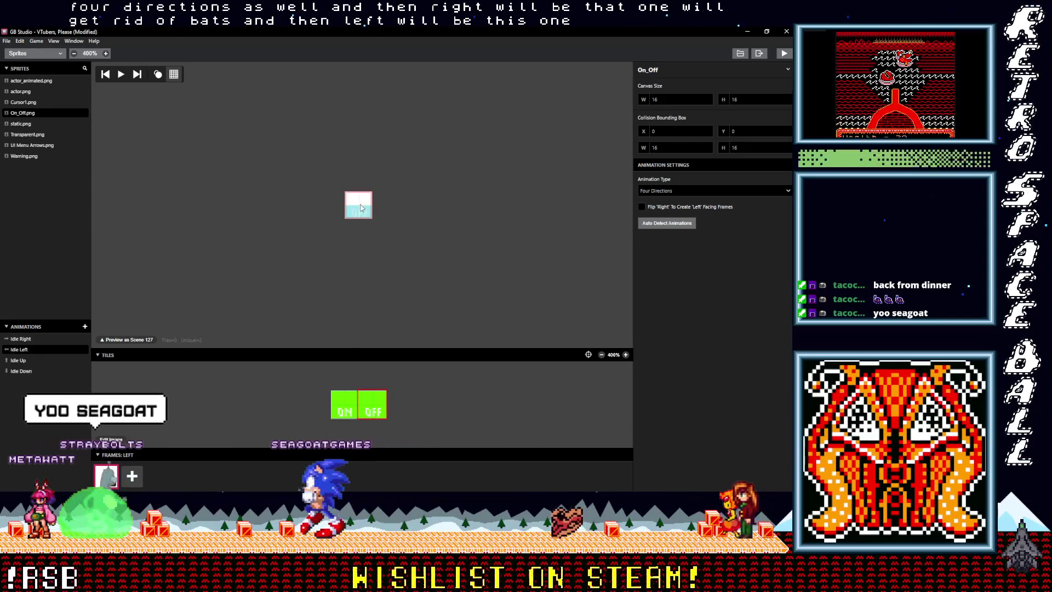
left_click(359, 208)
left_click(411, 223)
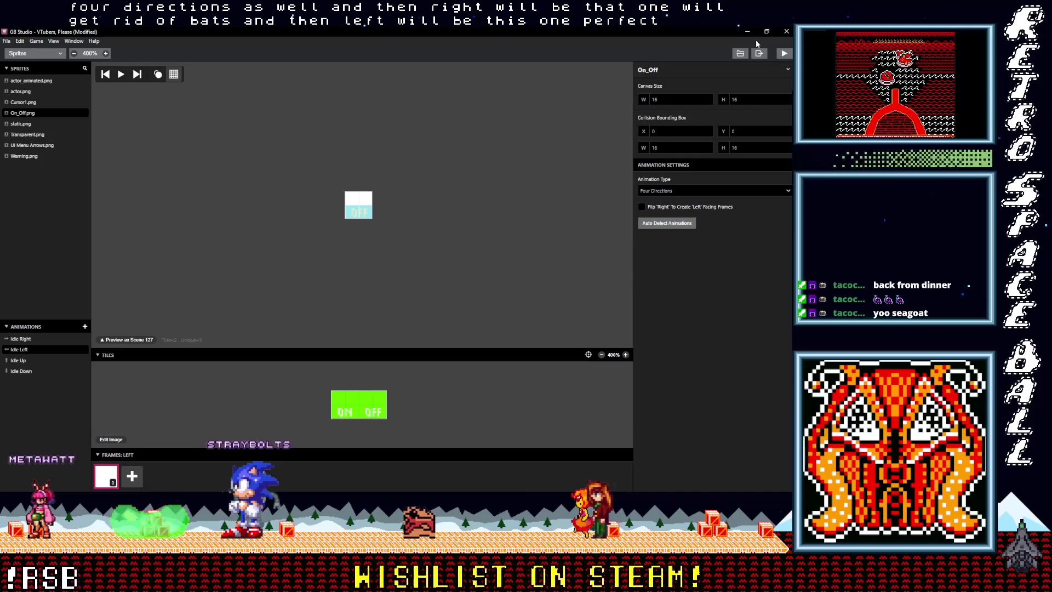
- In the Game World view, test the BGM toggle actor facing left (OFF) and right (ON)
left_click(51, 57)
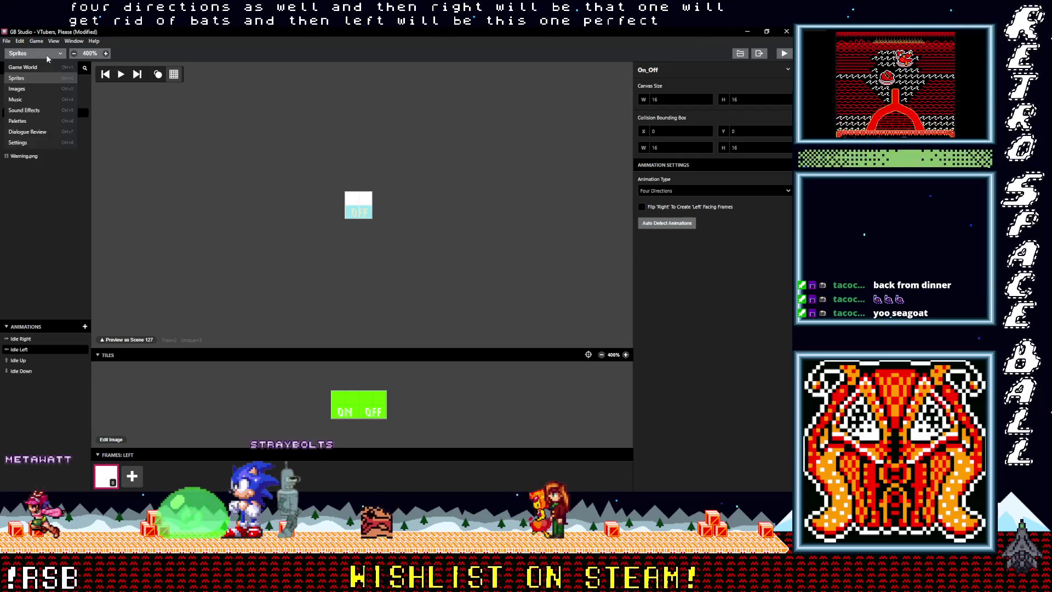
left_click(42, 68)
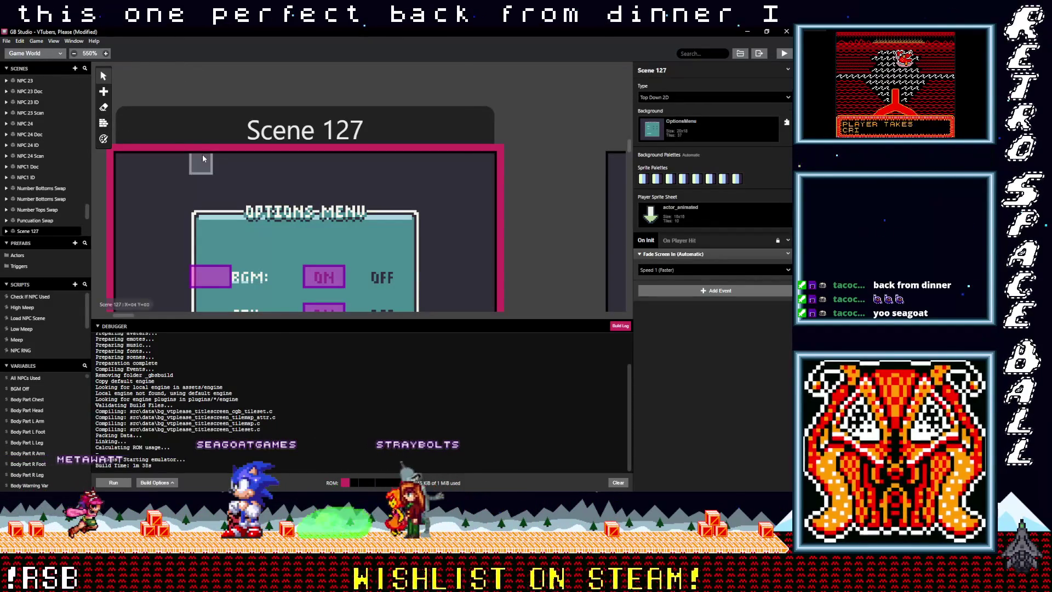
scroll(295, 186, "down", 3)
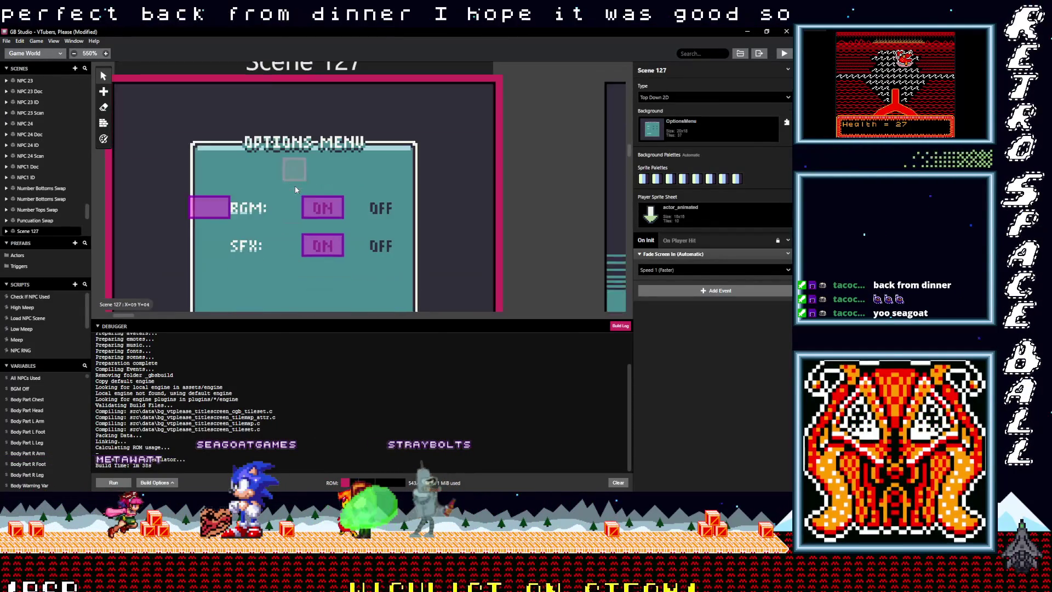
scroll(295, 165, "down", 1)
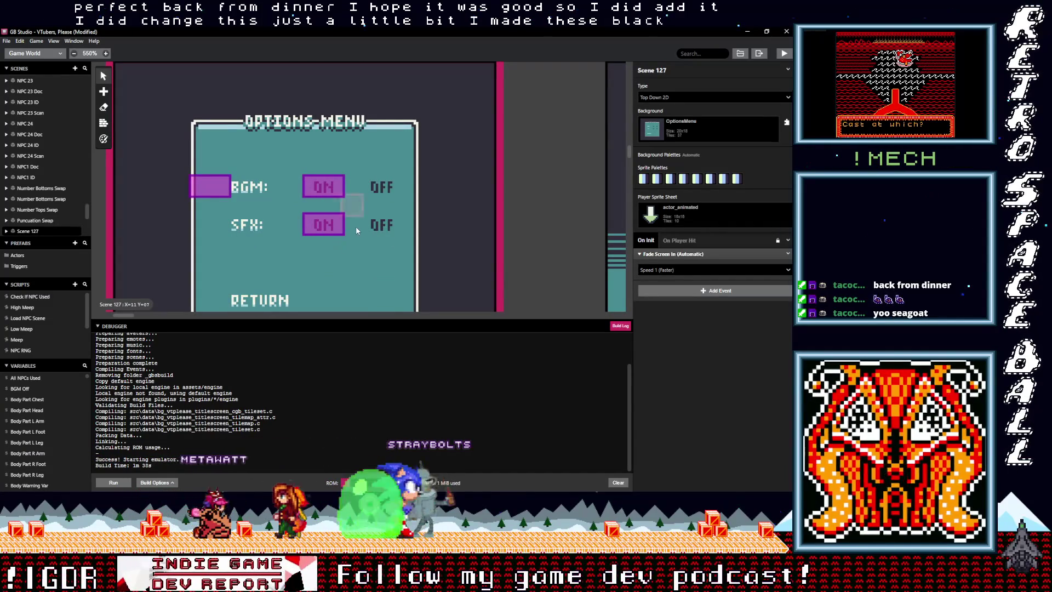
left_click(329, 190)
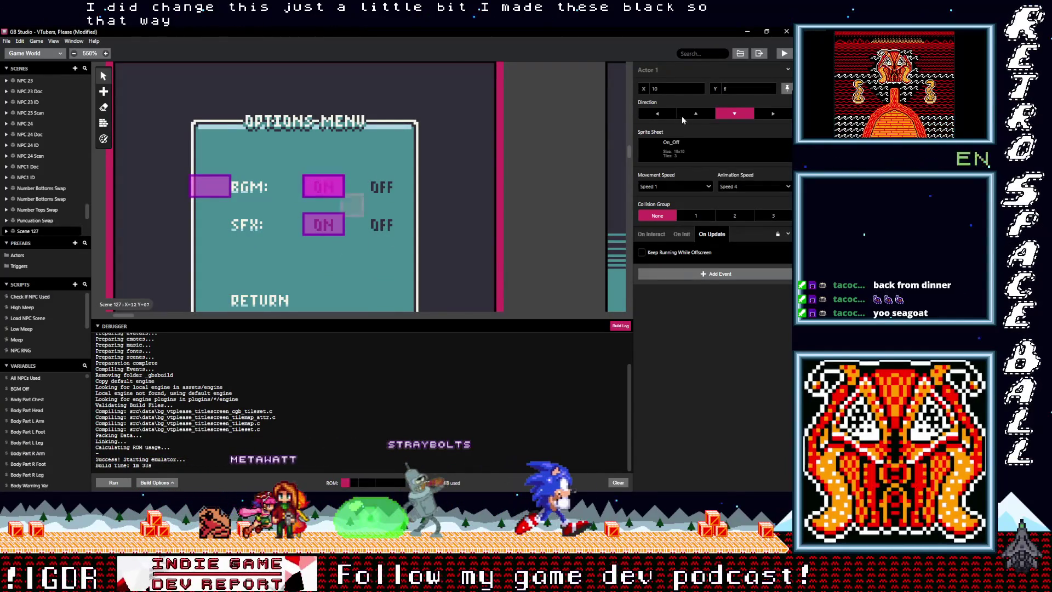
left_click(656, 114)
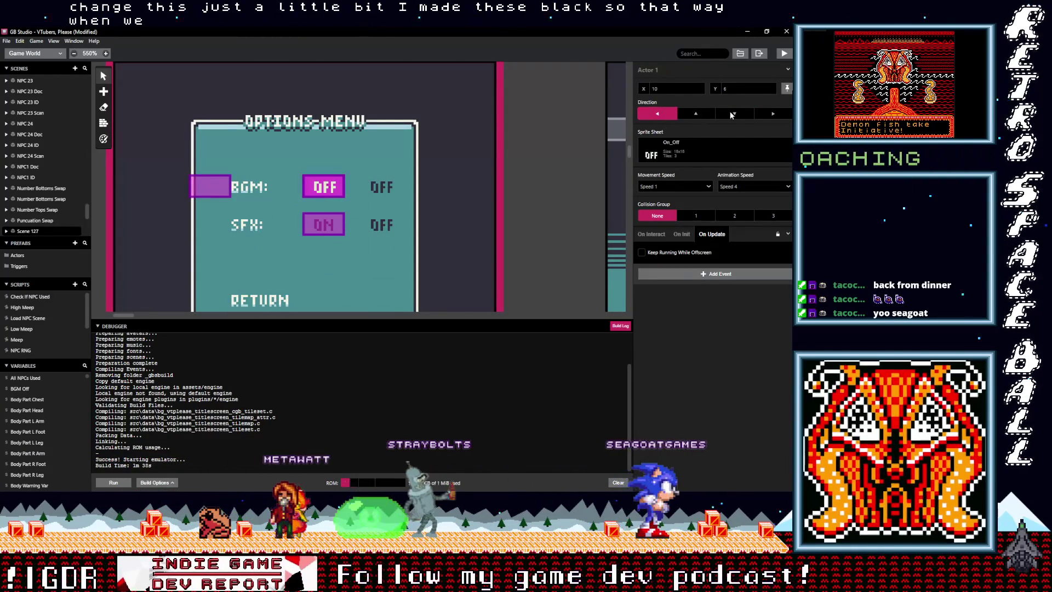
left_click(760, 113)
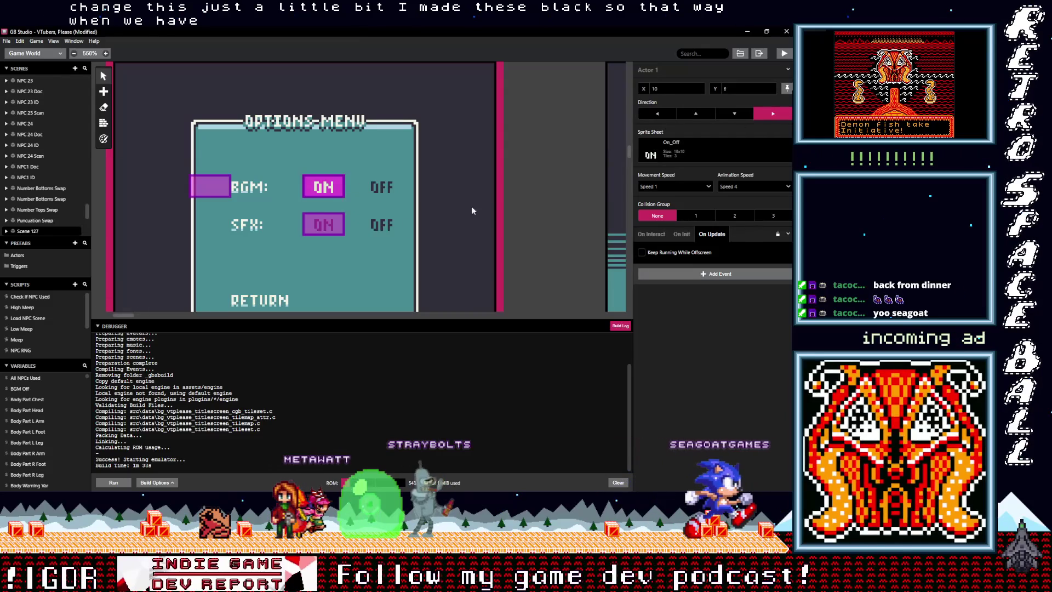
left_click(330, 230)
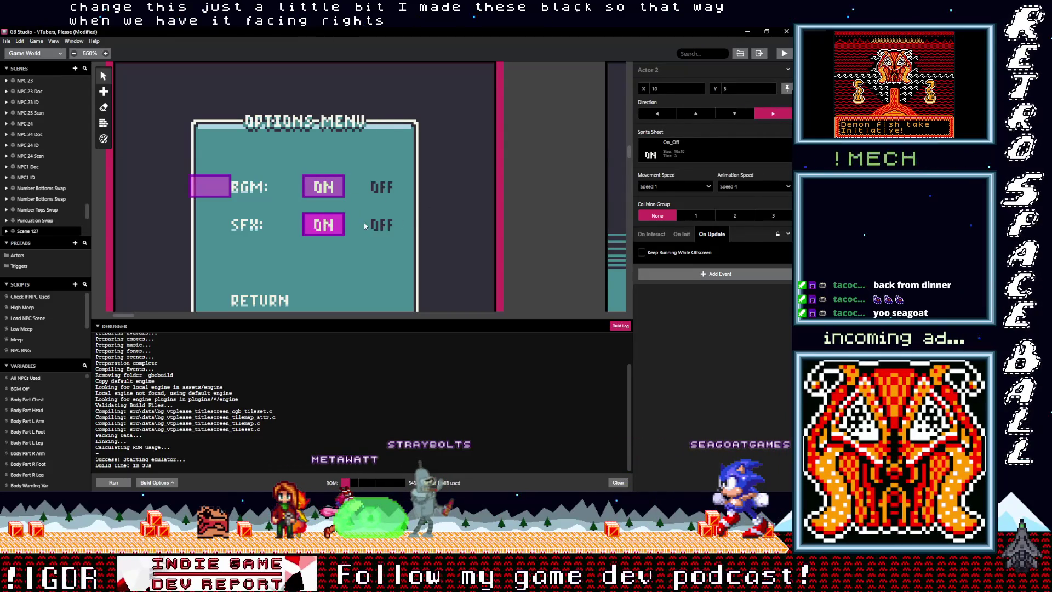
- Turn the arrow cursor actor beside BGM to face right
left_click(214, 190)
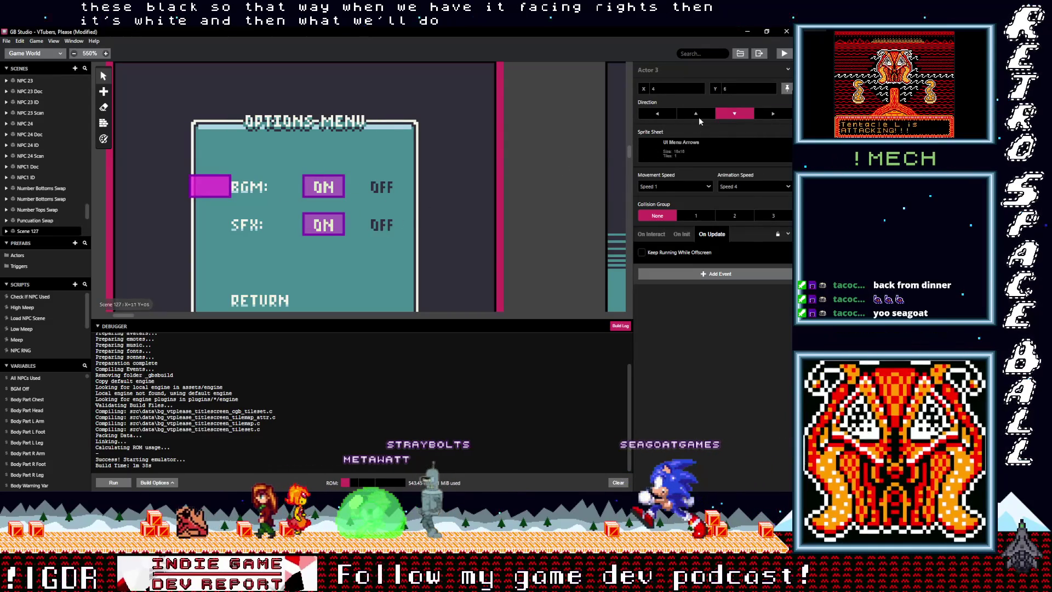
left_click(674, 114)
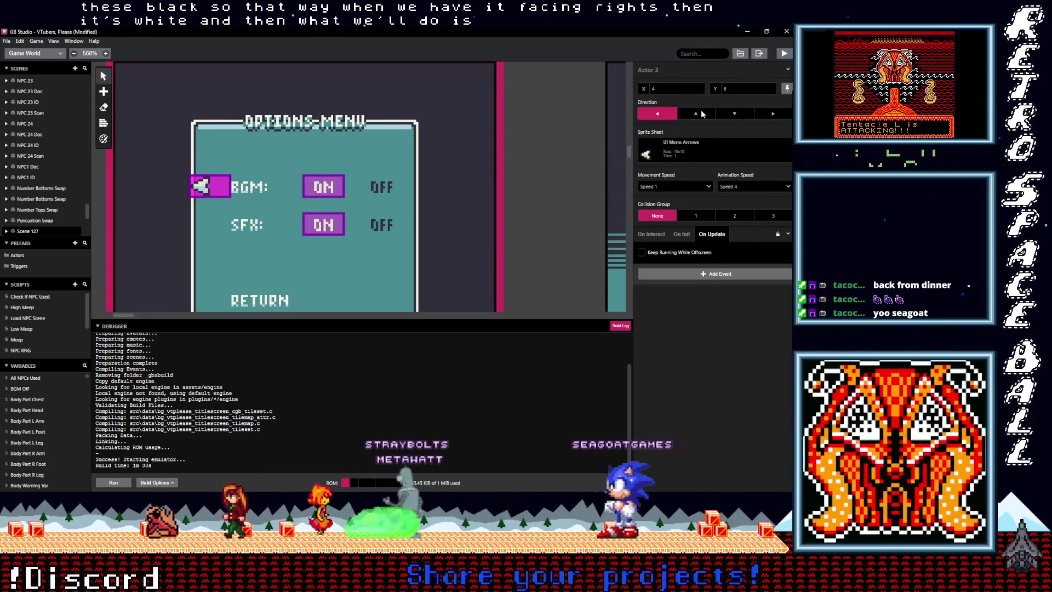
left_click(774, 113)
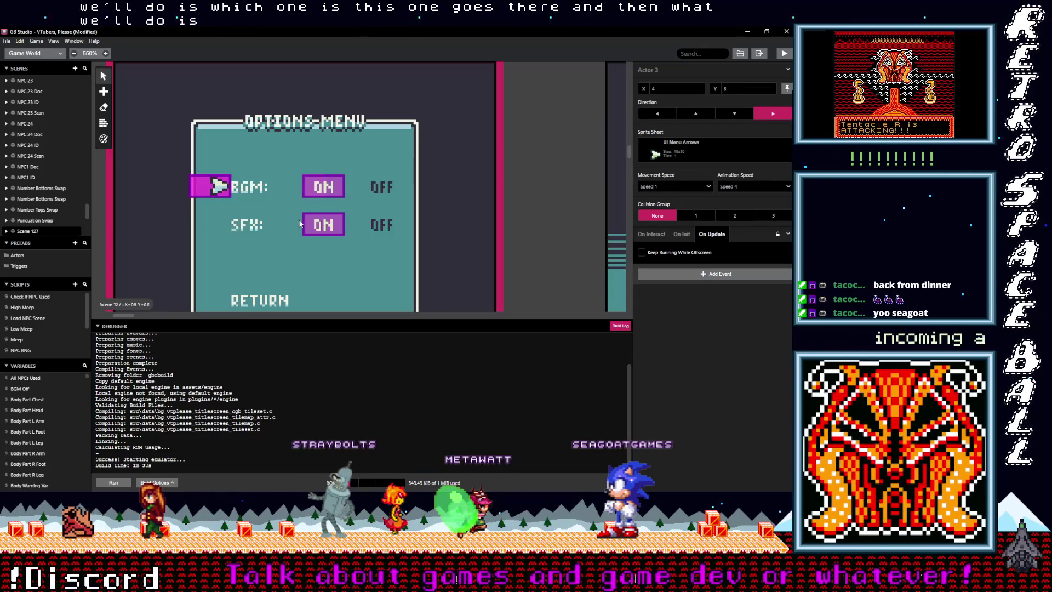
- Try the BGM toggle at the OFF position, then return it facing right at ON
left_click_drag(329, 190, 385, 187)
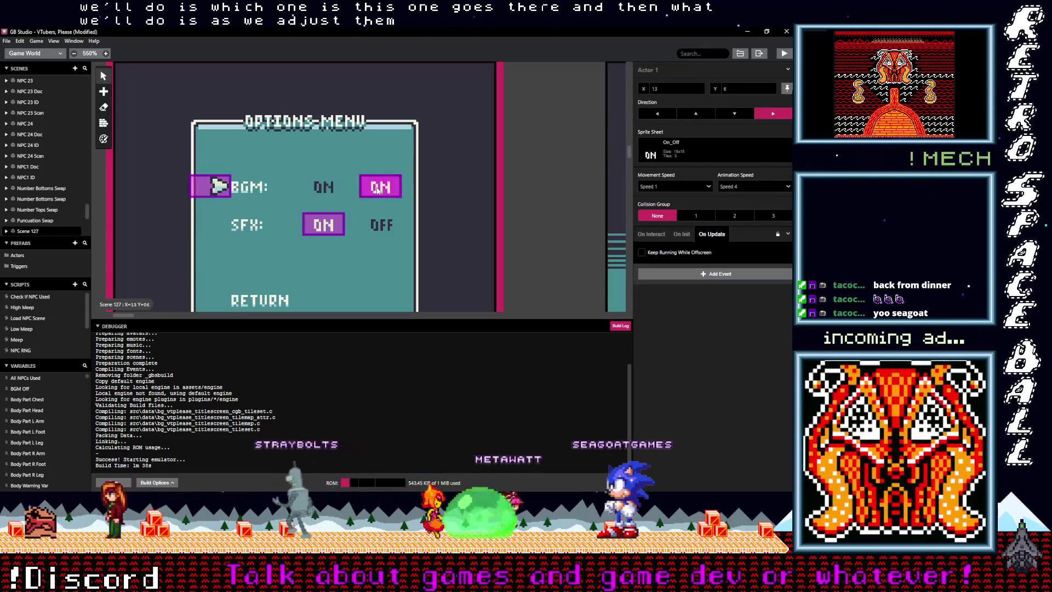
left_click(660, 114)
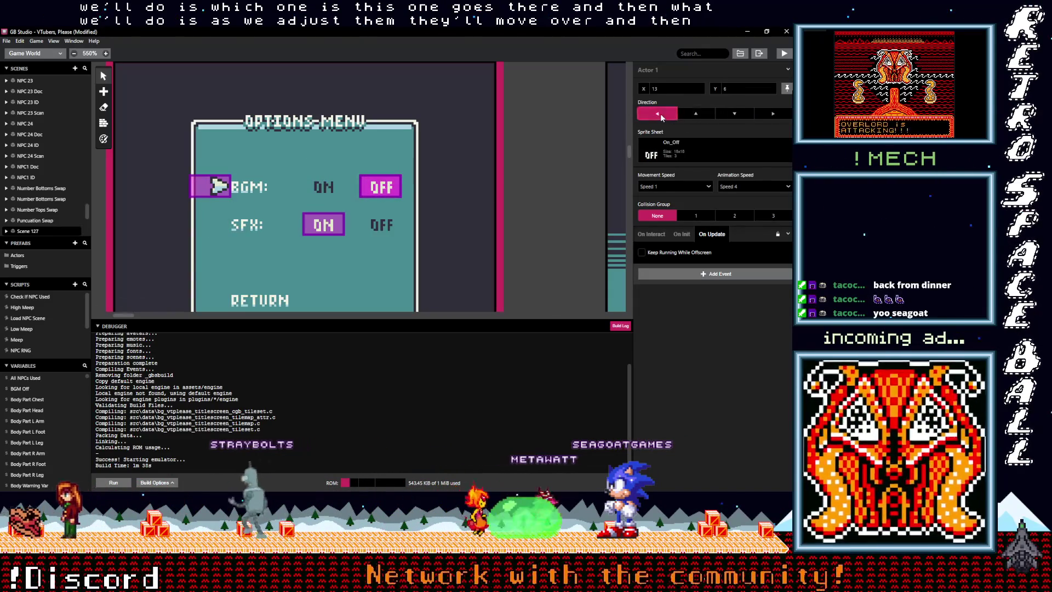
left_click(773, 113)
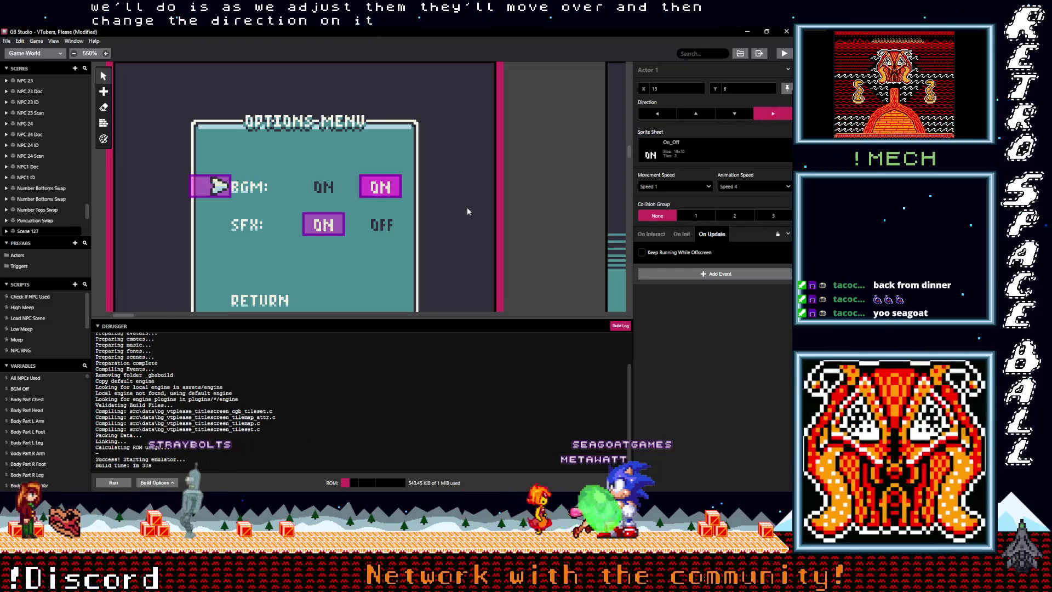
left_click_drag(380, 187, 323, 187)
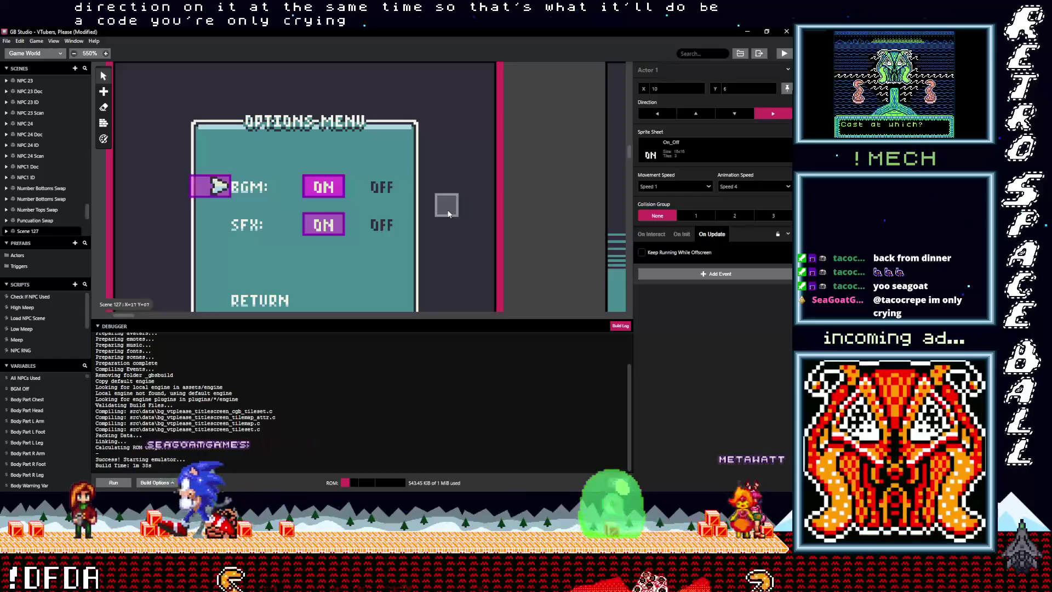
scroll(422, 222, "down", 1)
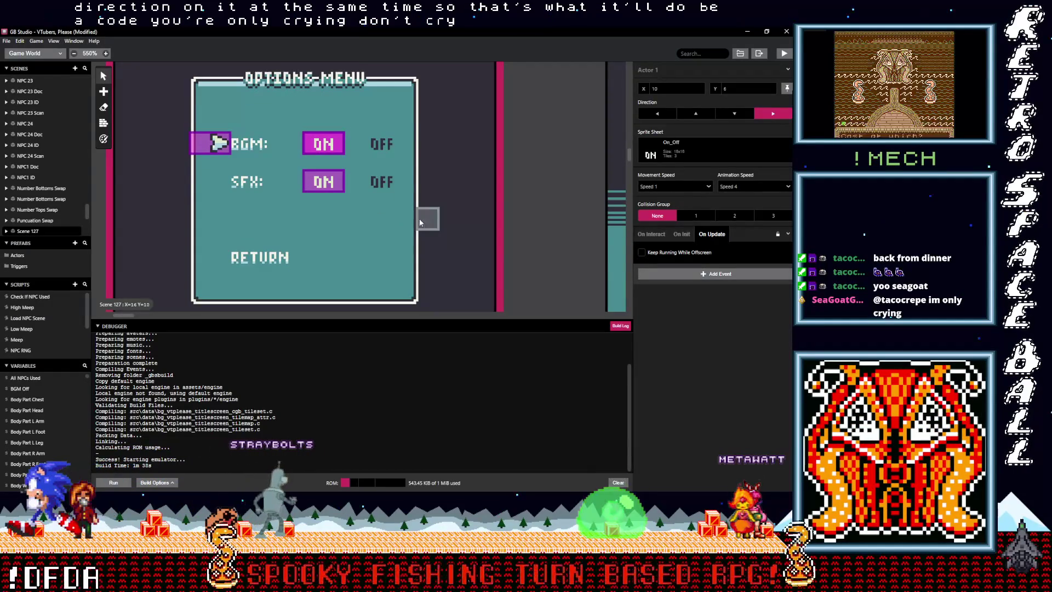
scroll(385, 195, "up", 1)
- Add an Attach Script To Button event for the B button to Scene 127's On Init
scroll(438, 181, "up", 2)
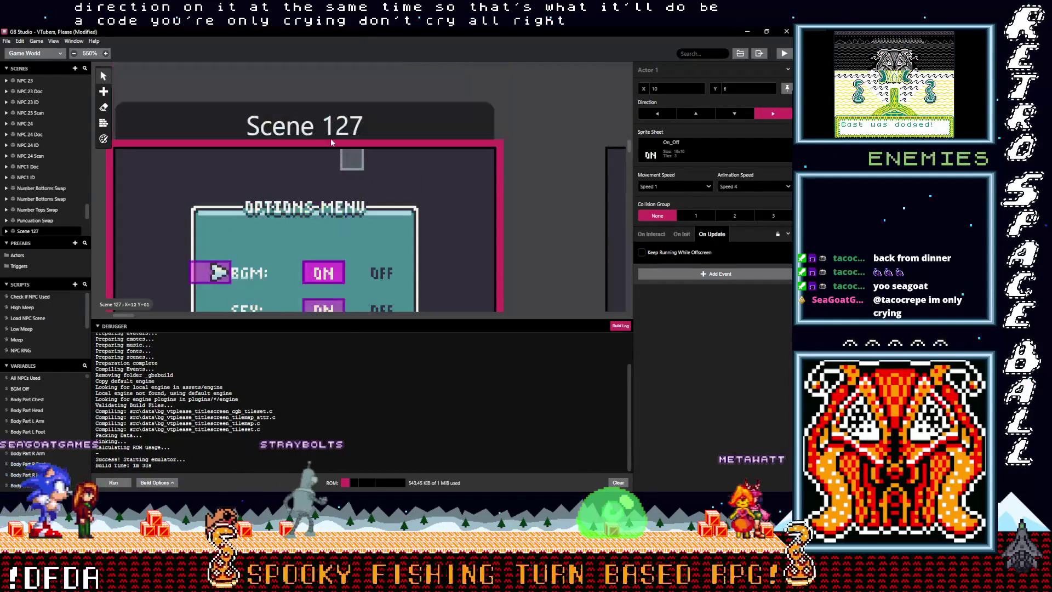
left_click(494, 164)
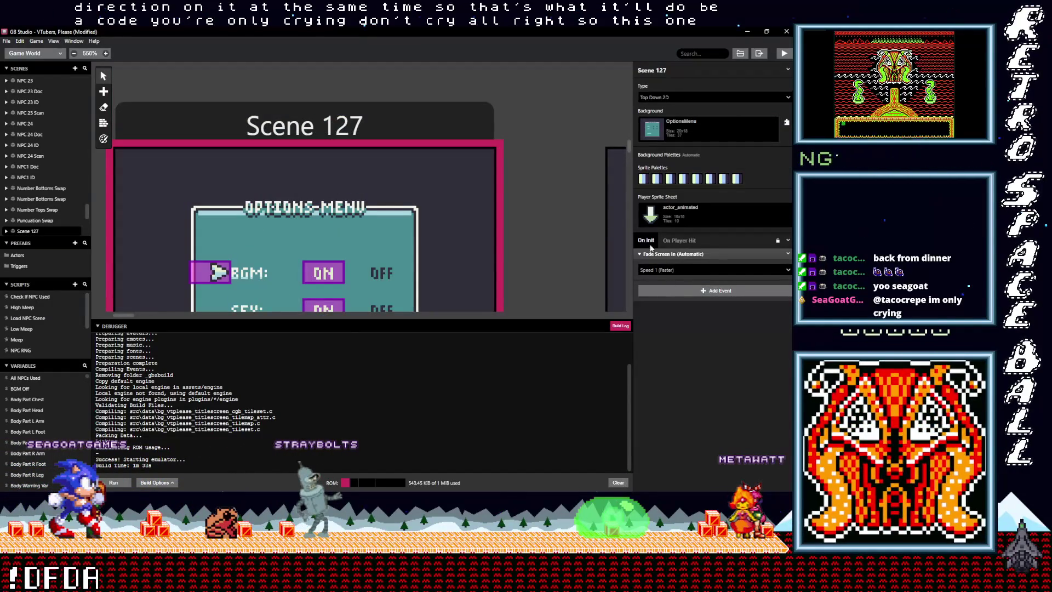
left_click(678, 290)
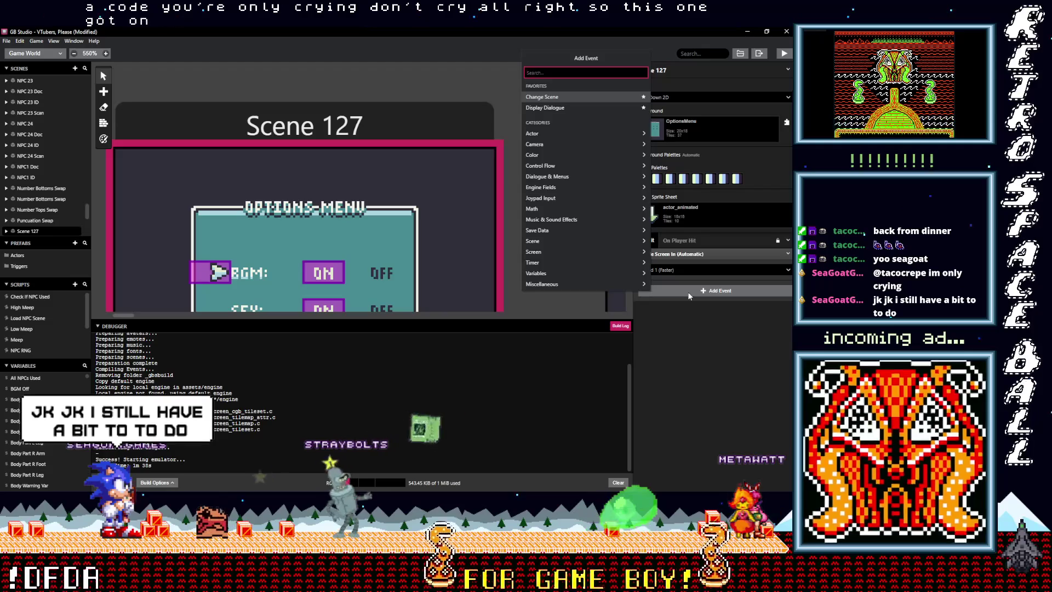
type("but")
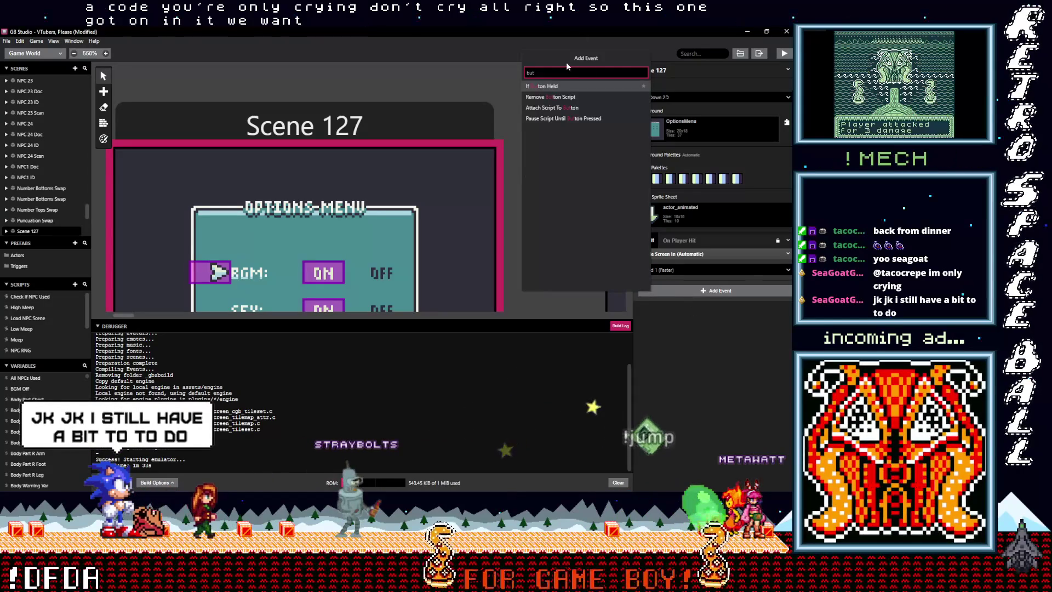
left_click(553, 107)
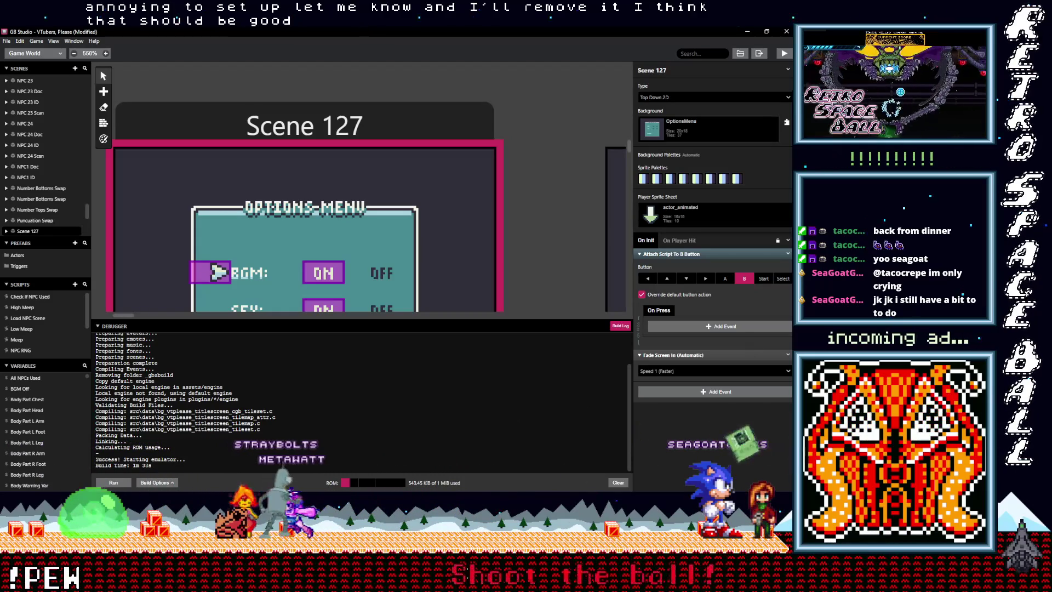
scroll(314, 213, "down", 3)
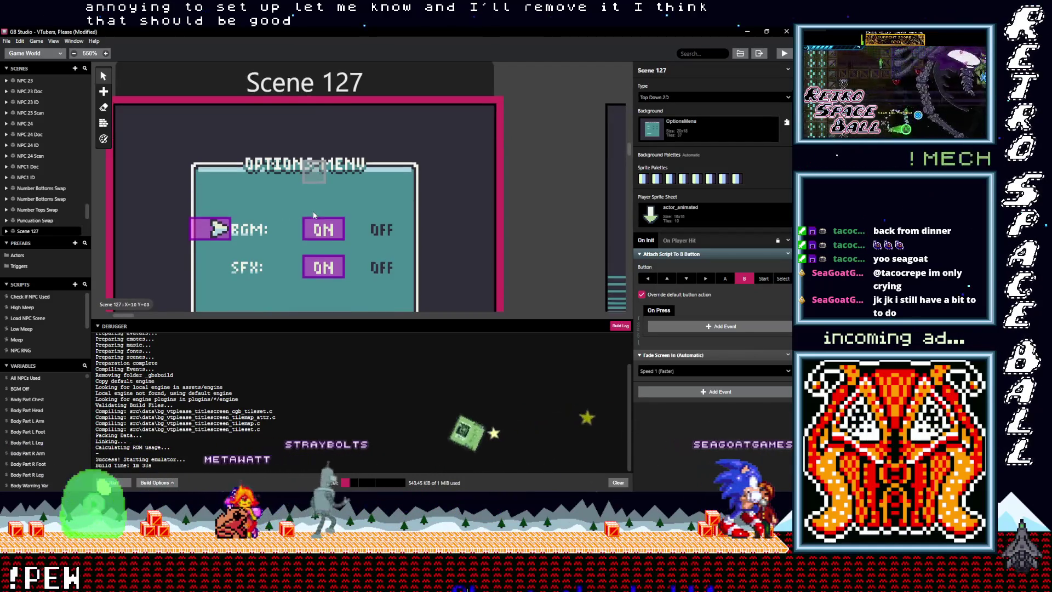
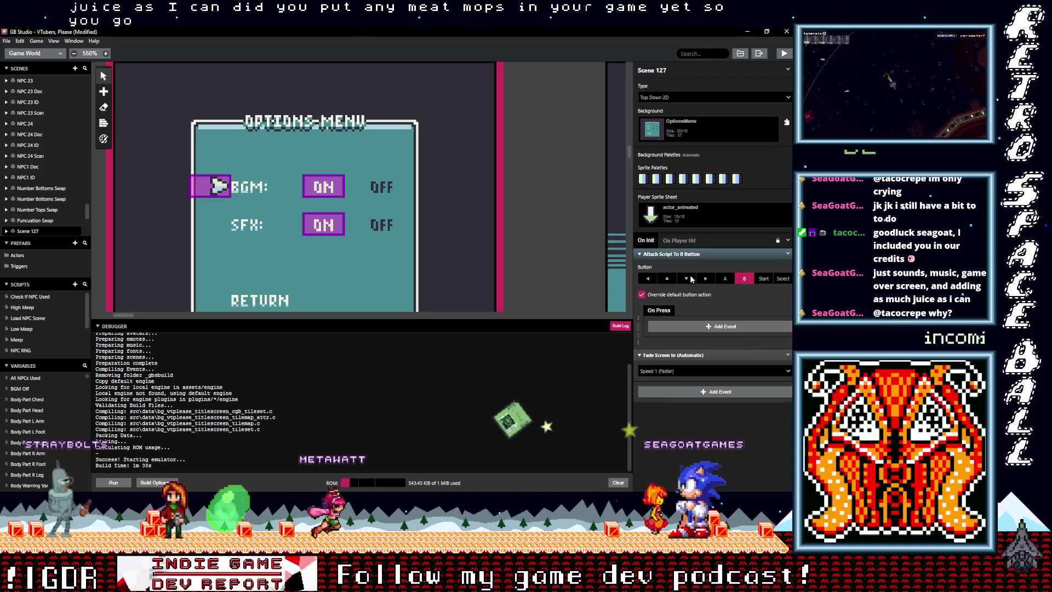
- Make the Attach Script To Button event trigger on both A and B, then collapse it
left_click(725, 278)
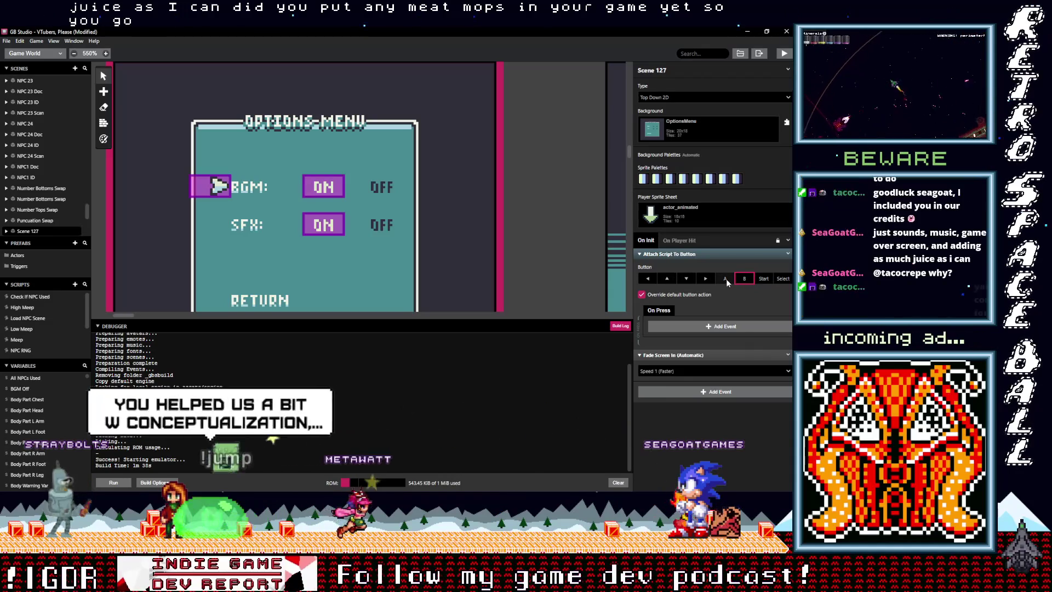
left_click(746, 279)
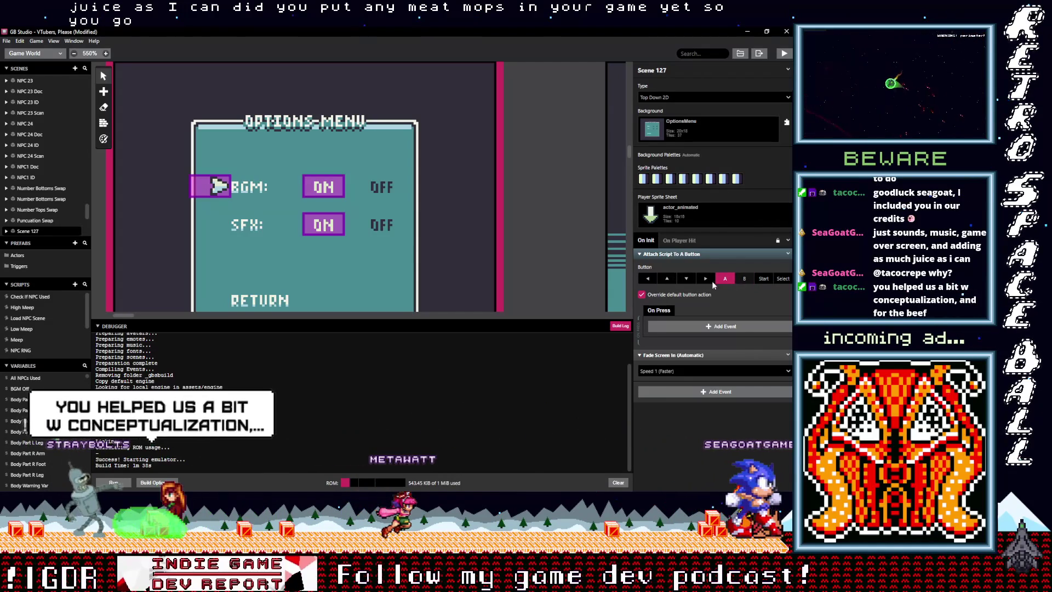
left_click(686, 255)
- Duplicate the A/B button script event with Copy Event and Paste Event
left_click(789, 255)
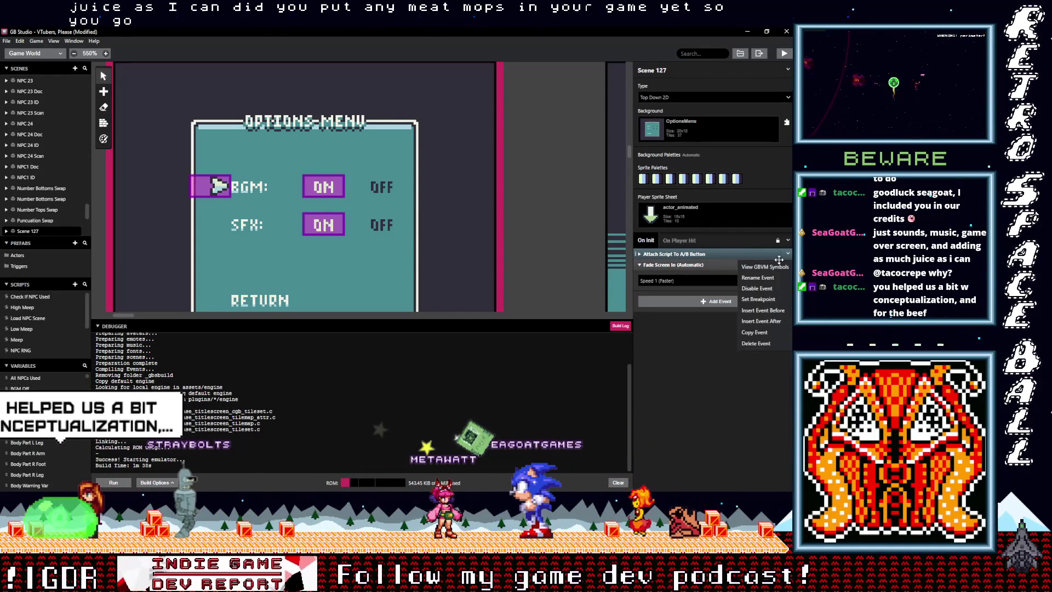
left_click(758, 329)
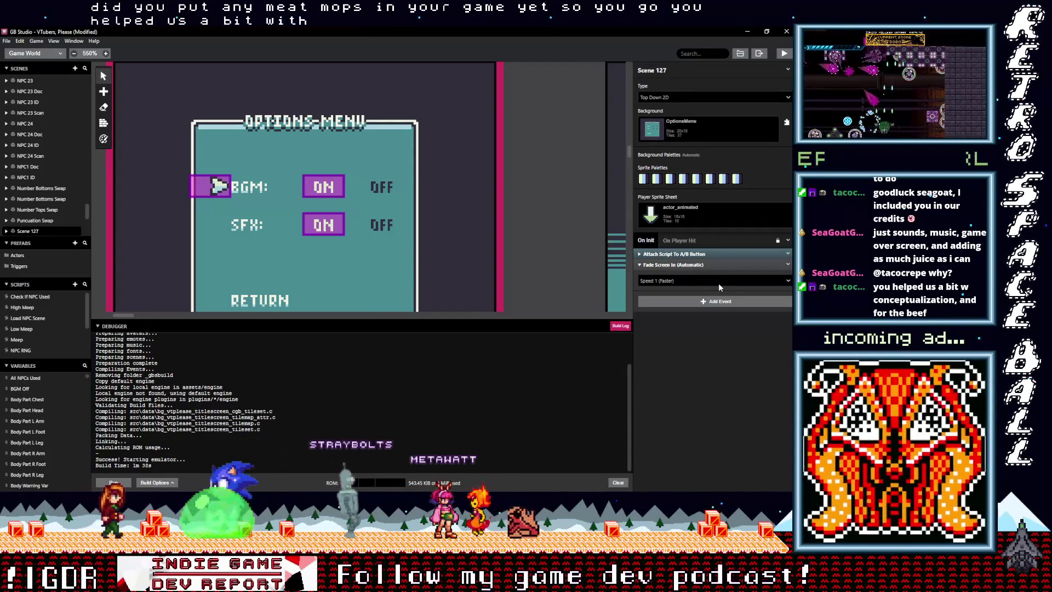
left_click(679, 266)
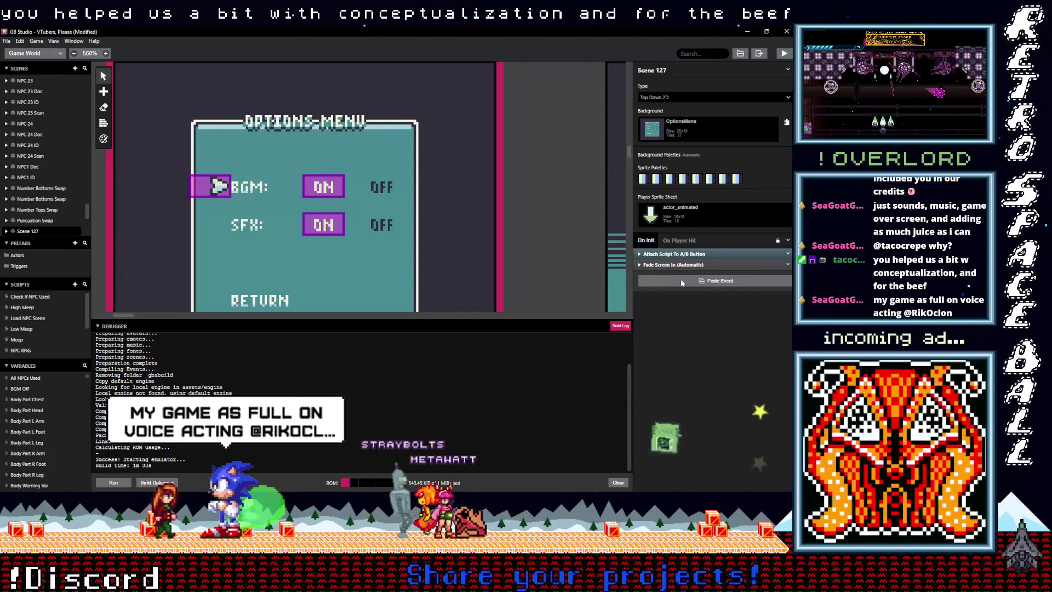
left_click(676, 282)
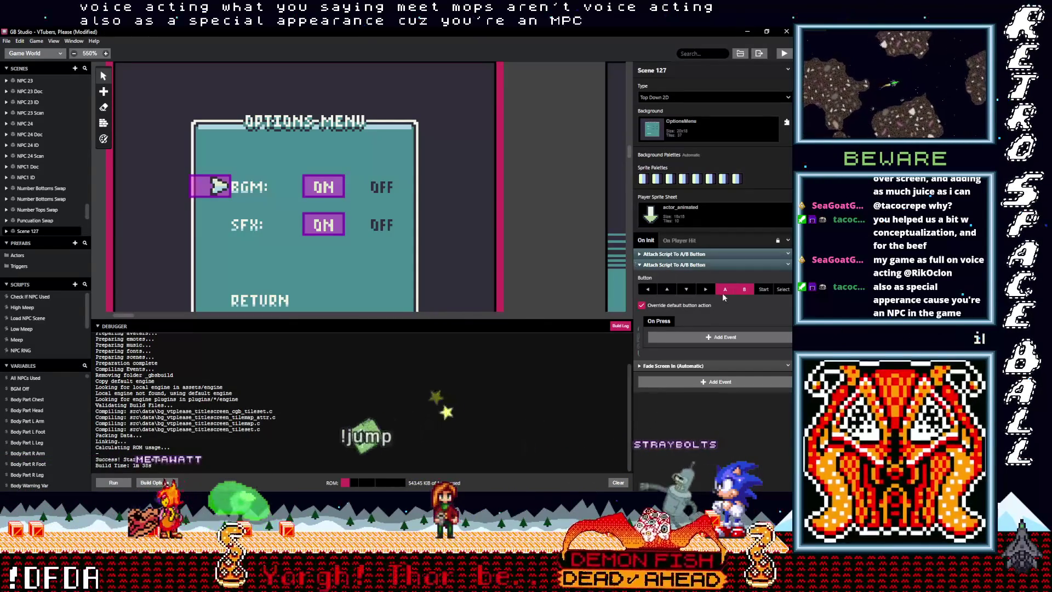
- Bind the copied button script to Up and search its On Press events for 'switch'
left_click(666, 289)
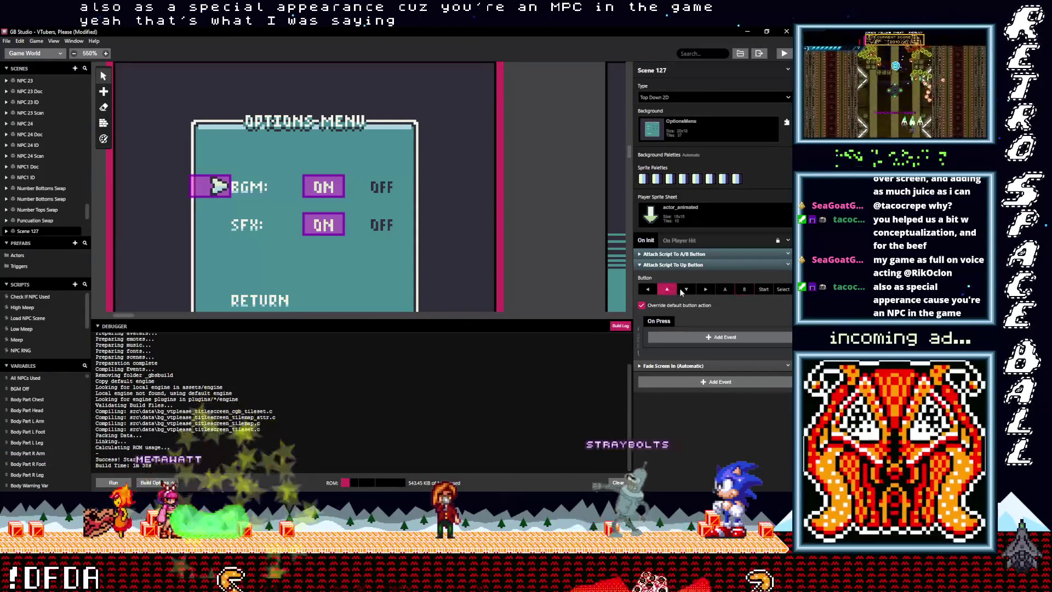
left_click(692, 338)
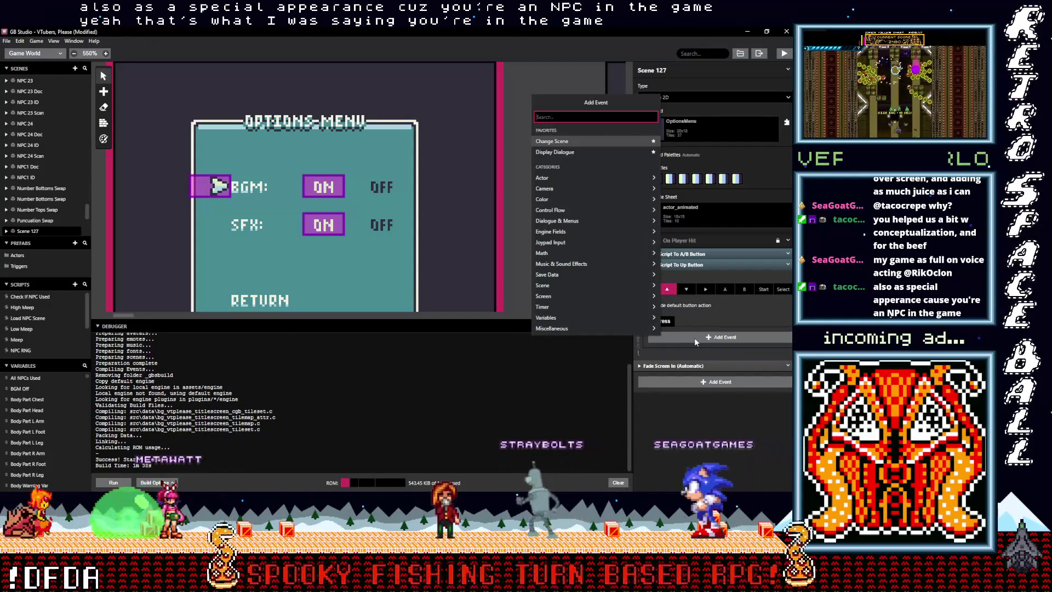
type("swi")
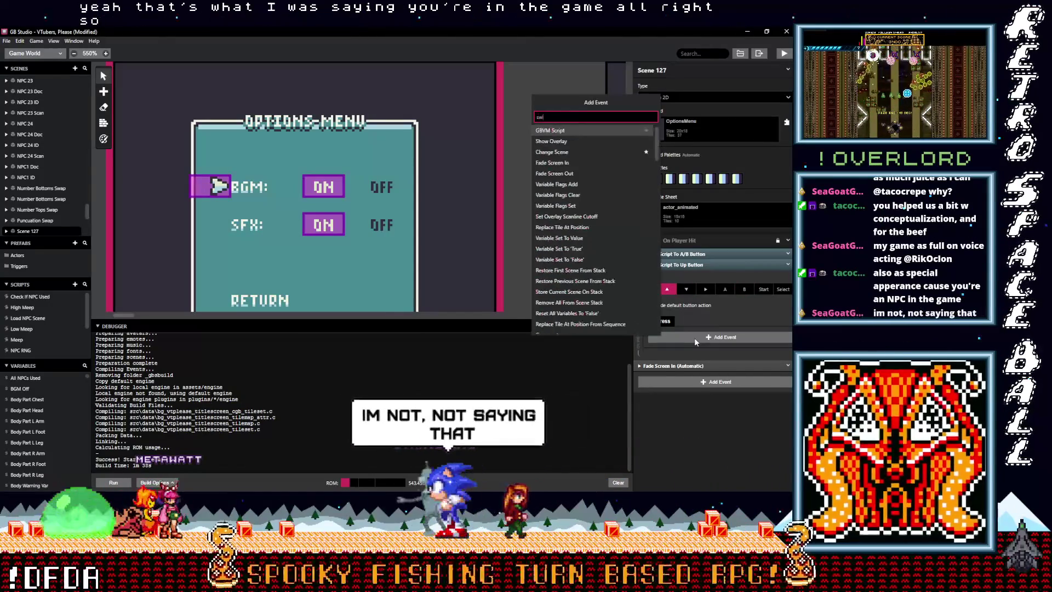
type("tch")
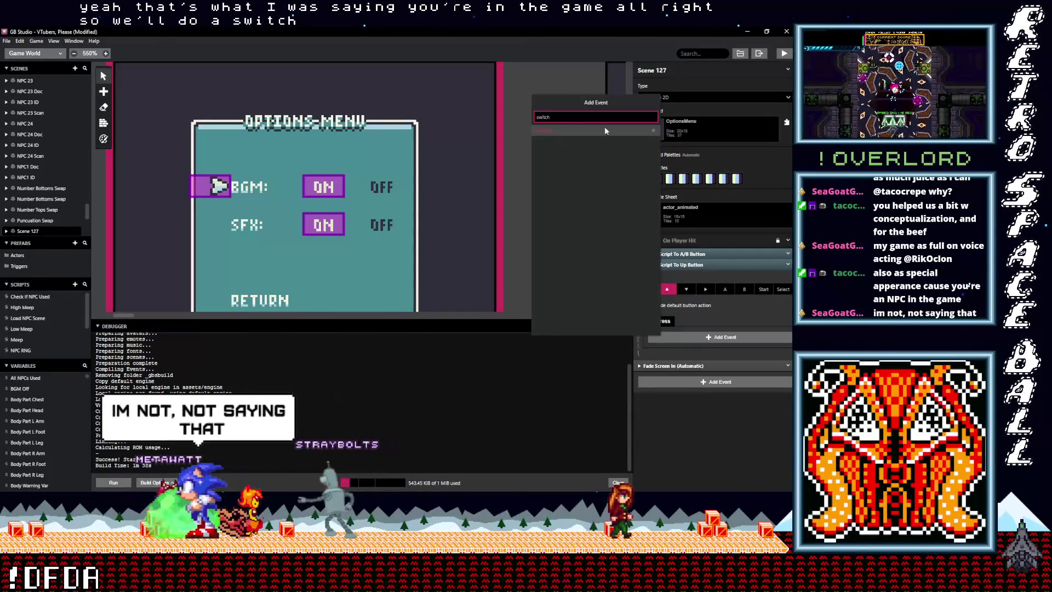
- Add a Switch on $Local 0 with three cases (0, 1, 2), then search 'If var val' under case 0
left_click(570, 131)
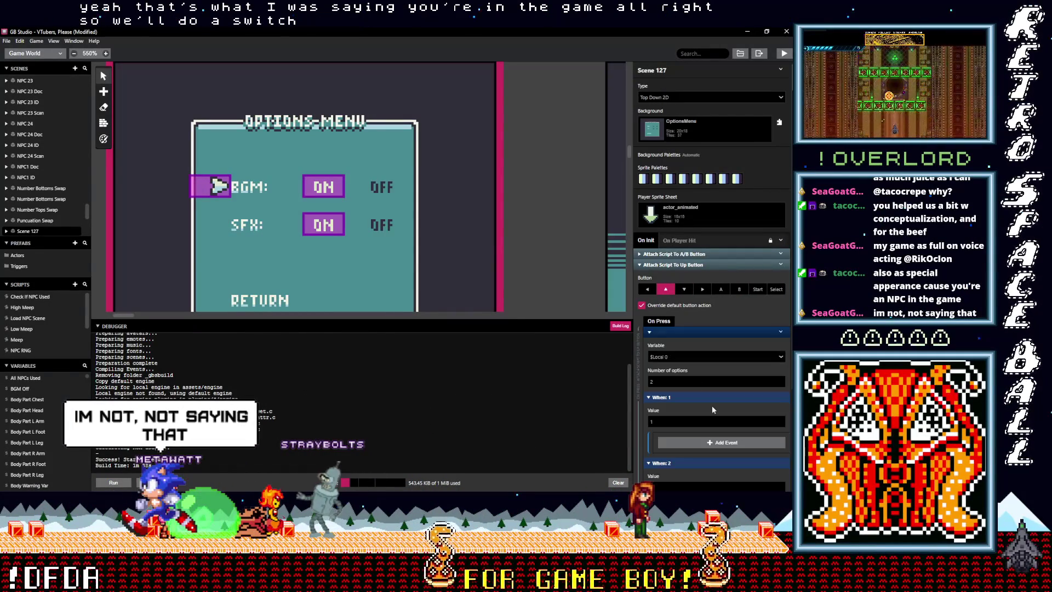
scroll(679, 380, "down", 3)
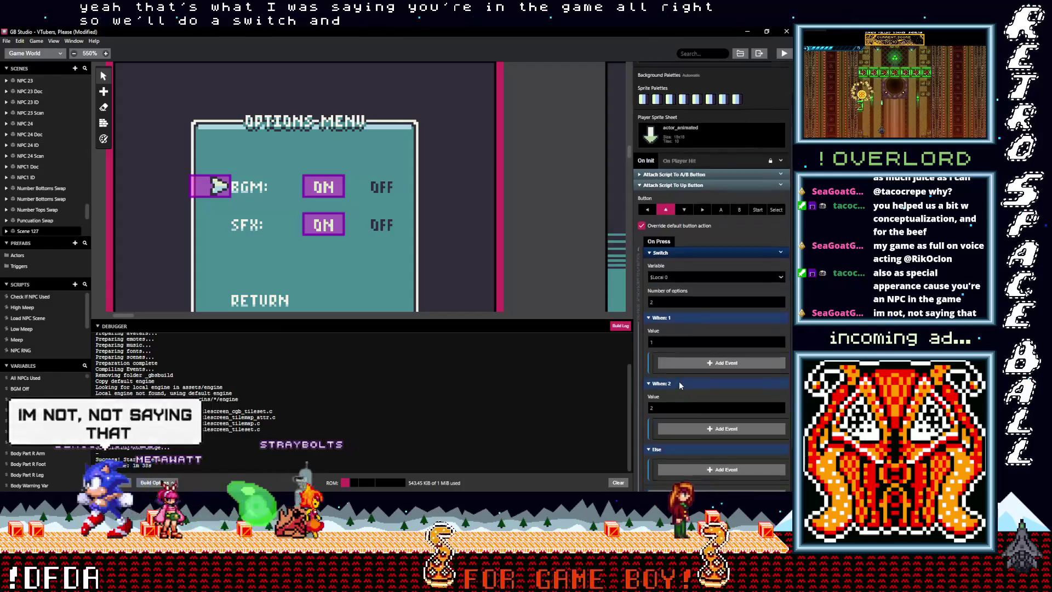
left_click(667, 296)
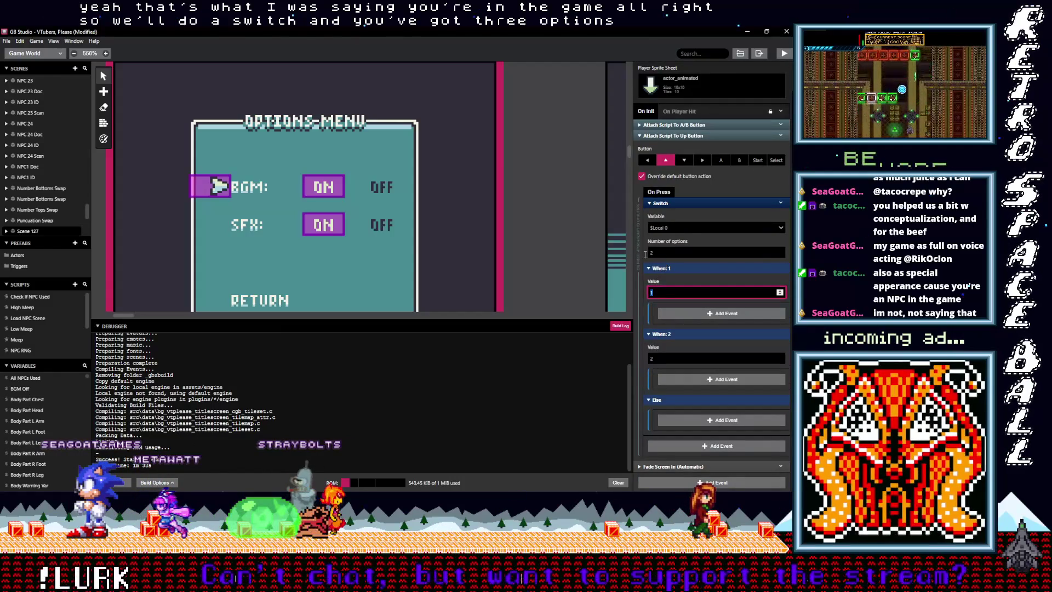
type("3")
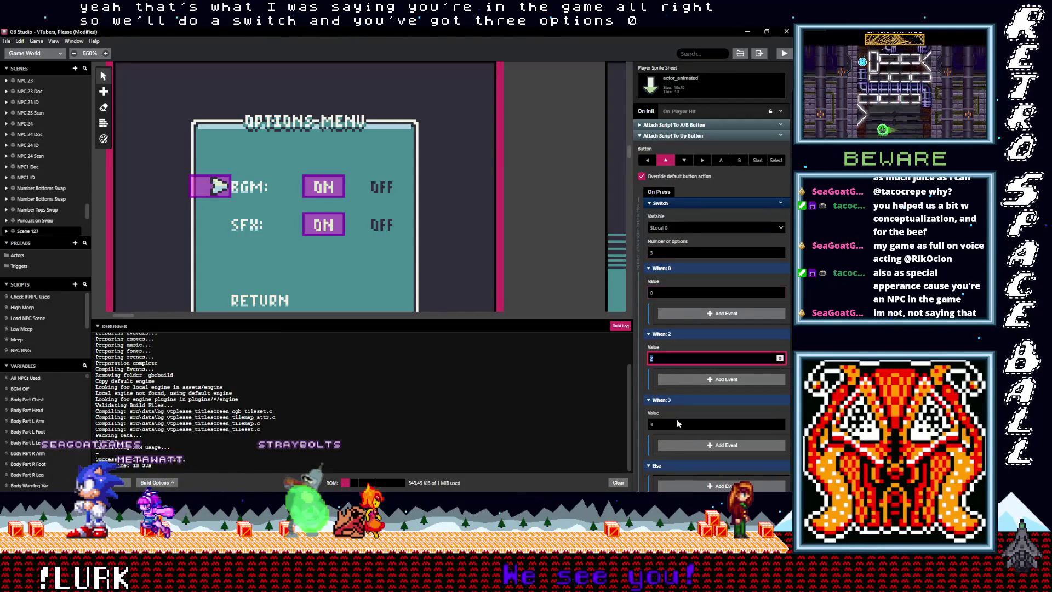
type("1")
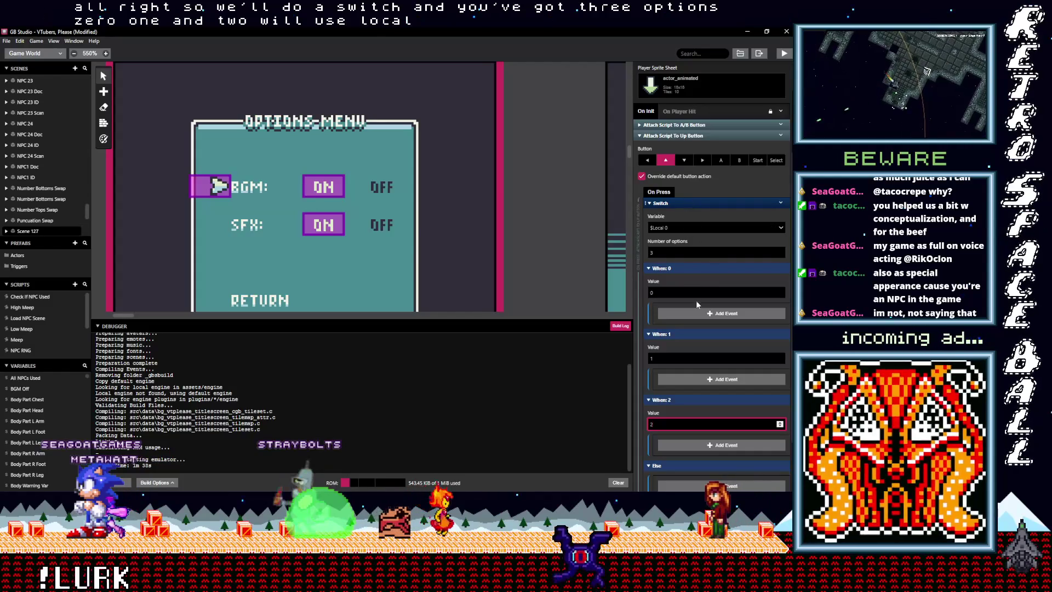
left_click(700, 315)
type("If var val")
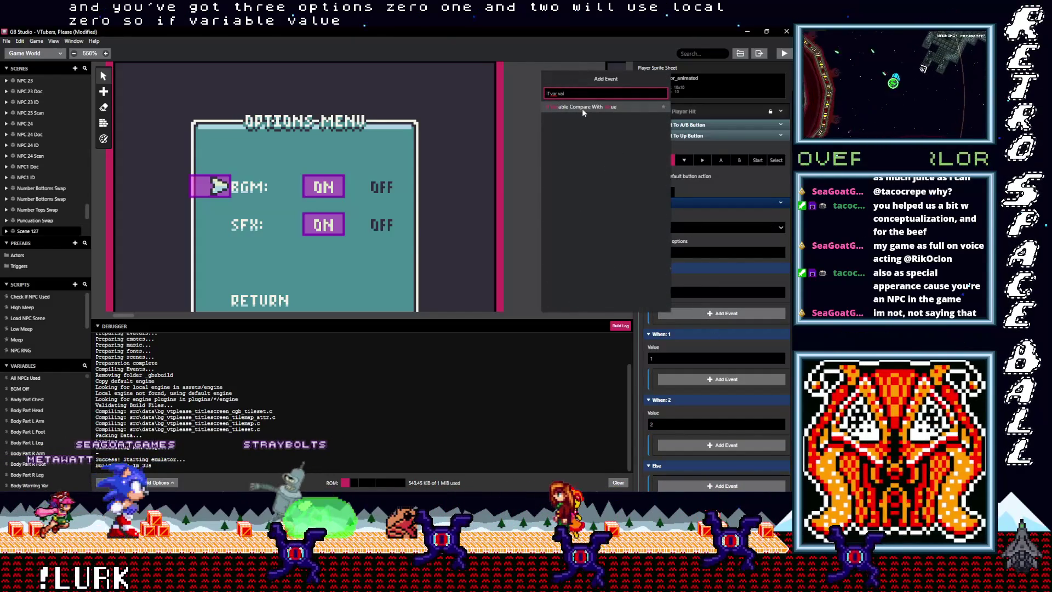
- Under case 0, add an If $Local0 == 0 check containing Variable Set To Value for $Local0
left_click(582, 108)
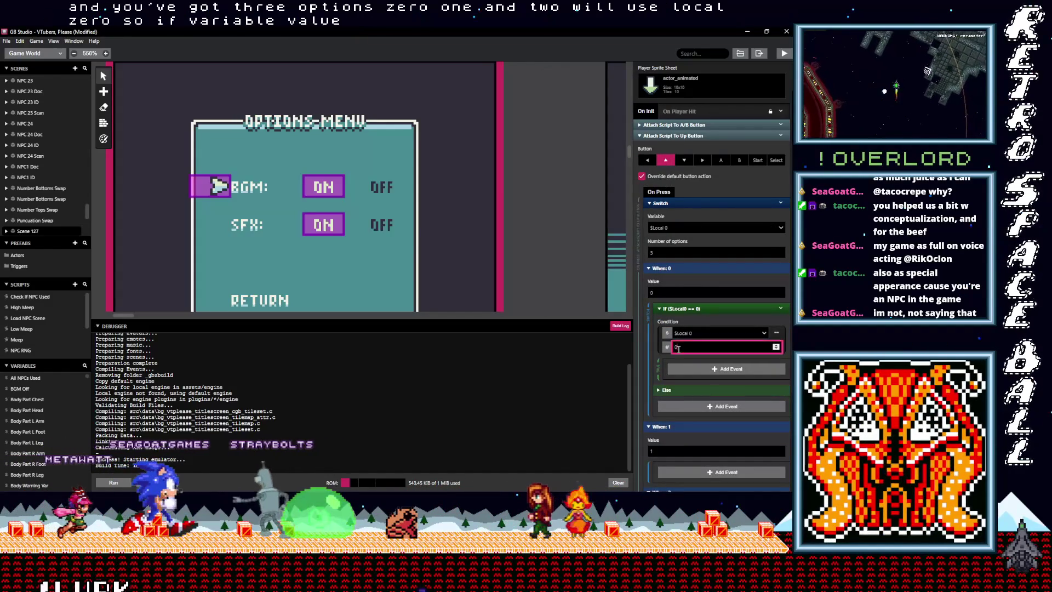
double_click(677, 349)
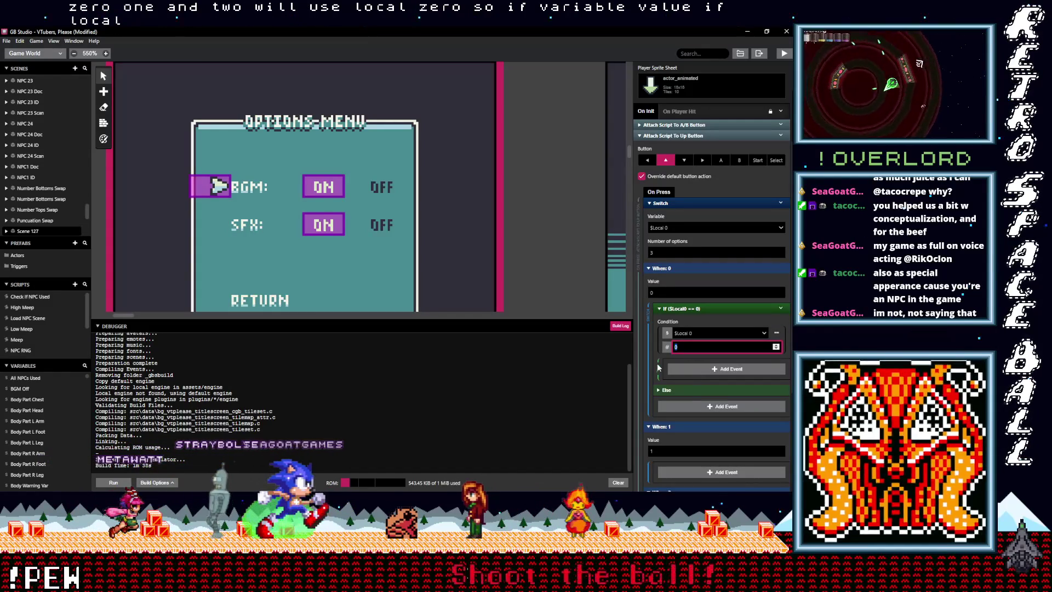
left_click(693, 371)
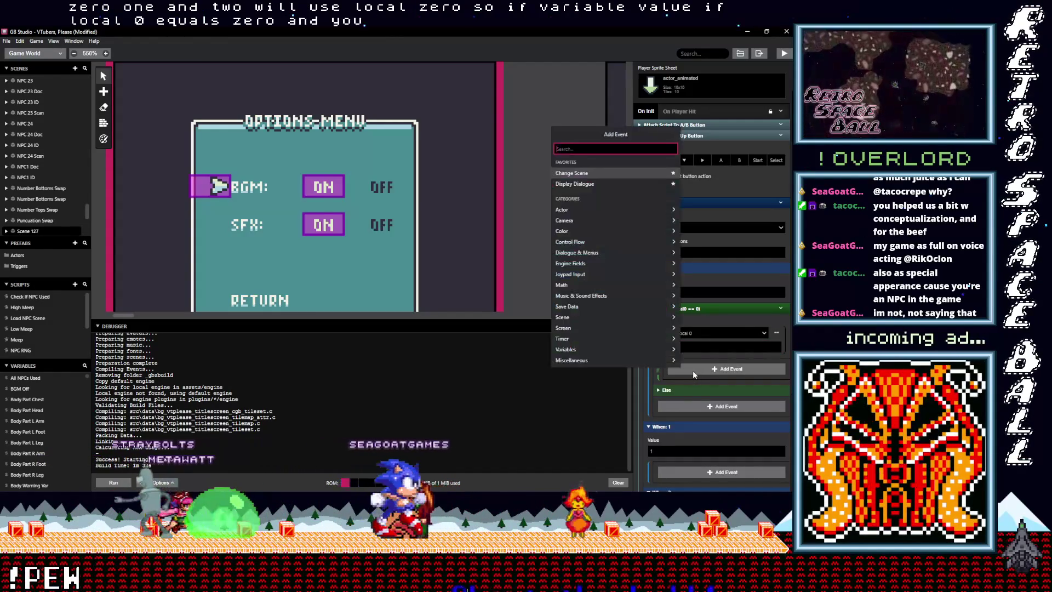
type("var val")
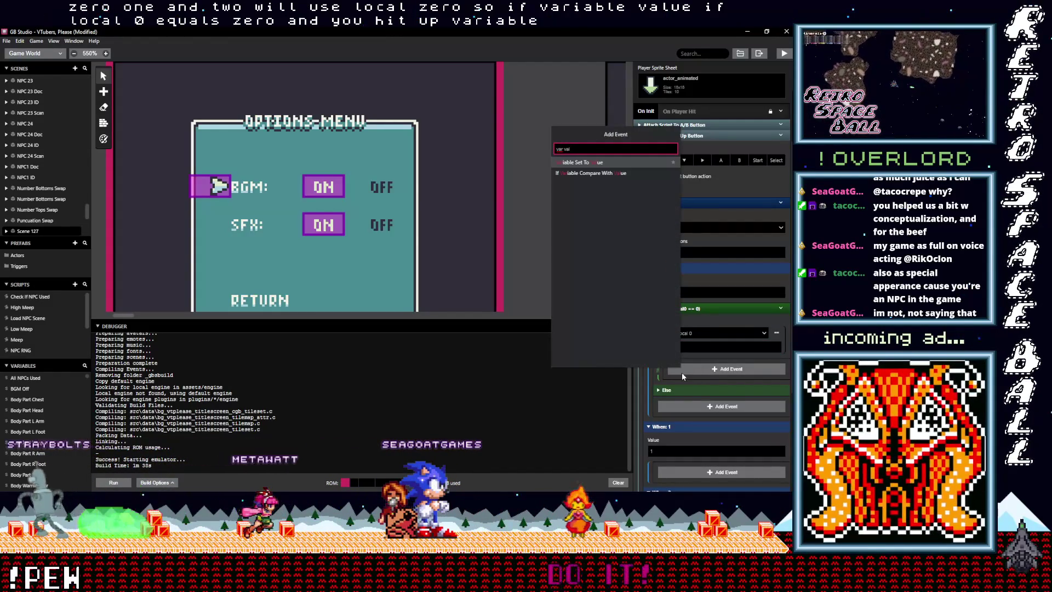
left_click(587, 162)
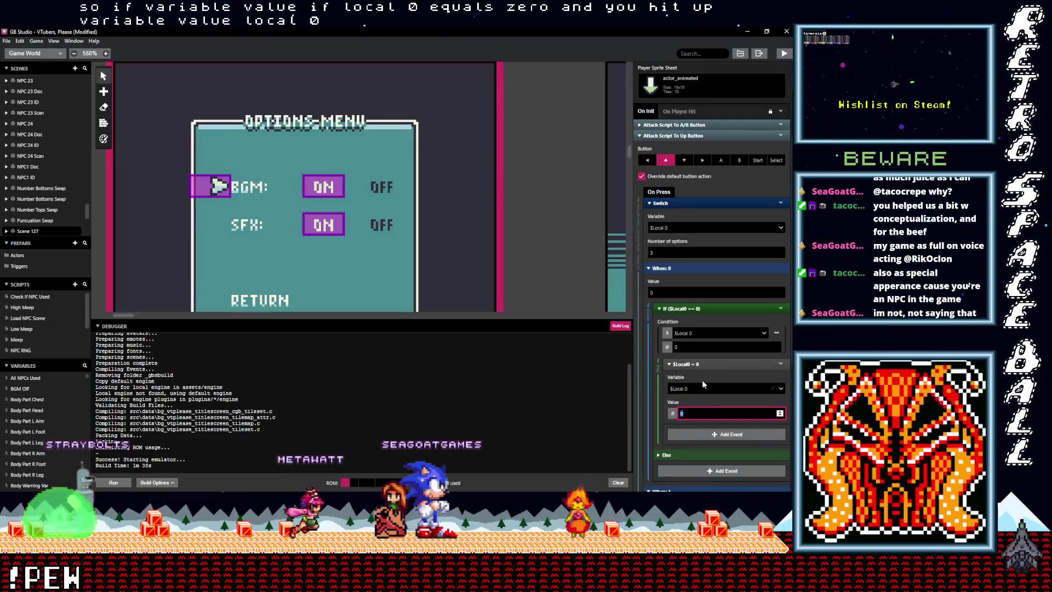
scroll(444, 282, "down", 2)
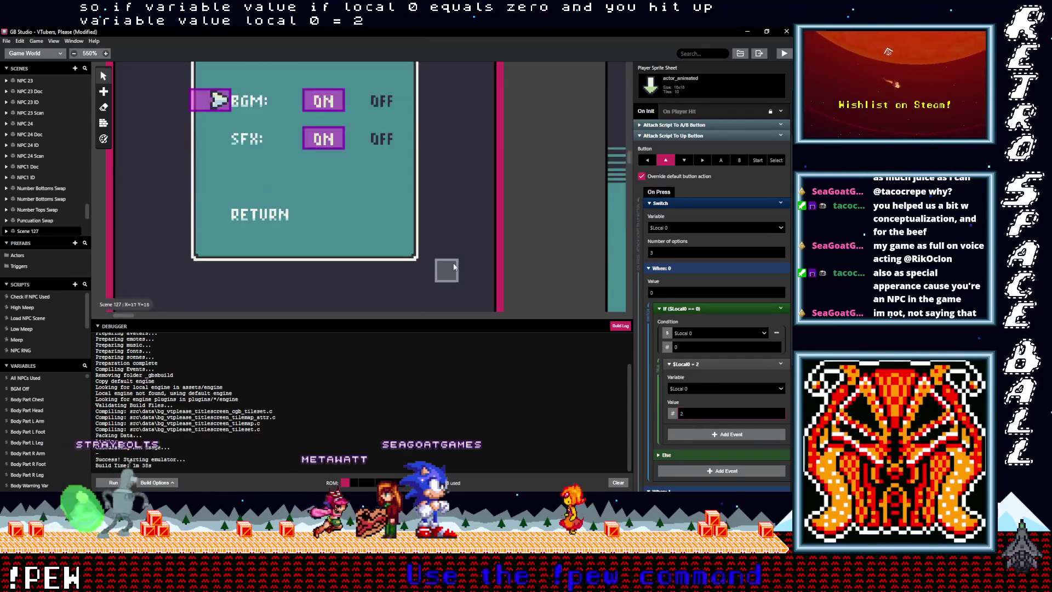
- Add an Actor Set Position event for Actor 3 inside the case 0 check
left_click(716, 434)
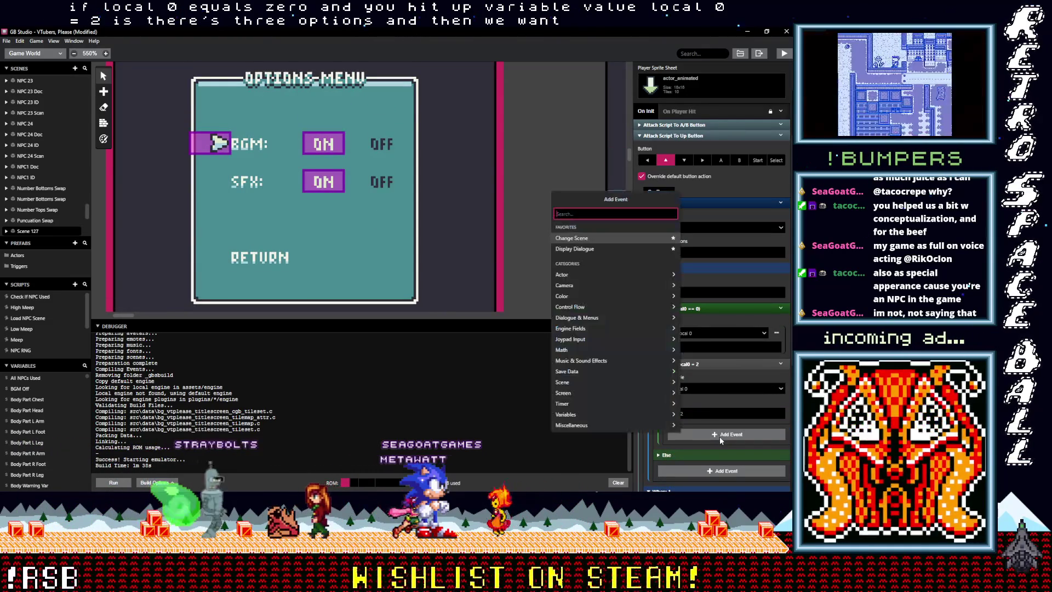
type("set po")
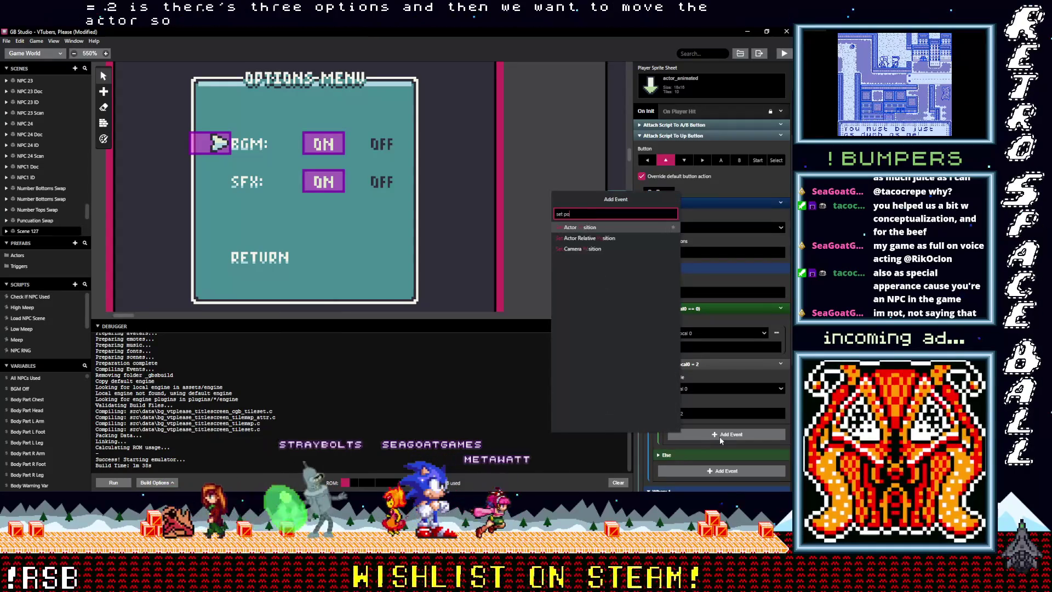
left_click(581, 227)
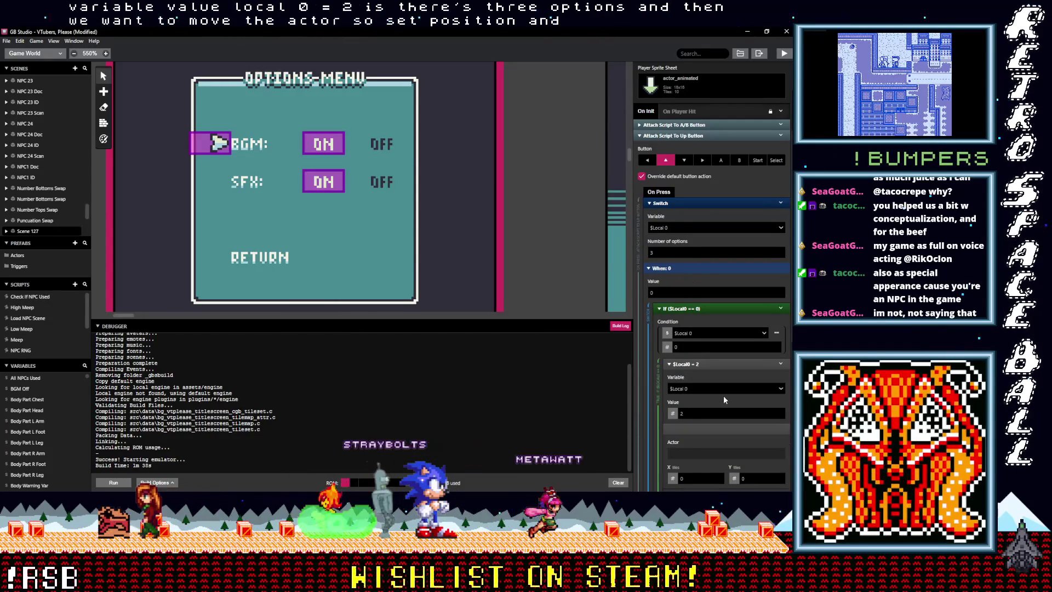
scroll(715, 445, "down", 1)
left_click(697, 410)
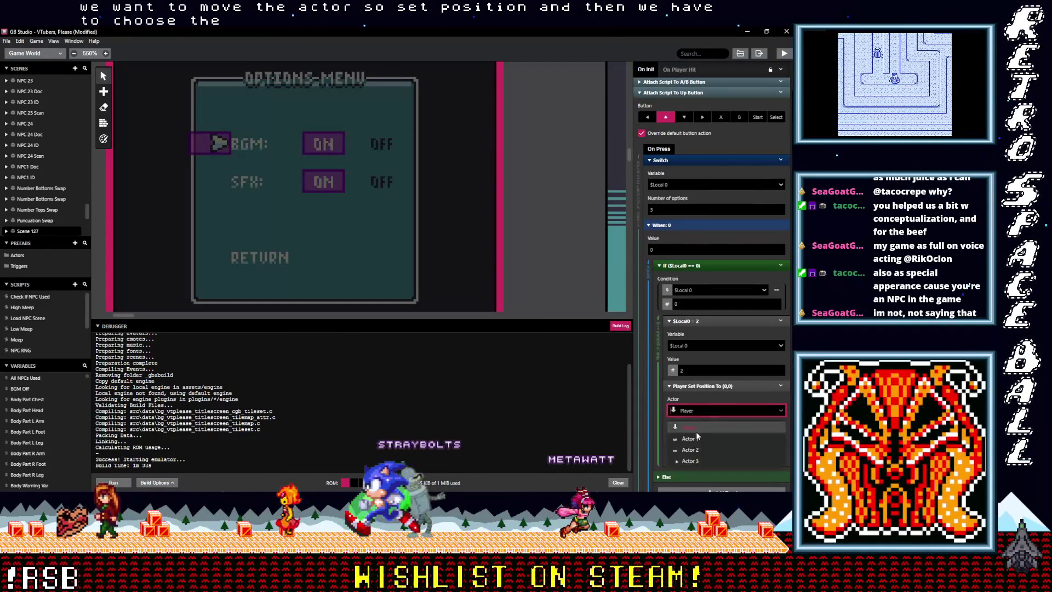
left_click(693, 462)
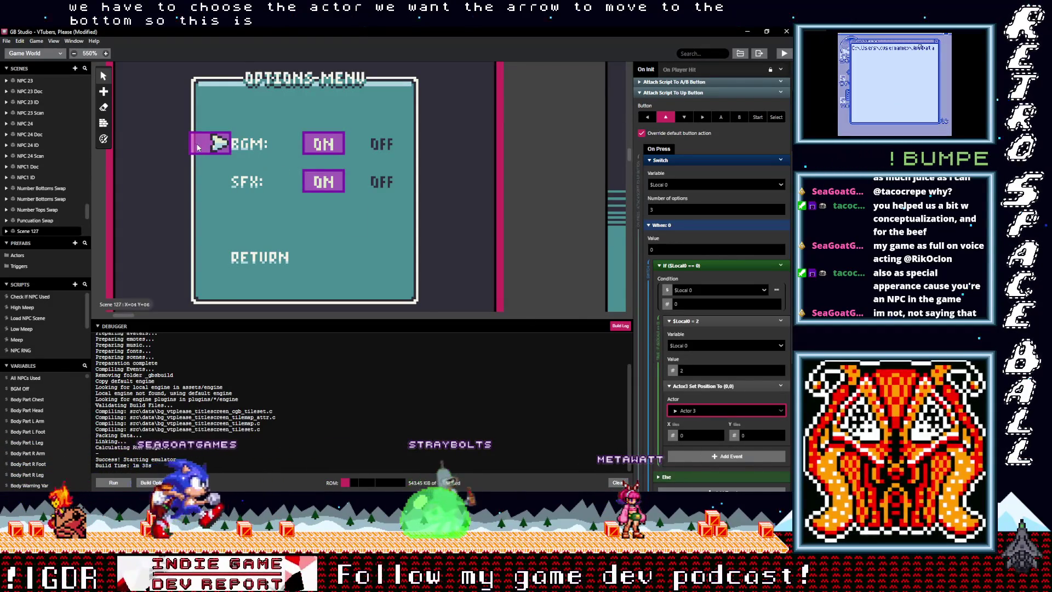
- Set Actor 3's target position to (4, 12) beside RETURN, then collapse the If block
left_click(701, 437)
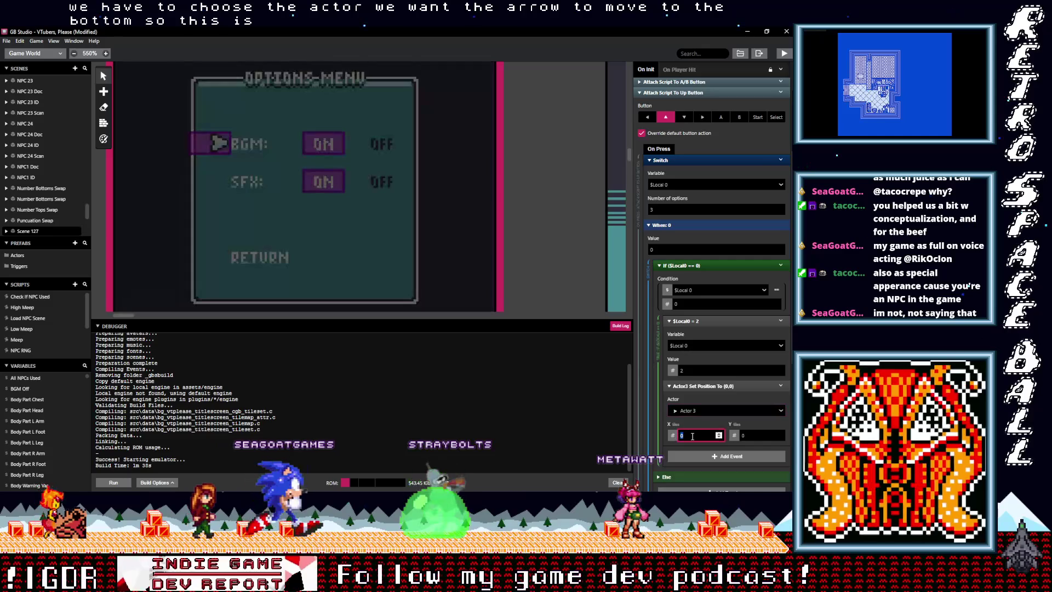
left_click(780, 434)
left_click(780, 434)
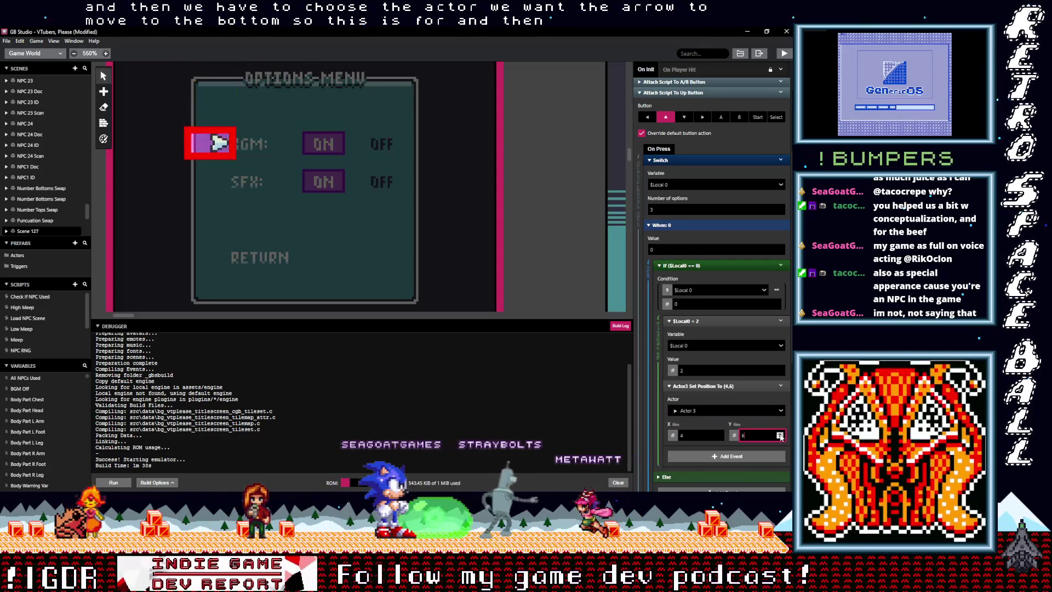
left_click(780, 433)
left_click(780, 433)
left_click(780, 434)
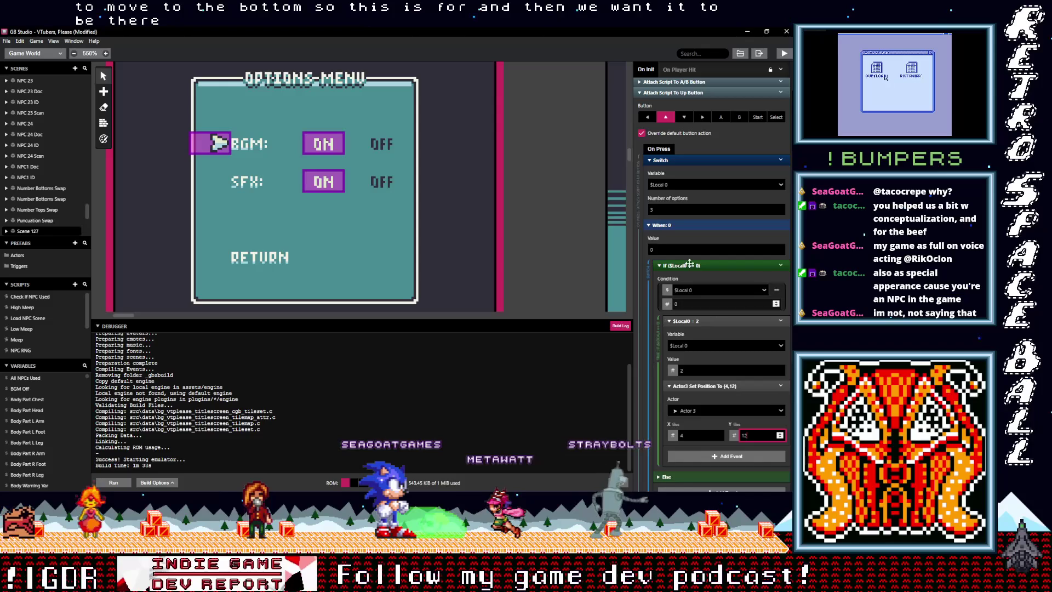
left_click(692, 266)
- Copy the case 0 If block and paste it into When: 1
left_click(781, 265)
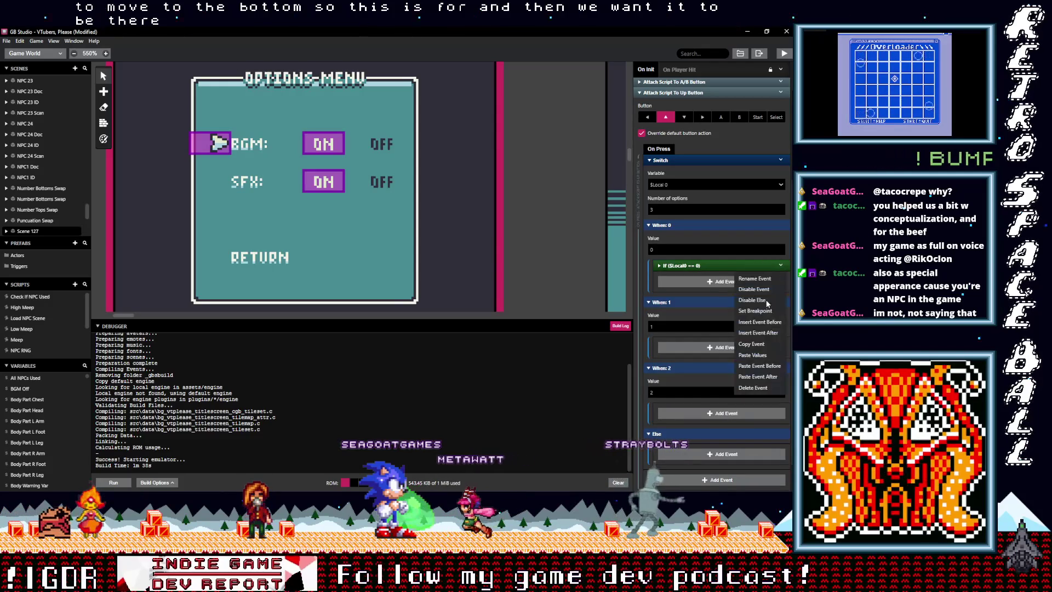
left_click(759, 346)
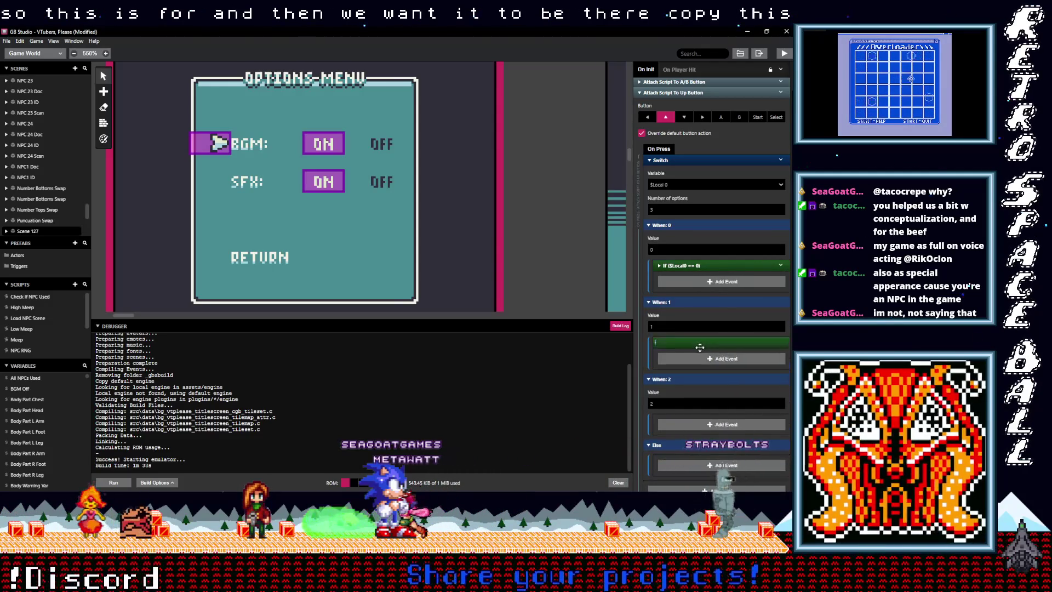
left_click(702, 346)
scroll(704, 386, "down", 2)
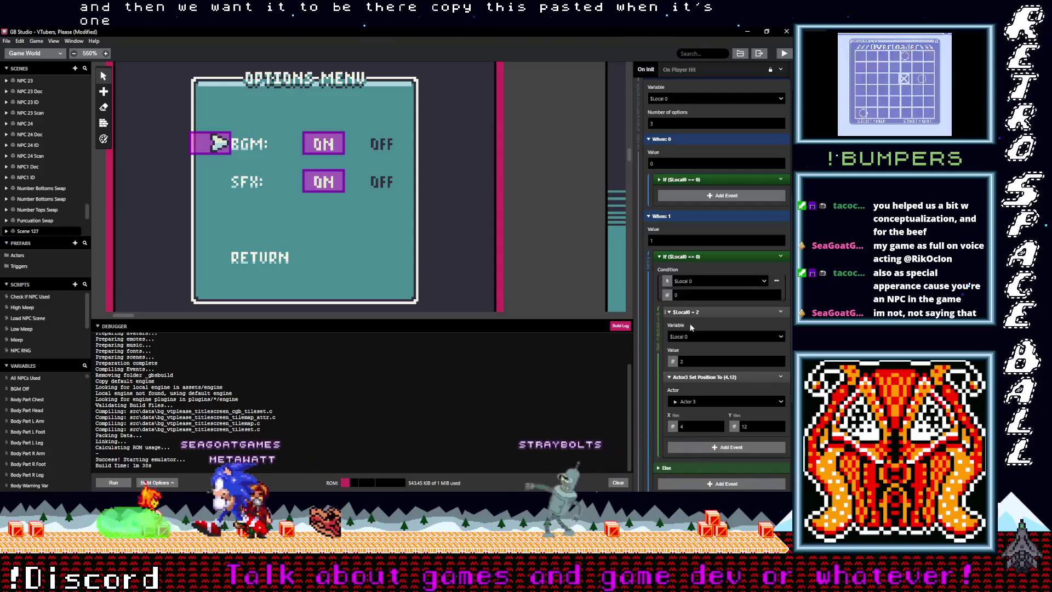
scroll(688, 309, "up", 2)
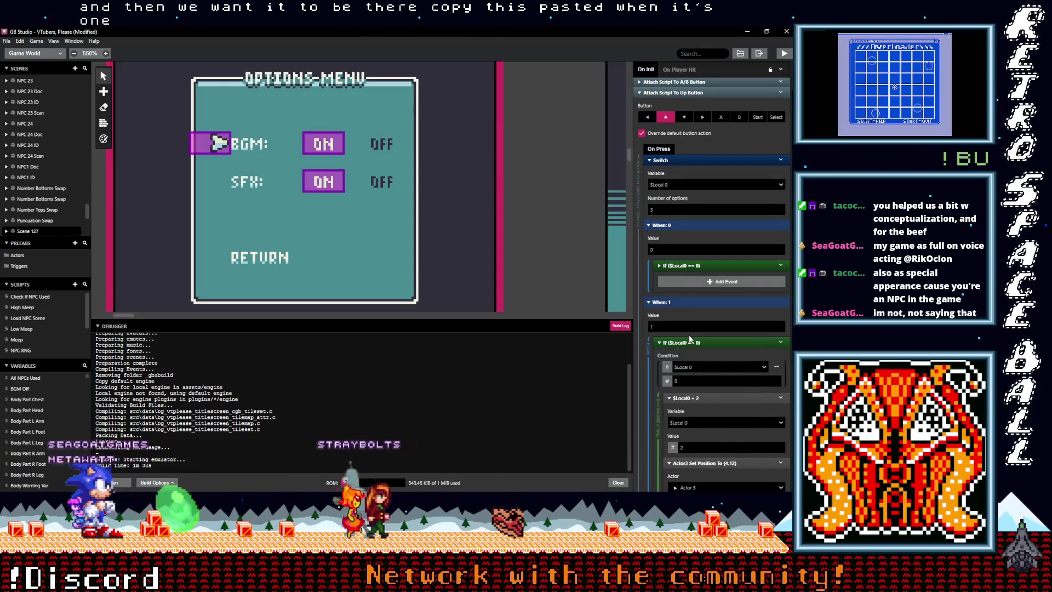
scroll(690, 339, "down", 1)
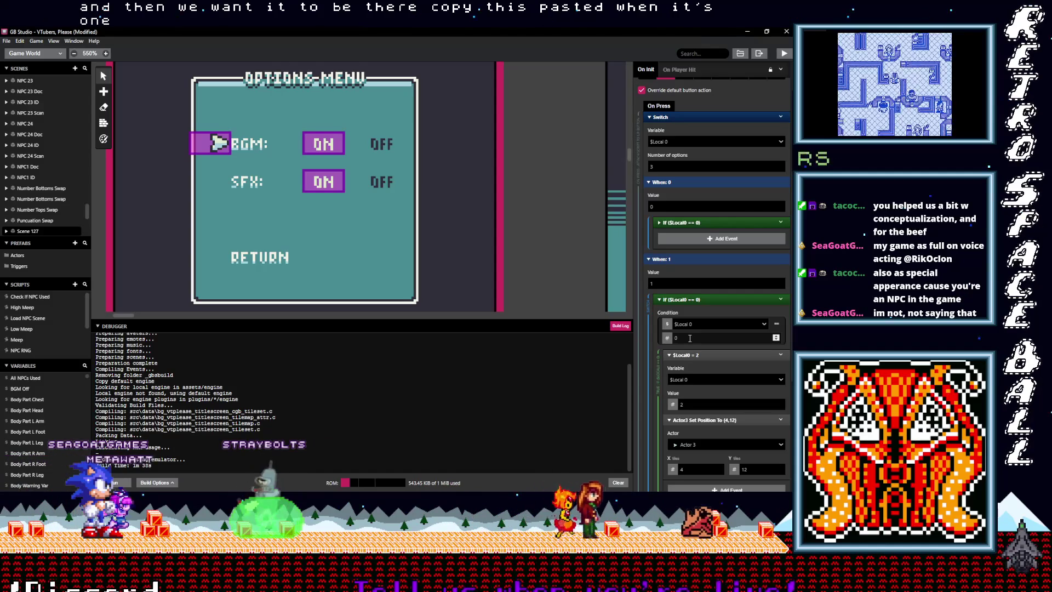
- In case 1, check for 1, set $Local0 to 0 and move Actor 3 to Y 6
double_click(684, 339)
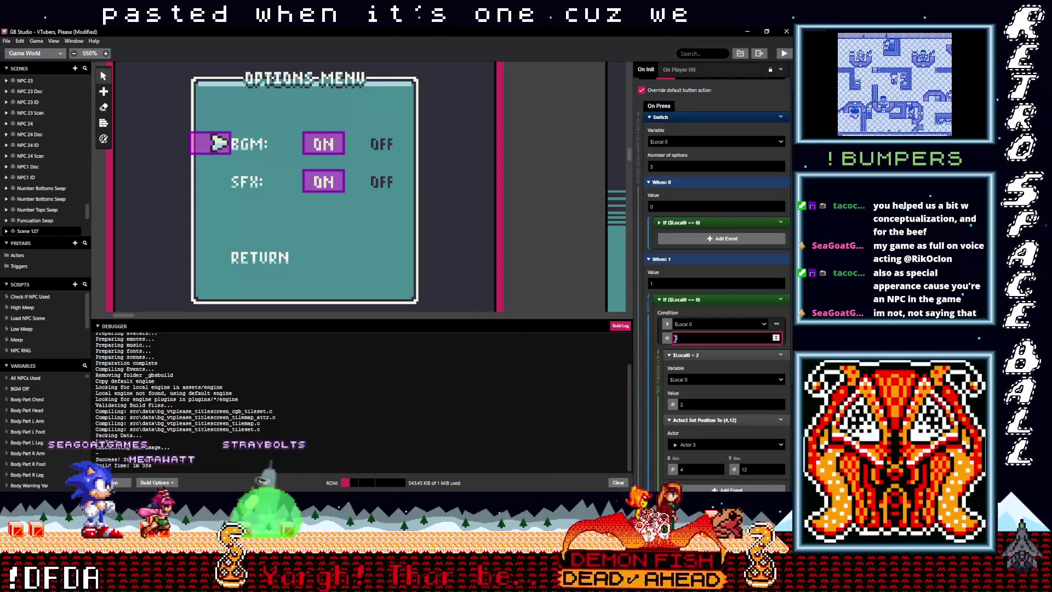
type("1")
scroll(704, 356, "down", 1)
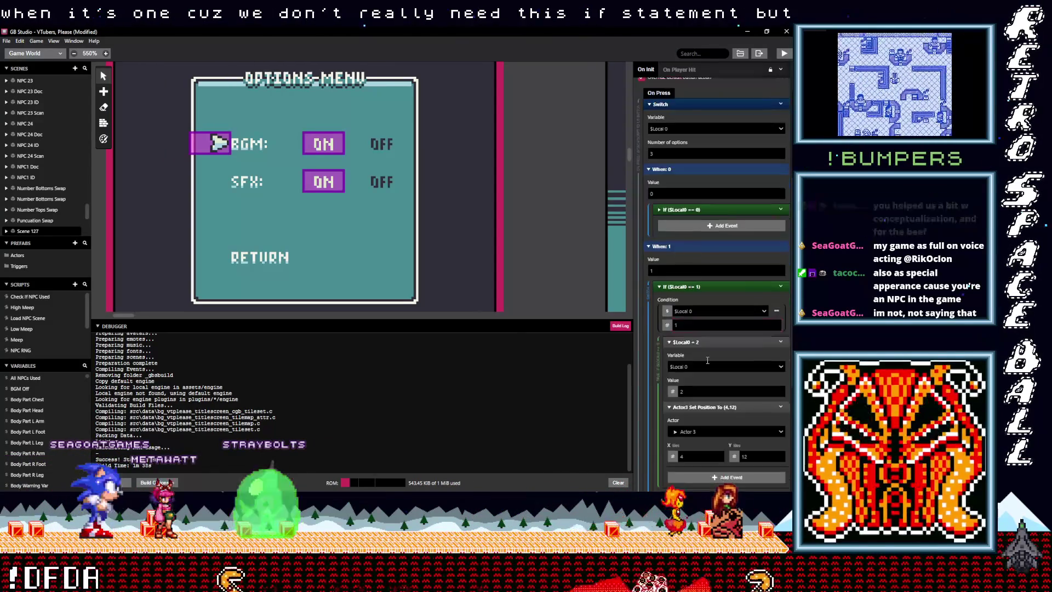
scroll(701, 356, "down", 1)
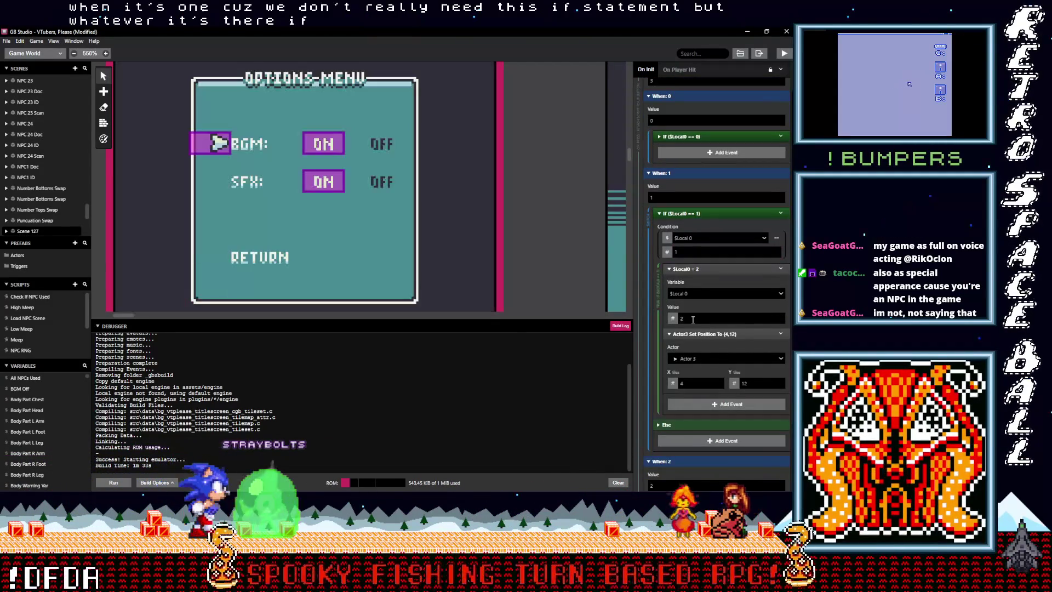
double_click(682, 318)
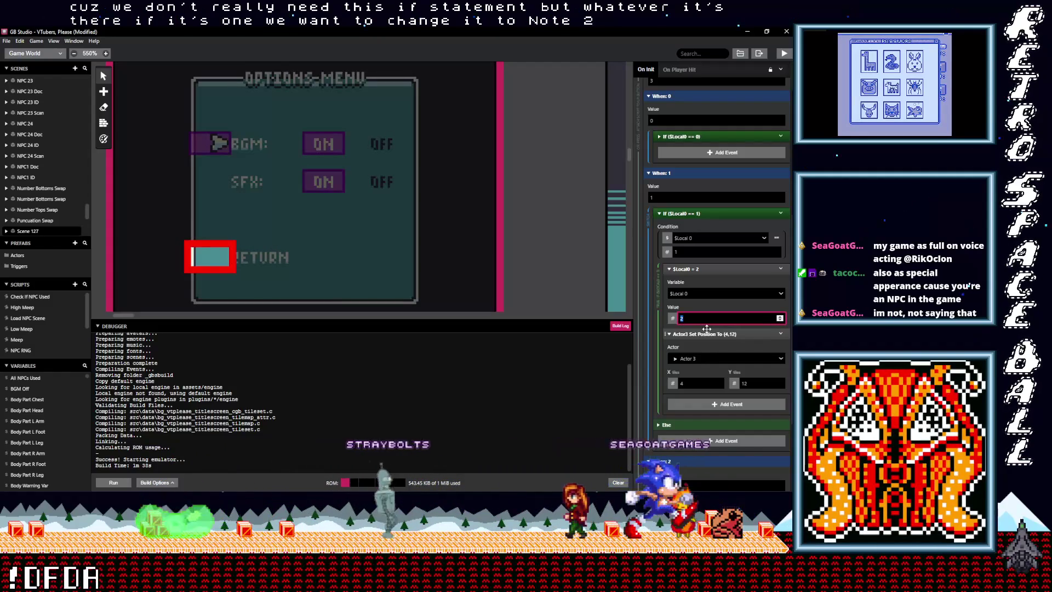
type("0")
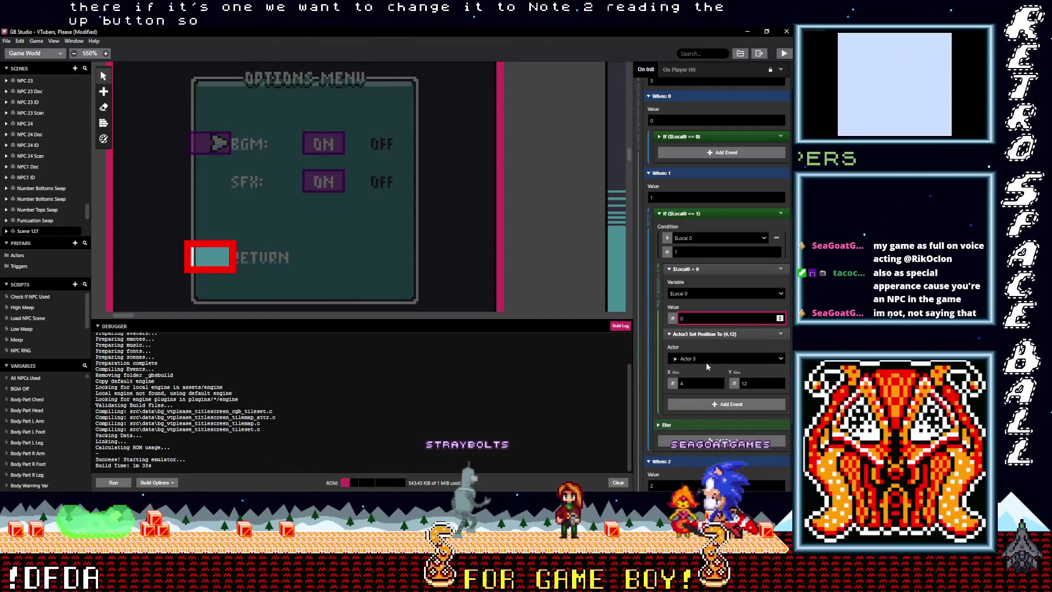
scroll(706, 363, "up", 5)
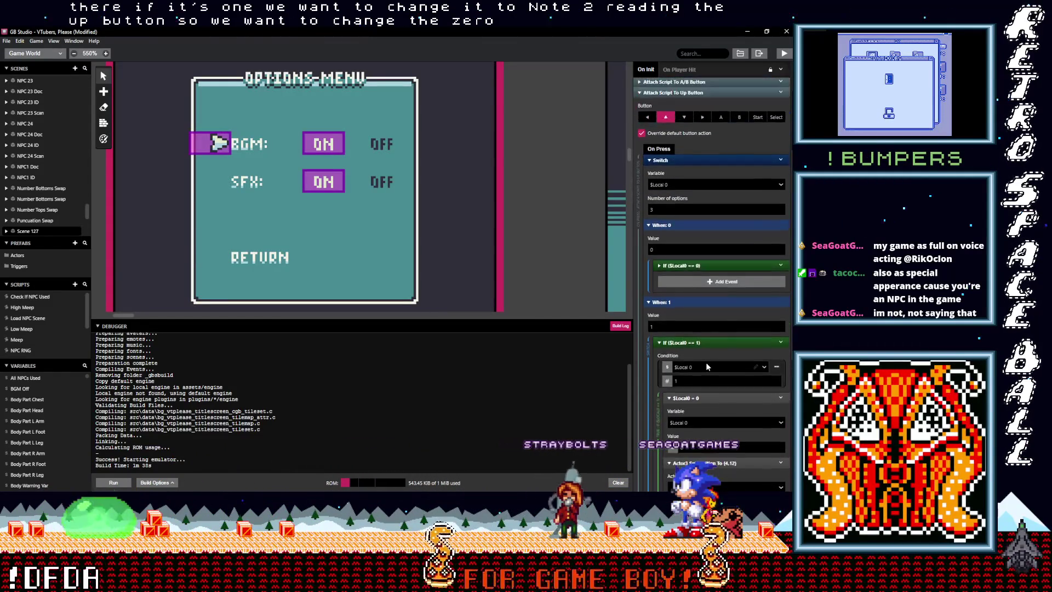
scroll(706, 363, "down", 6)
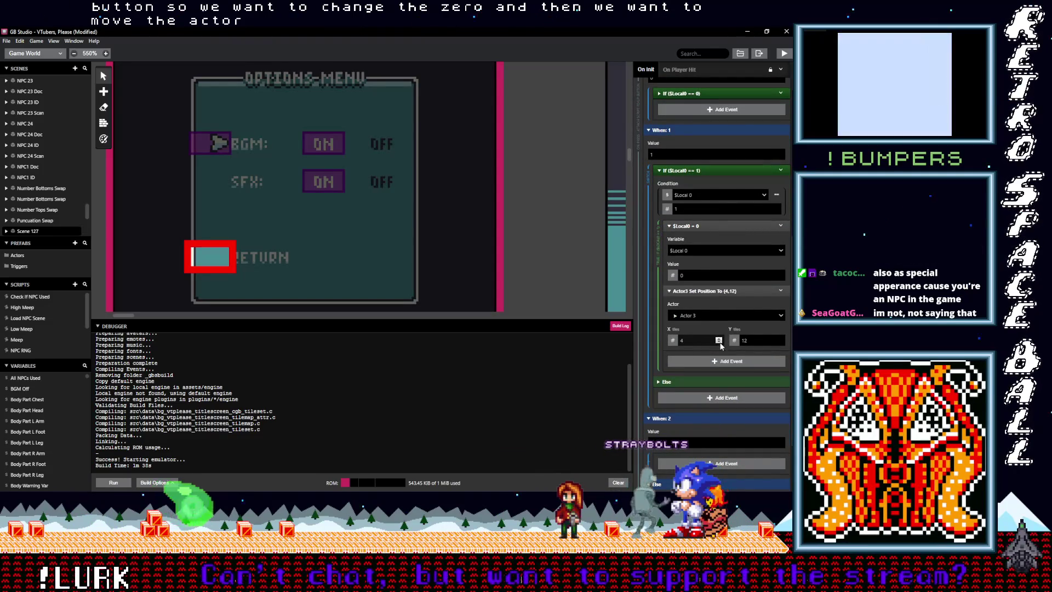
left_click(781, 342)
left_click(780, 342)
left_click(780, 342)
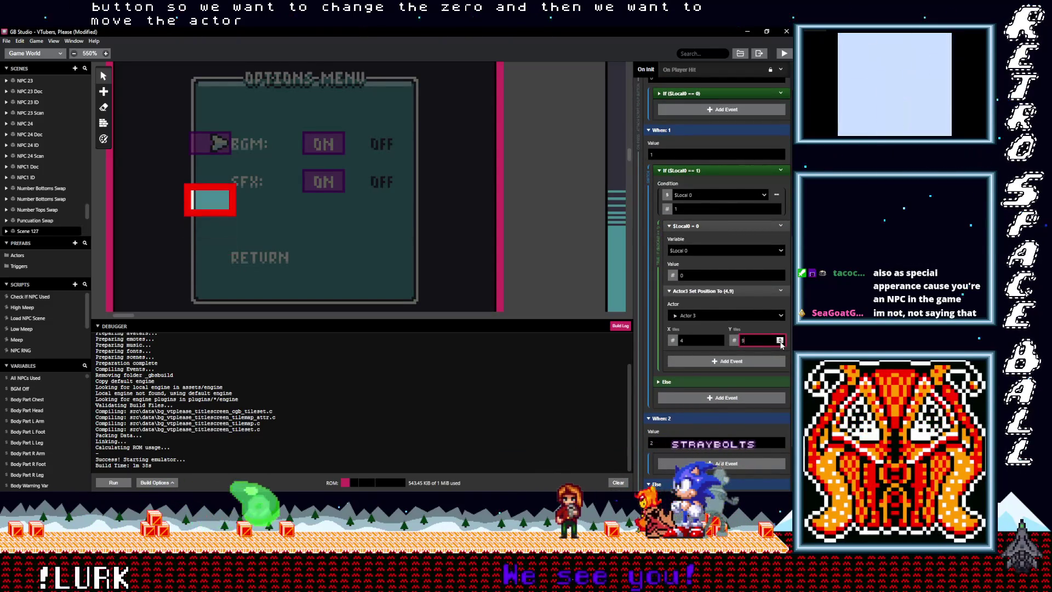
left_click(780, 342)
left_click(781, 342)
left_click(780, 342)
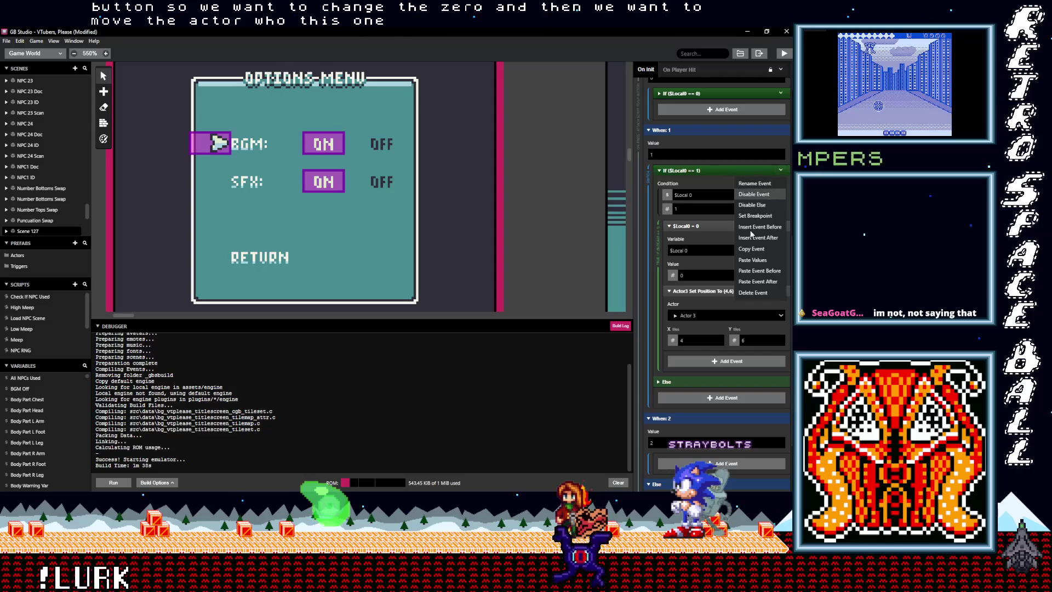
- Paste the If block into When: 2, checking 2, setting $Local0 to 1 and Actor 3 to (4, 8)
left_click(751, 249)
scroll(697, 431, "down", 2)
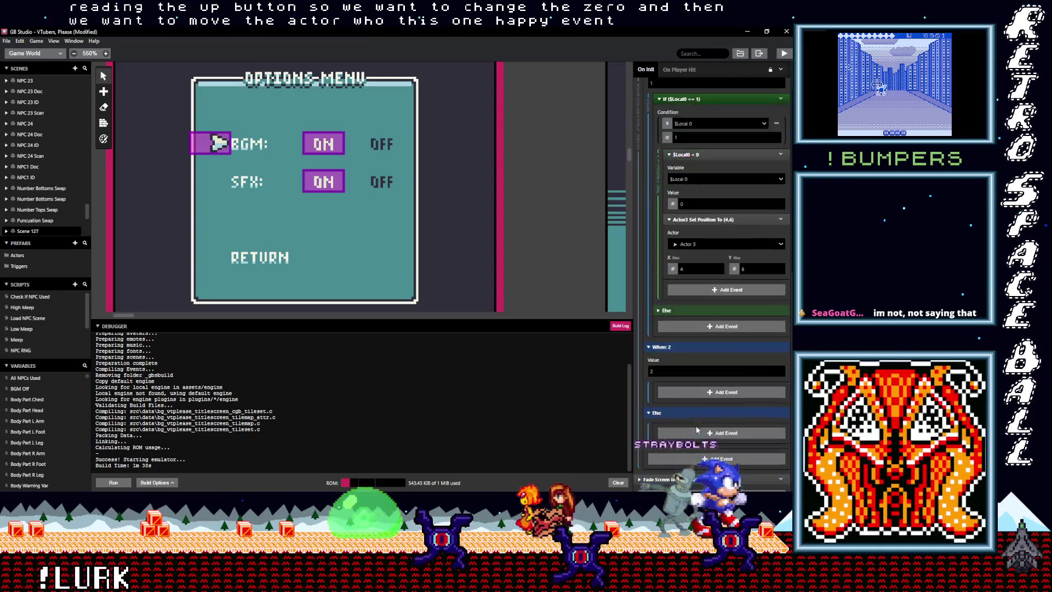
left_click(701, 378, "alt")
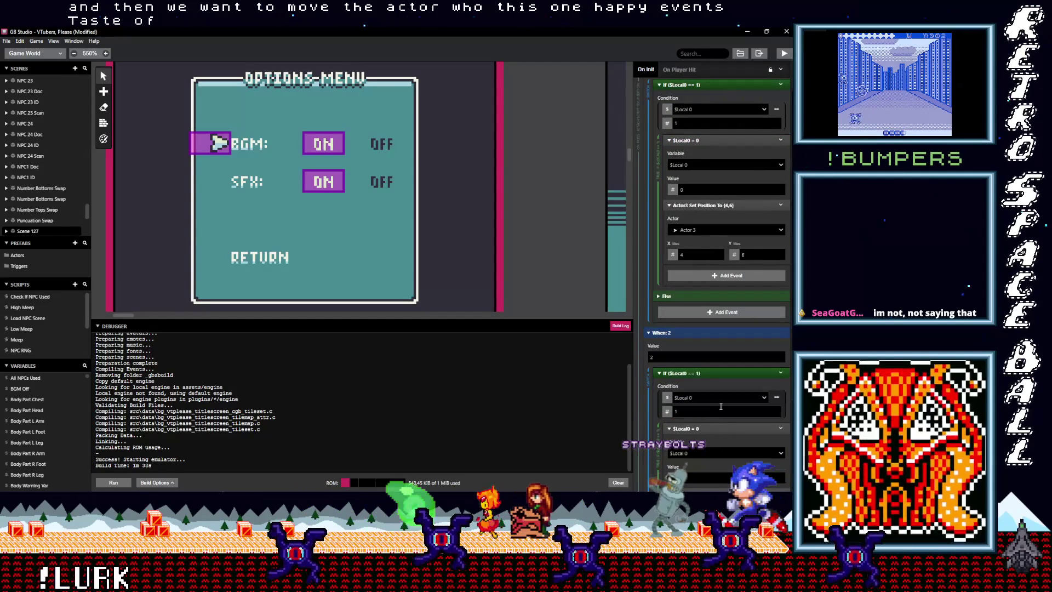
scroll(690, 373, "down", 1)
double_click(687, 369)
type("2")
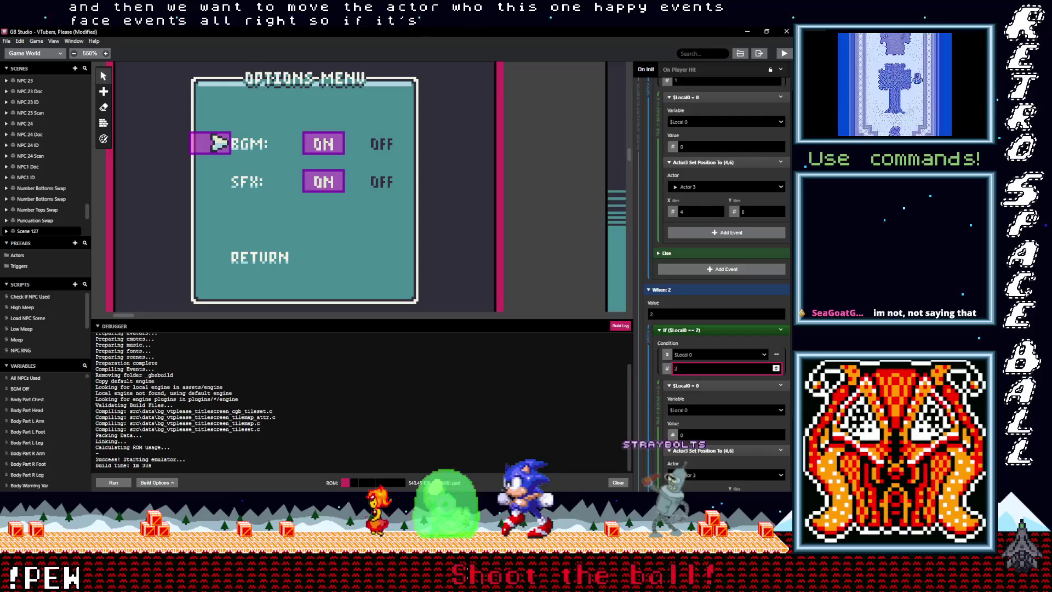
scroll(695, 357, "down", 2)
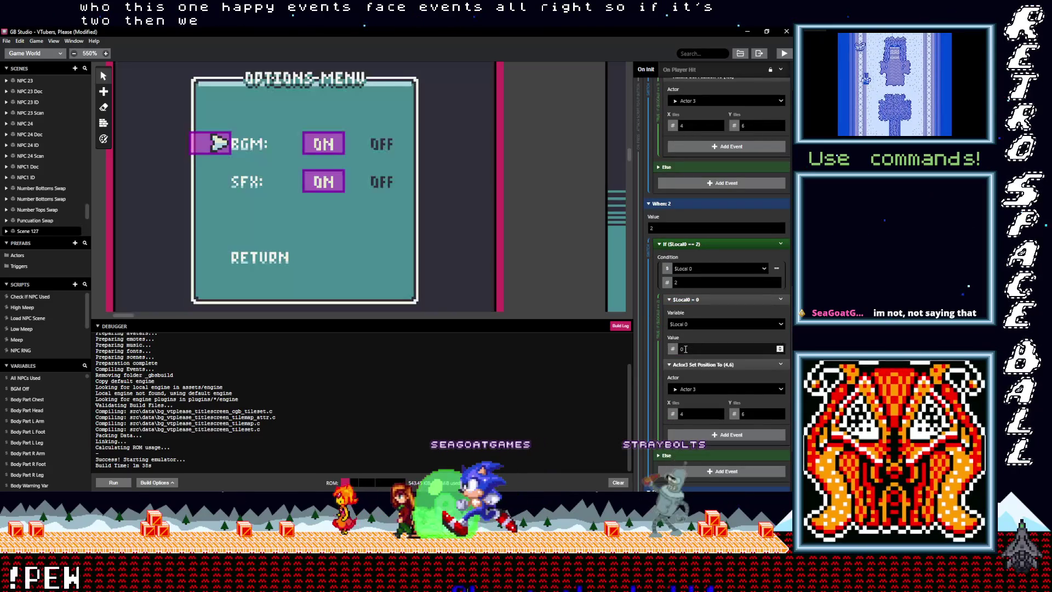
double_click(681, 349)
type("1")
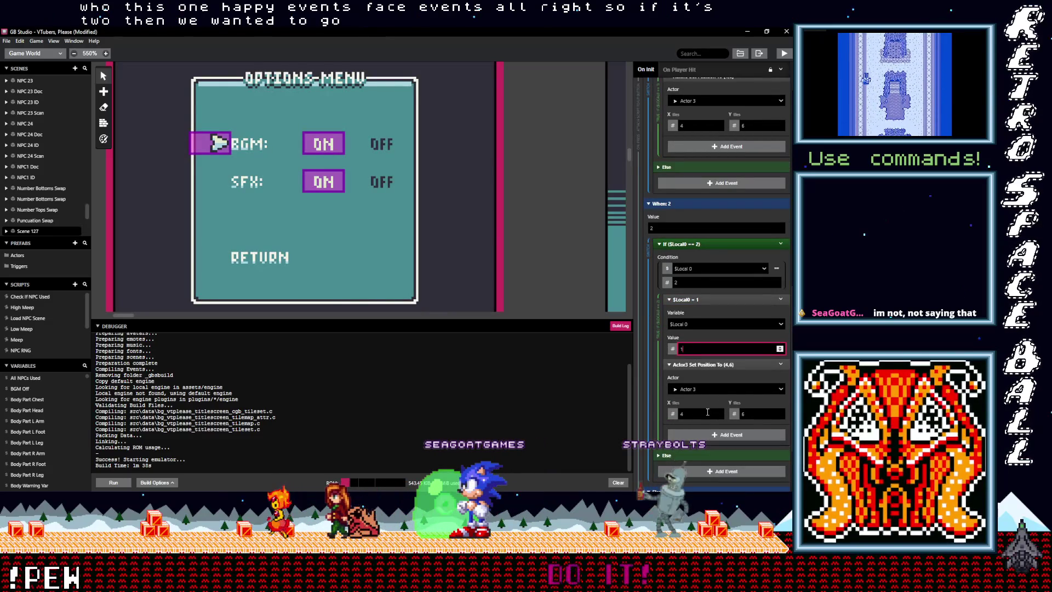
left_click(780, 411)
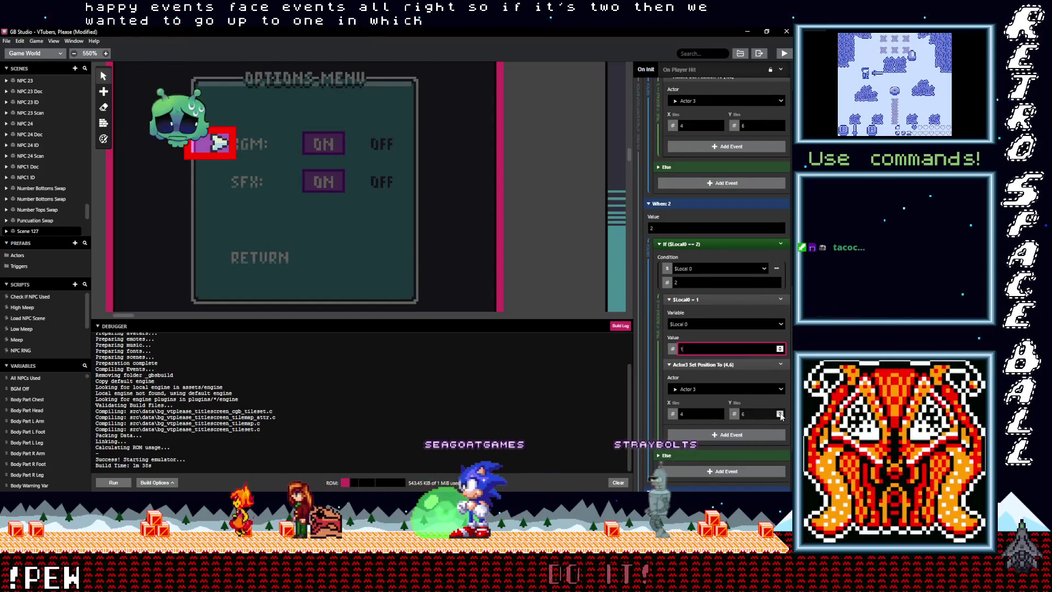
left_click(779, 412)
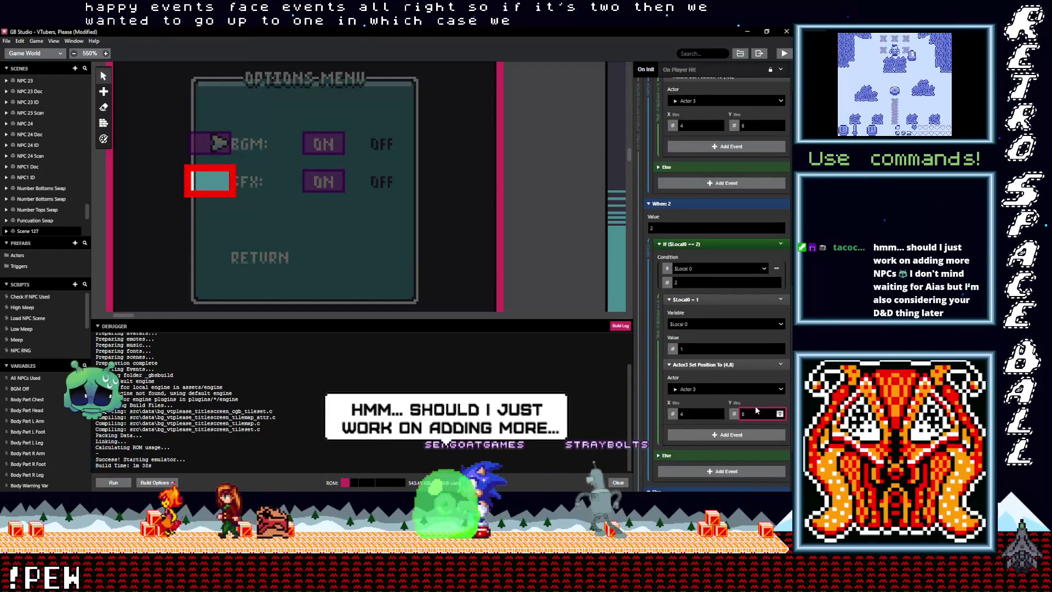
left_click(700, 244)
- Copy and paste the Up button script, then rebind the copy to Down and Select
scroll(702, 314, "up", 5)
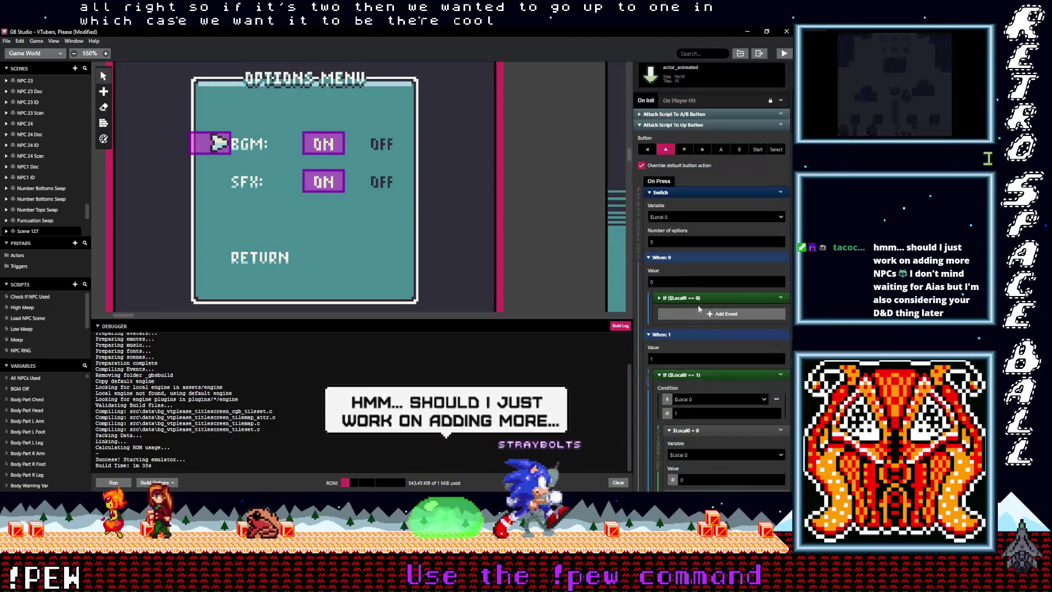
left_click(714, 125)
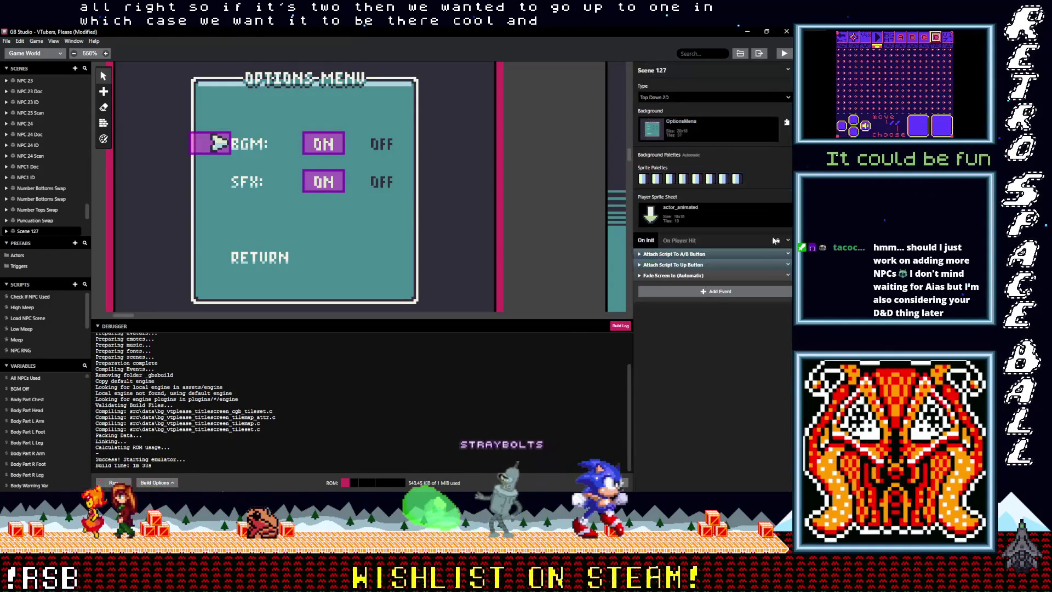
left_click(788, 265)
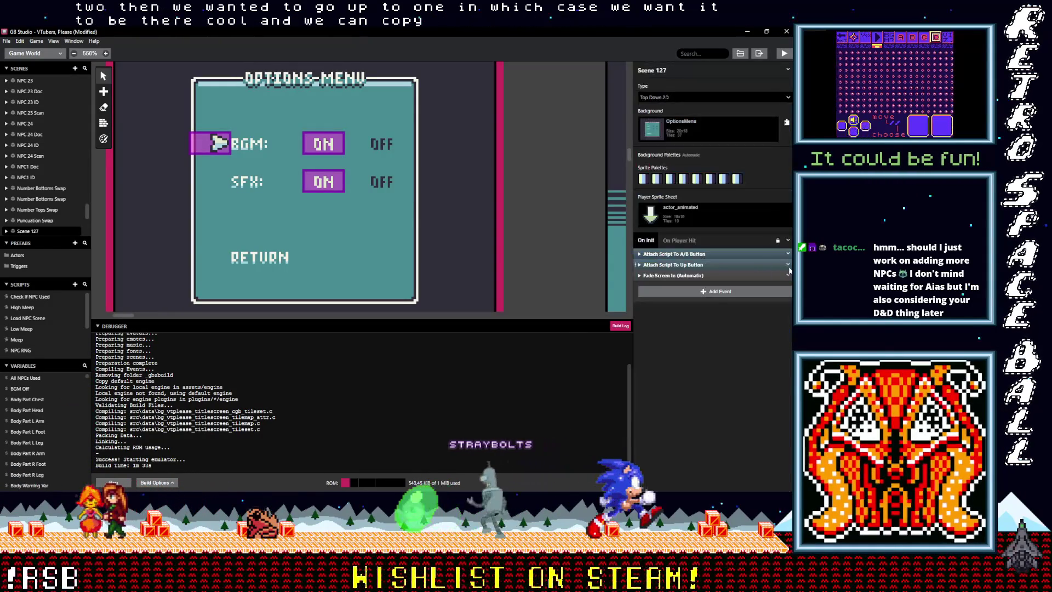
left_click(759, 343)
left_click(692, 292)
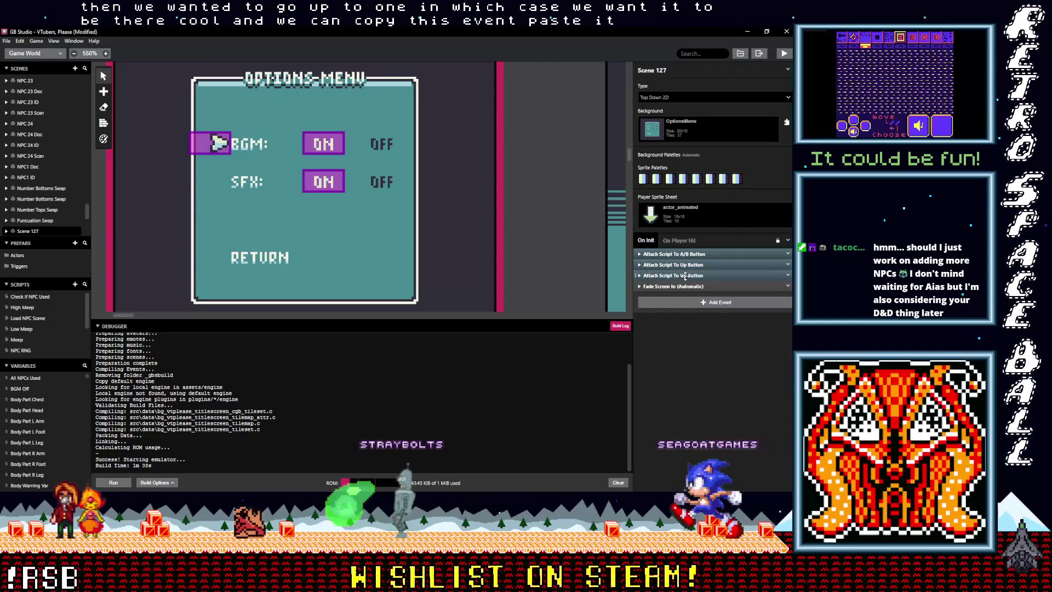
left_click(685, 300)
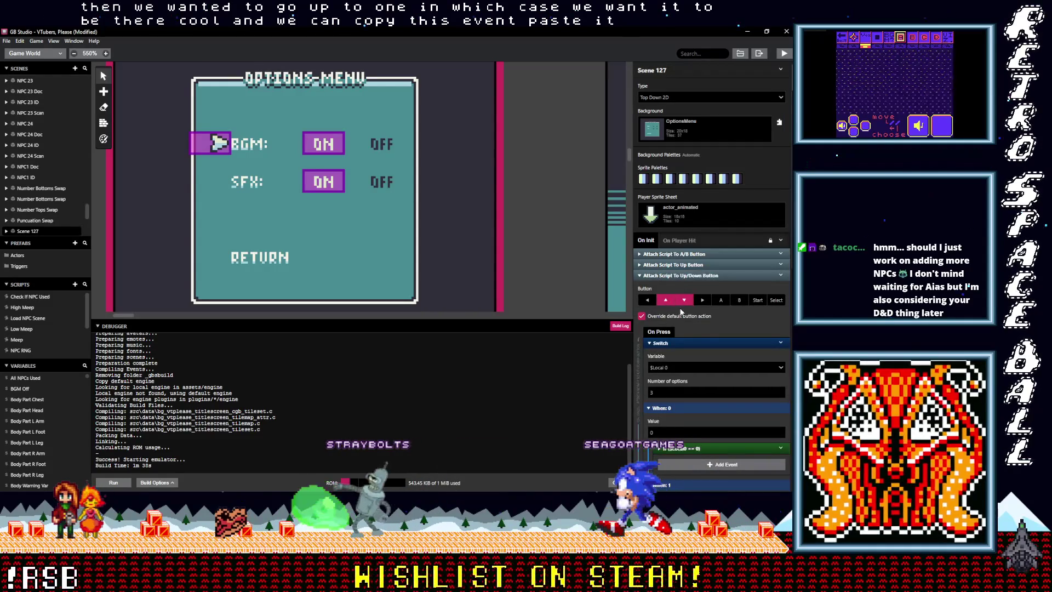
scroll(699, 337, "down", 2)
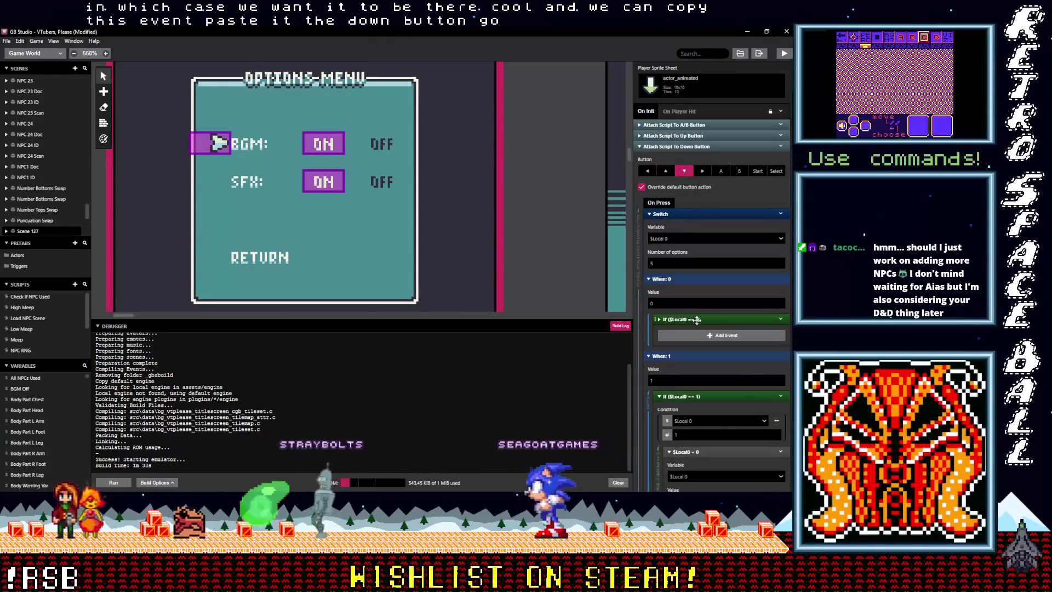
left_click(697, 320)
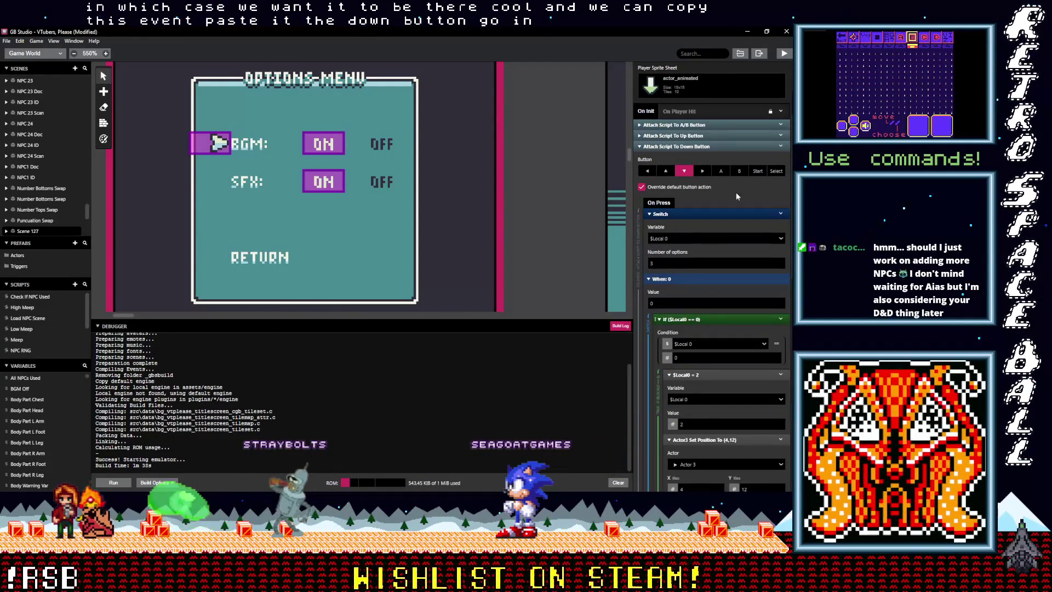
left_click(777, 171)
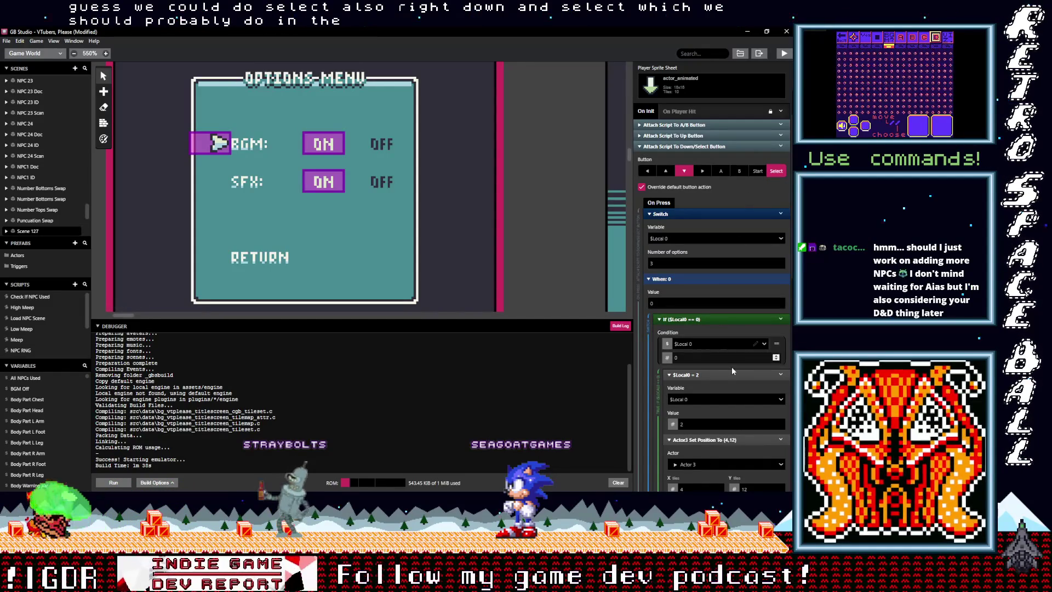
- Select the Start menu scene and expand its Attach Script To Down/Select Button event
scroll(531, 251, "up", 10)
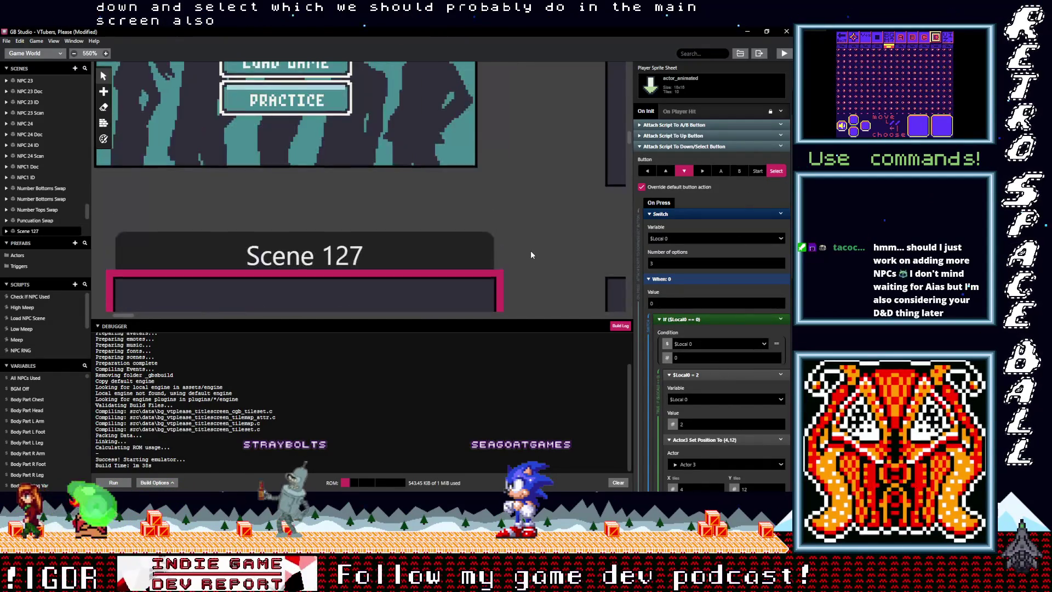
scroll(398, 163, "up", 2)
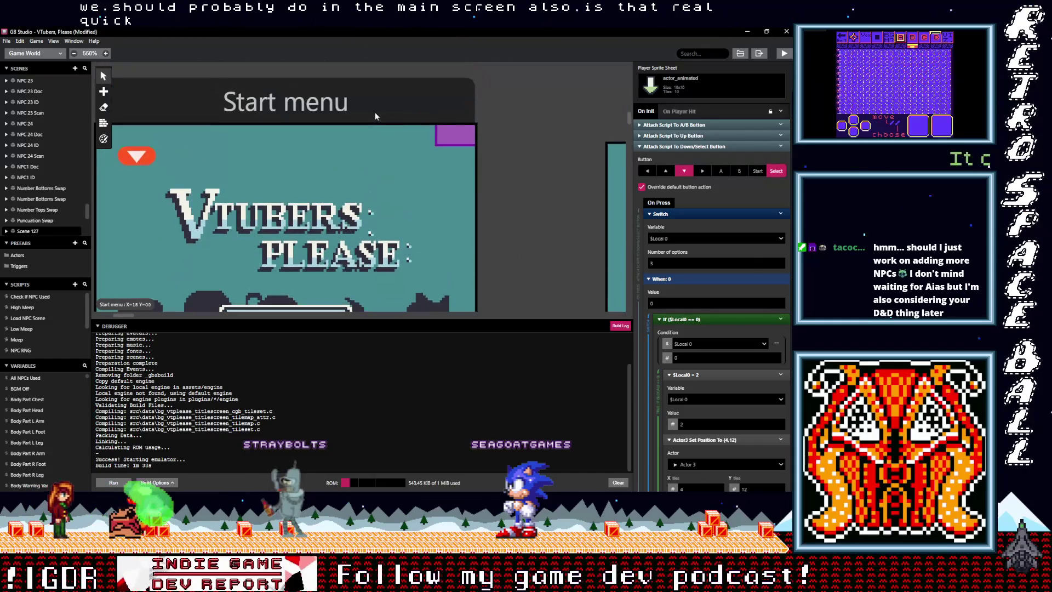
left_click(373, 109)
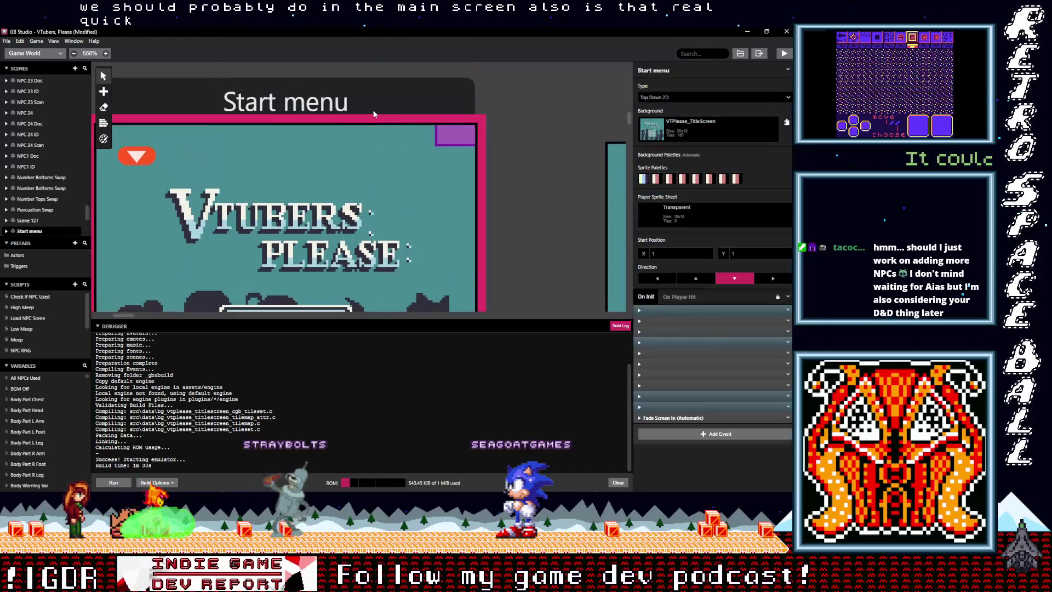
left_click(698, 408)
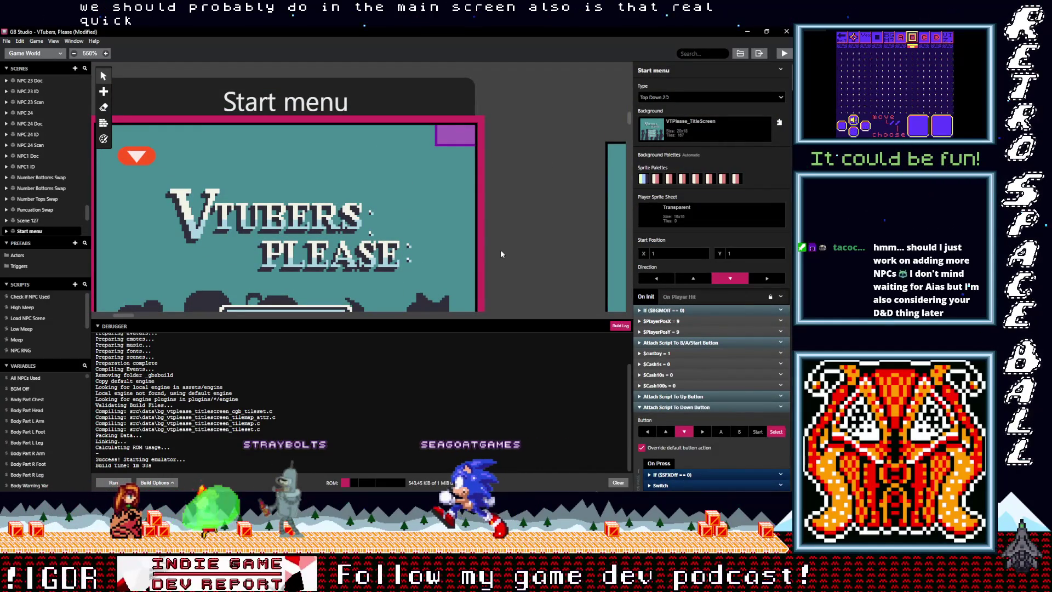
scroll(525, 227, "down", 5)
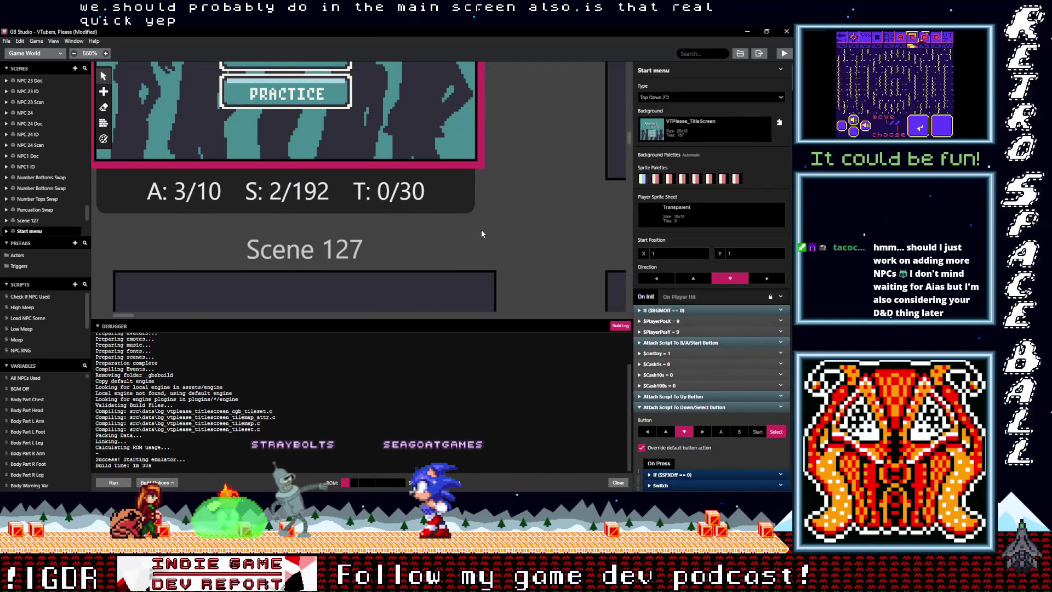
scroll(407, 218, "down", 5)
scroll(387, 190, "up", 2)
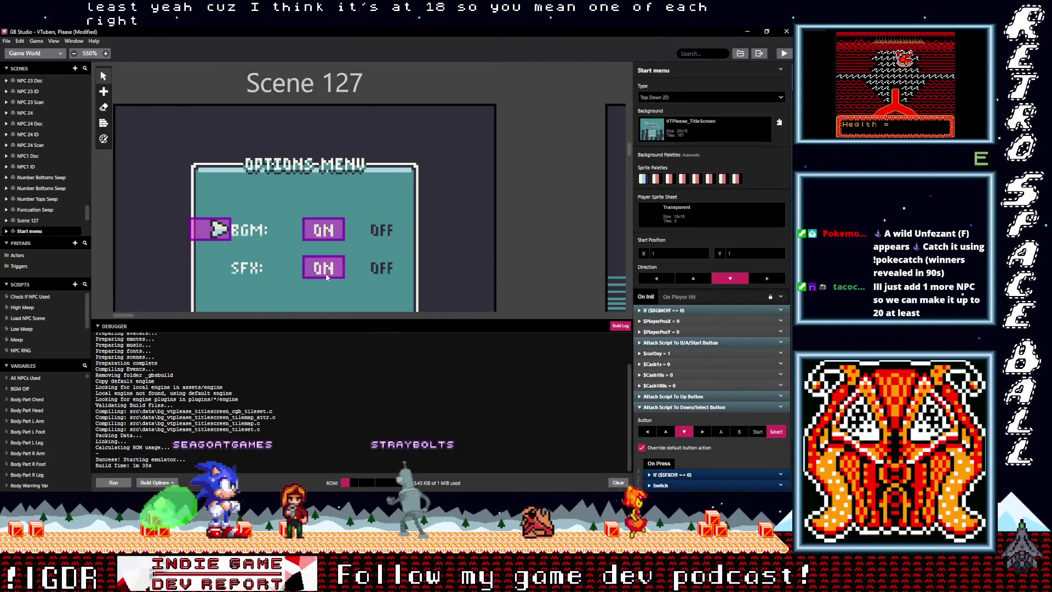
- Scroll through the Start menu's Down/Select switch cases and inspect case 0's $Local0 value of 1
scroll(327, 277, "down", 1)
scroll(326, 277, "down", 1)
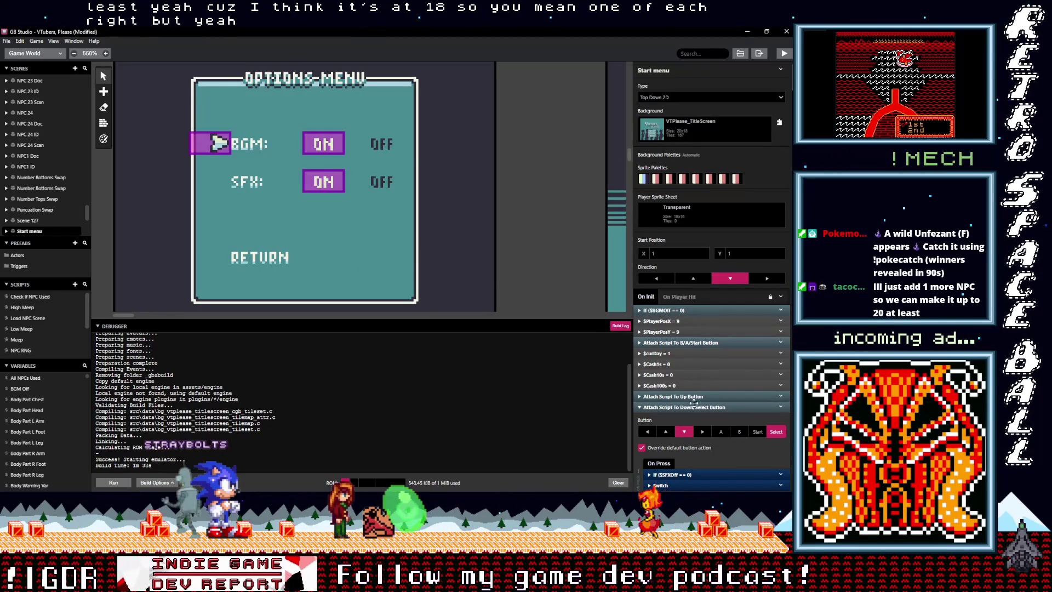
scroll(691, 411, "down", 1)
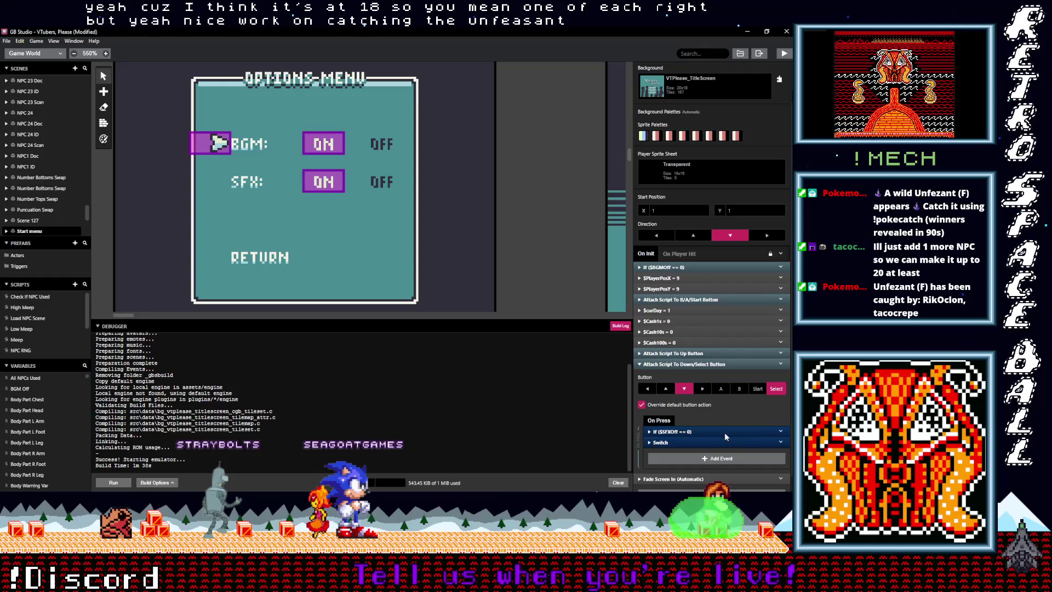
scroll(726, 436, "down", 1)
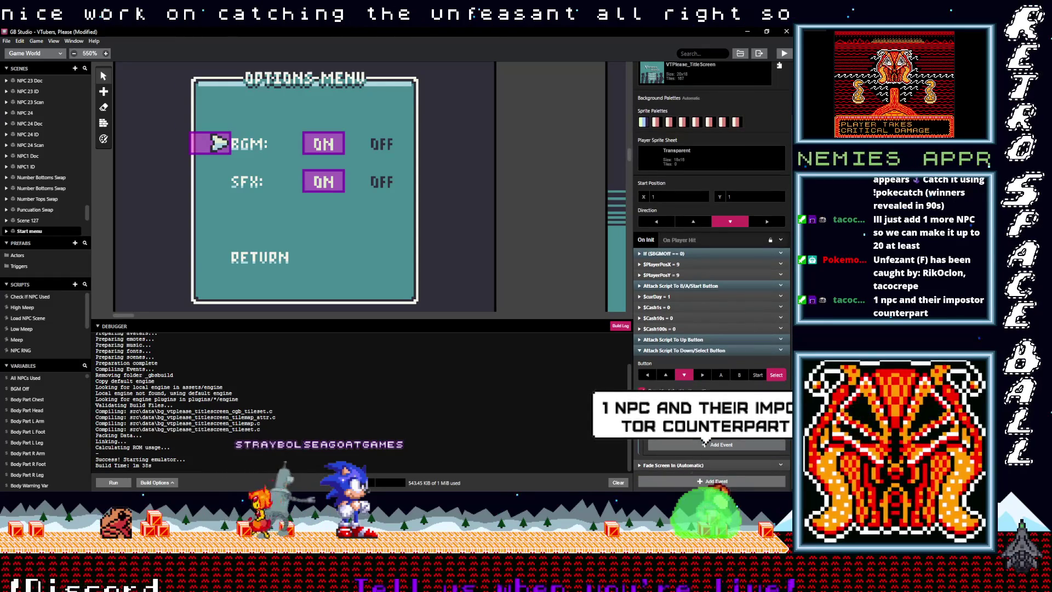
scroll(705, 443, "down", 3)
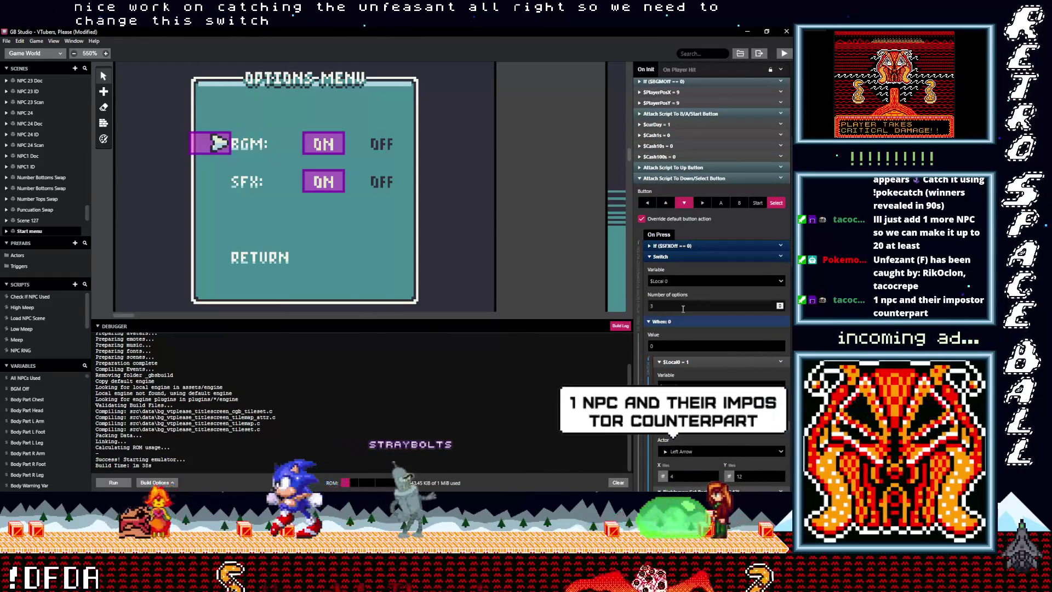
scroll(685, 349, "down", 1)
left_click(674, 366)
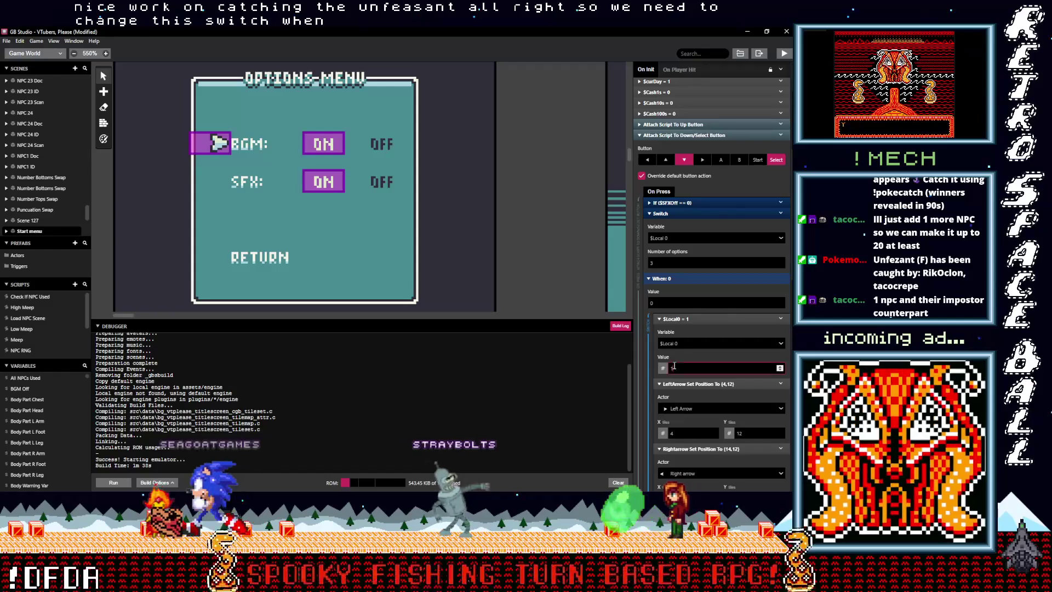
double_click(675, 366)
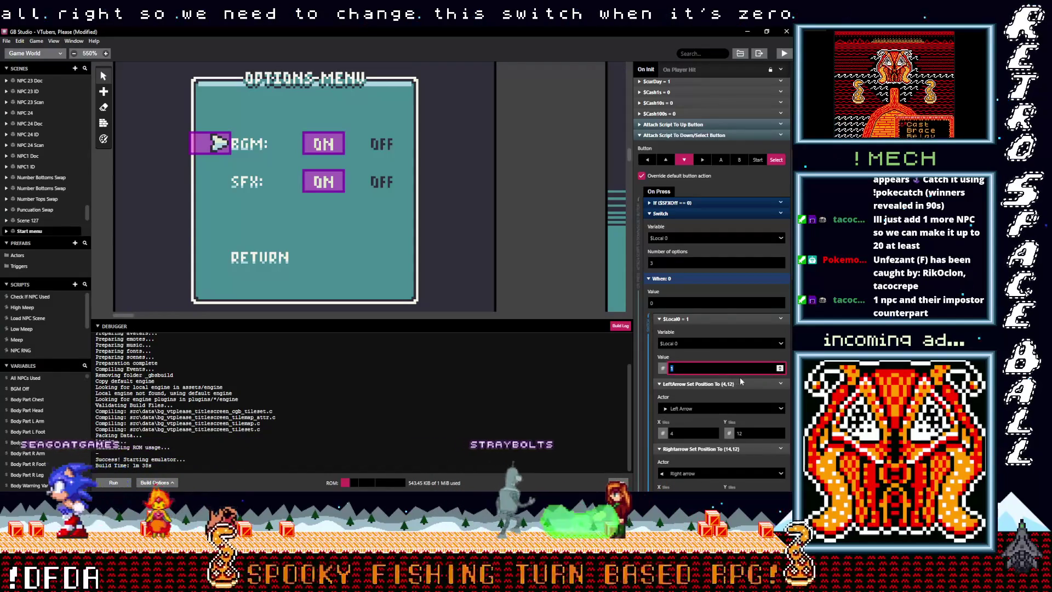
scroll(729, 374, "down", 1)
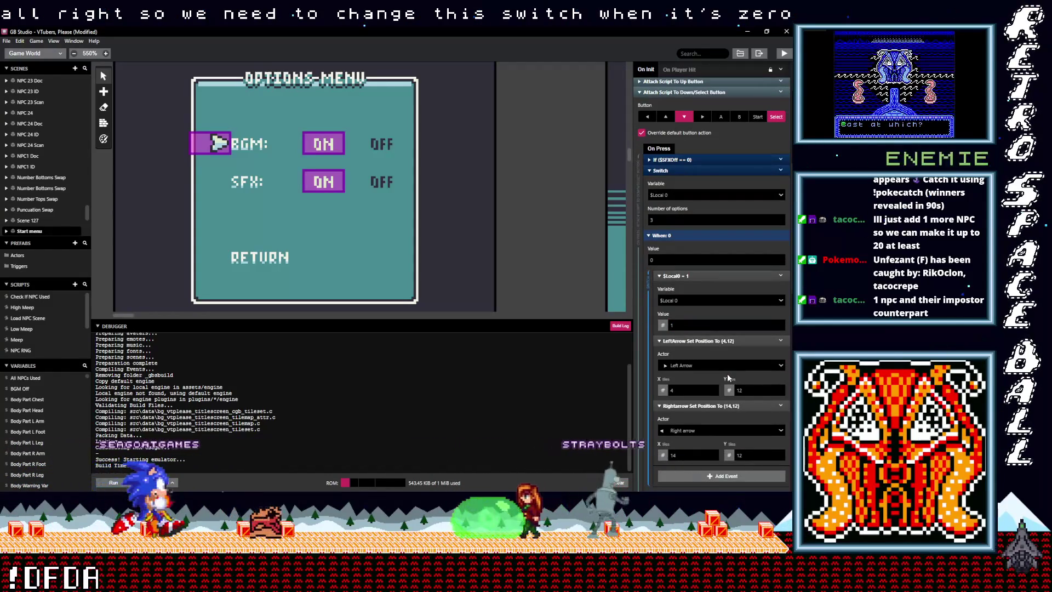
scroll(728, 373, "down", 1)
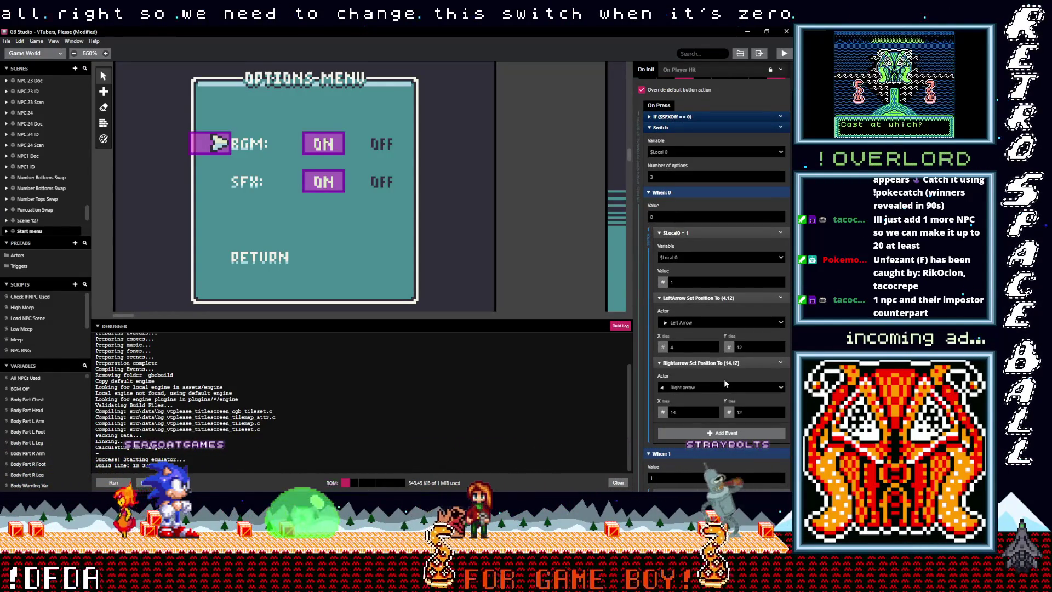
- Select Scene 127 and reopen its Down/Select button script
left_click(484, 202)
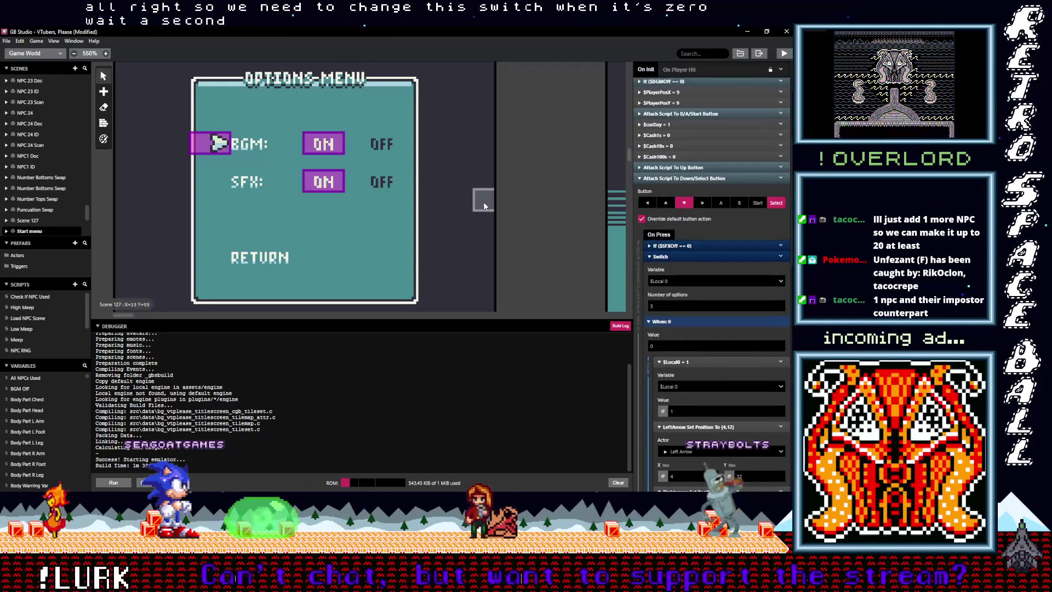
scroll(713, 331, "down", 3)
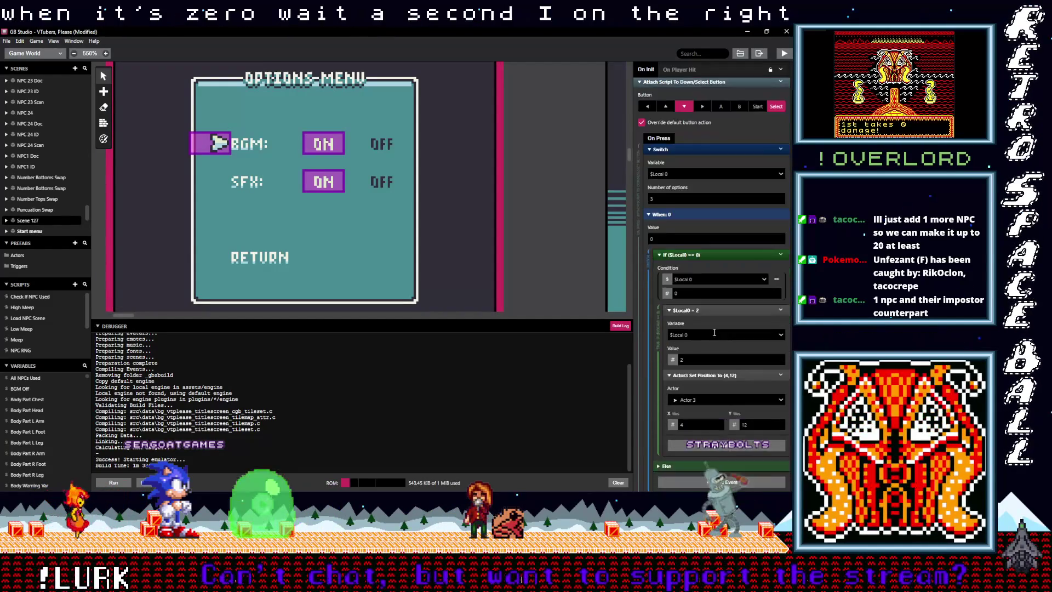
scroll(713, 331, "up", 5)
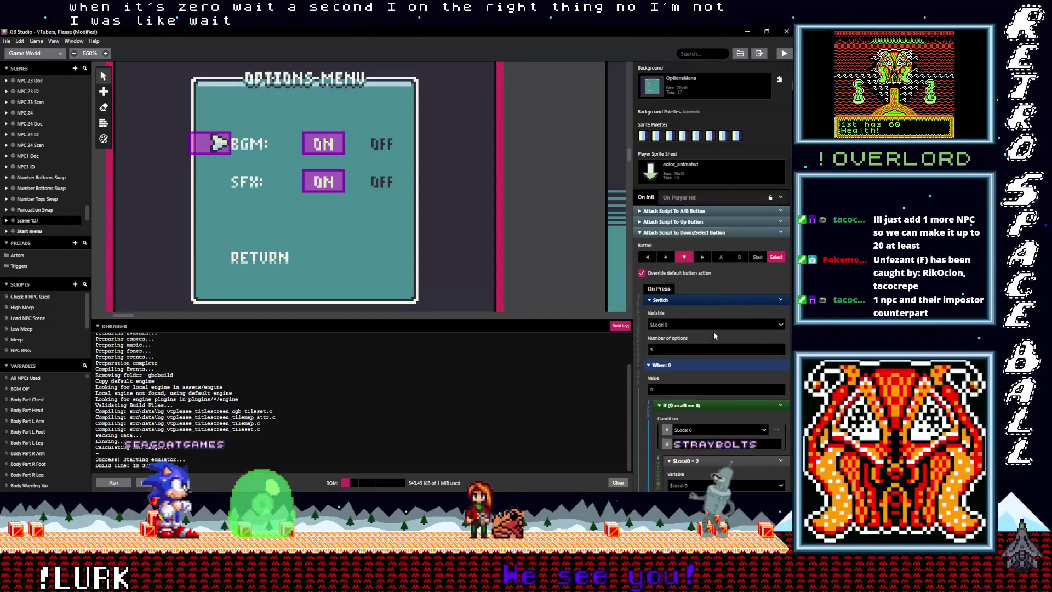
left_click(680, 232)
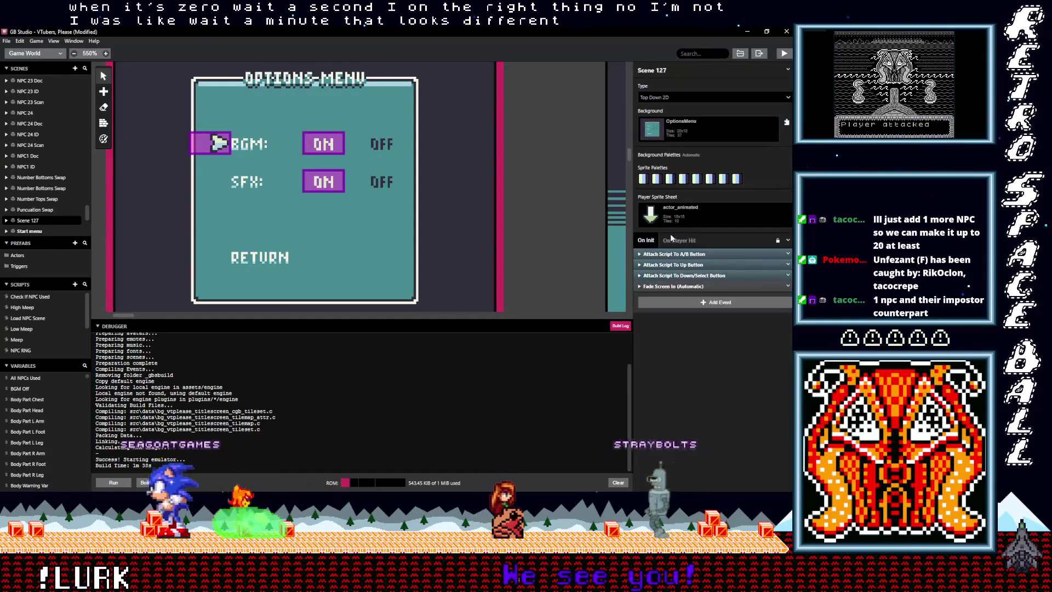
left_click(679, 276)
scroll(724, 332, "down", 4)
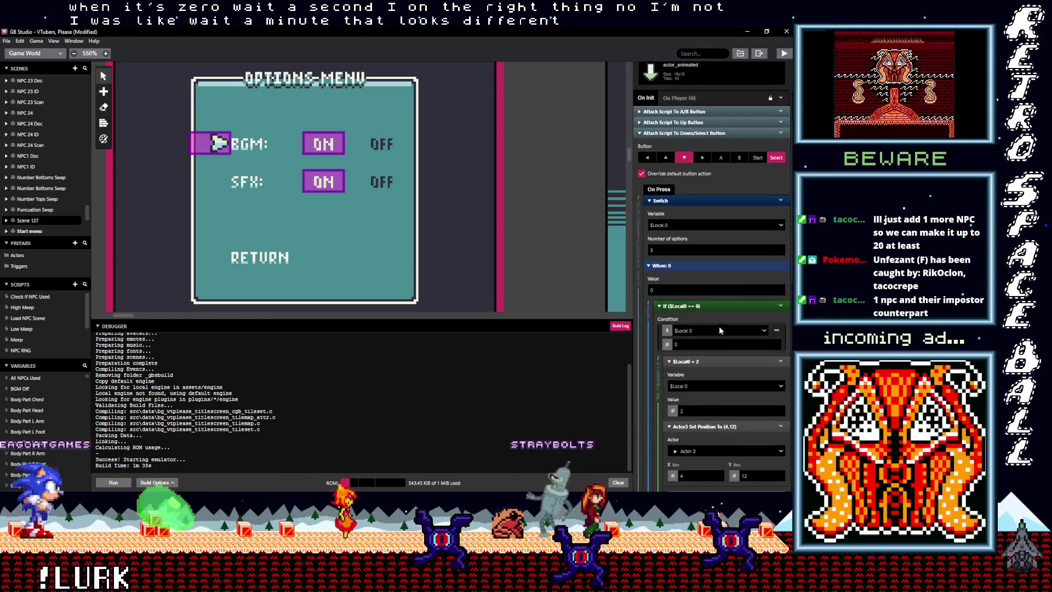
- In case 0, set $Local0 to 1 and lower Actor 3's target Y position
left_click(697, 273)
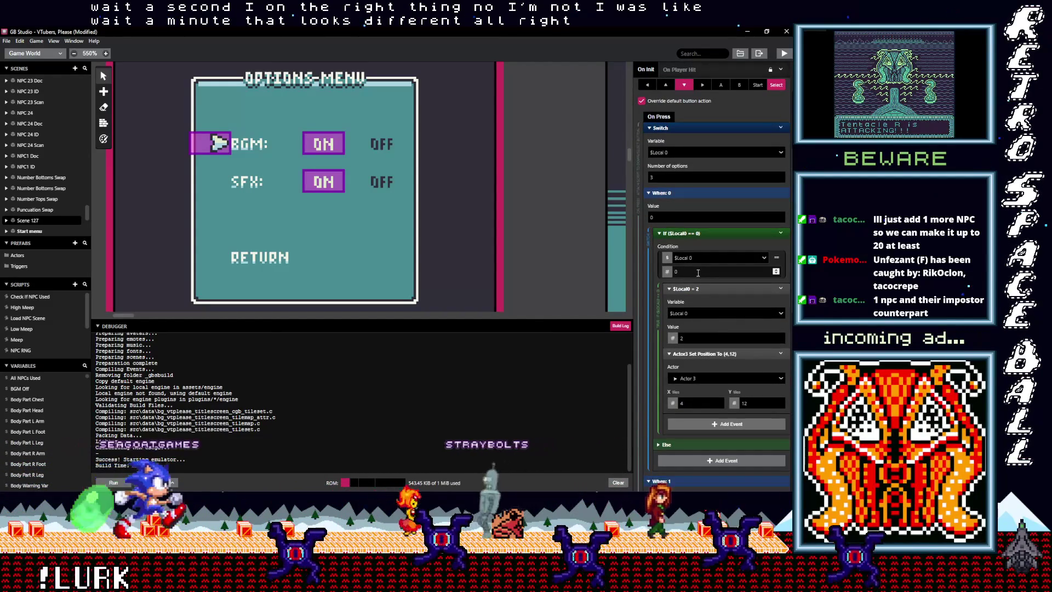
left_click(686, 337)
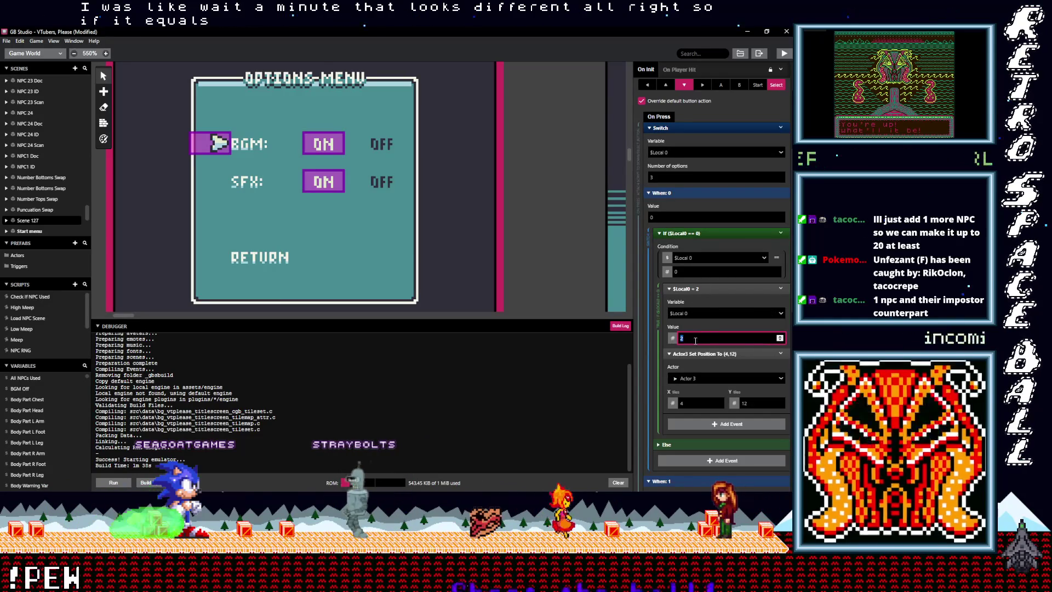
type("1")
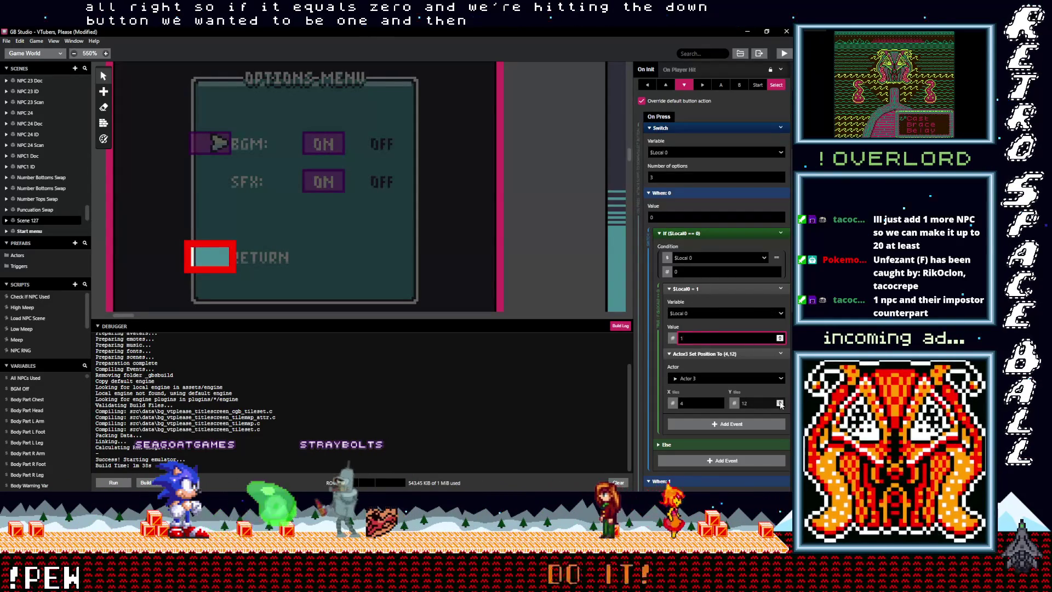
left_click(780, 402)
left_click(780, 405)
left_click(780, 405)
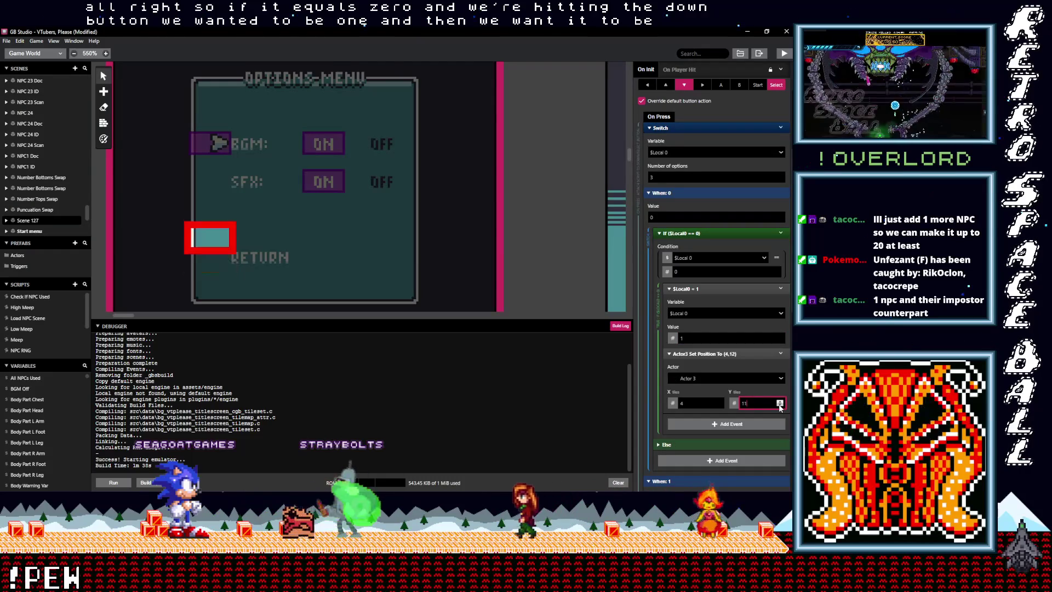
left_click(780, 406)
left_click(780, 405)
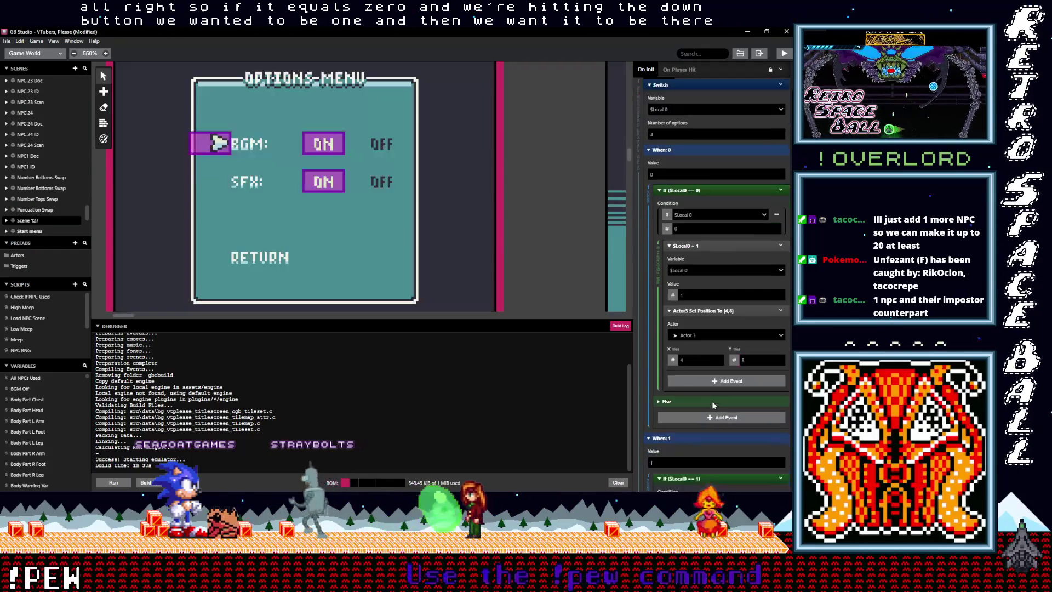
- In case 1, move Actor 3's target down to the RETURN row, Y 12
scroll(712, 400, "down", 3)
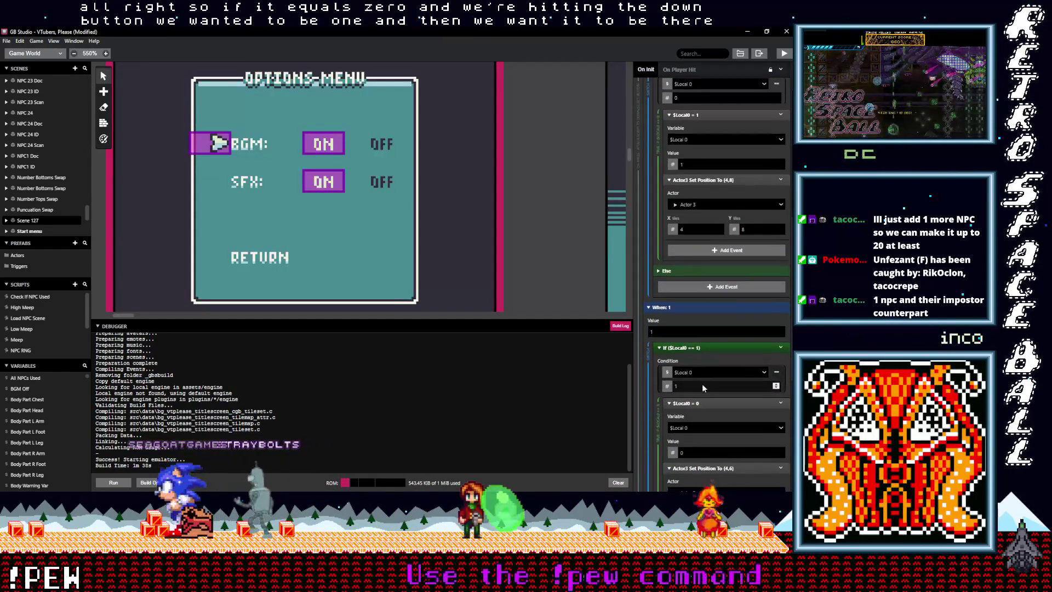
scroll(696, 361, "down", 2)
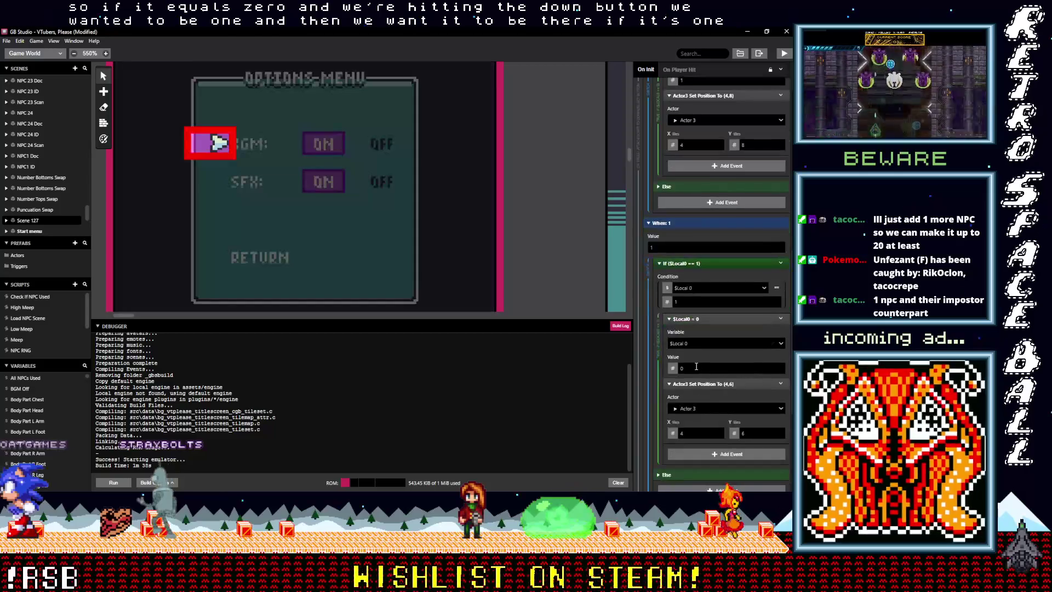
scroll(699, 390, "down", 1)
double_click(681, 369)
type("2")
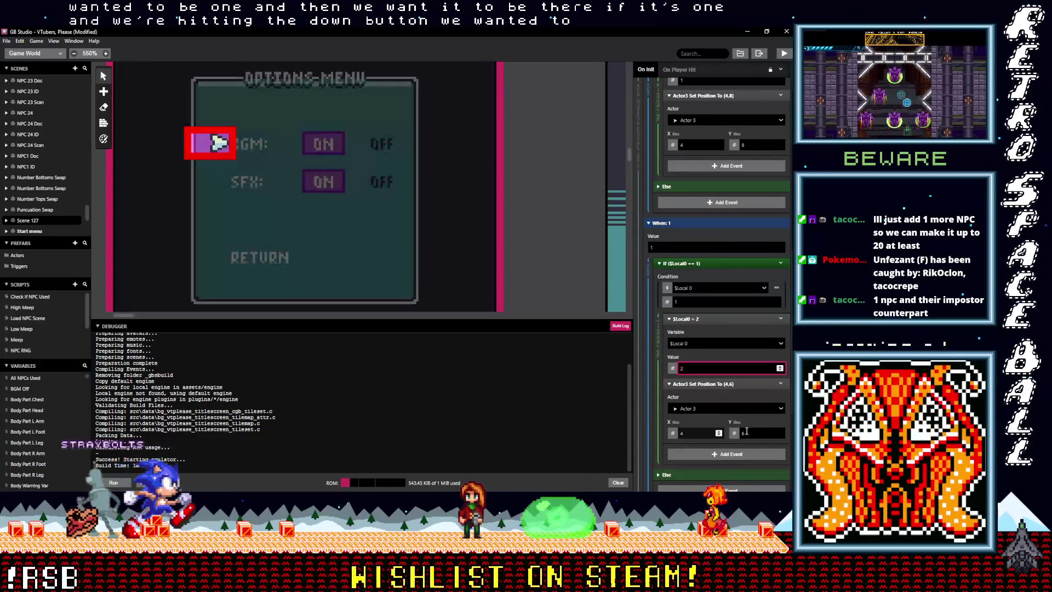
left_click(781, 432)
left_click(780, 432)
left_click(780, 433)
left_click(780, 432)
left_click(780, 432)
left_click(780, 432)
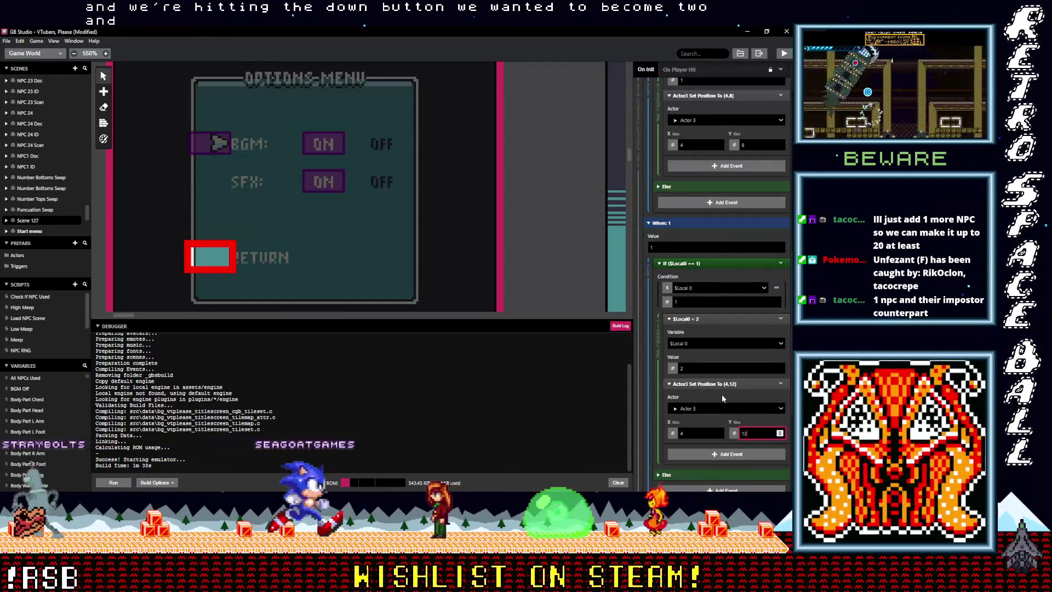
- In case 2, set $Local0 to 0 and move Actor 3 to (4, 6)
scroll(720, 395, "down", 1)
scroll(719, 396, "down", 3)
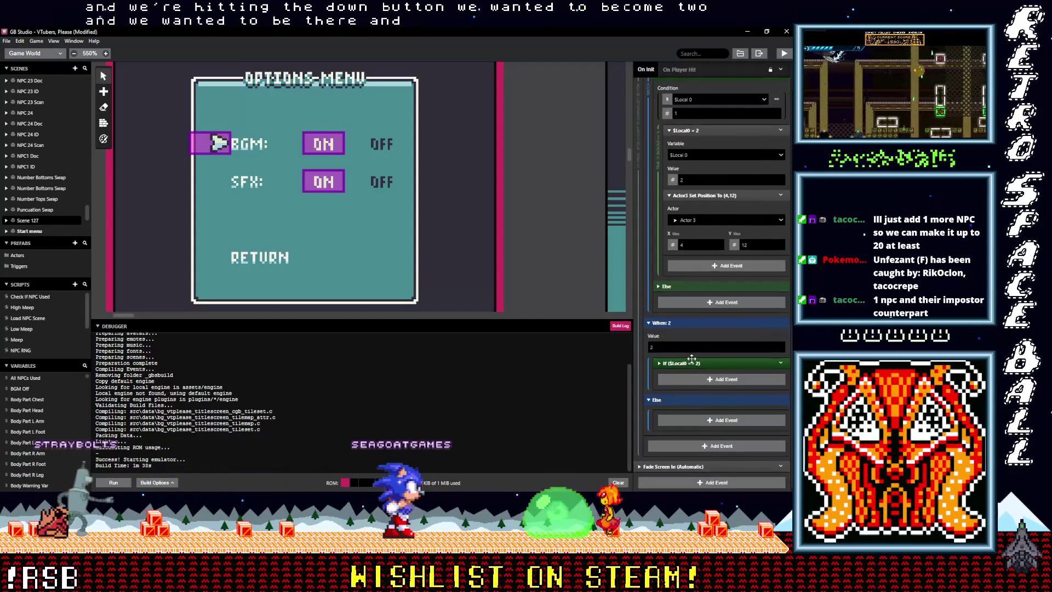
left_click(698, 360)
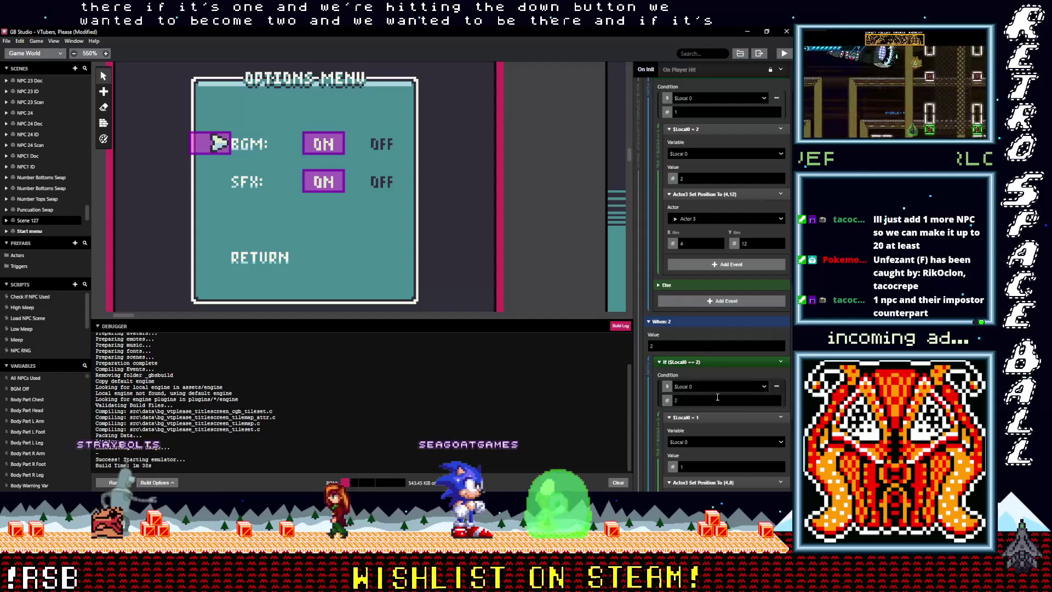
scroll(718, 396, "down", 2)
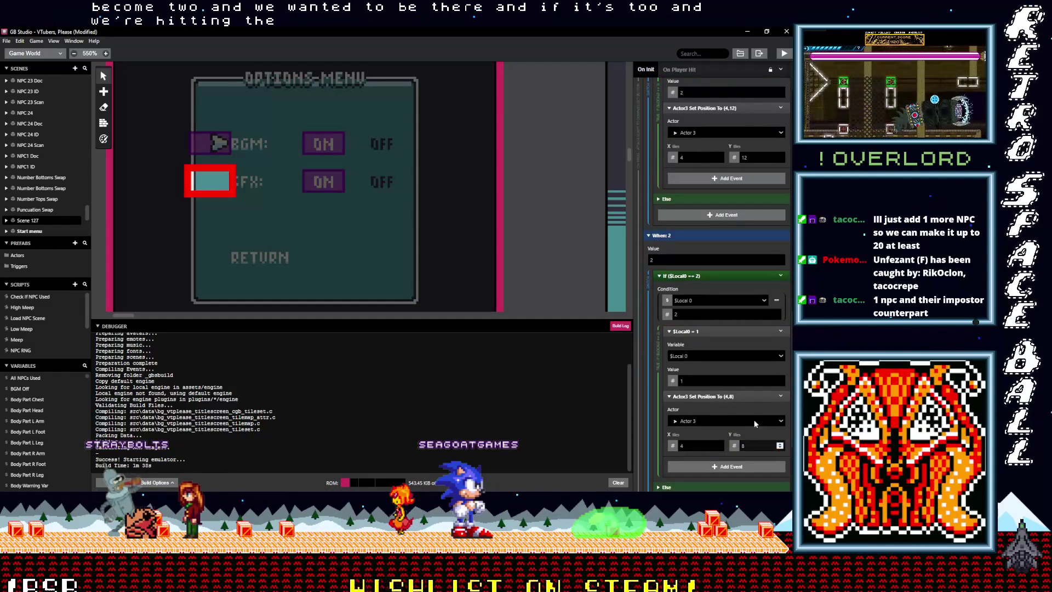
left_click(682, 381)
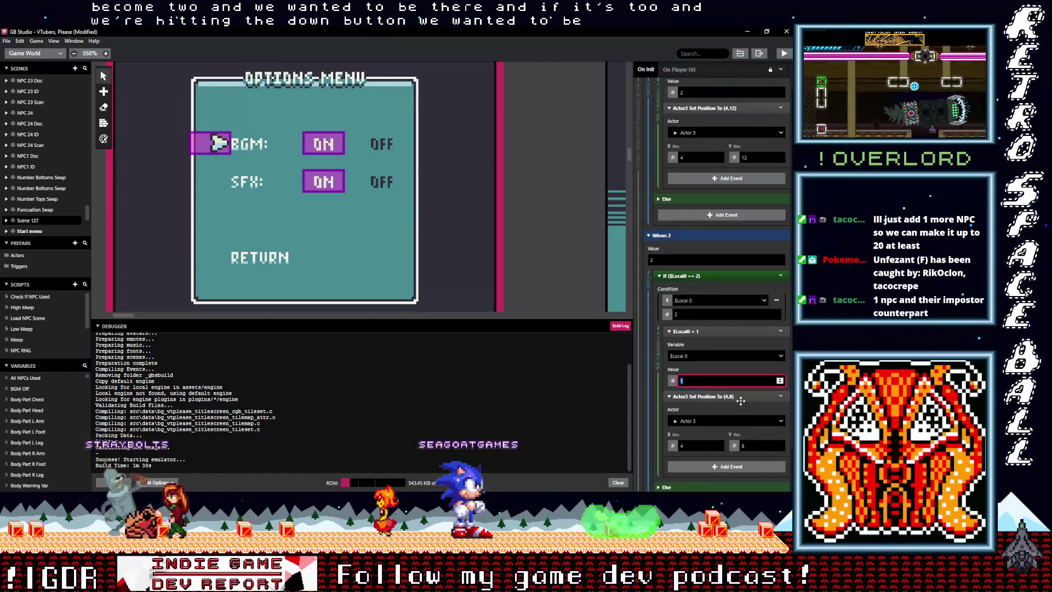
type("0")
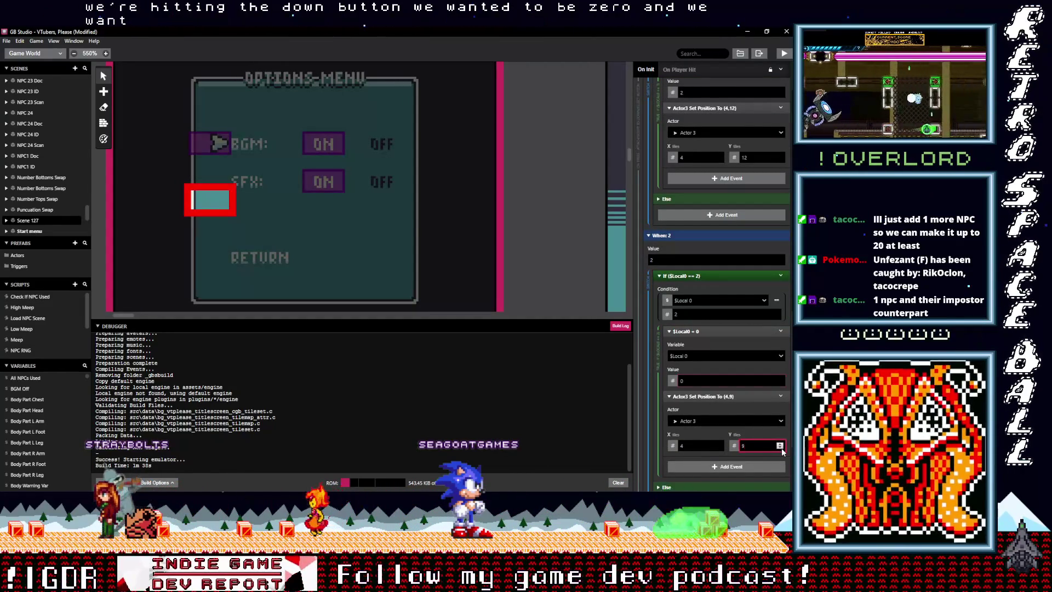
left_click(780, 448)
scroll(725, 417, "up", 3)
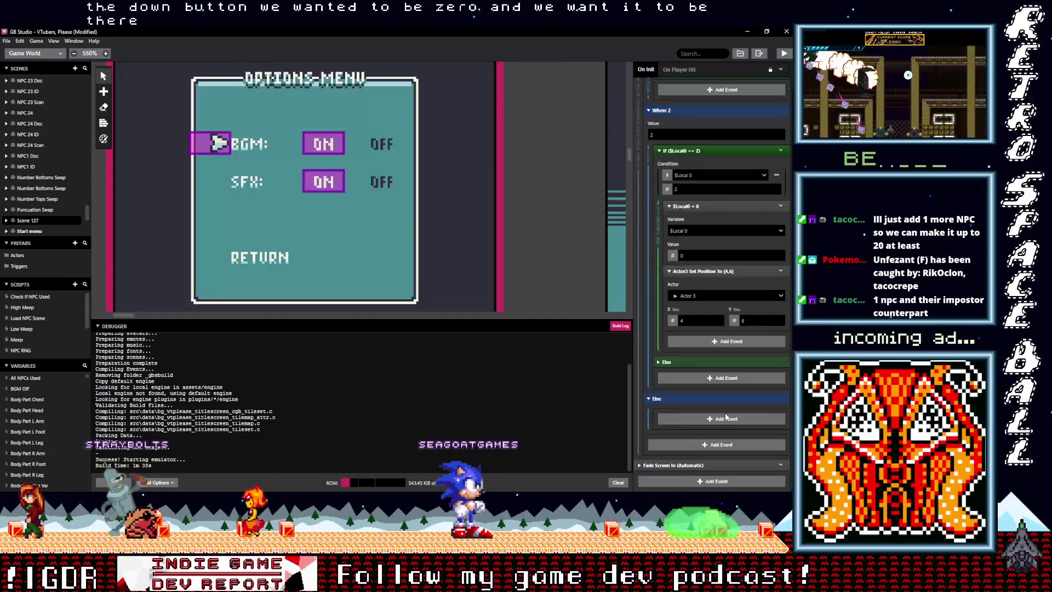
scroll(725, 416, "up", 10)
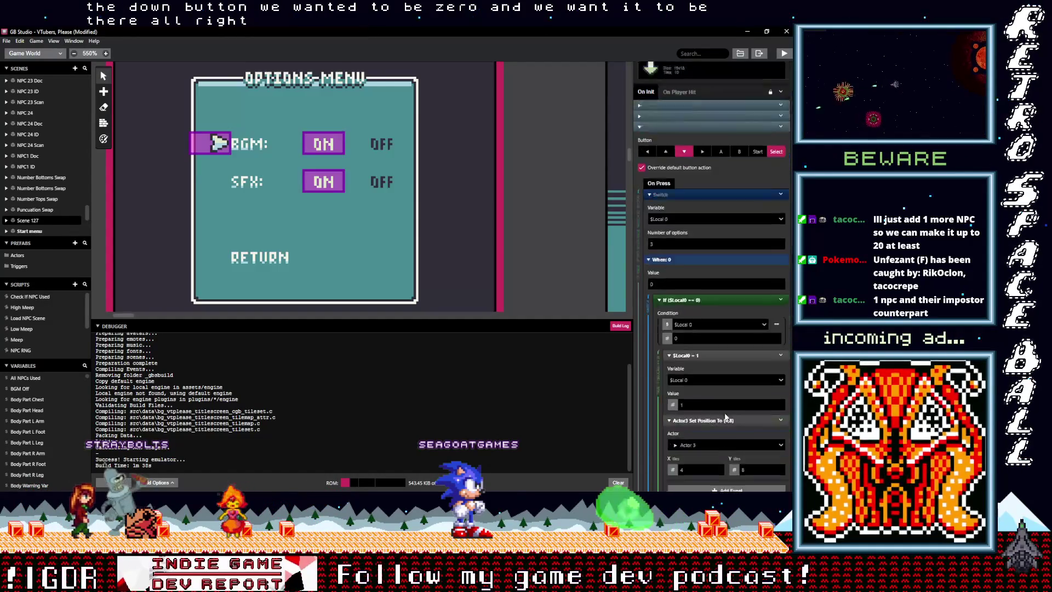
- Add a Switch event to the A/B/Start button script
left_click(692, 275)
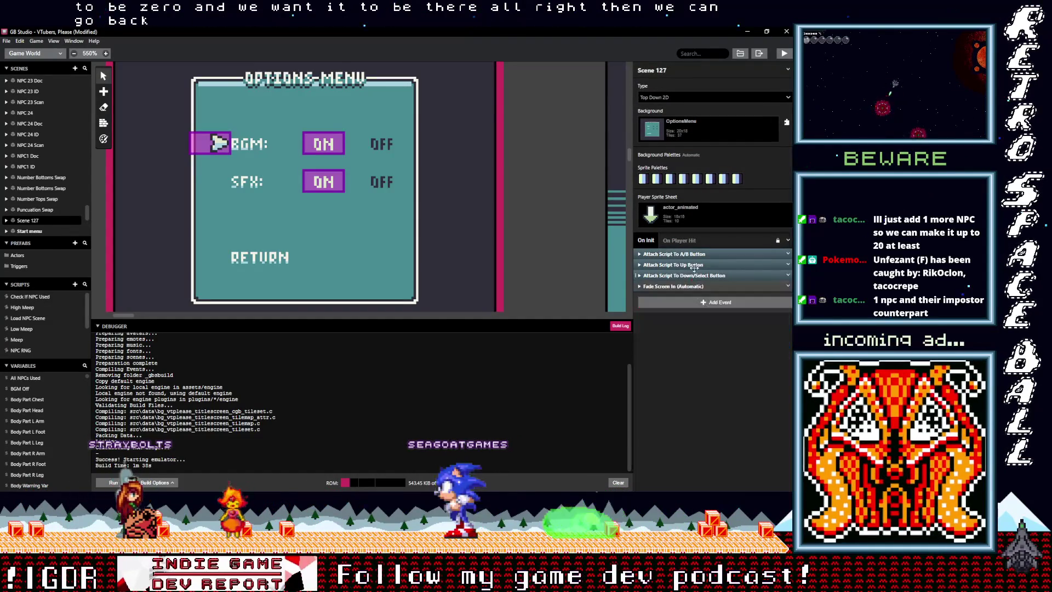
left_click(693, 254)
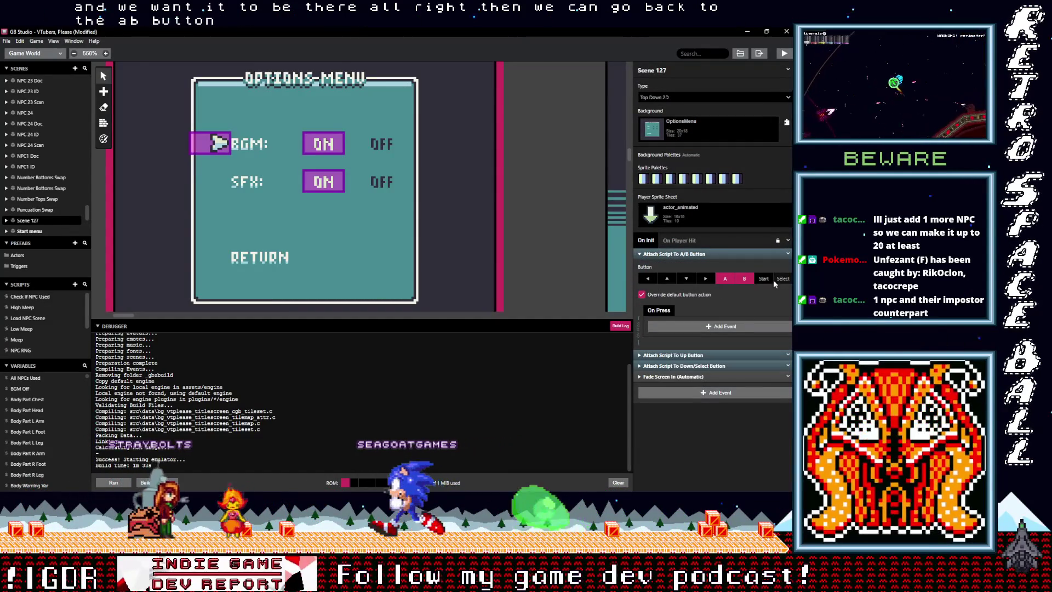
left_click(698, 326)
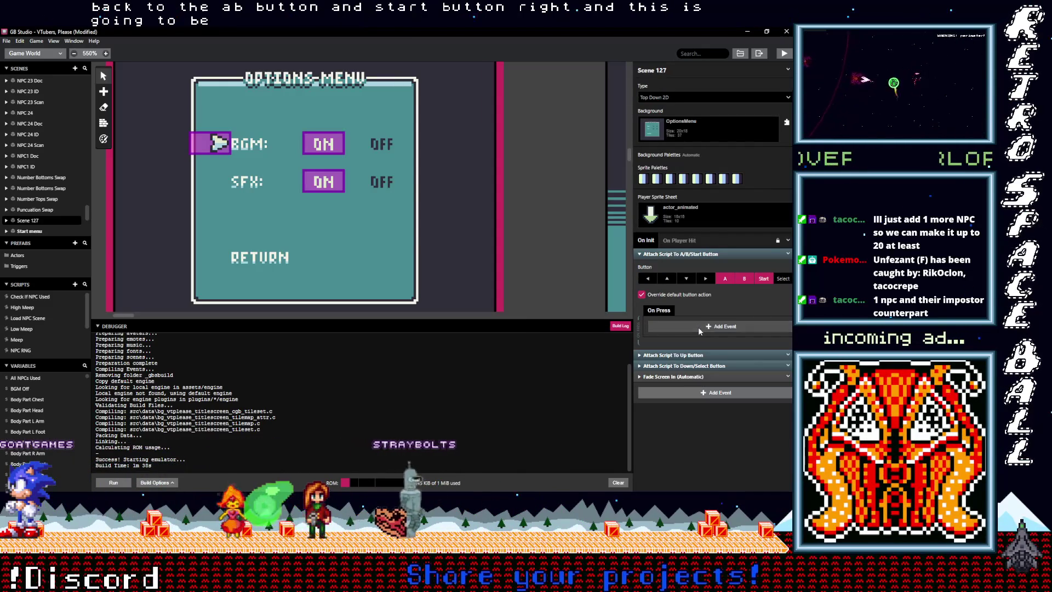
type("switch")
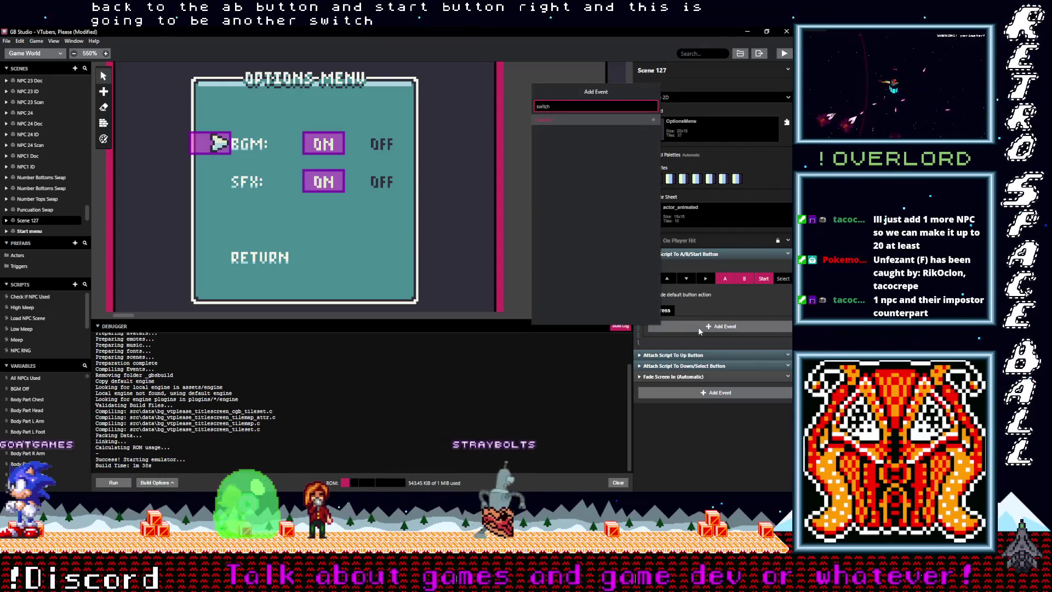
key("Return")
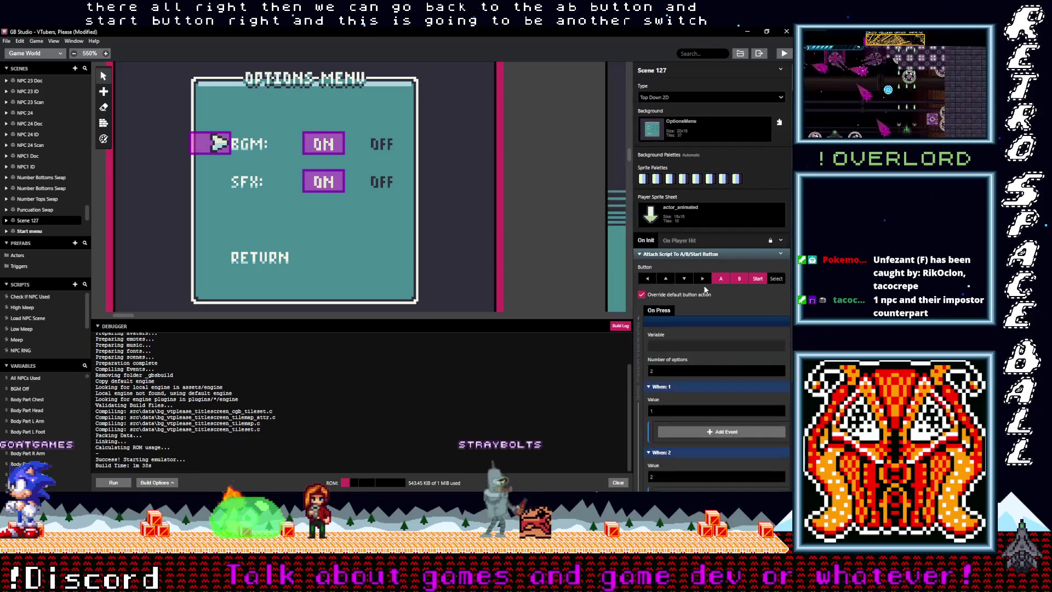
scroll(692, 366, "down", 3)
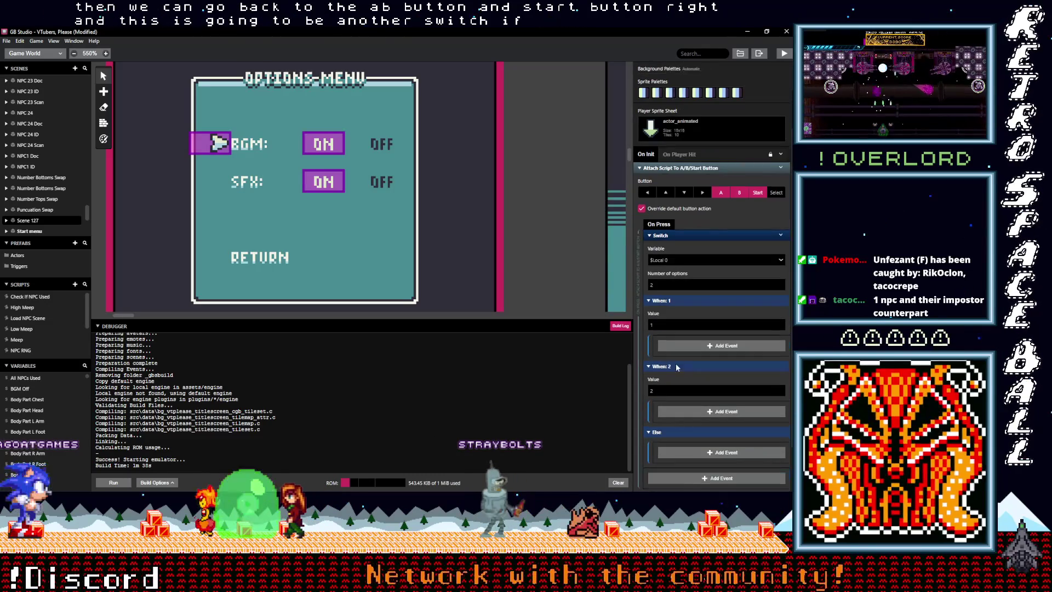
- Give the switch three cases with values 0, 1 and 2
double_click(651, 325)
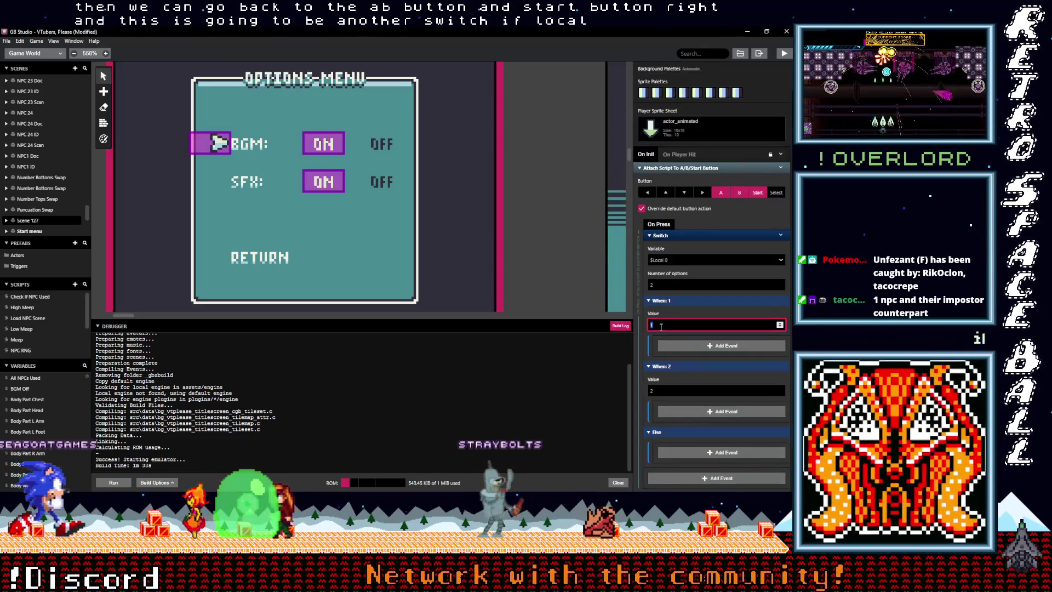
type("0")
double_click(651, 389)
type("1")
scroll(676, 393, "down", 2)
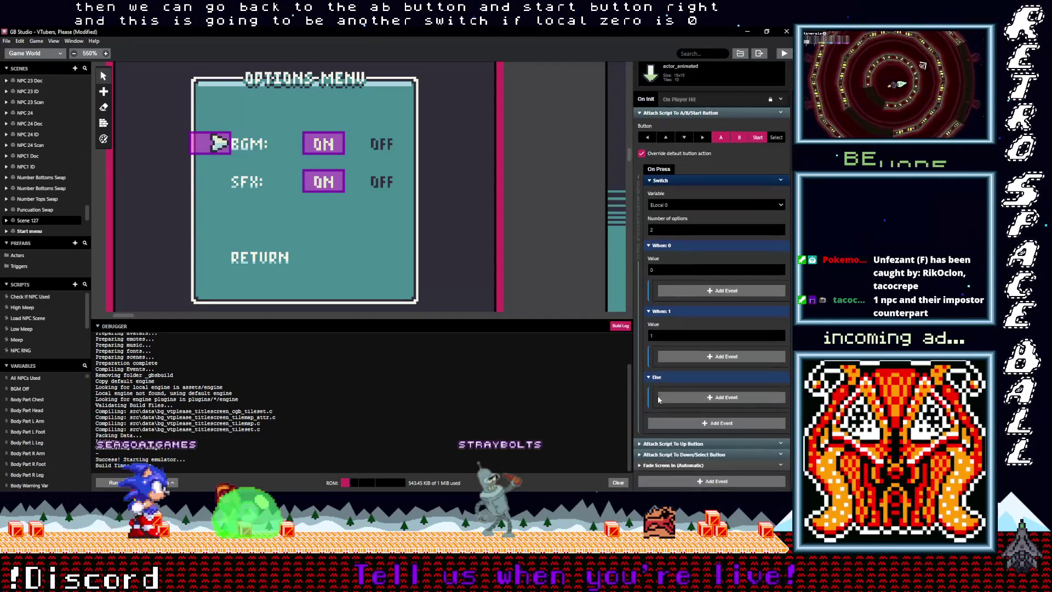
left_click(780, 228)
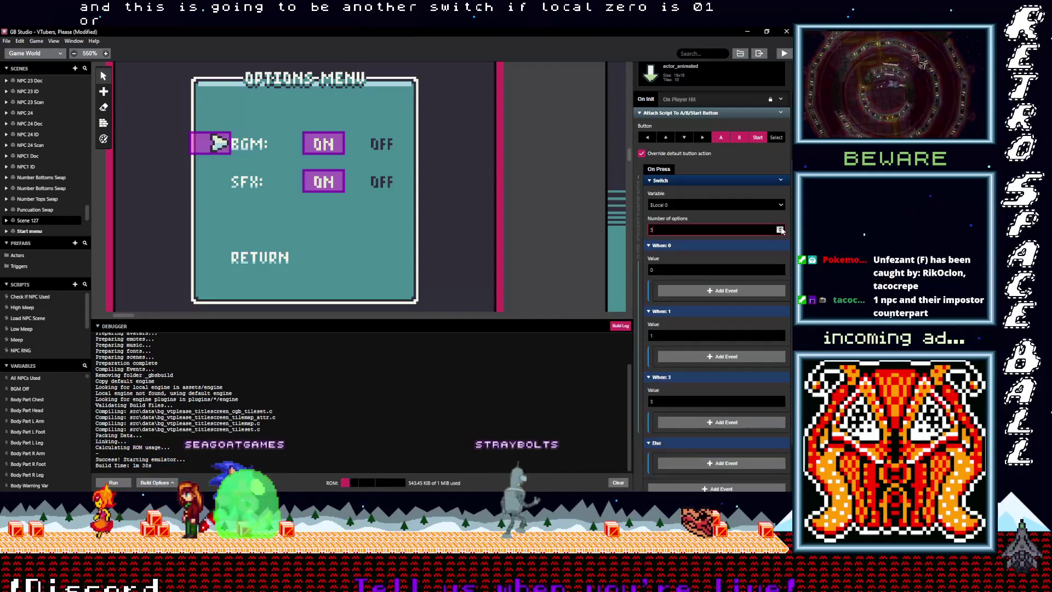
double_click(652, 401)
type("2")
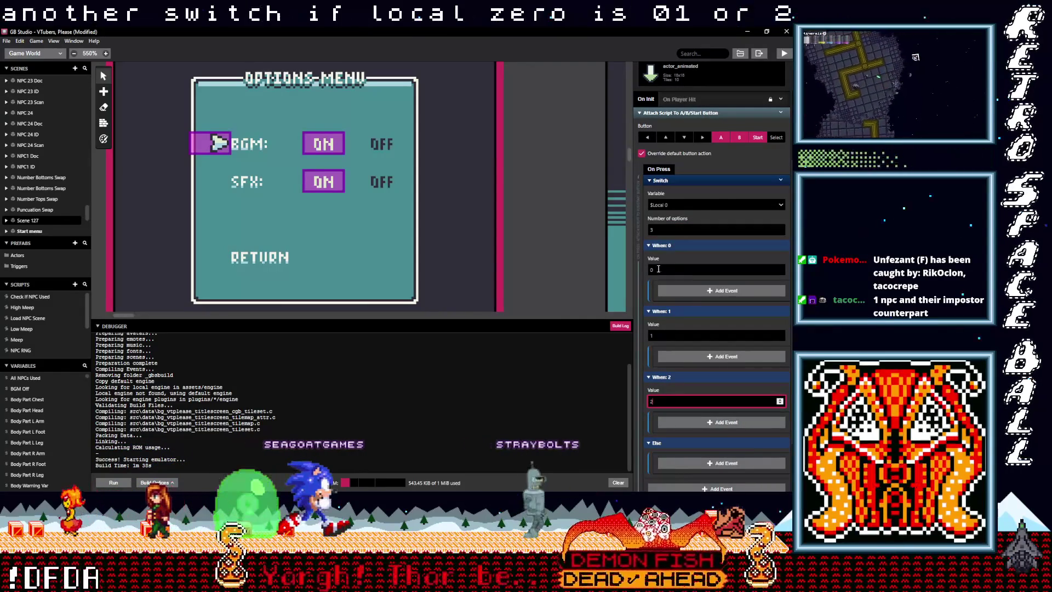
left_click(689, 293)
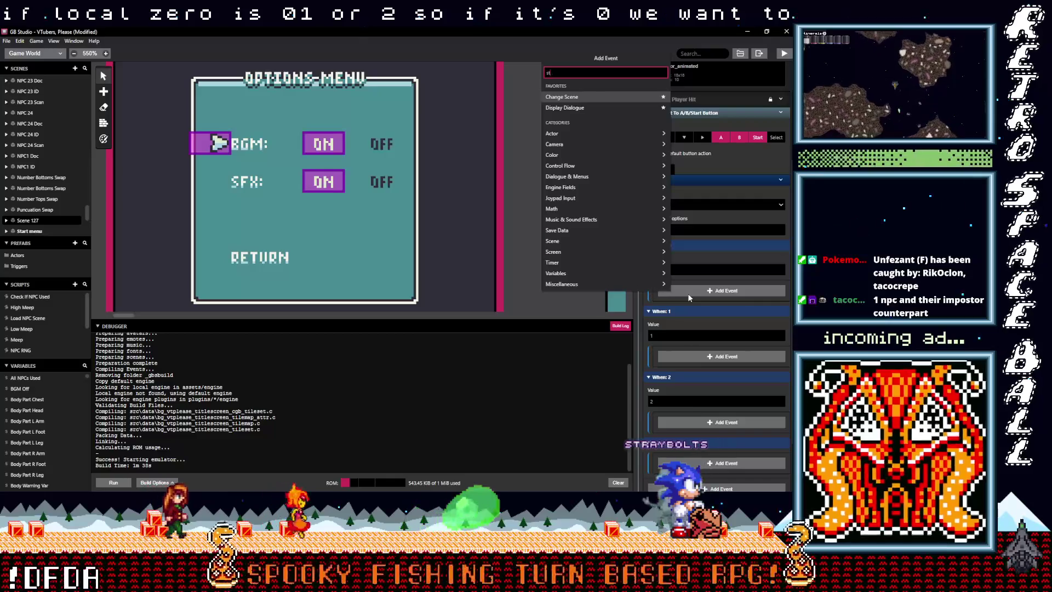
- Add a Set Actor Position event under case 0 that moves Actor 1
type("set")
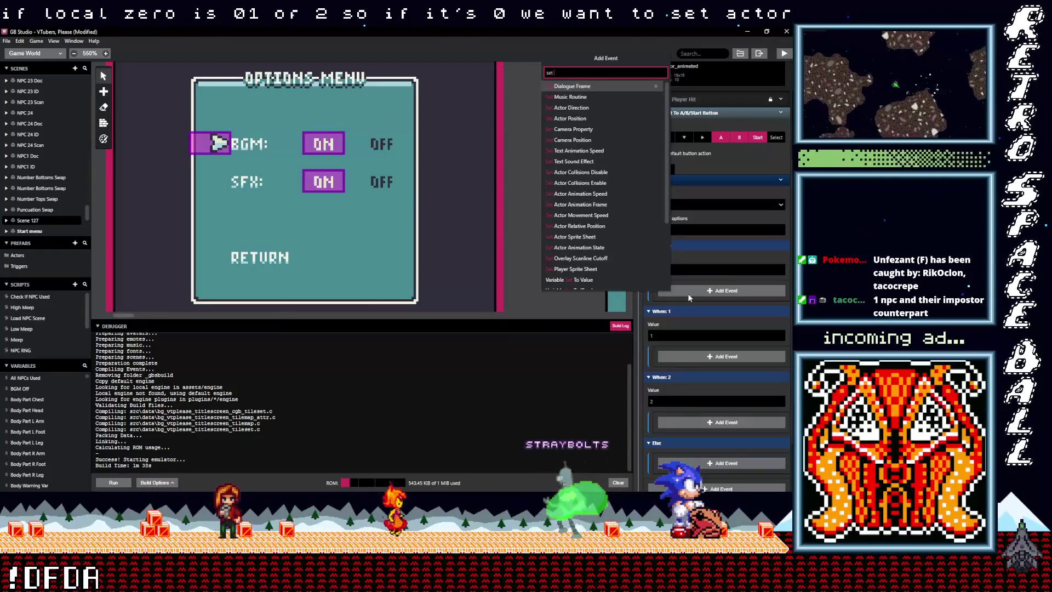
type(" actopr")
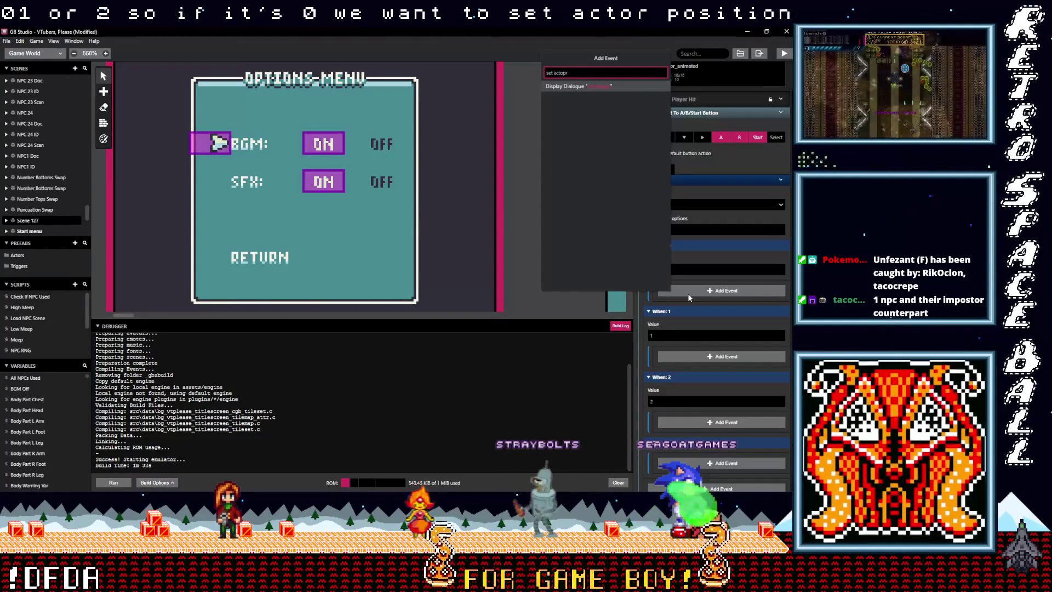
key("BackSpace")
key("BackSpace")
type("r")
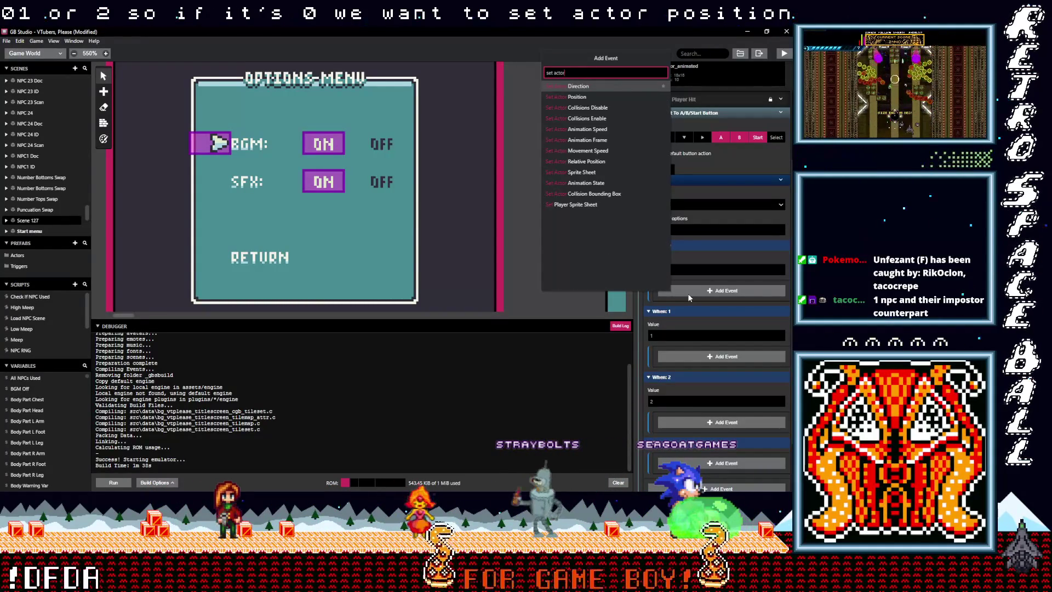
left_click(576, 97)
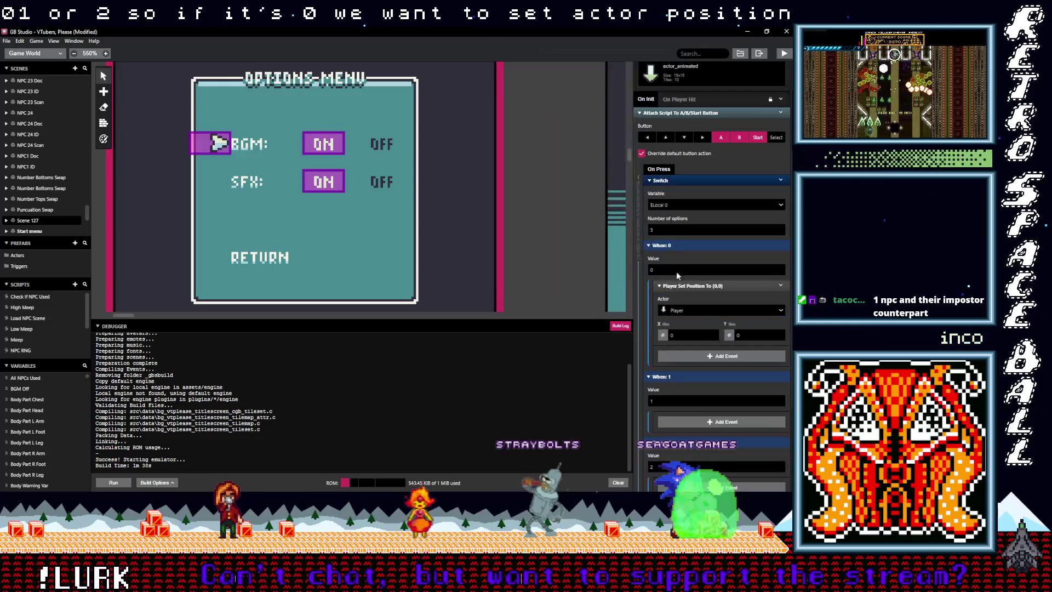
left_click(728, 310)
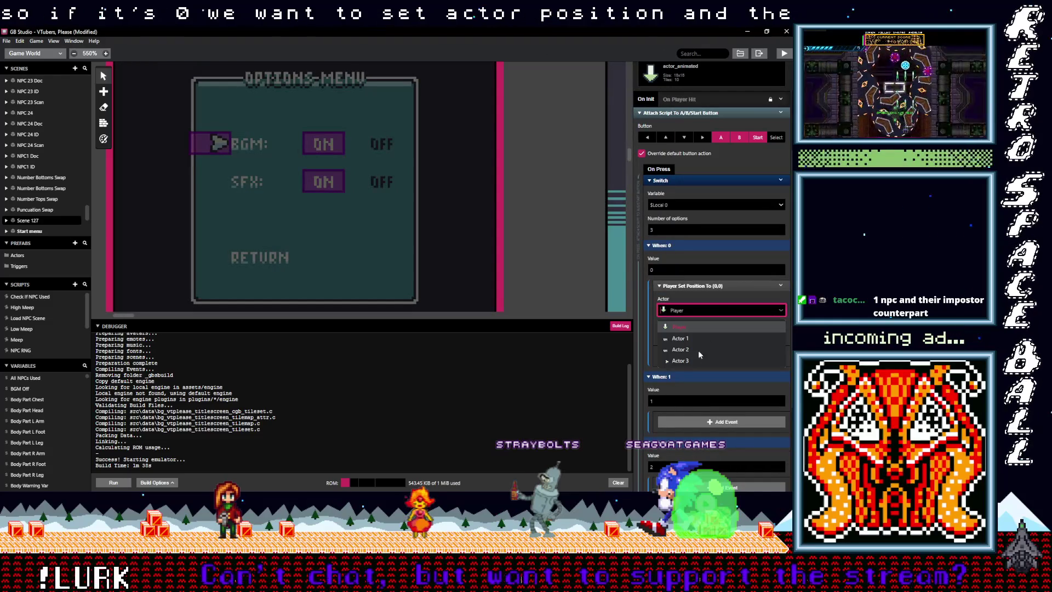
left_click(689, 360)
left_click(691, 311)
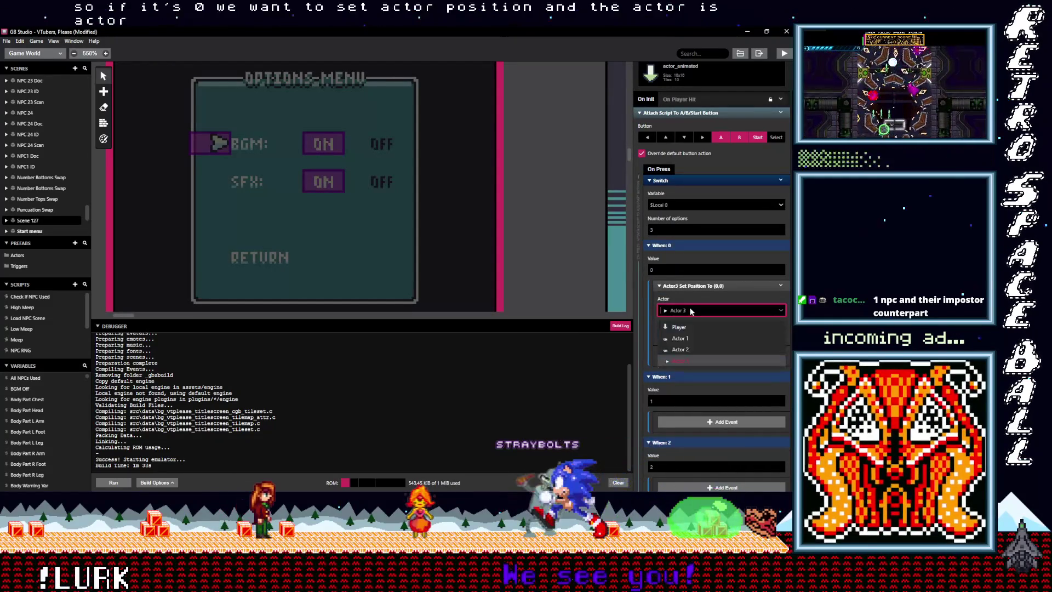
left_click(681, 339)
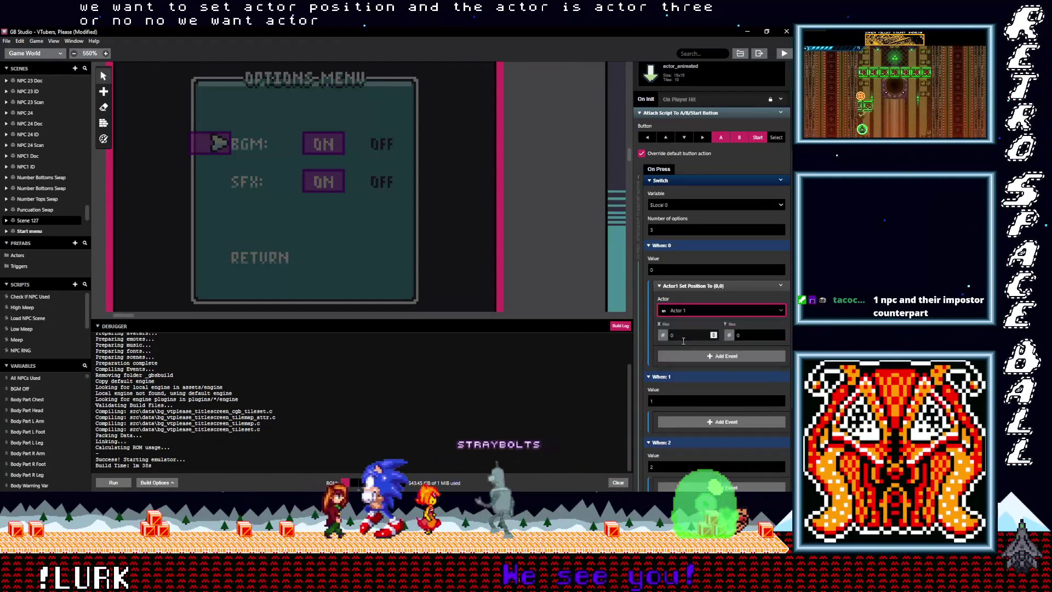
- Rename the BGM ON actor to 'BGM On_Off' and the SFX ON actor to 'SFX On_Off'
left_click(323, 144)
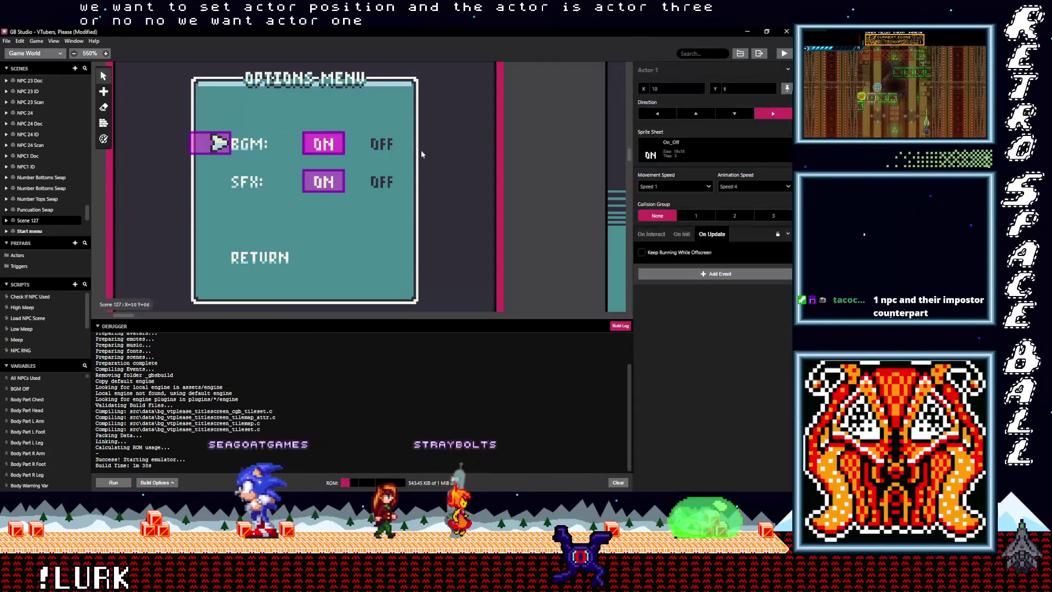
left_click(668, 69)
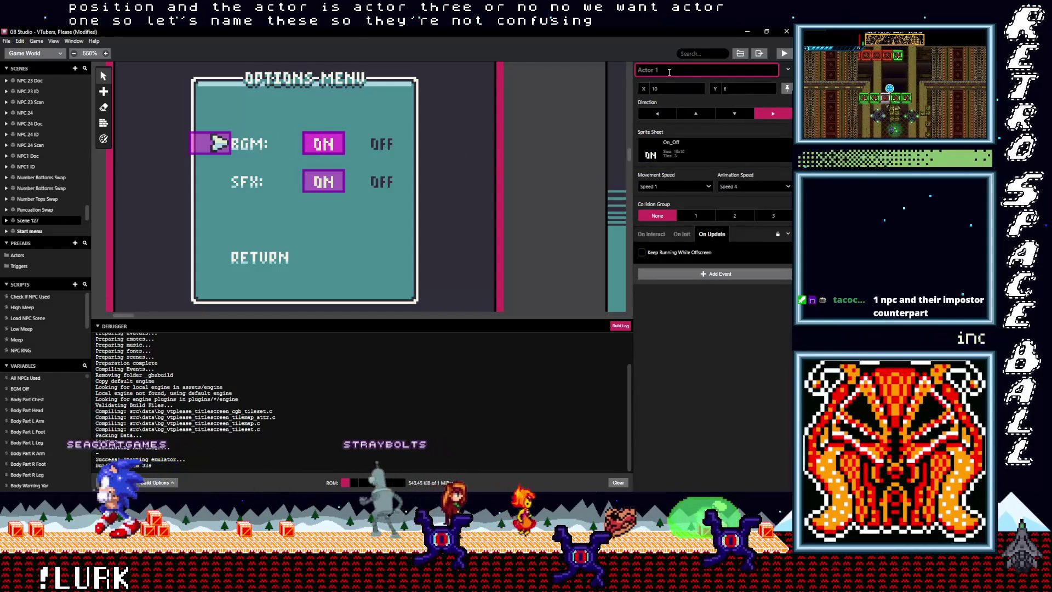
type("BGM")
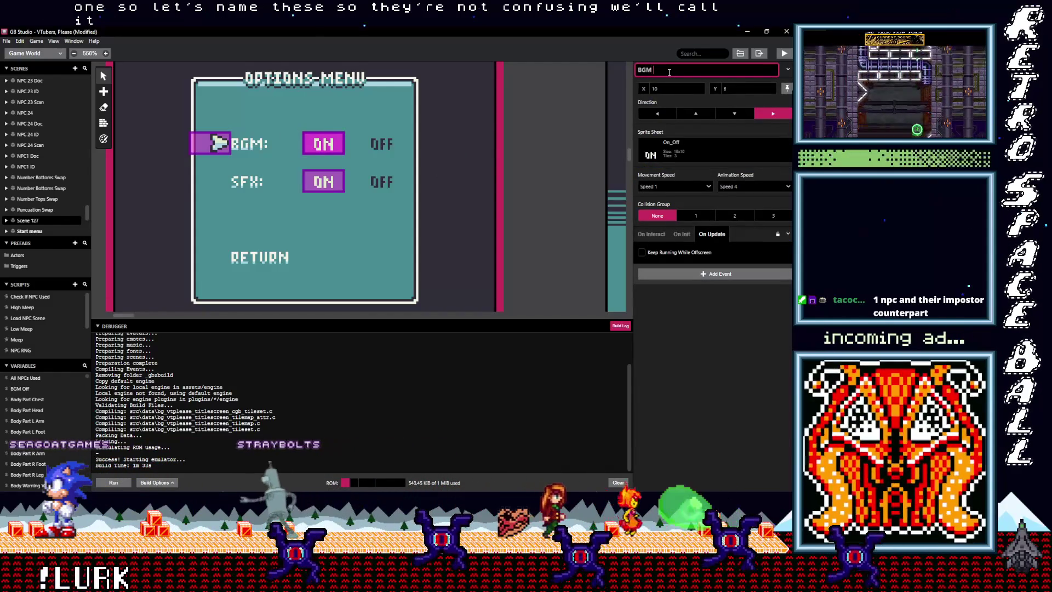
type(" On")
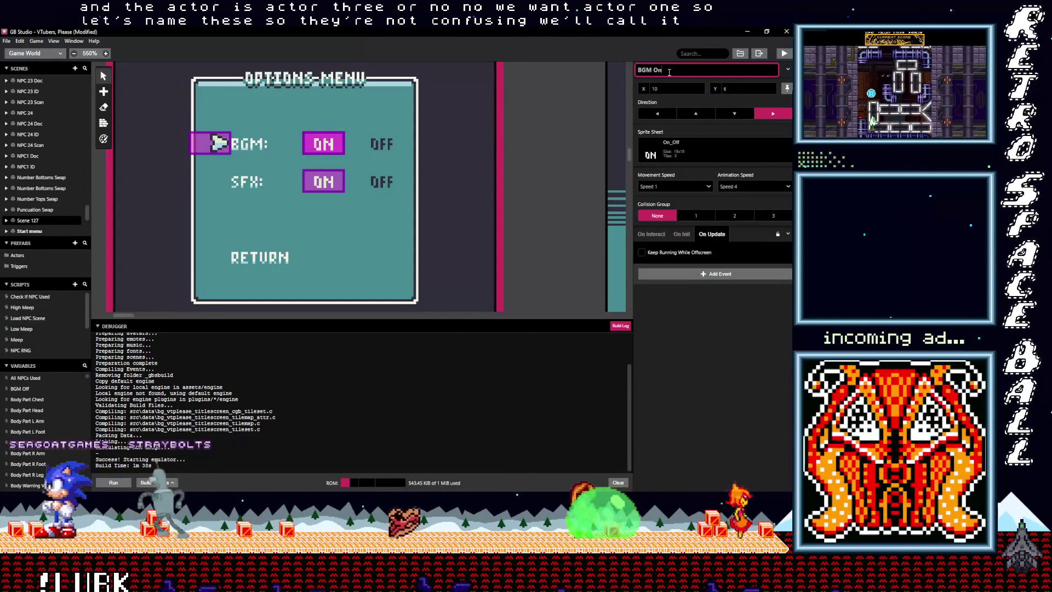
type("Off")
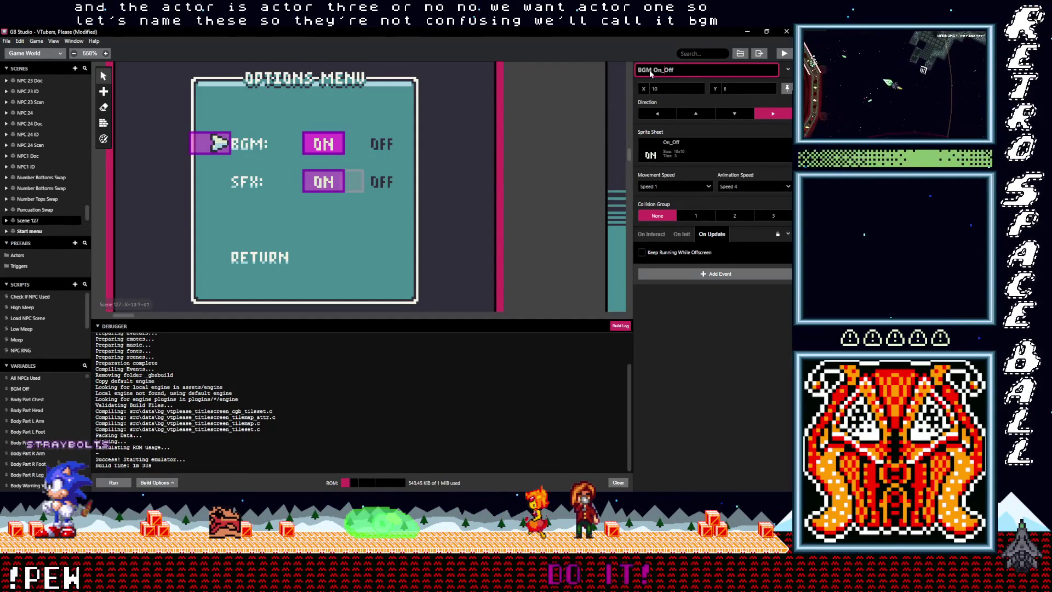
key("ctrl+z")
type("SFX")
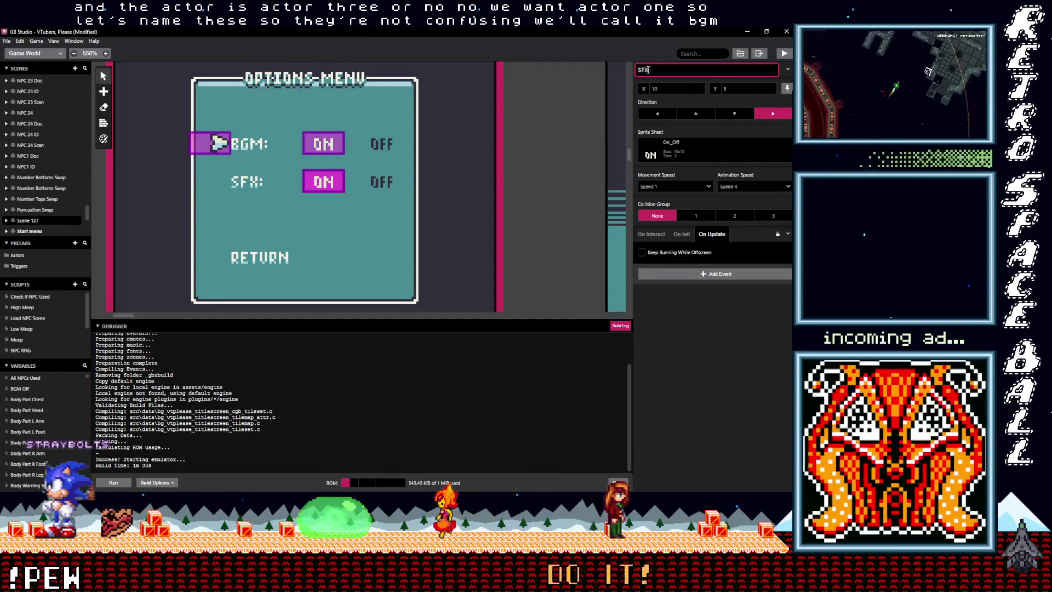
type("On_Off")
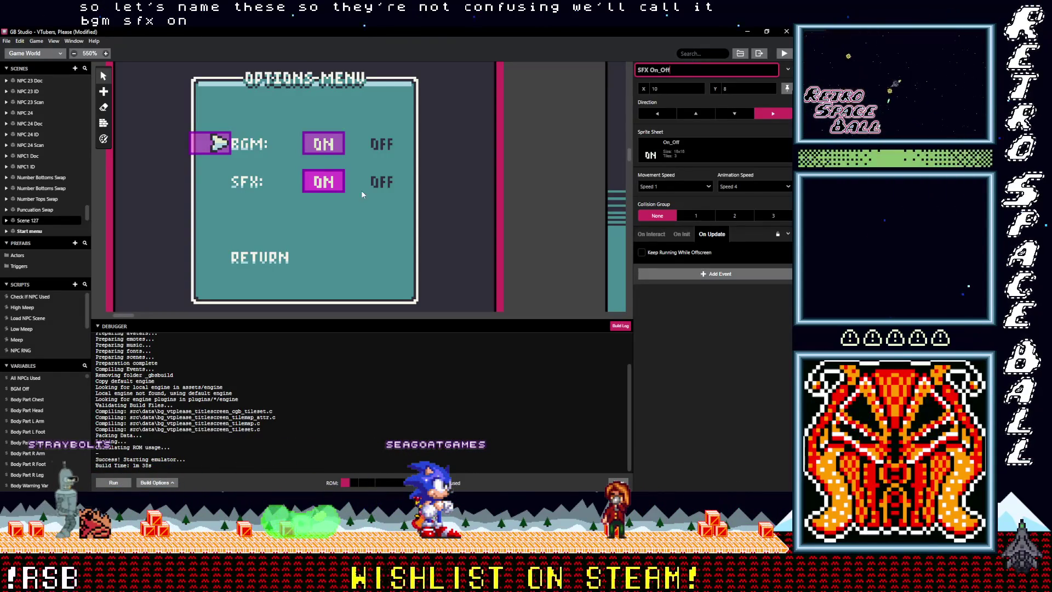
- Set case 0's Set Position target to tile 13,6 beside OFF
left_click(446, 143)
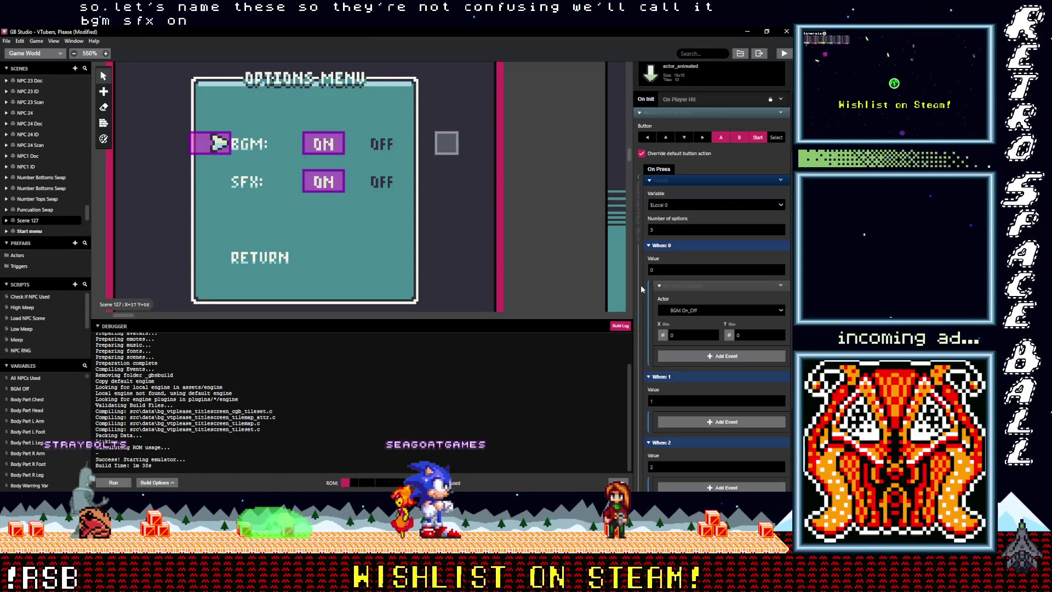
left_click(714, 333)
left_click(714, 333)
left_click(714, 333)
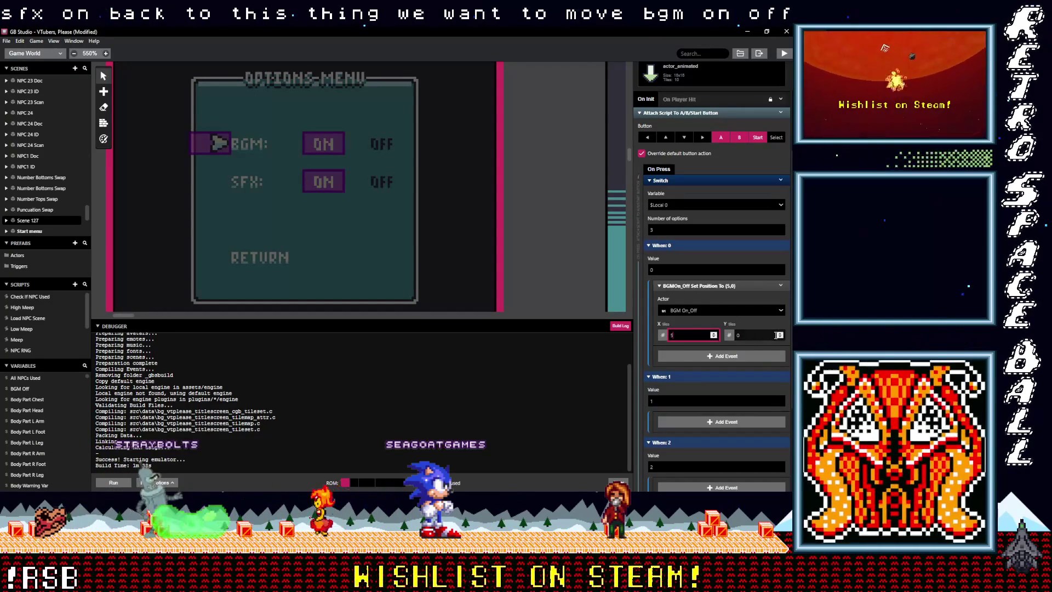
left_click(780, 333)
left_click(780, 334)
left_click(780, 334)
left_click(779, 335)
left_click(780, 335)
left_click(780, 335)
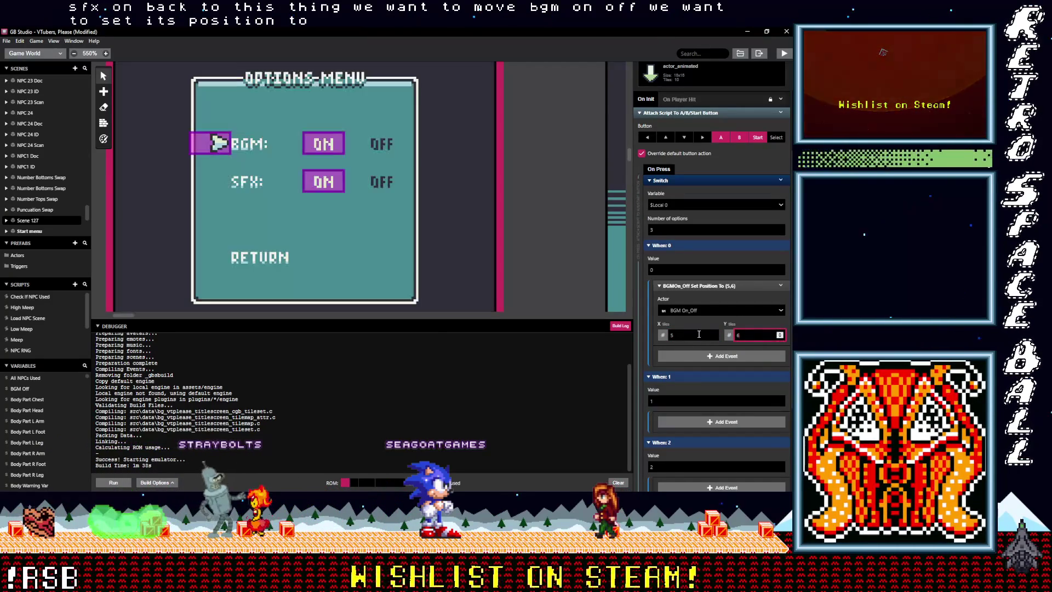
left_click(714, 334)
left_click(714, 335)
left_click(714, 335)
left_click(714, 334)
left_click(715, 335)
left_click(714, 335)
left_click(714, 335)
left_click(714, 335)
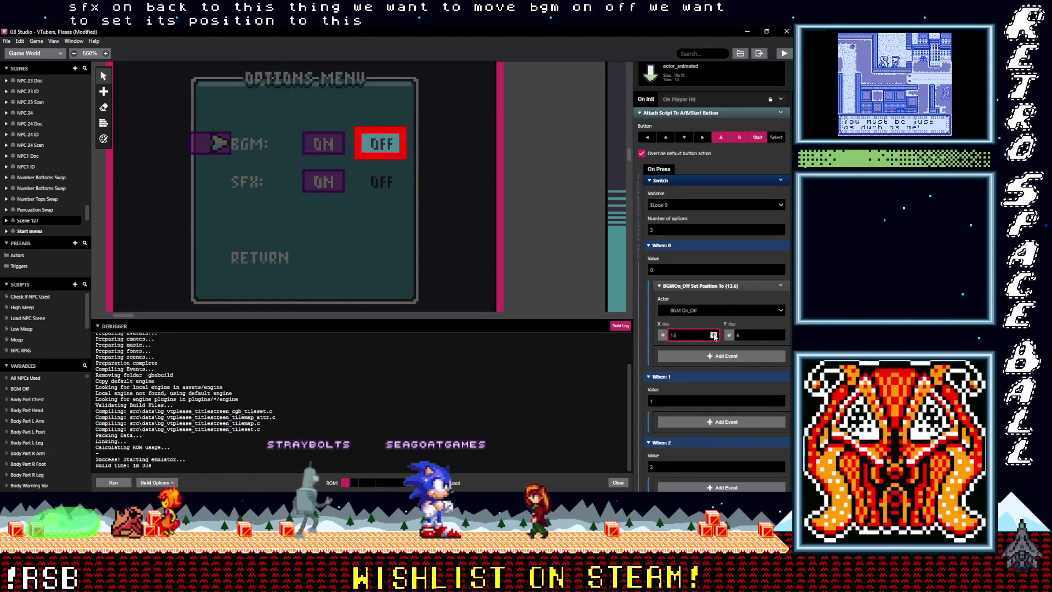
- Add an Actor Set Direction event to the When: 0 branch
left_click(698, 357)
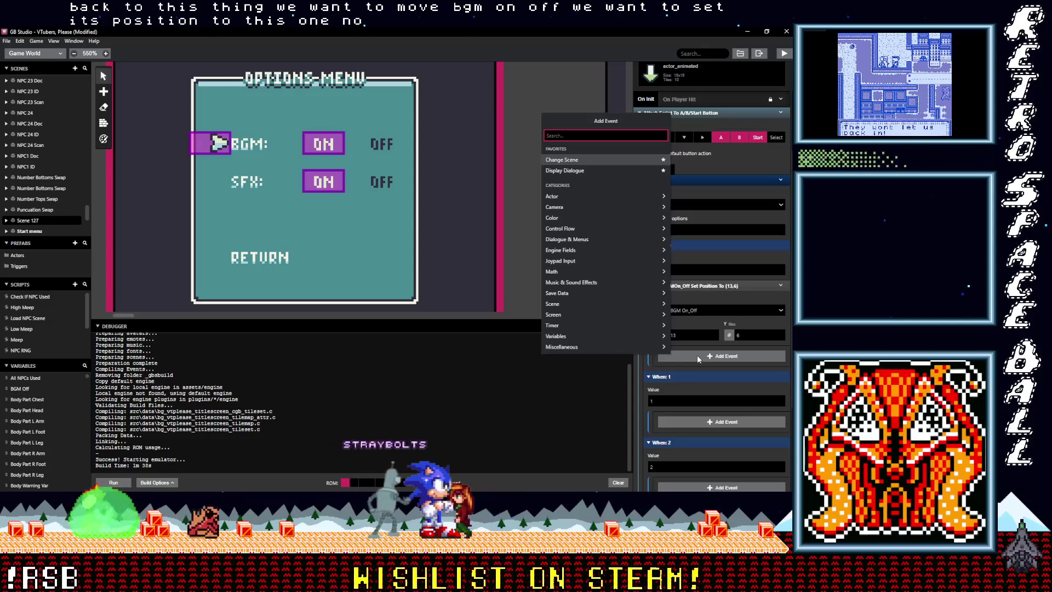
type("chang")
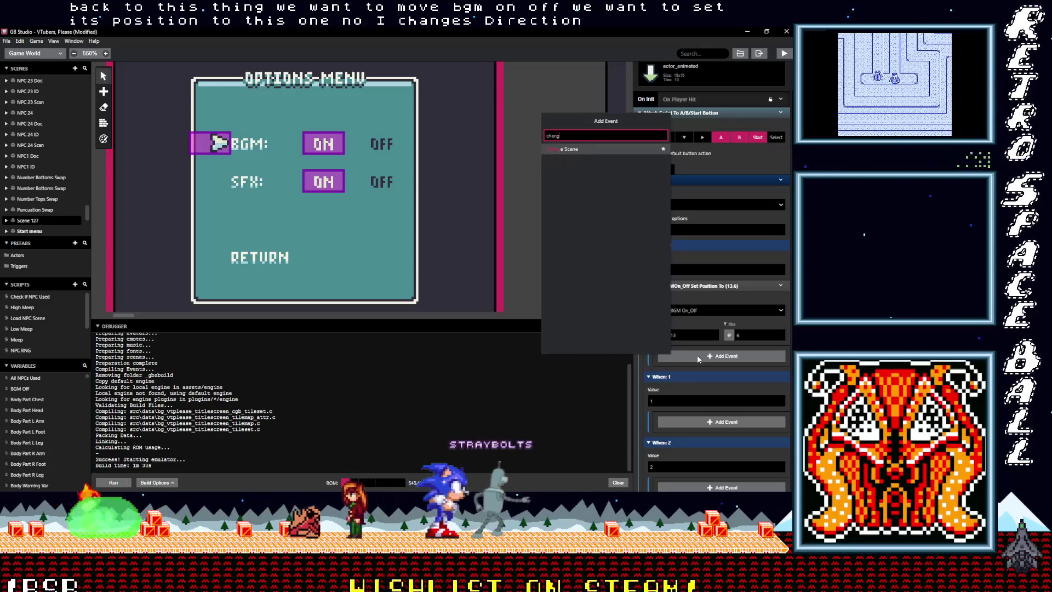
key("BackSpace")
key("BackSpace")
key("BackSpace")
type("actor")
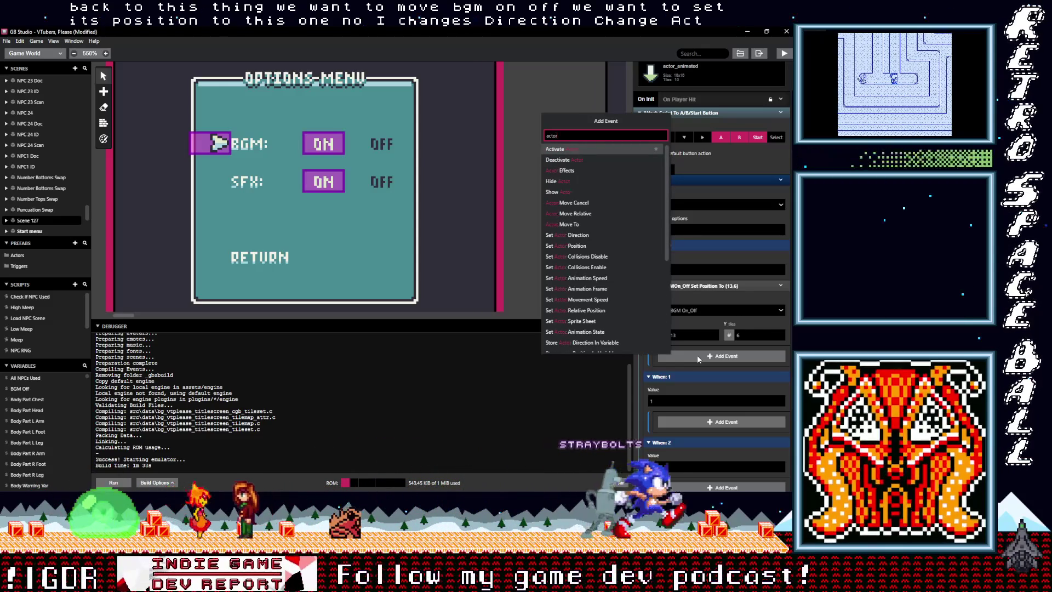
type(" di")
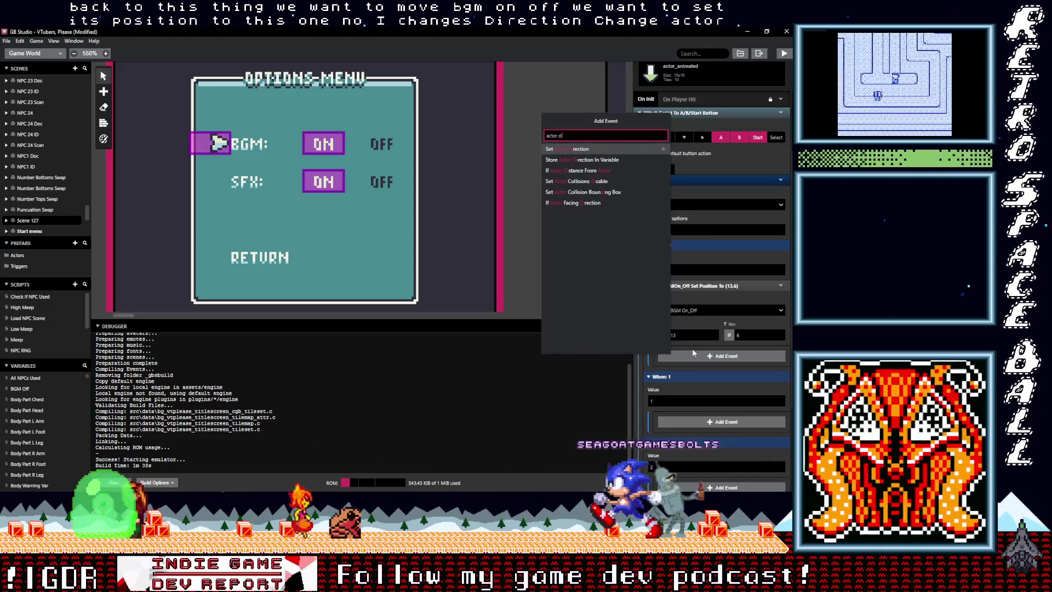
left_click(576, 148)
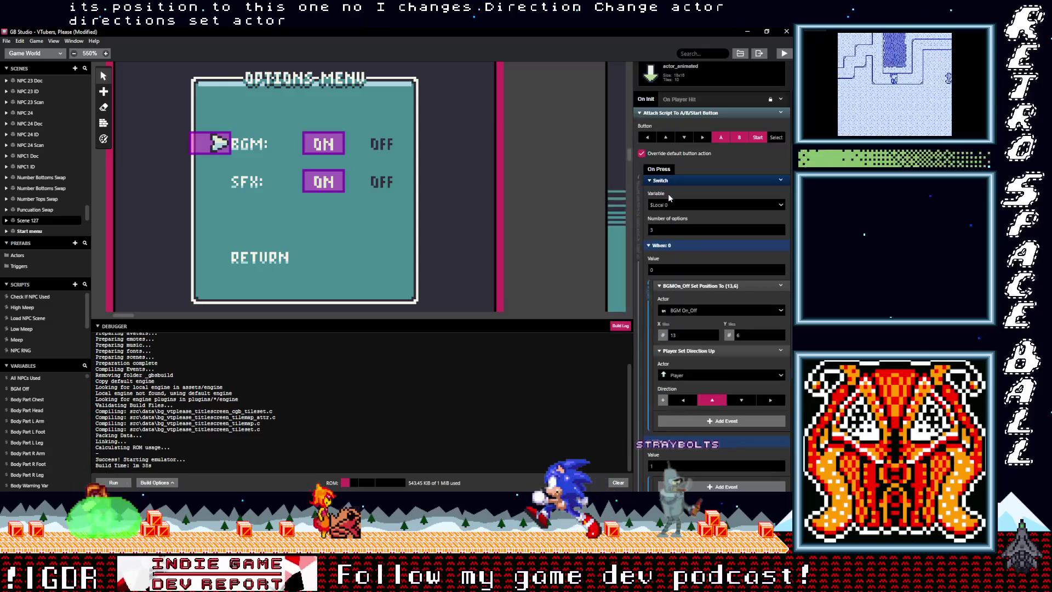
scroll(730, 376, "up", 3)
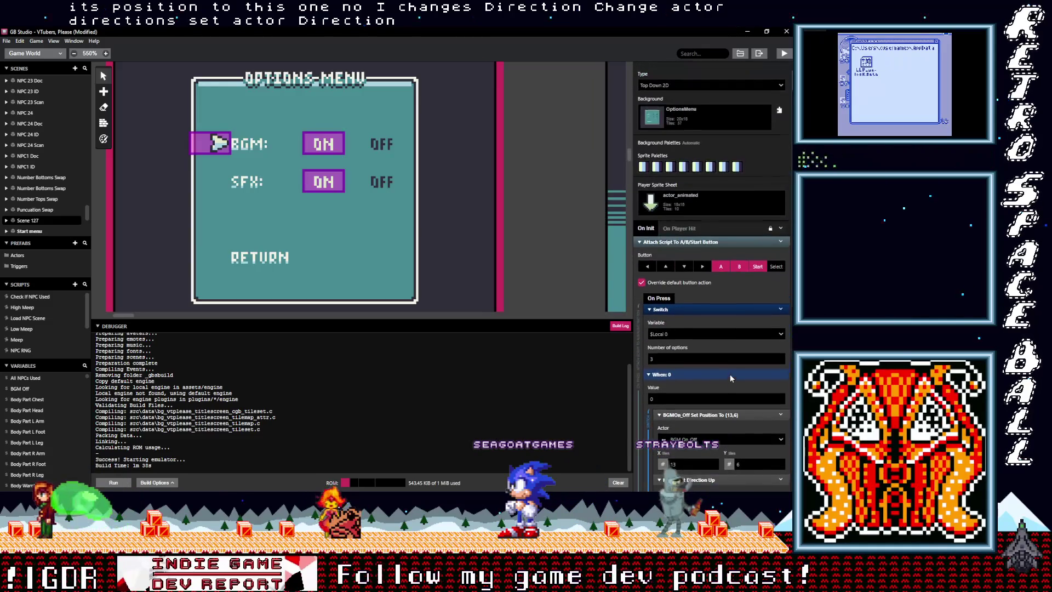
scroll(717, 367, "down", 1)
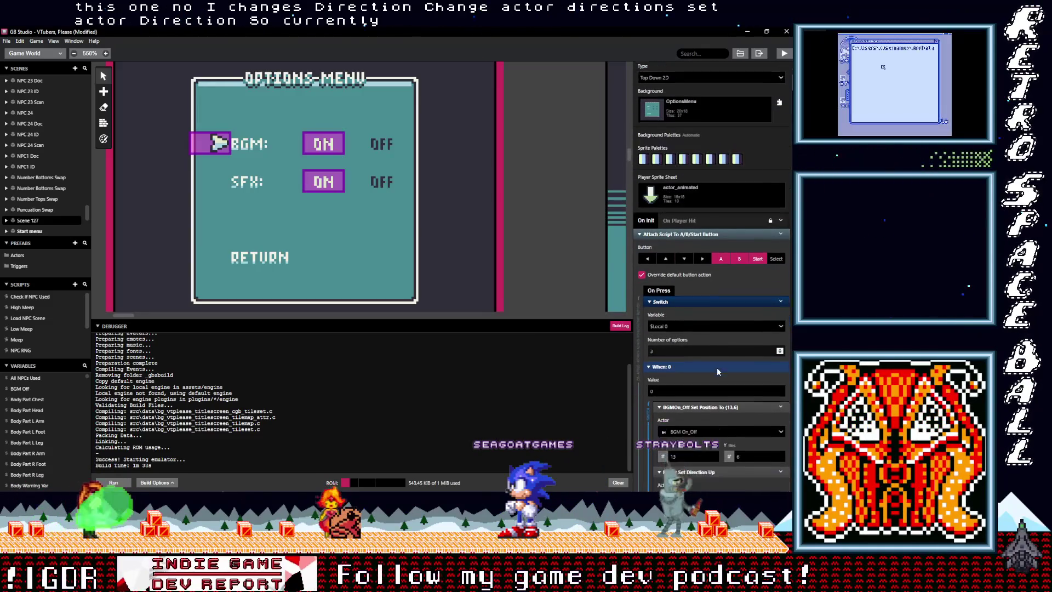
- Make the direction event turn BGM On_Off to face left
left_click(442, 217)
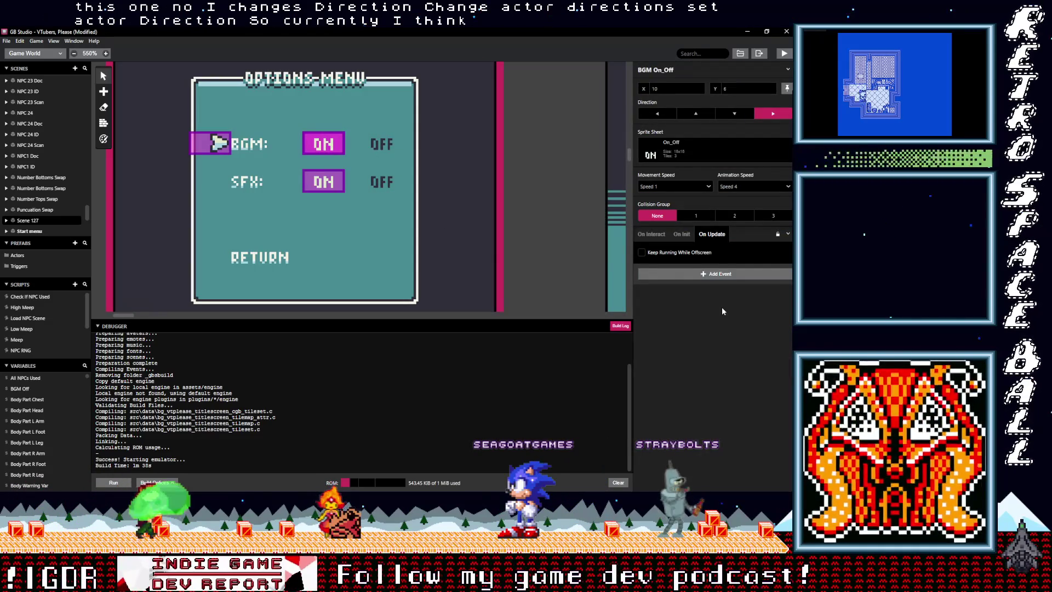
left_click(658, 114)
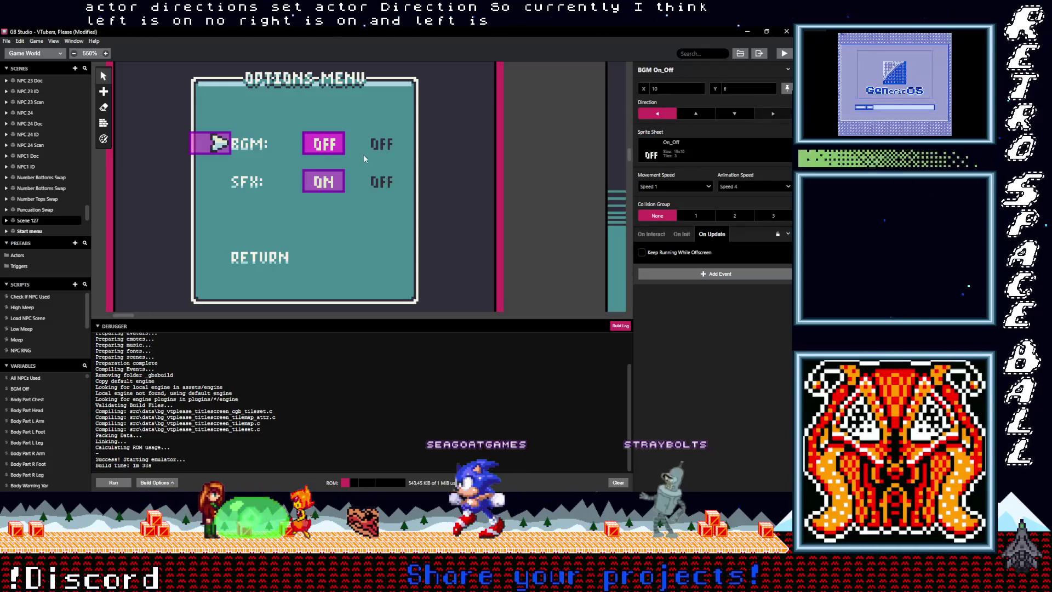
left_click(772, 113)
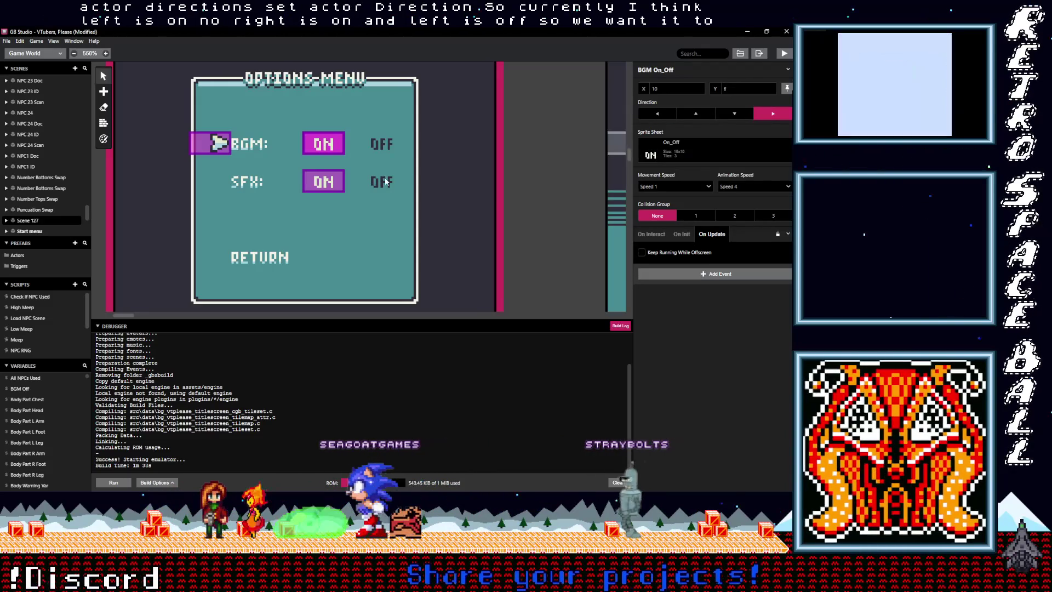
left_click(386, 181)
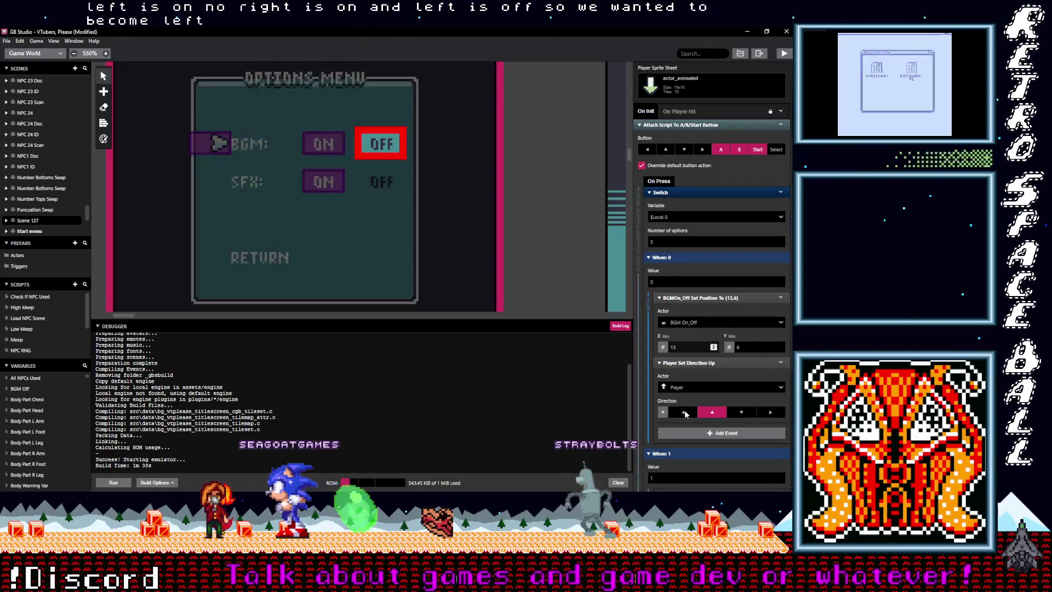
left_click(685, 413)
left_click(699, 388)
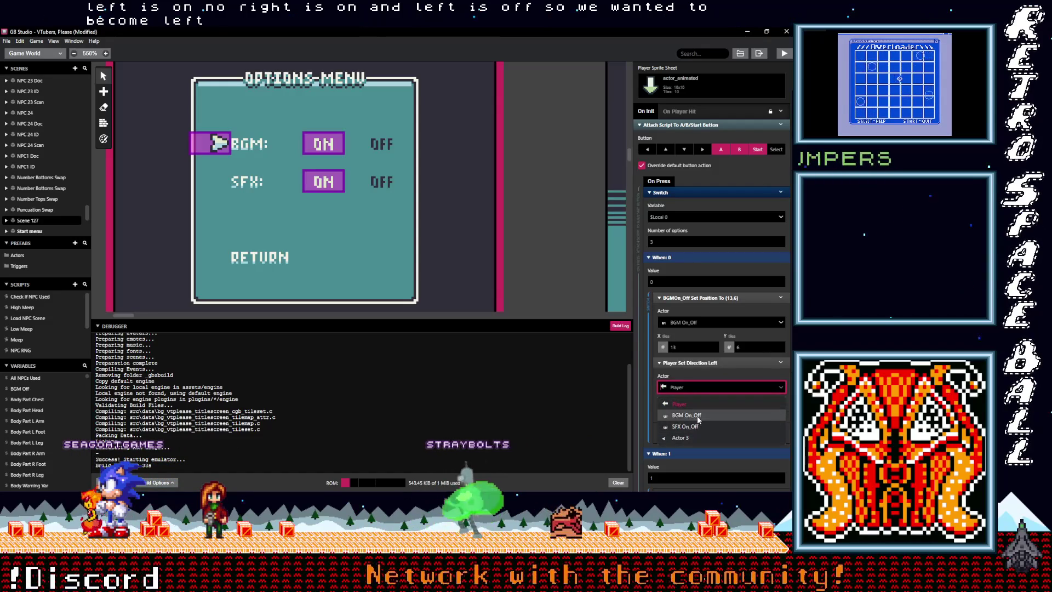
left_click(697, 416)
- Collapse the two BGM actor events and select them together
scroll(716, 392, "down", 3)
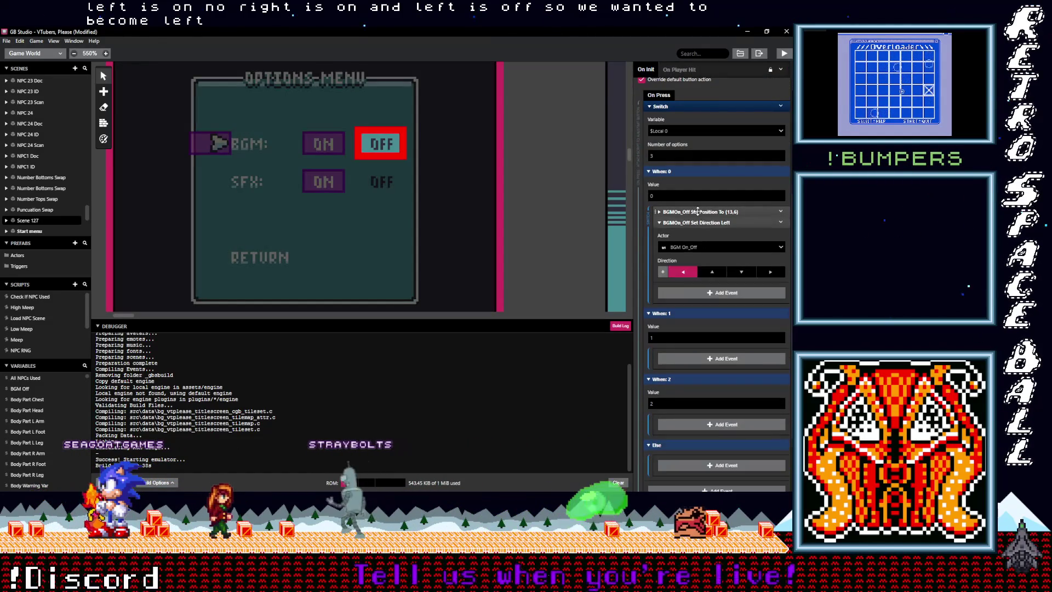
left_click(713, 277)
left_click(724, 212)
left_click_drag(724, 213, 724, 223)
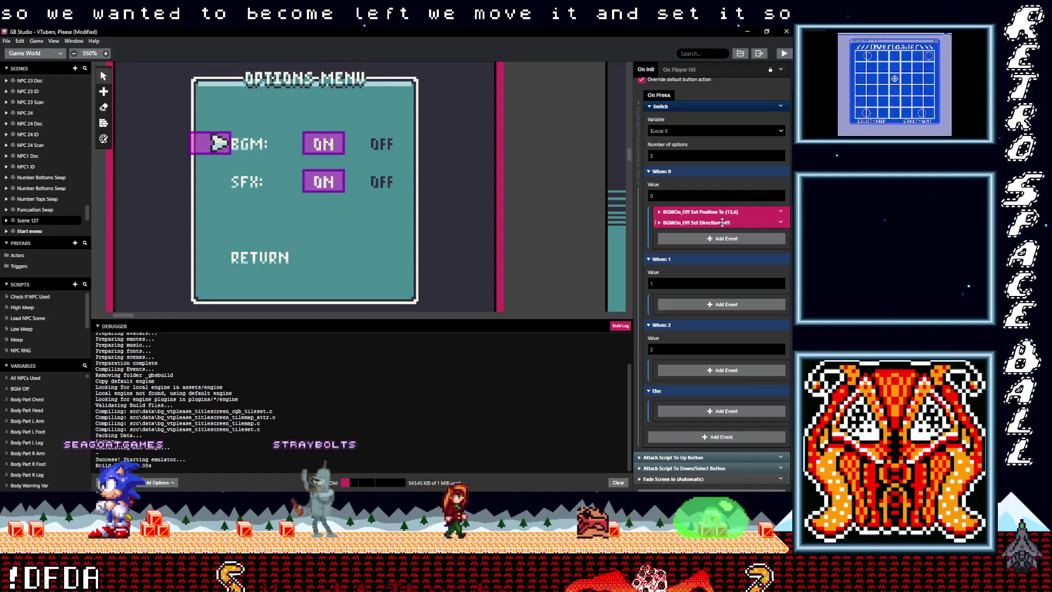
left_click(711, 238)
key("Escape")
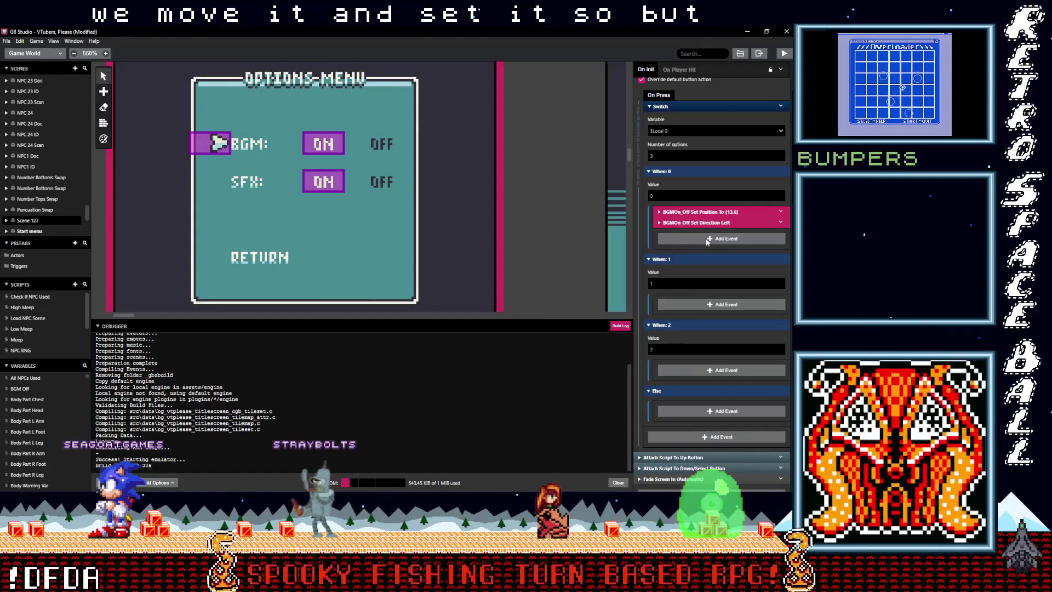
left_click(707, 240)
key("Escape")
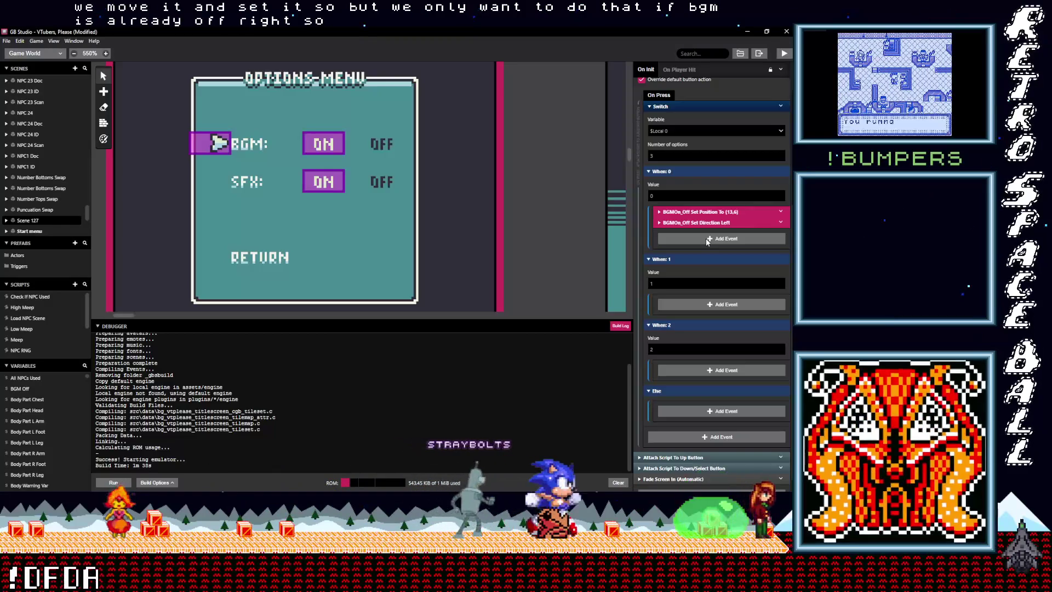
- Wrap the BGM actor events in an If $BGMOff == 0 variable check
left_click(706, 238)
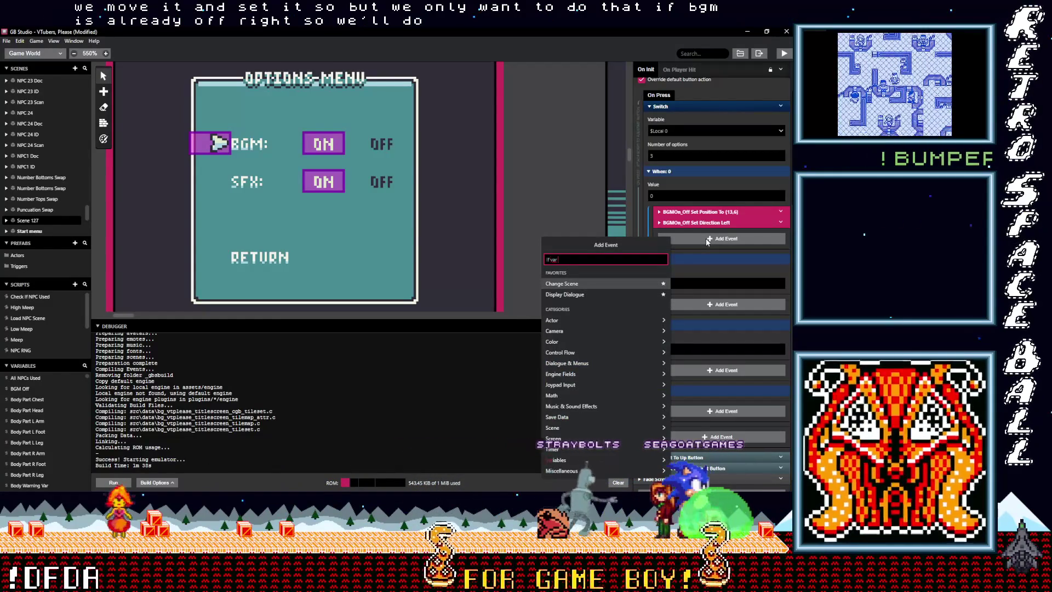
type("If var val")
left_click(584, 272)
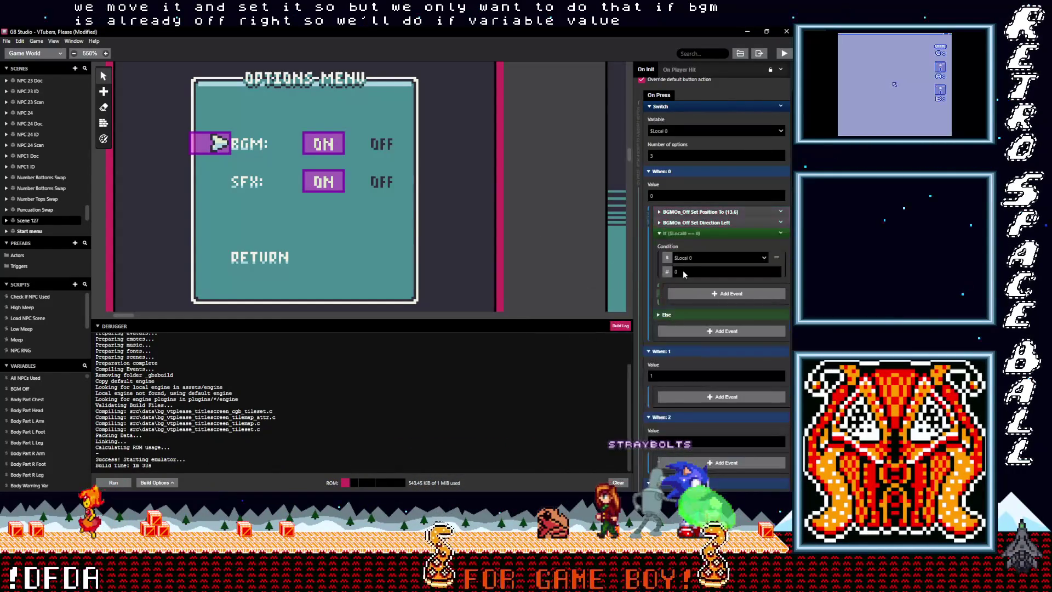
left_click(694, 261)
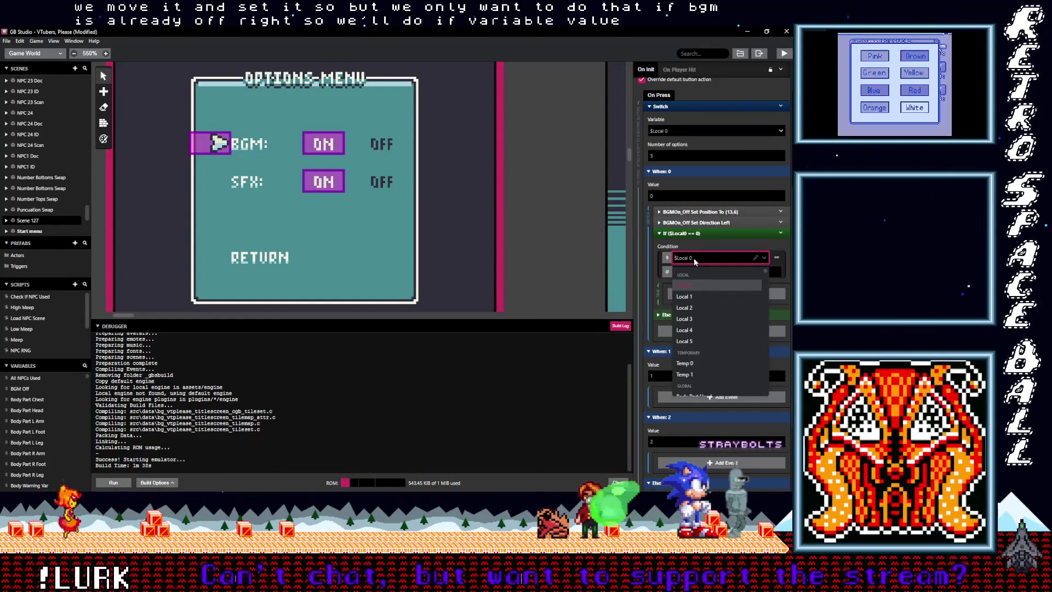
type("bgm")
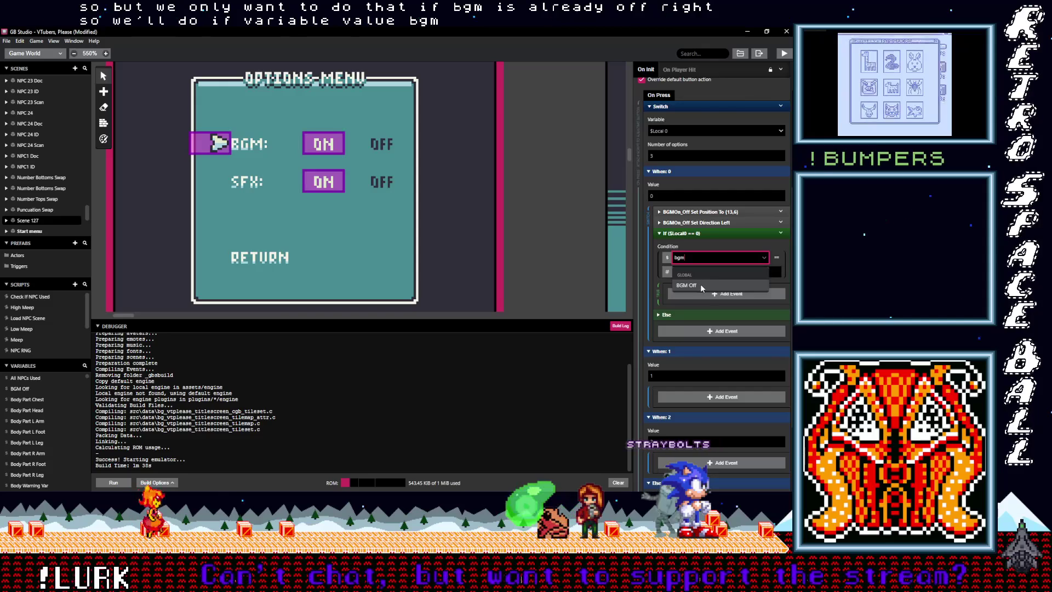
left_click(699, 285)
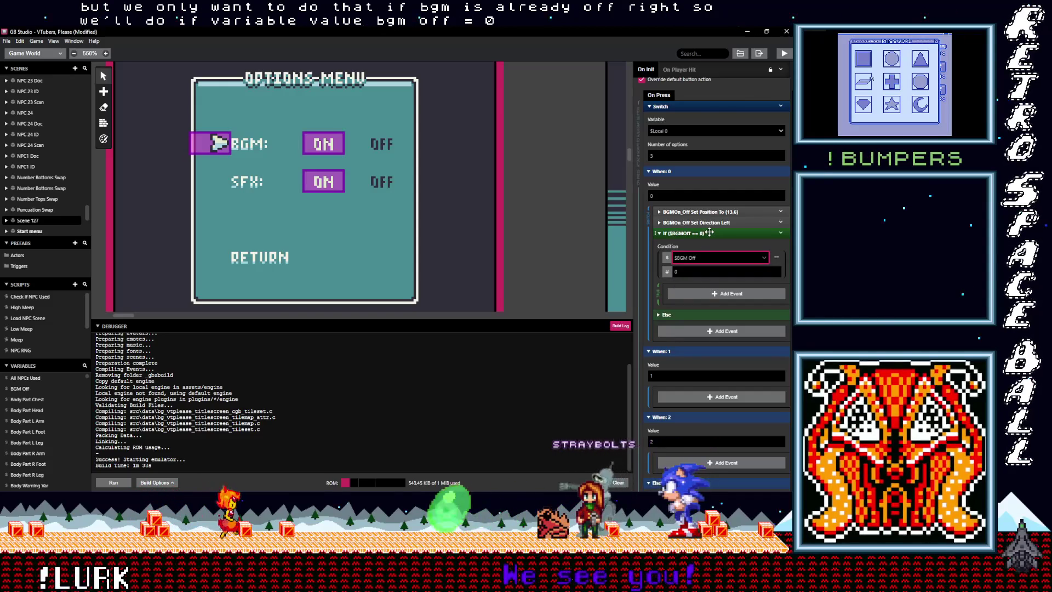
left_click_drag(702, 222, 711, 293)
- Add an event inside the If setting $BGMOff to 1
left_click(712, 294)
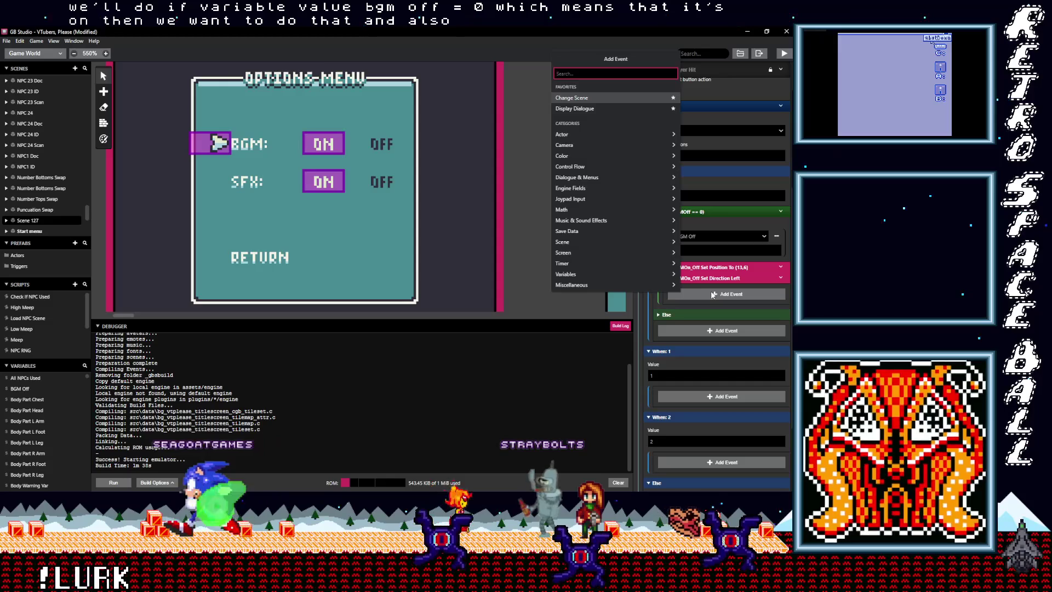
type("var val")
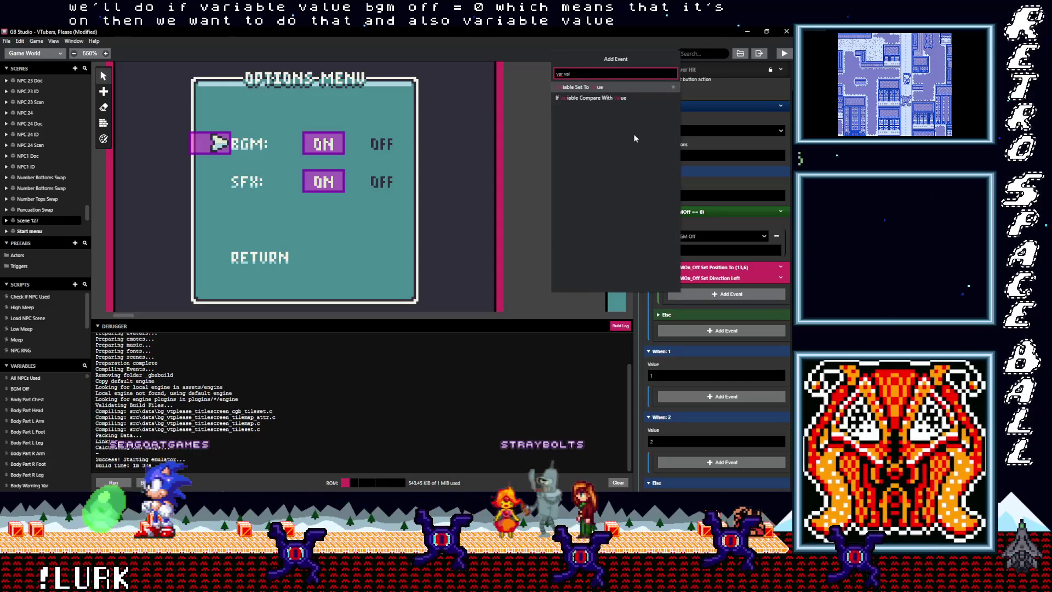
key("Return")
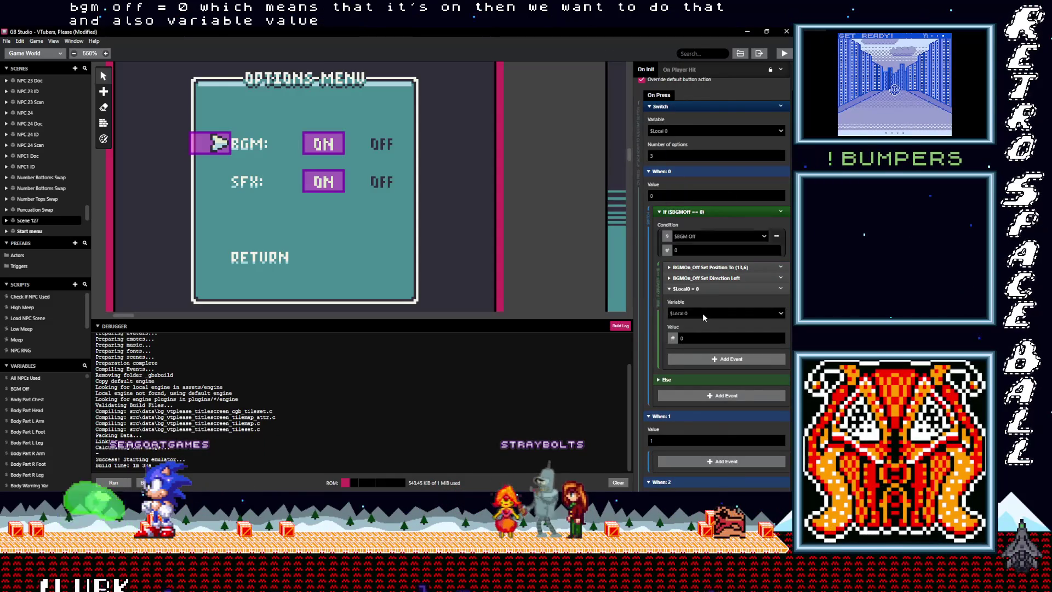
left_click(703, 313)
type("bgm")
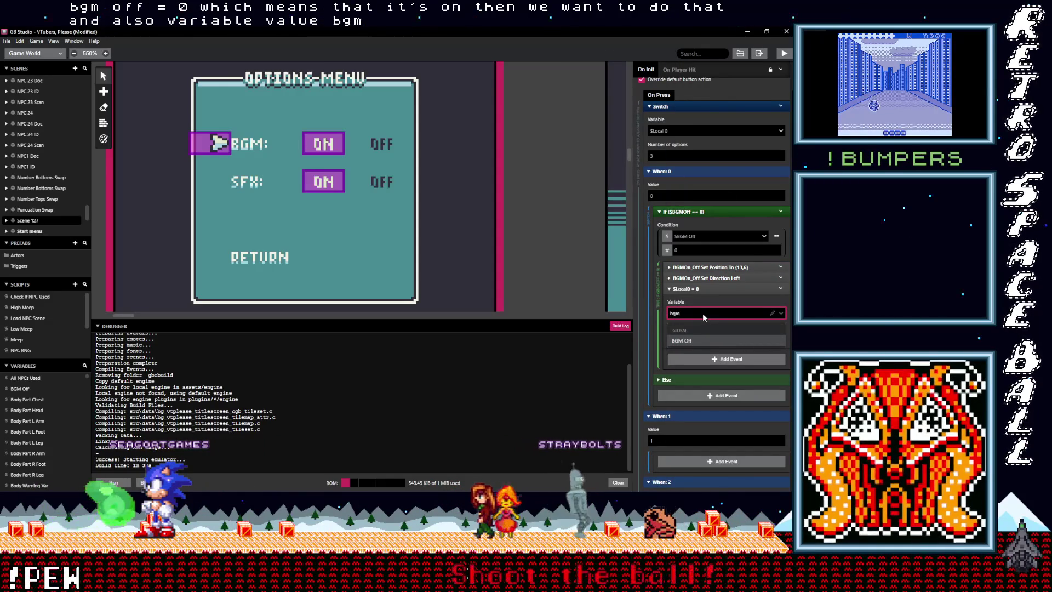
left_click(706, 340)
left_click(695, 341)
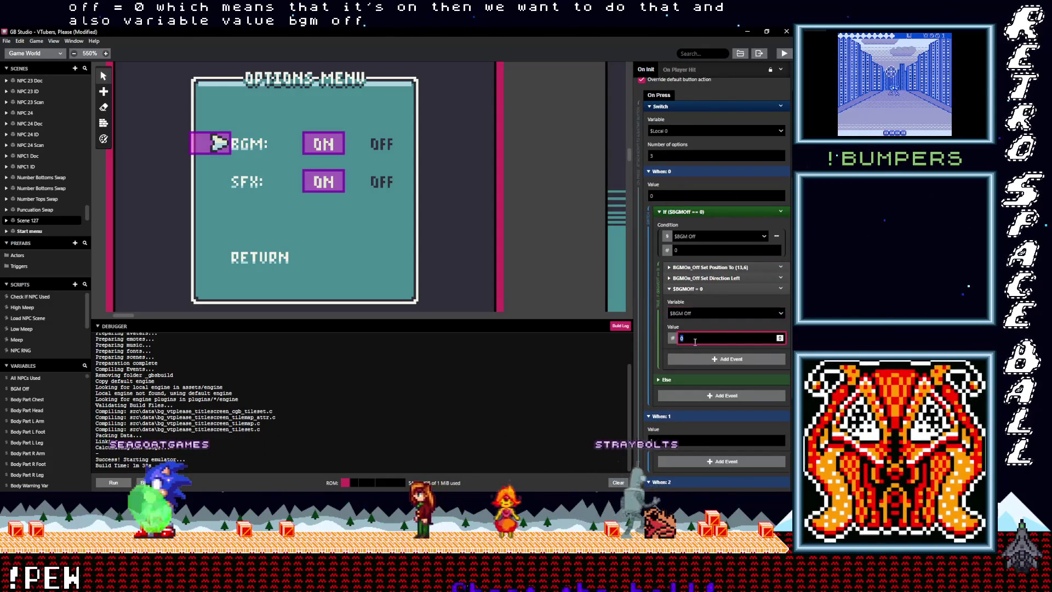
type("1")
- Add Stop Music to the branch, collapse the events and expand the Else branch
left_click(715, 359)
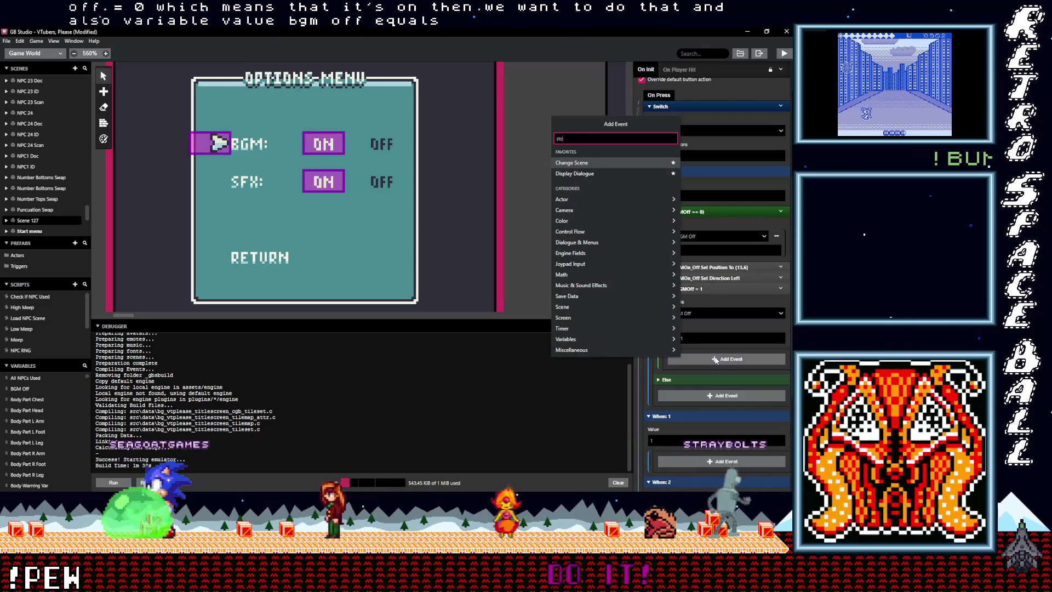
type("p")
left_click(591, 152)
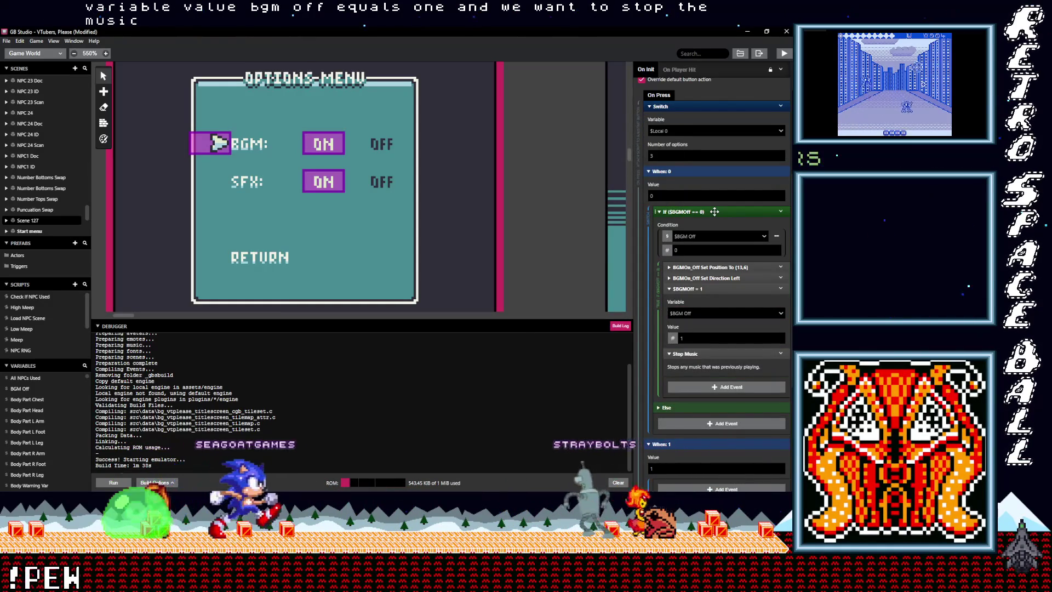
left_click(708, 289)
left_click(707, 299)
left_click(708, 298)
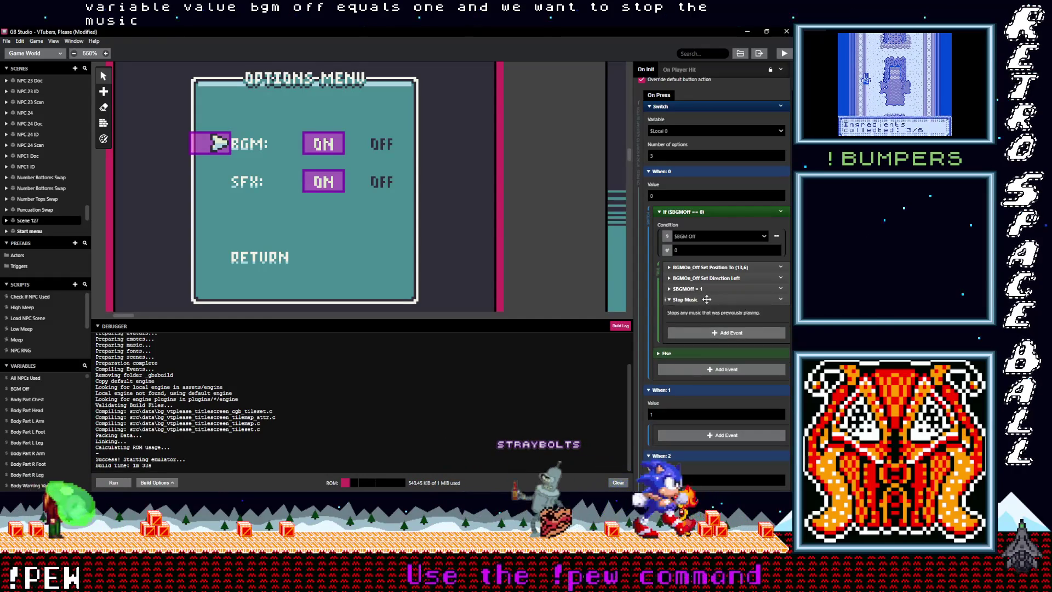
left_click(708, 298)
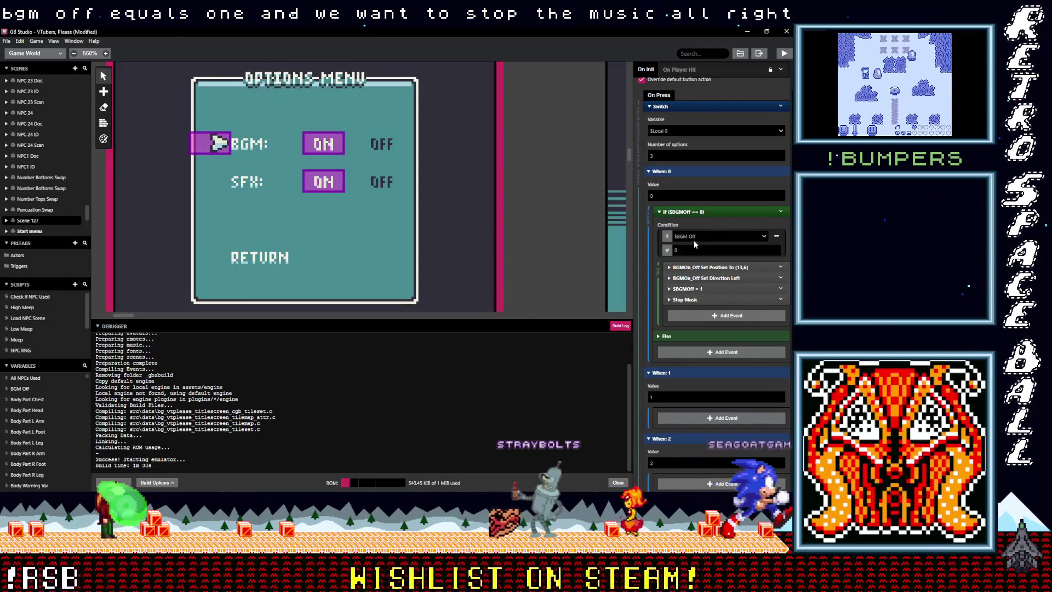
left_click(659, 336)
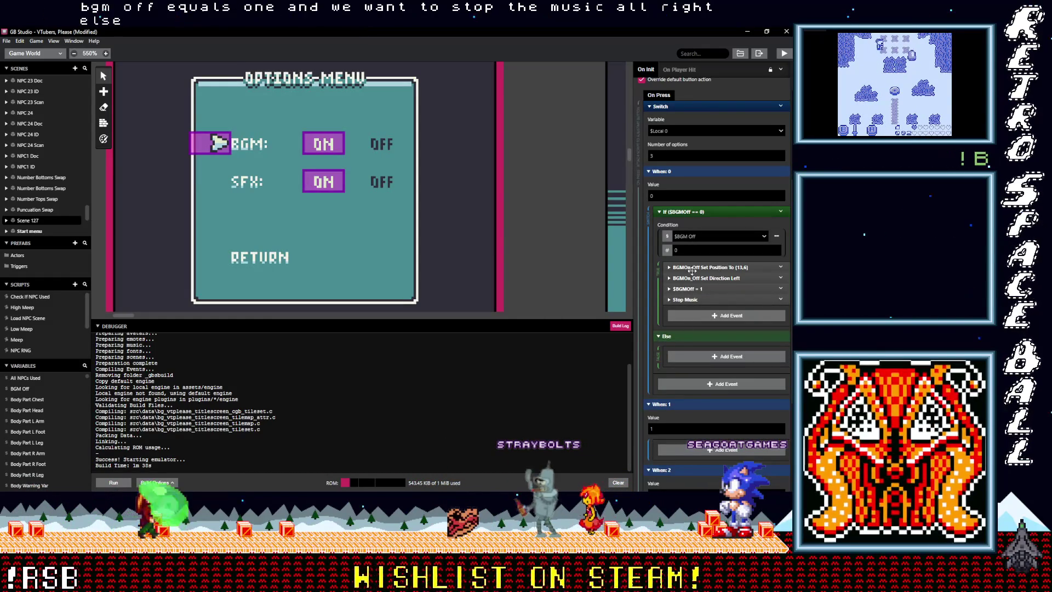
left_click(693, 289, "shift")
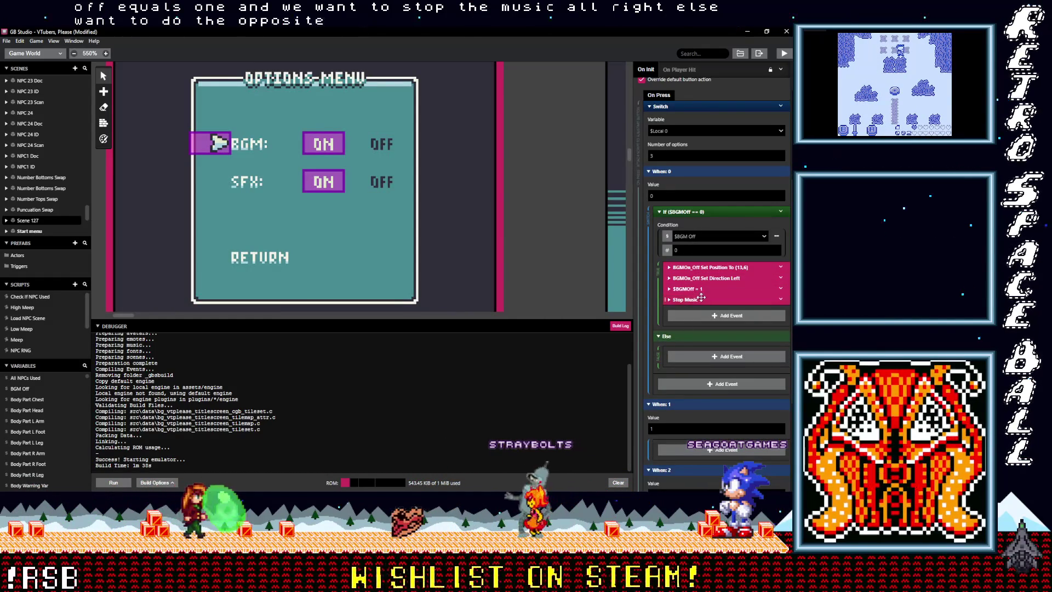
- Copy the four If-branch events and paste them into the Else branch
left_click(695, 357)
key("Escape")
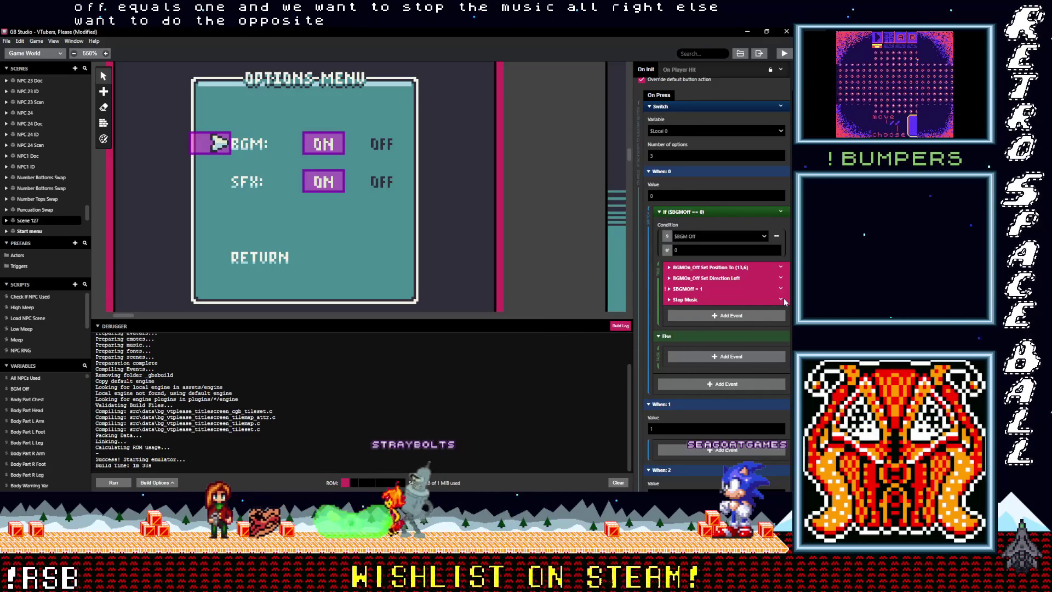
left_click(782, 299)
left_click(759, 363)
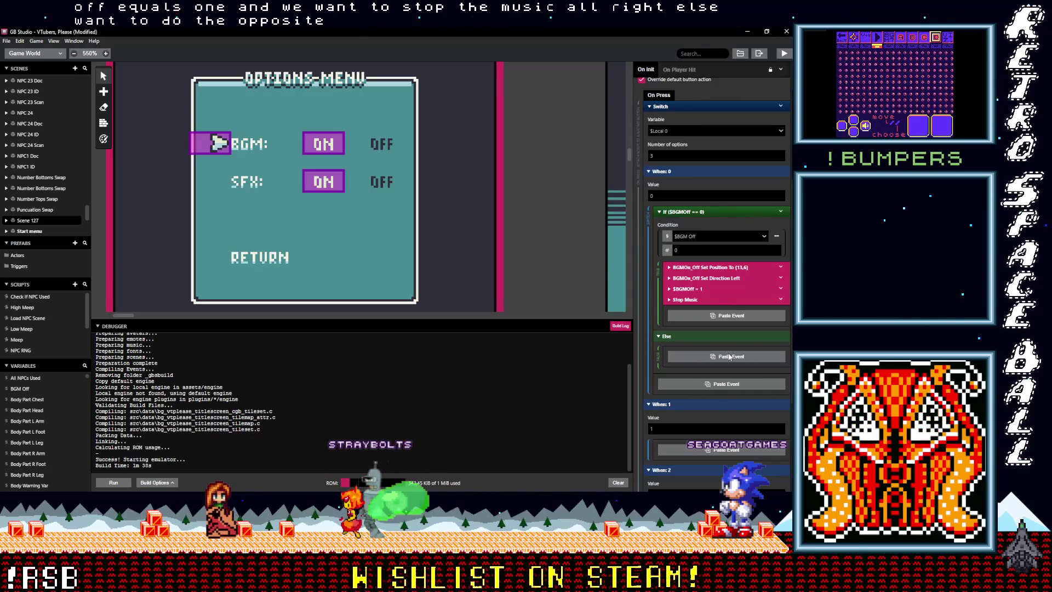
left_click(729, 357)
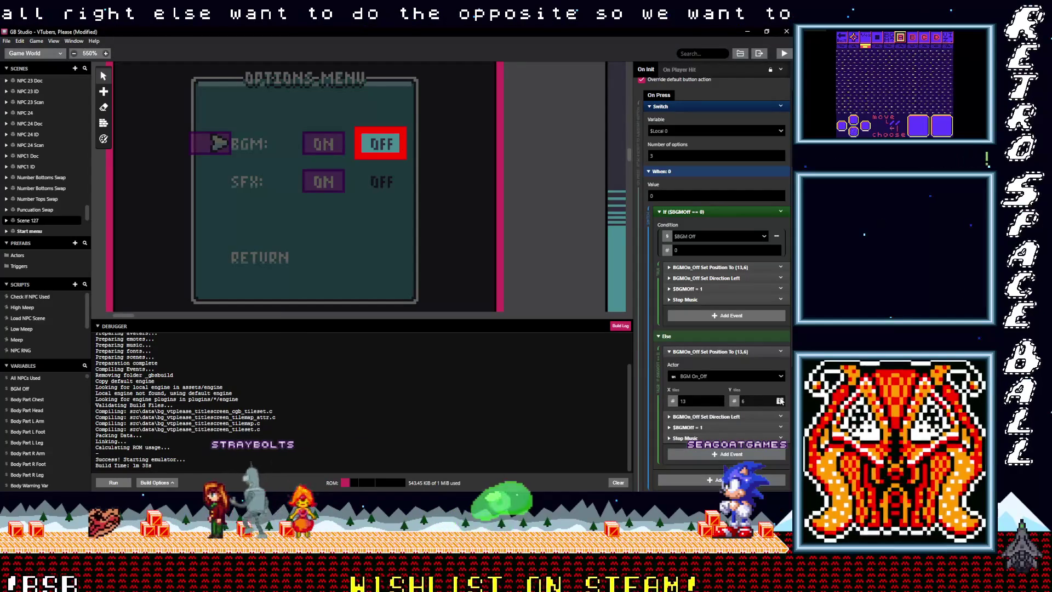
- Change the pasted position X to 10 and the direction to Right
left_click(719, 403)
left_click(718, 403)
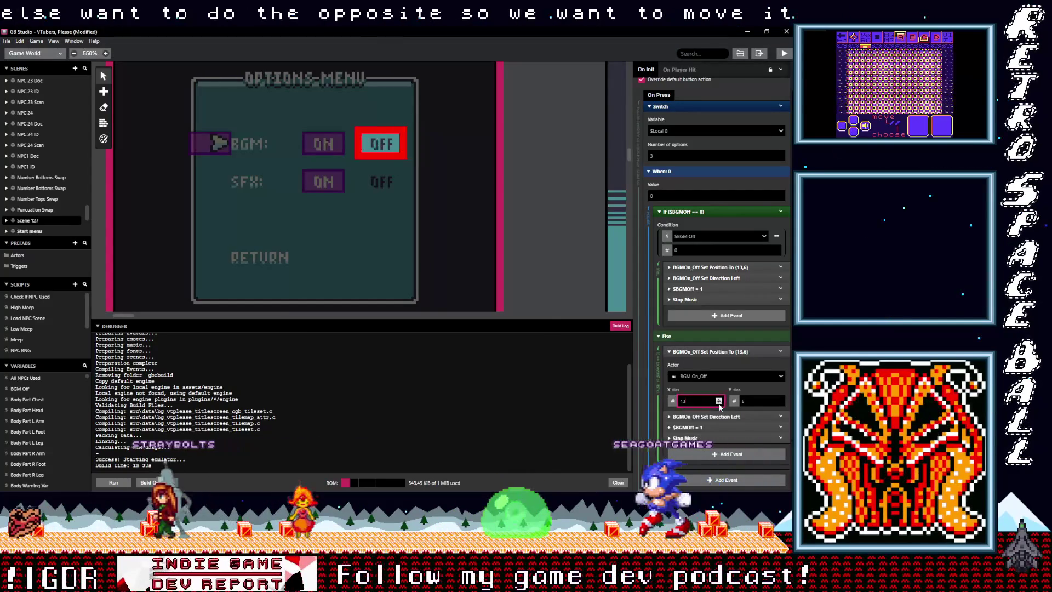
left_click(719, 403)
left_click(729, 416)
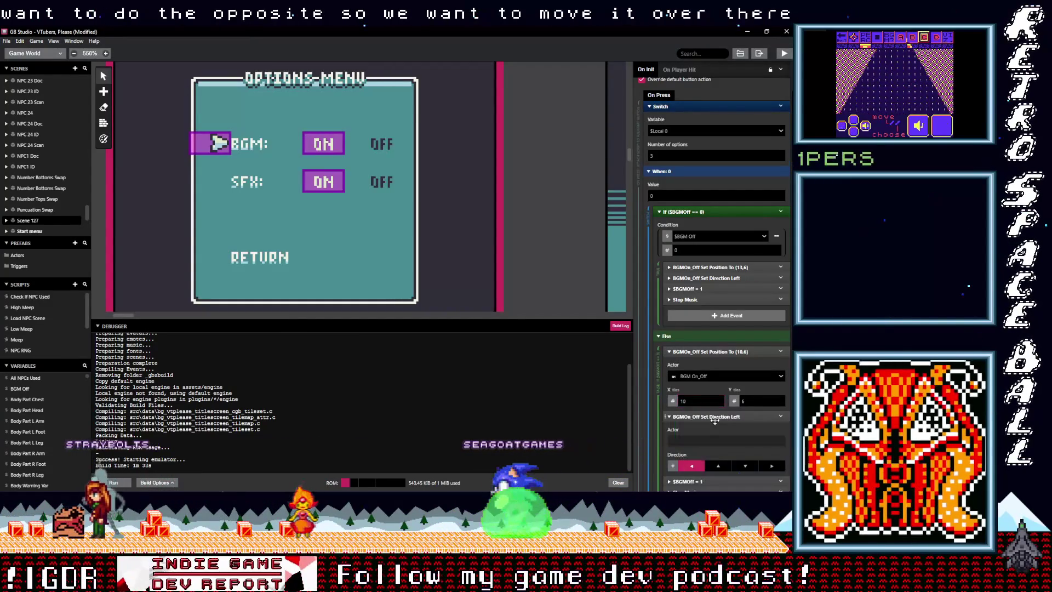
left_click(771, 465)
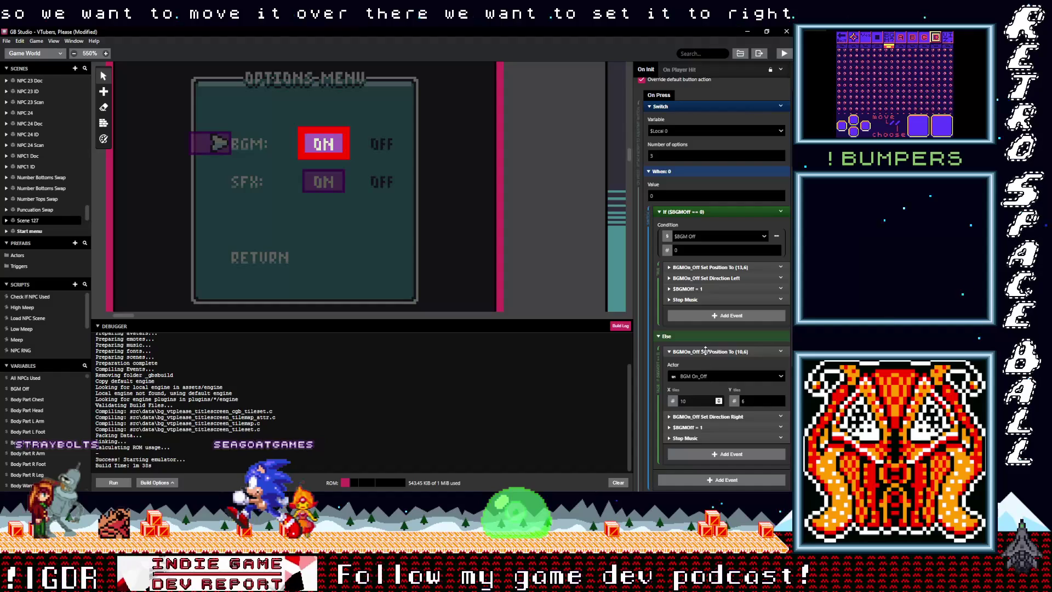
left_click(706, 351)
- Set the pasted $BGMOff value to 0 and delete the Stop Music event
left_click(691, 373)
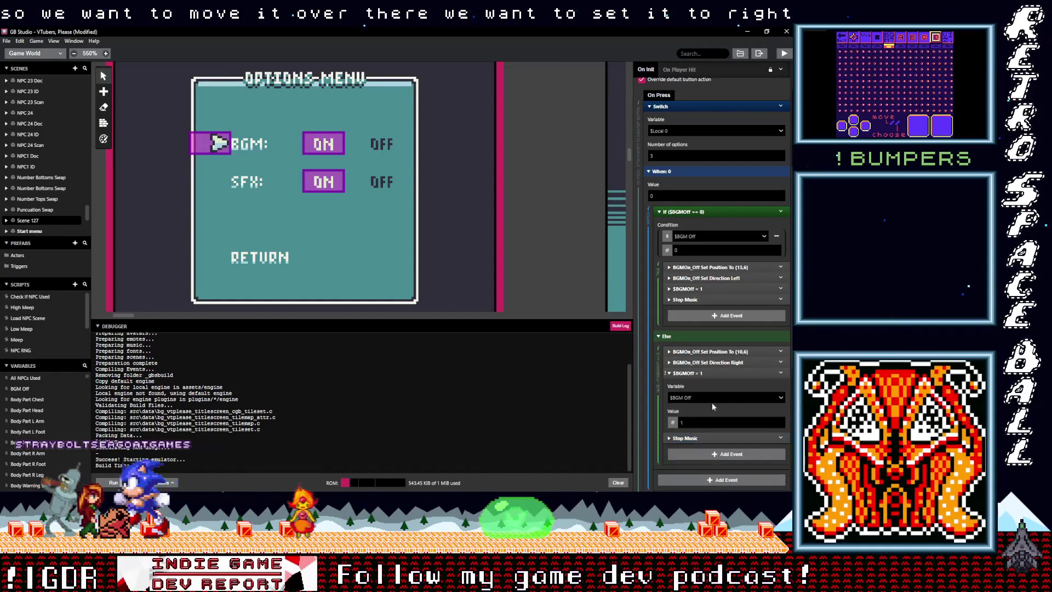
double_click(700, 423)
type("0")
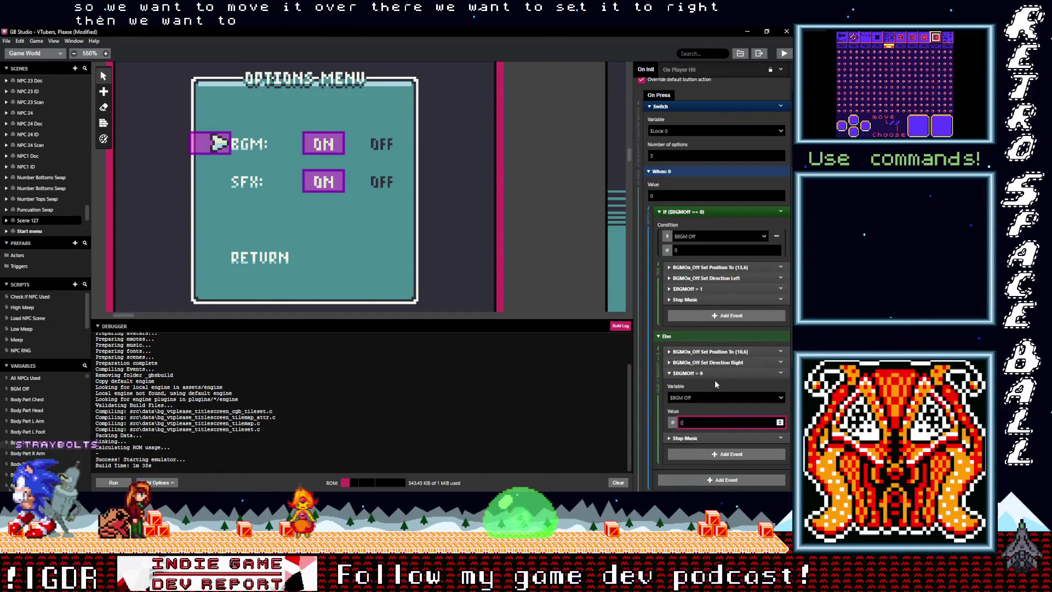
left_click(706, 437)
left_click(781, 438)
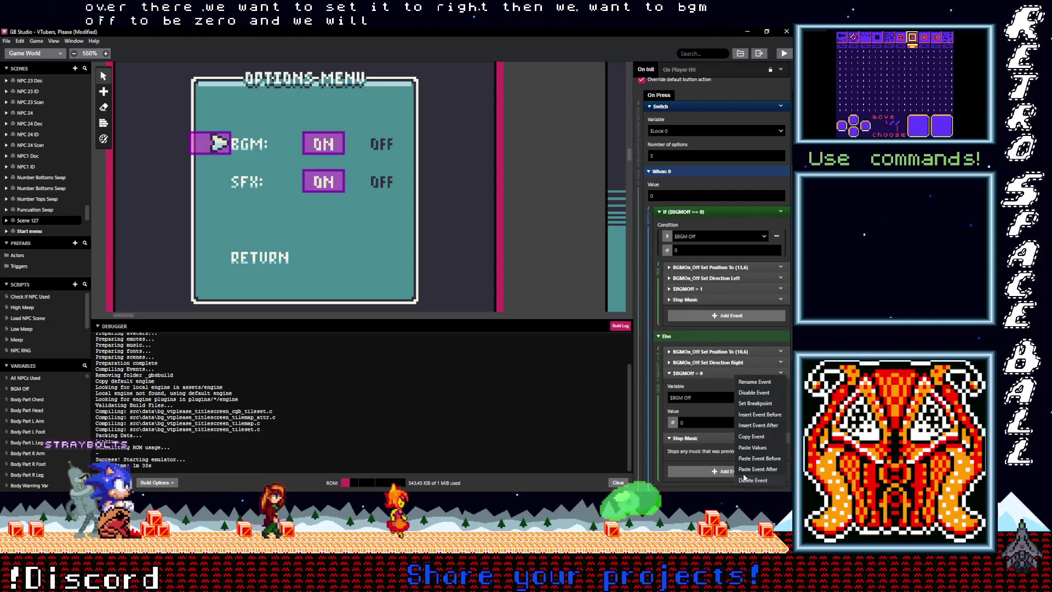
left_click(753, 480)
- Add a Play Music Track event for Song 1 to the Else branch
left_click(704, 445)
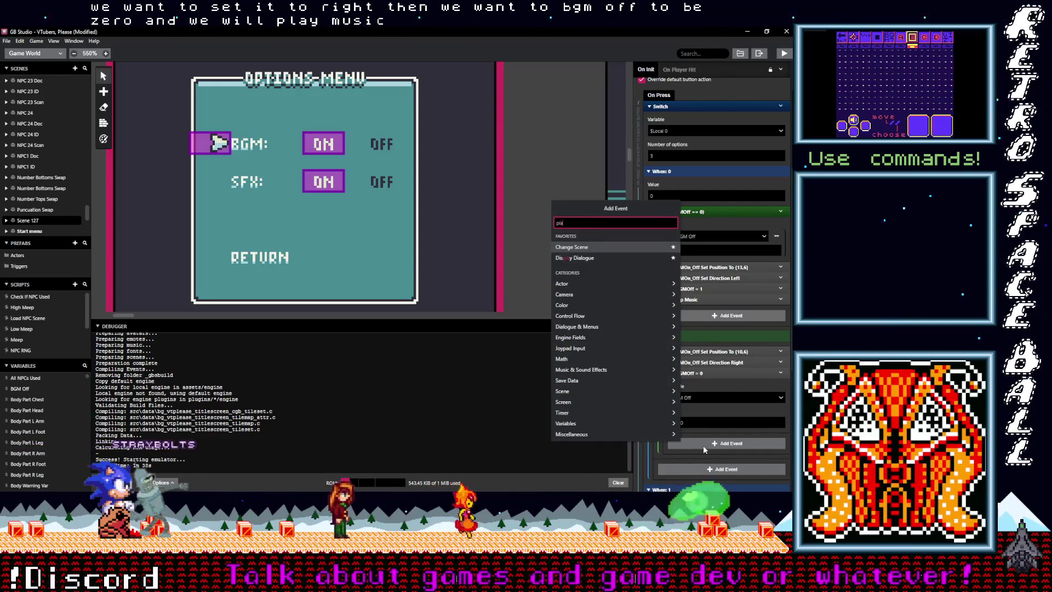
type("play")
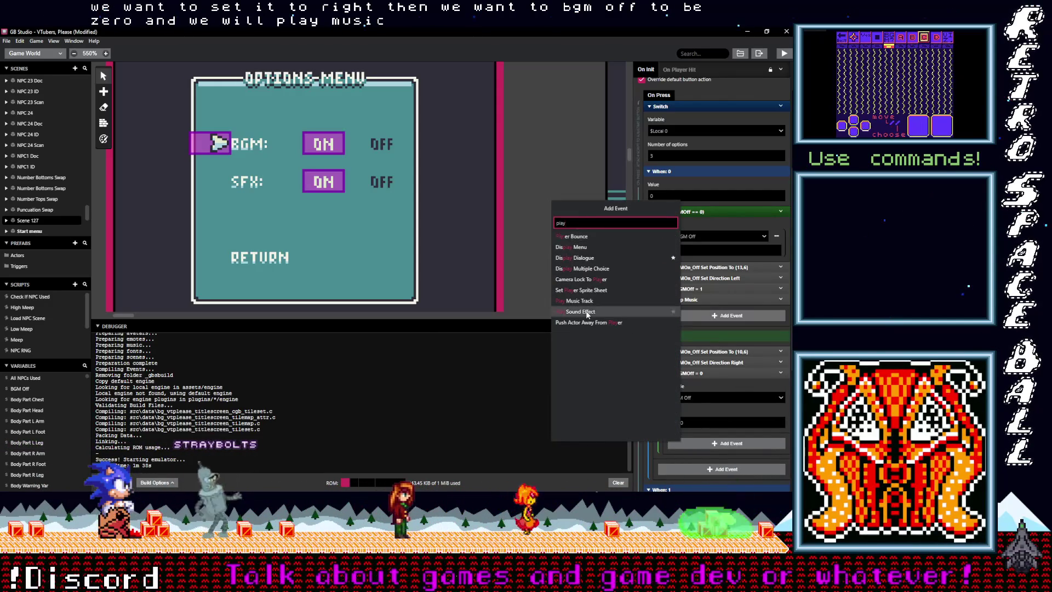
left_click(581, 301)
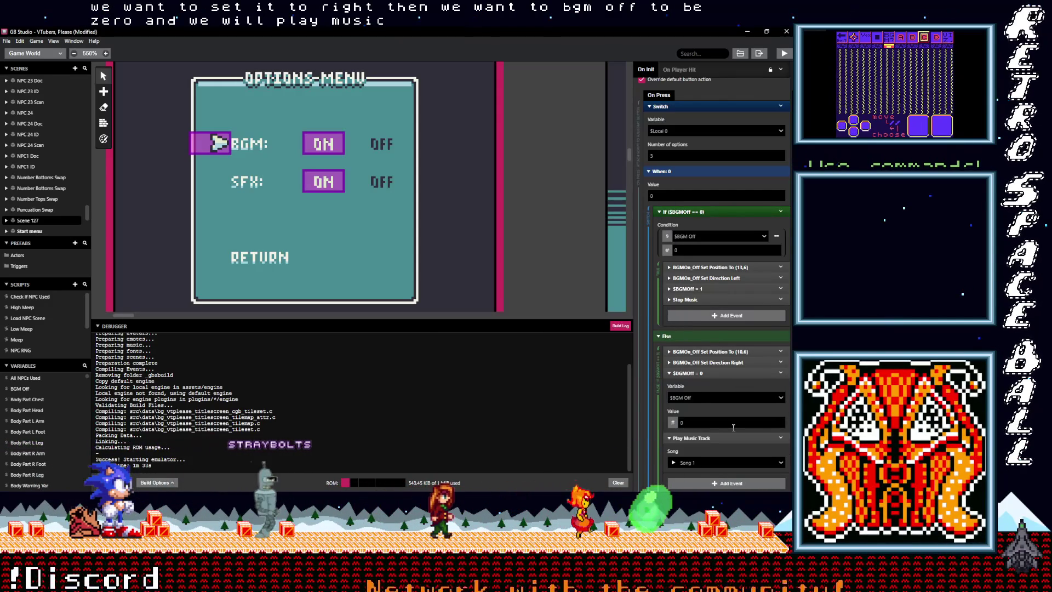
left_click(703, 374)
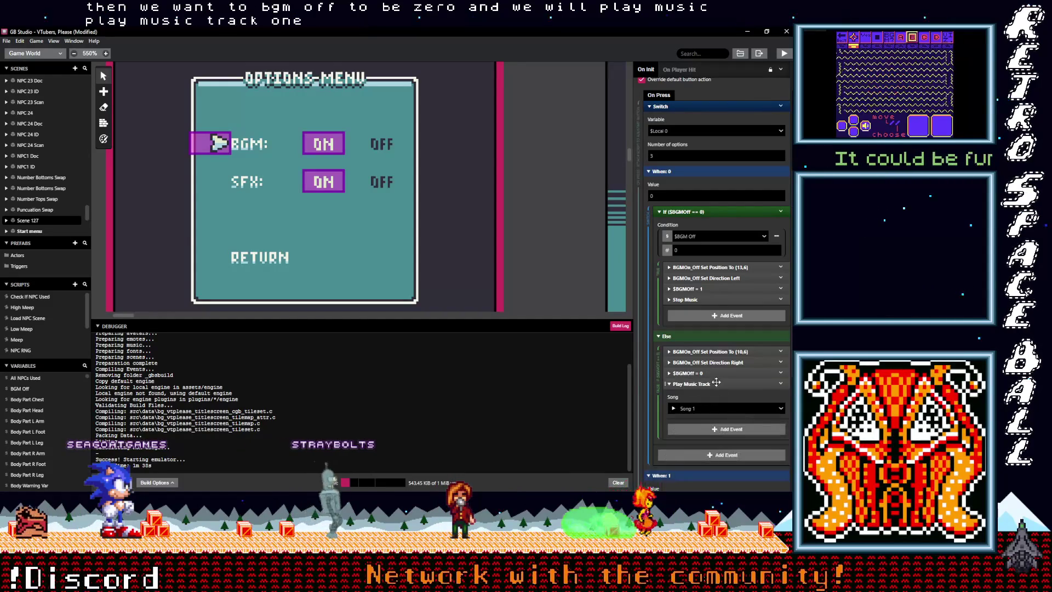
left_click(717, 383)
scroll(722, 393, "down", 3)
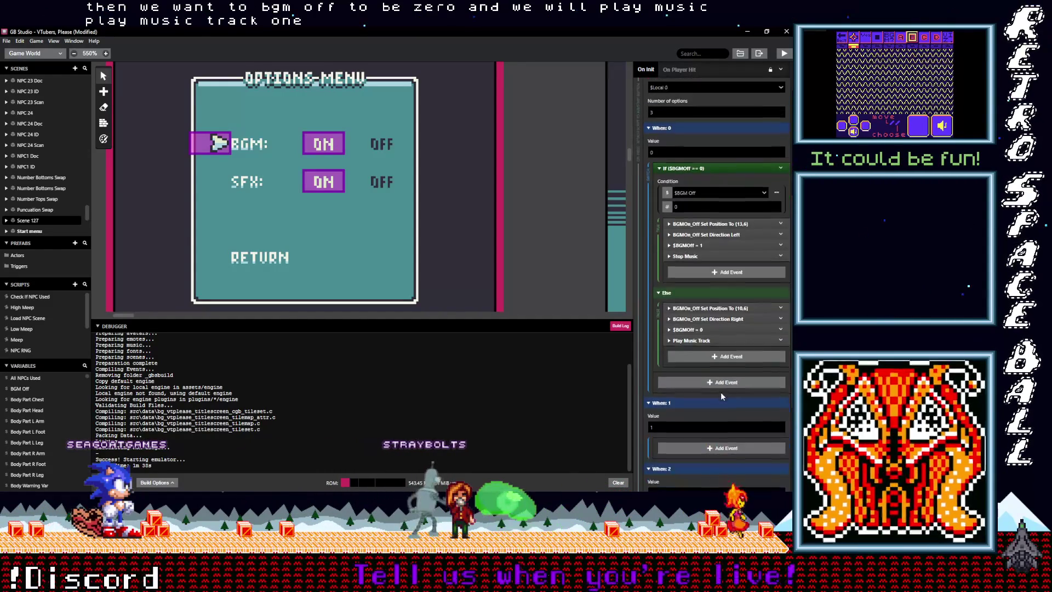
scroll(721, 393, "up", 3)
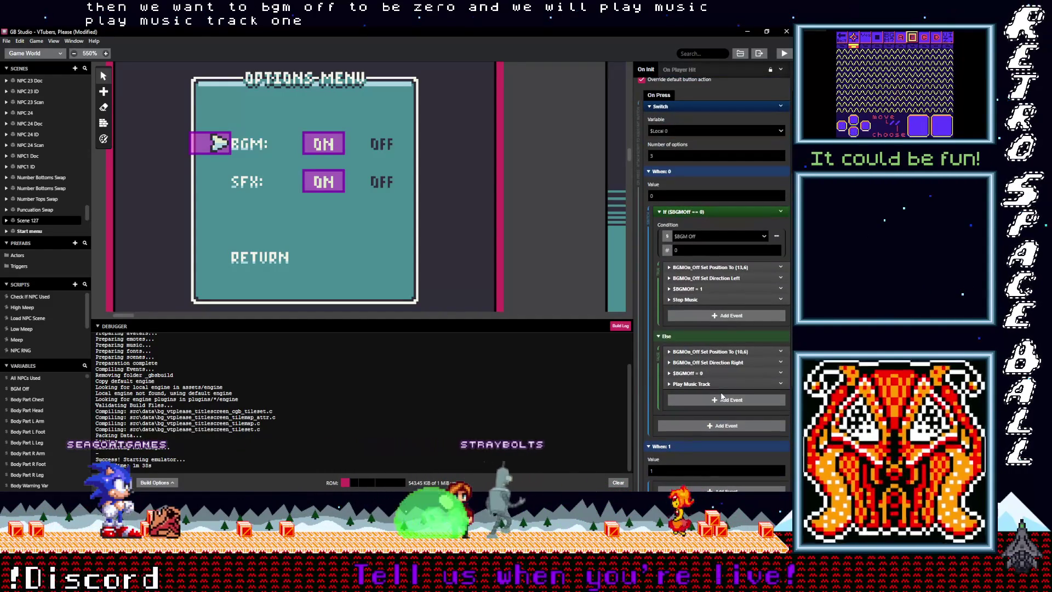
- Copy the If ($BGMOff == 0) block into When: 1 and make it check SFX Off
left_click(706, 212)
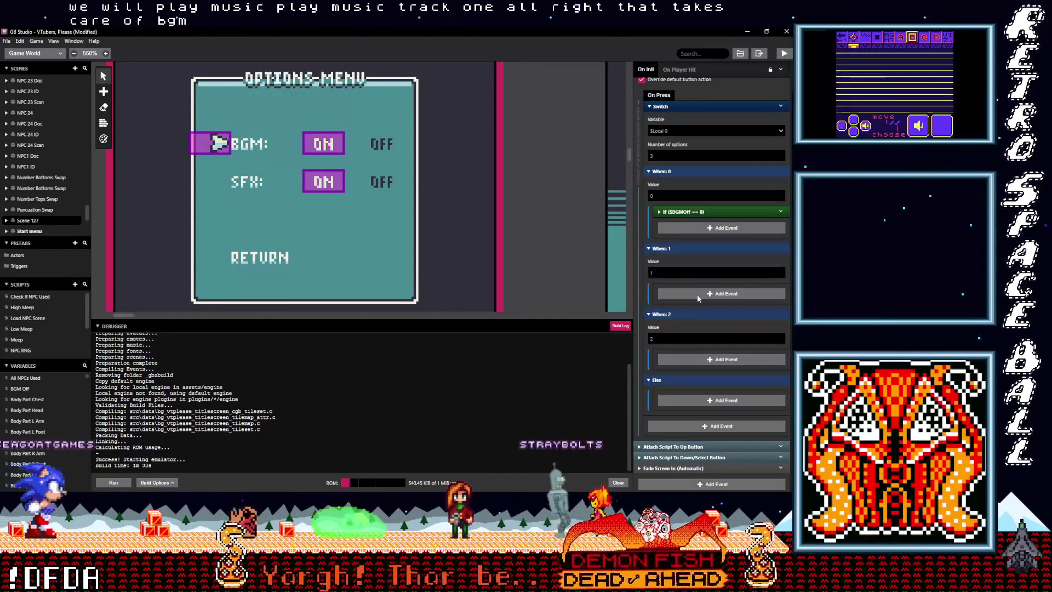
left_click(781, 212)
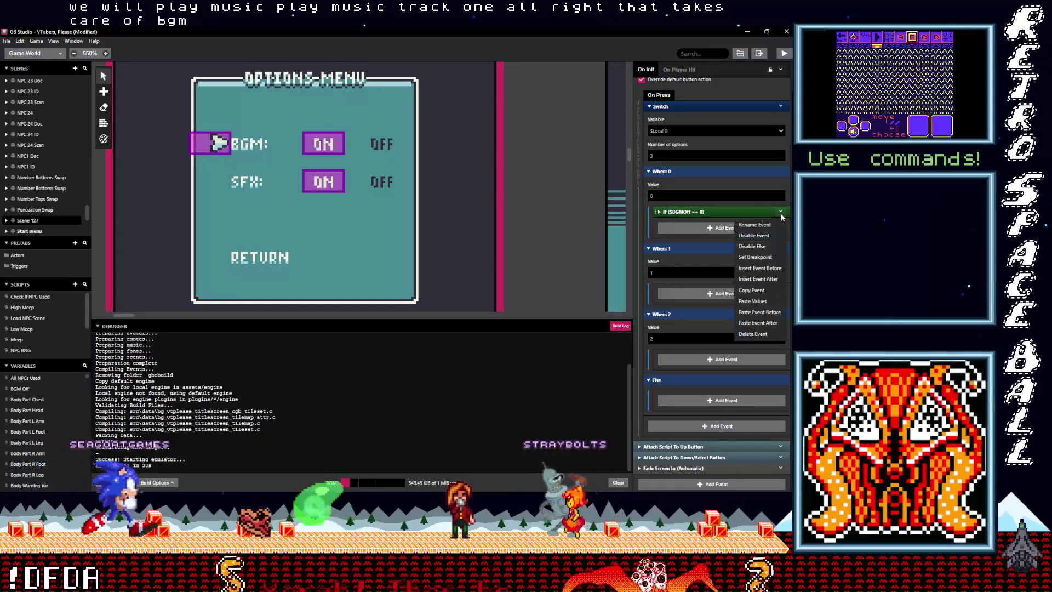
left_click(752, 290)
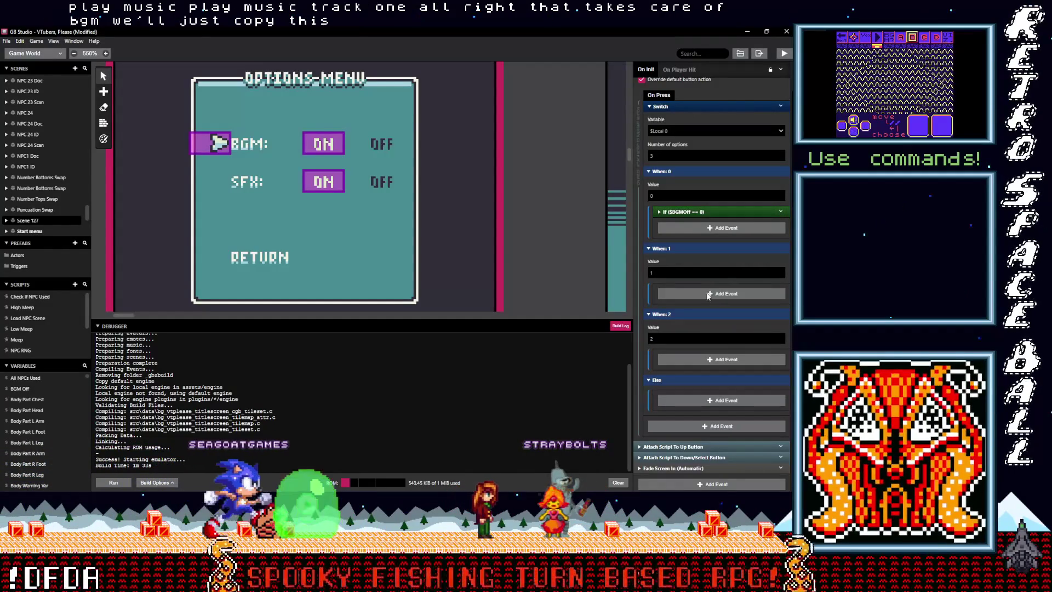
left_click(709, 293, "alt")
left_click(693, 289)
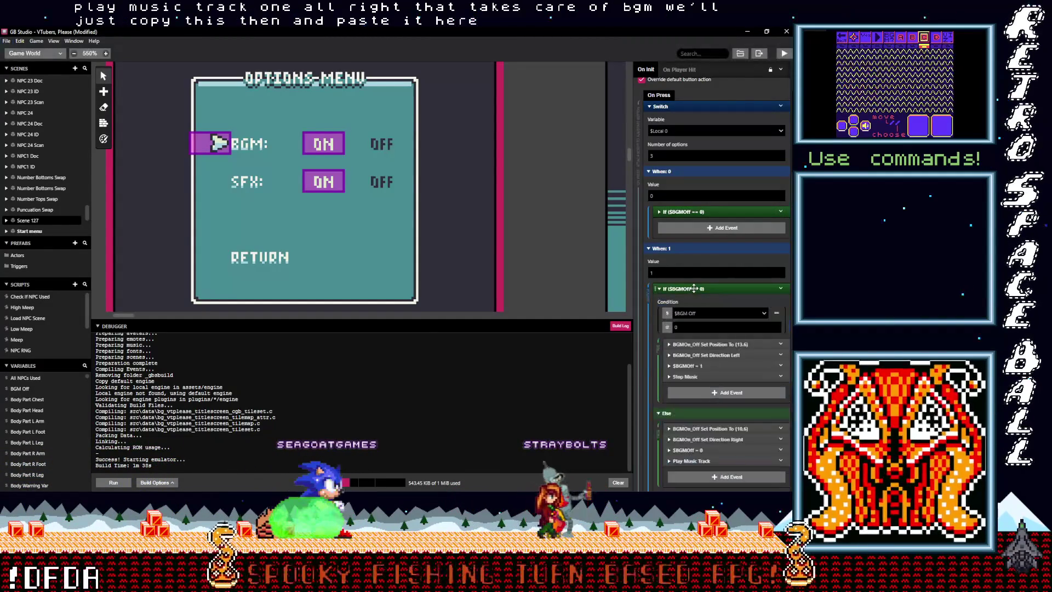
left_click(695, 314)
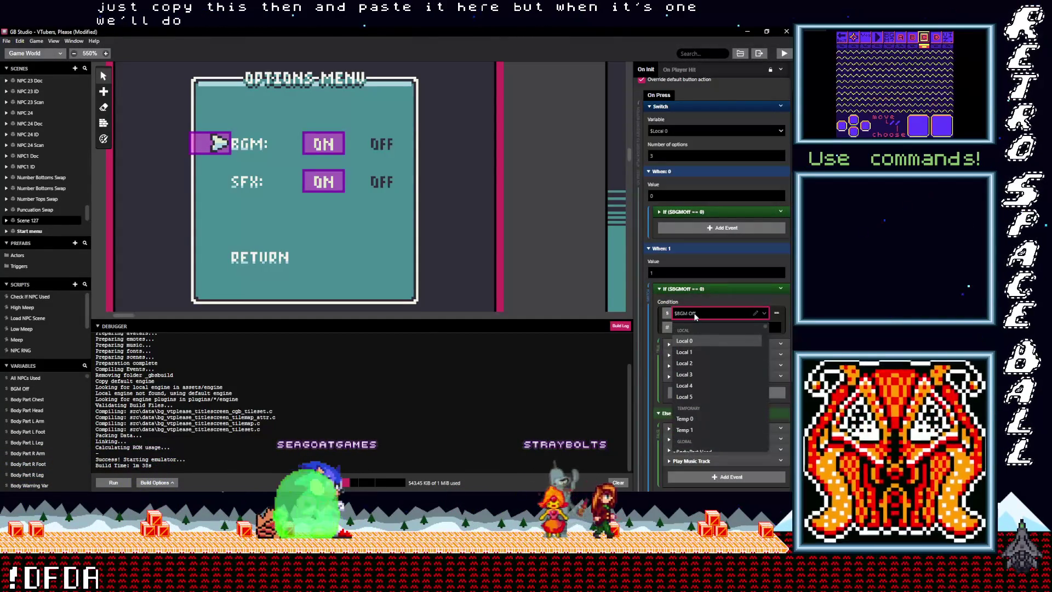
type("sfx")
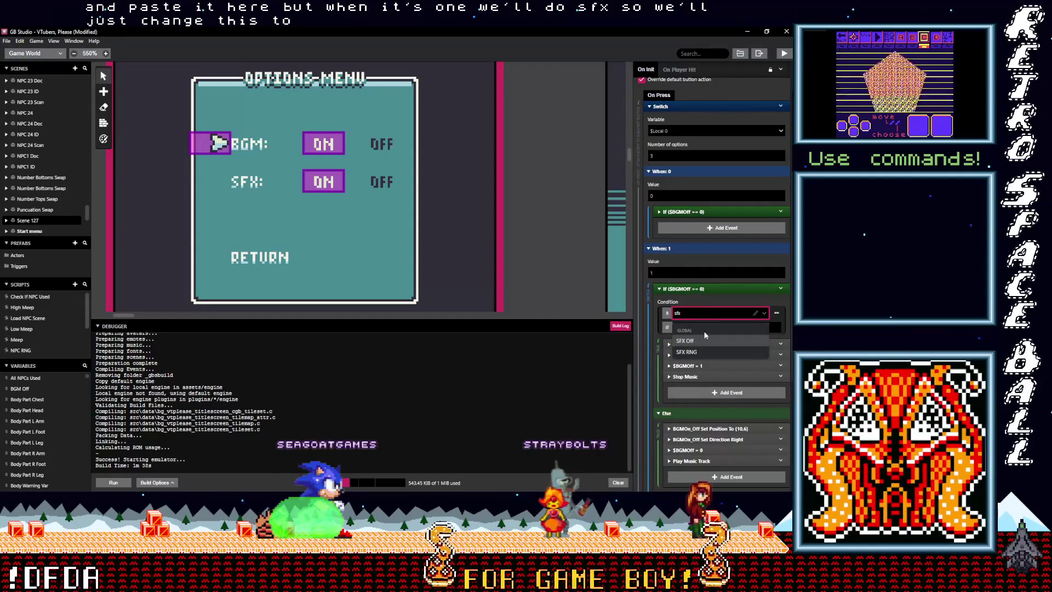
left_click(701, 340)
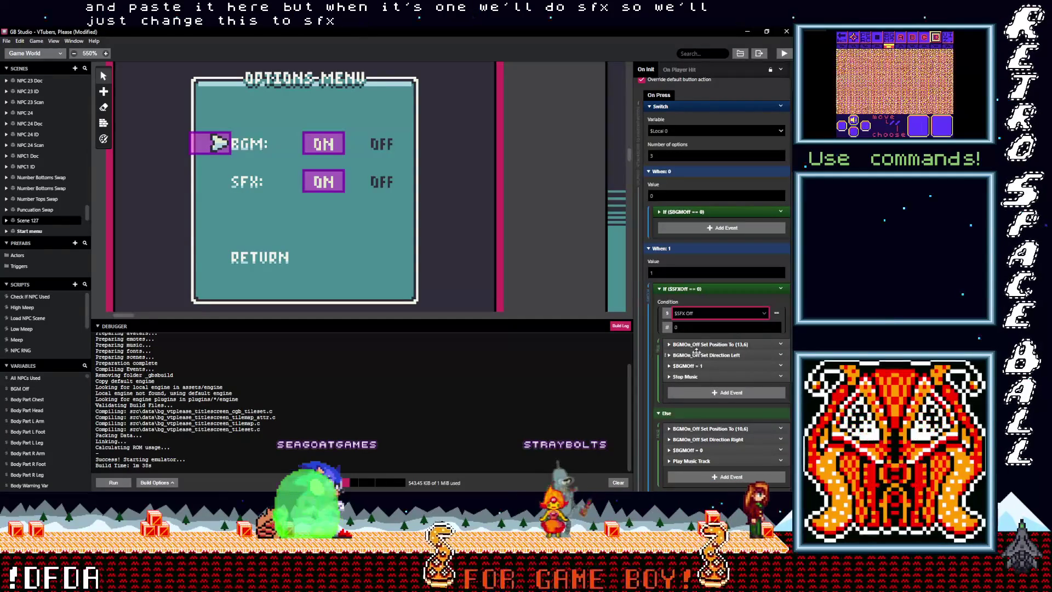
- Make the pasted Set Position move SFX On_Off to row 8
scroll(707, 307, "down", 1)
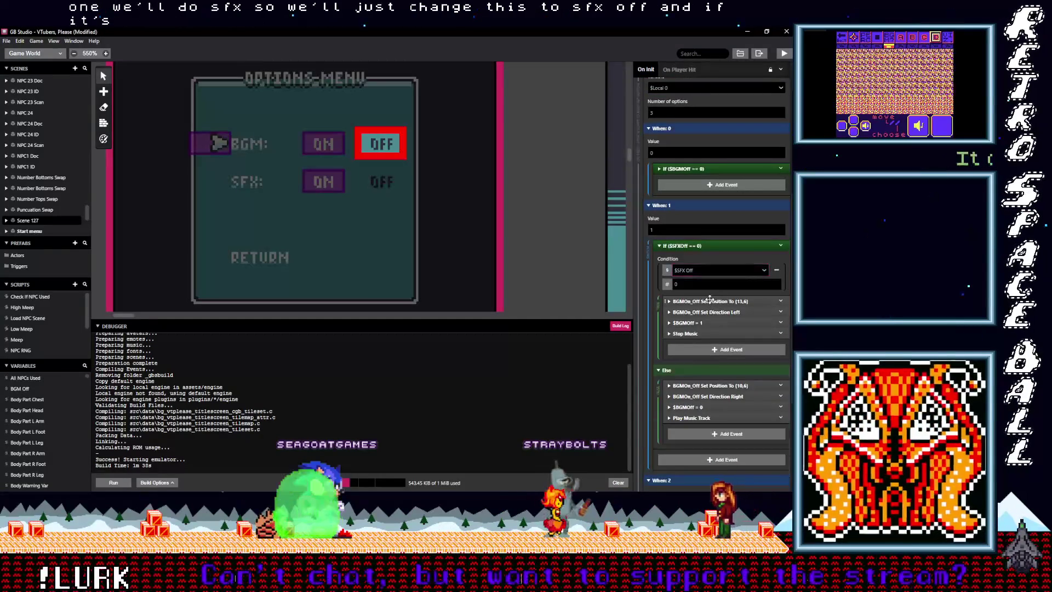
left_click(710, 301)
left_click(701, 326)
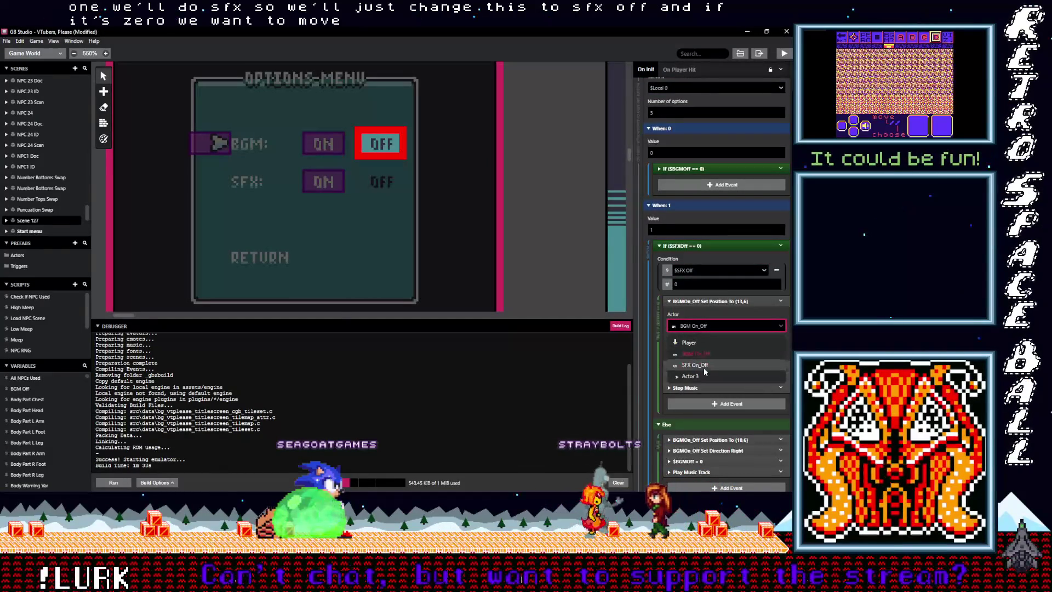
left_click(695, 365)
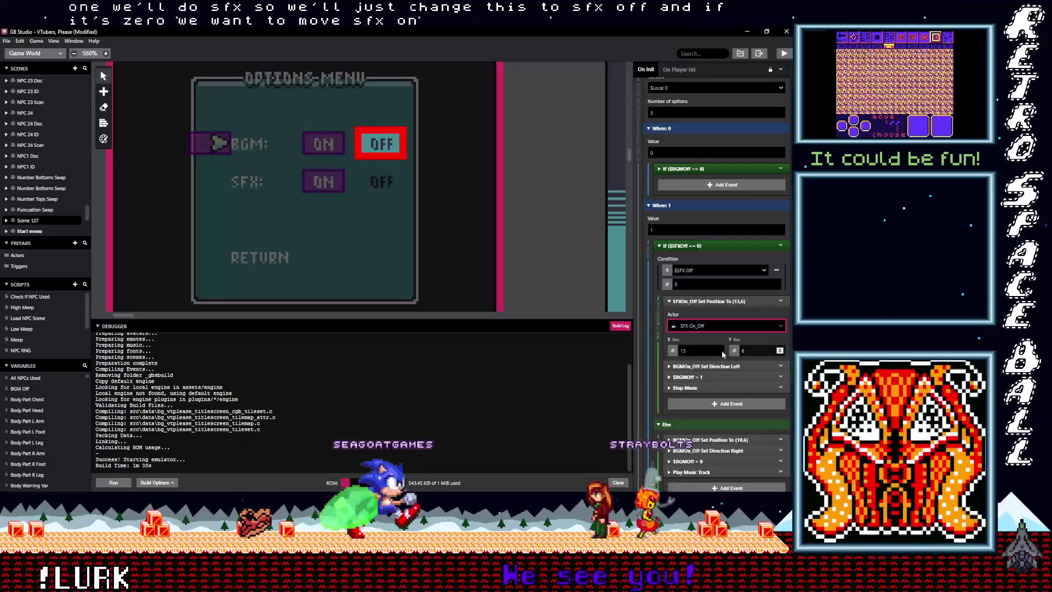
left_click(780, 349)
left_click(781, 349)
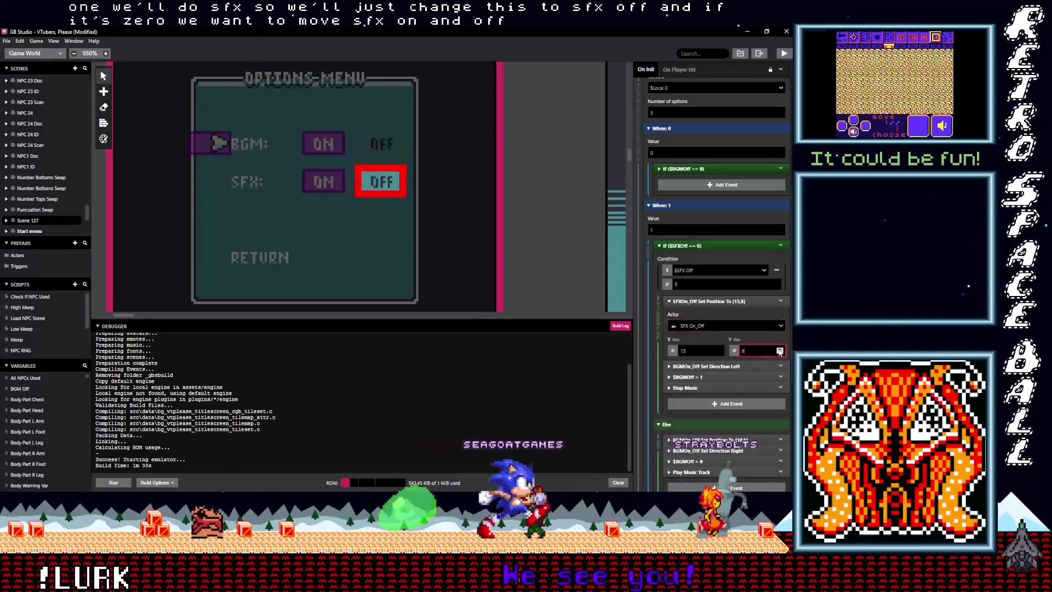
- Set the turn-left event's actor to SFX On_Off
left_click(702, 366)
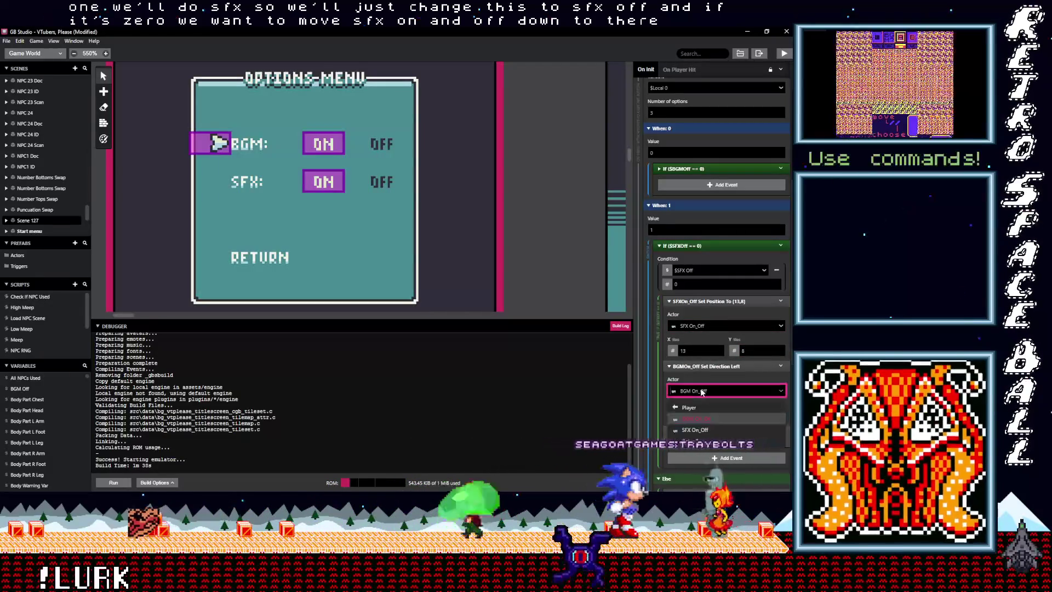
left_click(701, 389)
type("sf")
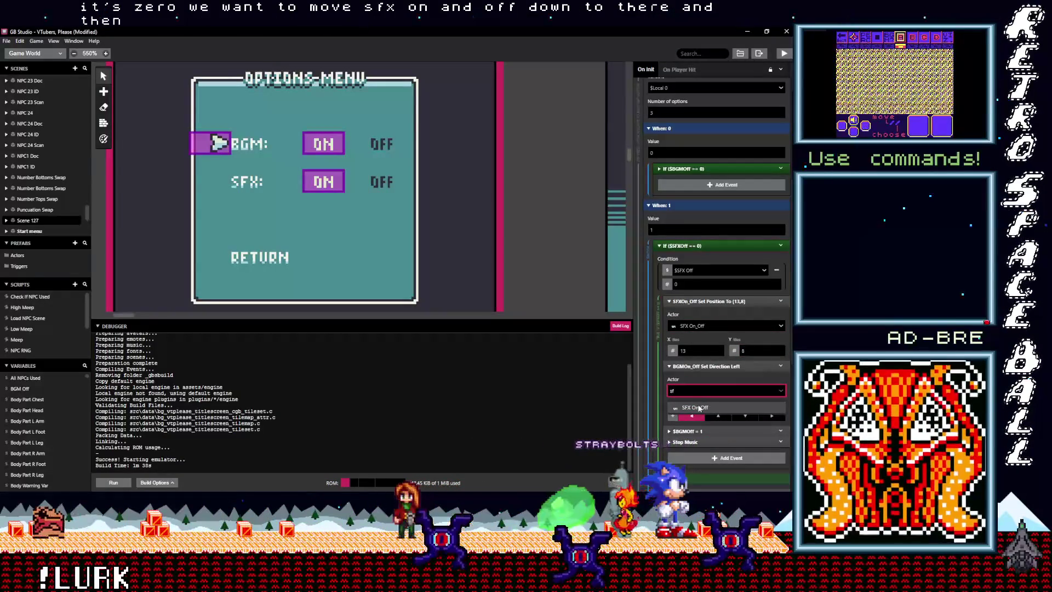
left_click(696, 407)
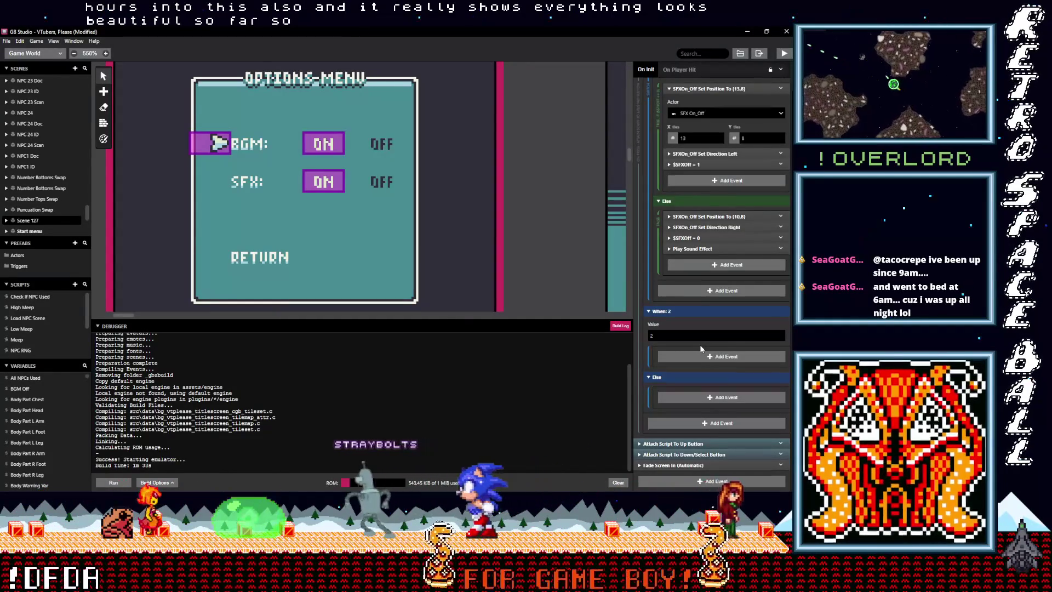
scroll(701, 348, "up", 3)
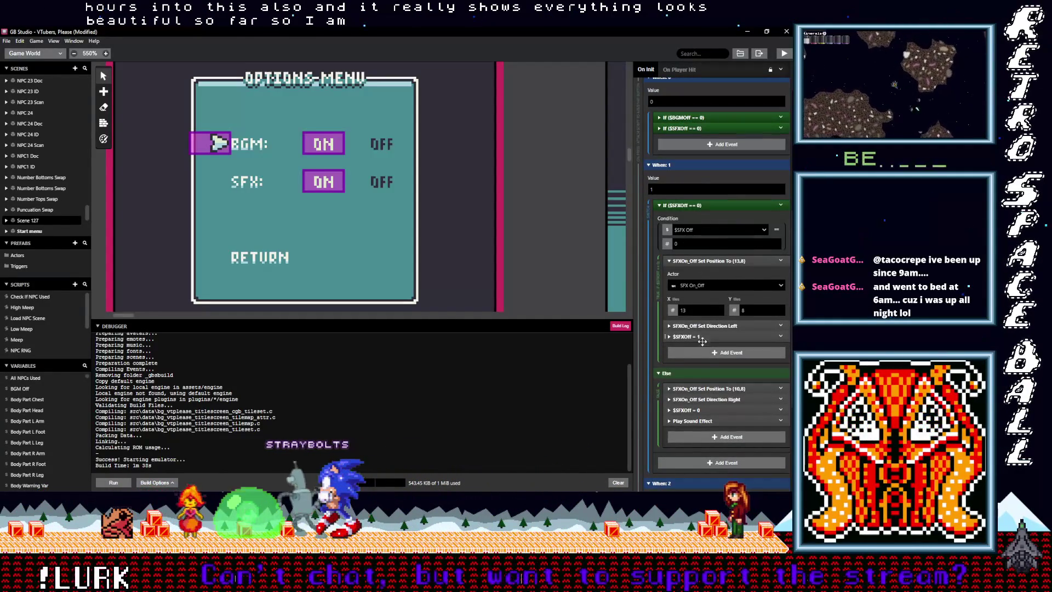
scroll(702, 341, "up", 1)
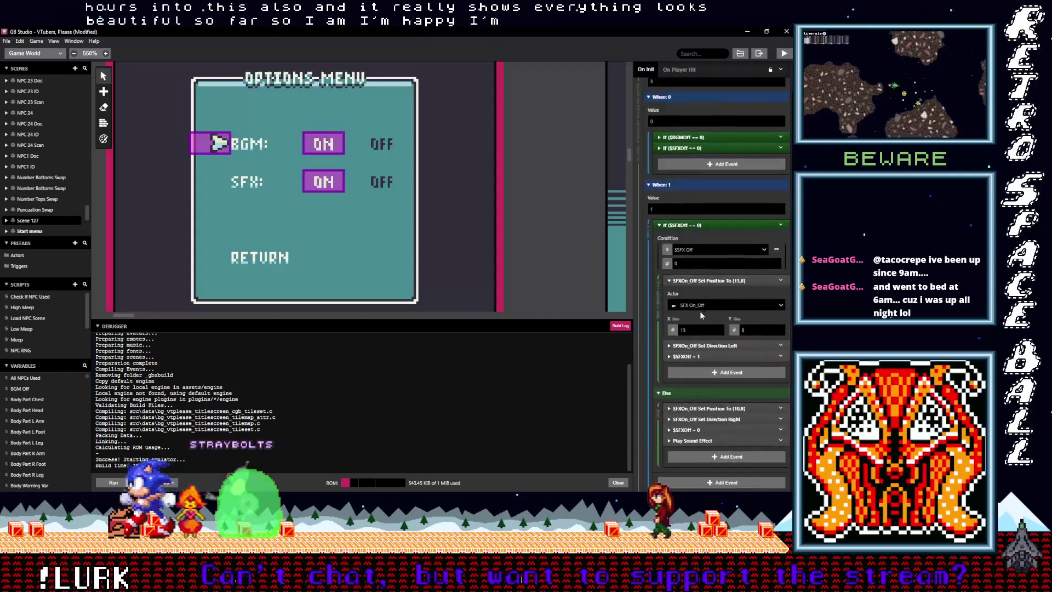
scroll(695, 320, "down", 1)
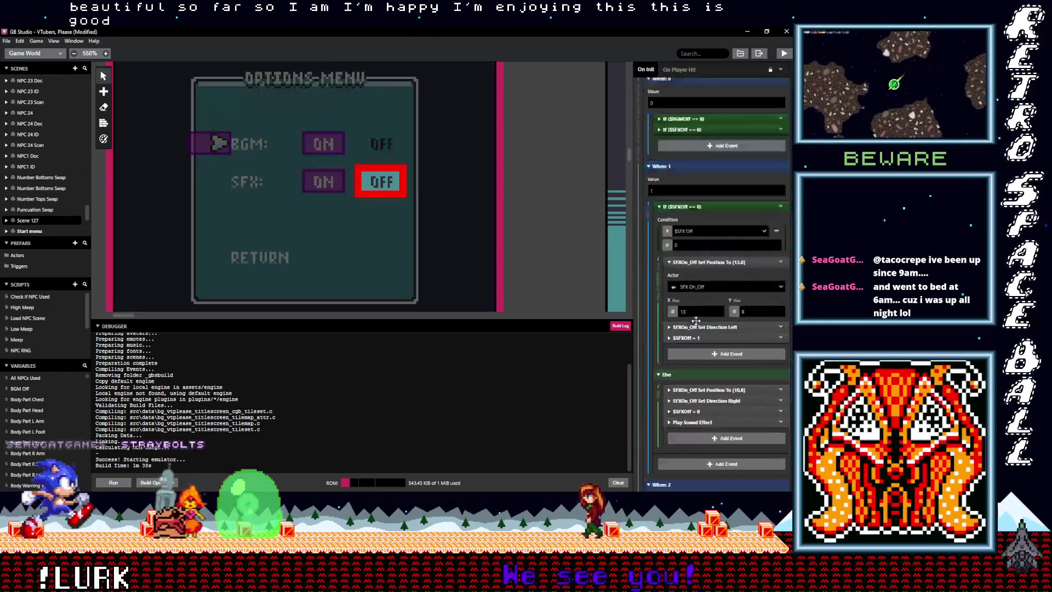
scroll(693, 328, "down", 3)
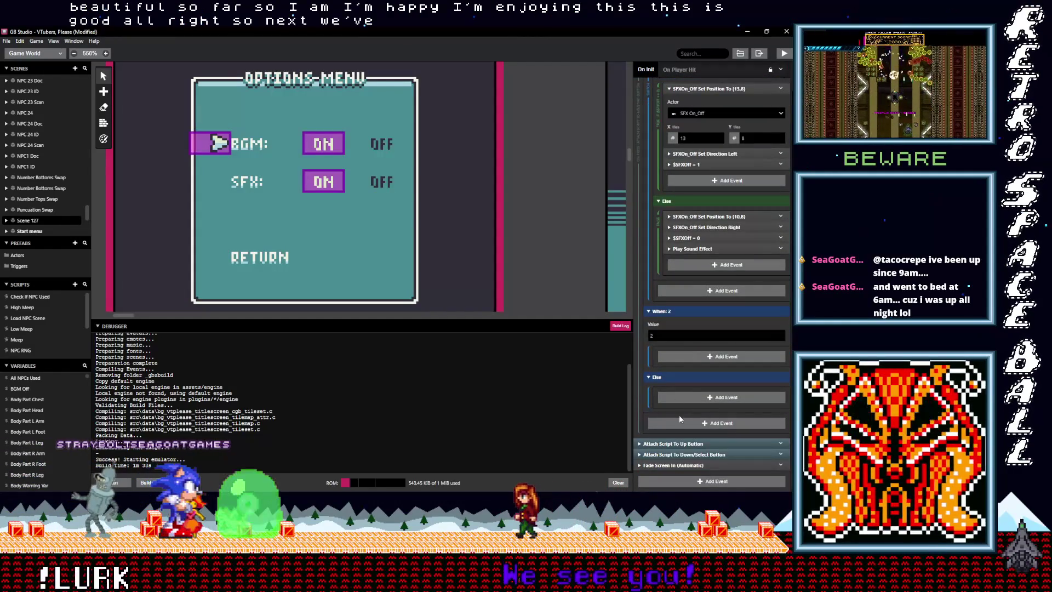
- Copy the If ($SFXOff == 0) event and paste it under When: 2
left_click(689, 359)
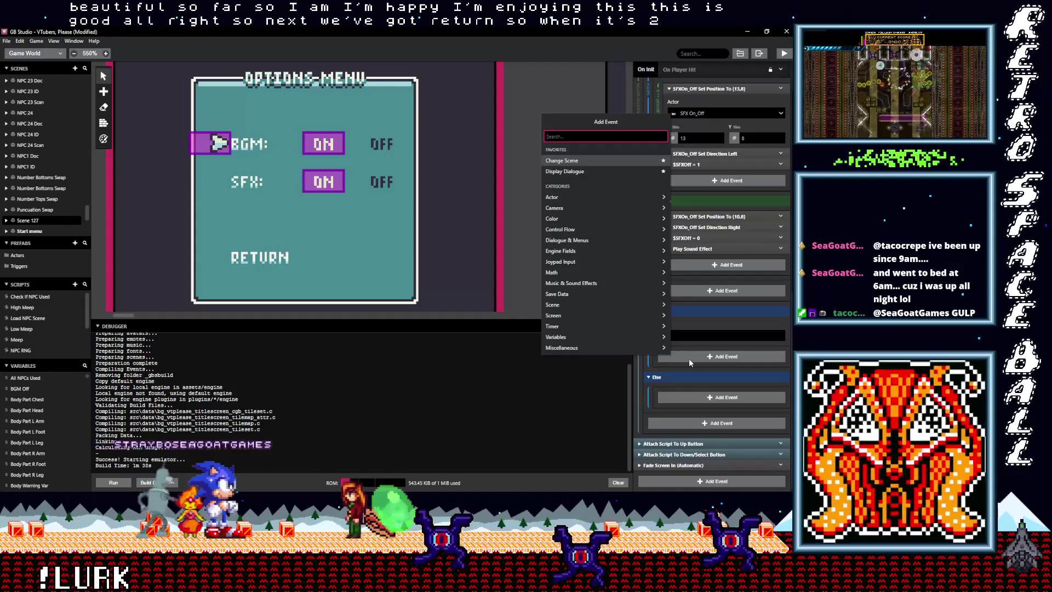
key("Escape")
scroll(694, 285, "up", 4)
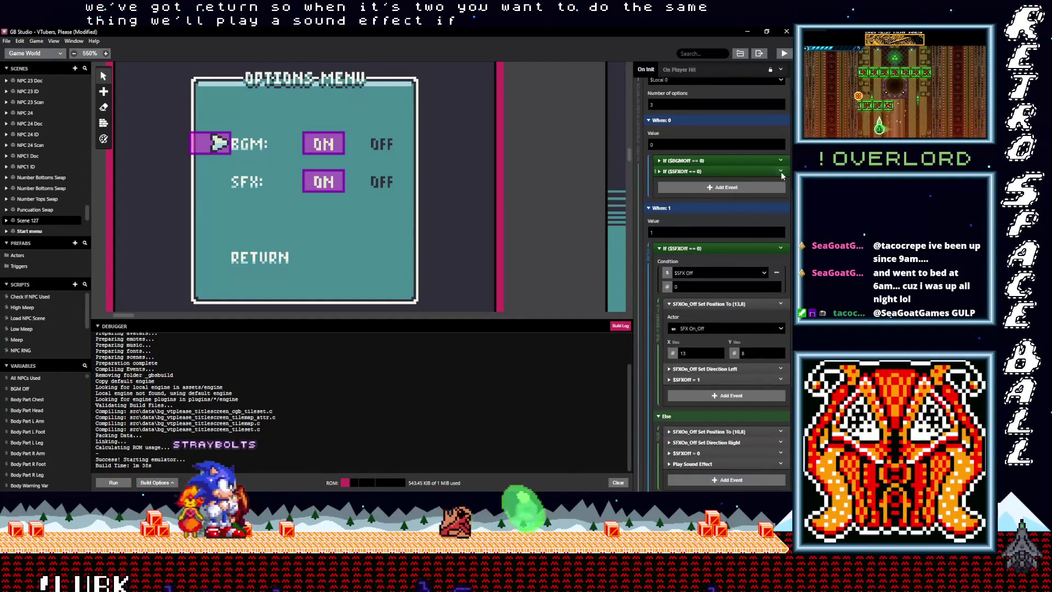
left_click(780, 172)
left_click(752, 250)
scroll(701, 256, "down", 4)
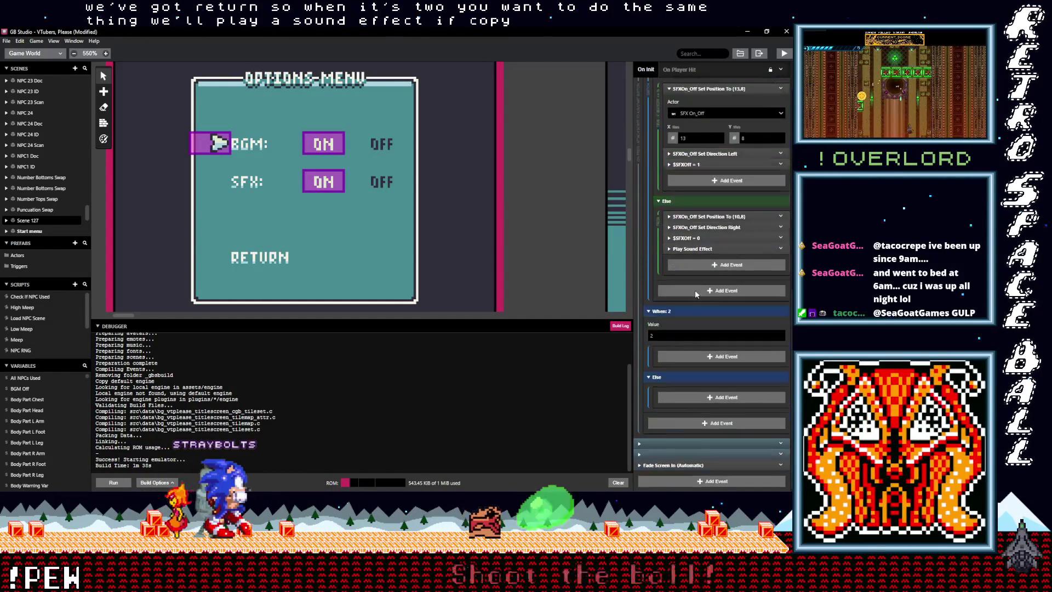
left_click(689, 356)
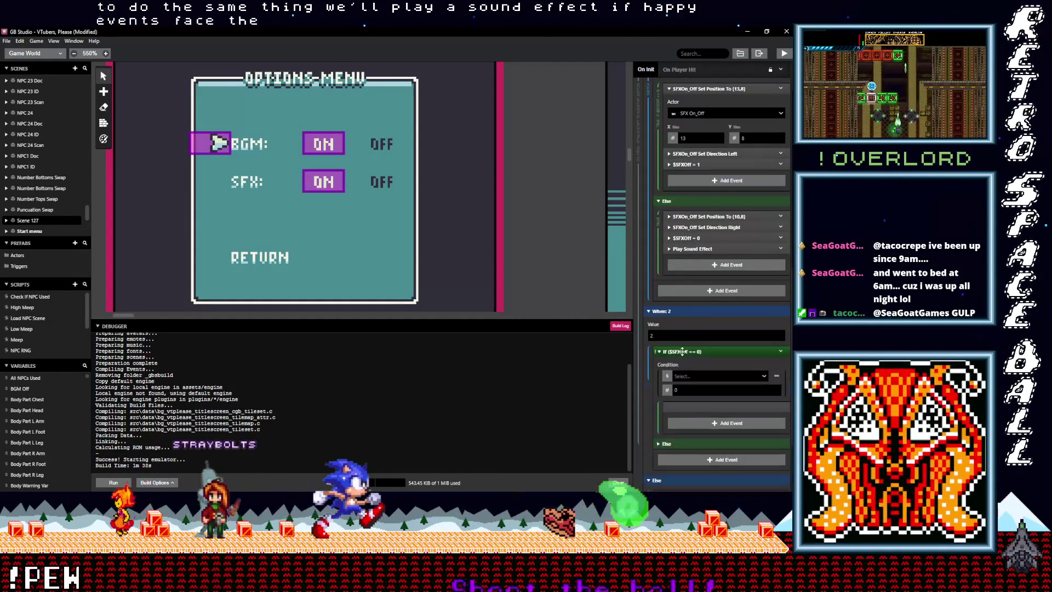
- Set the pasted sound effect to Tone and add a Change Scene event
left_click(689, 408)
left_click(723, 424)
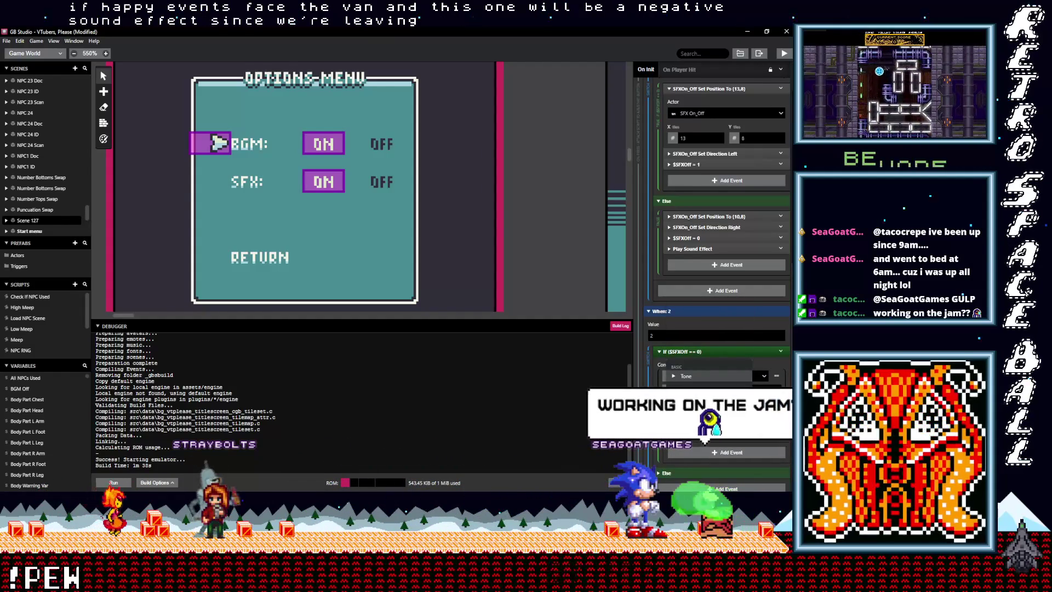
left_click(701, 362)
left_click(698, 353)
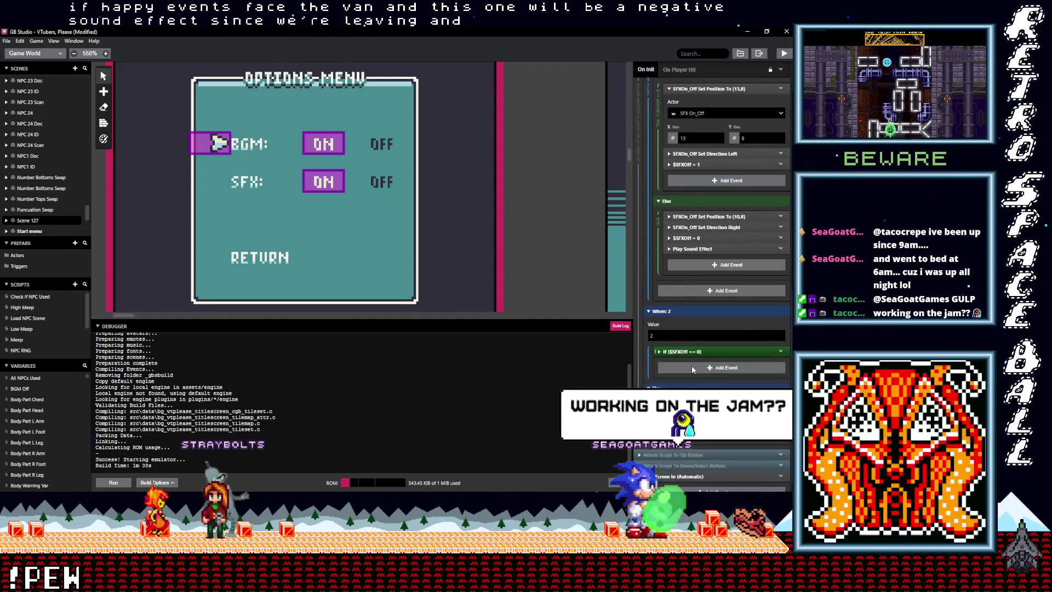
left_click(696, 369)
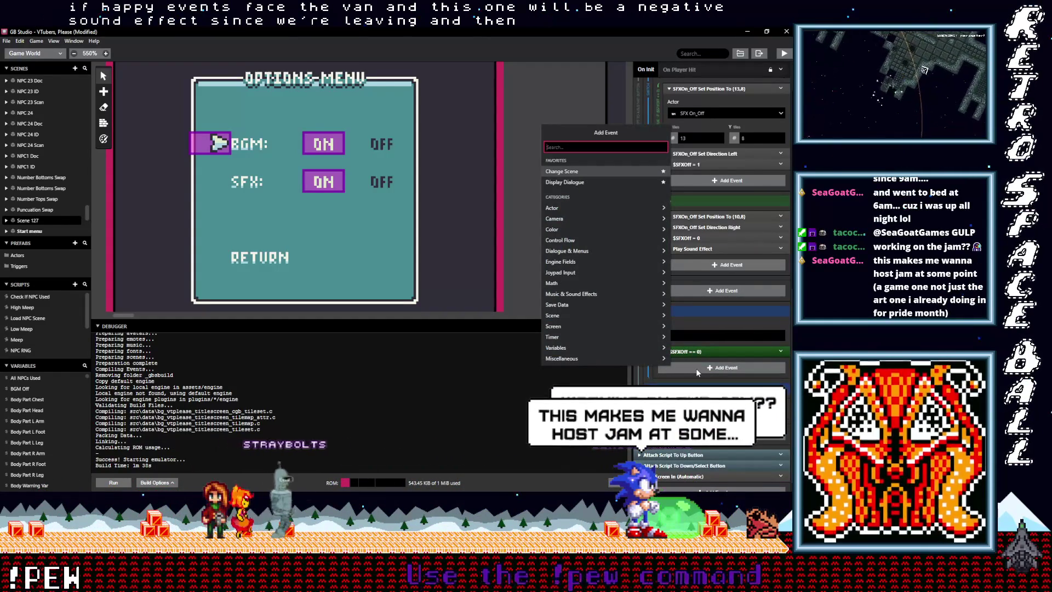
type("chan")
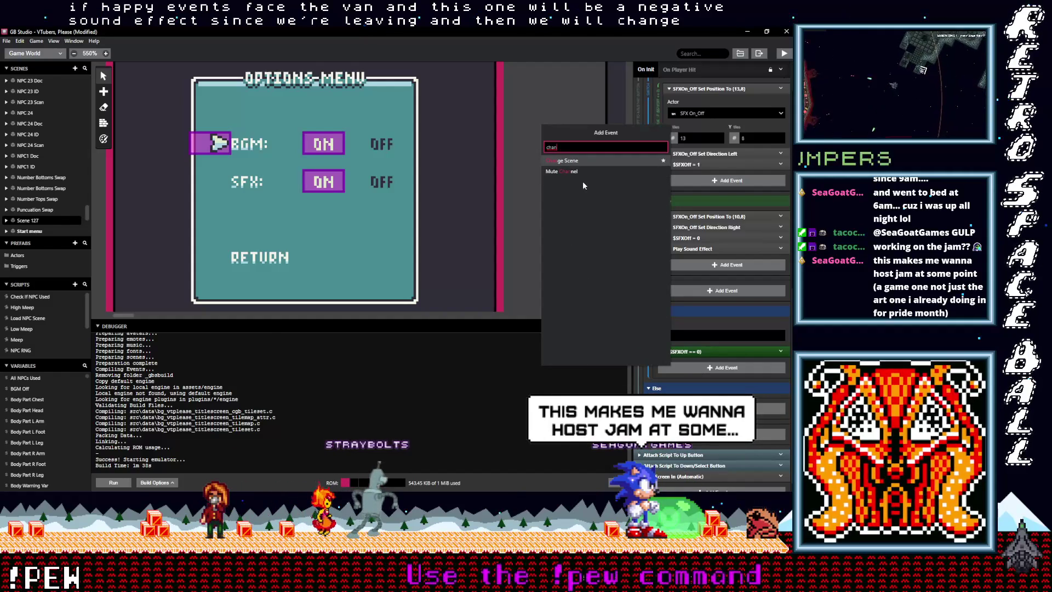
key("Return")
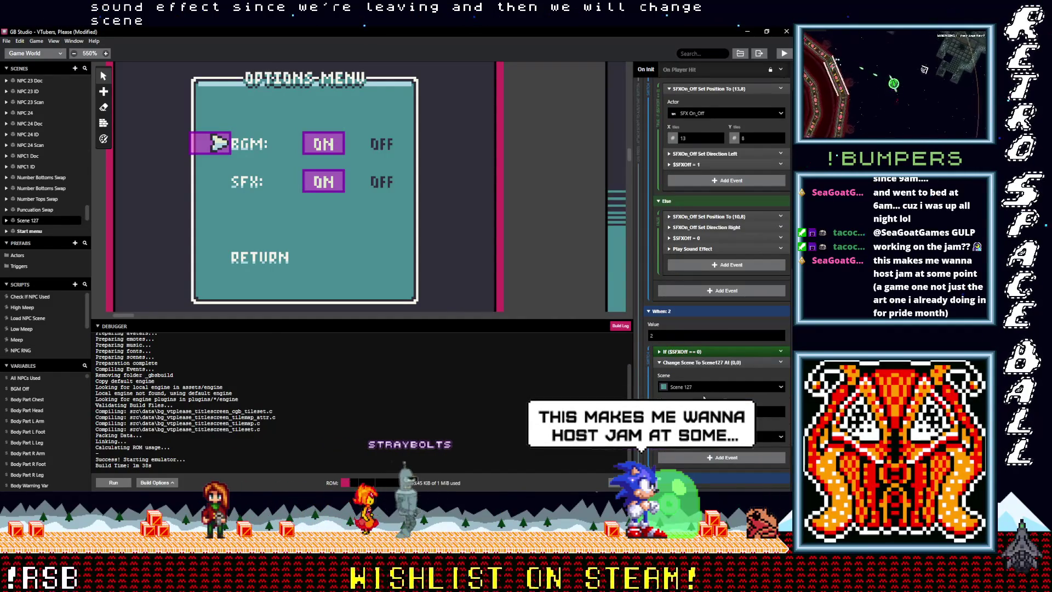
left_click(692, 362)
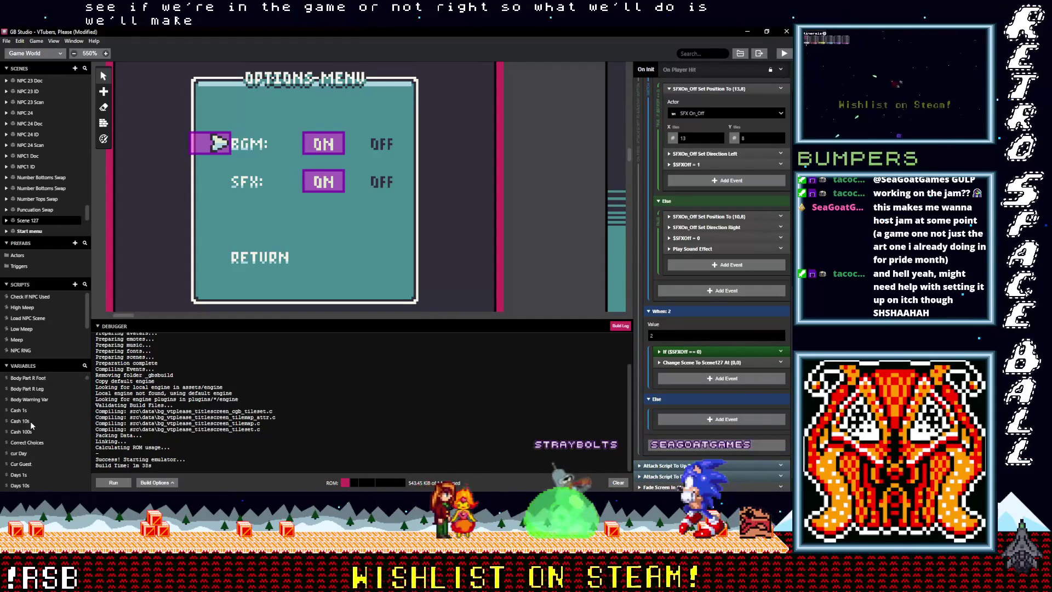
- Rename Variable 57 to 'Paused' in the Variables list, then reselect the Options menu scene
scroll(34, 419, "down", 3)
scroll(30, 429, "down", 3)
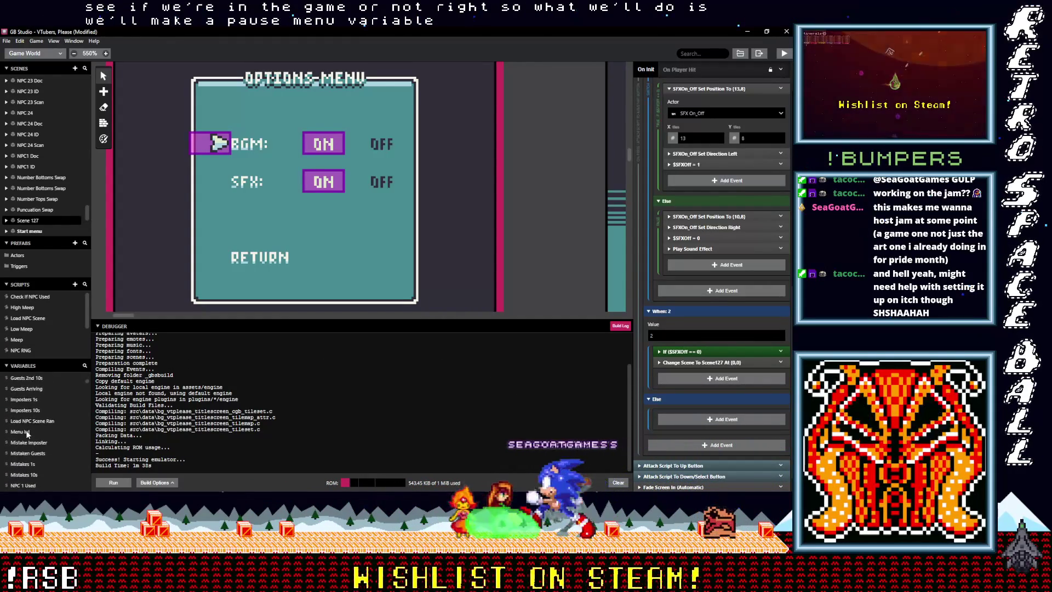
scroll(26, 437, "down", 5)
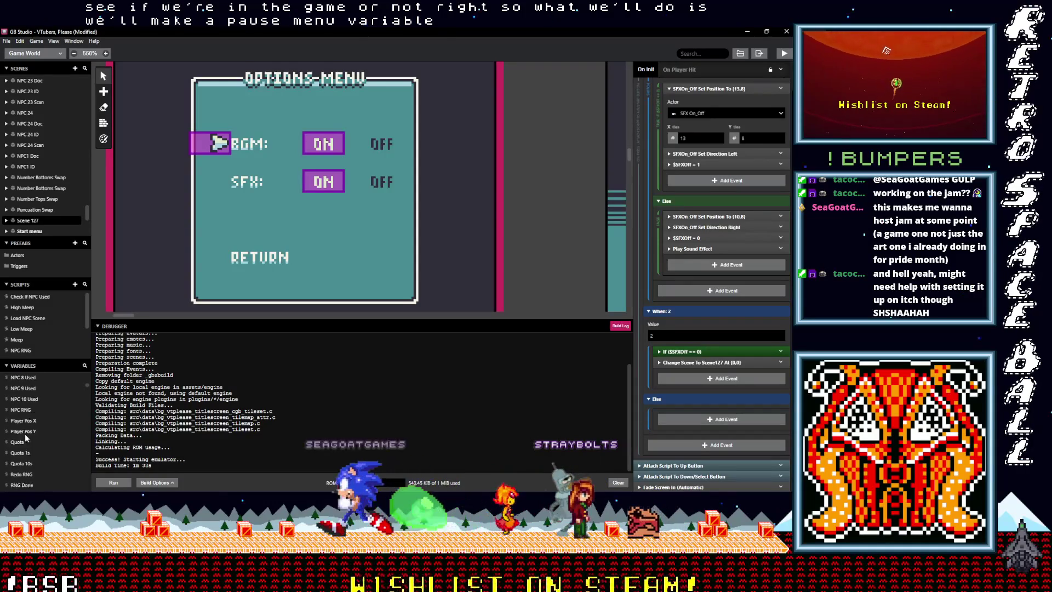
scroll(26, 437, "down", 2)
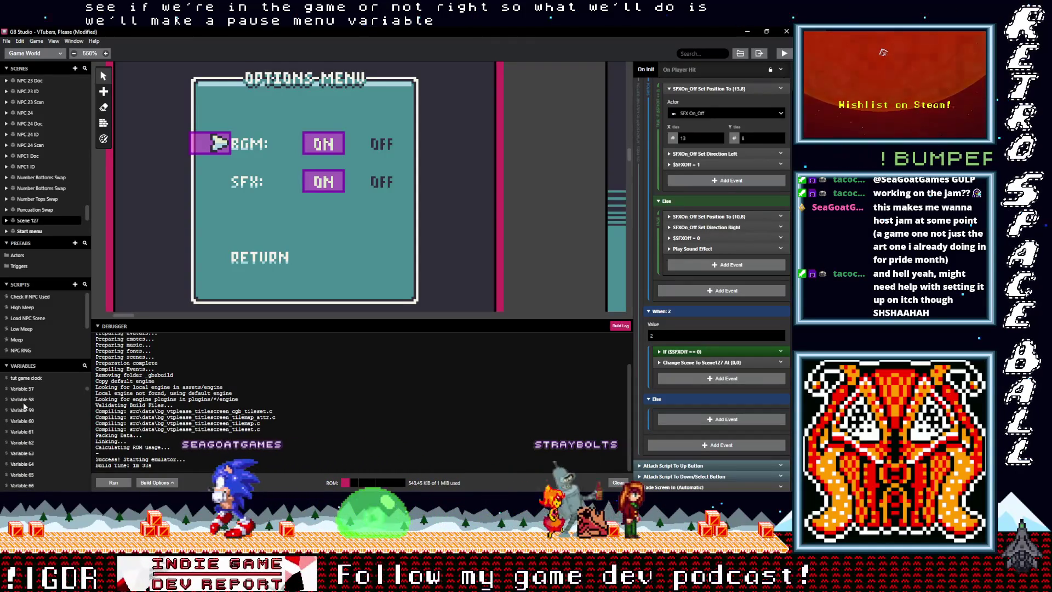
left_click(73, 387)
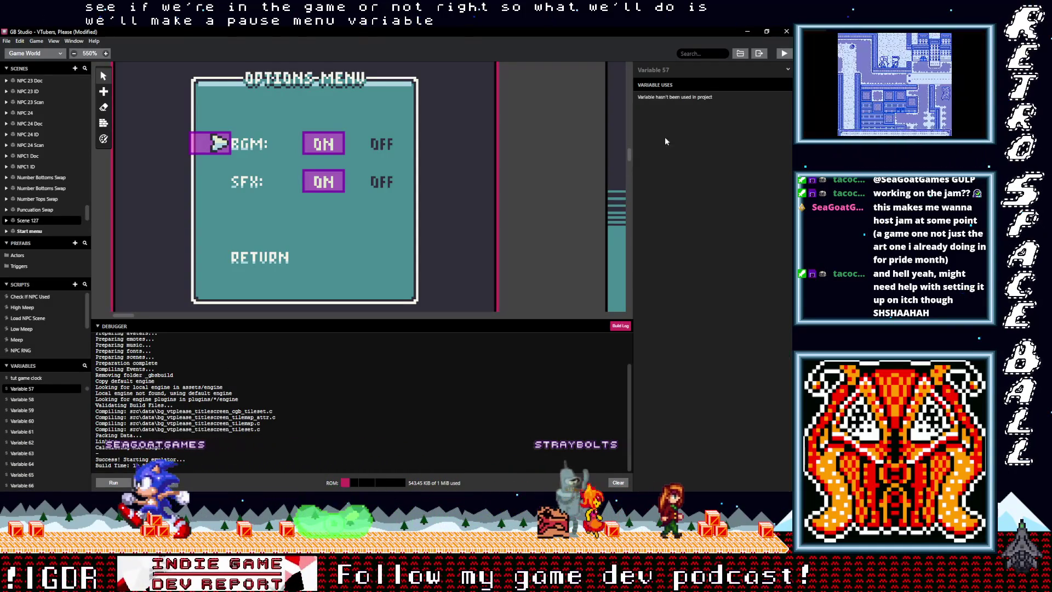
left_click(664, 69)
type("Paused")
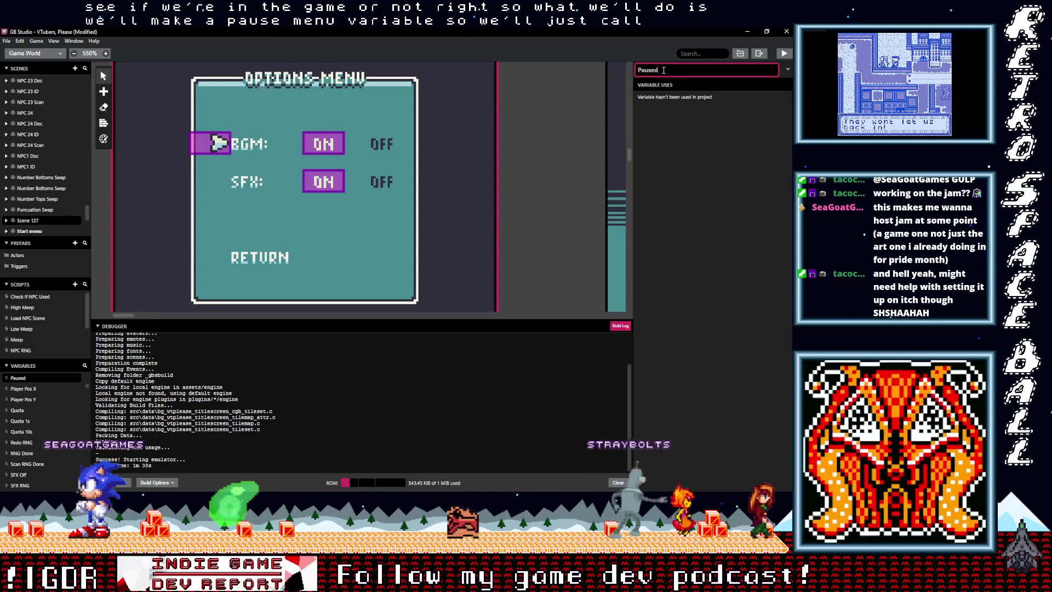
key("Return")
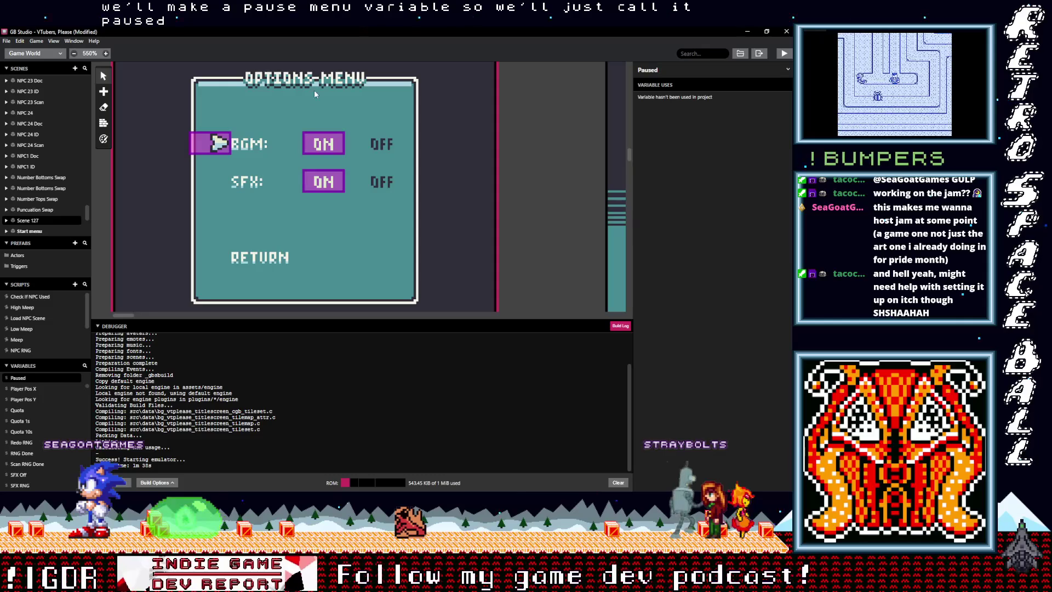
left_click(313, 102)
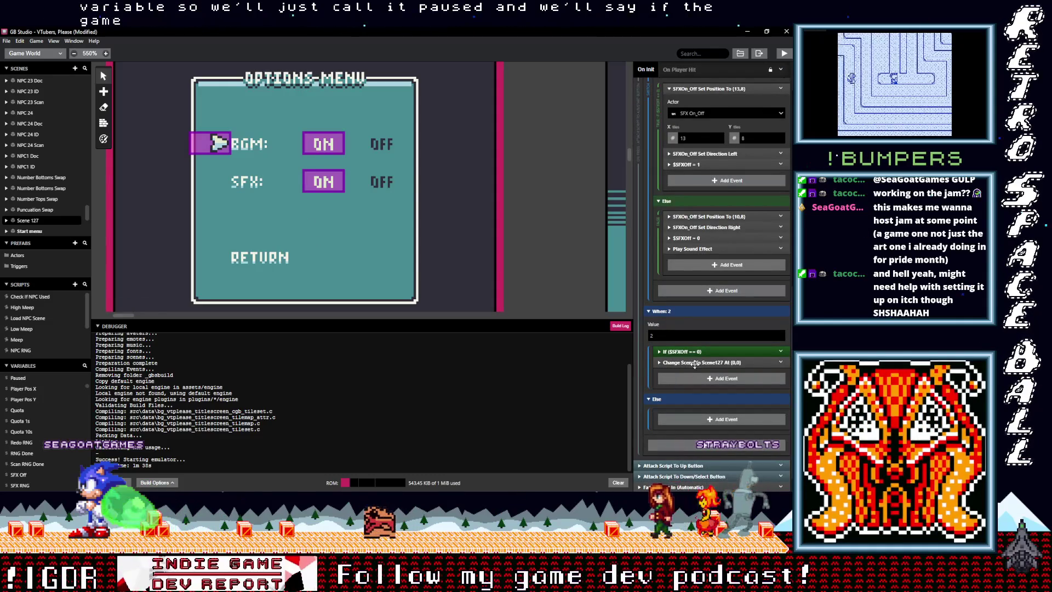
- Add an If Variable Compare With Value condition to When: 2 that checks the global Paused variable
left_click(700, 378)
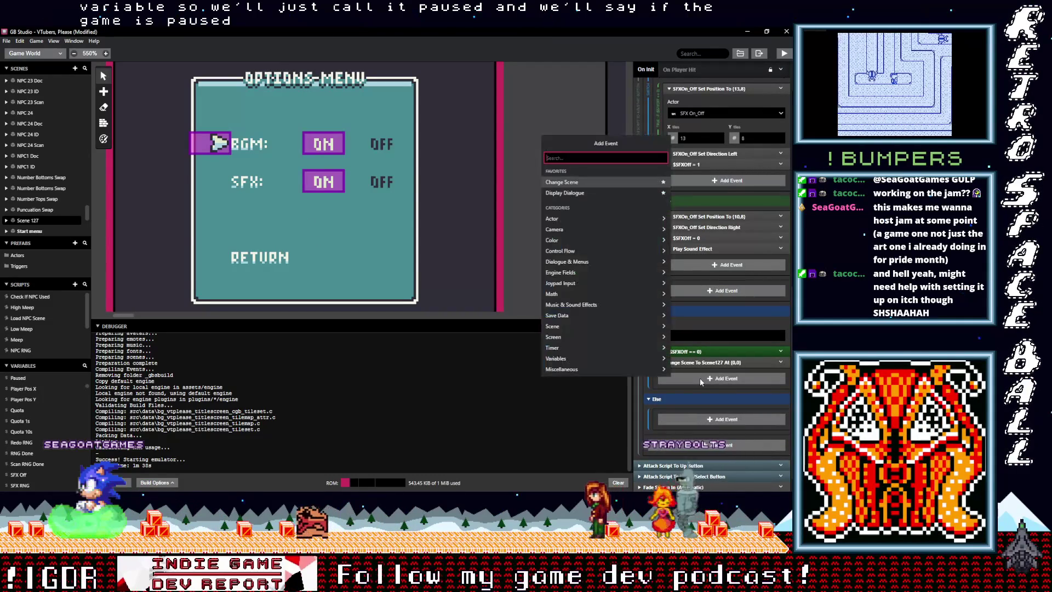
type("if var val")
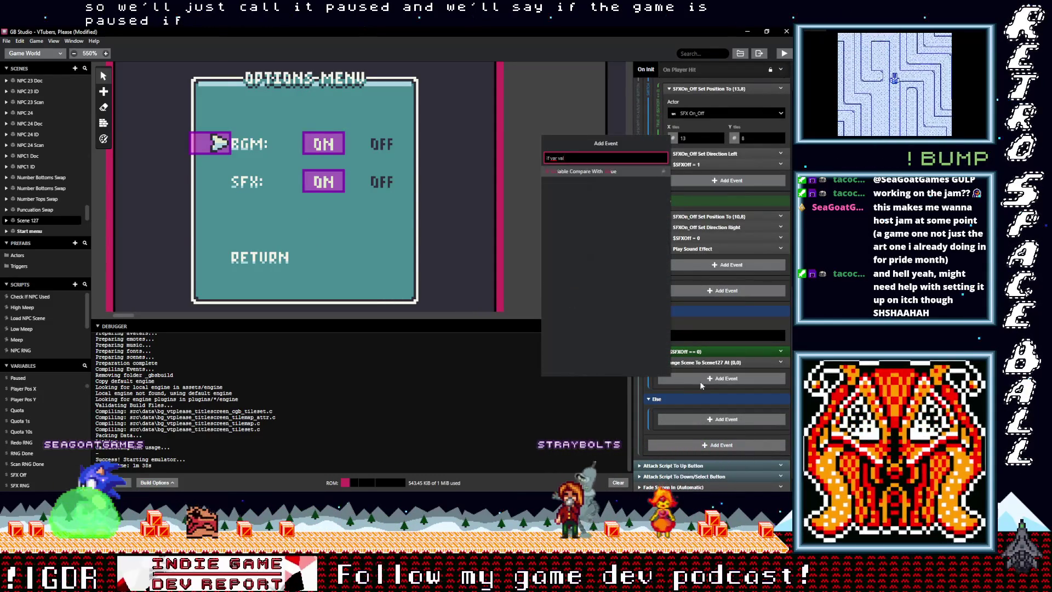
left_click(595, 171)
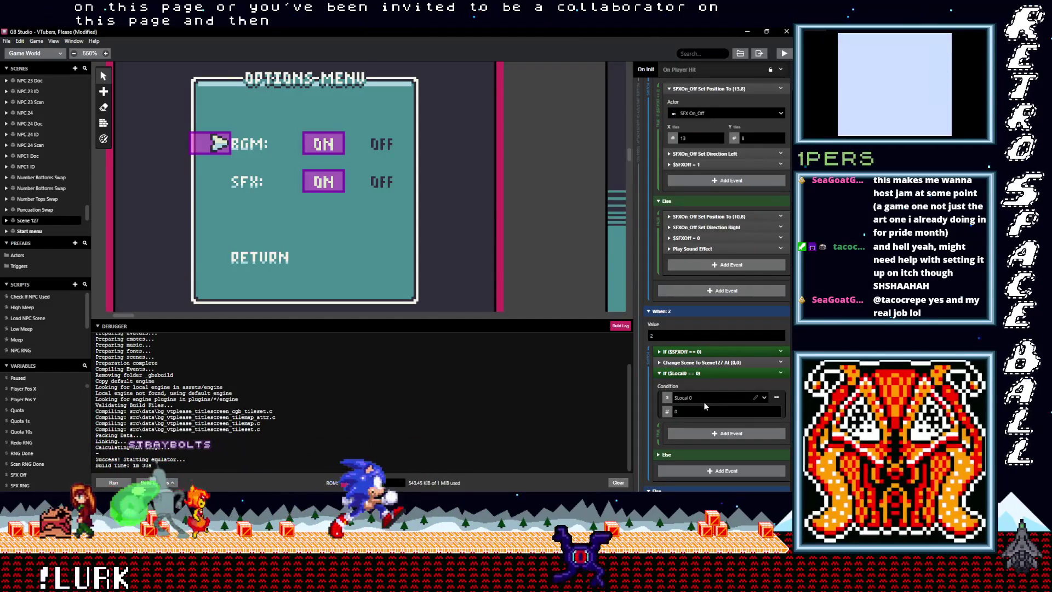
left_click(702, 397)
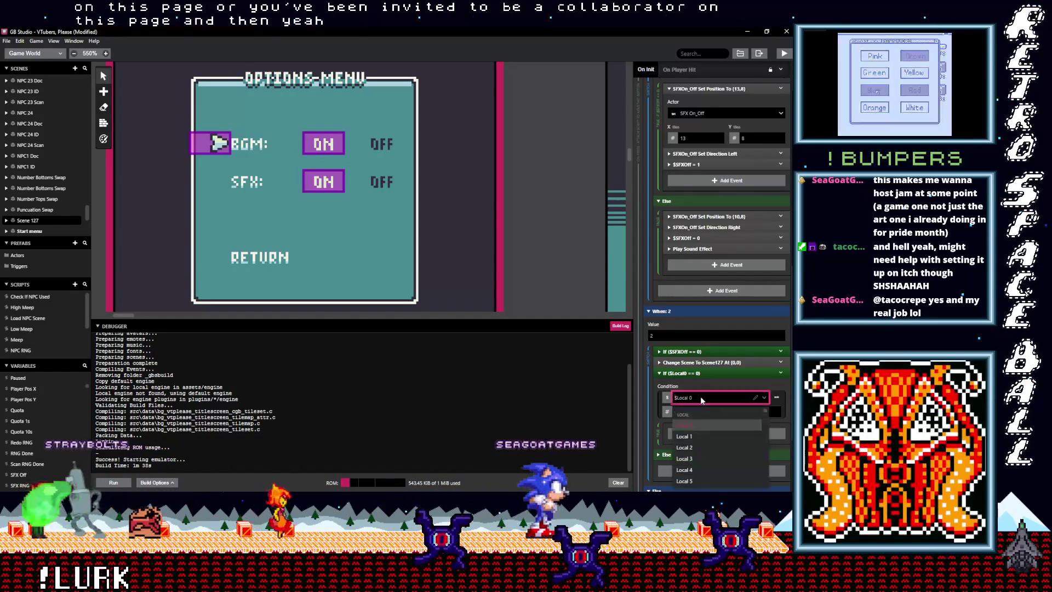
left_click(702, 397)
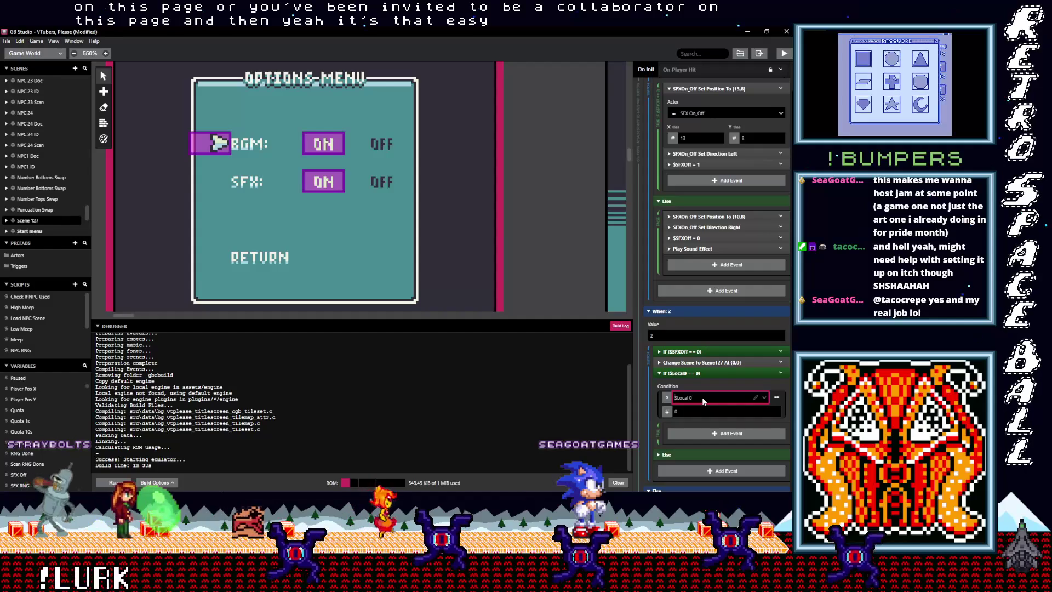
left_click(704, 399)
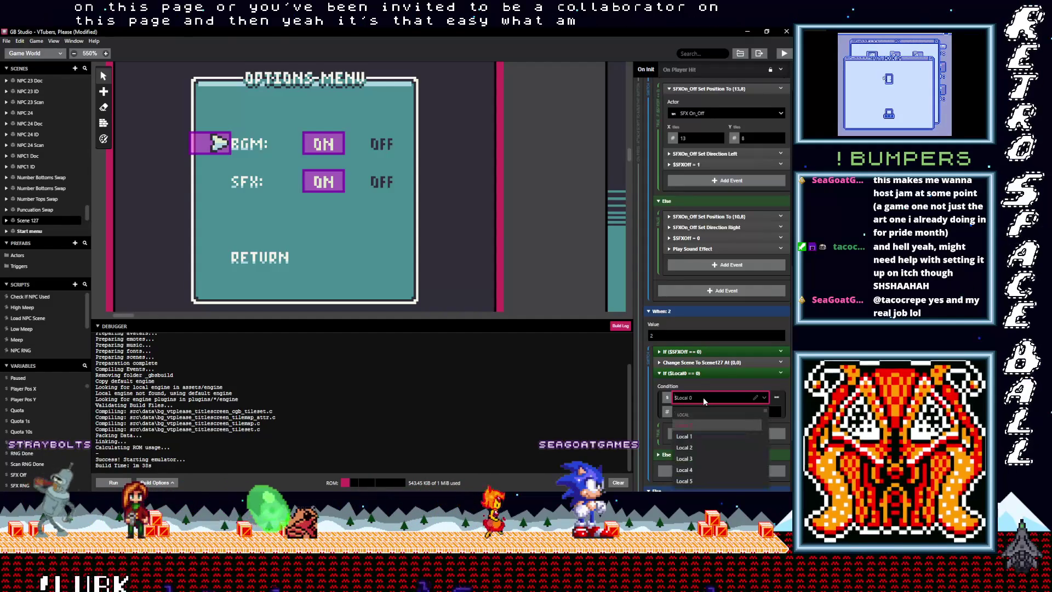
type("pa")
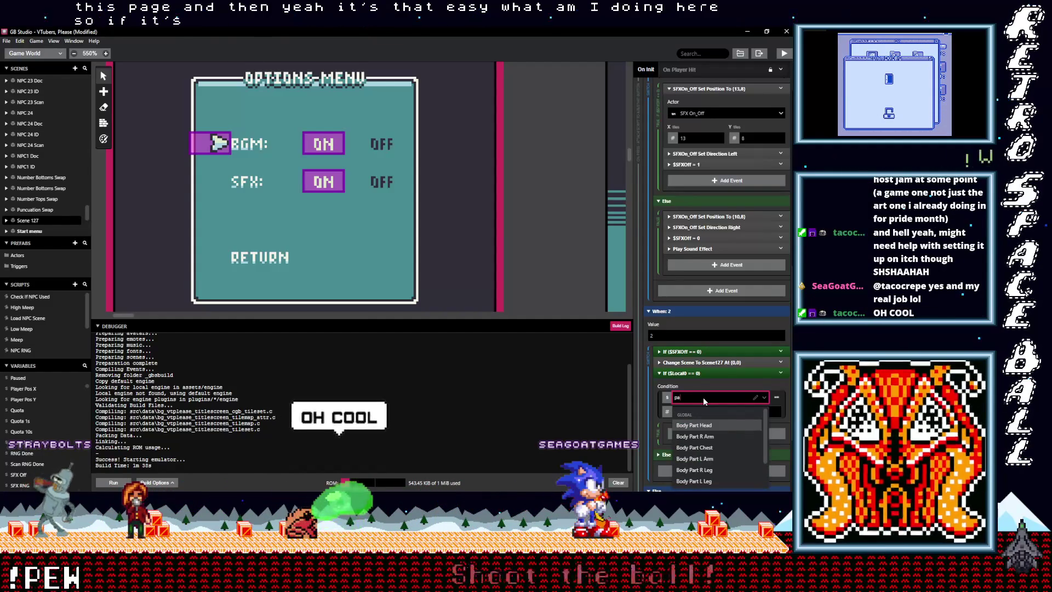
type("u")
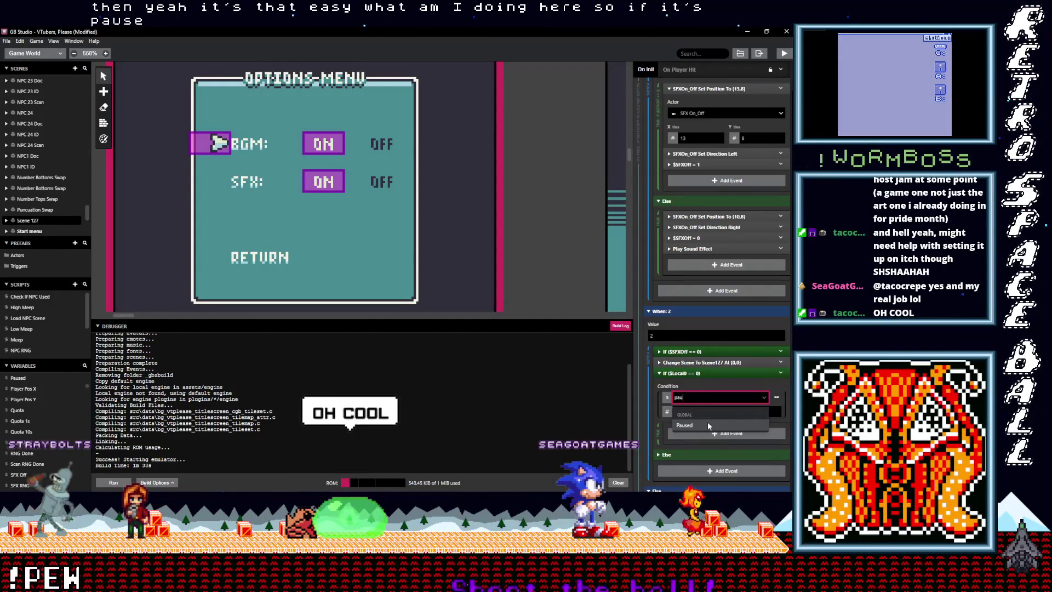
left_click(708, 426)
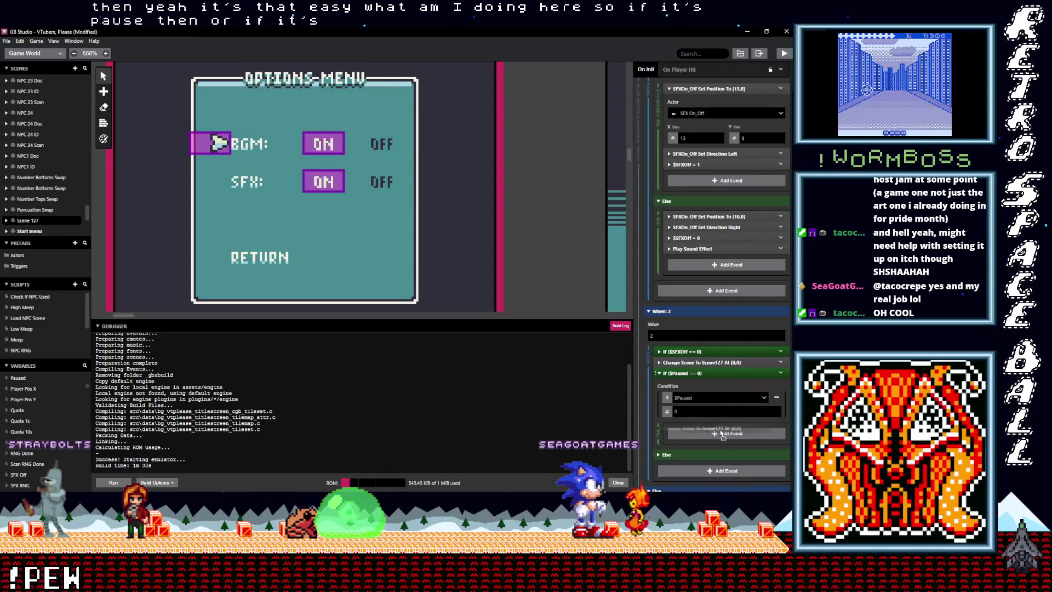
- Move the Change Scene event inside the If Paused check and target the Start menu scene
left_click_drag(722, 434, 721, 436)
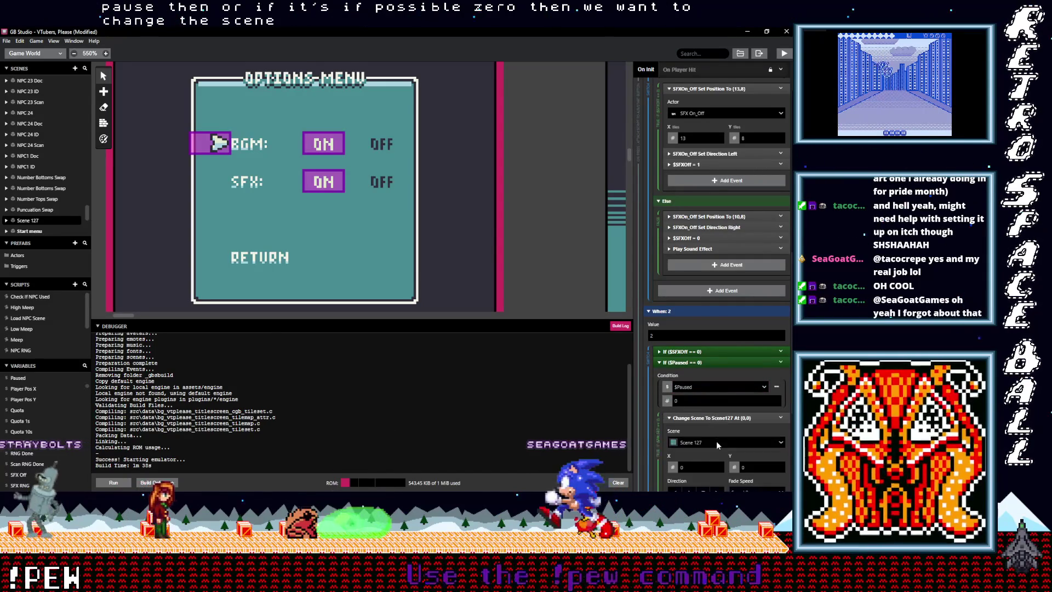
left_click(717, 442)
type("m")
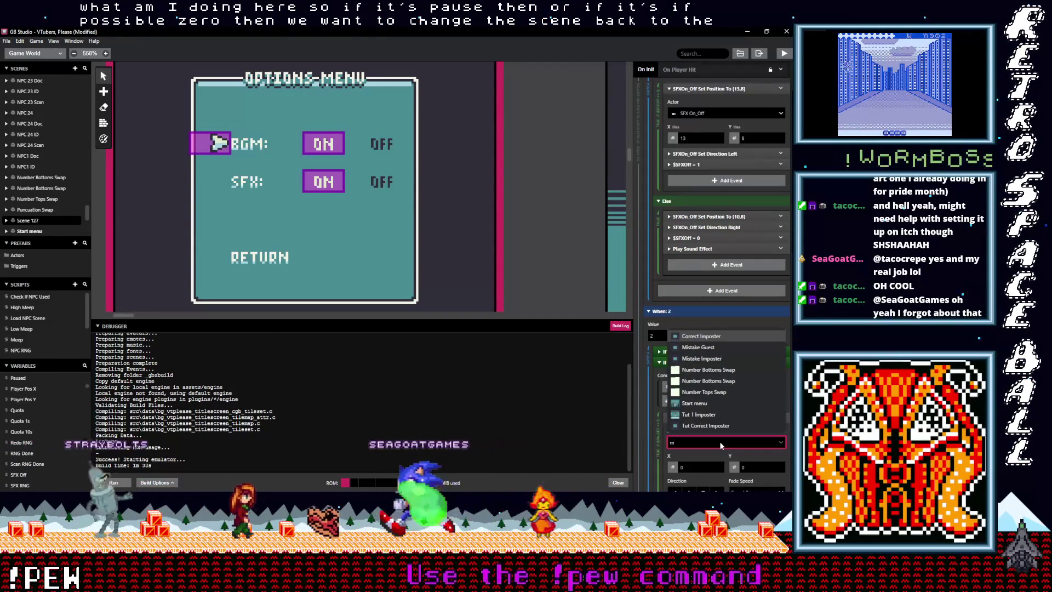
key("BackSpace")
type("st")
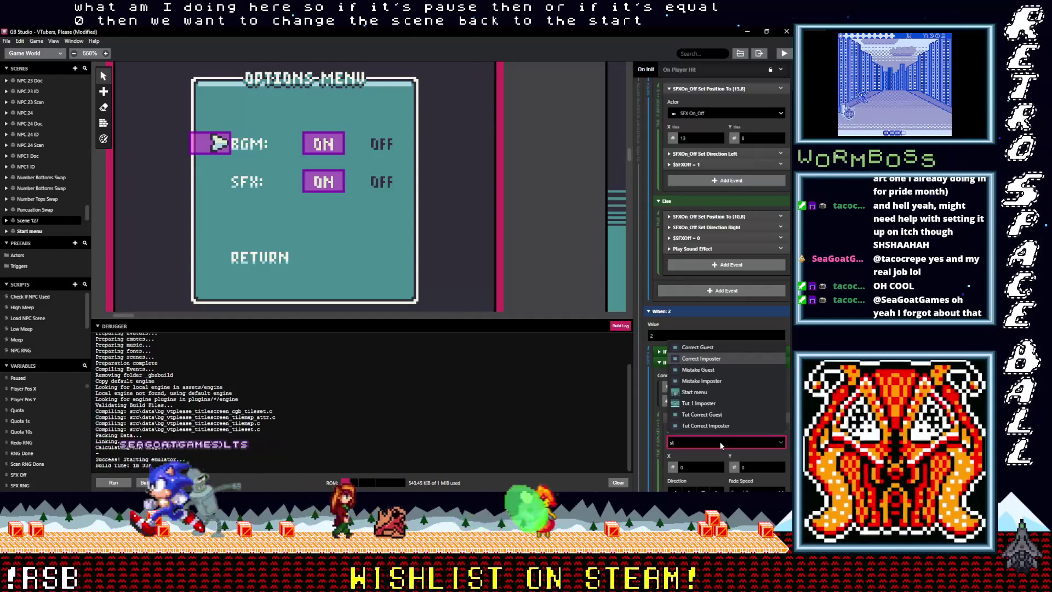
type("a")
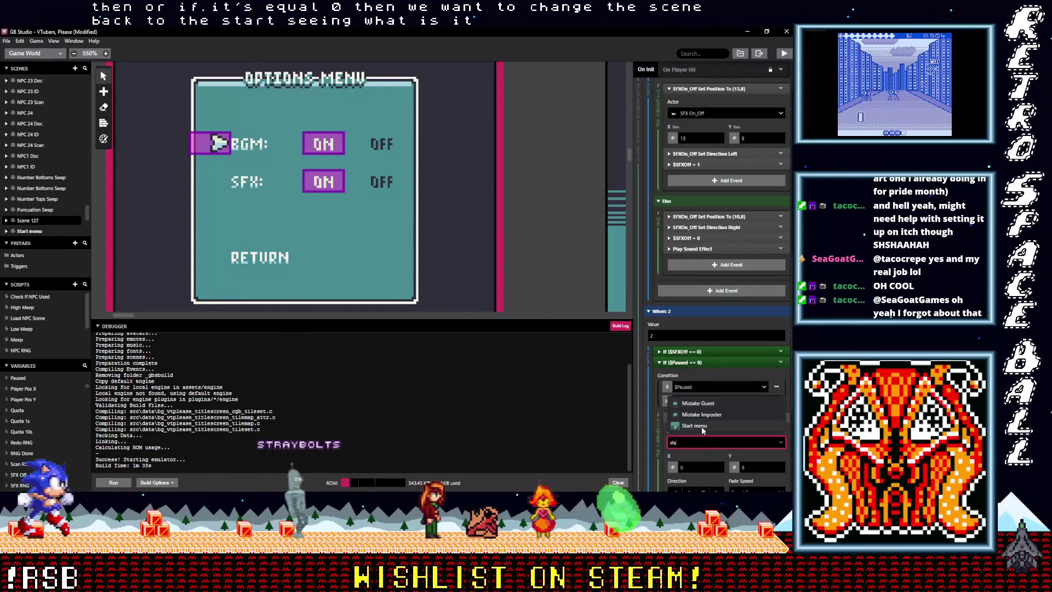
left_click(703, 426)
- Add Restore Previous Scene From Stack to the Else branch
scroll(715, 440, "down", 3)
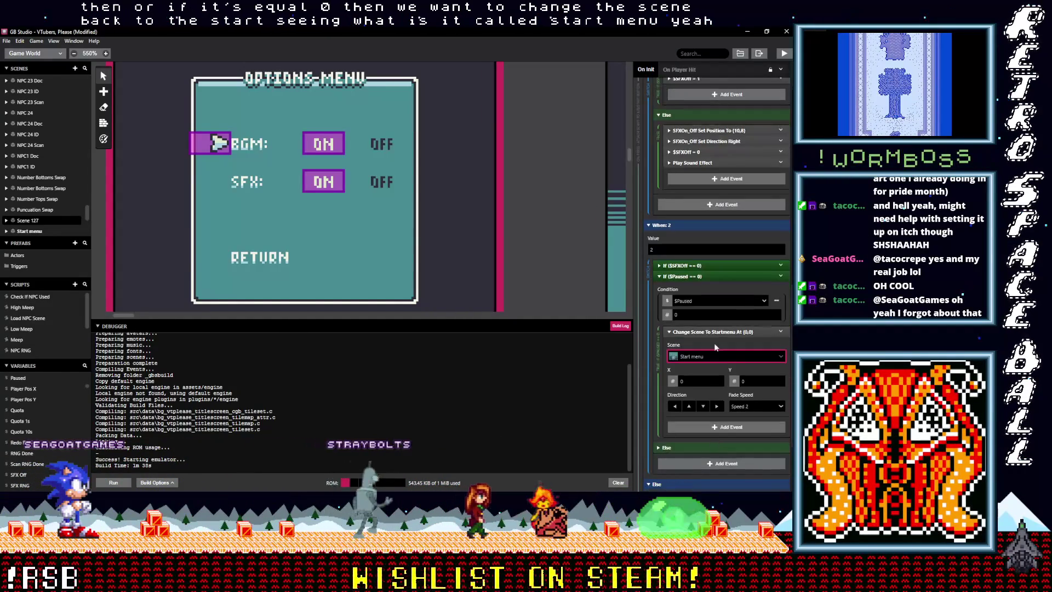
left_click(695, 448)
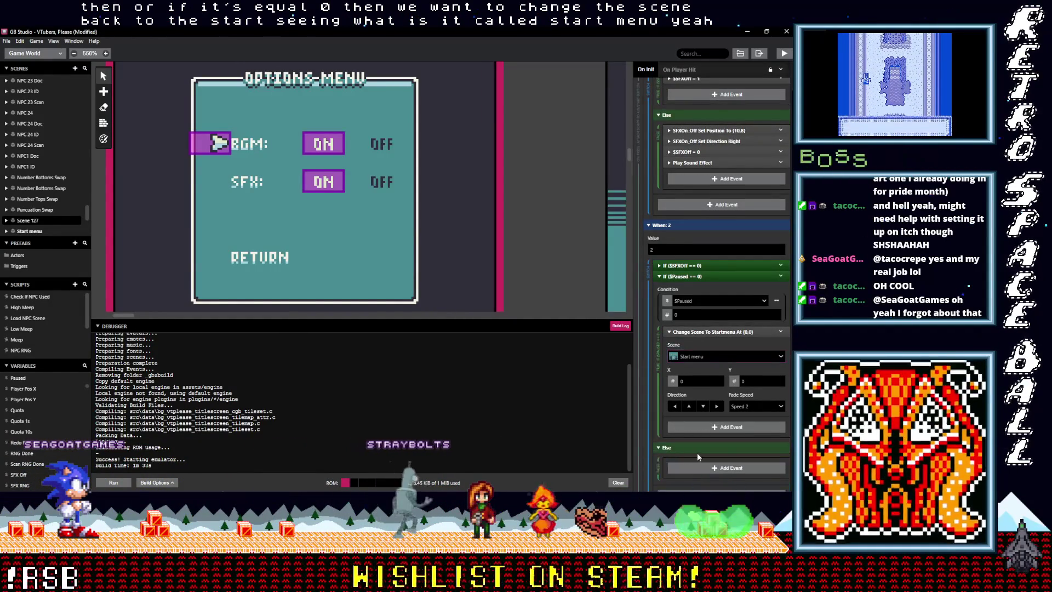
scroll(697, 452, "down", 2)
left_click(719, 426)
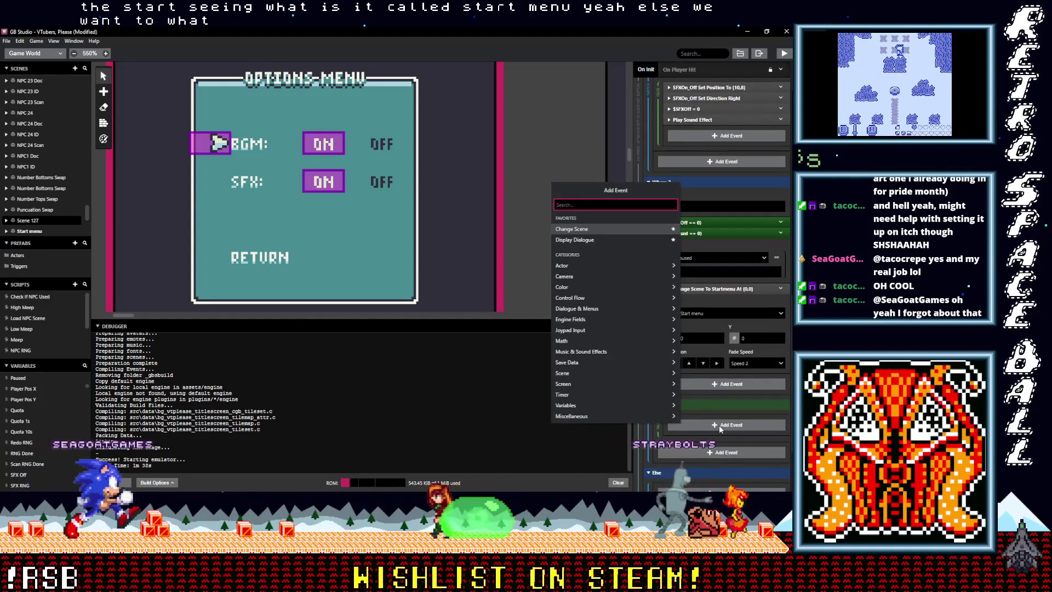
type("stack")
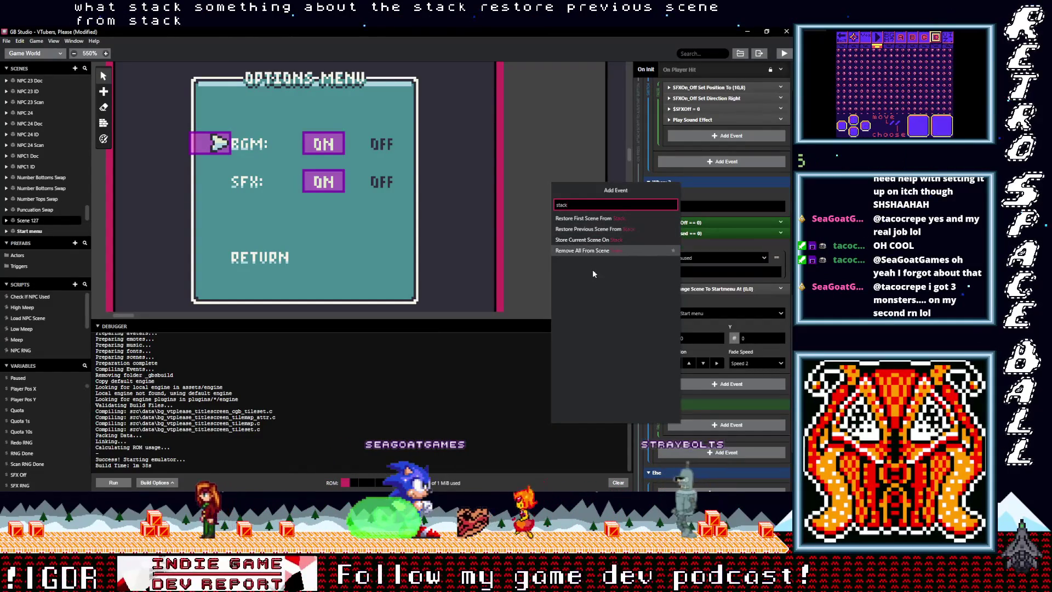
left_click(591, 229)
- Collapse the restore and Start menu scene-change events and scroll to review the script
scroll(732, 435, "down", 1)
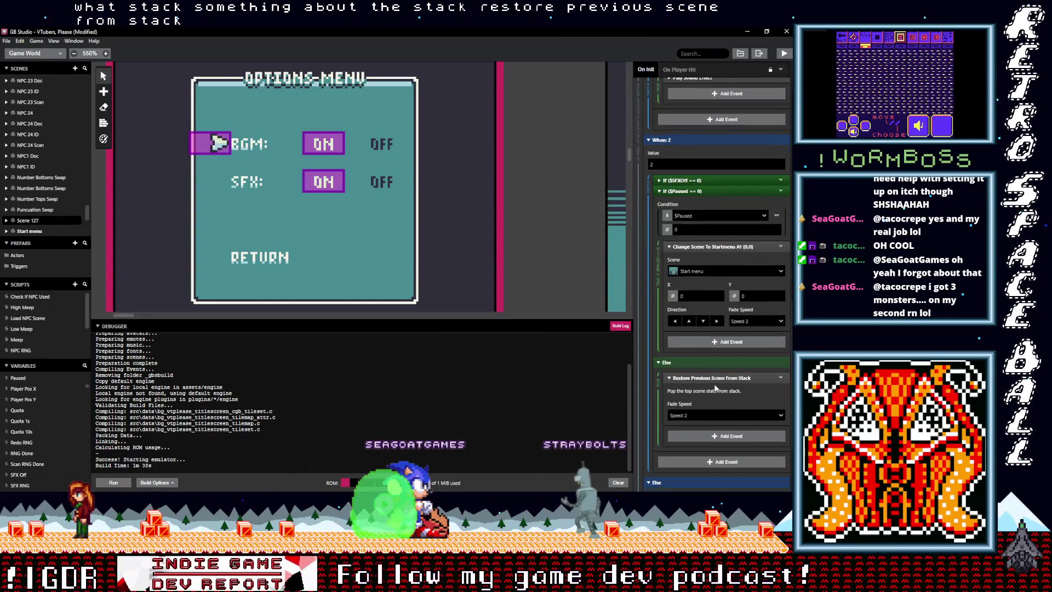
left_click(714, 377)
left_click(702, 246)
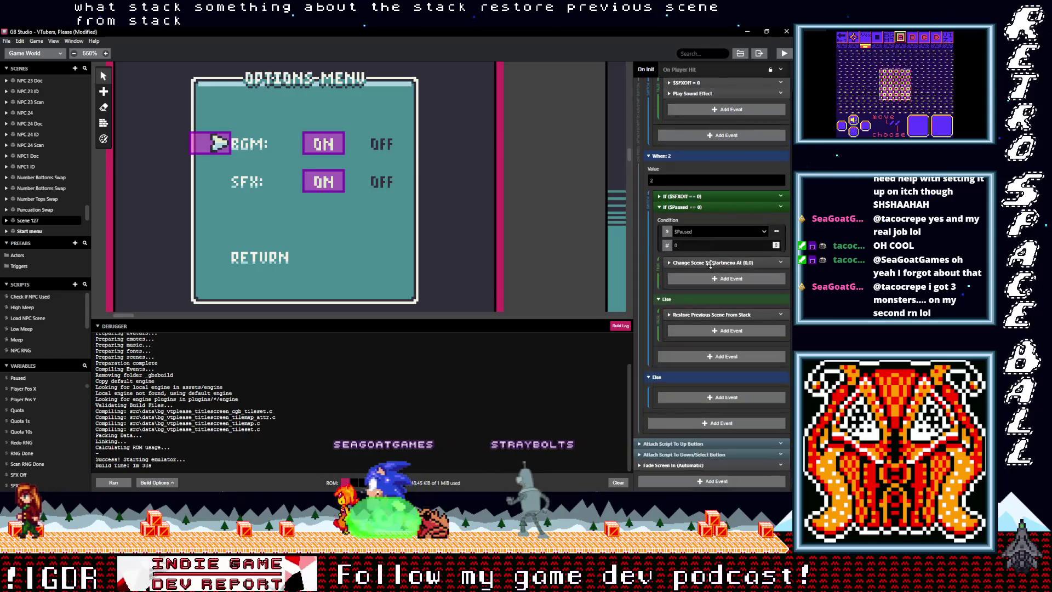
scroll(463, 262, "up", 4)
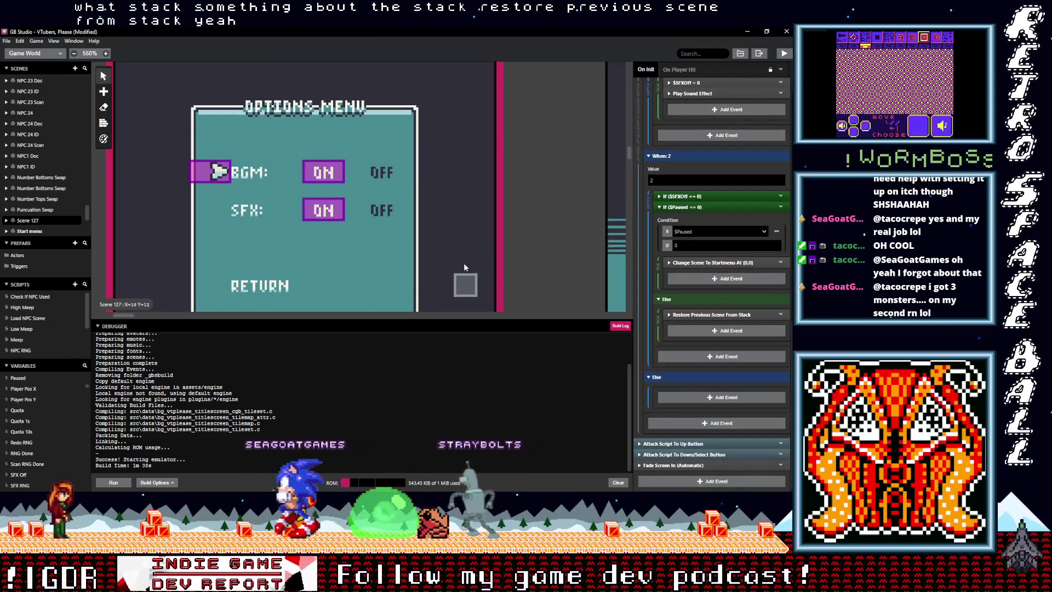
scroll(463, 262, "up", 10)
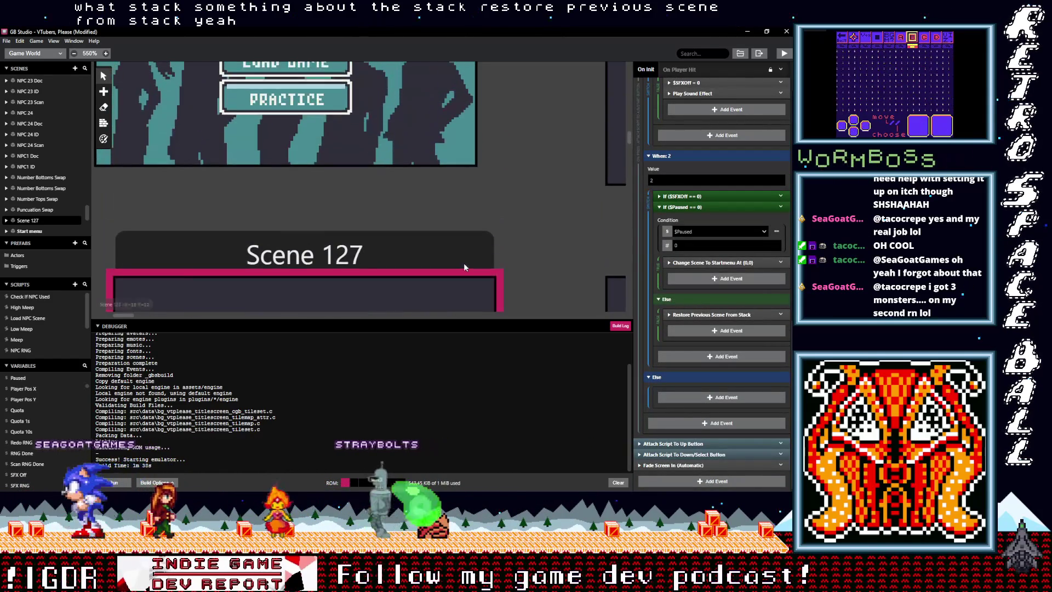
scroll(463, 262, "down", 4)
scroll(464, 262, "down", 5)
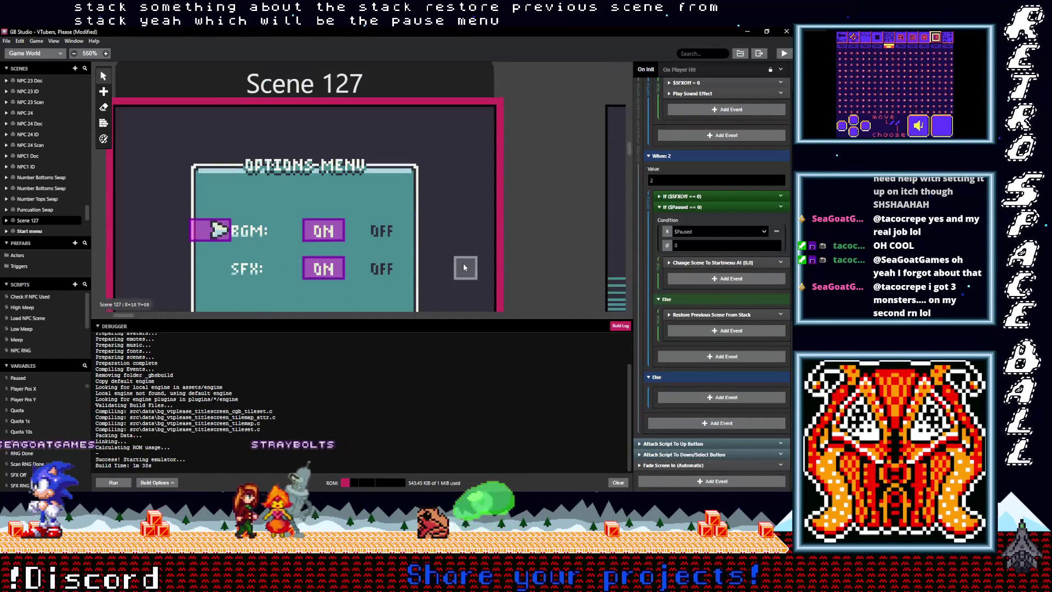
scroll(463, 262, "down", 3, "ctrl")
scroll(463, 268, "down", 1, "ctrl")
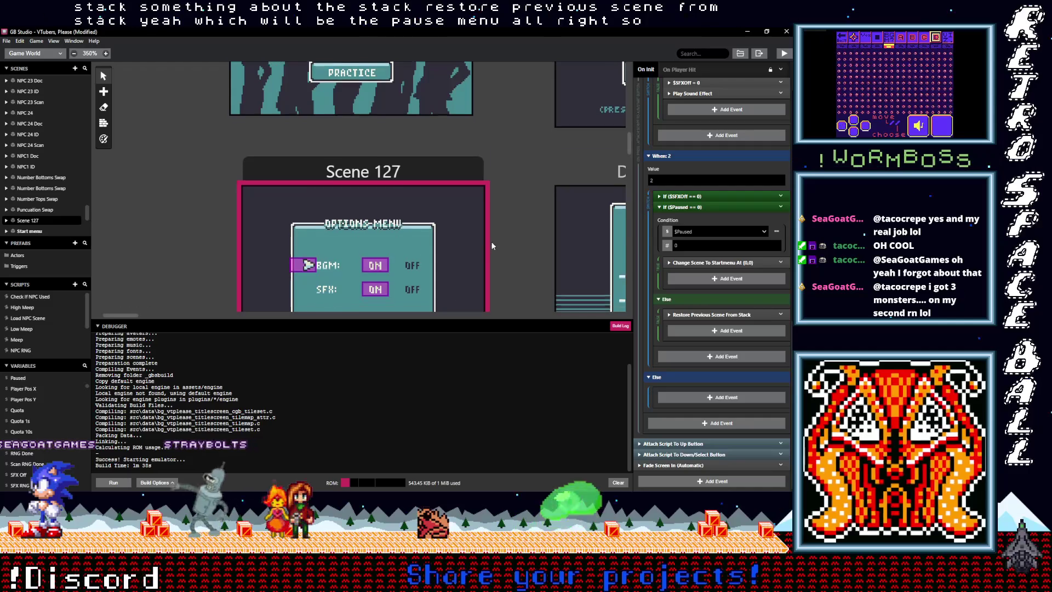
scroll(491, 241, "down", 1)
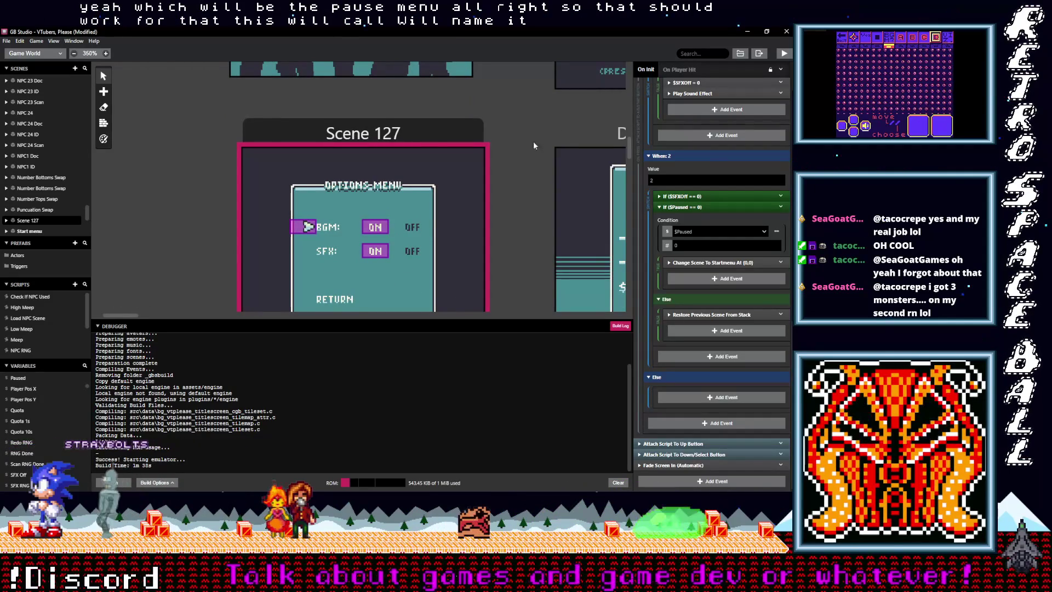
scroll(774, 324, "up", 10)
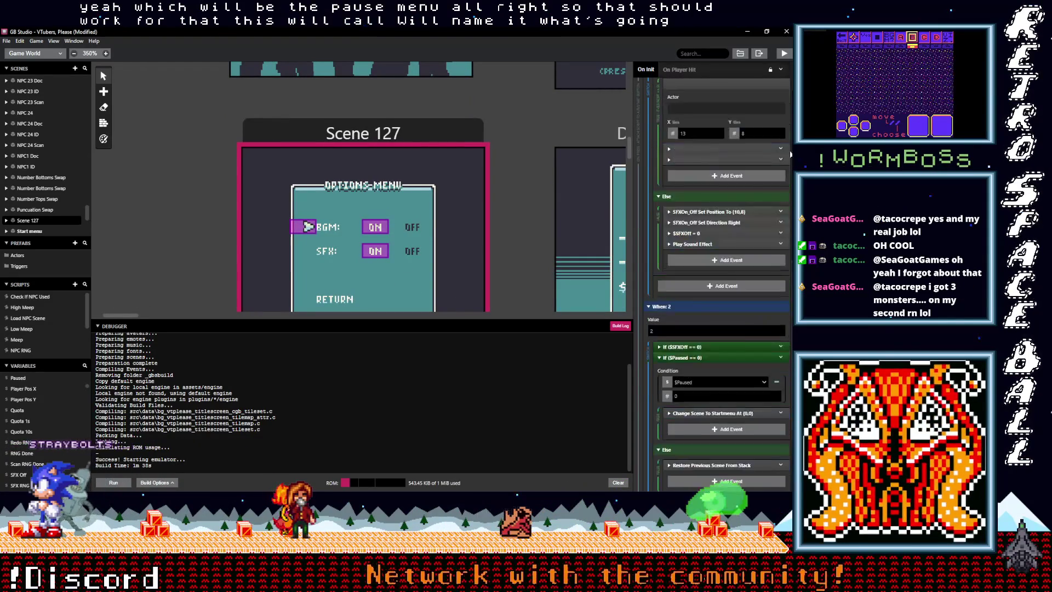
scroll(787, 75, "up", 3)
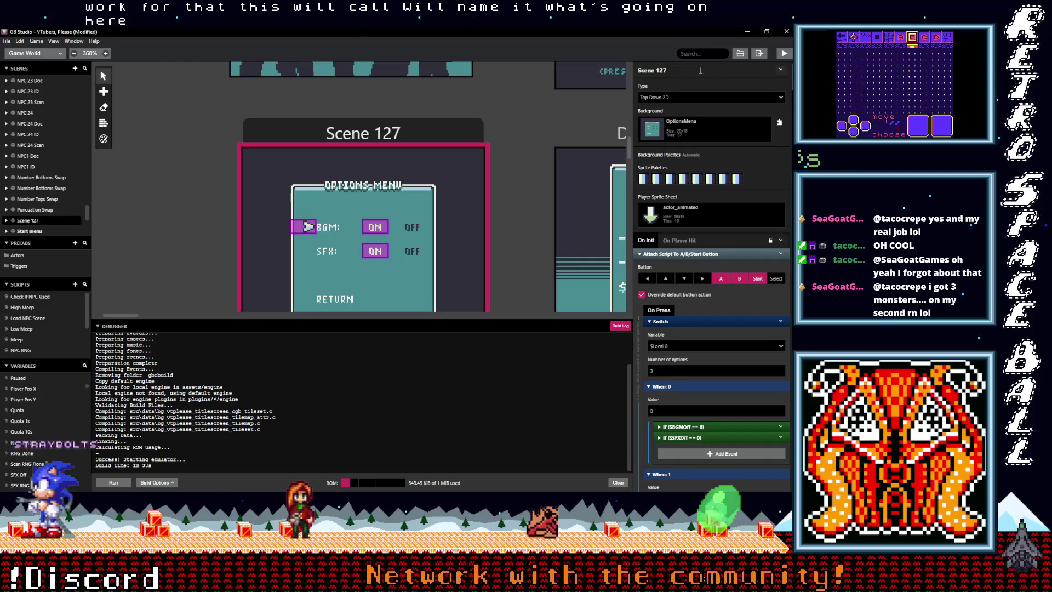
- Replace the scene's name with 'Options menu' in the inspector and confirm it
left_click(678, 70)
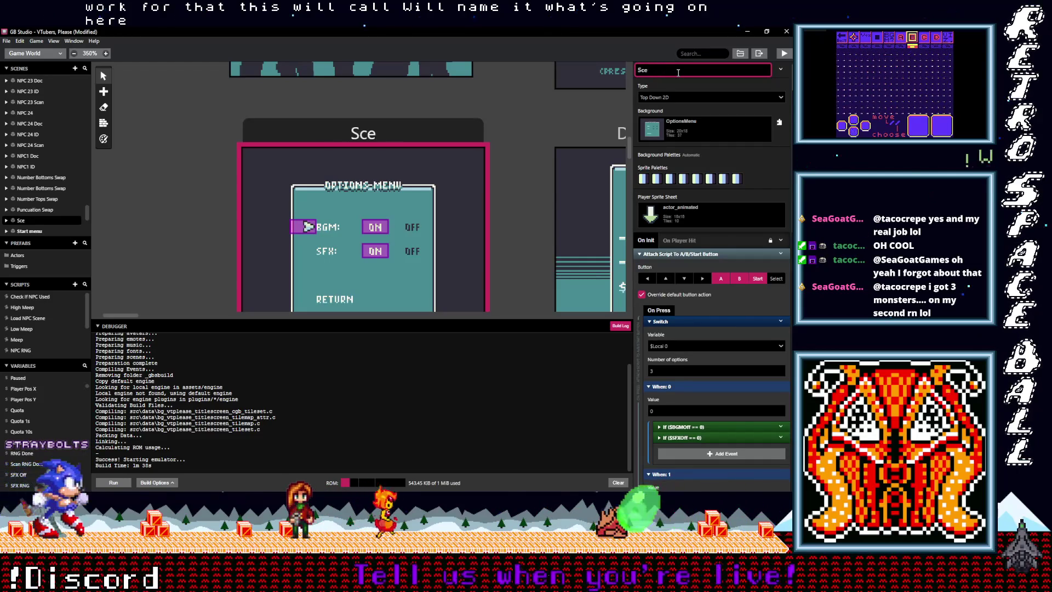
key("ctrl+a")
key("BackSpace")
type("Opt")
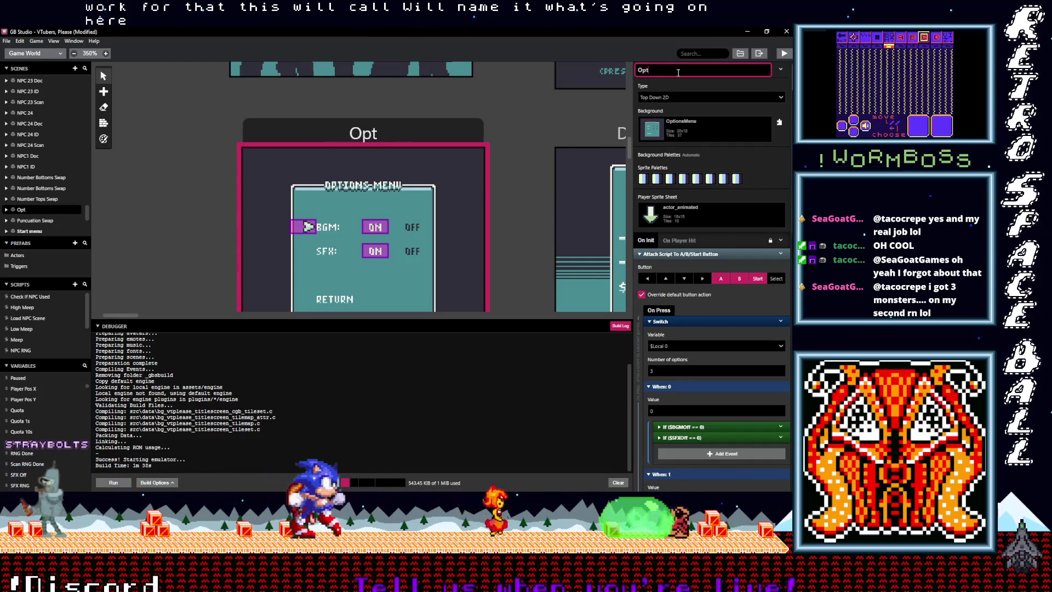
type("ions menu")
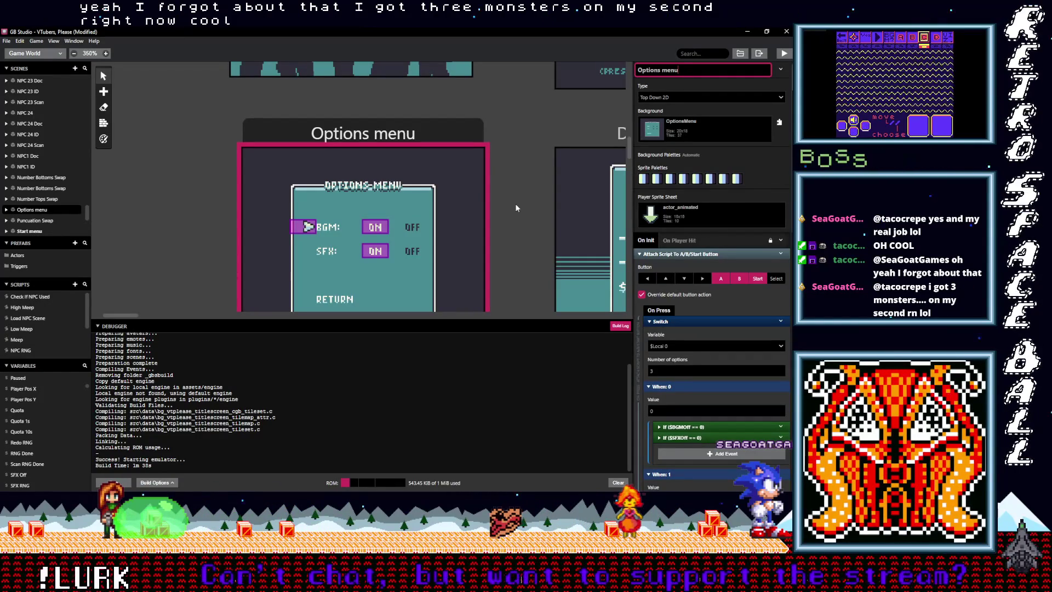
scroll(519, 220, "down", 3)
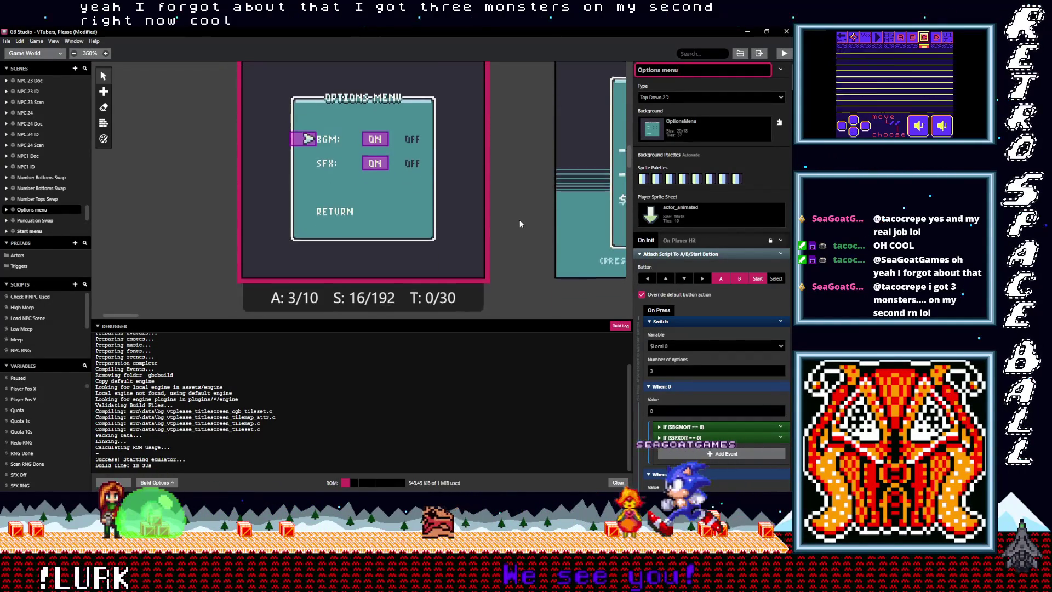
scroll(520, 224, "up", 2)
left_click(412, 93)
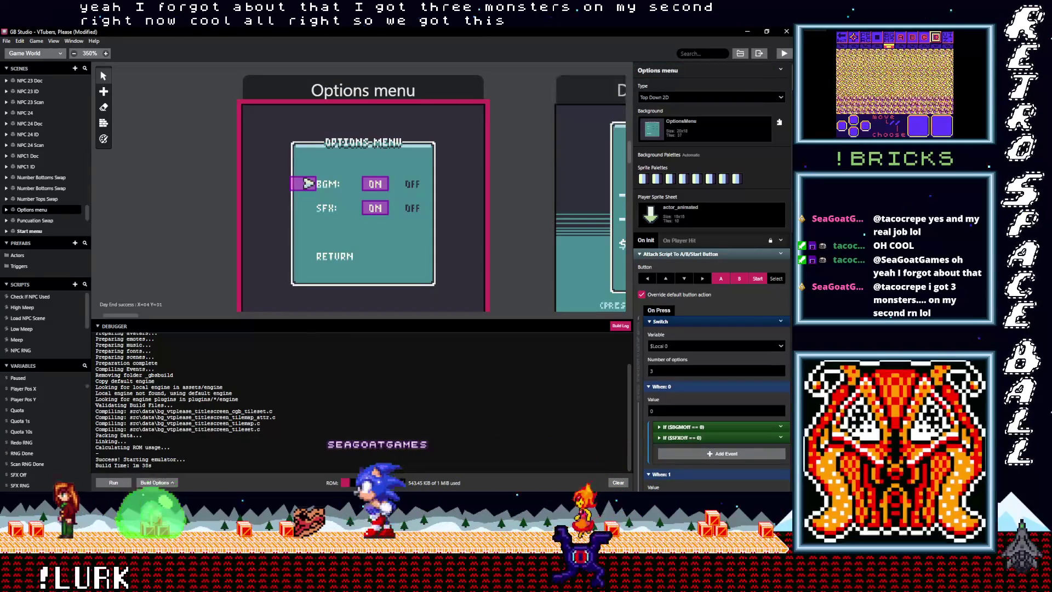
left_click(791, 230)
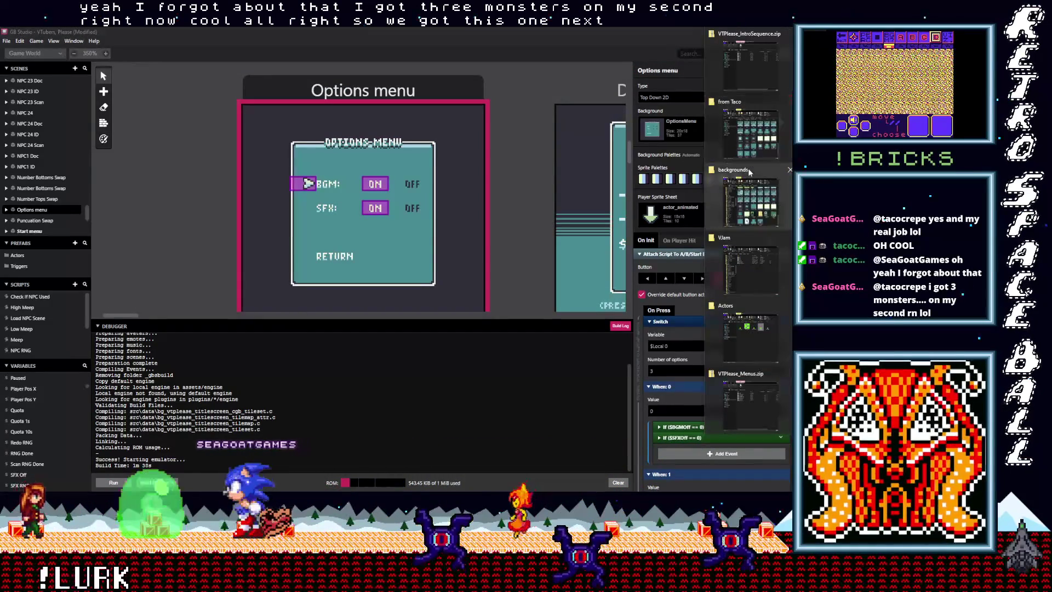
- Bring the from Taco folder window forward and locate PauseMenu.png
mouse_move(750, 175)
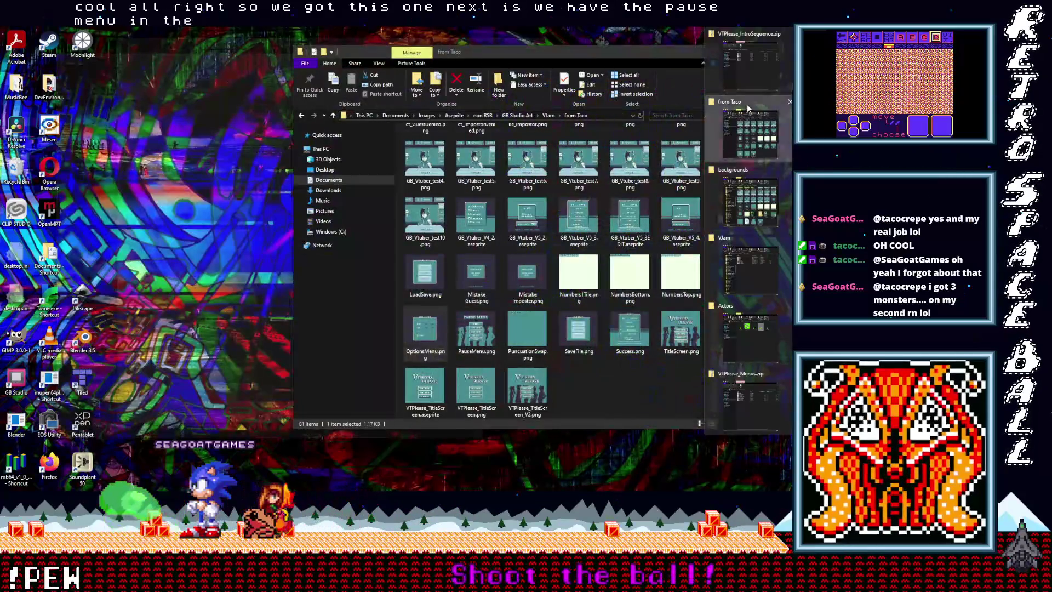
left_click(750, 131)
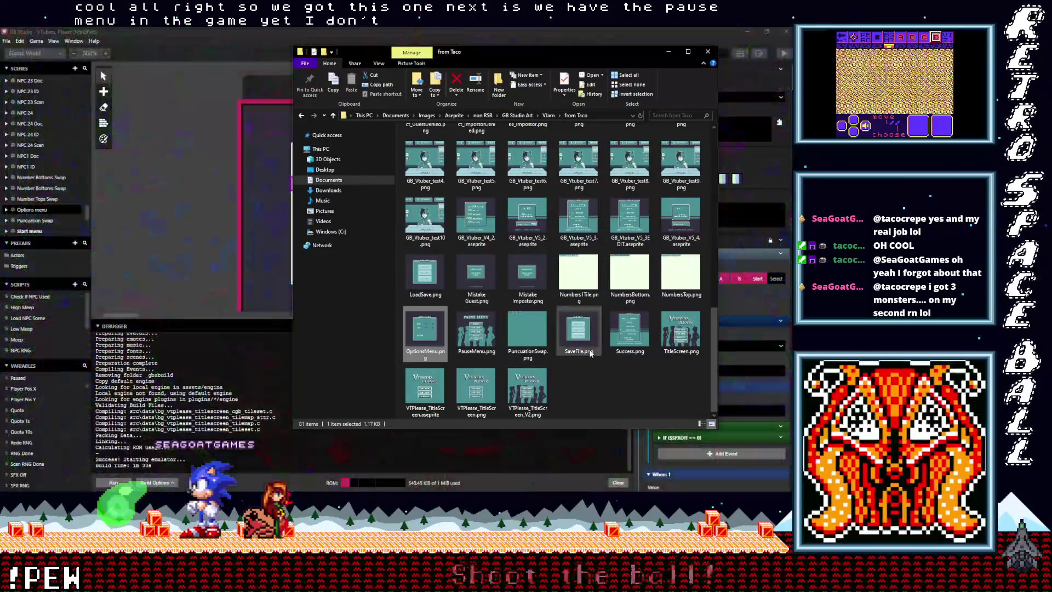
left_click(608, 389)
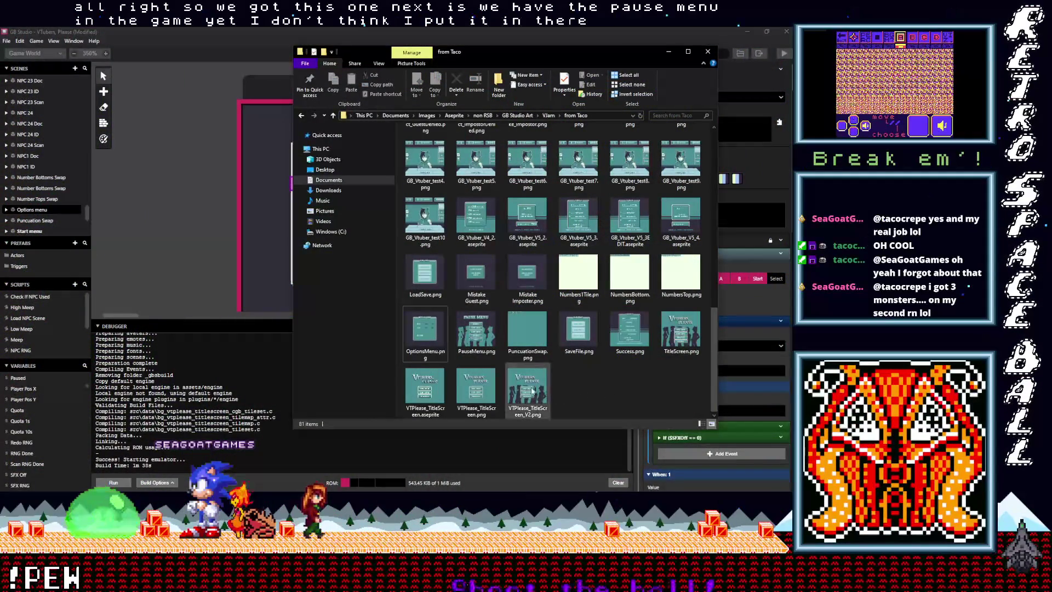
scroll(567, 382, "up", 10)
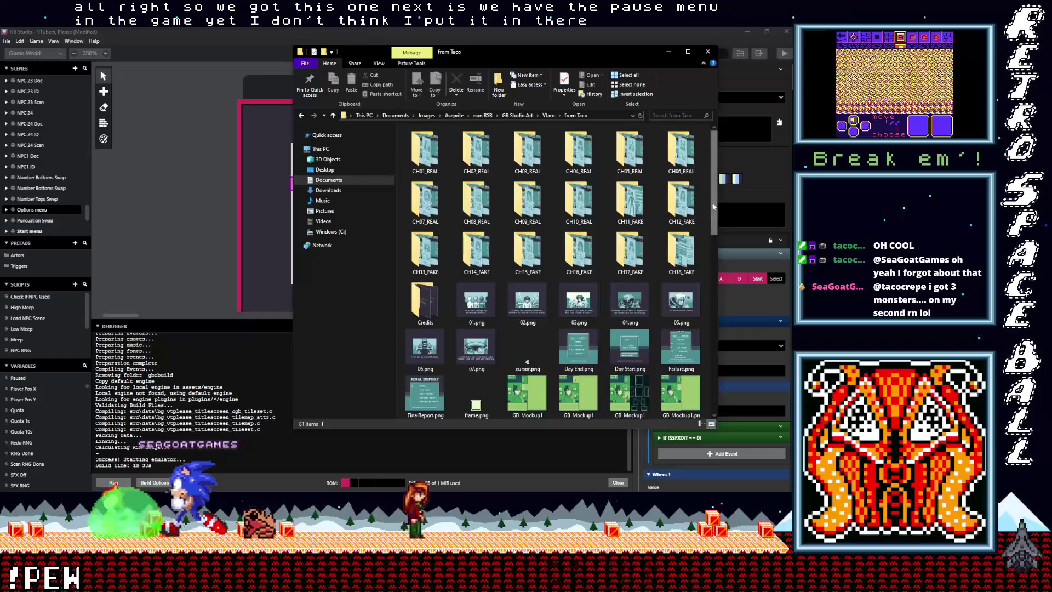
scroll(704, 205, "down", 3)
left_click_drag(711, 238, 702, 356)
scroll(701, 356, "down", 2)
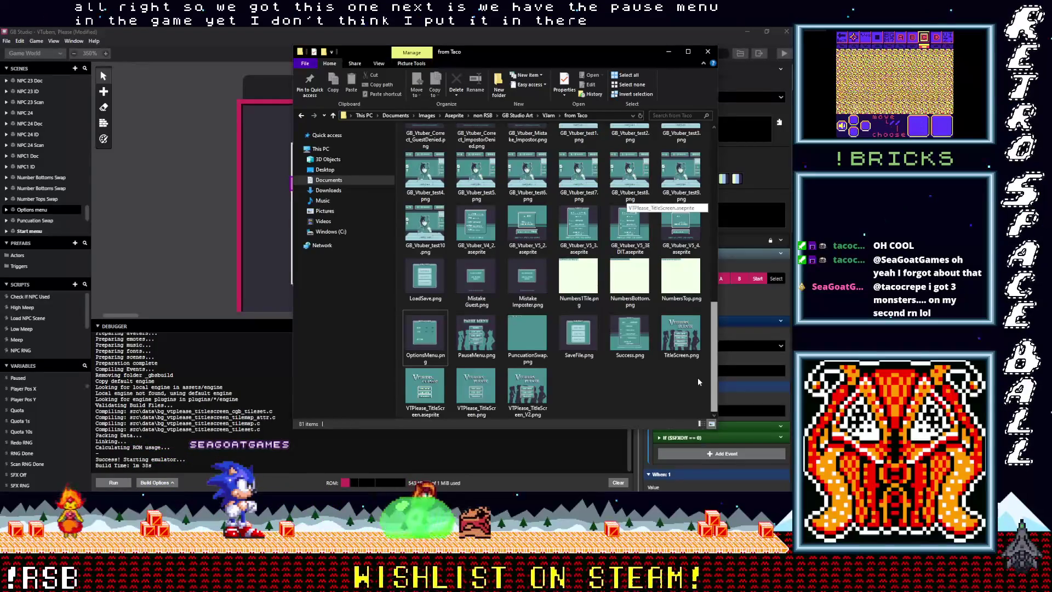
- Copy PauseMenu.png into the project's assets/backgrounds folder and return to GB Studio
left_click(477, 340)
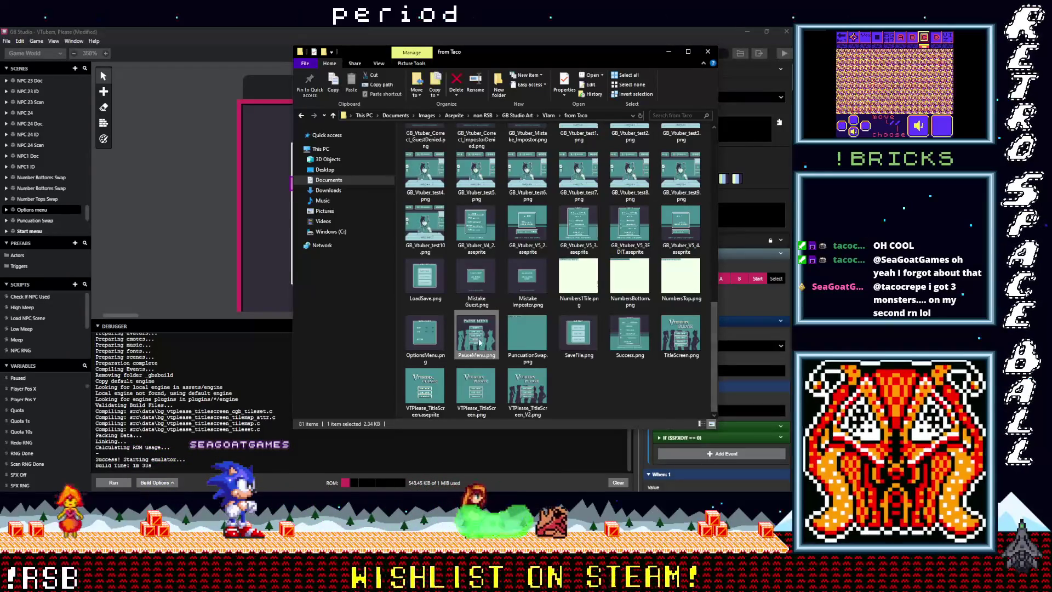
right_click(479, 340)
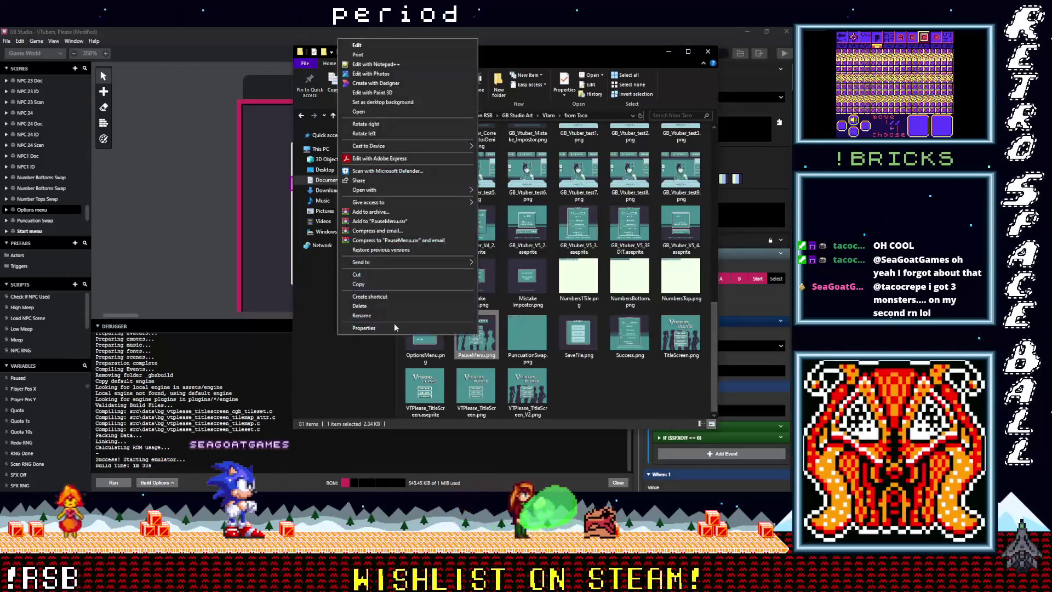
left_click(382, 284)
key("alt+Tab")
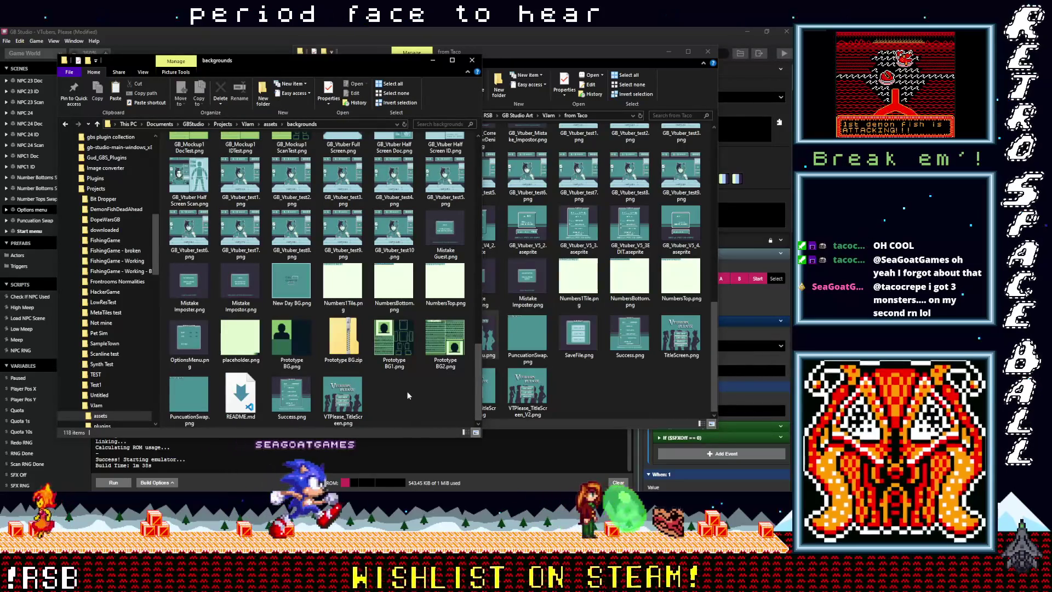
key("ctrl+v")
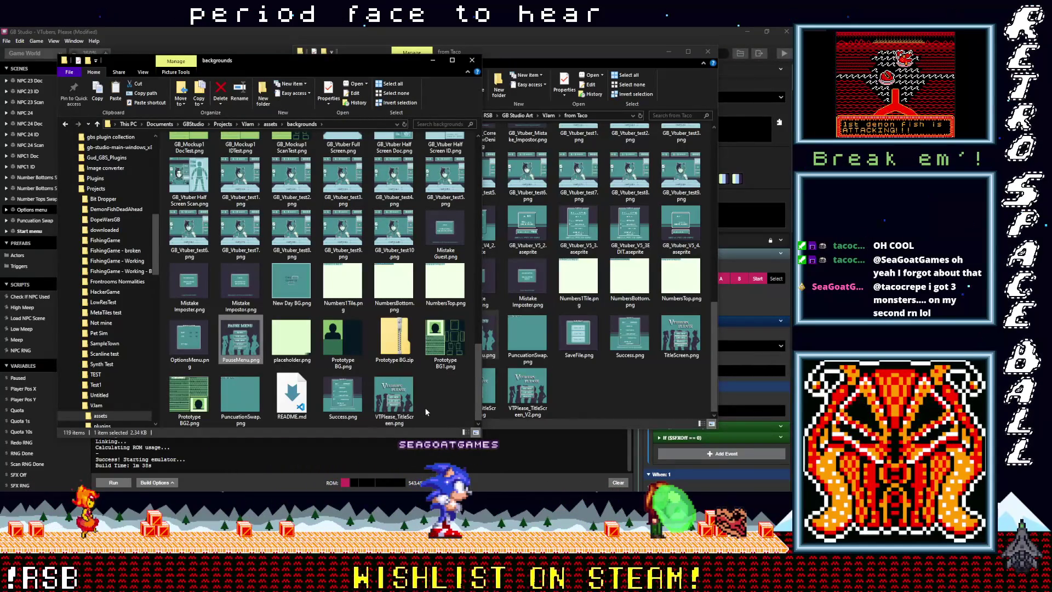
key("alt+Tab")
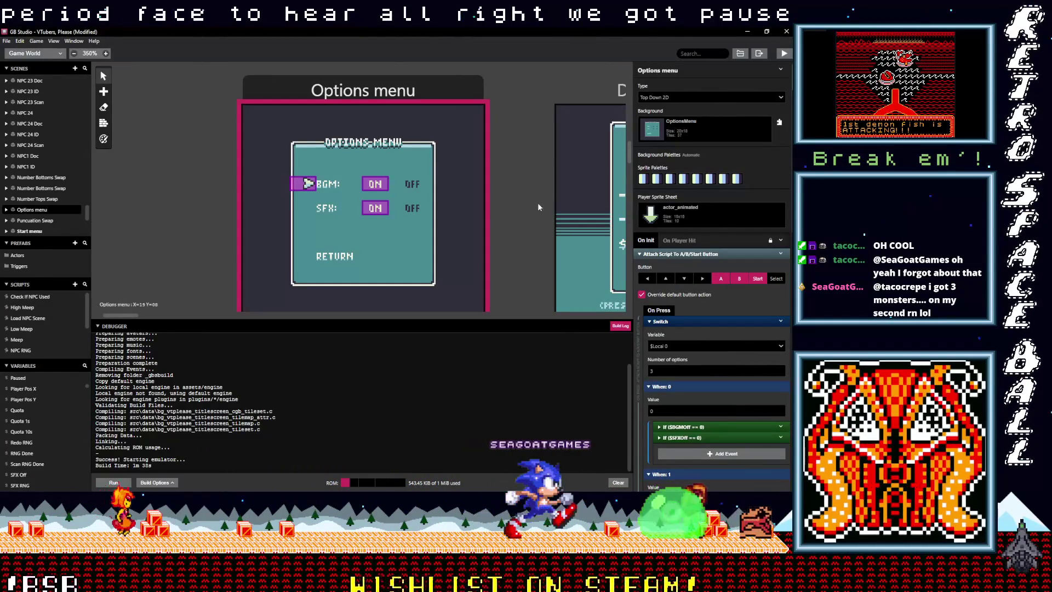
- Place a new scene on the world canvas and name it 'Pause Menu'
scroll(519, 213, "down", 2)
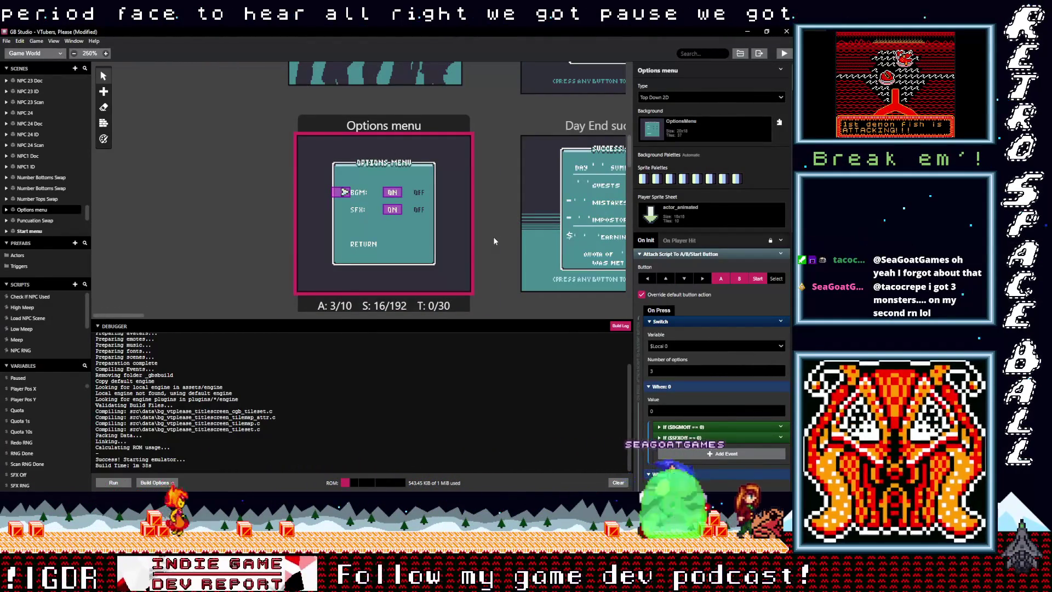
scroll(436, 218, "down", 1)
scroll(423, 225, "down", 2)
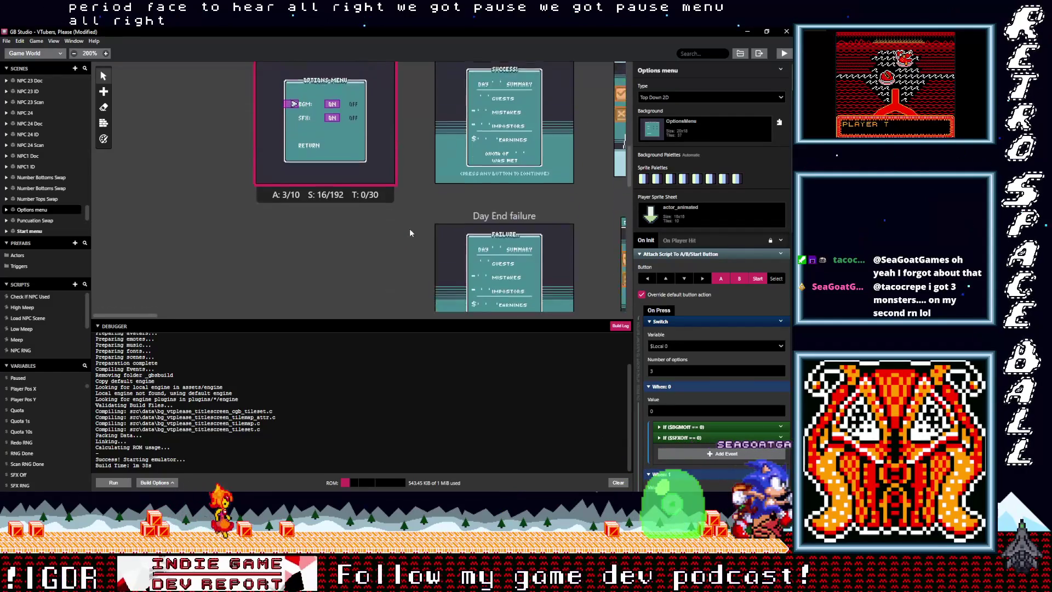
scroll(410, 233, "down", 2)
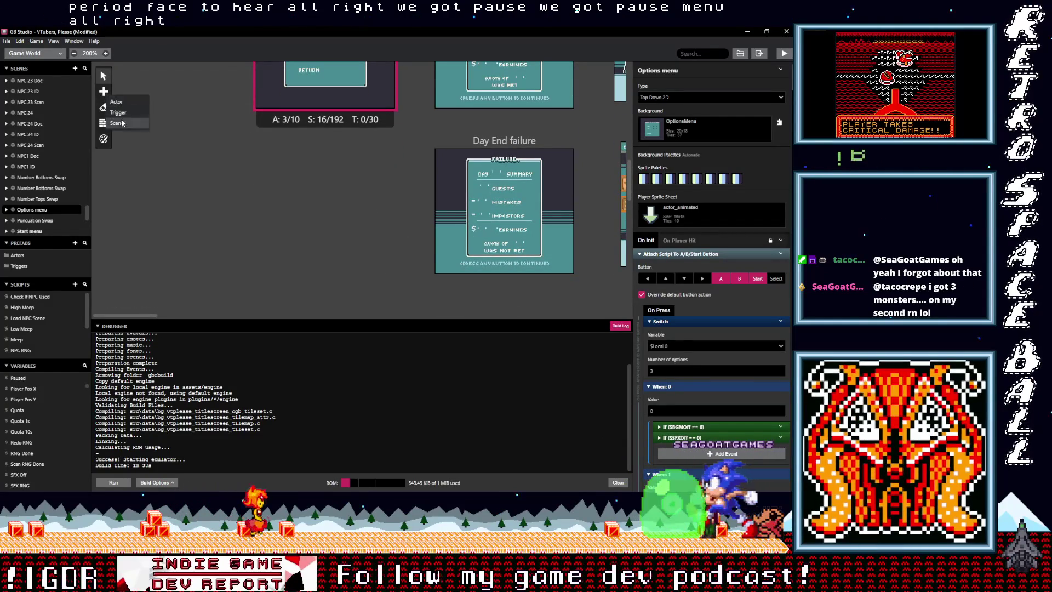
left_click(123, 123)
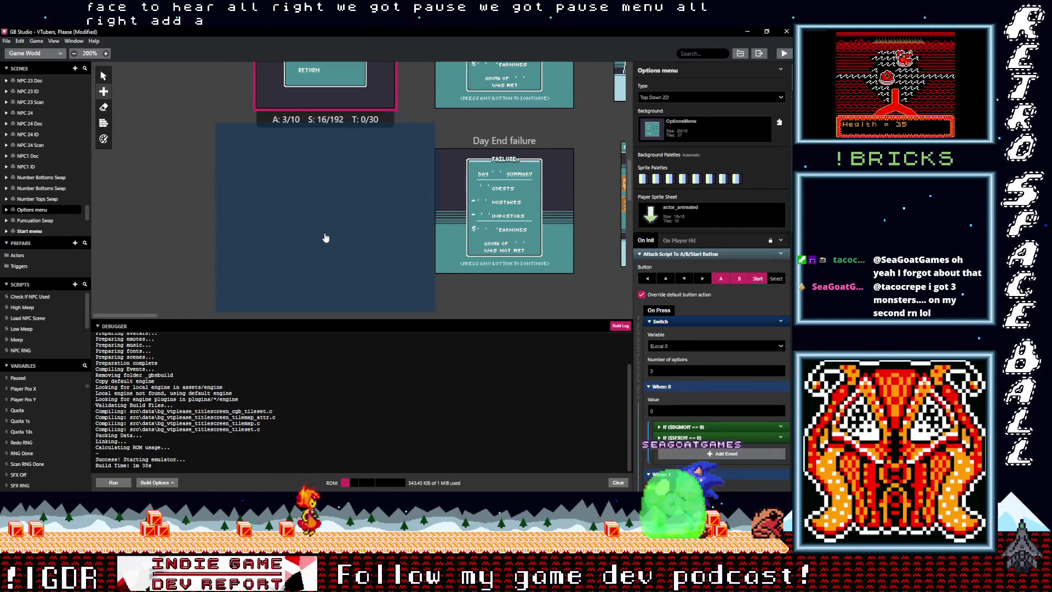
left_click(325, 237)
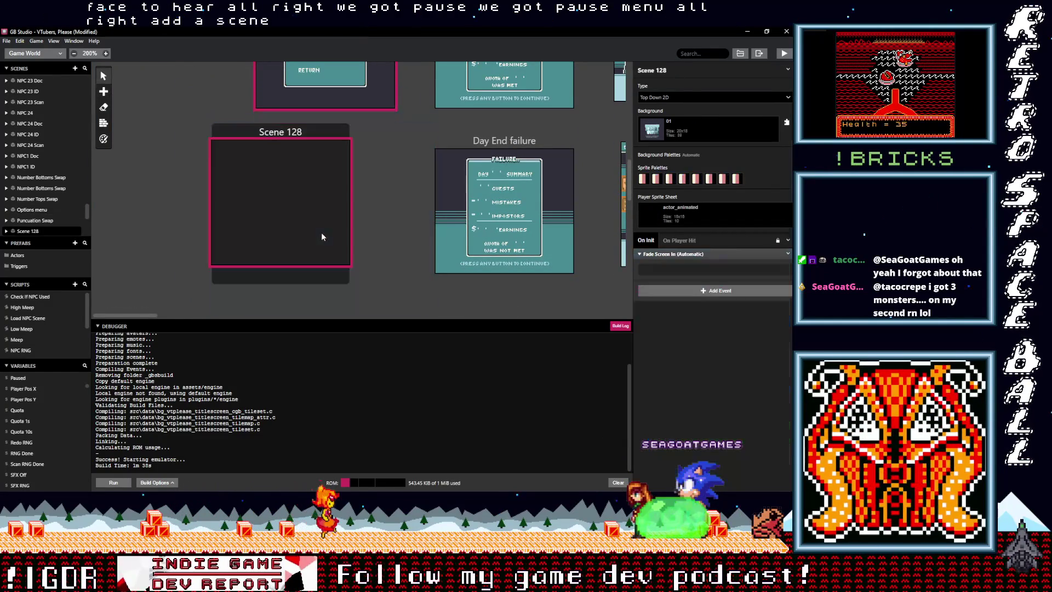
left_click(661, 68)
type("Pause")
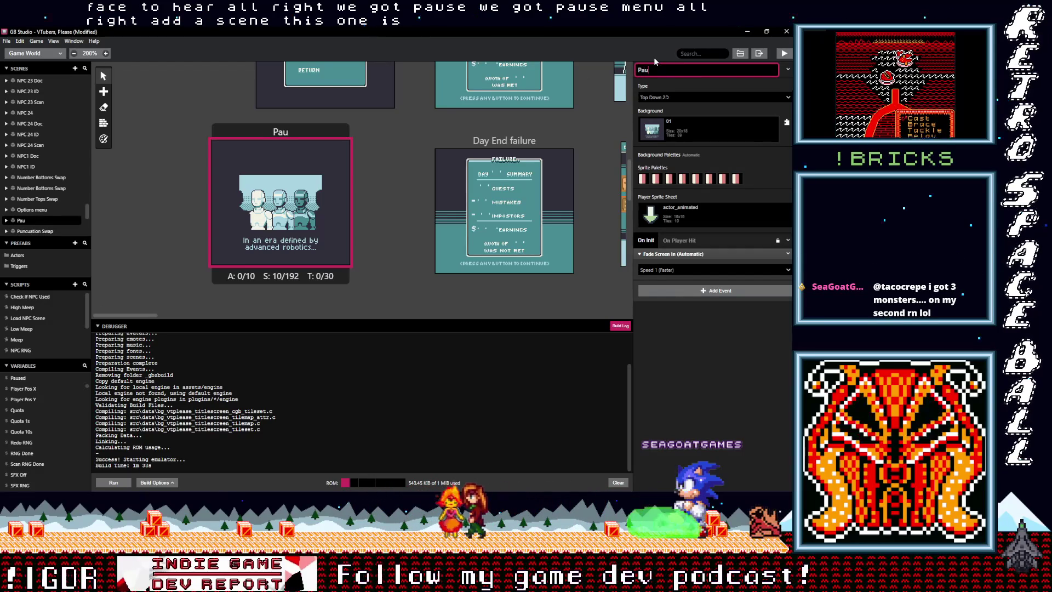
type(" Menu")
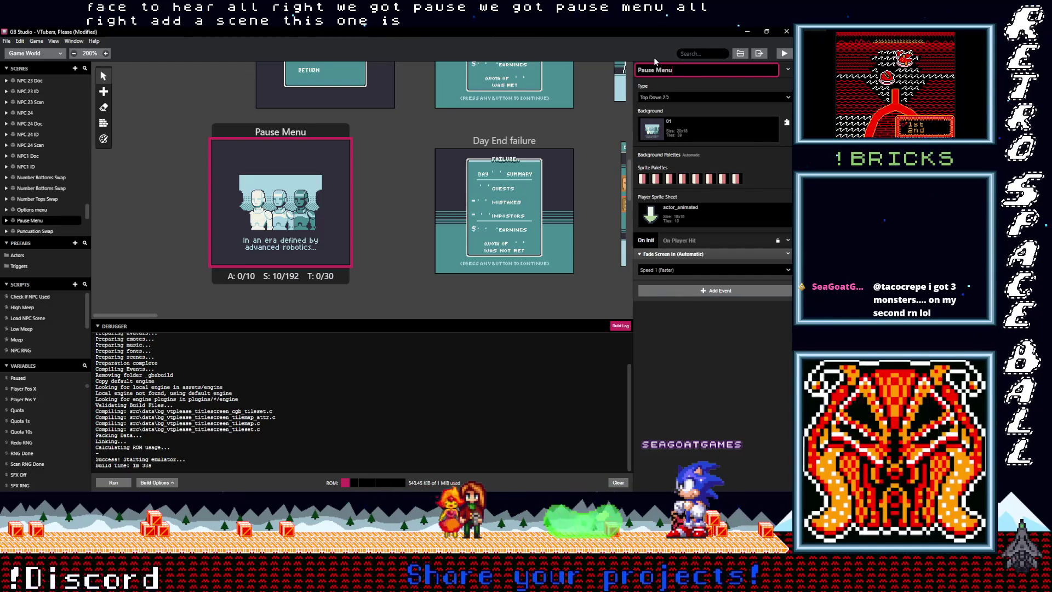
- Set the scene background to PauseMenu with automatic palettes
left_click(663, 132)
type("pau")
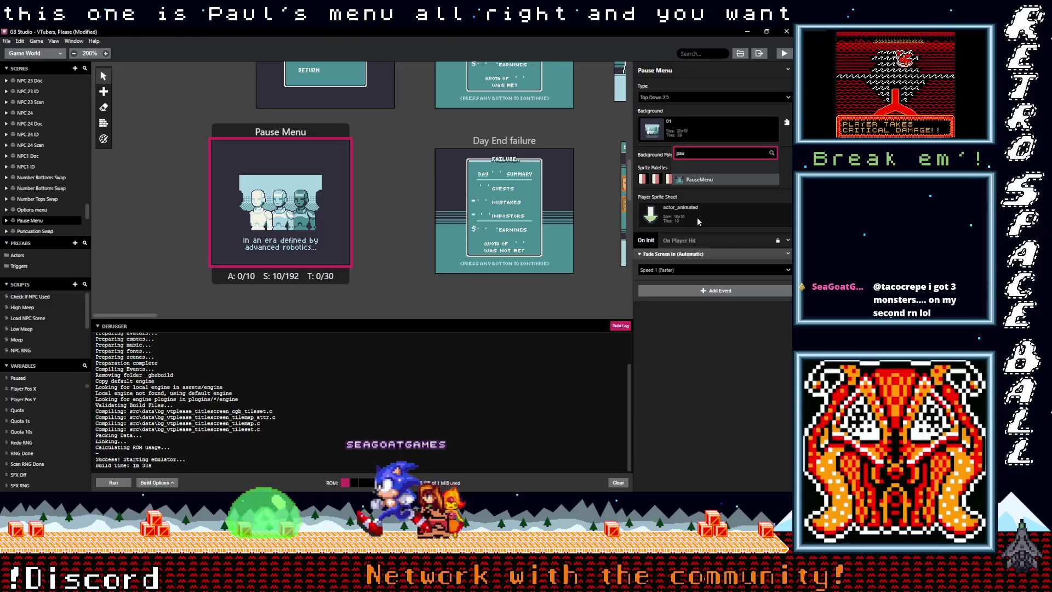
left_click(697, 170)
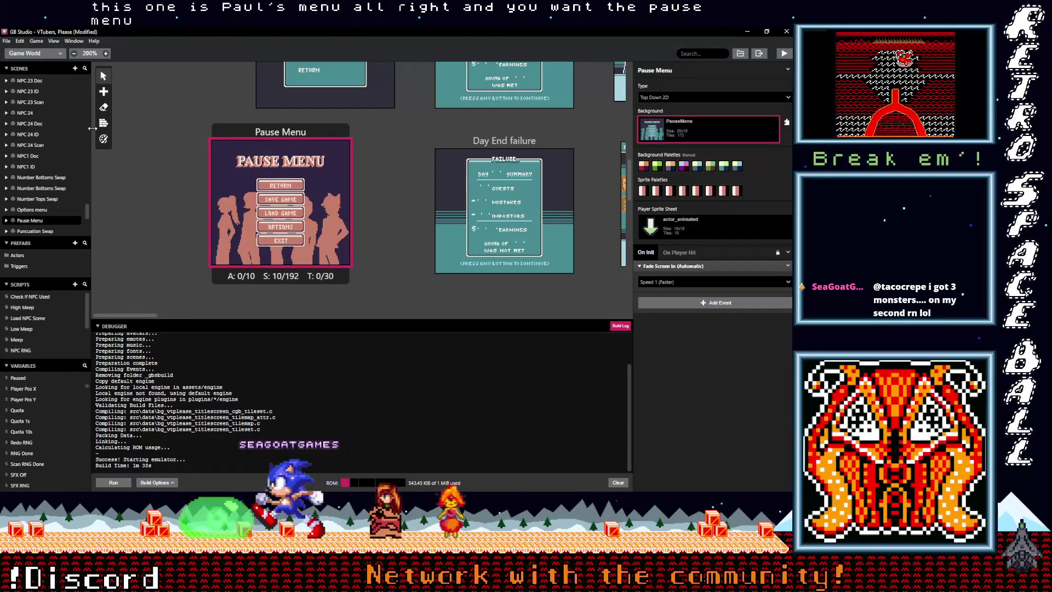
key("p")
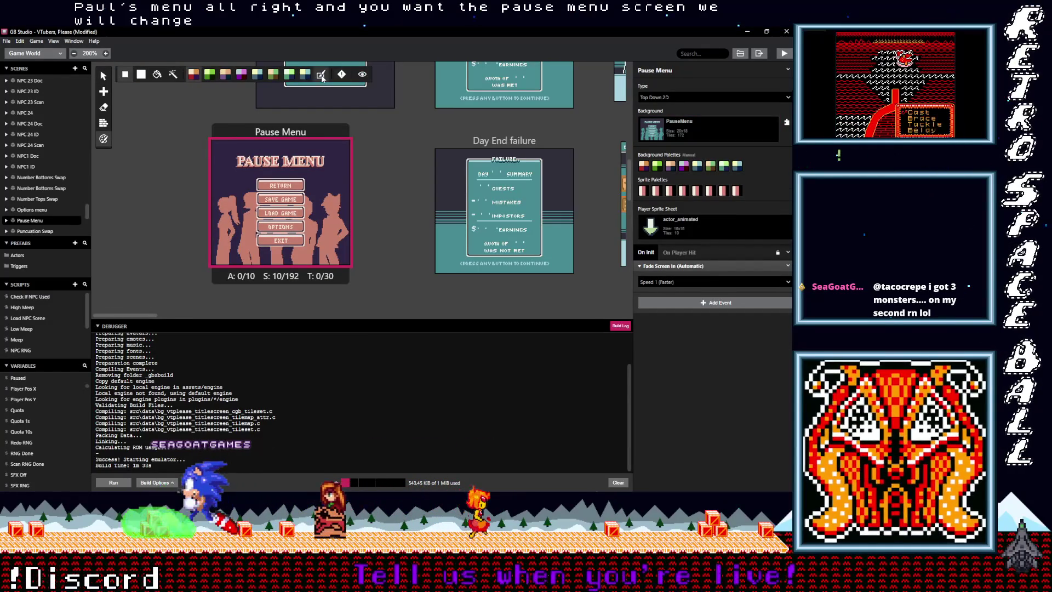
left_click(322, 75)
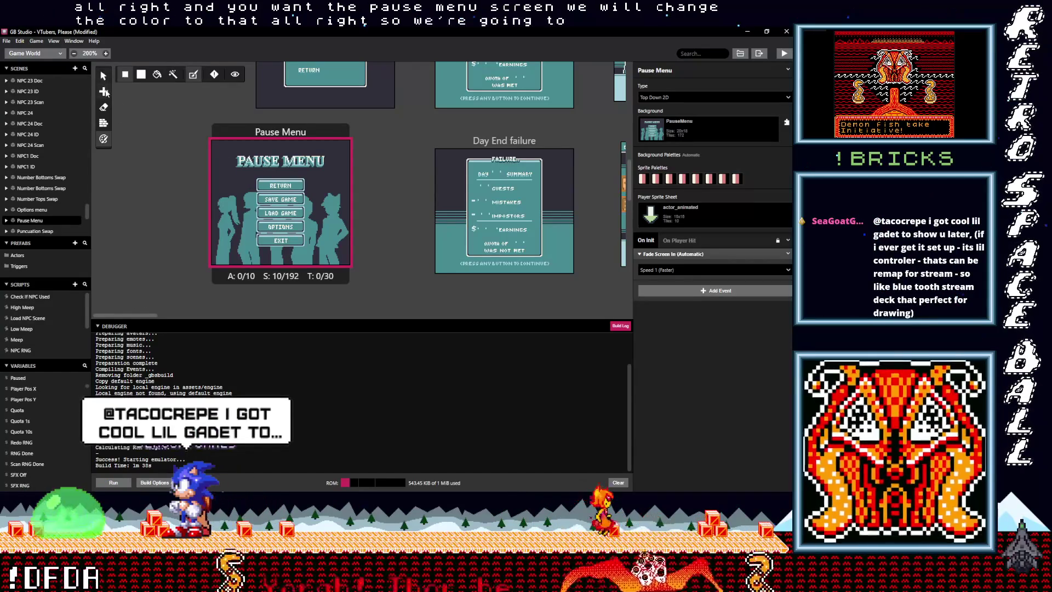
- Place an actor left of Return using the UI Menu Arrows sprite sheet
left_click(104, 93)
left_click(117, 103)
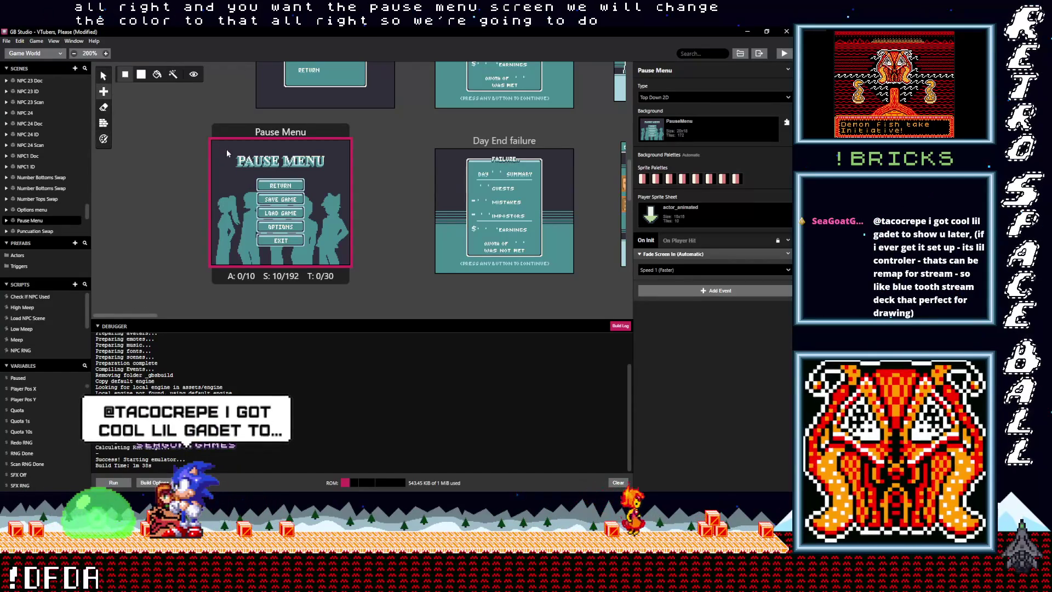
left_click(245, 186)
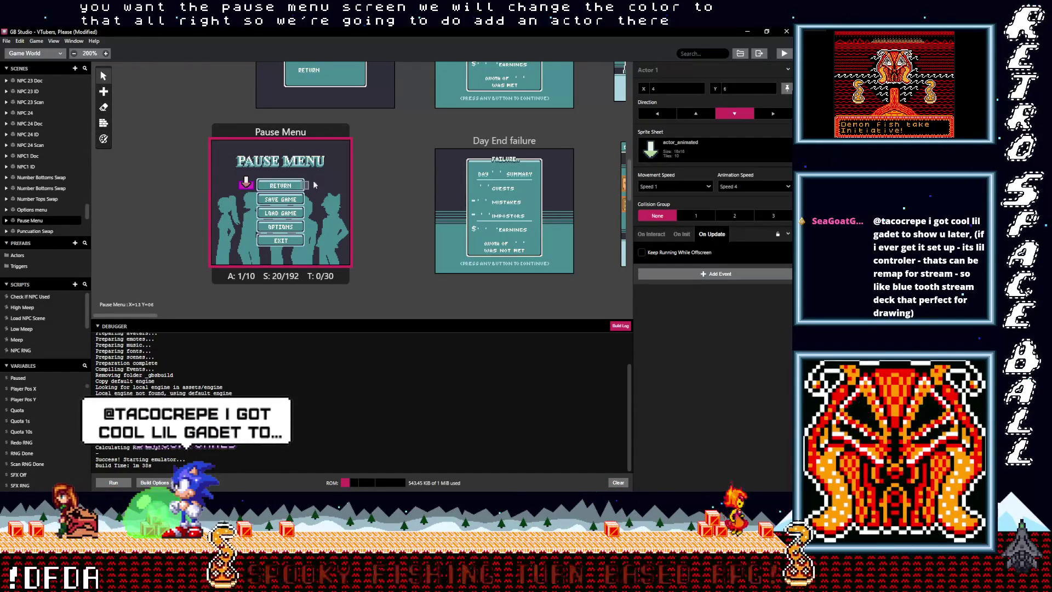
left_click(687, 149)
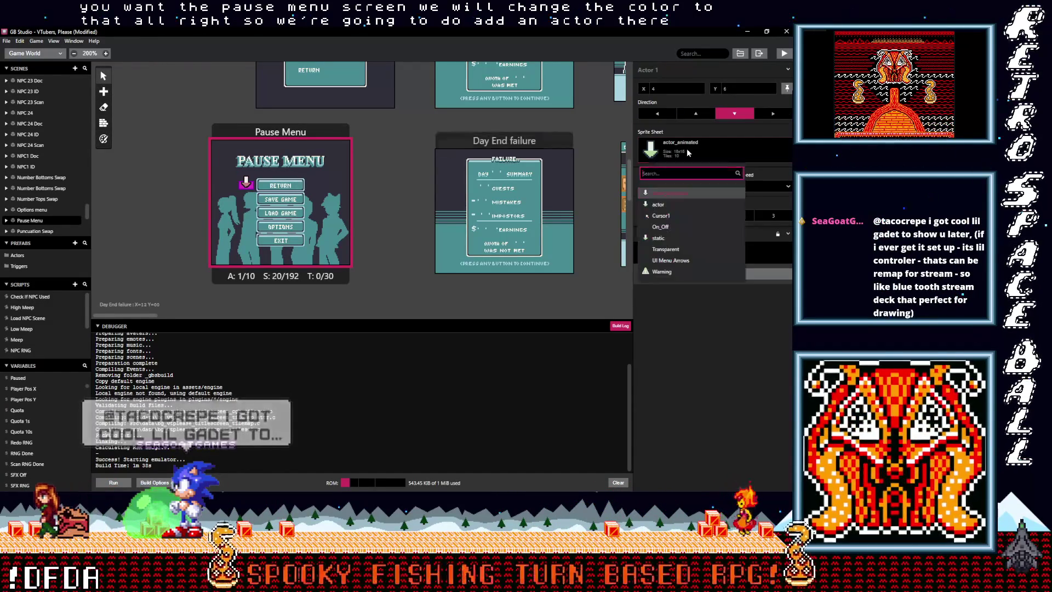
left_click(669, 258)
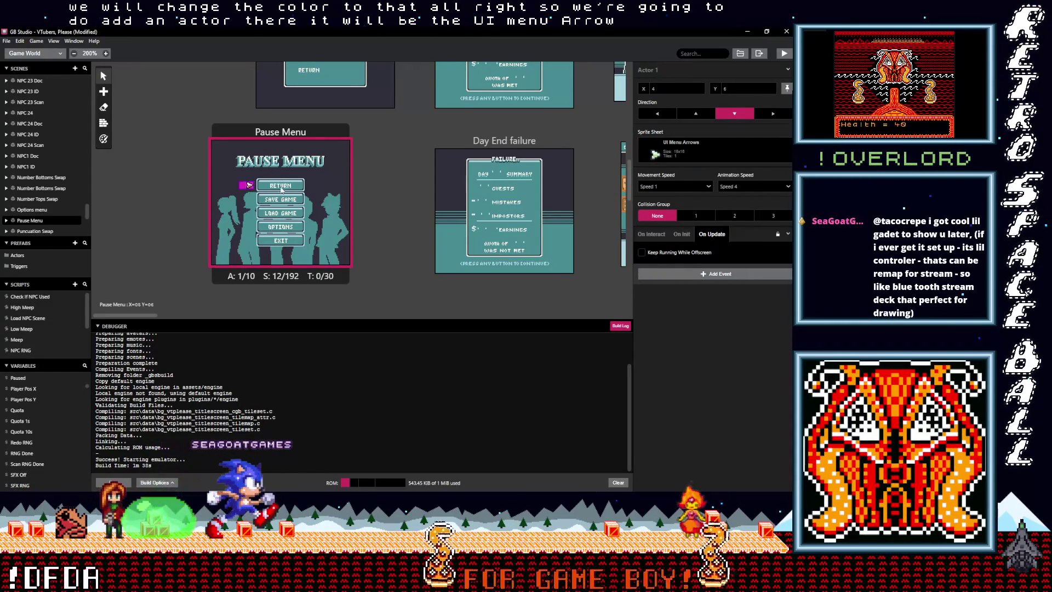
- Paste a copy of the arrow actor right of Return, facing left
key("ctrl+v")
left_click(311, 185)
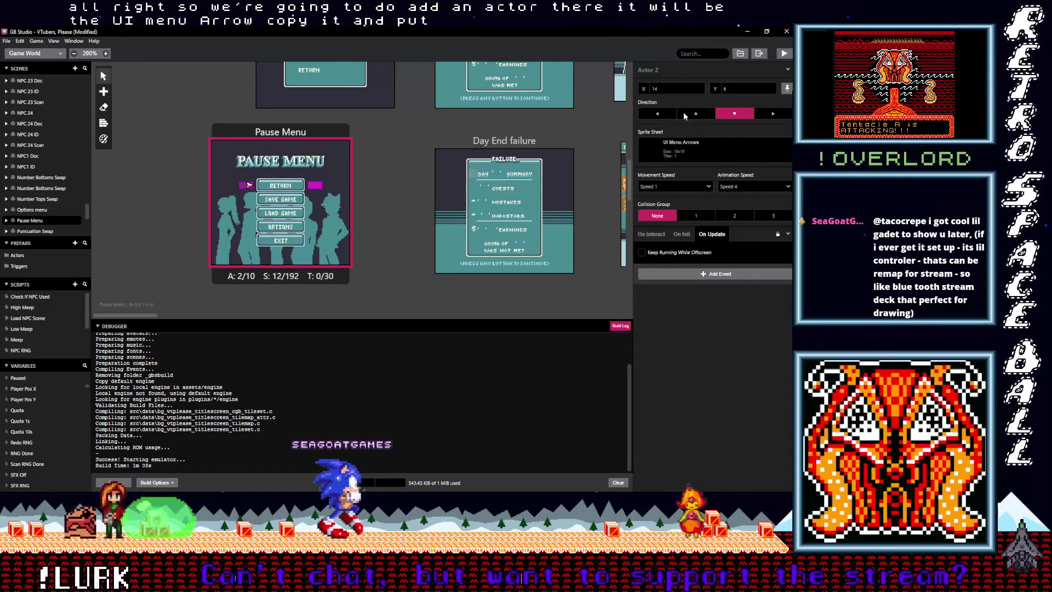
left_click(659, 113)
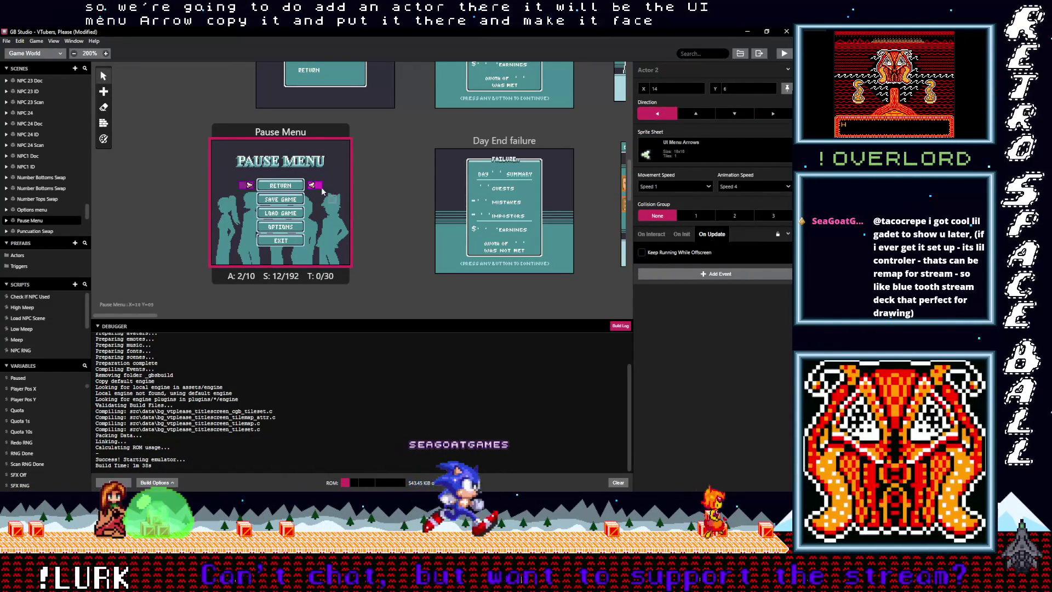
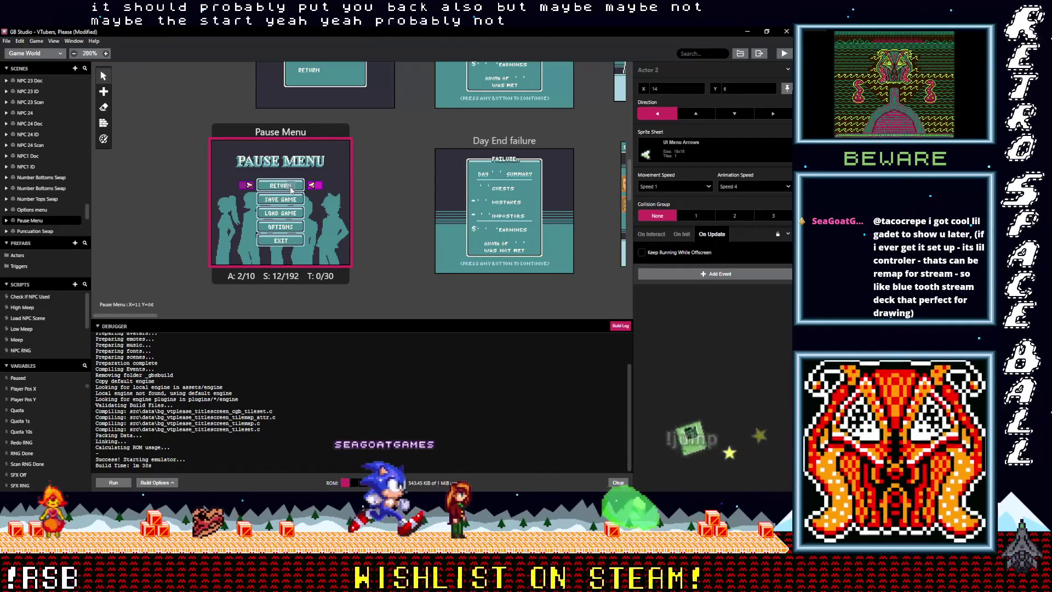
- Set the player sprite sheet of the Pause Menu and Options menu scenes to Transparent
left_click(292, 132)
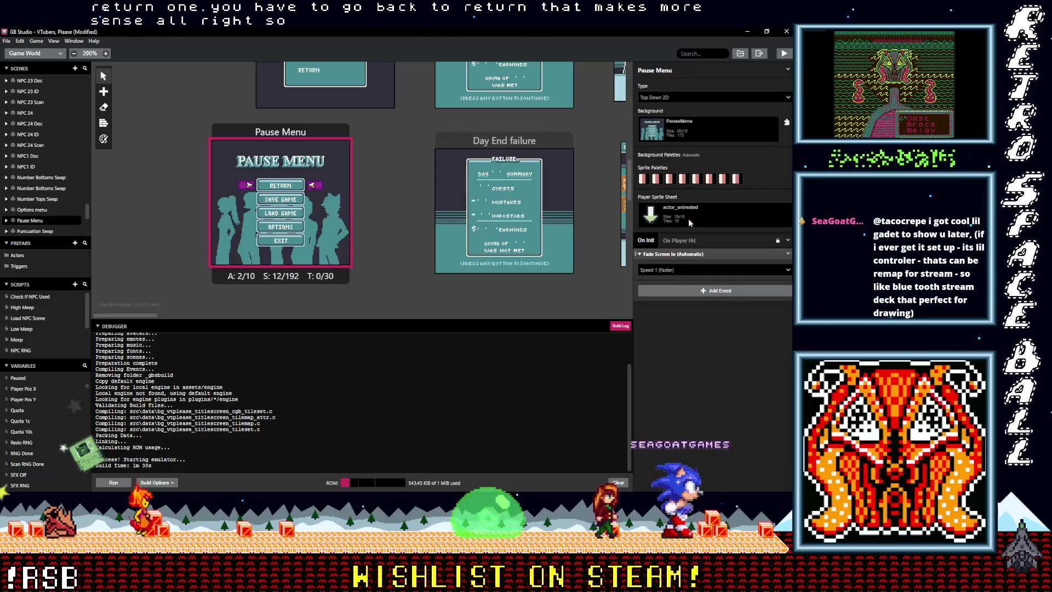
left_click(663, 212)
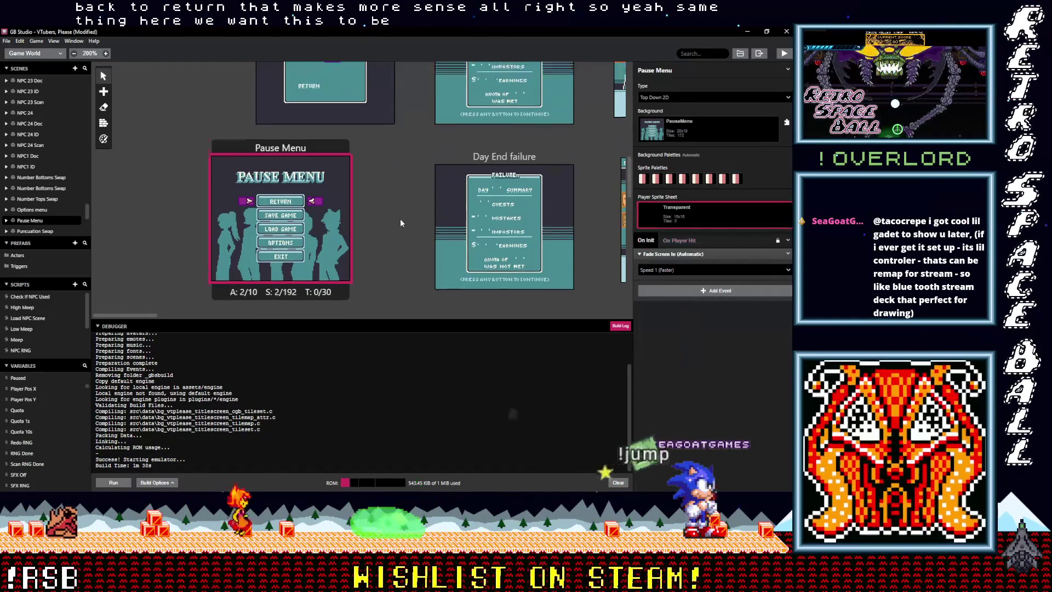
scroll(400, 218, "up", 3)
left_click(390, 159)
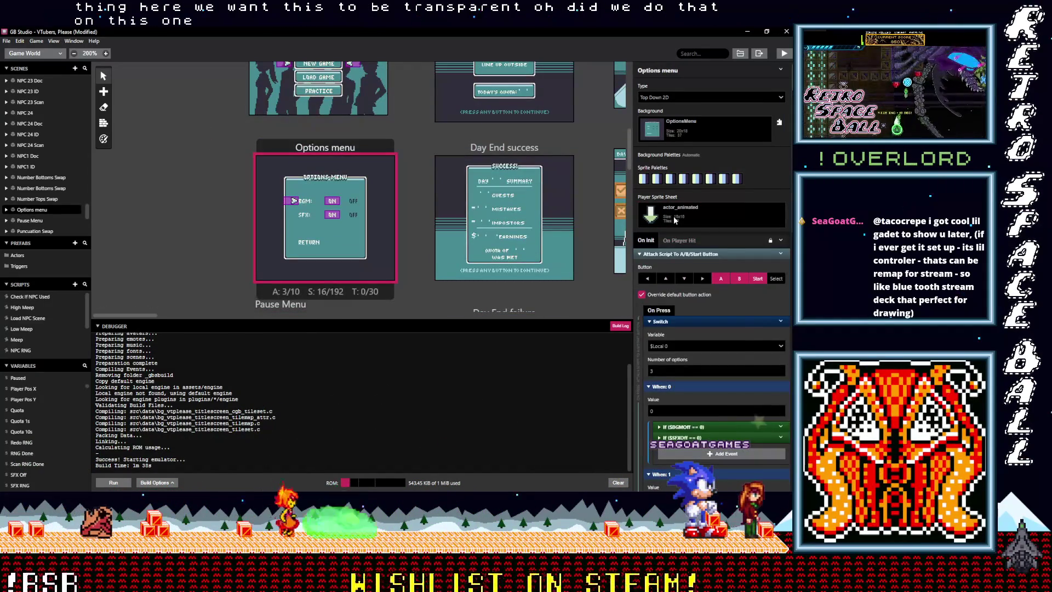
left_click(683, 215)
left_click(673, 334)
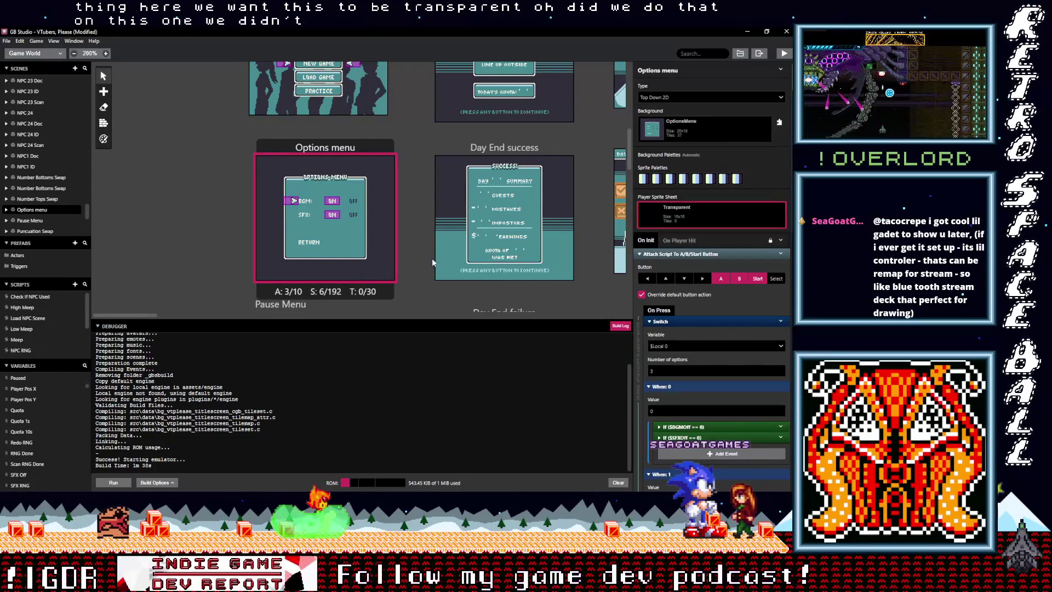
scroll(432, 259, "down", 4)
left_click(274, 135)
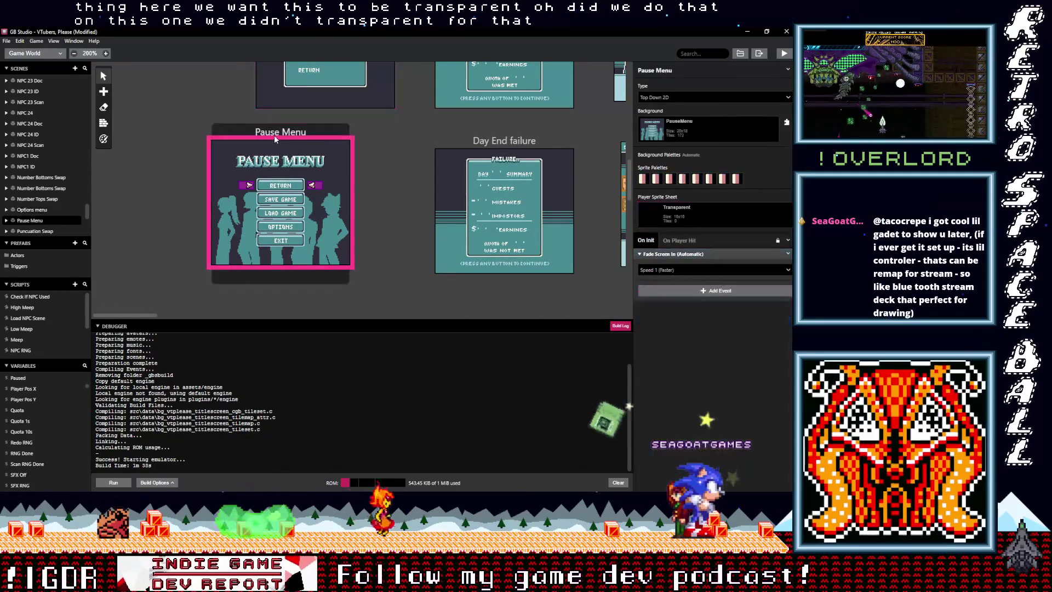
left_click_drag(274, 135, 284, 144)
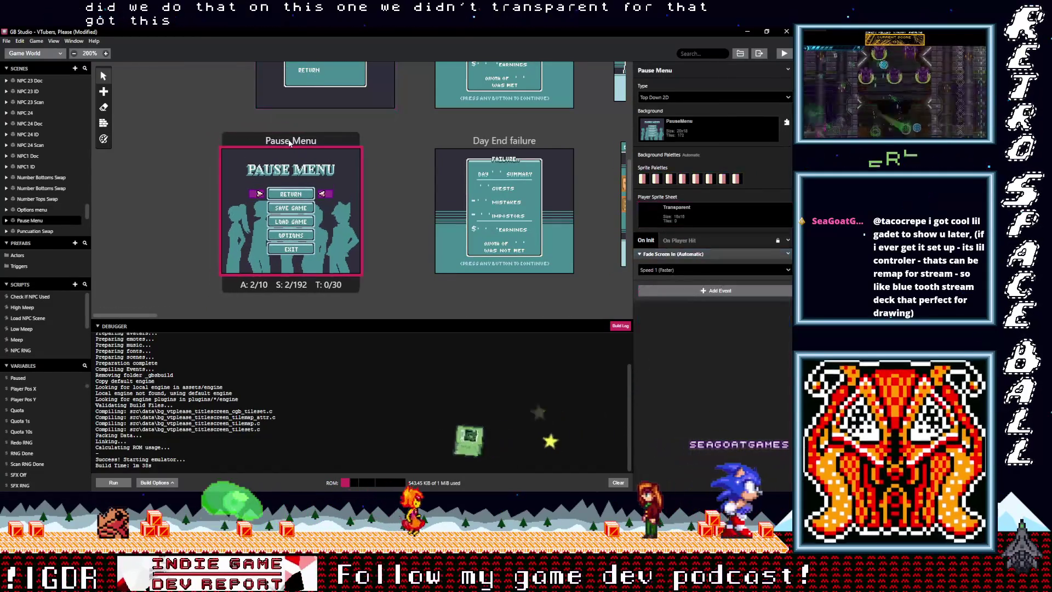
- Switch the Pause Menu's first sprite palette to a different palette
left_click(643, 179)
left_click(597, 320)
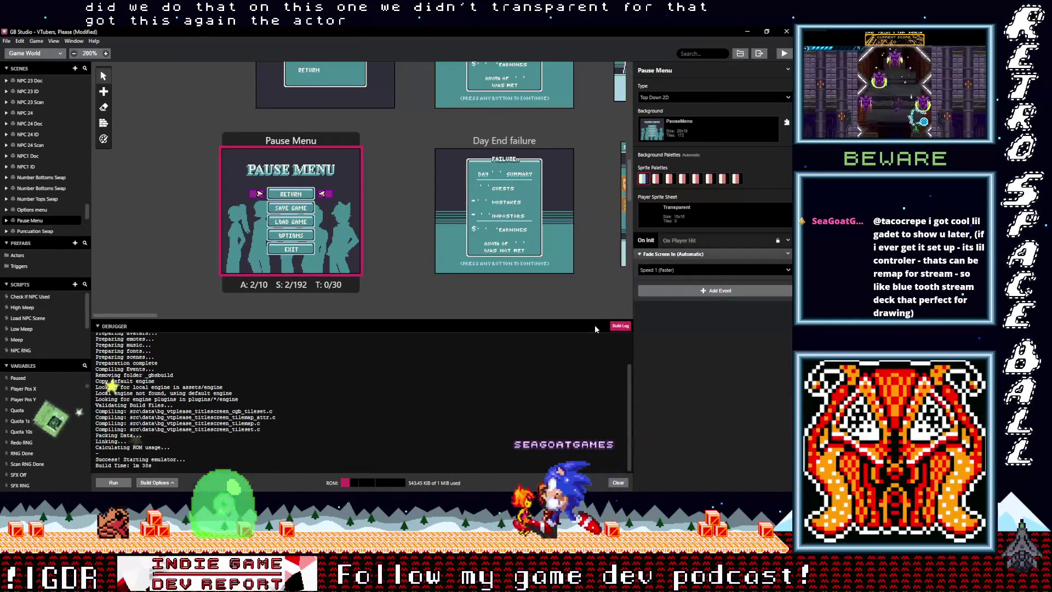
left_click(380, 201)
left_click(289, 143)
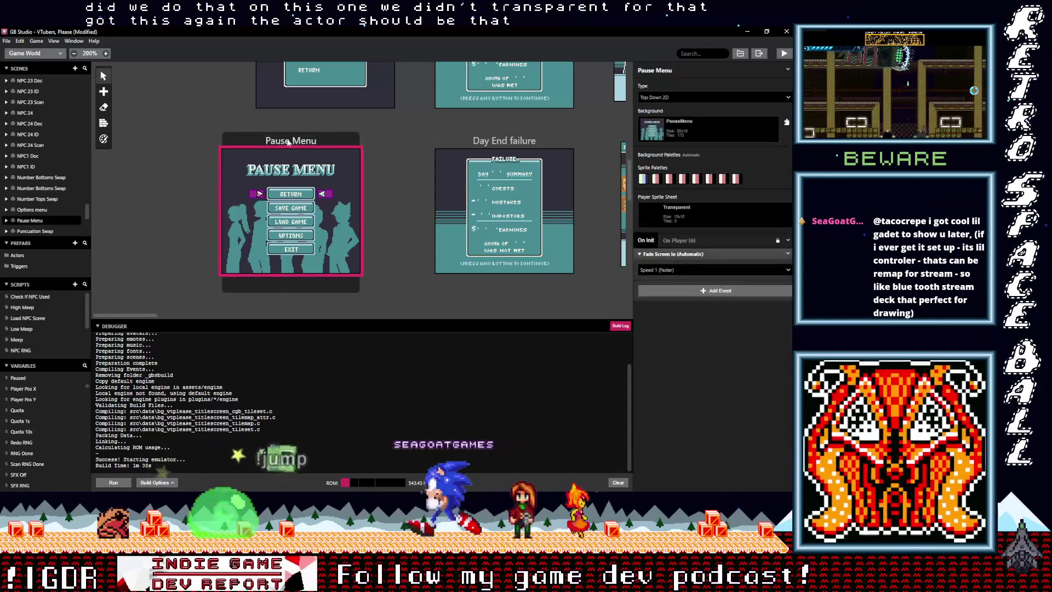
left_click(695, 293)
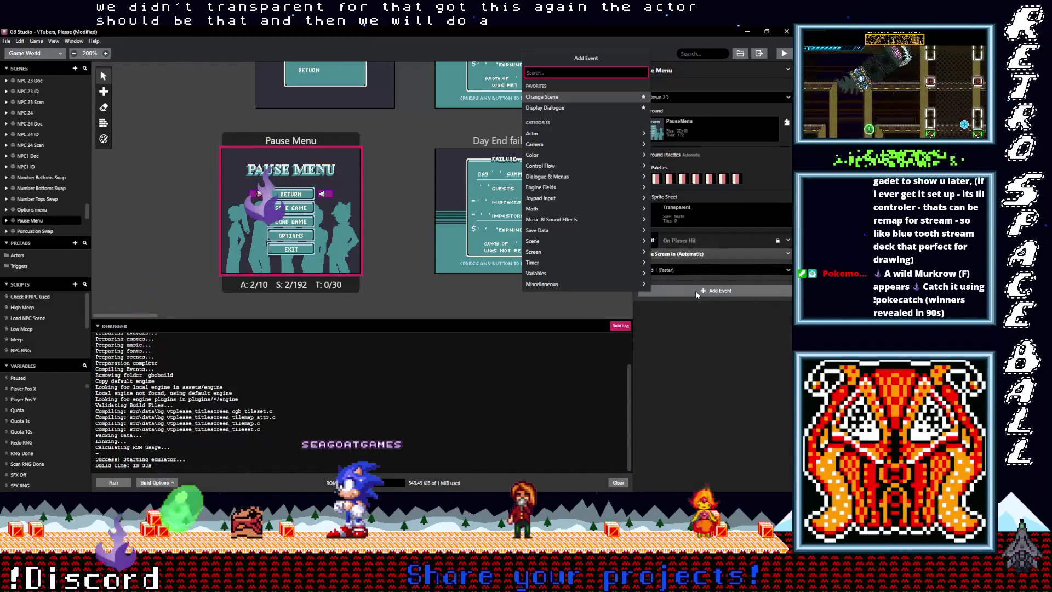
- Add an Attach Script To Button event to the Pause Menu's On Init script
type("inp")
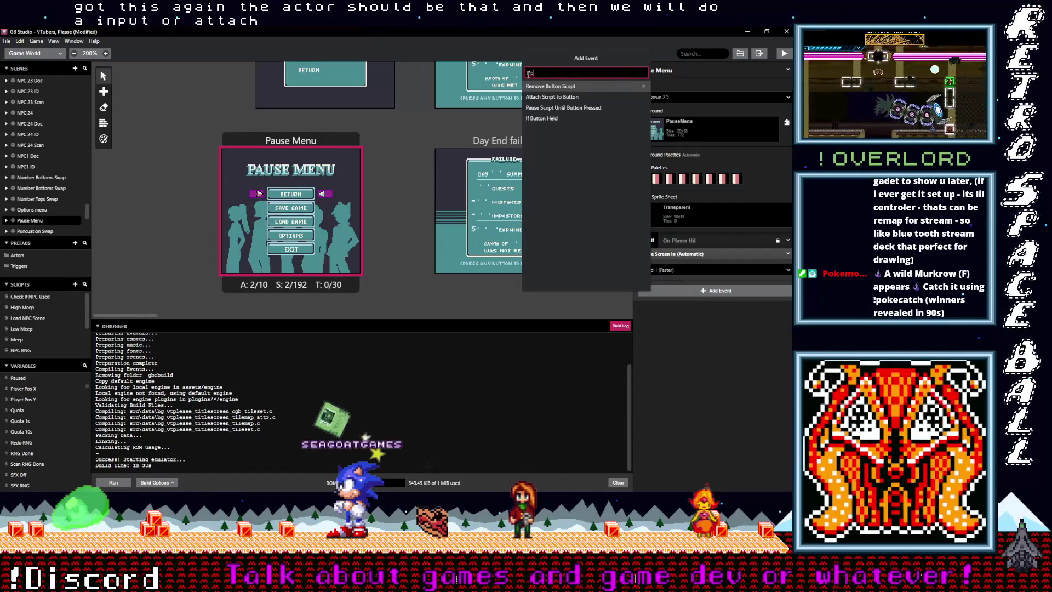
left_click(552, 97)
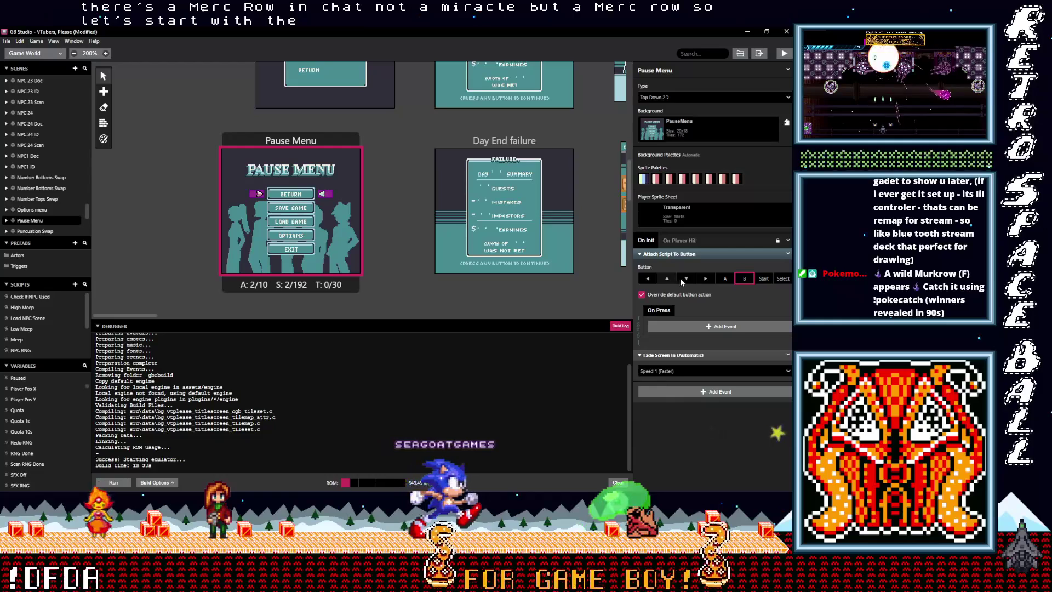
- Attach the script to the Up button and add a Switch event with 5 options
left_click(668, 277)
left_click(680, 326)
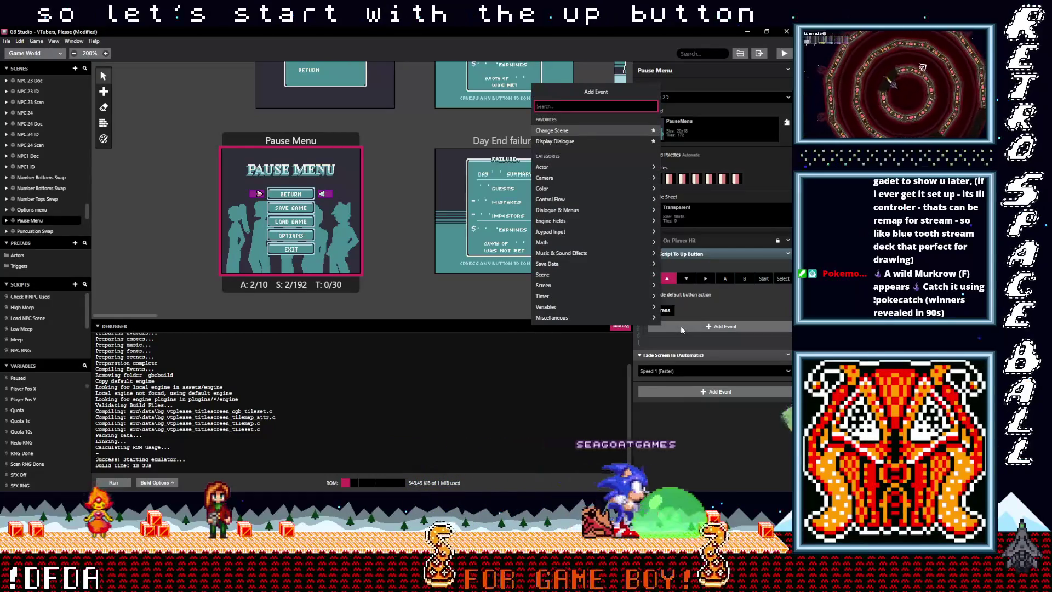
type("switch")
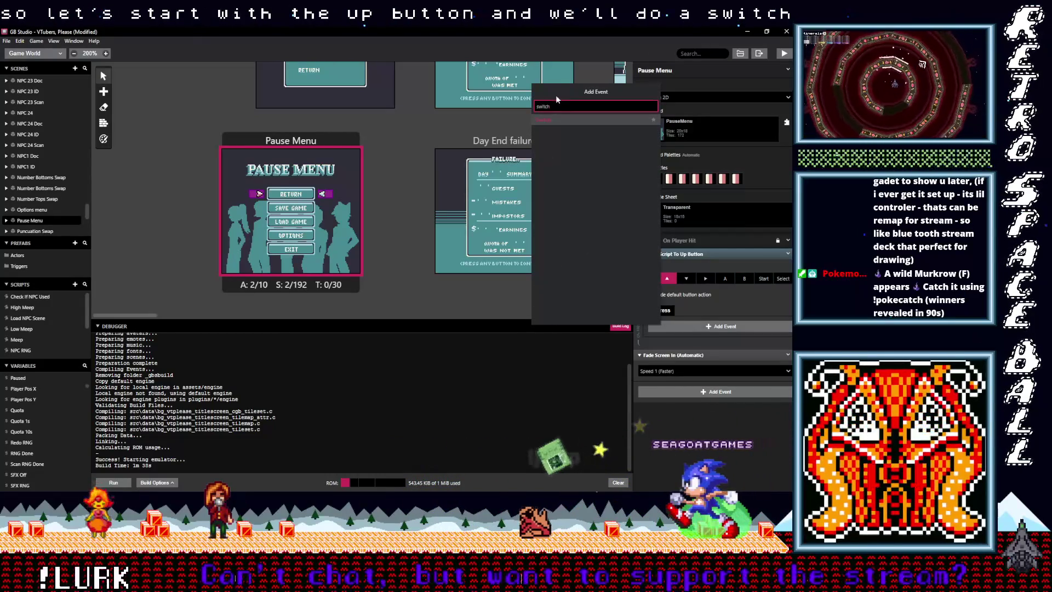
left_click(543, 119)
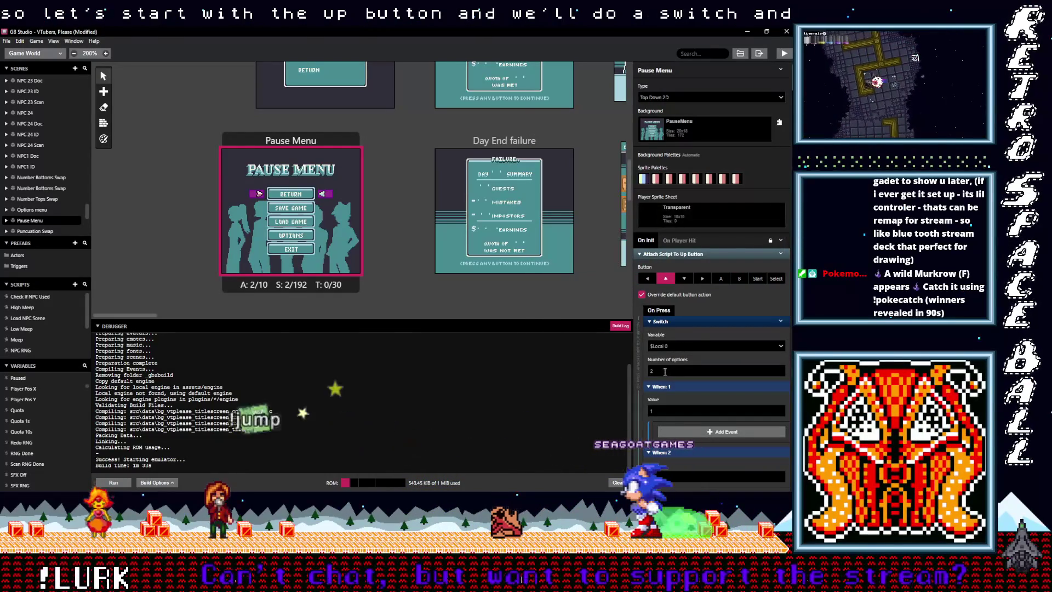
left_click(690, 374)
key("BackSpace")
type("1")
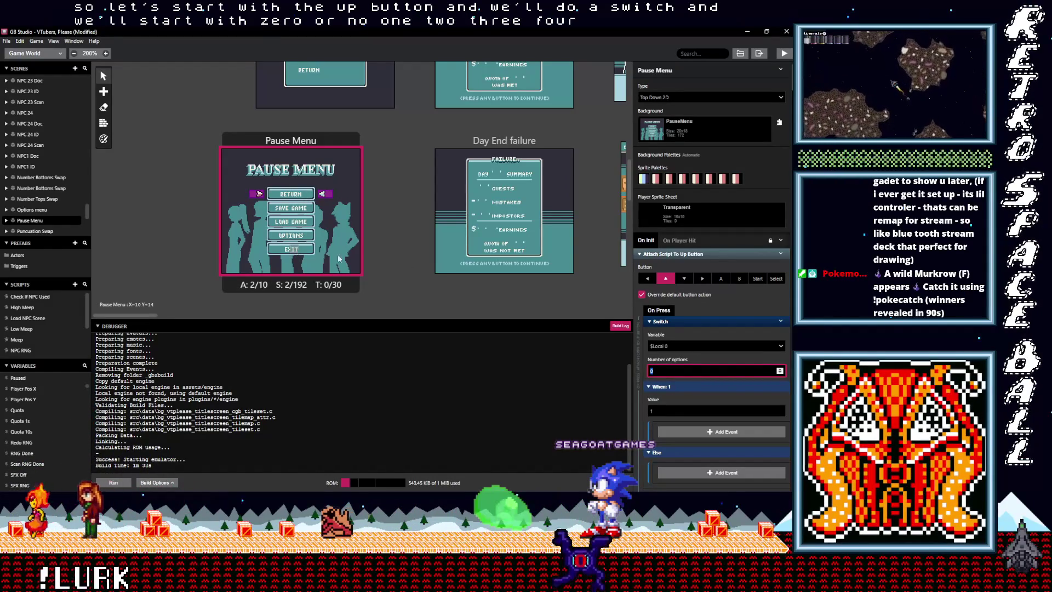
type("5")
- Renumber the Switch case values to 0, 1, 2 and 3
scroll(711, 403, "down", 1)
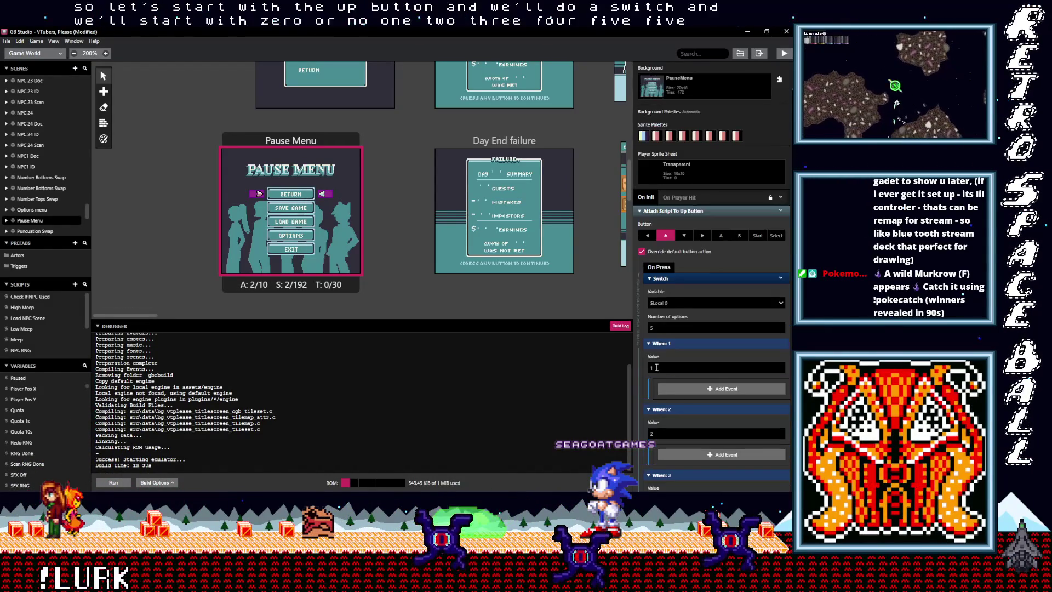
left_click(658, 365)
type("0")
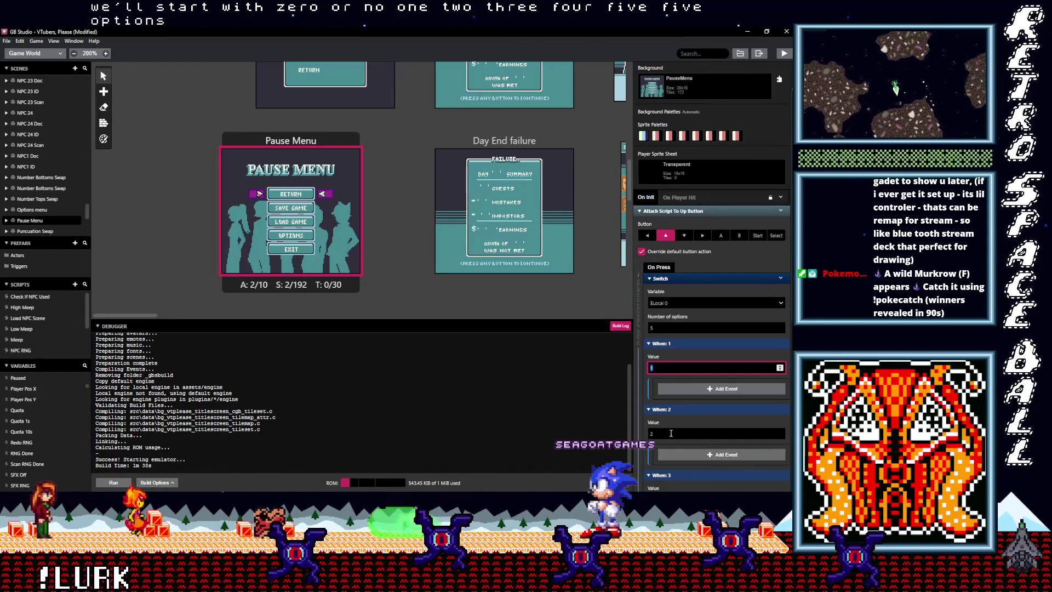
scroll(678, 435, "down", 2)
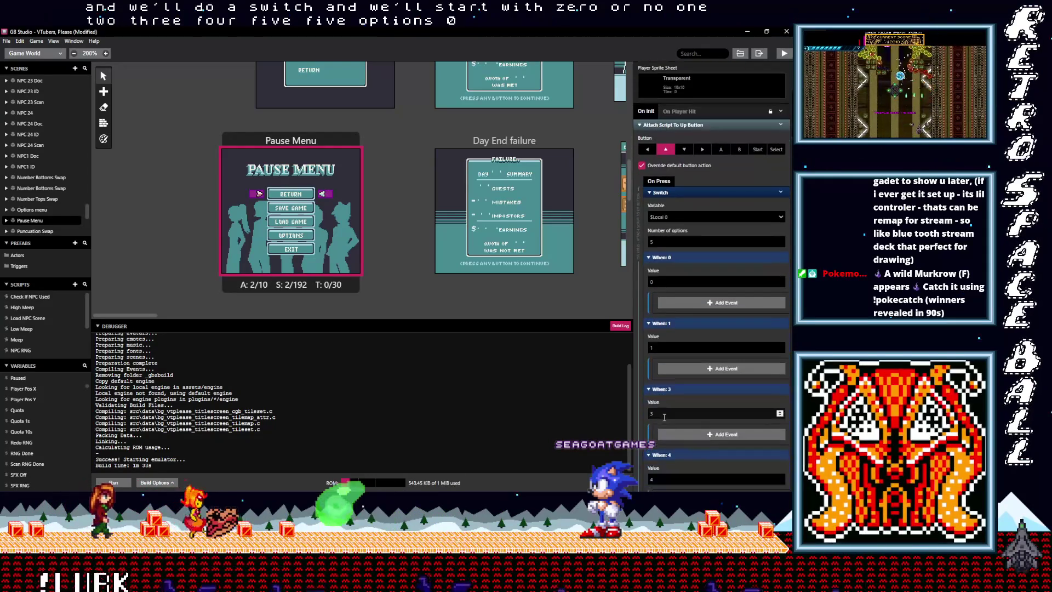
type("2")
scroll(677, 429, "down", 1)
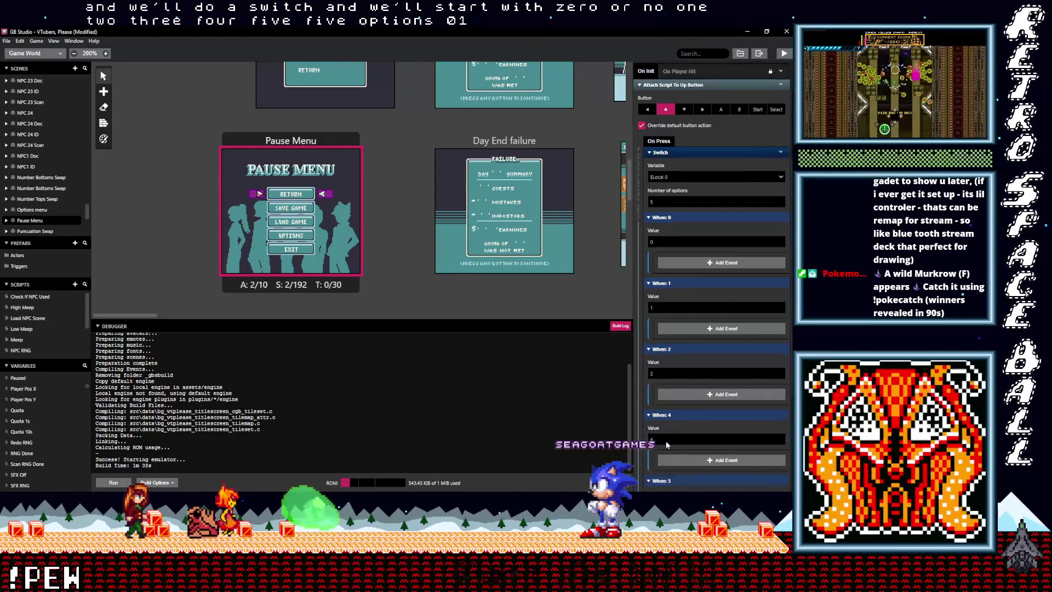
left_click(666, 438)
type("3")
scroll(668, 430, "down", 2)
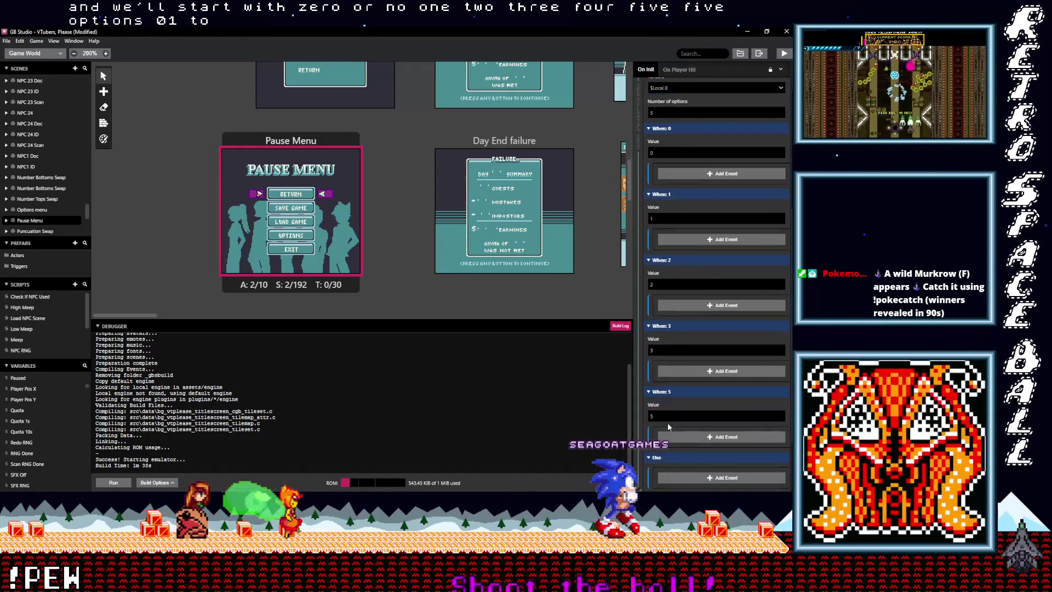
scroll(686, 427, "up", 5)
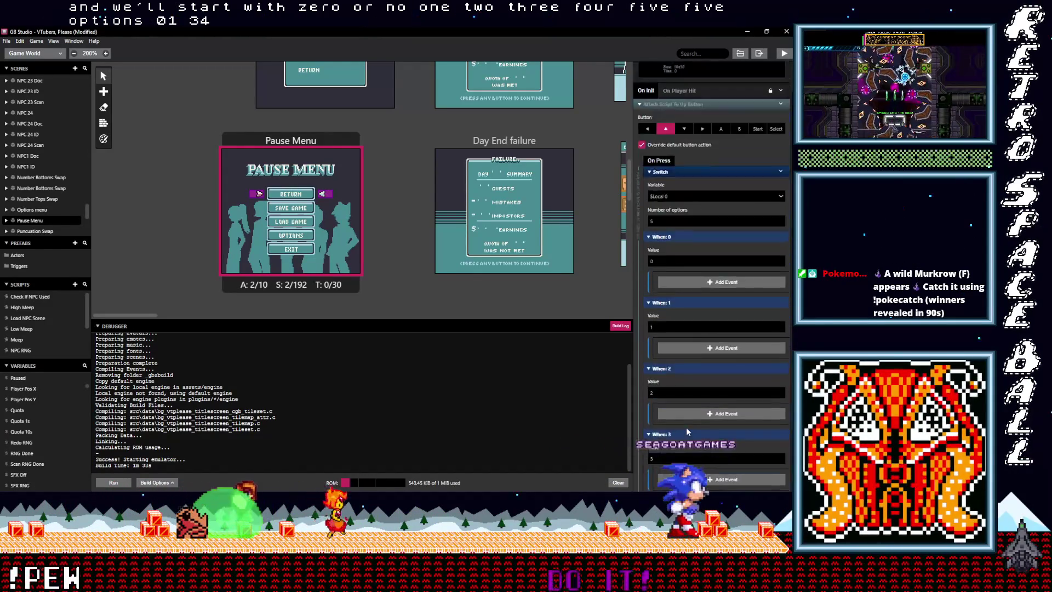
left_click(691, 392)
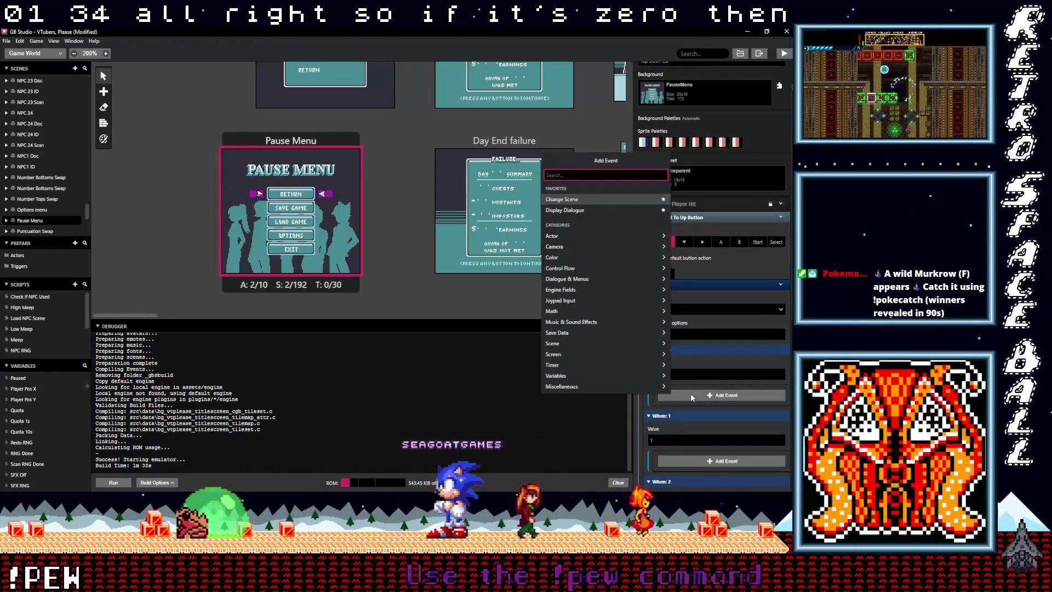
- Add a Variable Set To Value event under When: 0 setting $Local0 to 4
type("var val")
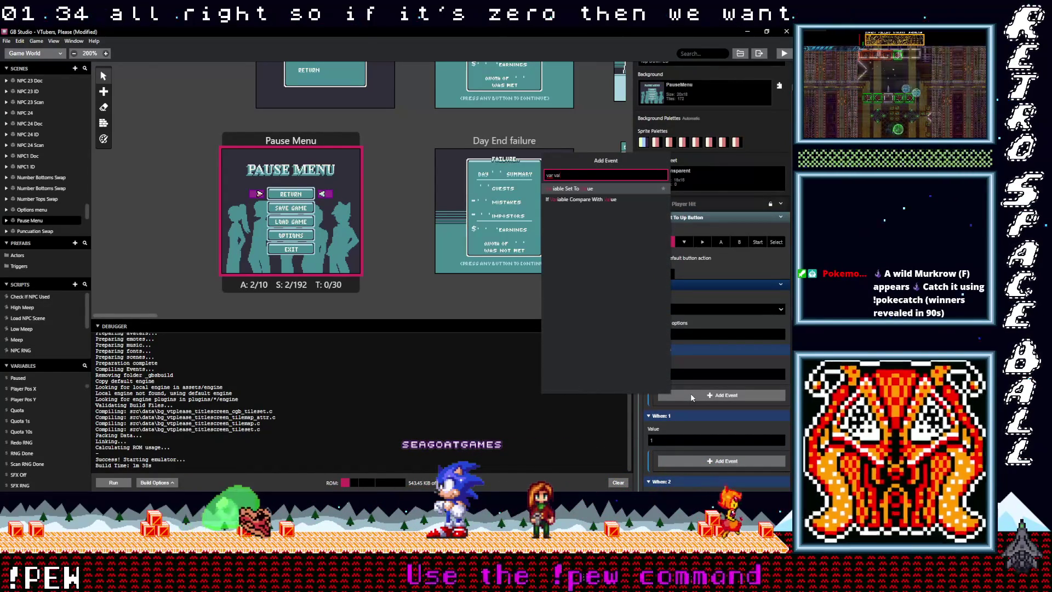
left_click(580, 189)
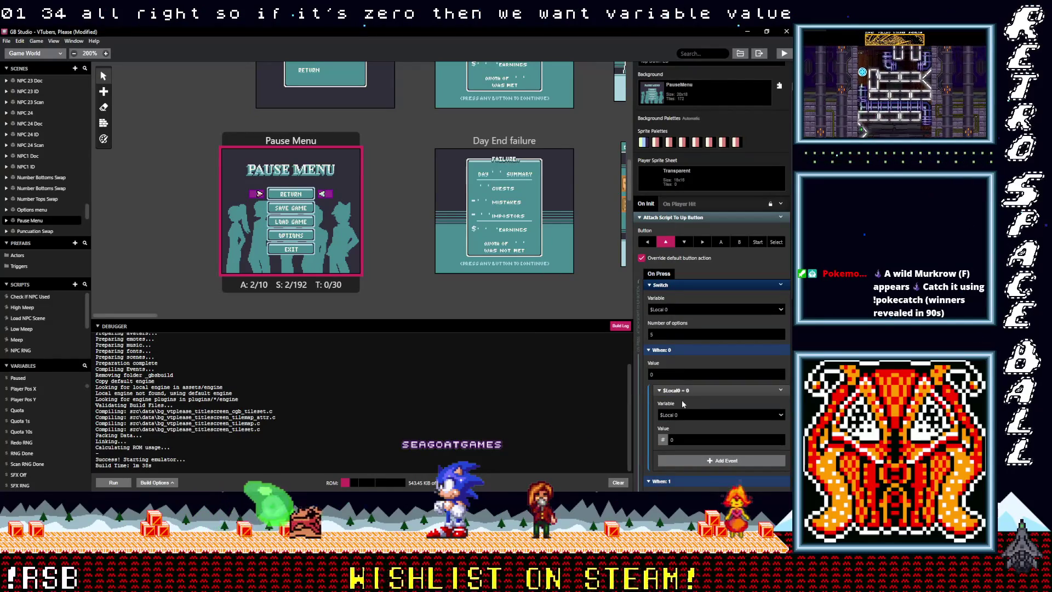
left_click(689, 439)
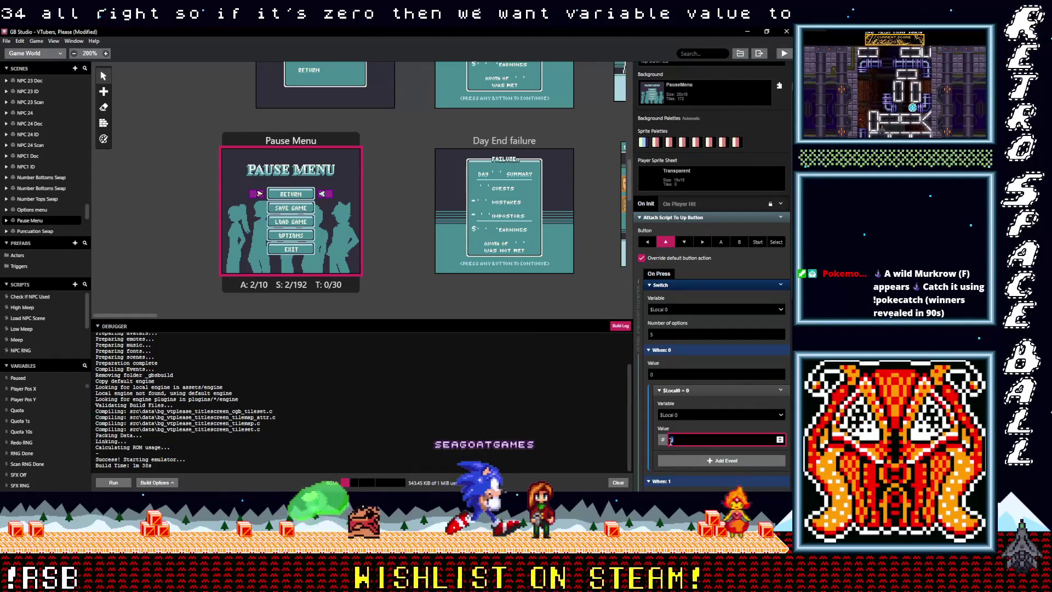
type("4")
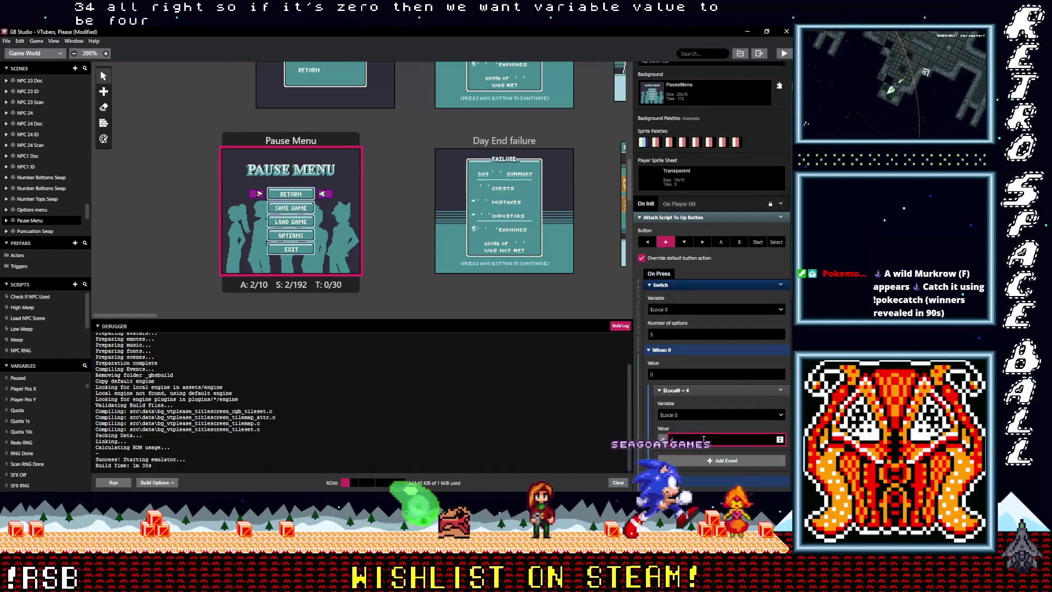
left_click(695, 391)
- Add an Actor Set Position event for Actor 1 under When: 0
left_click(700, 406)
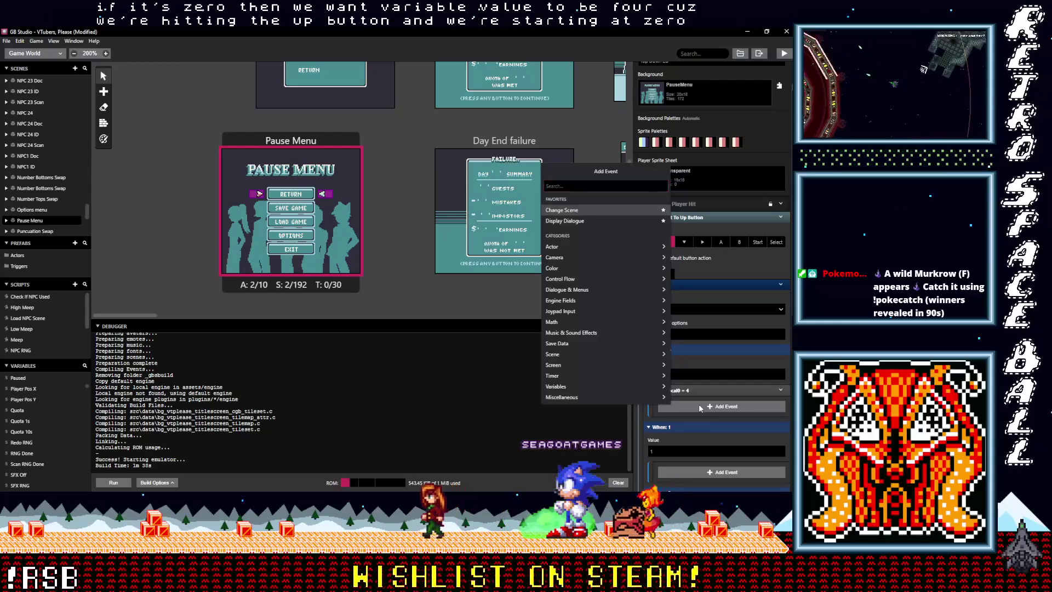
key("Escape")
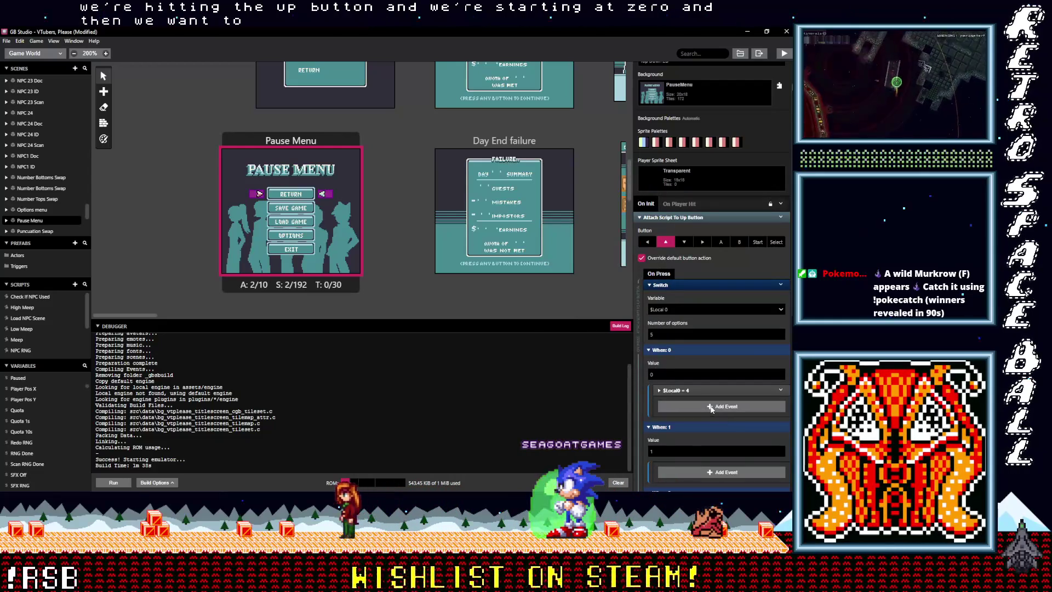
left_click(711, 407)
type("ser")
key("BackSpace")
type("t")
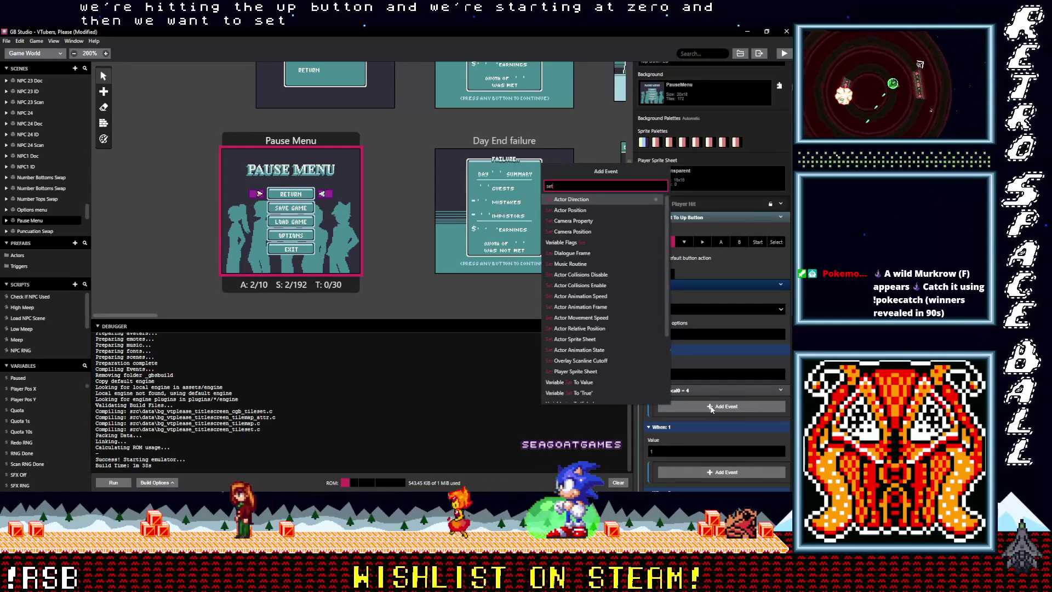
left_click(580, 211)
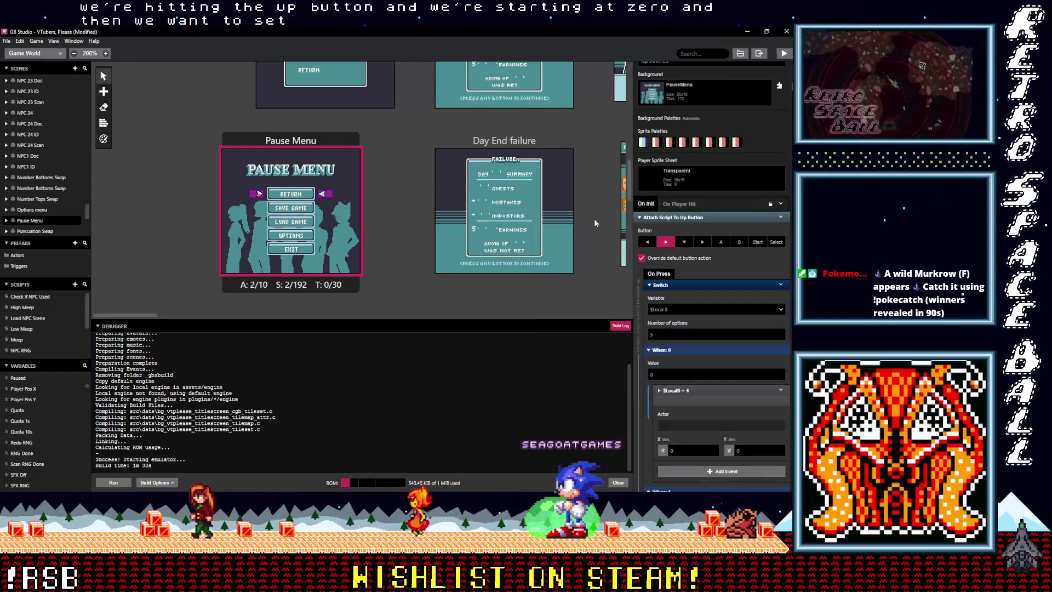
left_click(688, 425)
left_click(689, 454)
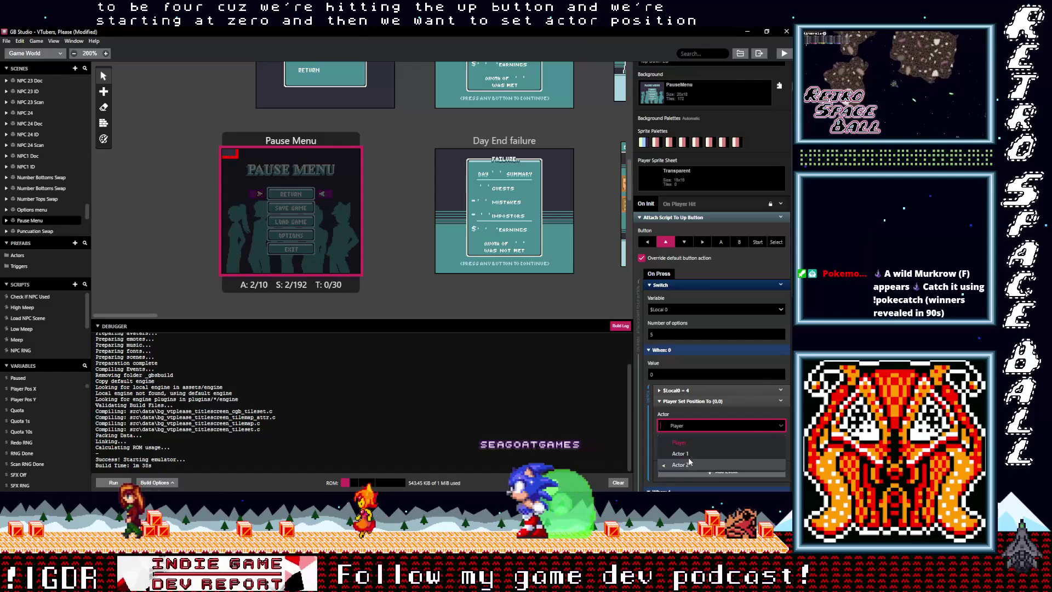
- Rename the arrow actor to 'L arrow'
left_click(256, 194)
left_click(673, 70)
type("Larr")
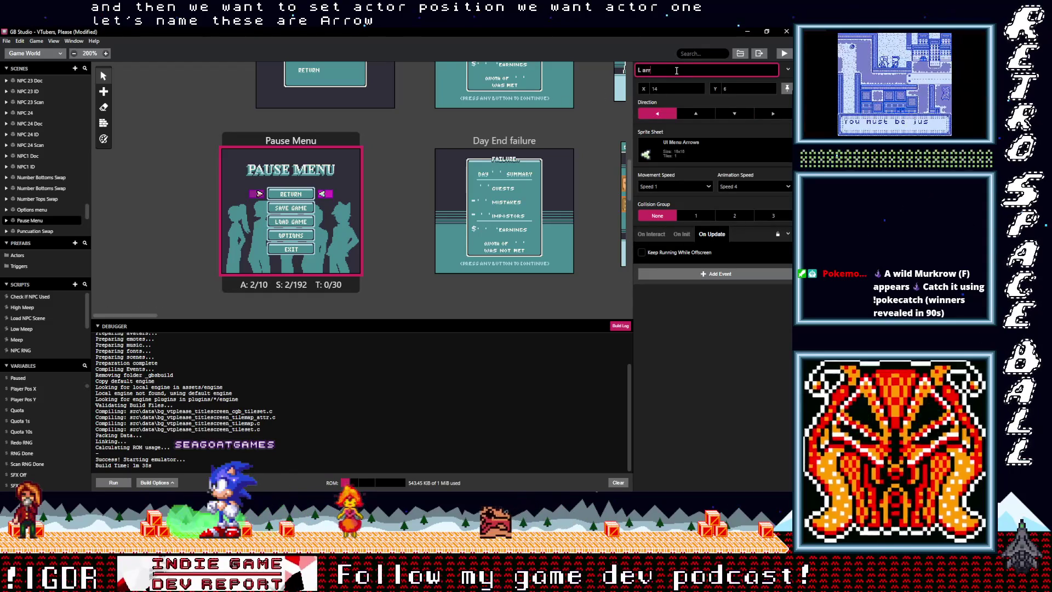
type("ow")
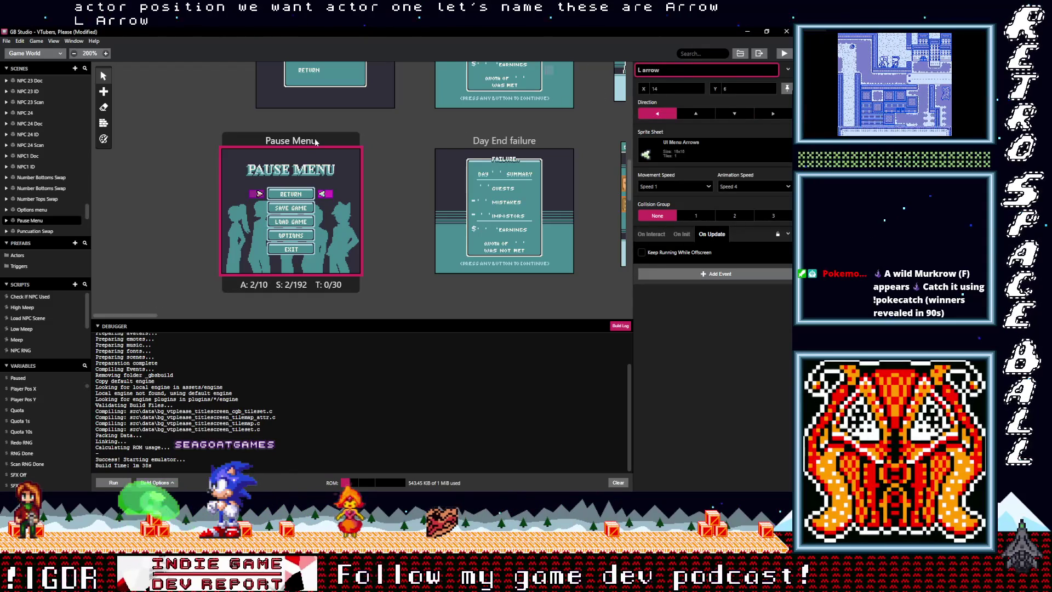
left_click(316, 142)
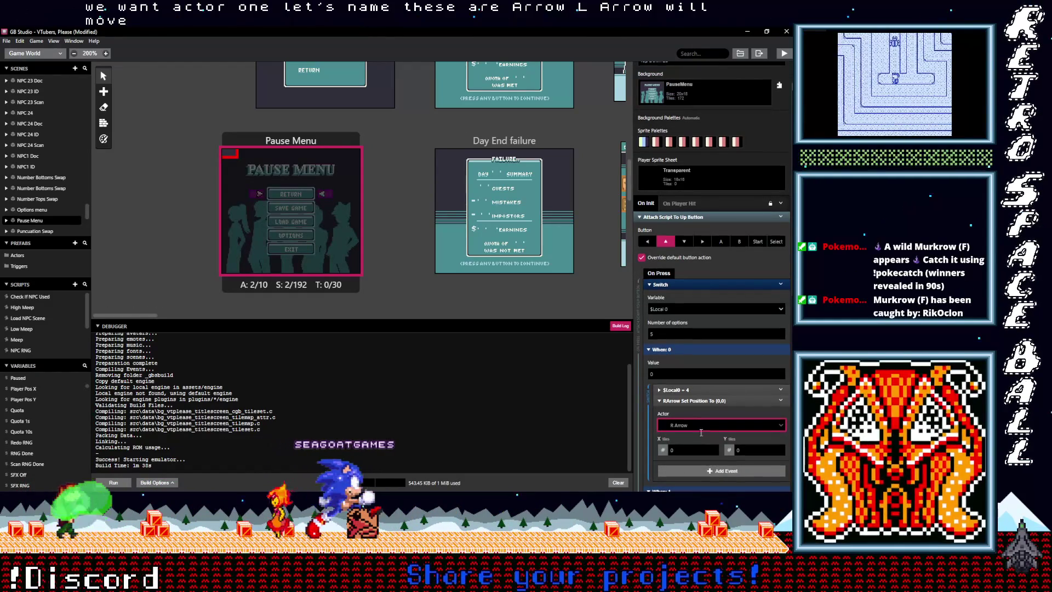
- Set the R Arrow's position to (4,14), beside EXIT
scroll(713, 433, "down", 1)
left_click(714, 405)
left_click(715, 404)
left_click(714, 404)
left_click(715, 404)
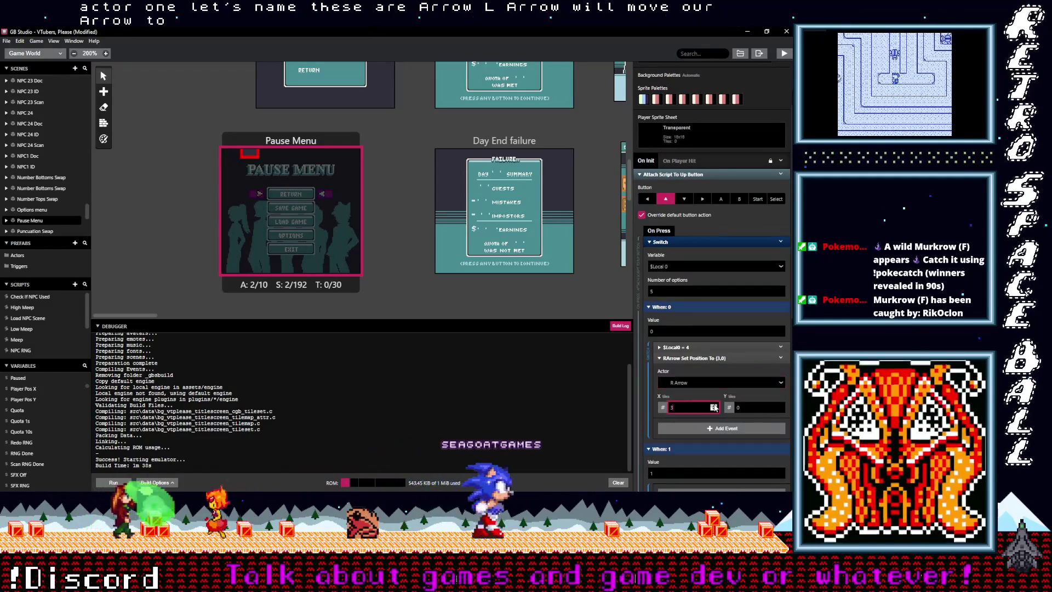
left_click(780, 405)
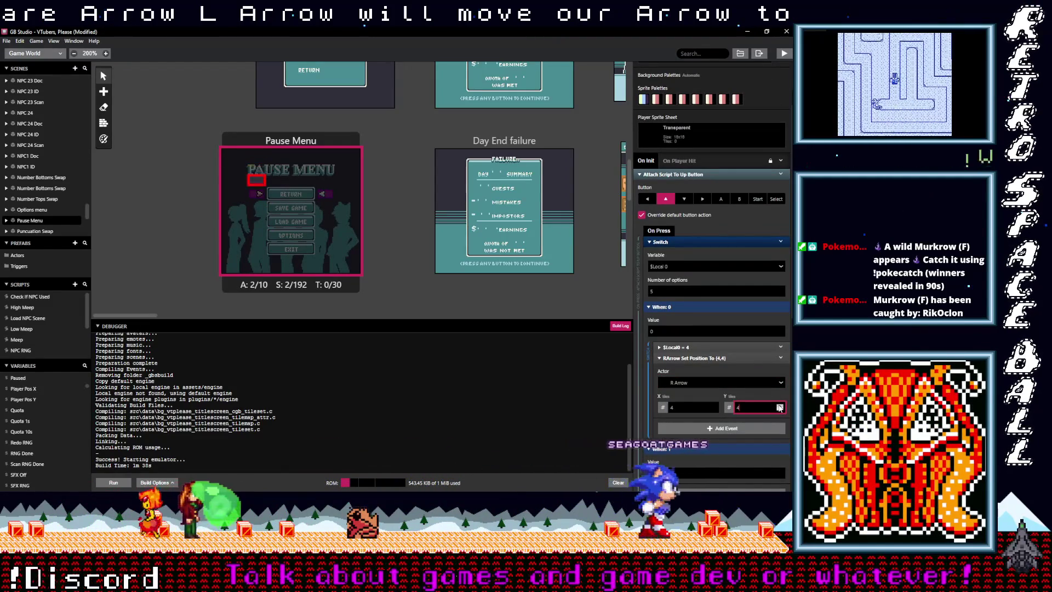
left_click(779, 405)
left_click(780, 406)
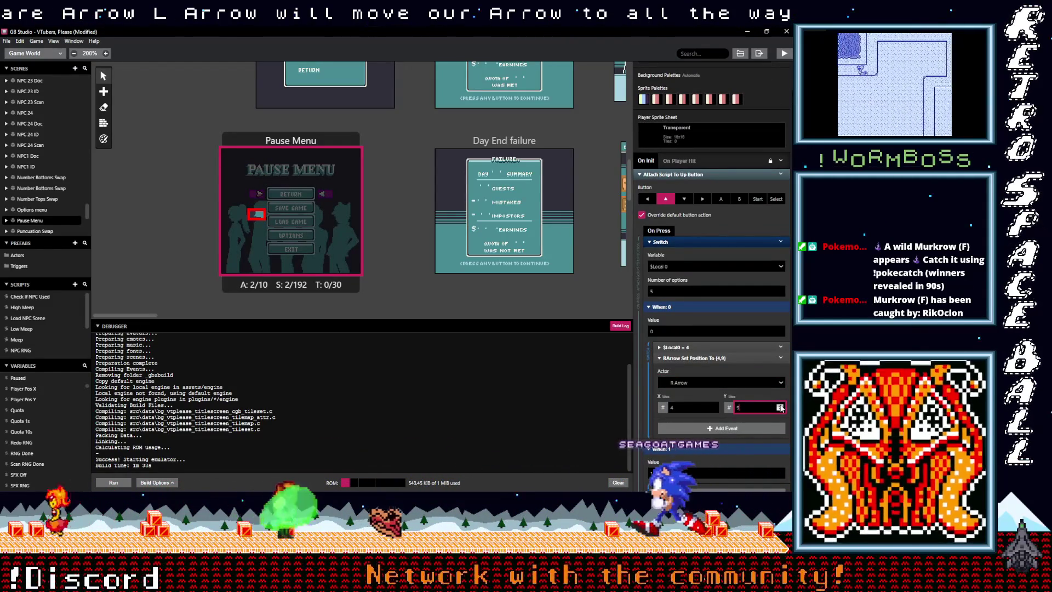
left_click(779, 405)
left_click(780, 405)
left_click(779, 405)
left_click(780, 406)
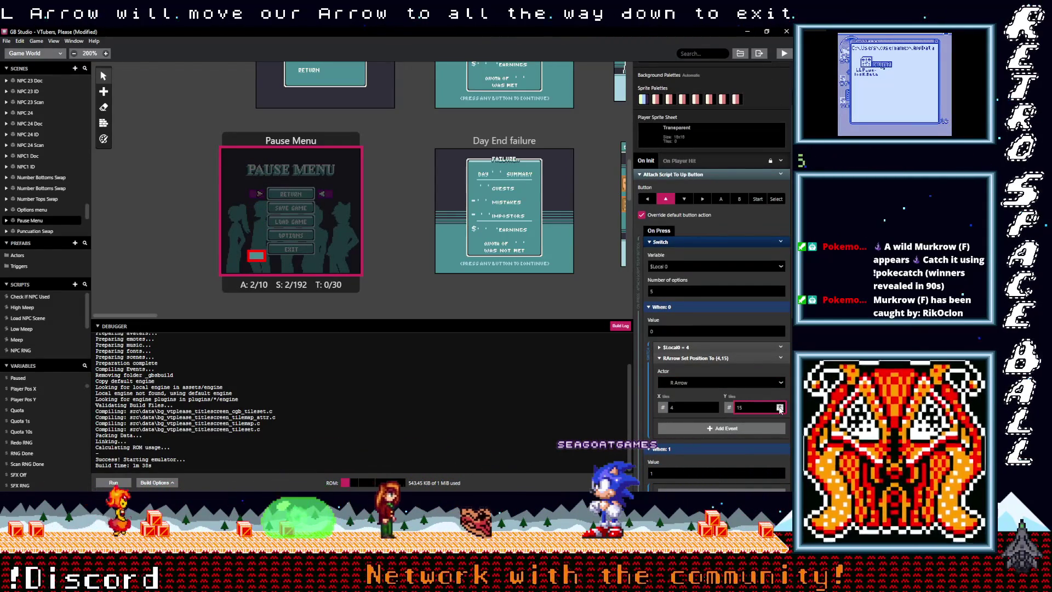
left_click(780, 405)
left_click(780, 406)
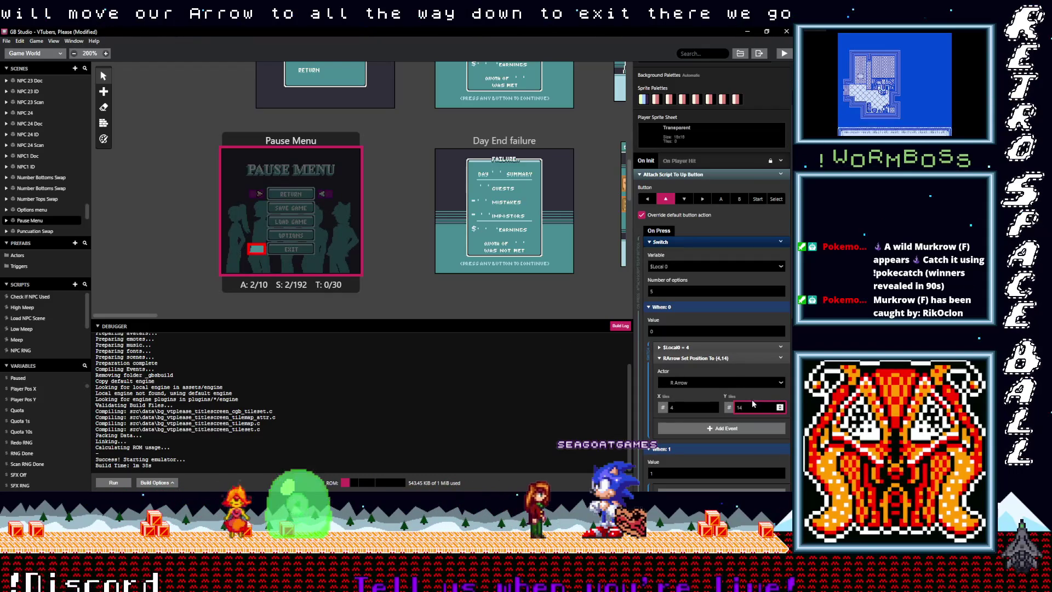
left_click(708, 359)
- Duplicate the position event so it moves the L arrow to (14,14)
left_click(780, 358)
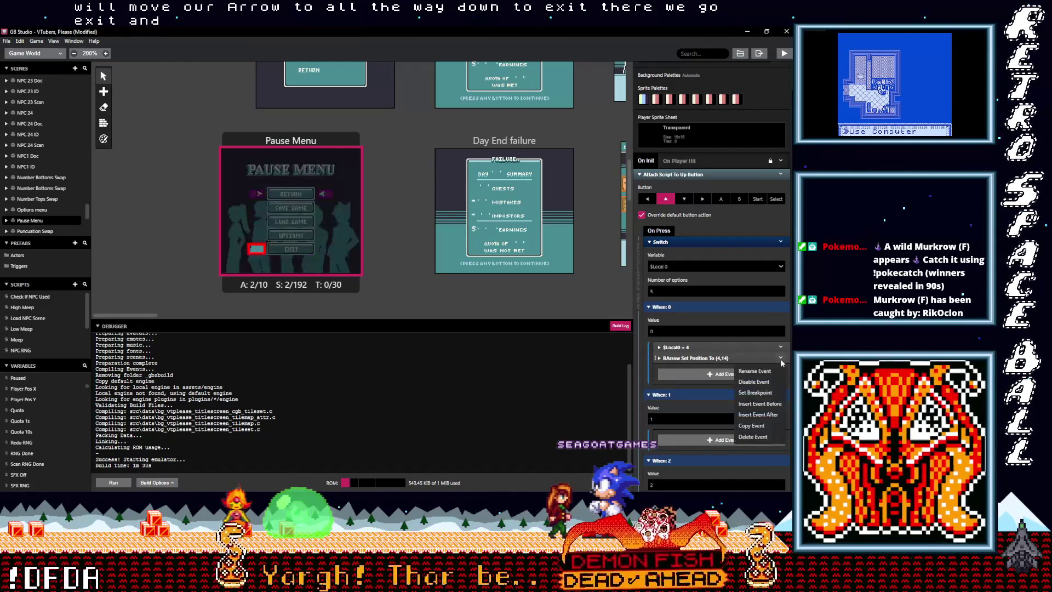
left_click(697, 375, "alt")
left_click(700, 394)
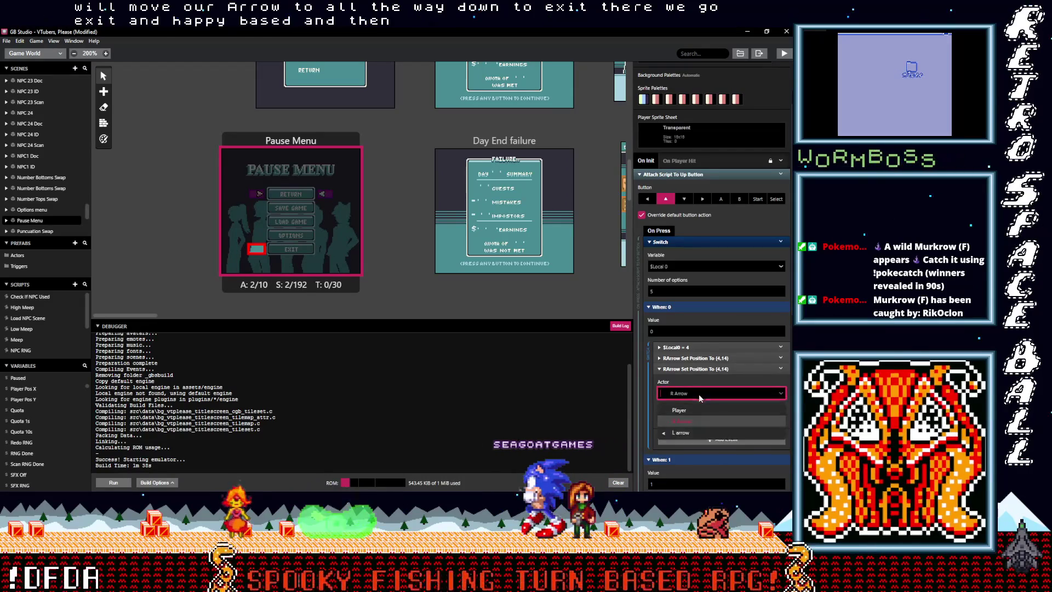
left_click(695, 431)
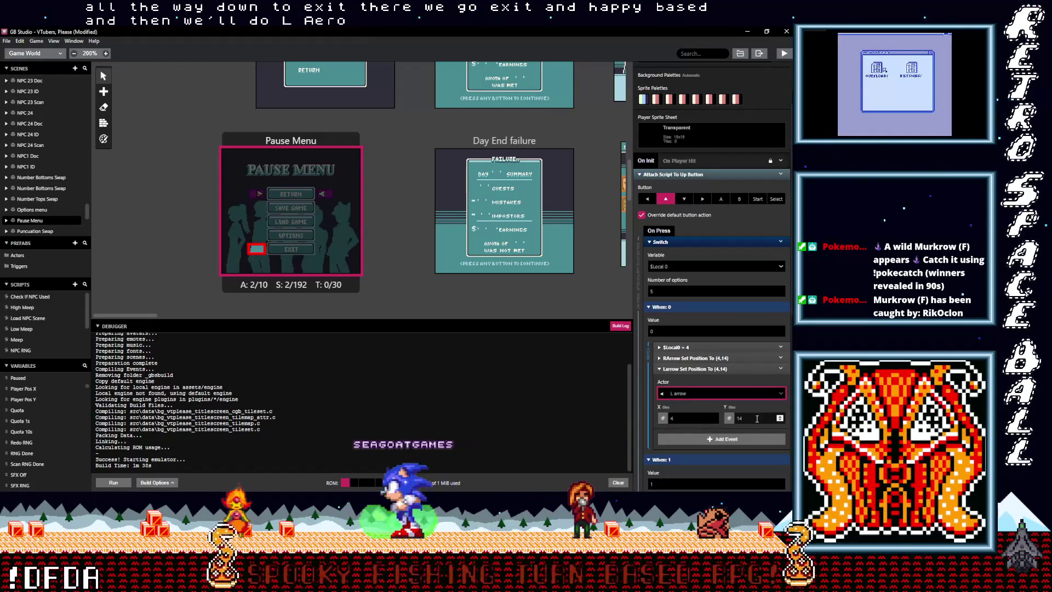
double_click(673, 418)
type("10")
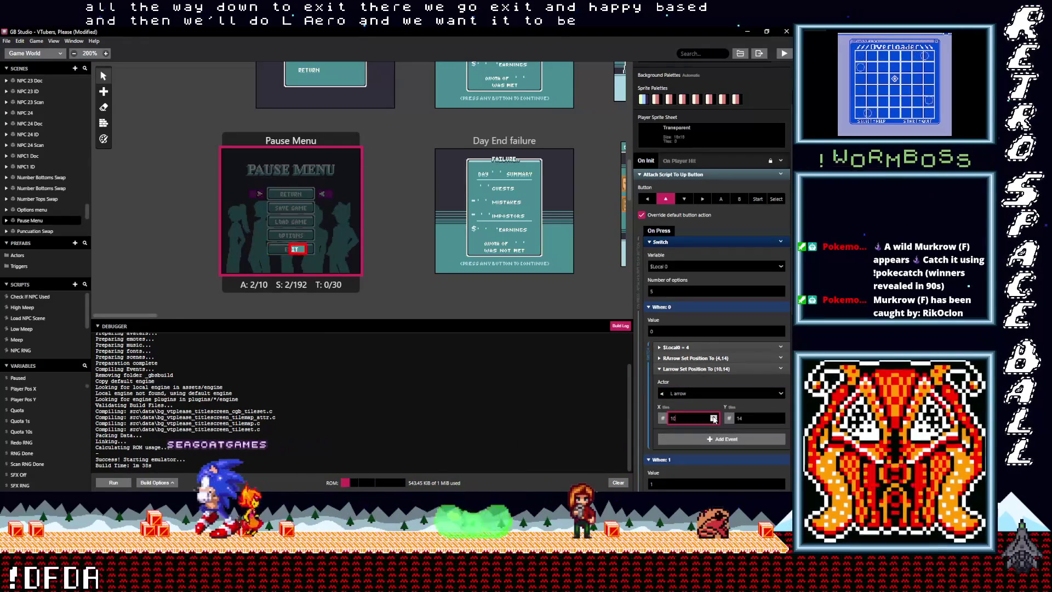
scroll(714, 419, "up", 4)
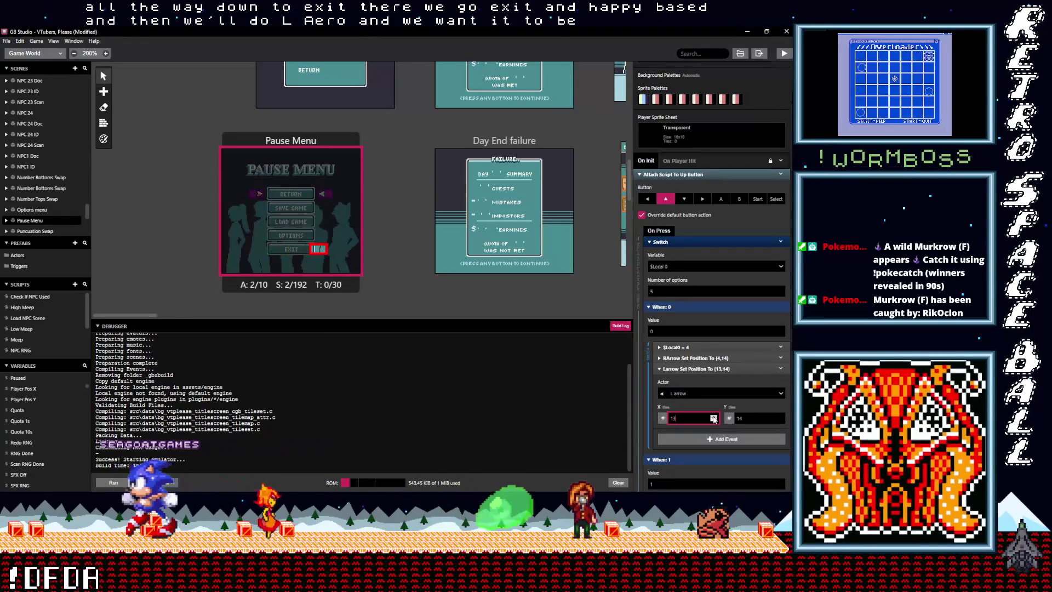
left_click(700, 369)
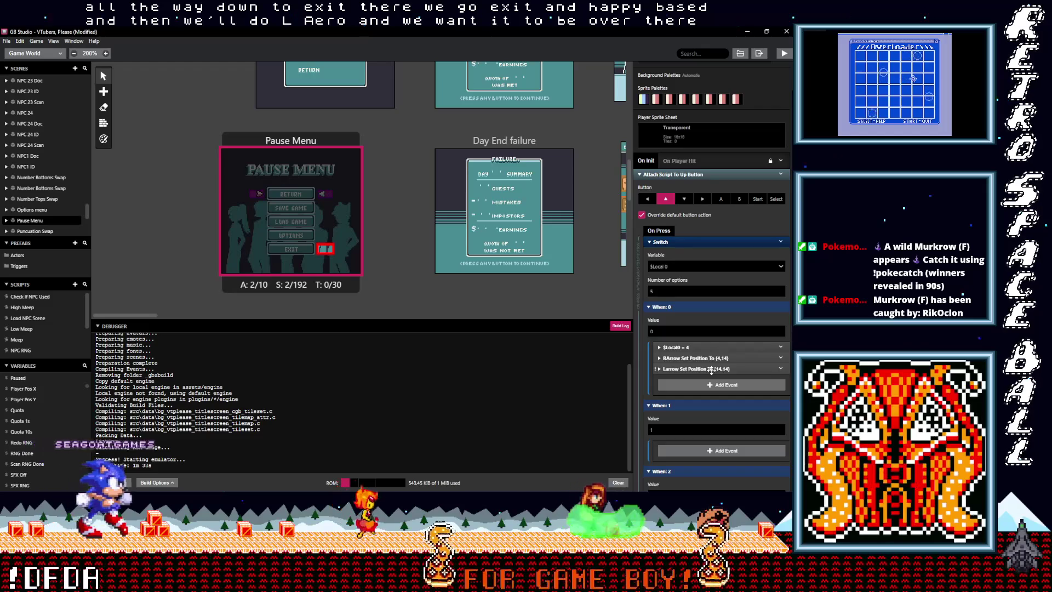
left_click(703, 347, "shift")
- Copy the When: 0 events into When: 1 and set $Local0 to 0
left_click(782, 351)
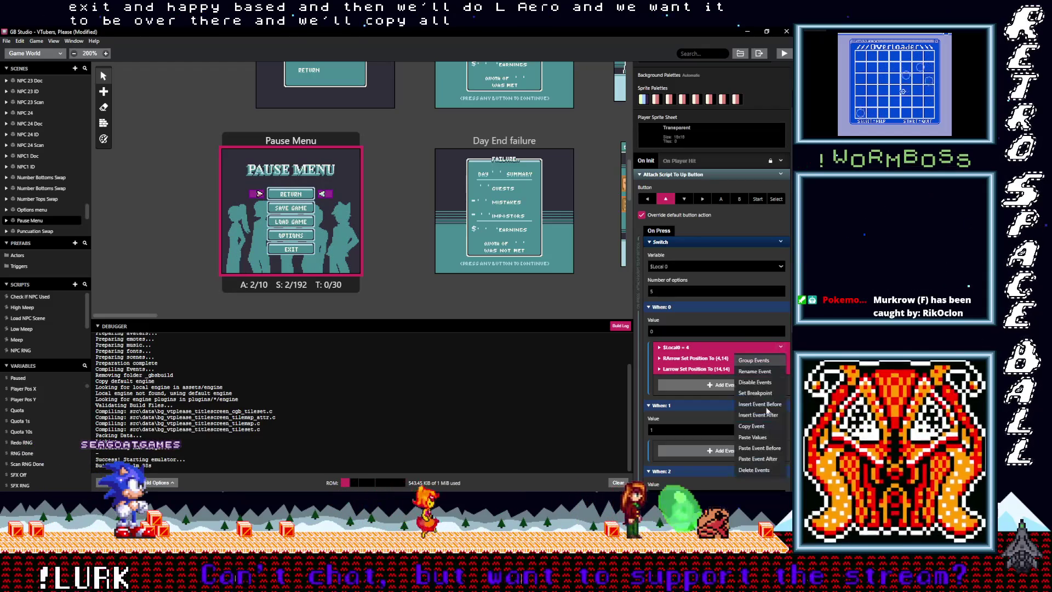
left_click(759, 428)
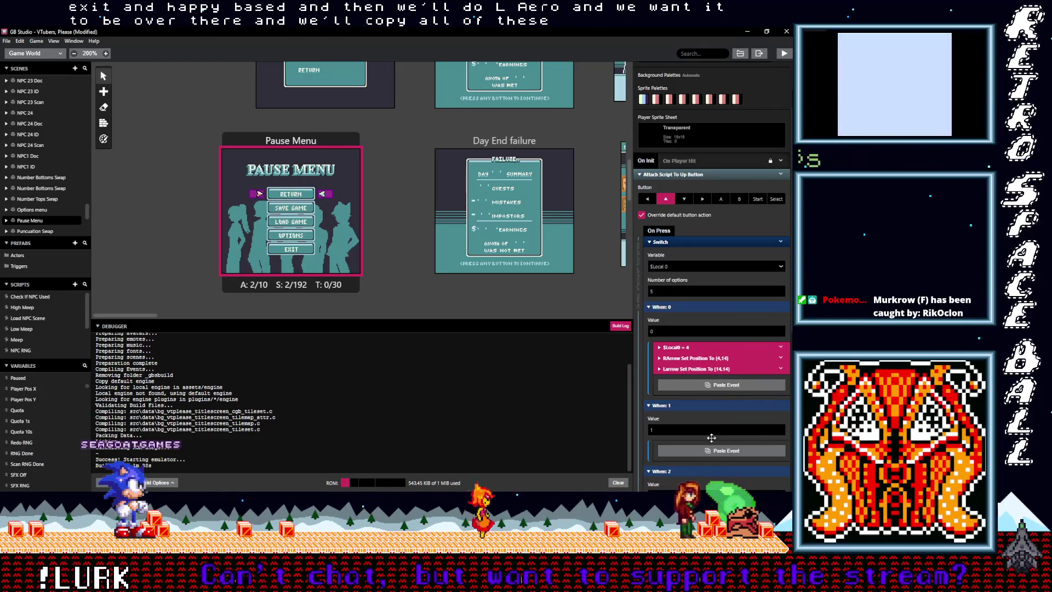
left_click(713, 450)
scroll(690, 411, "down", 2)
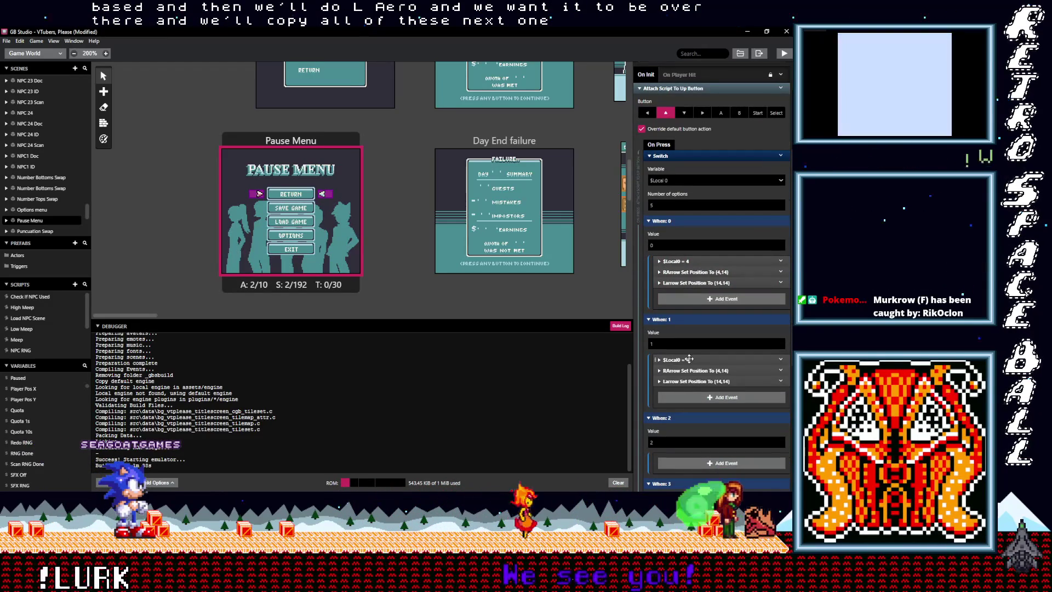
left_click(689, 359)
double_click(689, 408)
type("0")
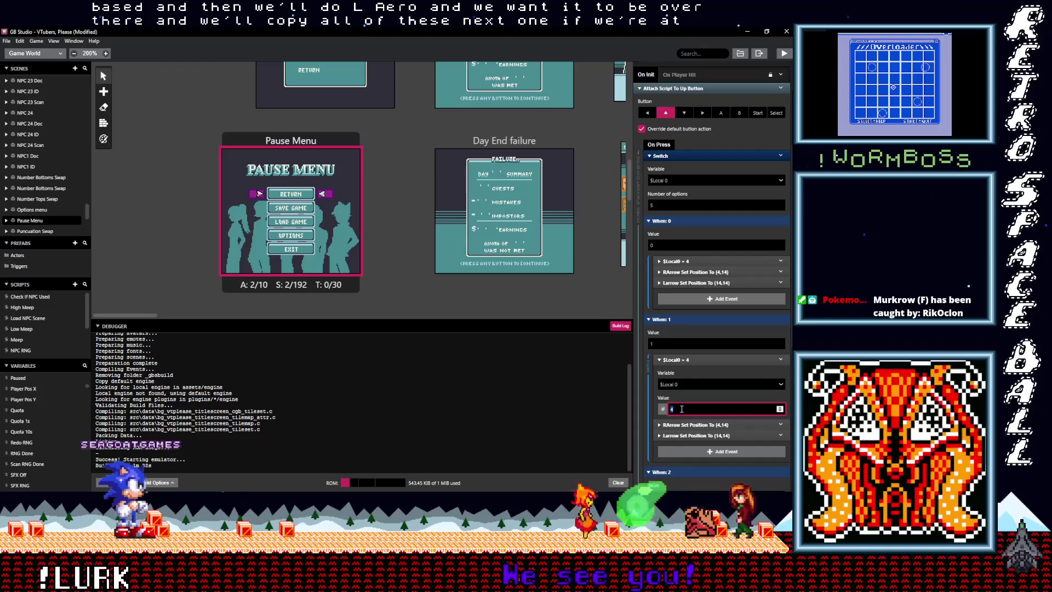
- Set both arrows' Y position to 6 in the When: 1 branch
left_click(715, 425)
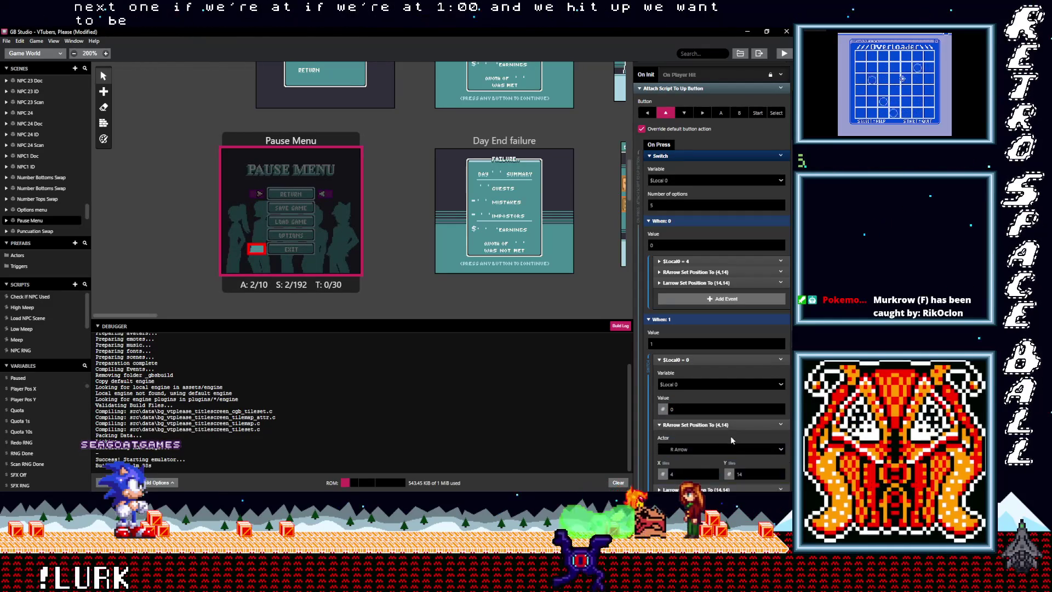
scroll(723, 472, "down", 2)
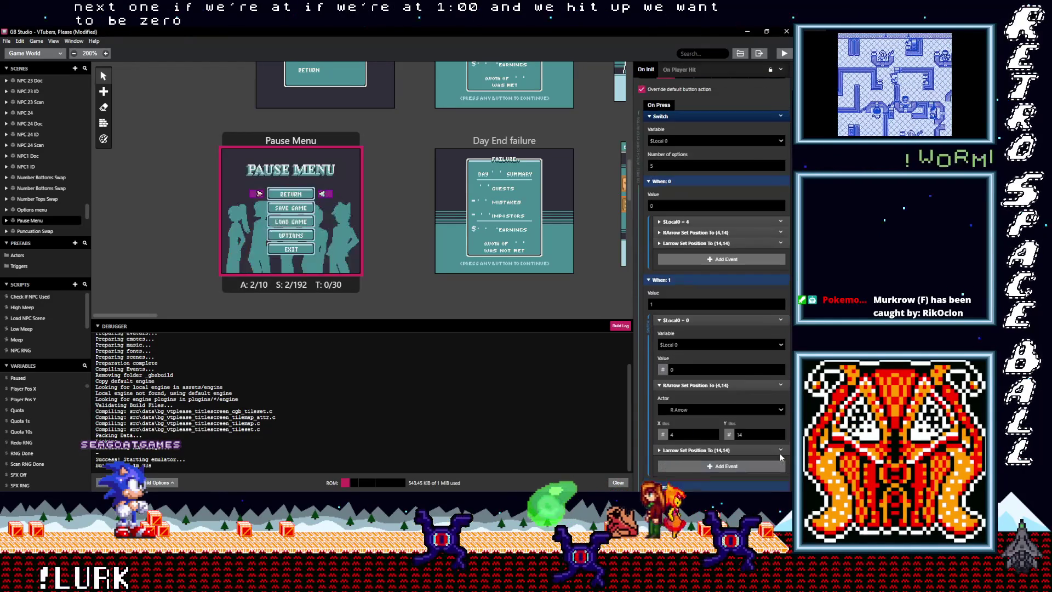
left_click(779, 446)
scroll(779, 447, "down", 2)
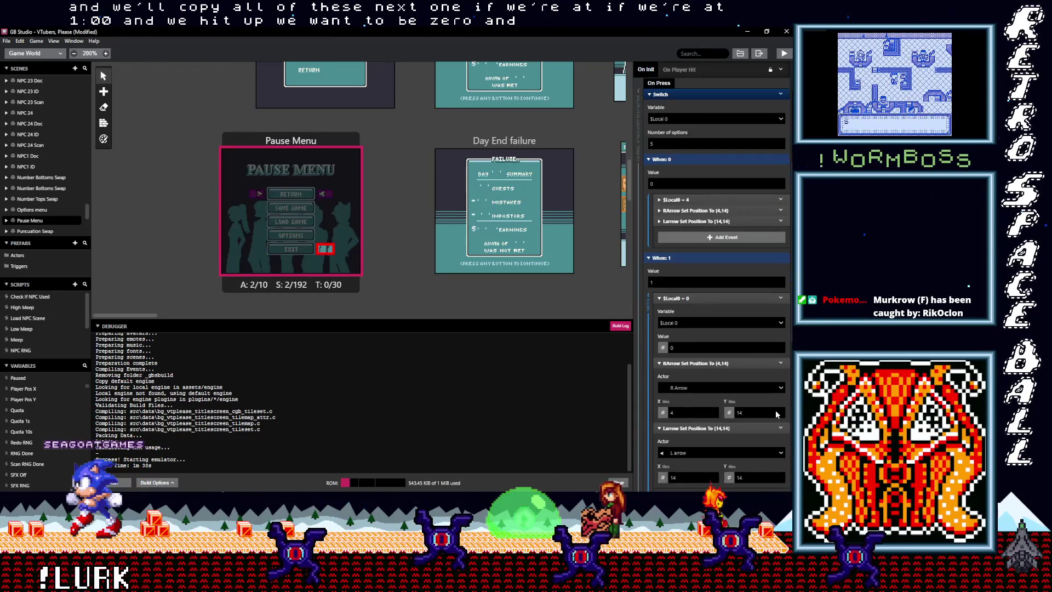
double_click(780, 388)
type("7")
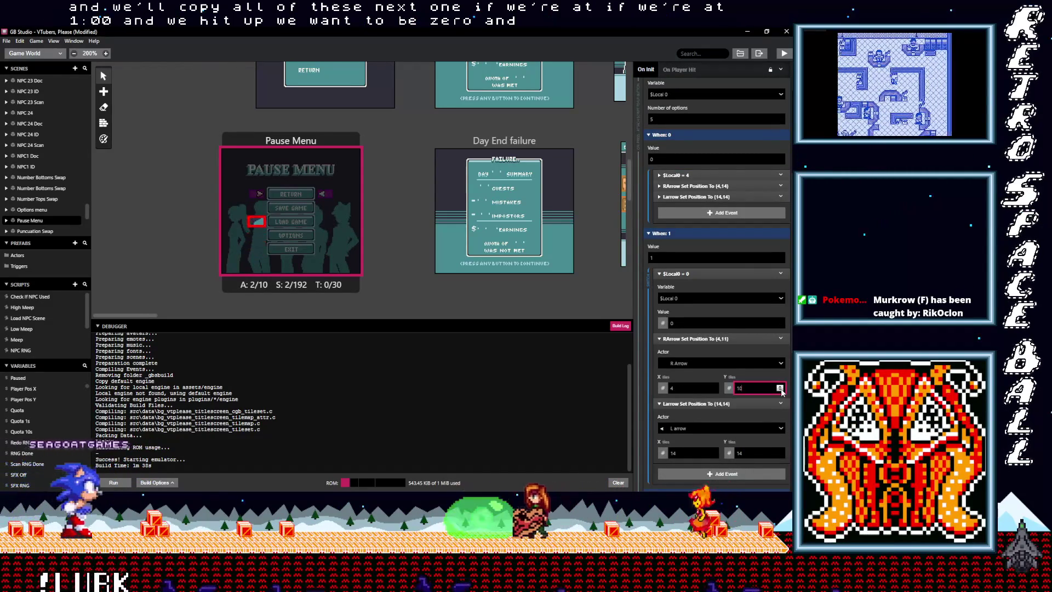
left_click(780, 390)
left_click(780, 454)
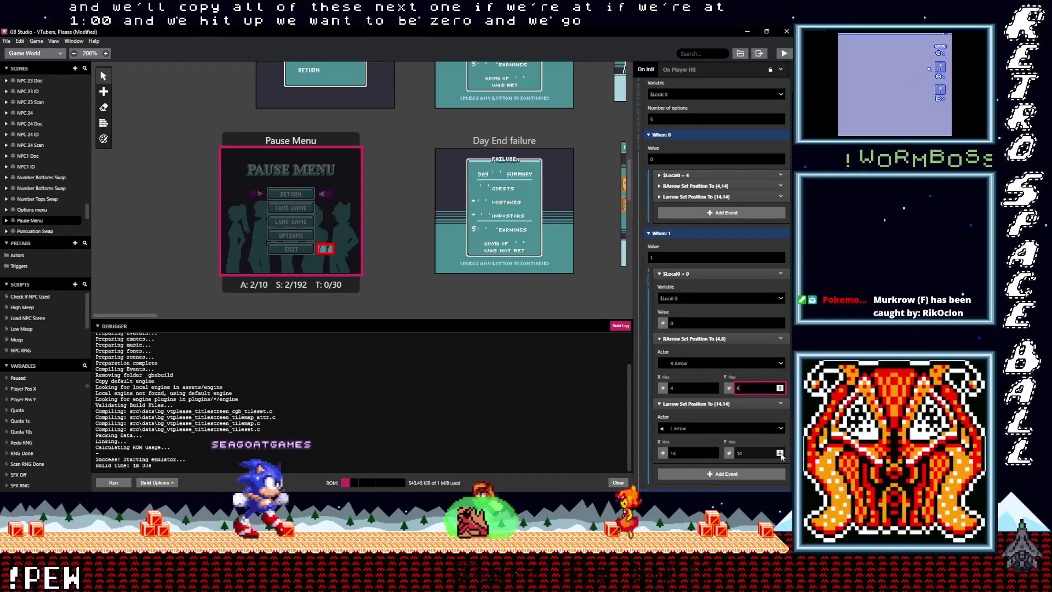
left_click(781, 455)
left_click(781, 455)
left_click(781, 455)
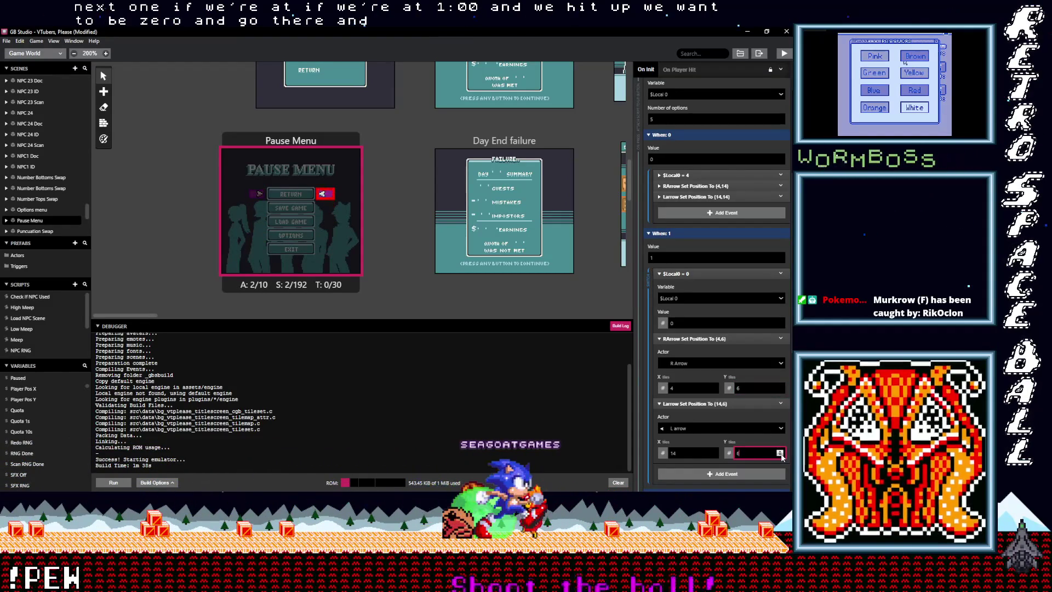
left_click(685, 248)
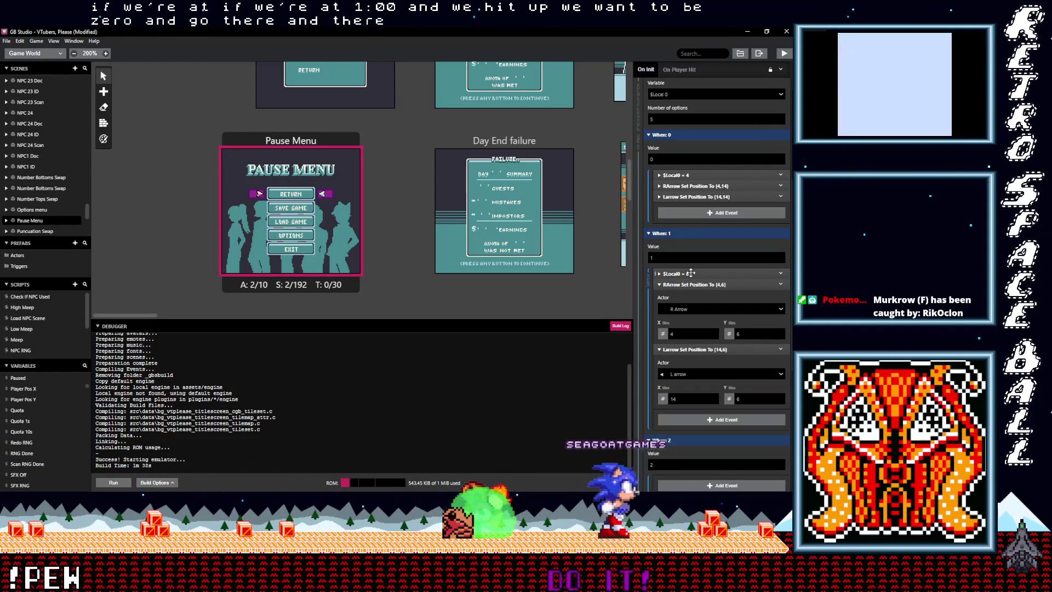
- Paste the copied events into When: 2 and set $Local0 to 1
left_click(674, 233)
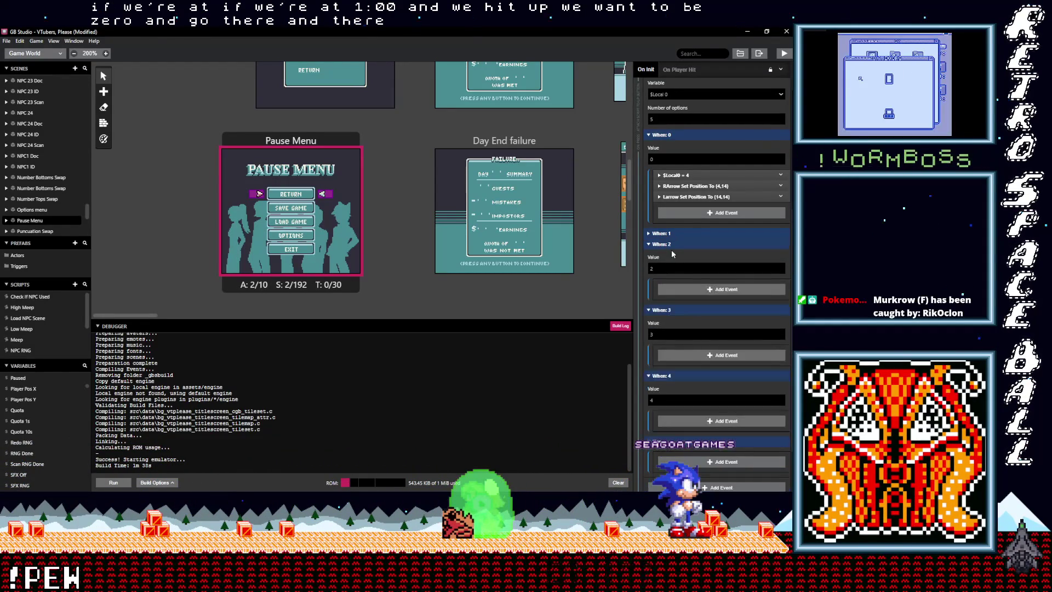
left_click(691, 292, "alt")
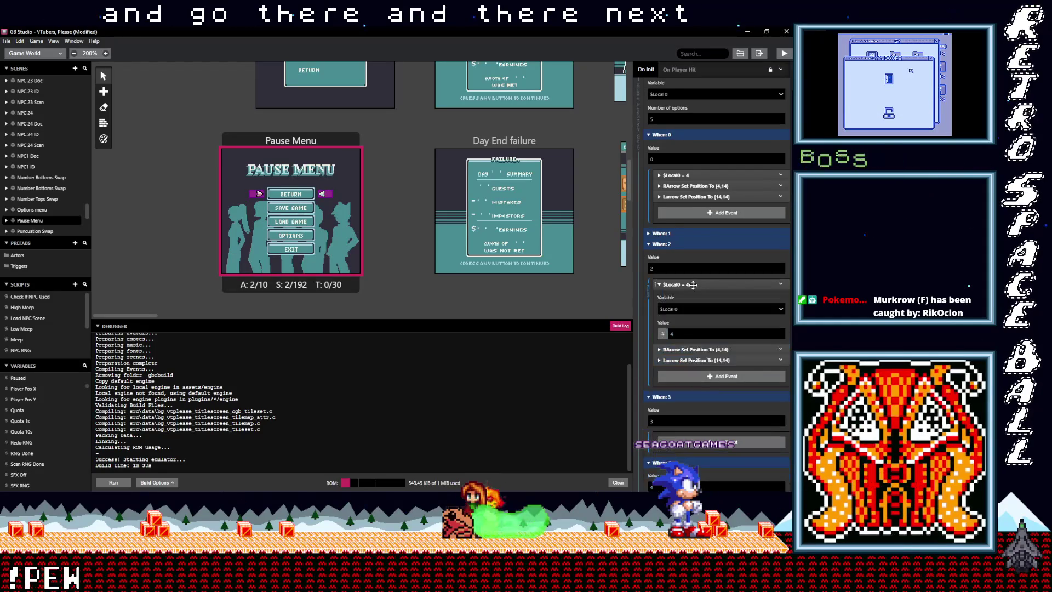
double_click(672, 334)
type("1")
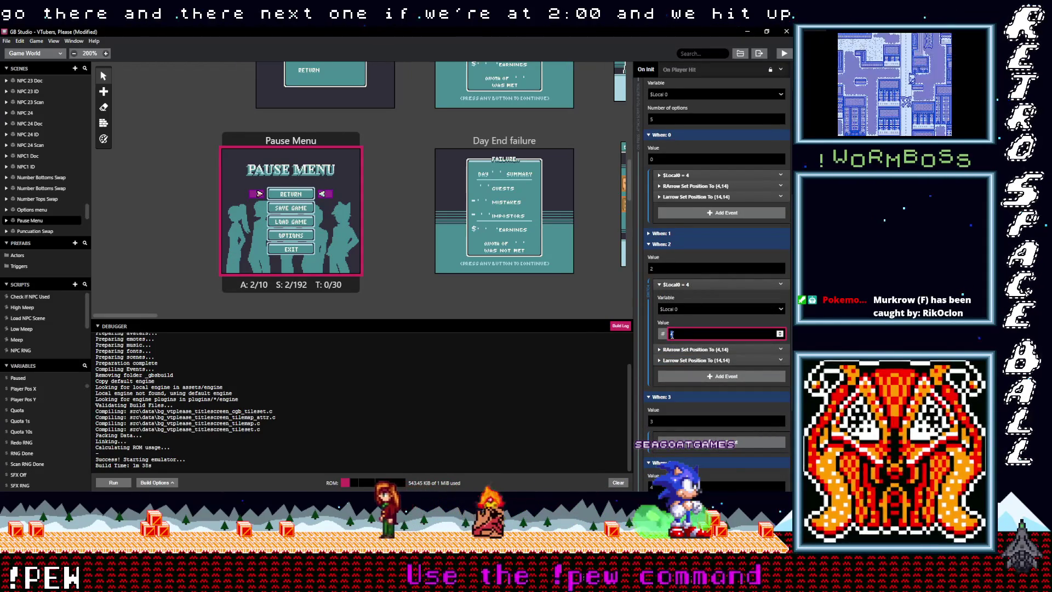
- Move both arrows to row 8 in When: 2, then paste the block into When: 3
left_click(699, 350)
left_click(764, 415)
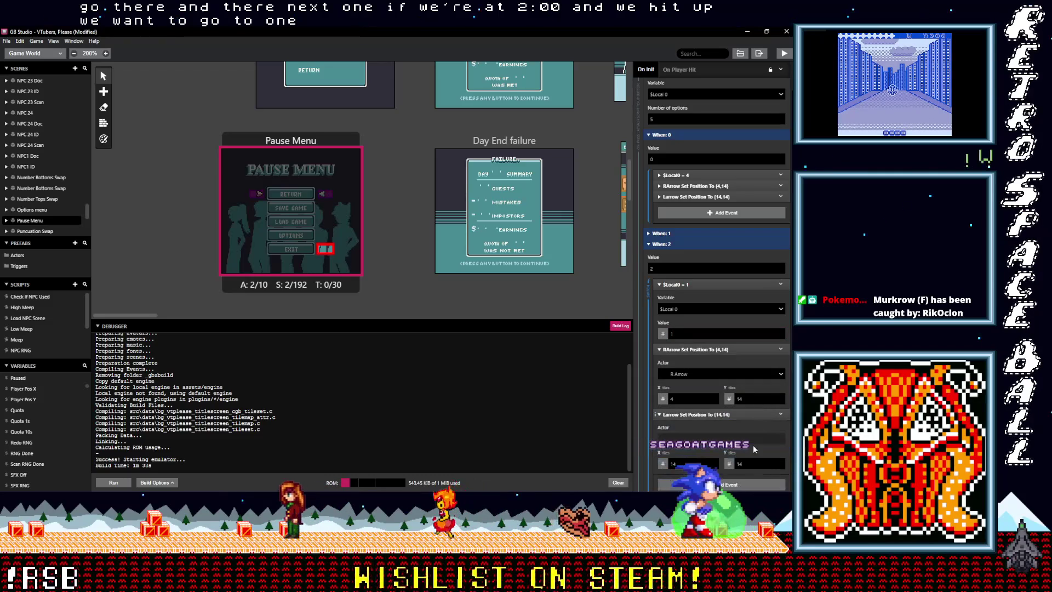
left_click(781, 467)
left_click(781, 466)
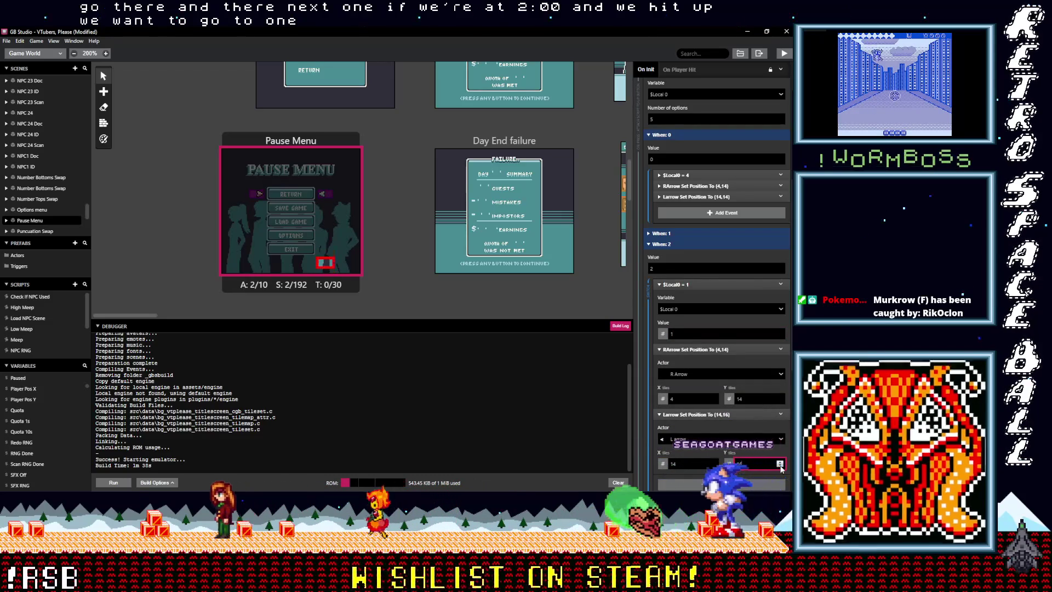
left_click(781, 467)
left_click(781, 467)
left_click(781, 467)
left_click(780, 467)
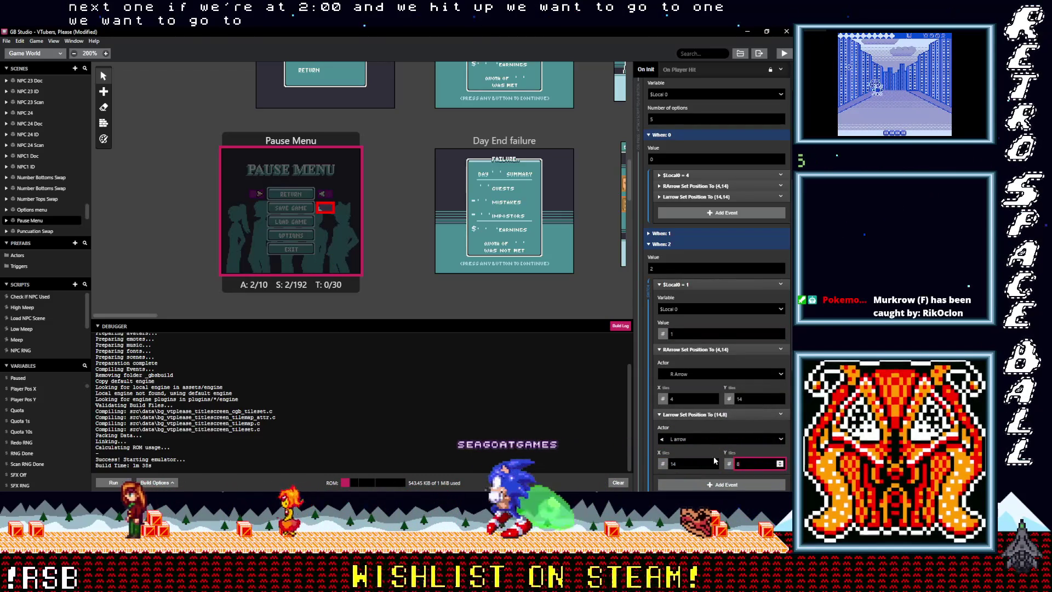
scroll(711, 452, "down", 2)
scroll(738, 335, "down", 1)
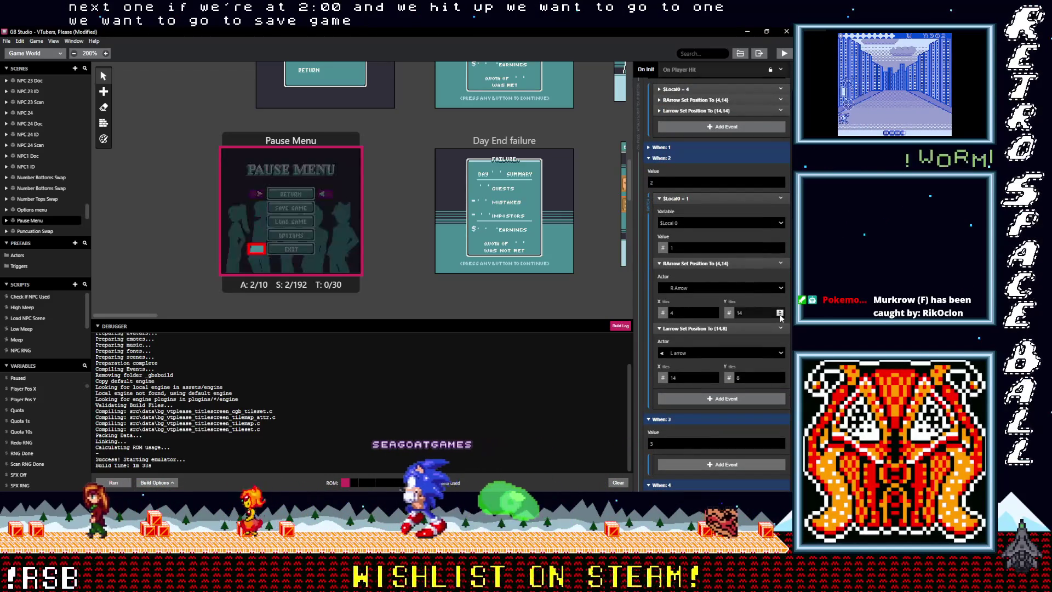
left_click(780, 314)
left_click(780, 314)
left_click(781, 315)
left_click(780, 315)
left_click(780, 314)
left_click(780, 315)
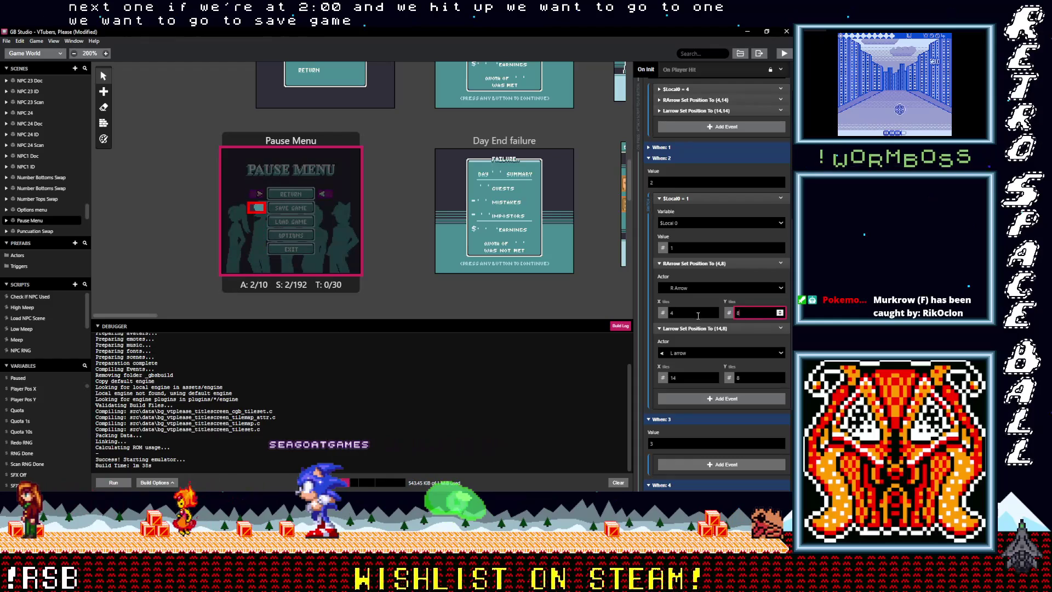
left_click(690, 264)
left_click(690, 273)
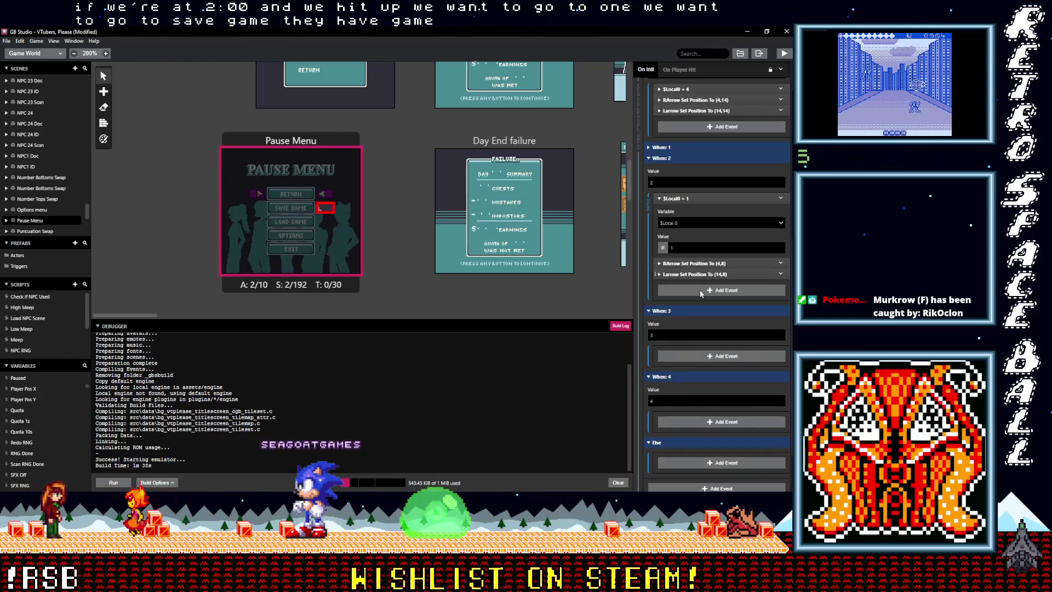
left_click(693, 356, "alt")
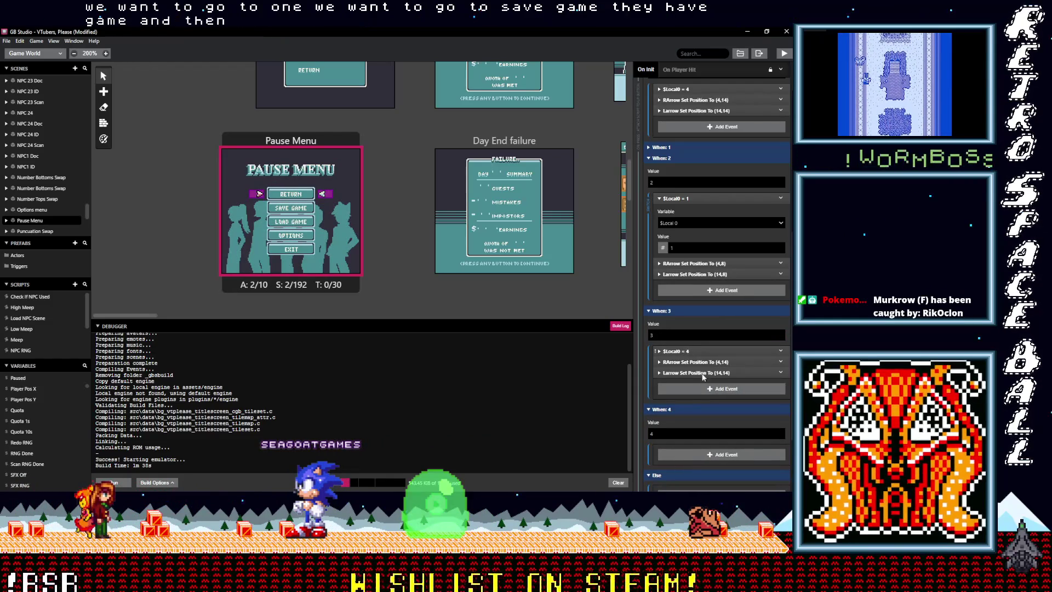
- In When: 3, set $Local0 to 2 and move RArrow and Larrow to row 10
left_click(686, 353)
double_click(682, 402)
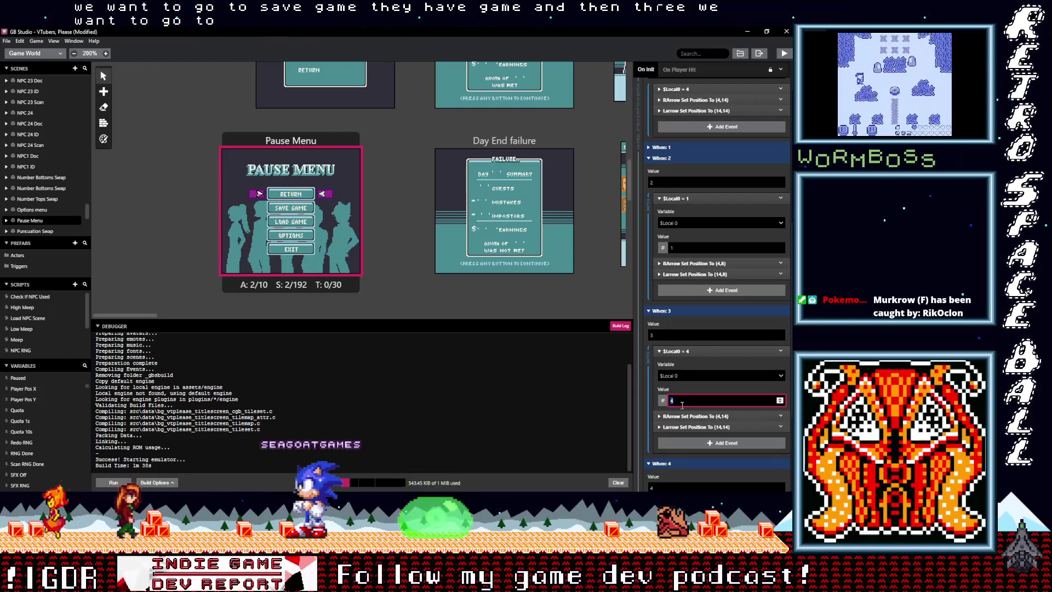
type("2")
left_click(757, 416)
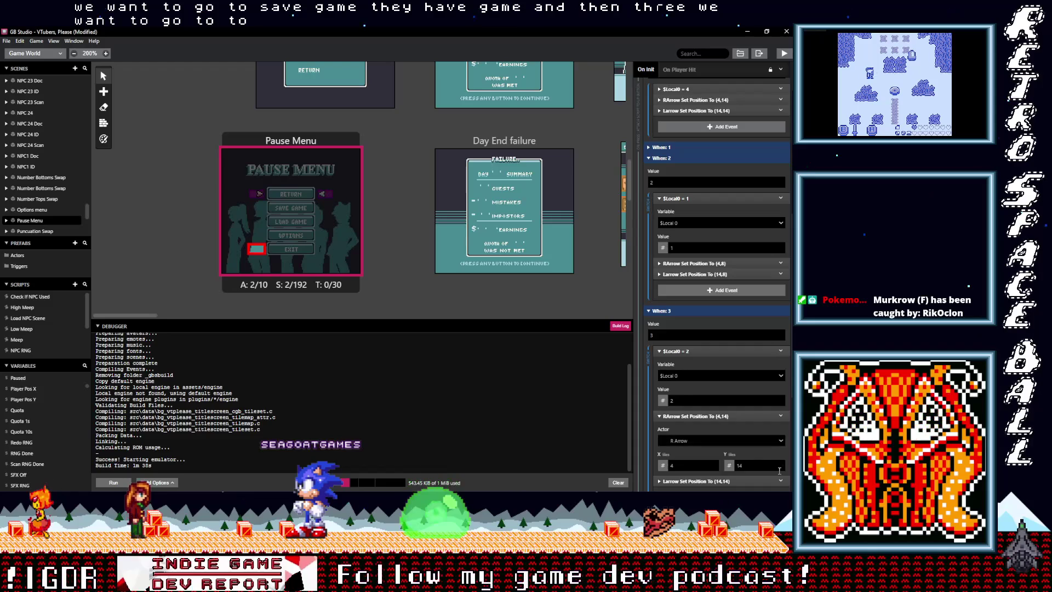
left_click(780, 468)
left_click(780, 468)
left_click(779, 468)
left_click(780, 468)
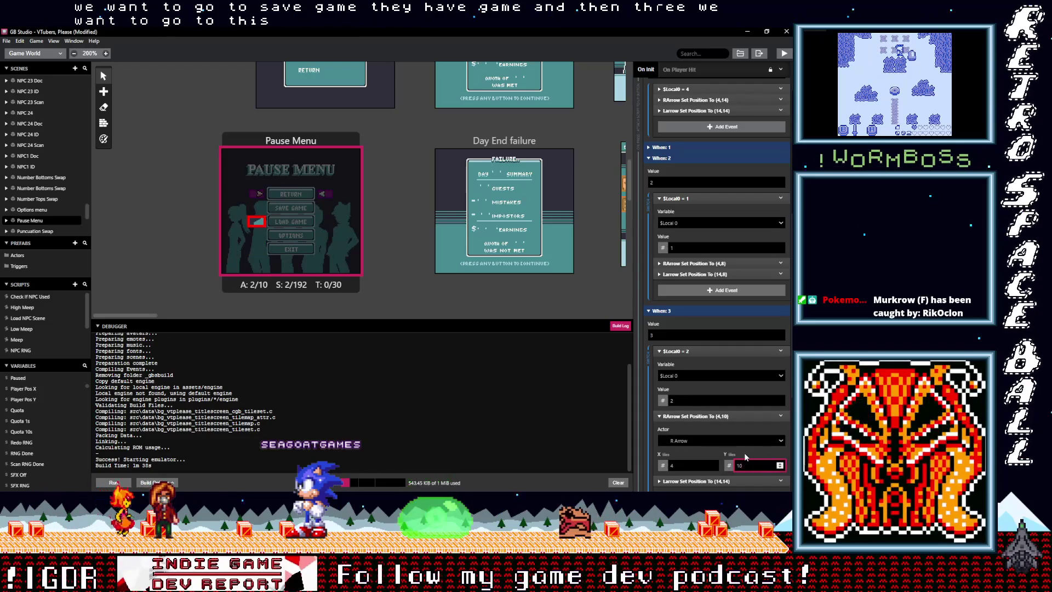
scroll(740, 449, "down", 1)
scroll(756, 444, "down", 2)
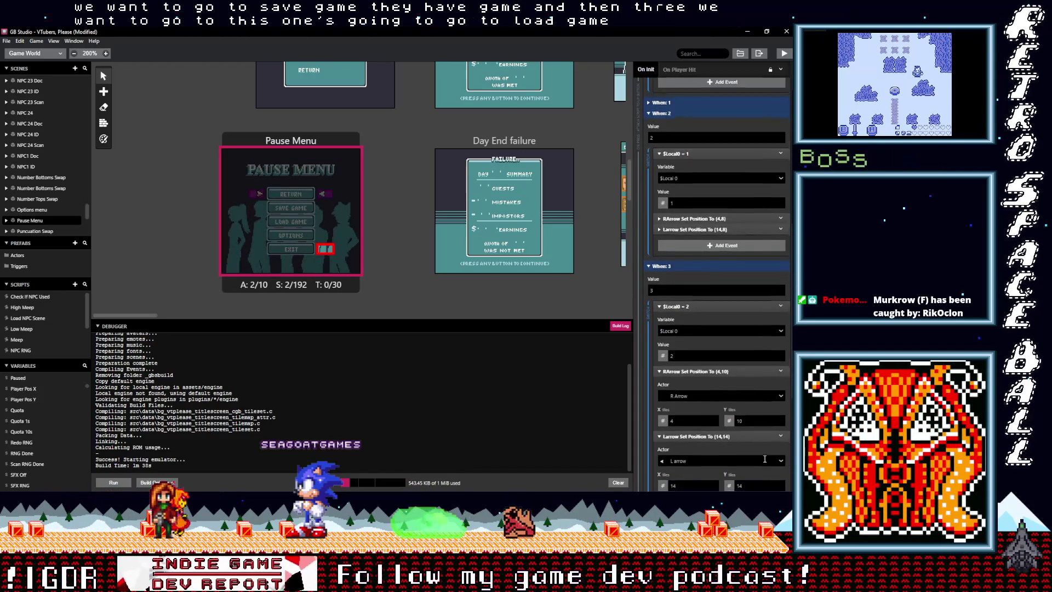
left_click(780, 404)
left_click(780, 404)
left_click(780, 404)
left_click(779, 404)
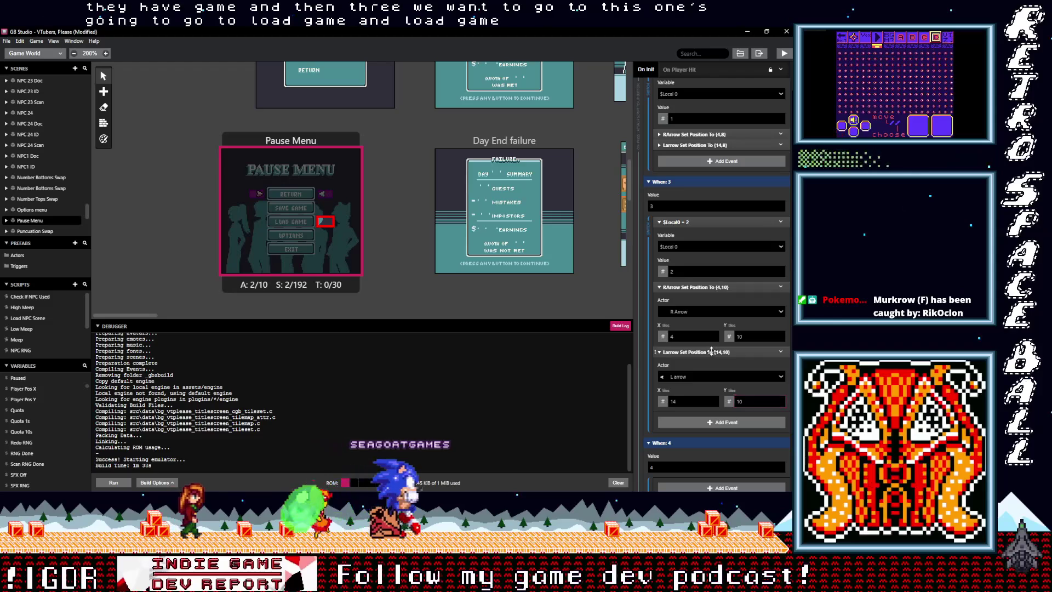
left_click(707, 287)
left_click(695, 222)
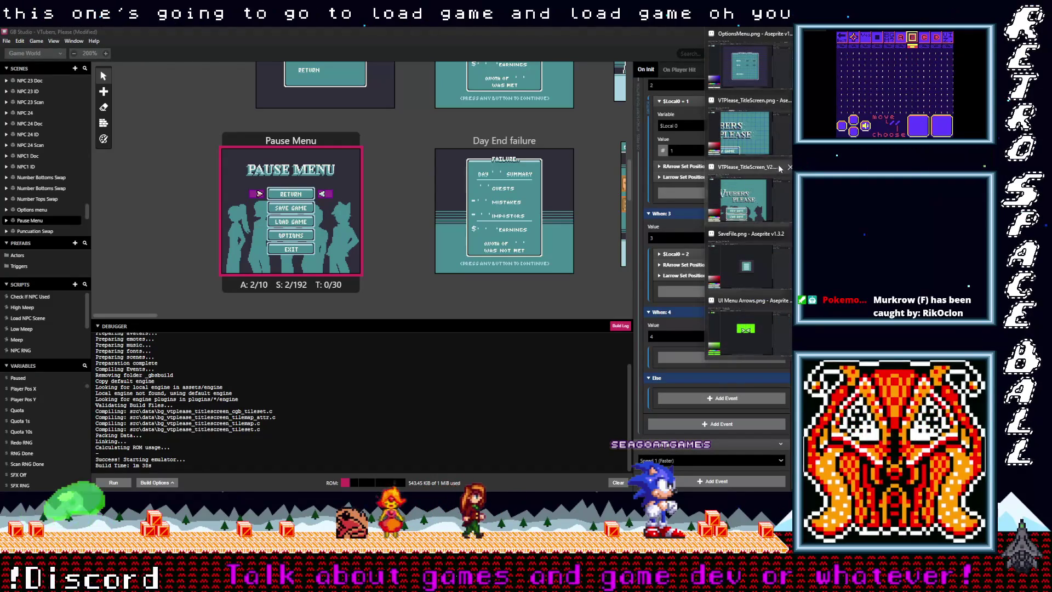
left_click(746, 61)
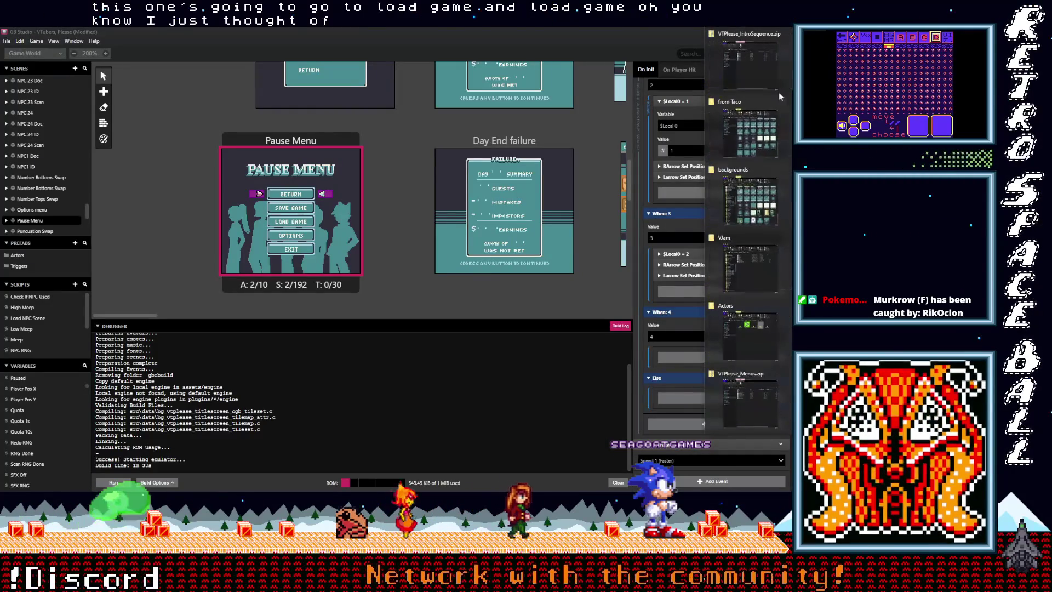
left_click(754, 150)
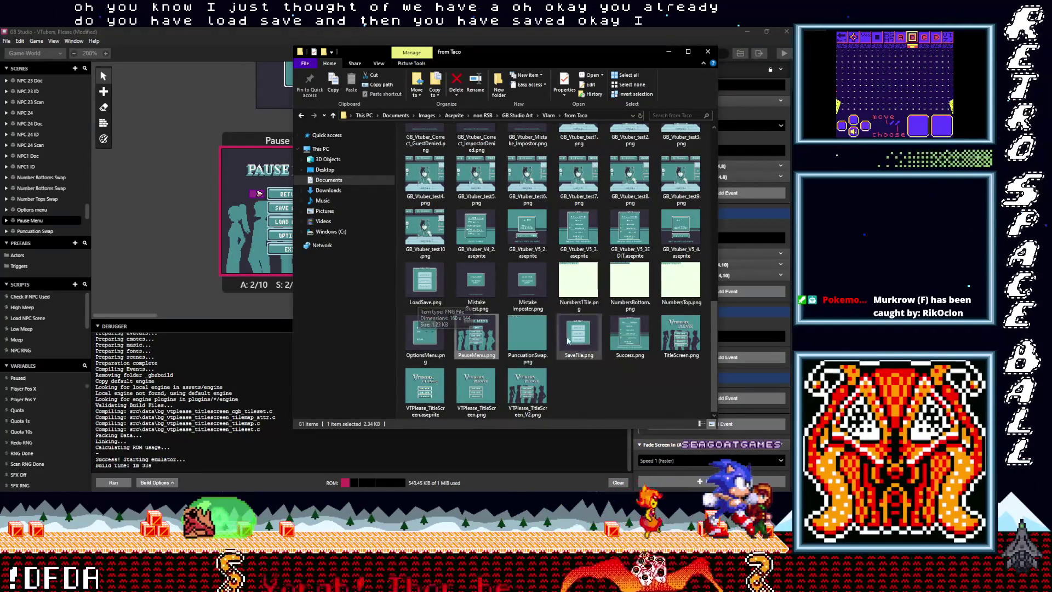
left_click(666, 57)
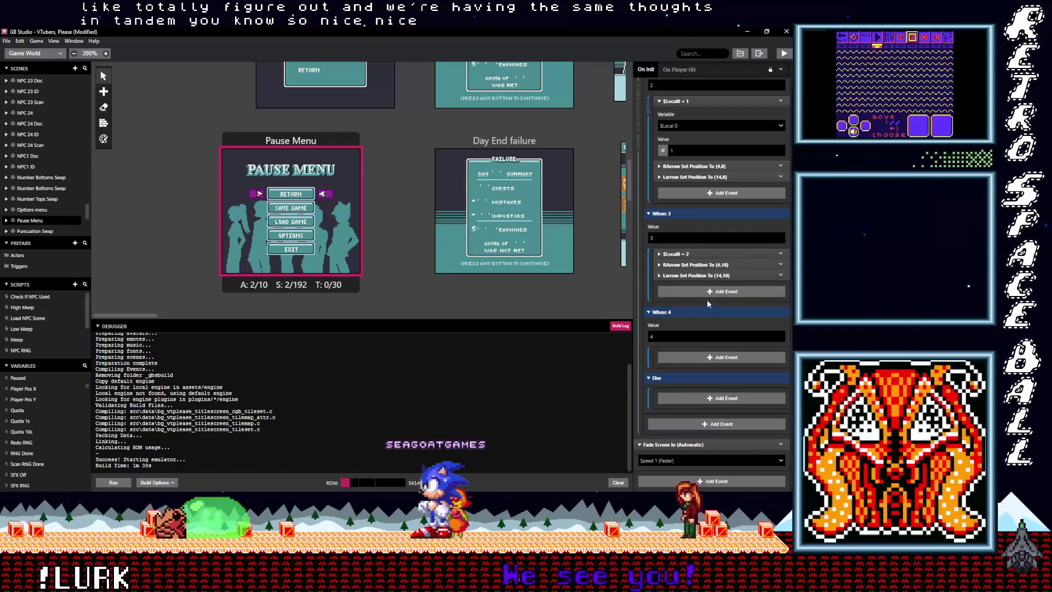
- Paste the block into When: 4, set $Local0 to 3 and both arrows' Y to 12
key("alt")
left_click(699, 357)
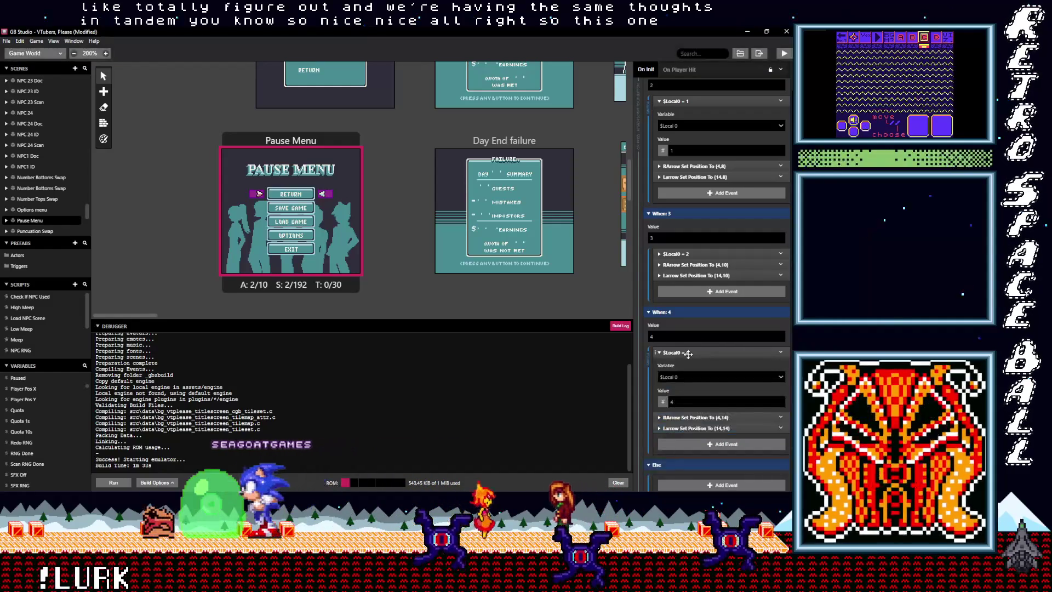
scroll(701, 364, "down", 2)
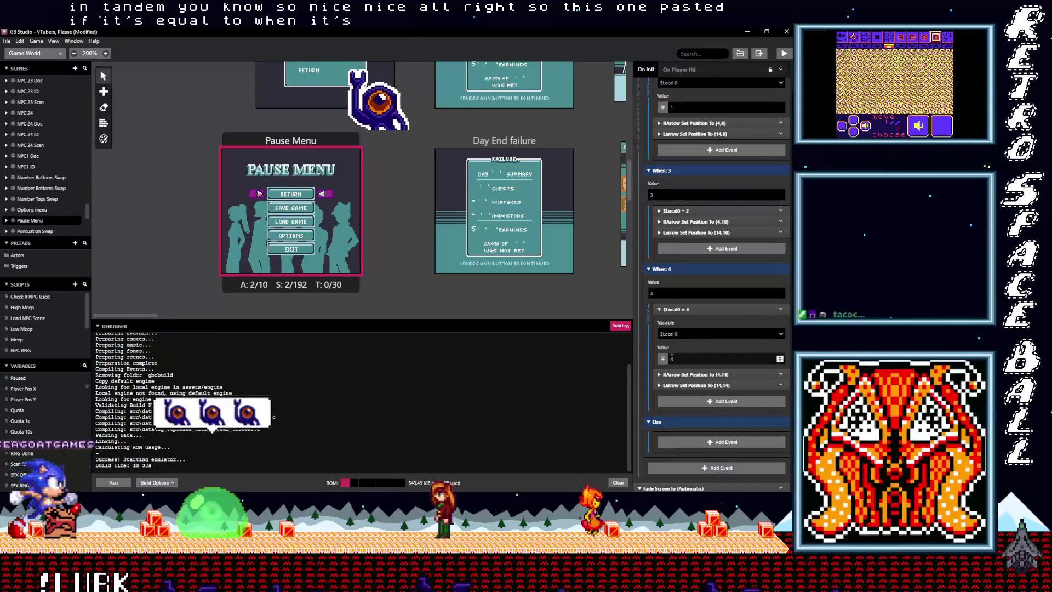
double_click(691, 358)
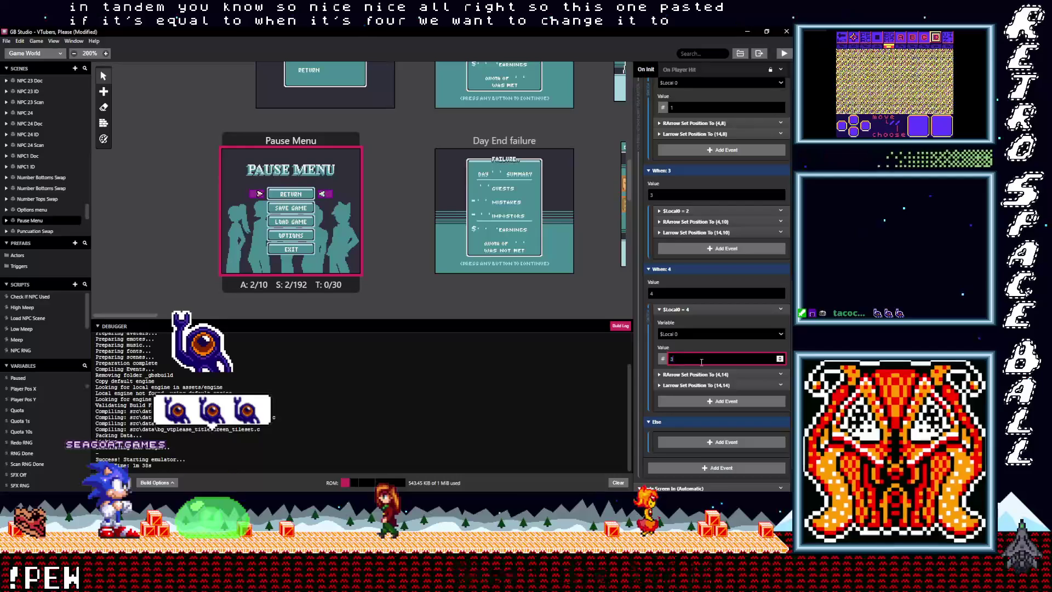
type("3")
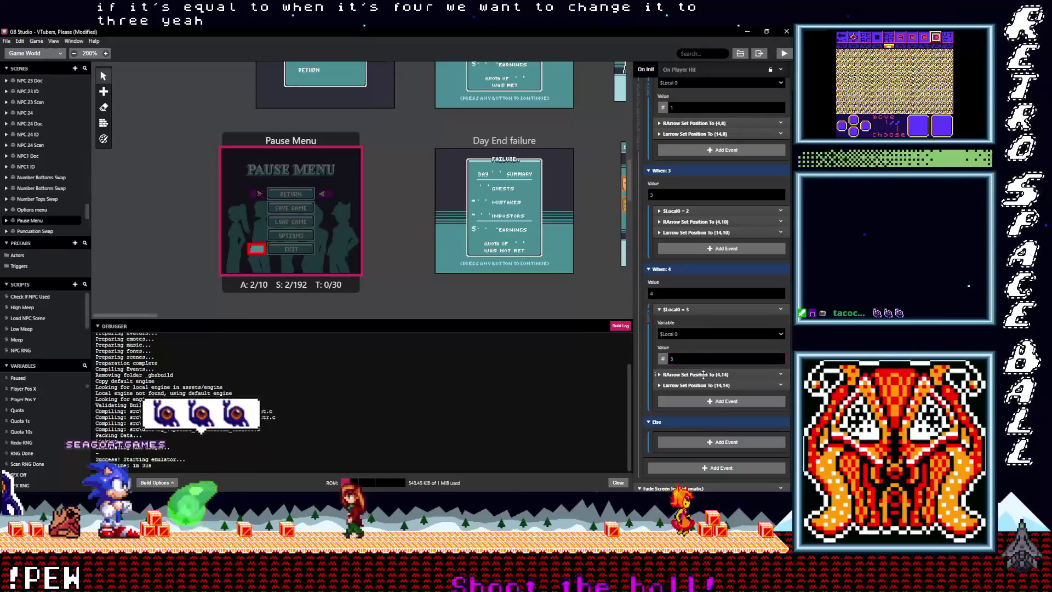
left_click(702, 374)
scroll(713, 386, "down", 1)
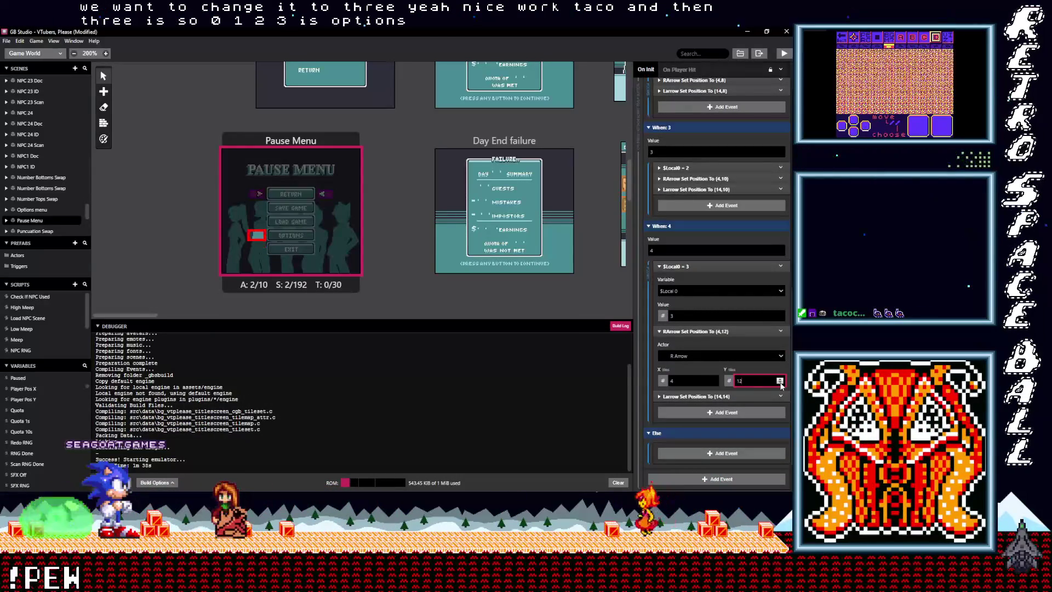
left_click(718, 396)
type("12")
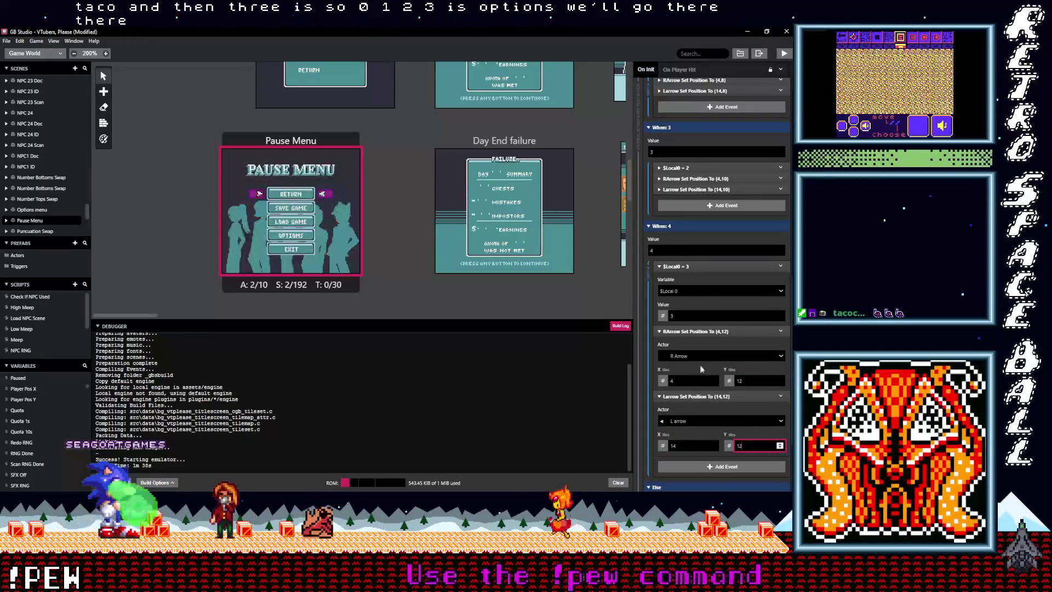
scroll(701, 356, "down", 2)
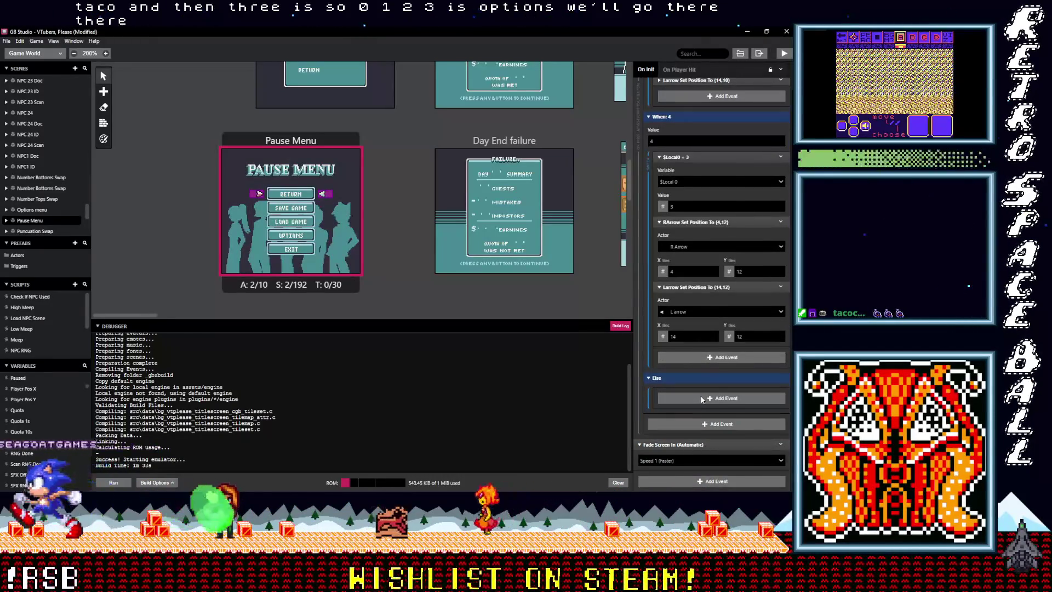
scroll(700, 395, "up", 3)
scroll(700, 395, "up", 8)
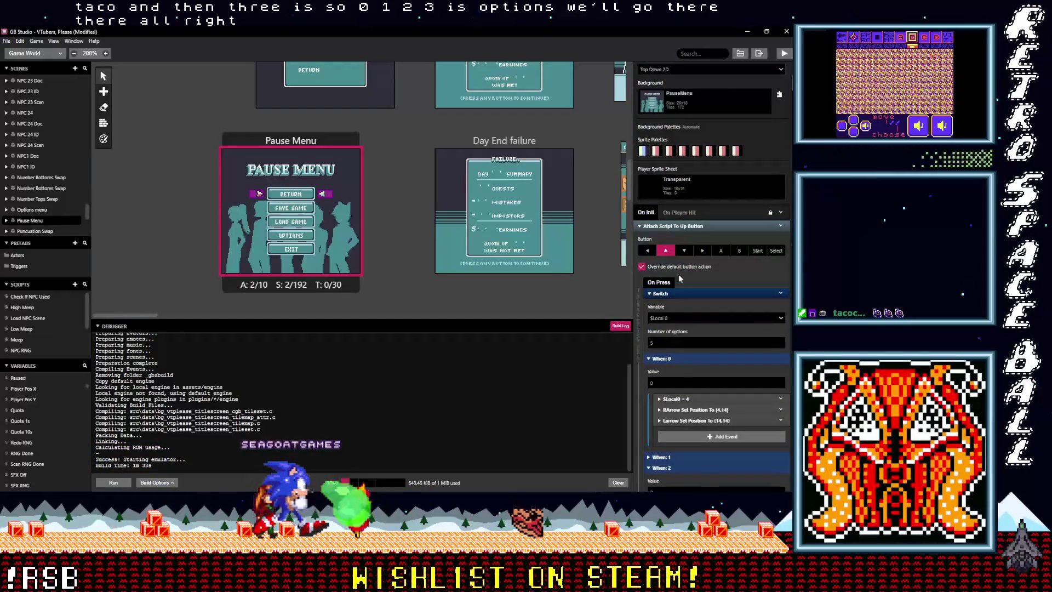
left_click(682, 296)
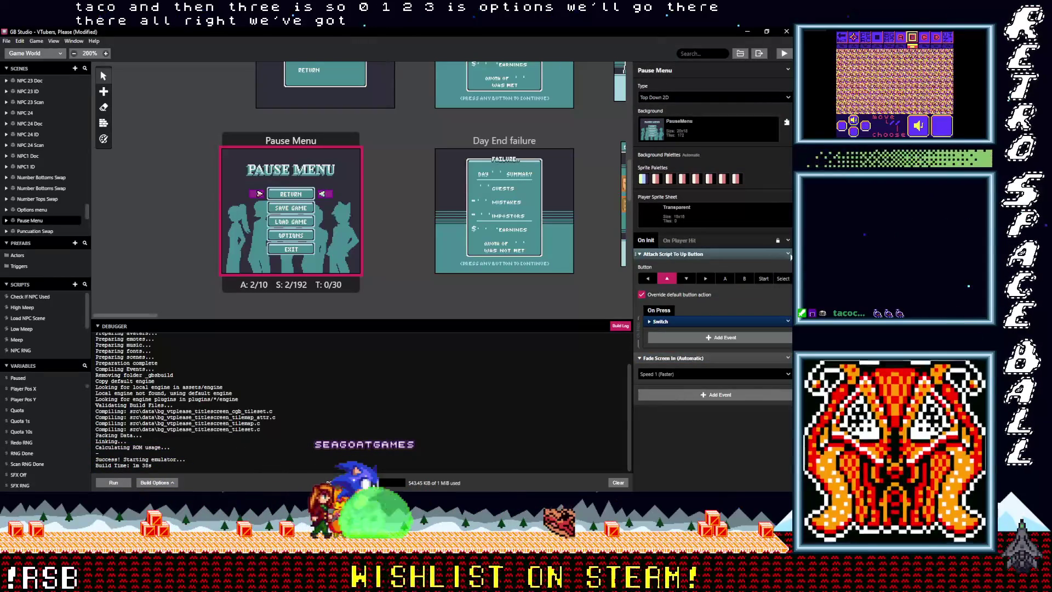
- Copy the Attach Script To Up Button event and paste a duplicate into the init script
left_click(789, 254)
left_click(755, 333)
left_click(688, 252)
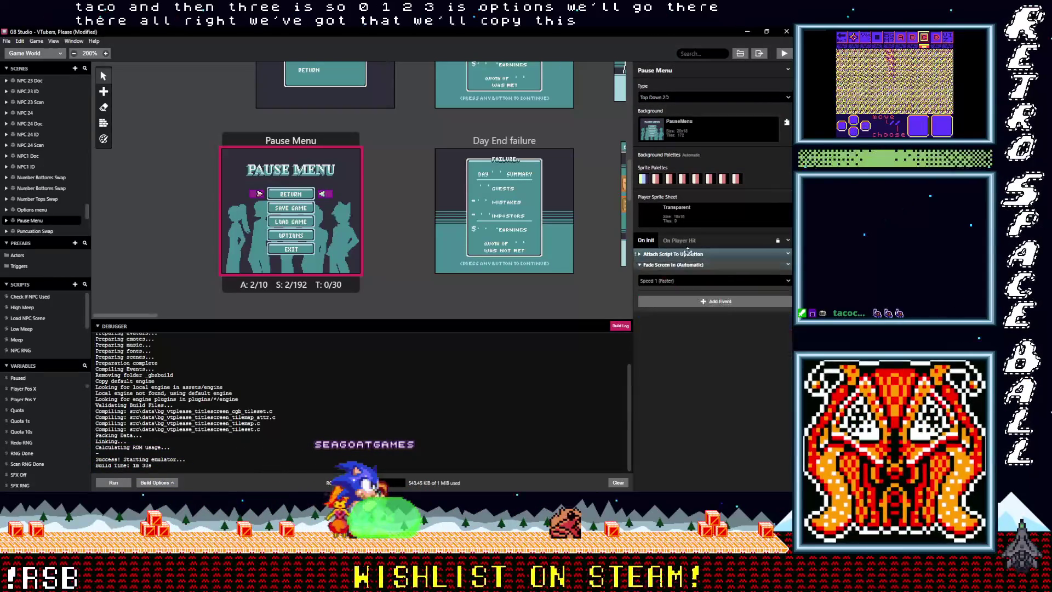
left_click(682, 265, "alt")
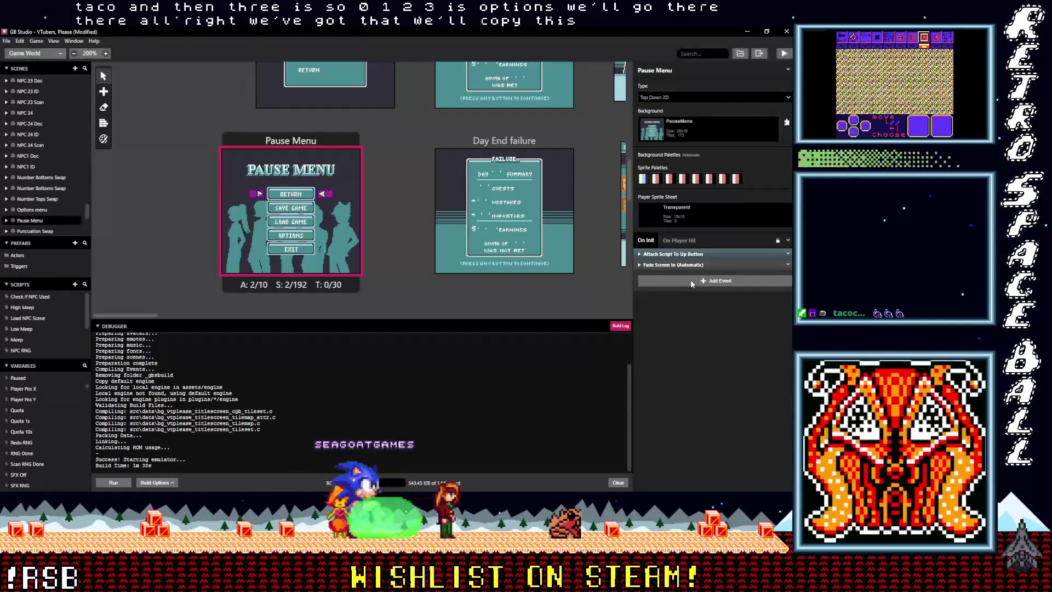
left_click(690, 280)
key("alt")
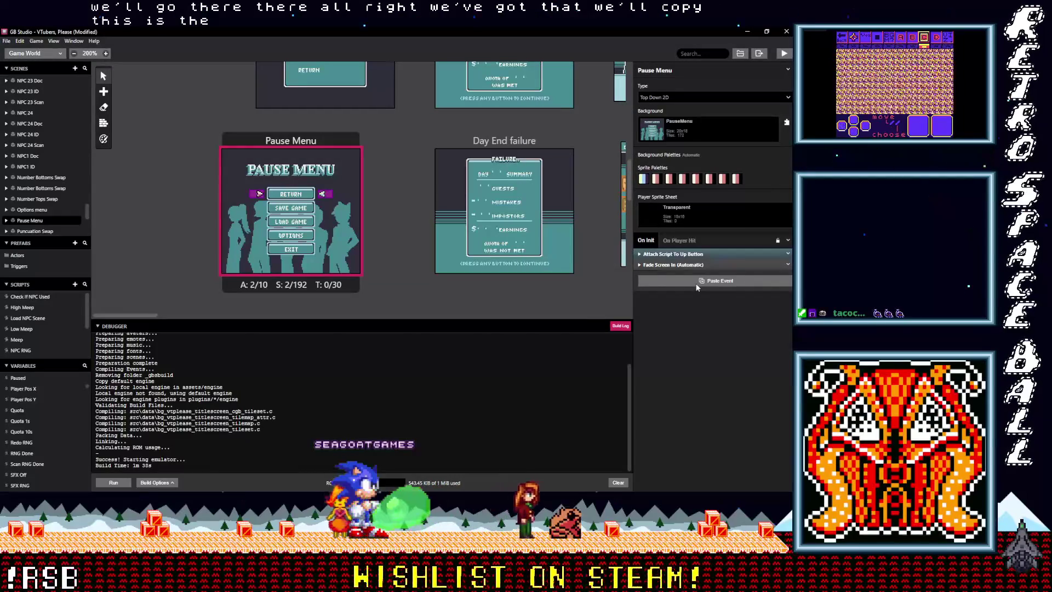
left_click(696, 281)
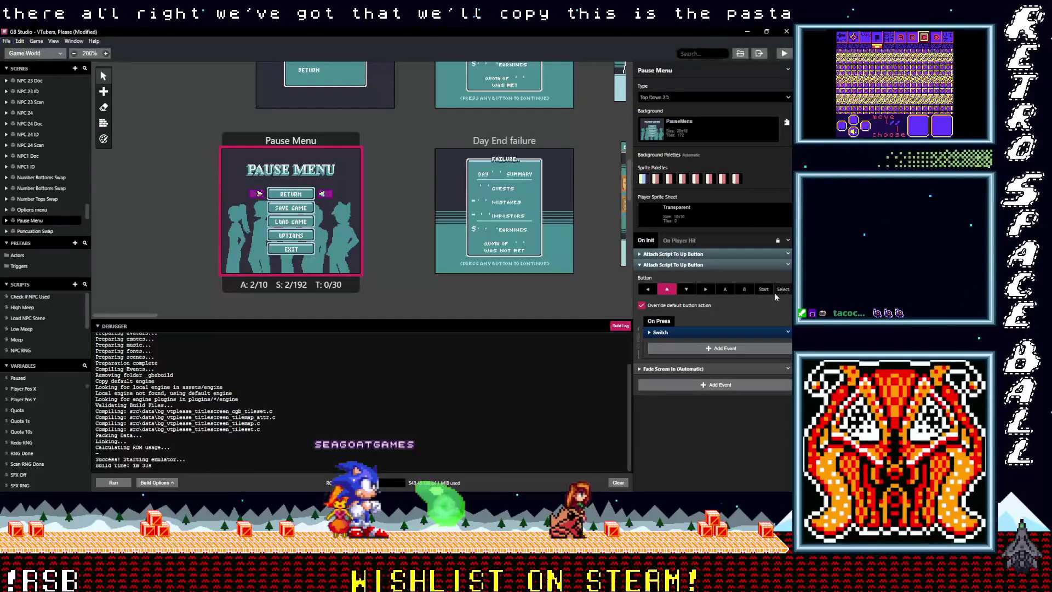
- Reassign the pasted script from the Up button to the Down and Select buttons
left_click(778, 291)
left_click(686, 289)
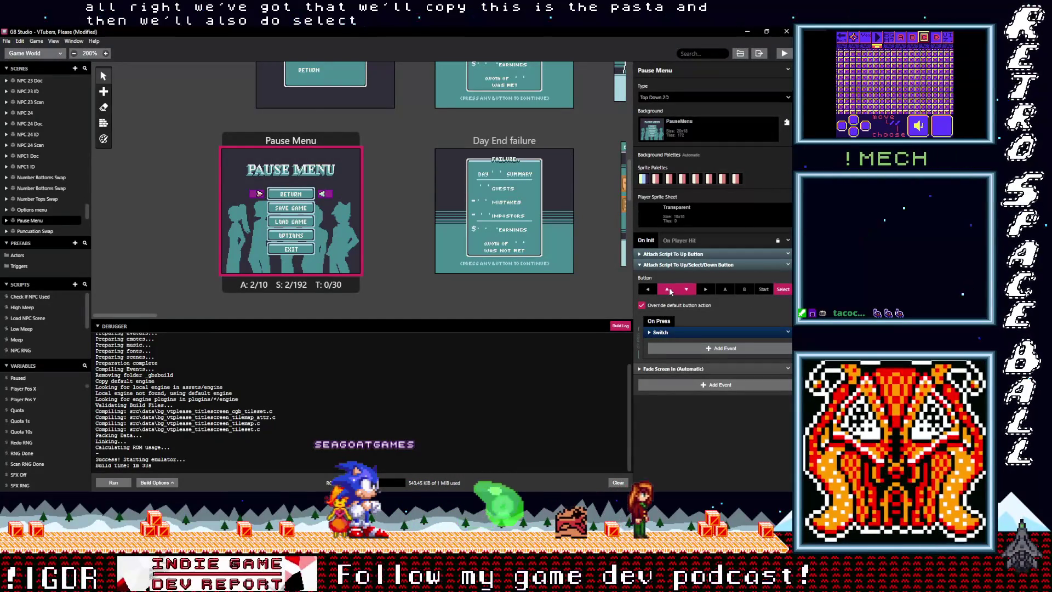
left_click(669, 289)
left_click(708, 333)
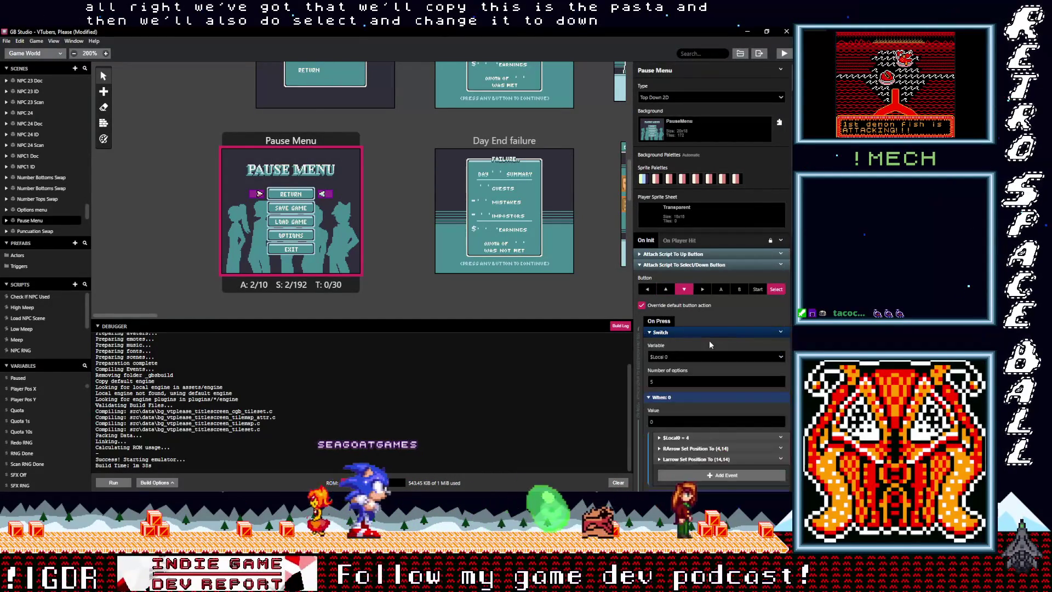
scroll(710, 341, "down", 3)
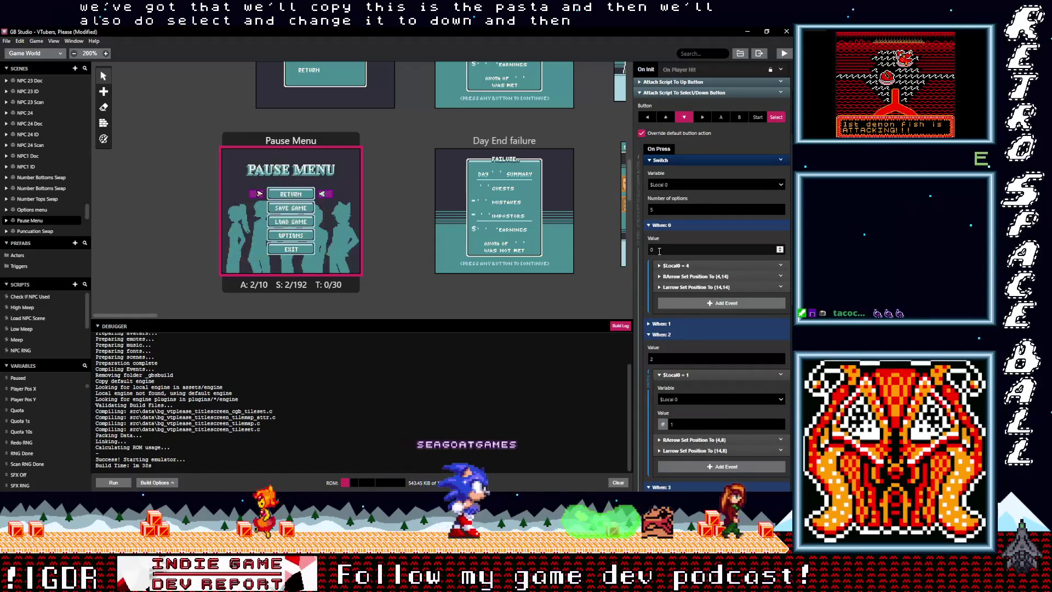
- Under When: 0, set $Local0 to 1 and both arrow Y positions to 8
left_click(685, 265)
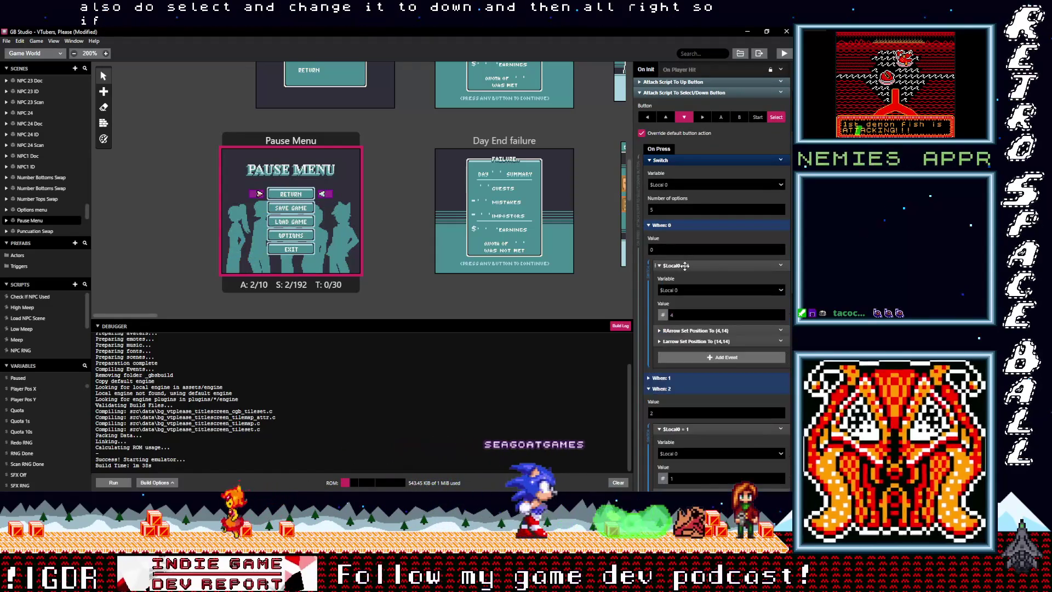
double_click(680, 312)
type("1")
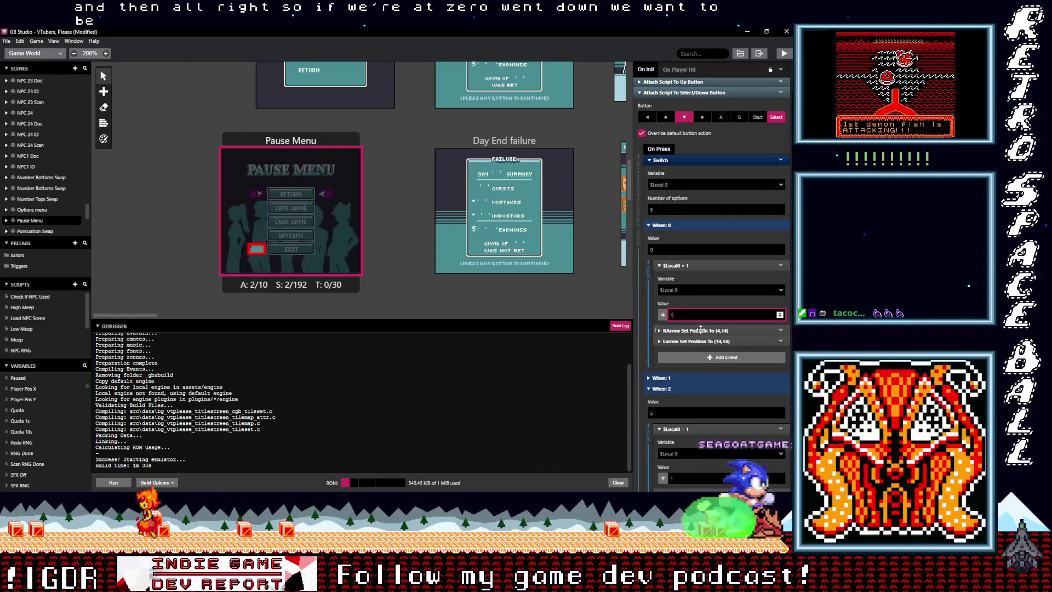
left_click(701, 330)
left_click(781, 382)
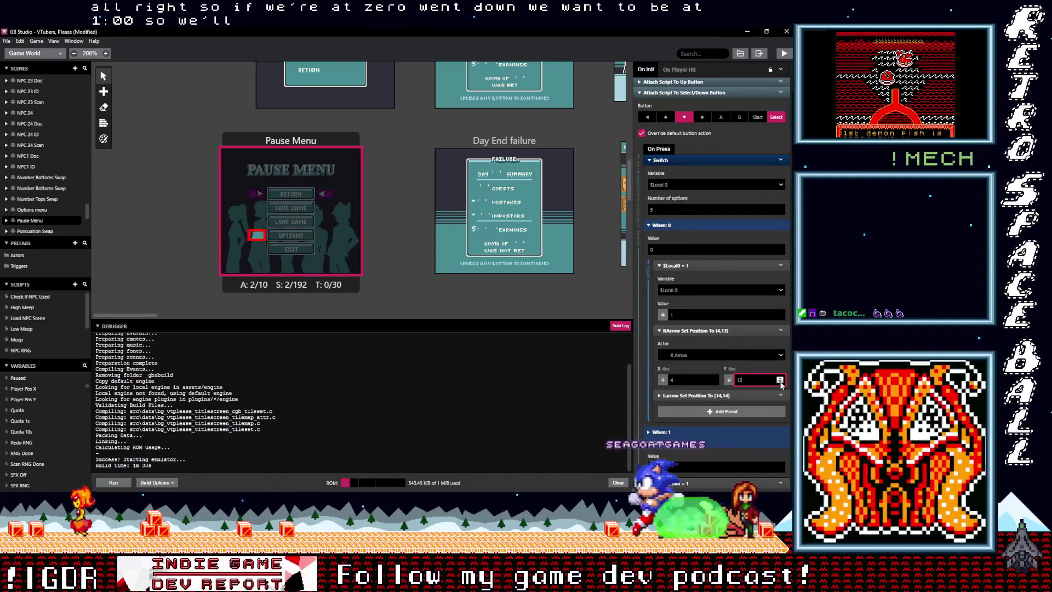
double_click(751, 379)
type("8")
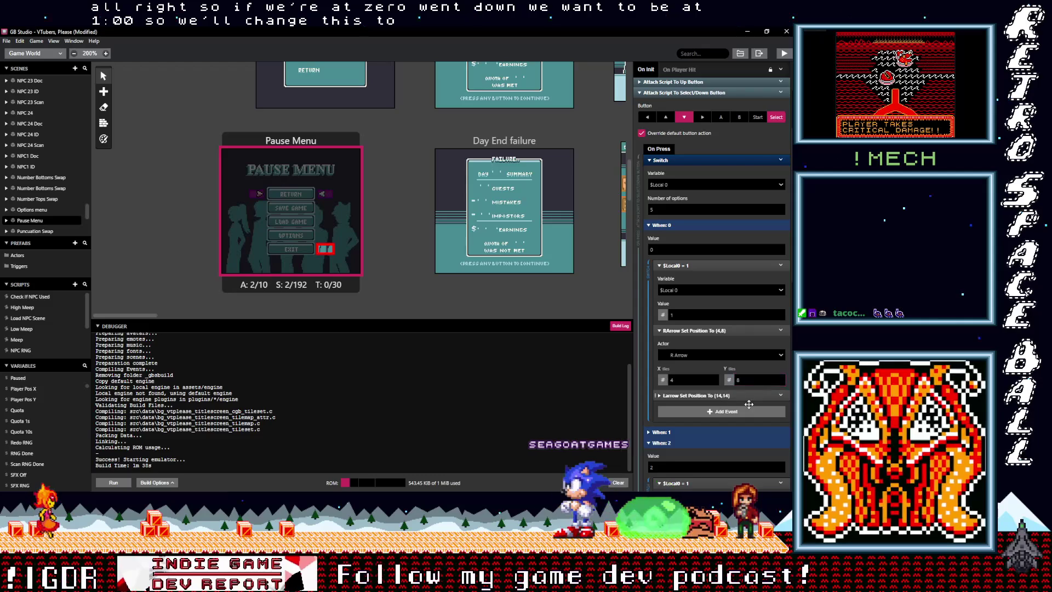
left_click(725, 395)
double_click(756, 445)
type("8")
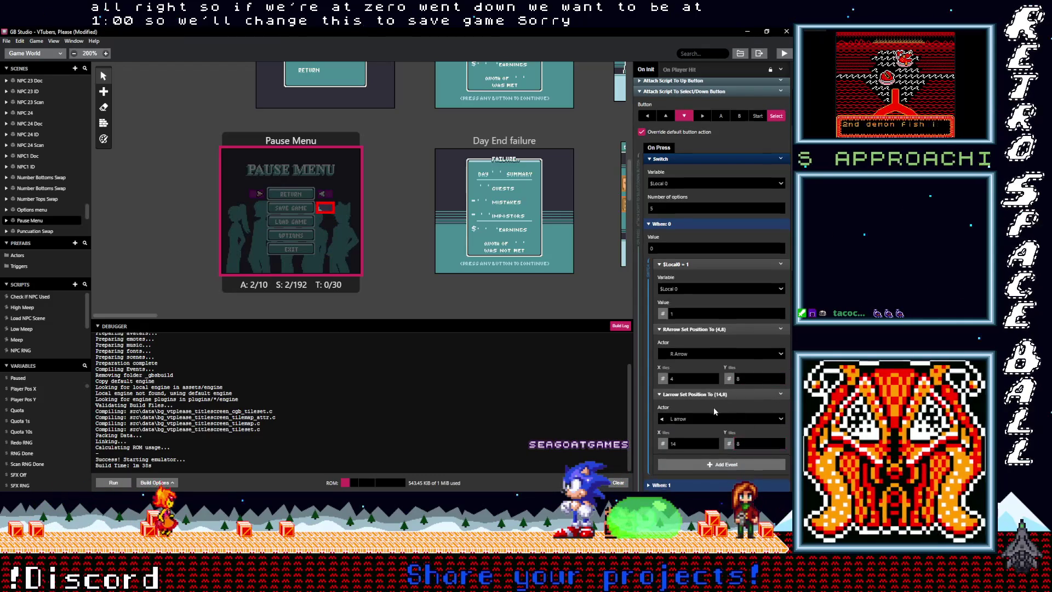
- Under When: 1, set $Local0 to 2 and move both arrows to Y 10
scroll(686, 396, "down", 3)
left_click(661, 357)
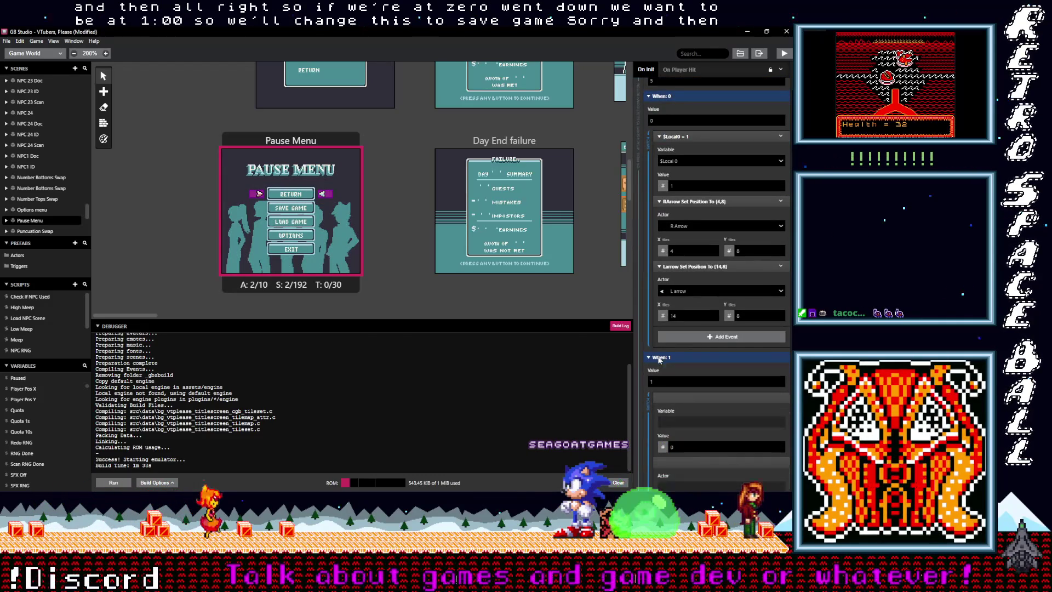
scroll(688, 407, "down", 1)
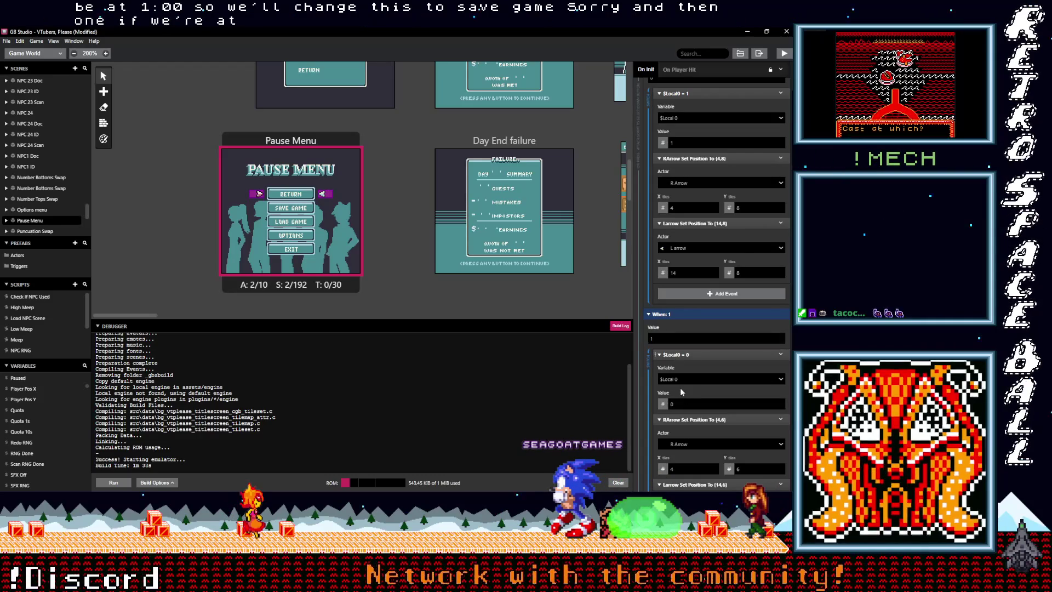
scroll(680, 386, "down", 1)
double_click(681, 361)
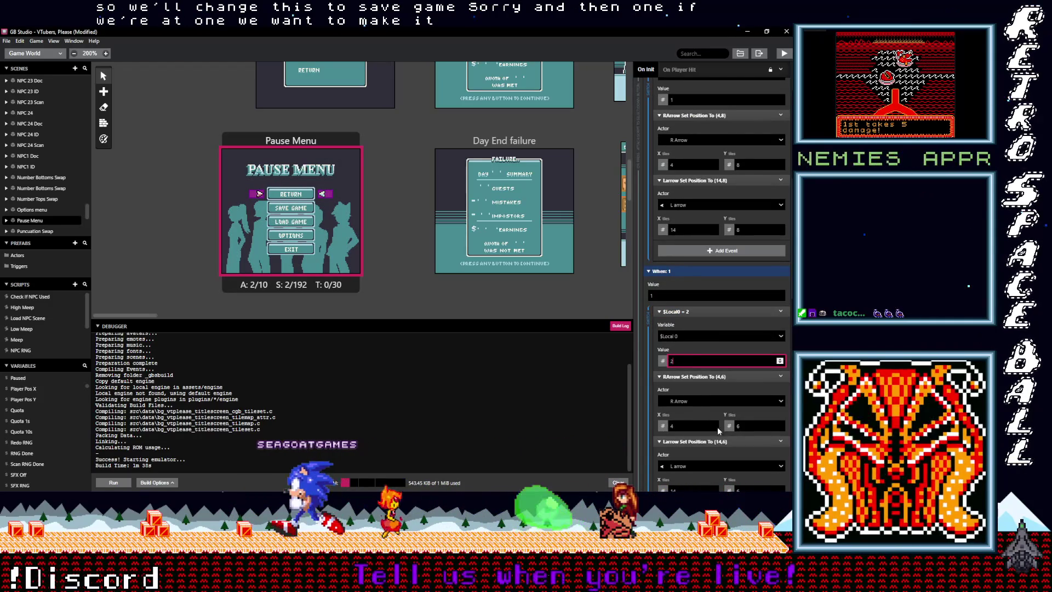
type("2")
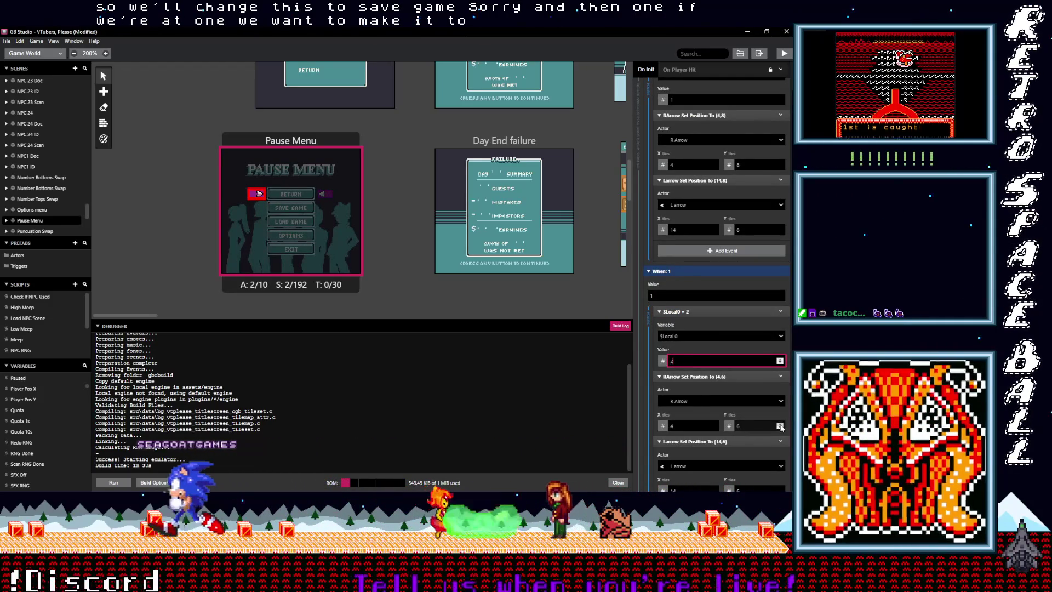
left_click(780, 425)
left_click(780, 425)
left_click(780, 425)
left_click(781, 425)
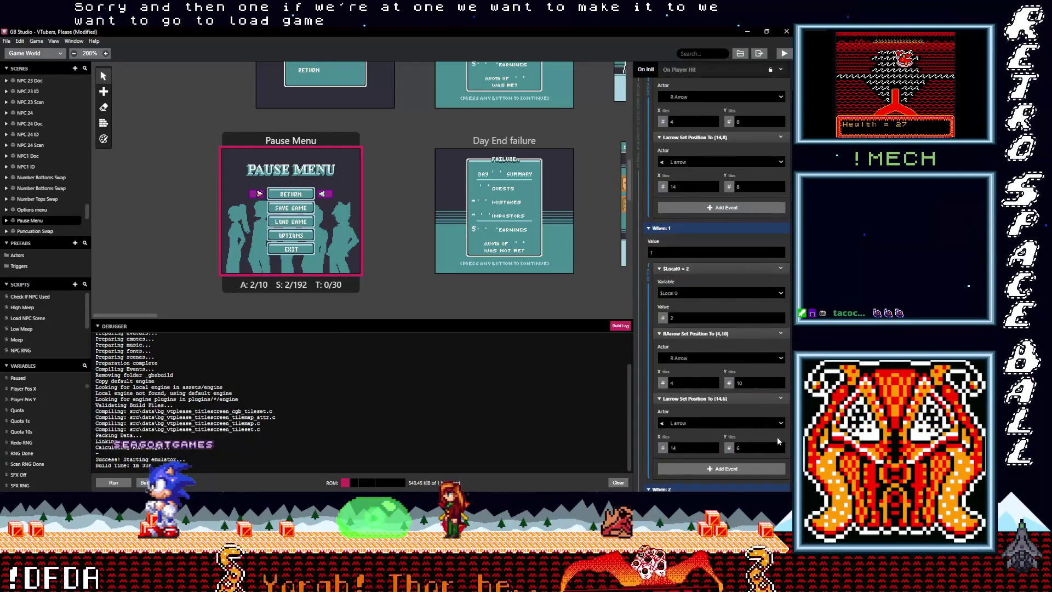
scroll(777, 436, "down", 2)
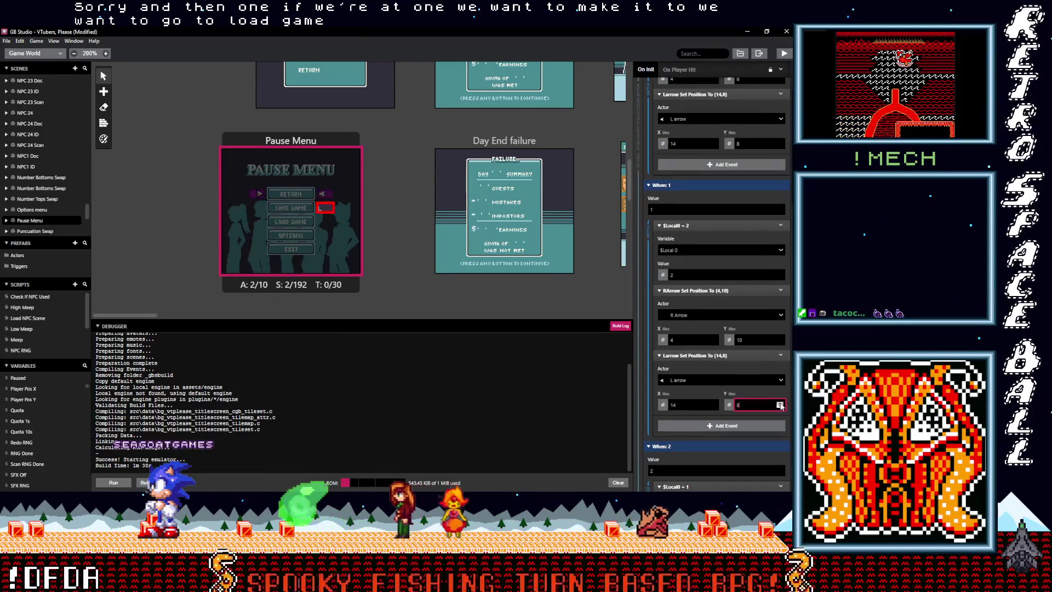
double_click(780, 403)
scroll(706, 406, "down", 2)
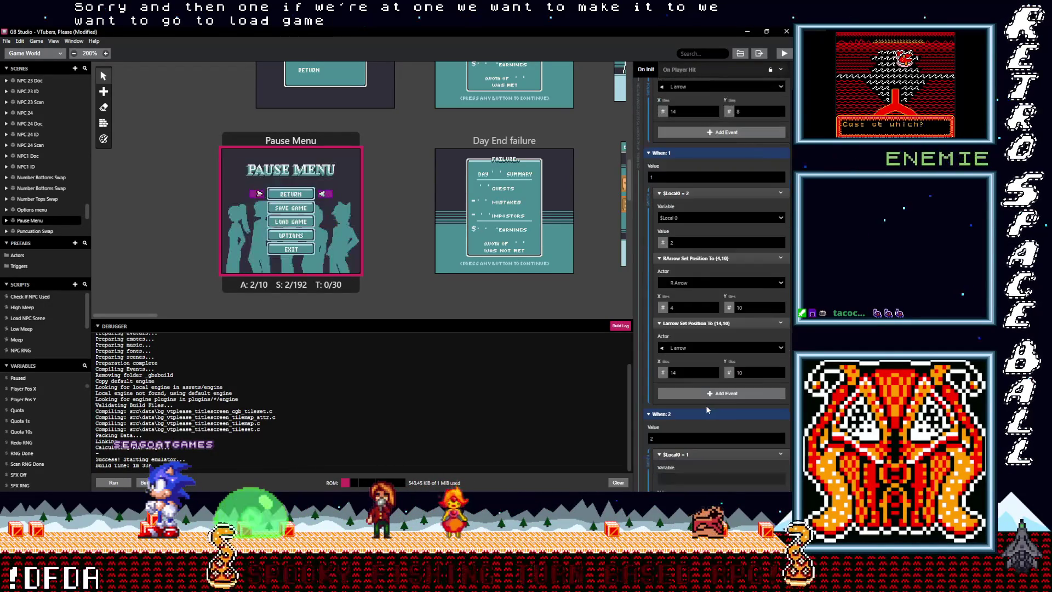
- Under When: 2, set $Local0 to 3 and both arrow Y positions to 12
scroll(685, 427, "down", 1)
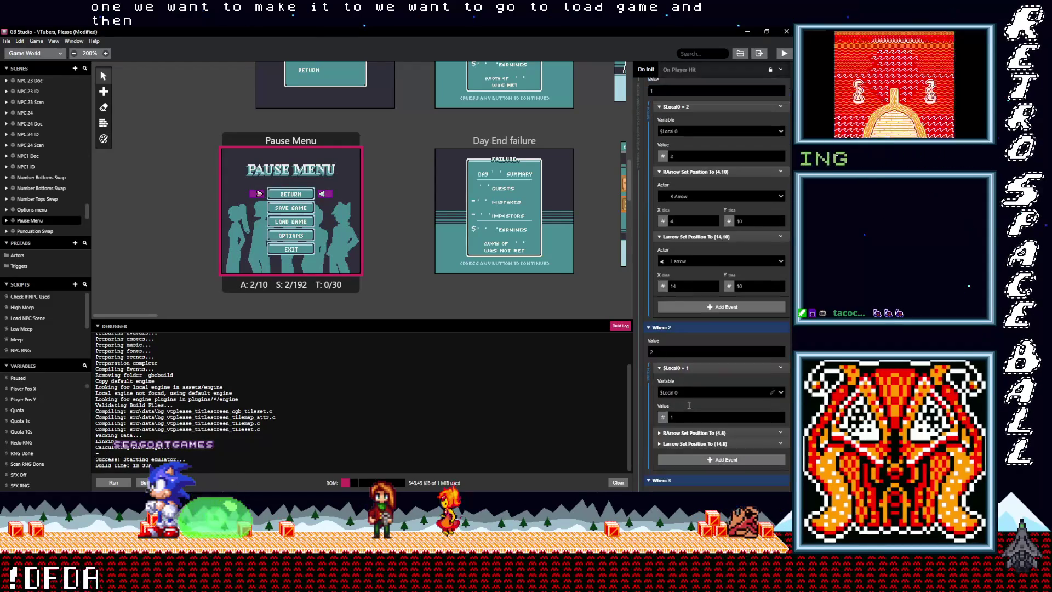
key("BackSpace")
type("3")
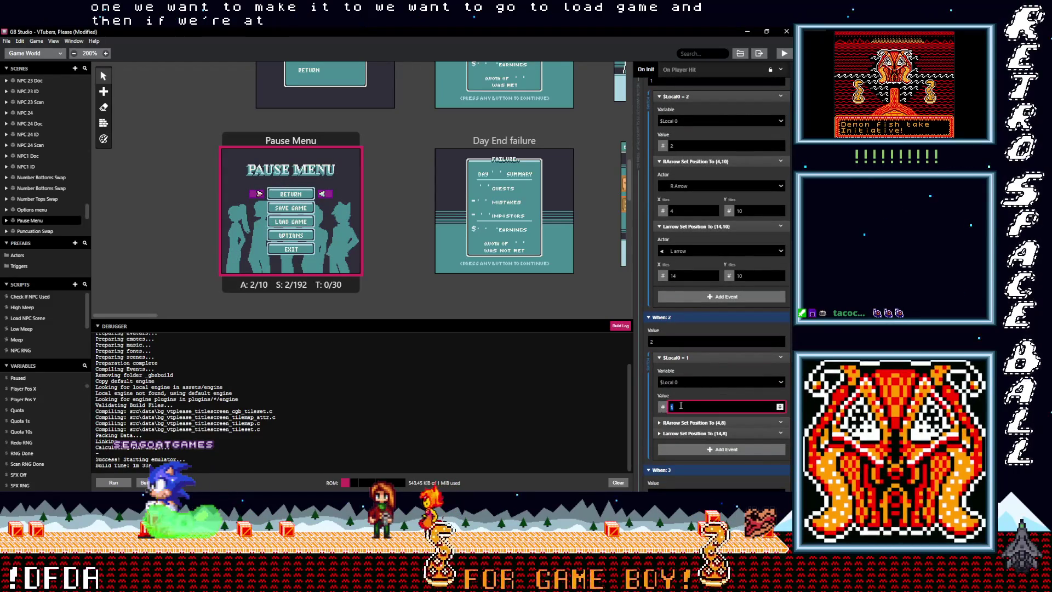
left_click(697, 423)
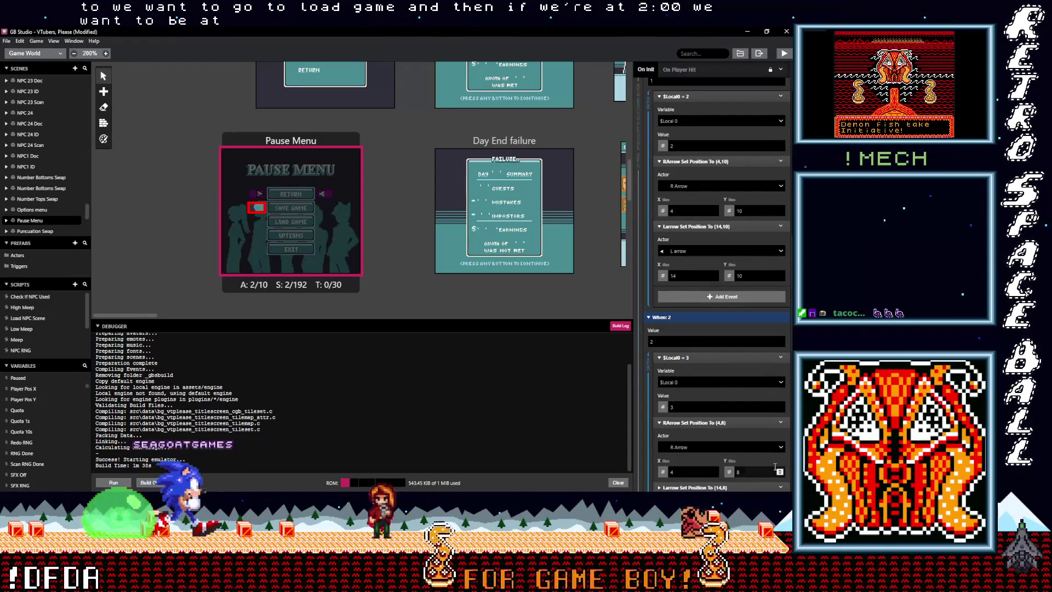
left_click(780, 470)
type("10")
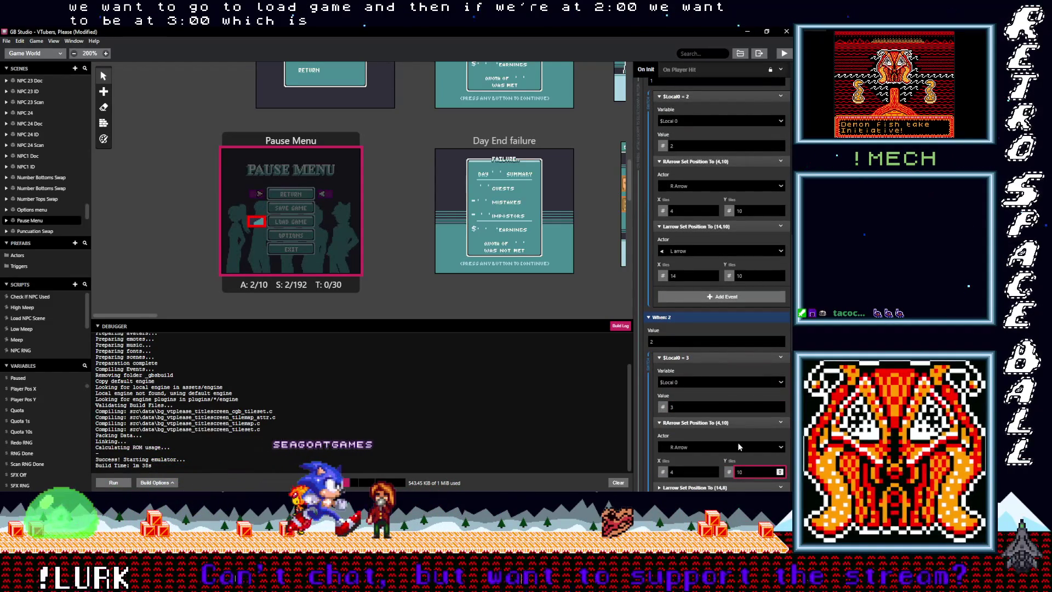
left_click(780, 471)
left_click(780, 470)
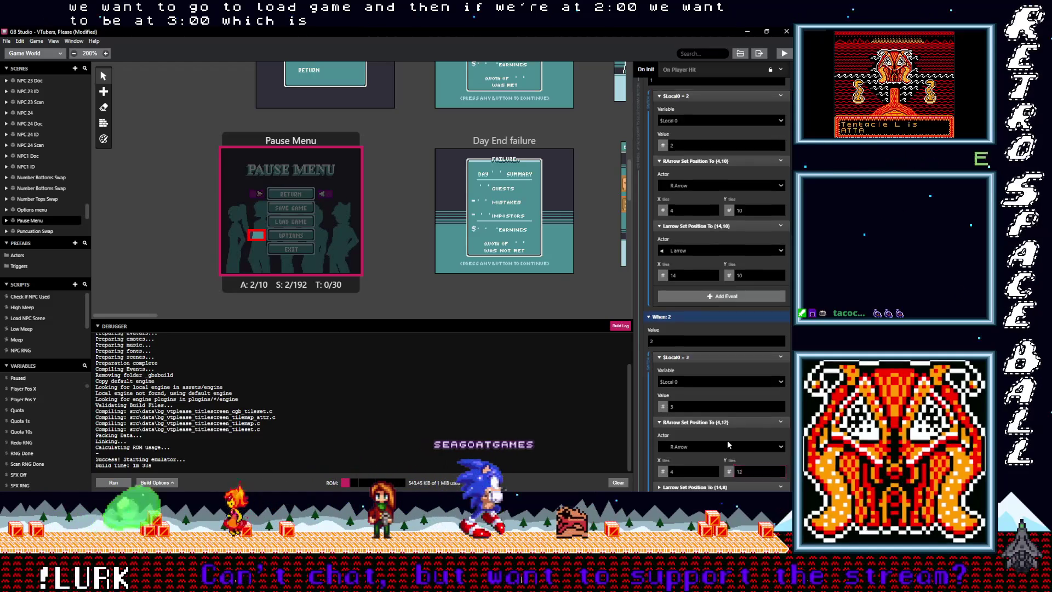
scroll(728, 439, "down", 2)
left_click(728, 359)
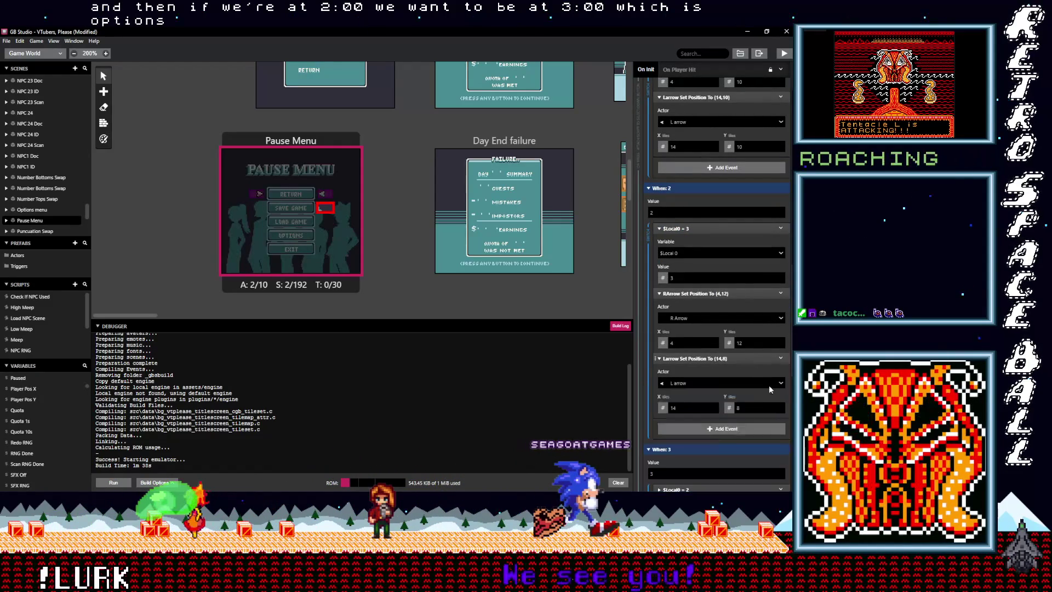
left_click(781, 406)
left_click(781, 406)
left_click(780, 407)
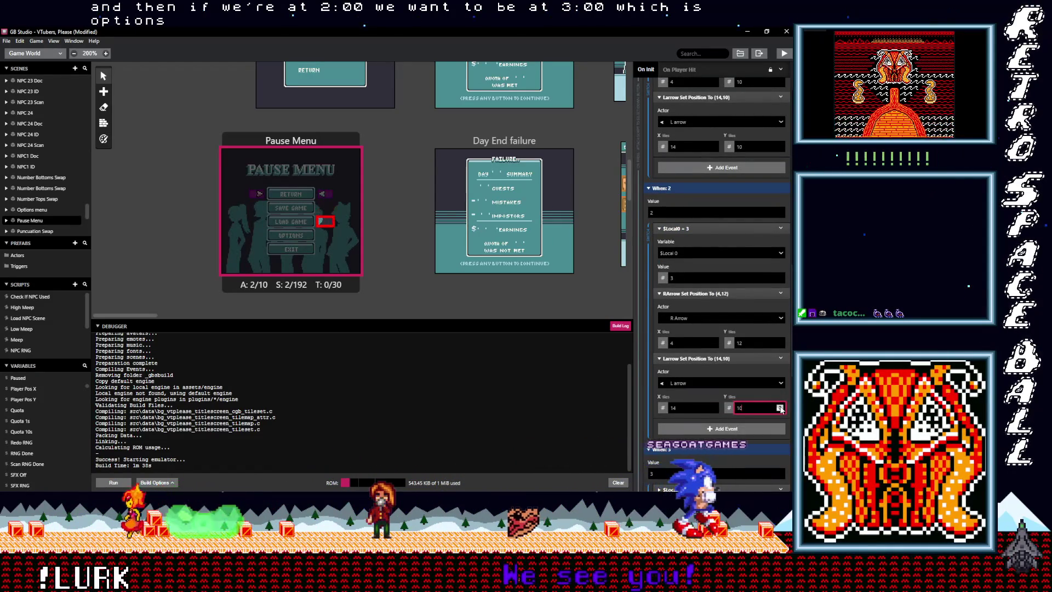
left_click(781, 406)
- Under When: 3, set $Local0 to 4 and move both arrows to Y 14 beside EXIT
scroll(693, 372, "down", 2)
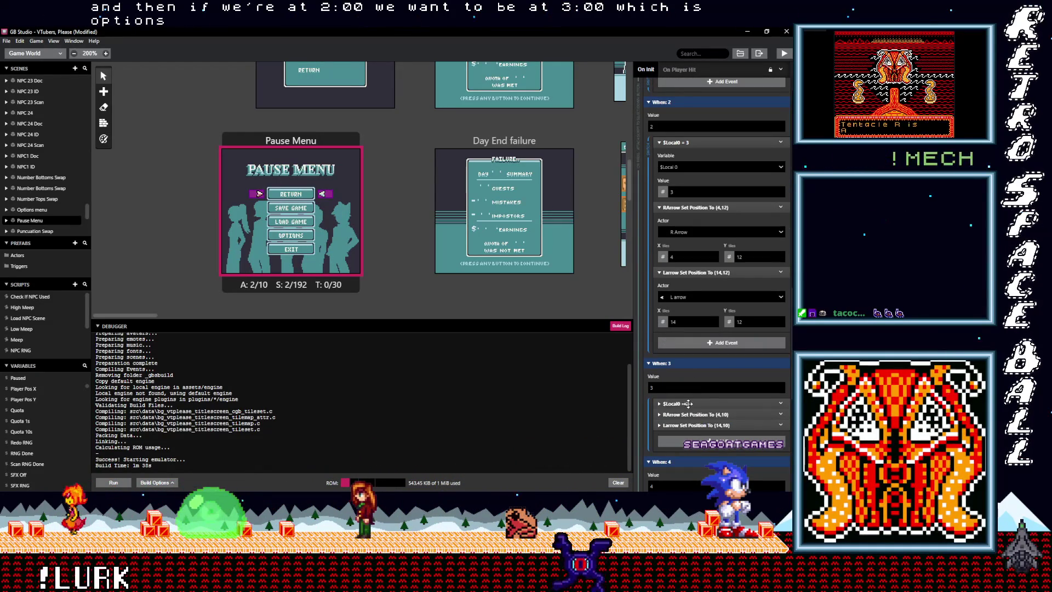
left_click(688, 403)
scroll(687, 406, "down", 2)
double_click(683, 368)
type("4")
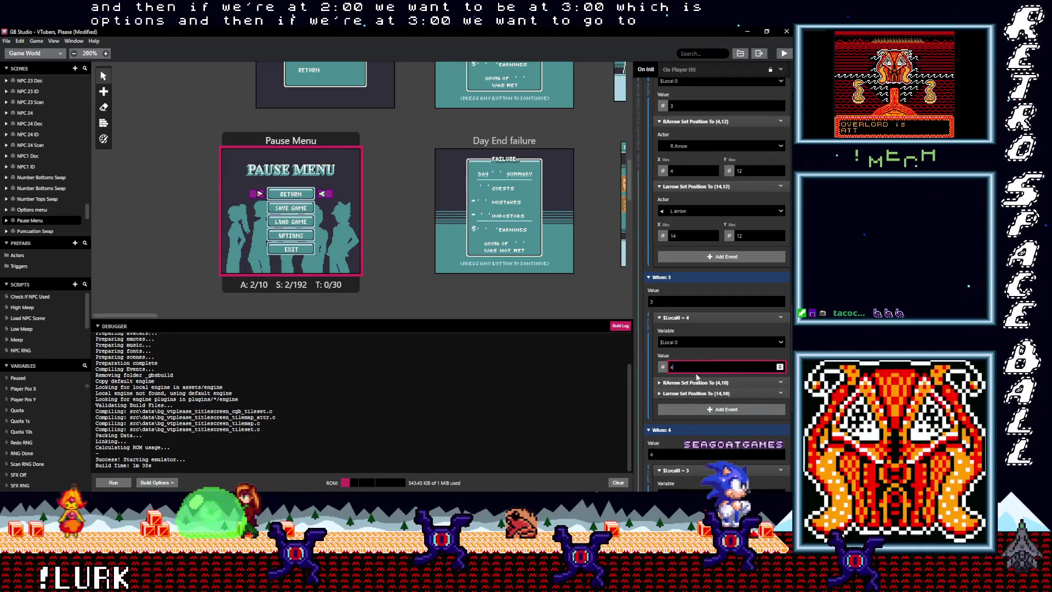
left_click(777, 383)
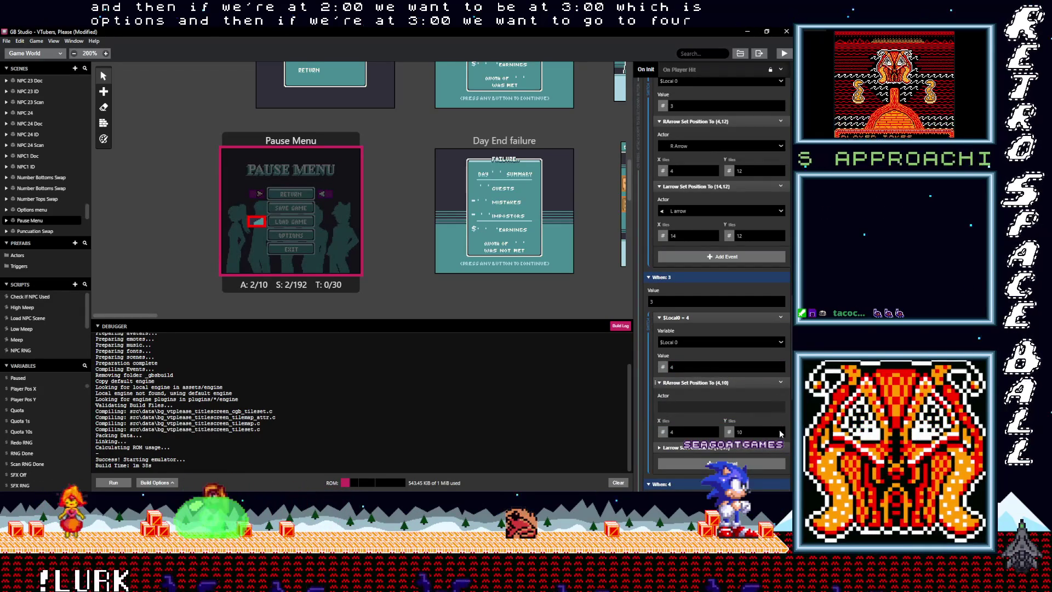
left_click(780, 429)
left_click(781, 431)
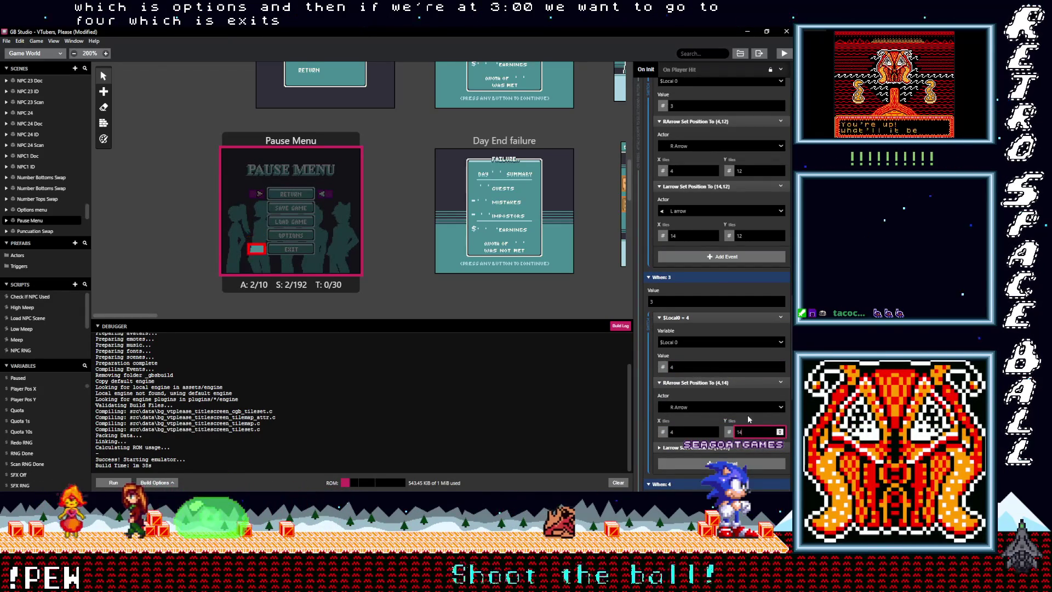
scroll(749, 419, "down", 3)
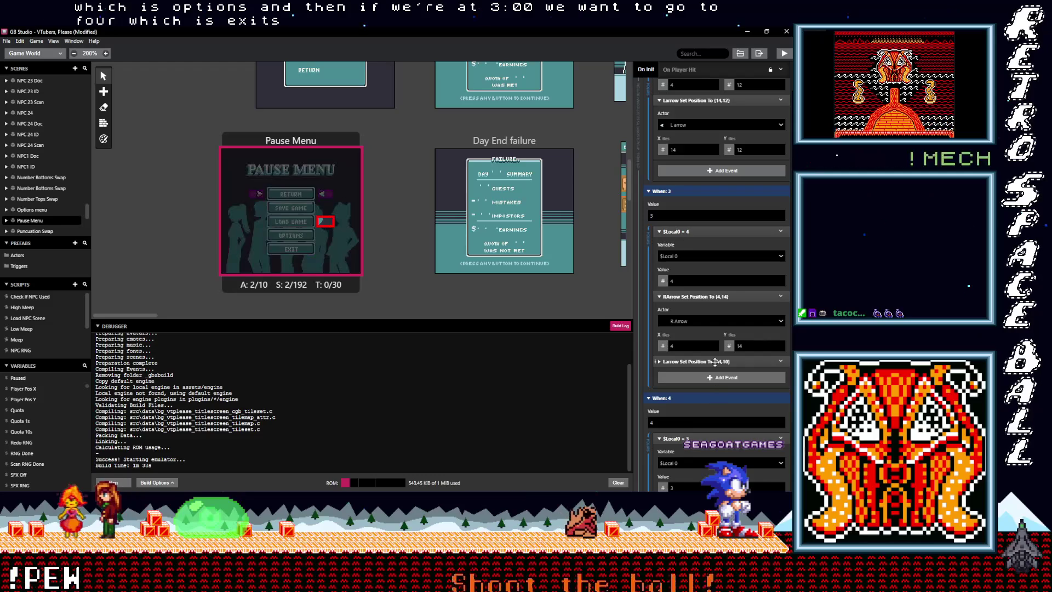
left_click(767, 361)
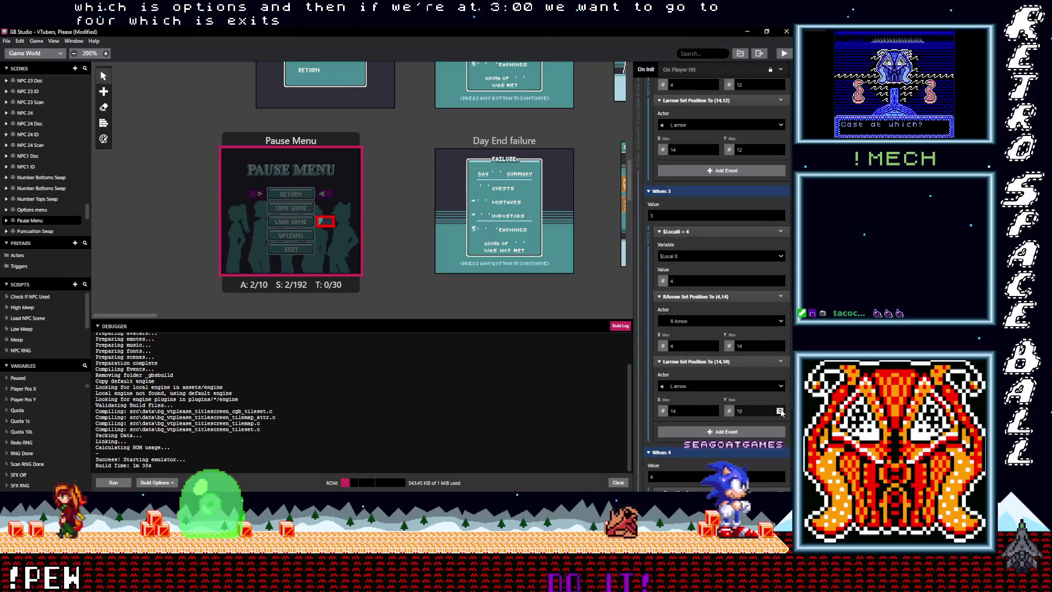
scroll(694, 377, "down", 4)
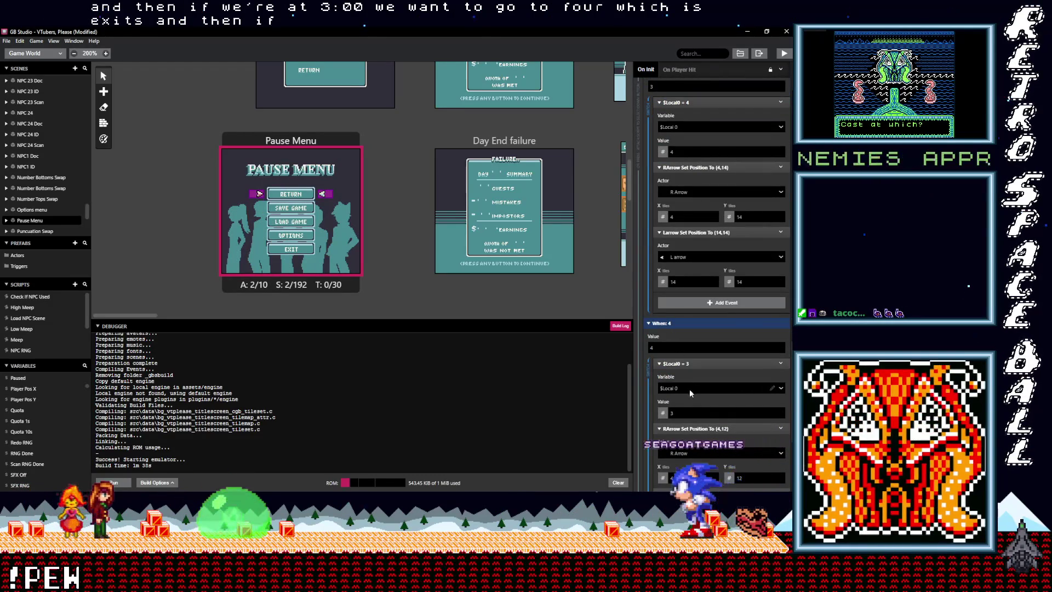
- Under When: 4, reset $Local0 to 0 and move the arrows back beside RETURN, right arrow Y 6
double_click(672, 412)
type("0")
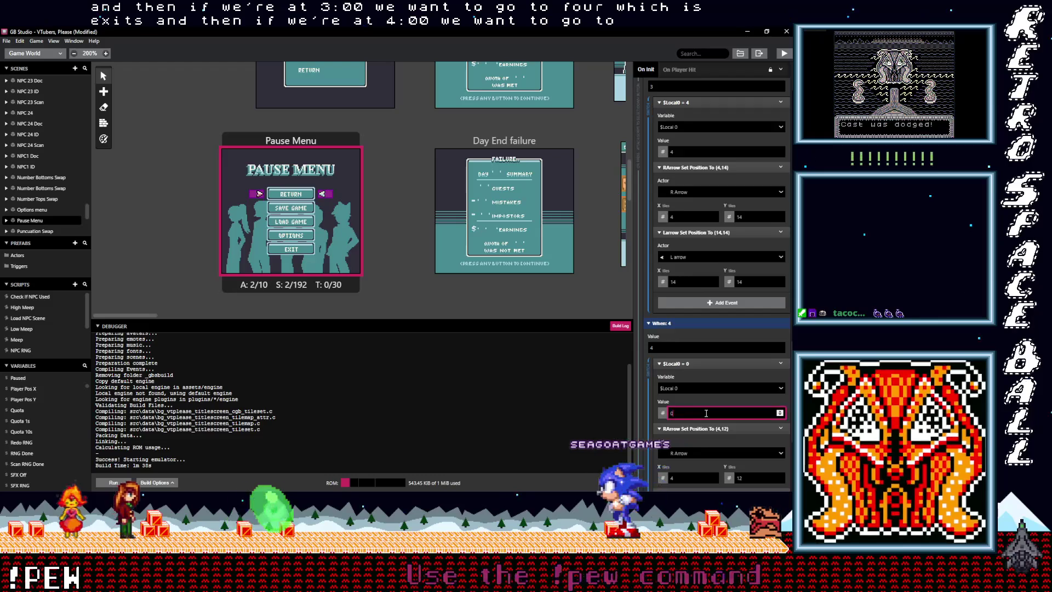
scroll(705, 412, "down", 3)
double_click(776, 393)
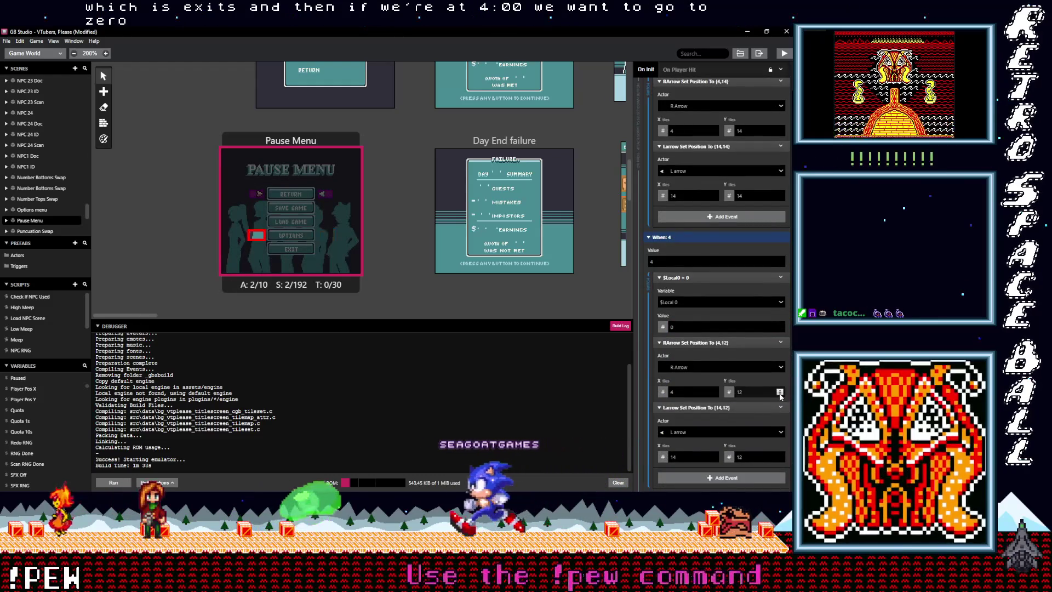
type("6")
scroll(767, 424, "down", 2)
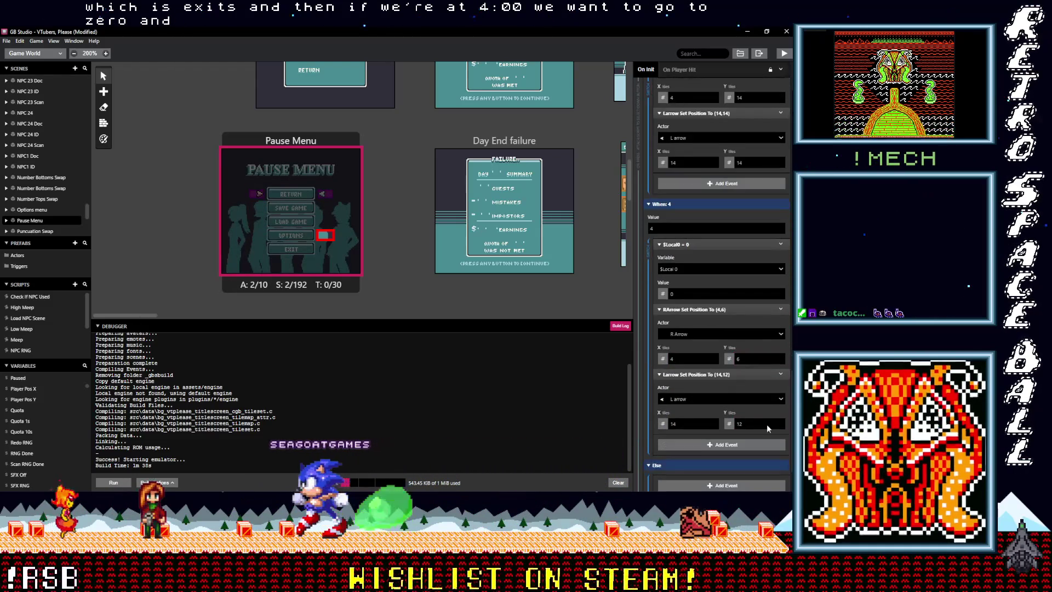
double_click(781, 418)
type("7")
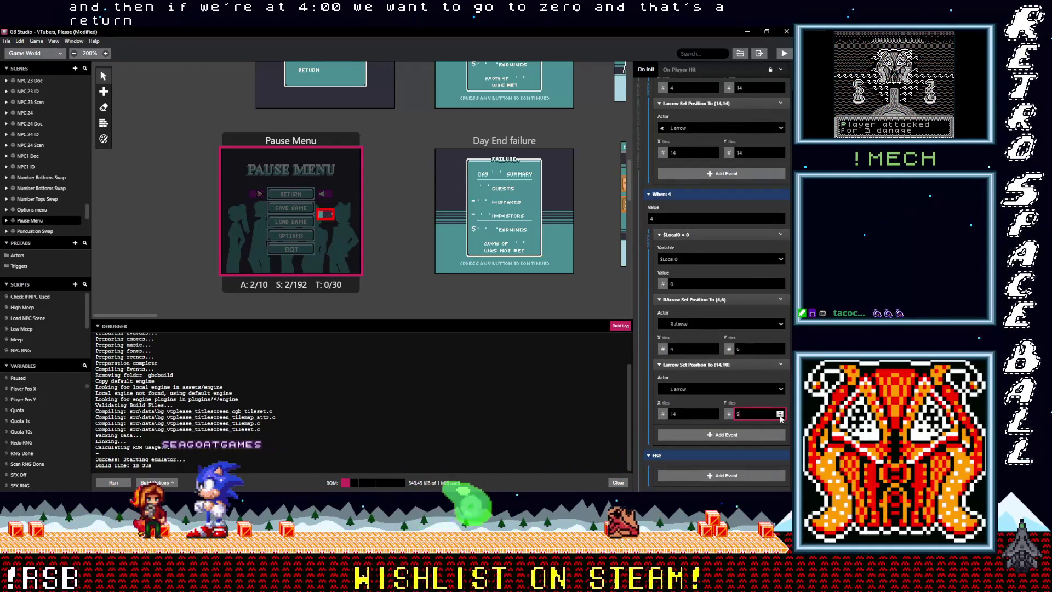
scroll(712, 397, "up", 15)
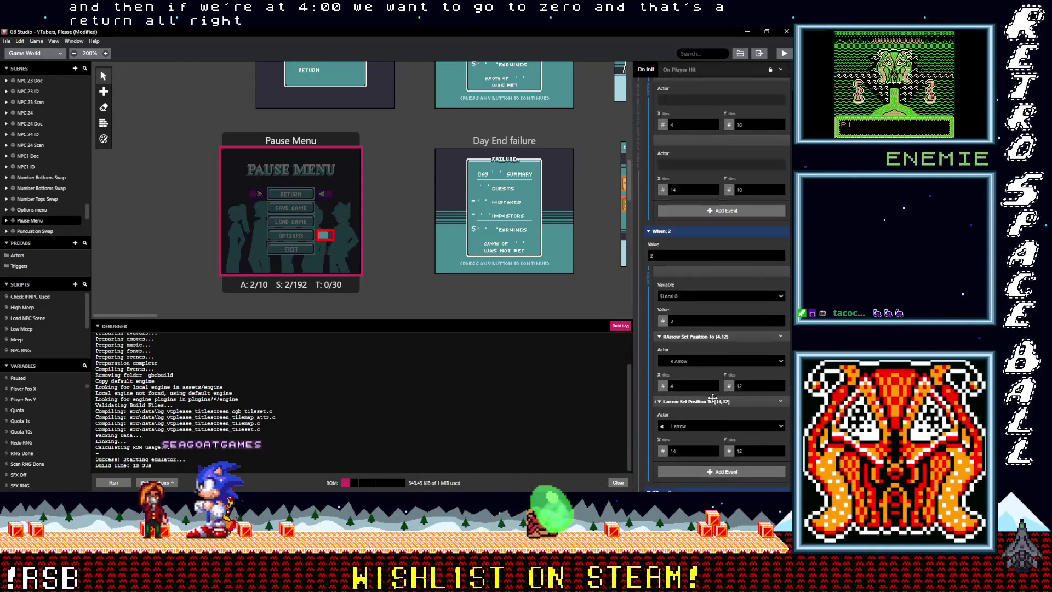
scroll(713, 397, "up", 10)
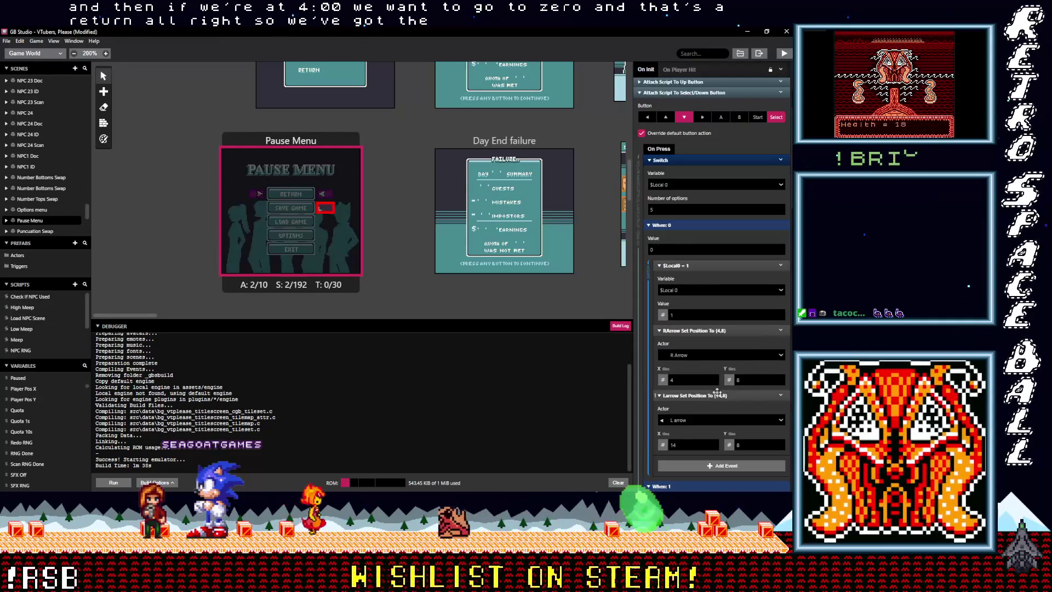
scroll(685, 197, "up", 5)
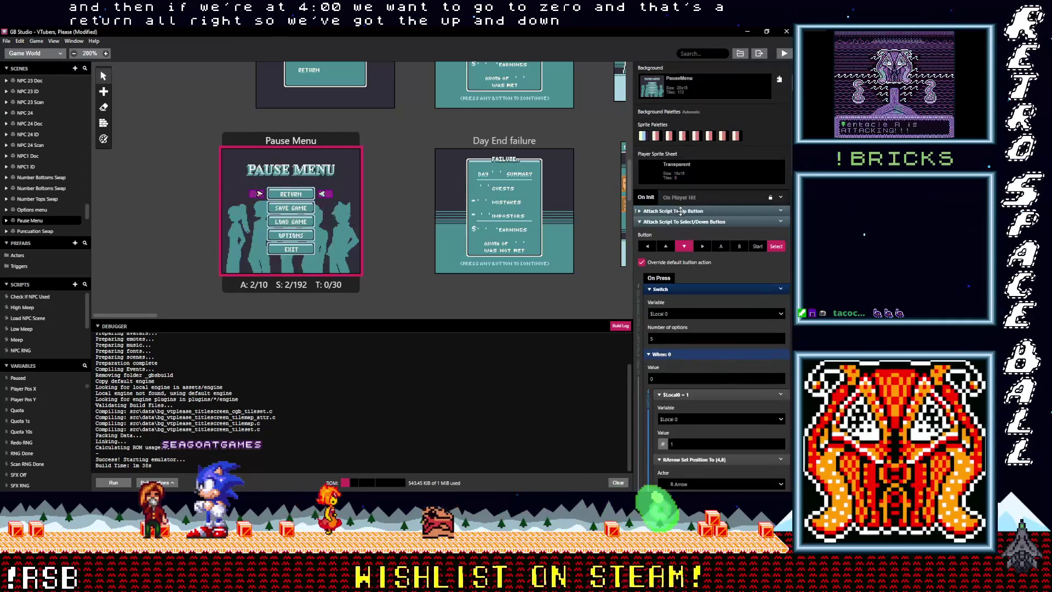
left_click(691, 289)
- In the Down/Select script, add an If $SFX Off == 0 check that plays UI_Negative.wav
left_click(691, 349)
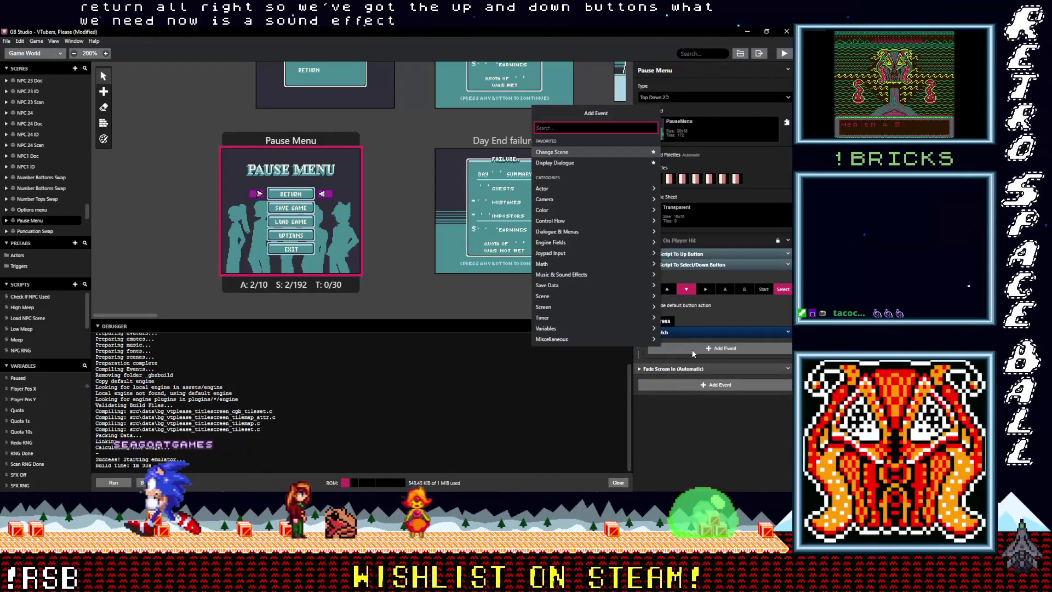
type("if var val")
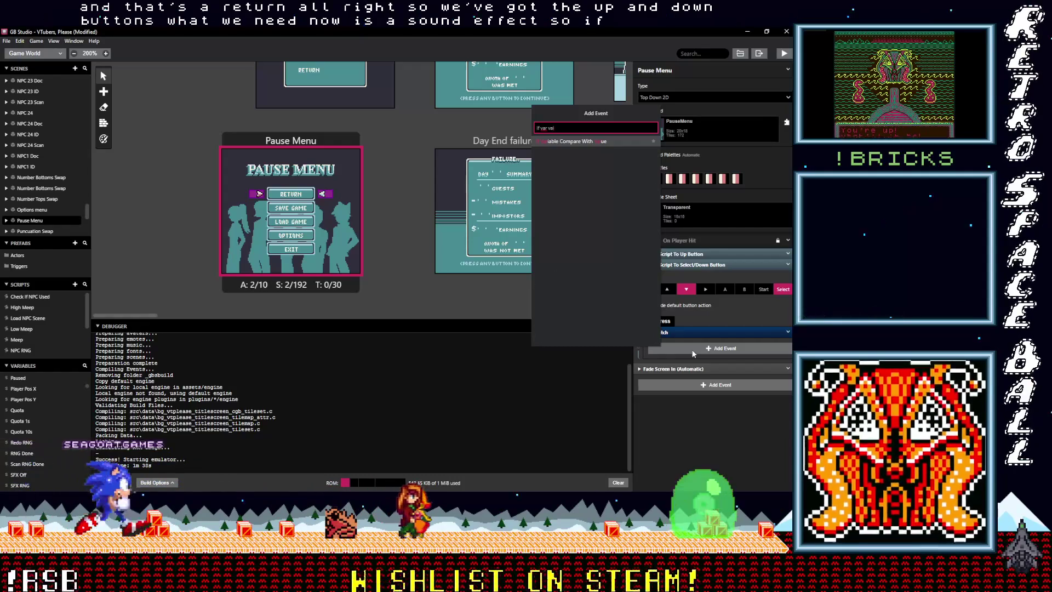
left_click(600, 139)
left_click(683, 368)
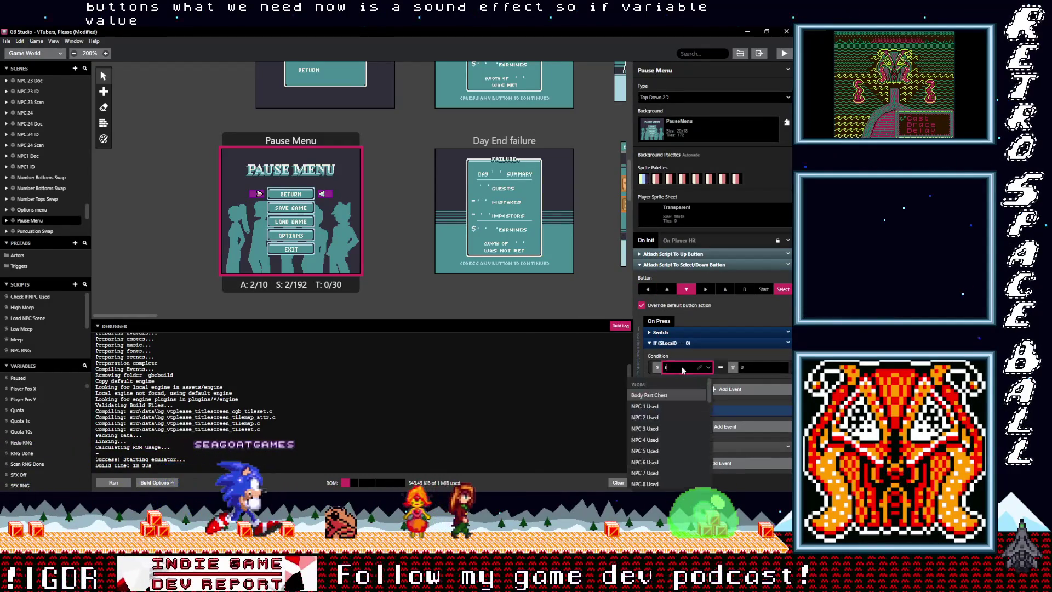
left_click(652, 396)
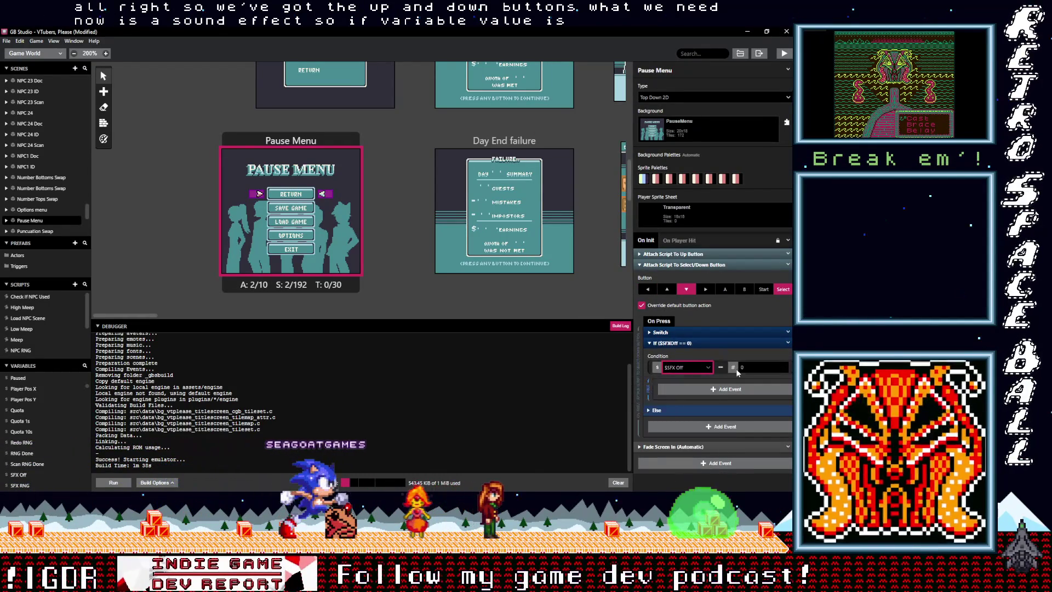
left_click(710, 390)
type("play")
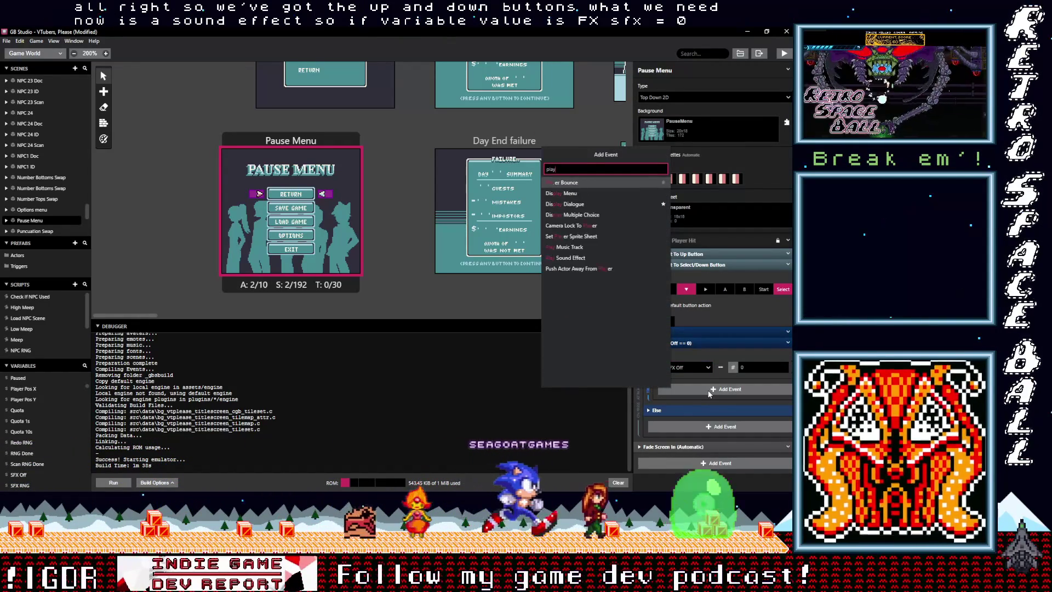
left_click(581, 258)
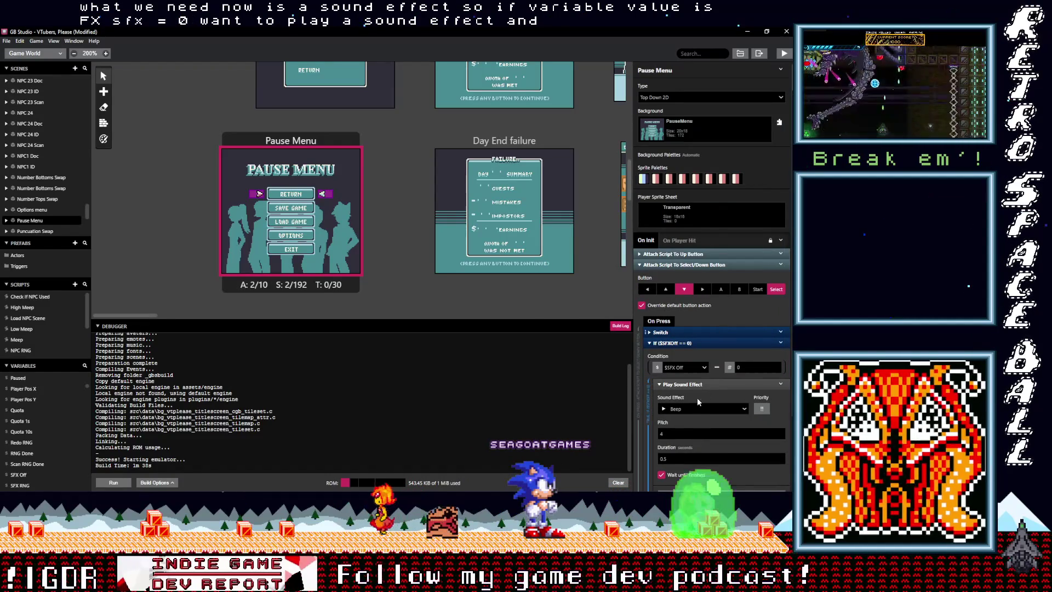
left_click(689, 409)
type("n")
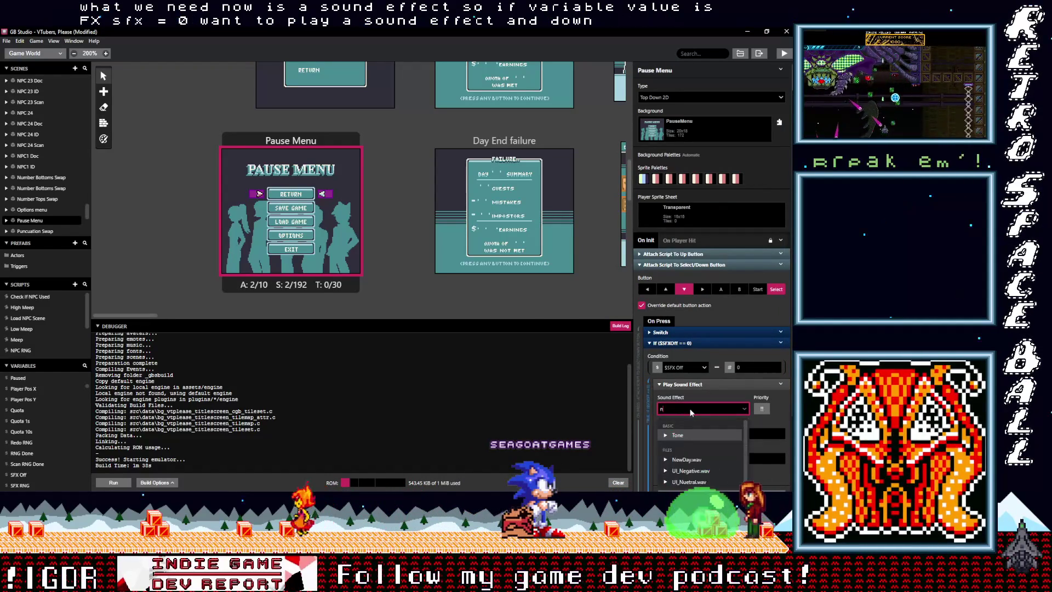
type("eg")
key("Return")
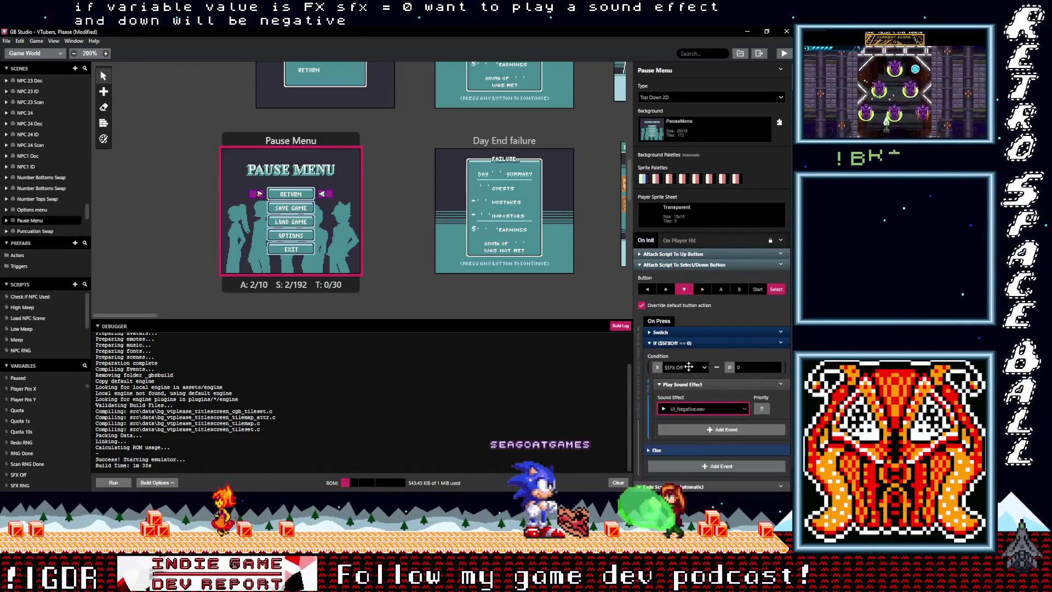
- Copy that check into the Up button script and change its sound to UI_Positive.wav
left_click(690, 344)
left_click(789, 344)
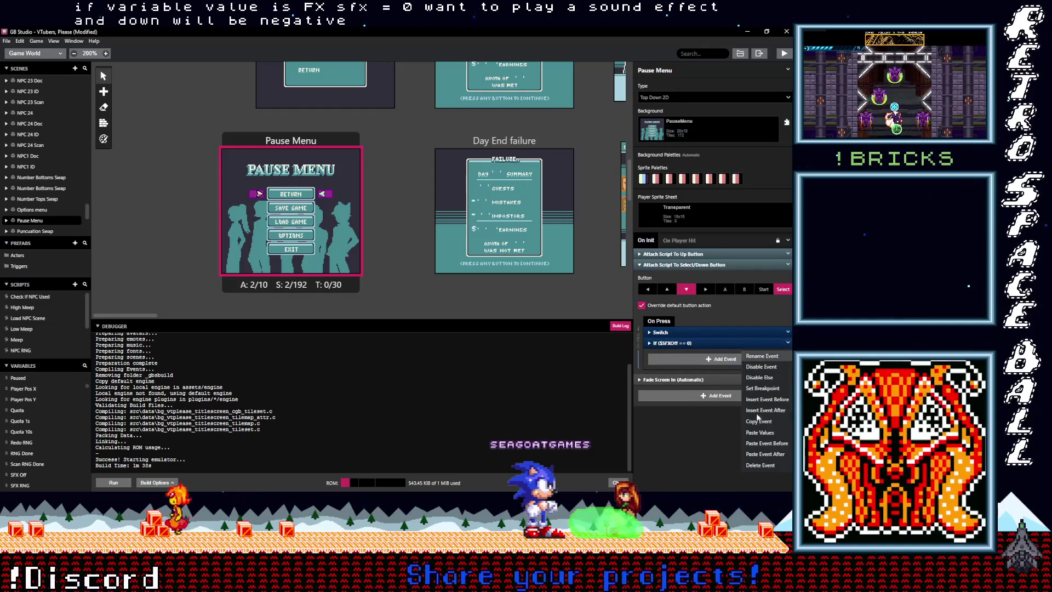
left_click(759, 422)
left_click(682, 254)
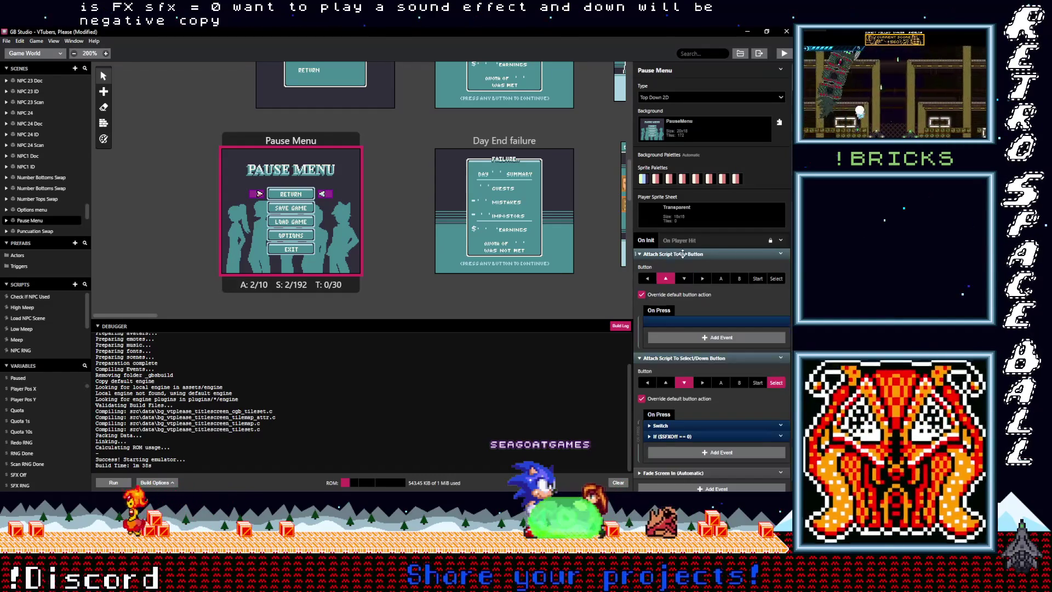
left_click(682, 337, "alt")
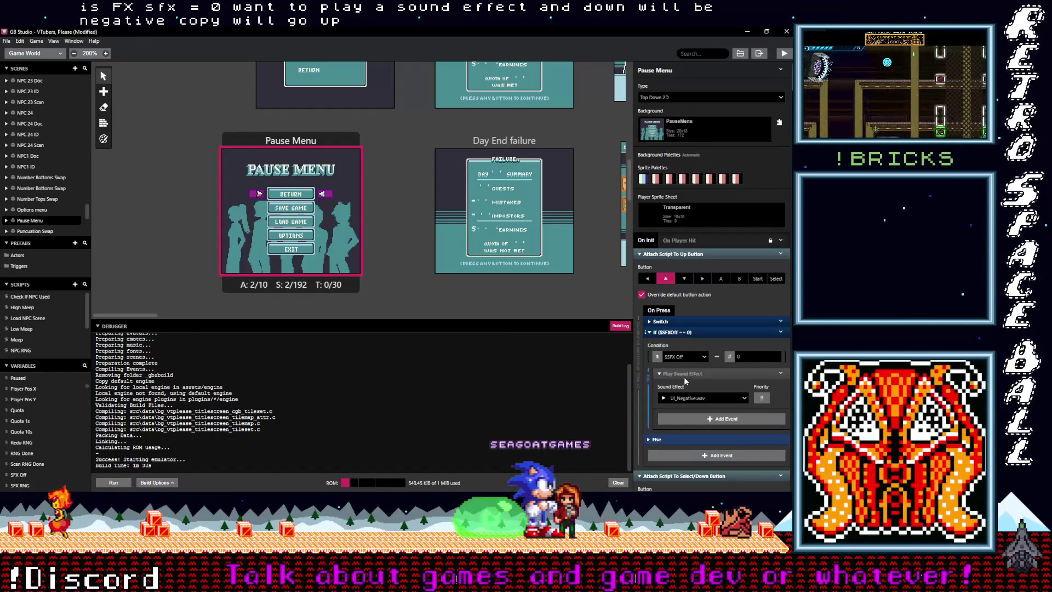
left_click(698, 398)
type("pos")
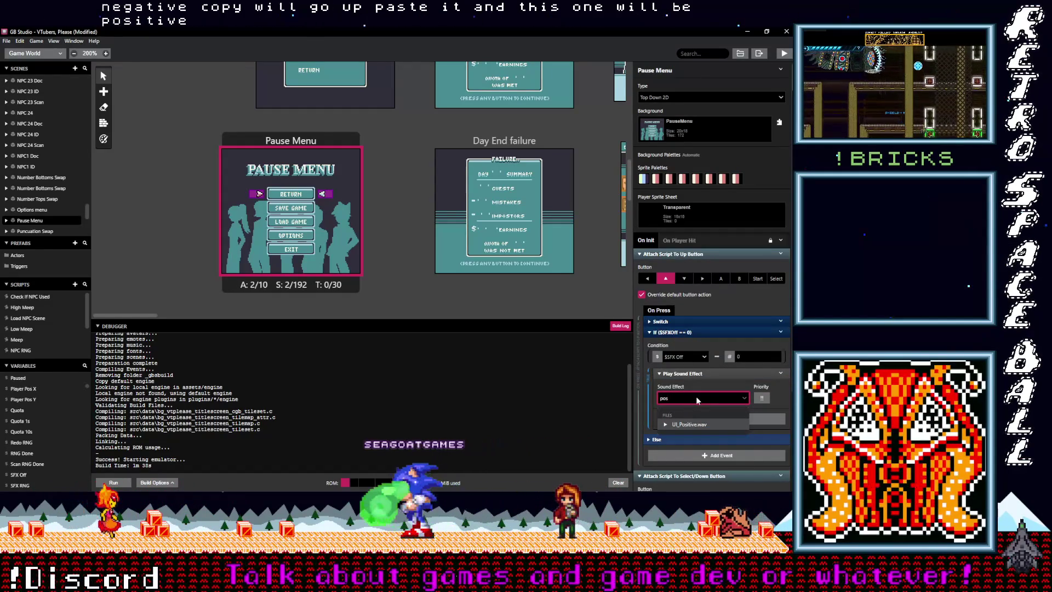
left_click(689, 425)
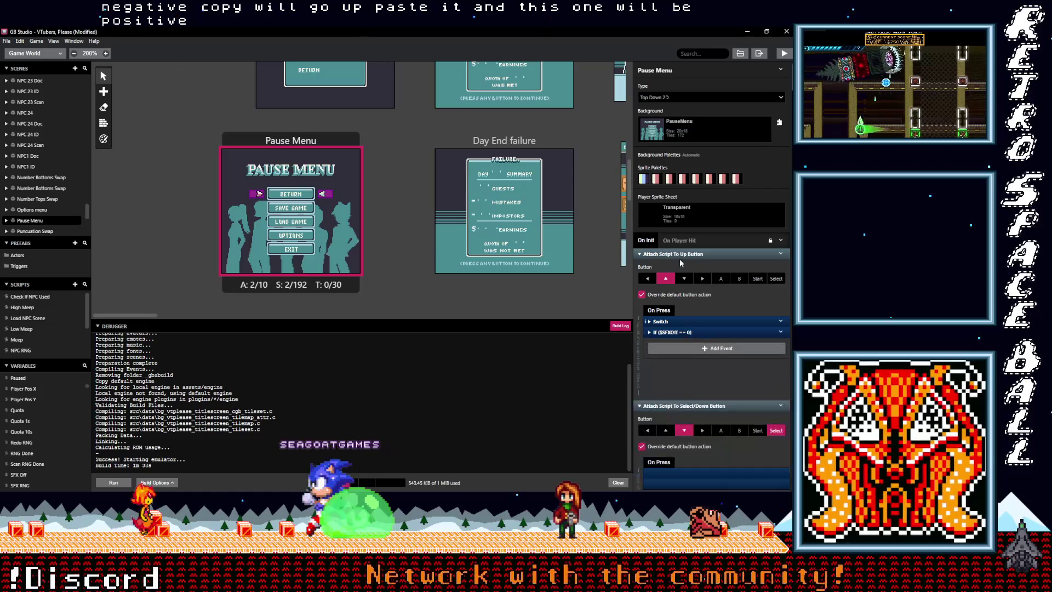
left_click(680, 254)
left_click(689, 264)
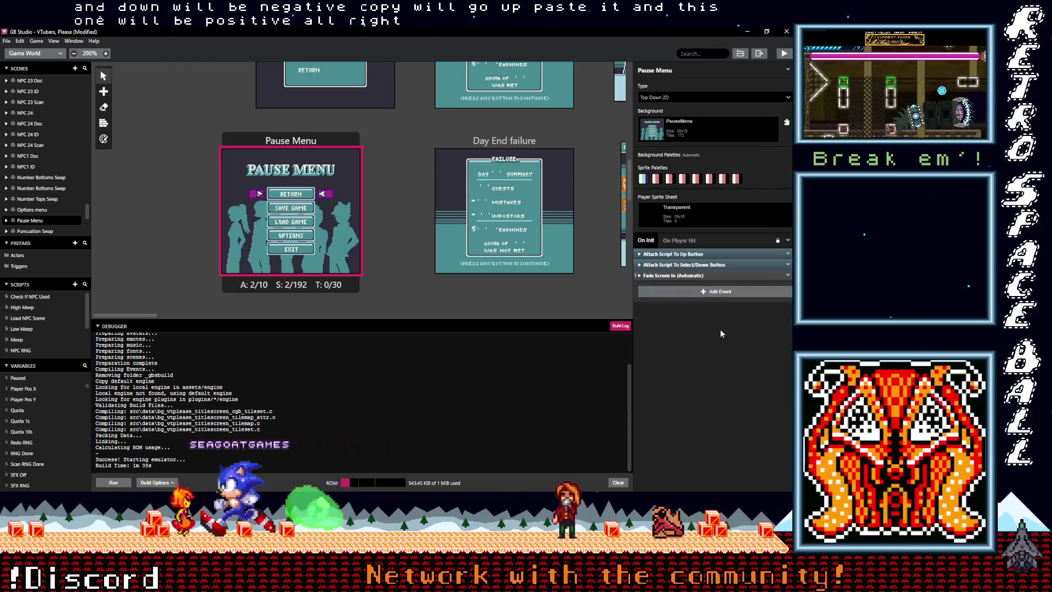
- Add an Attach Script To Button event for A, B and Start containing a Switch event
left_click(707, 292)
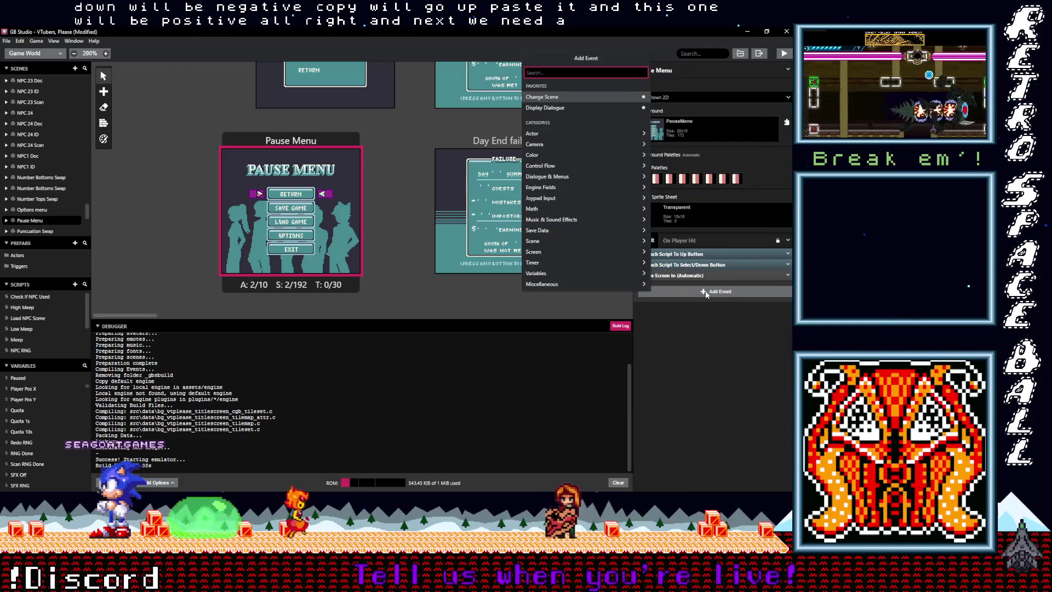
type("butt")
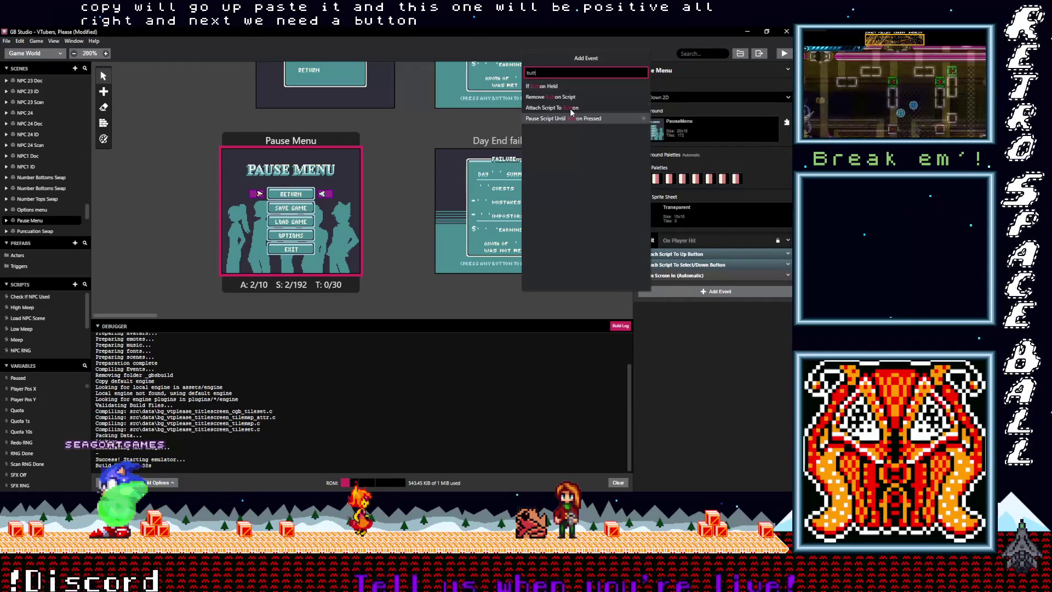
left_click(570, 107)
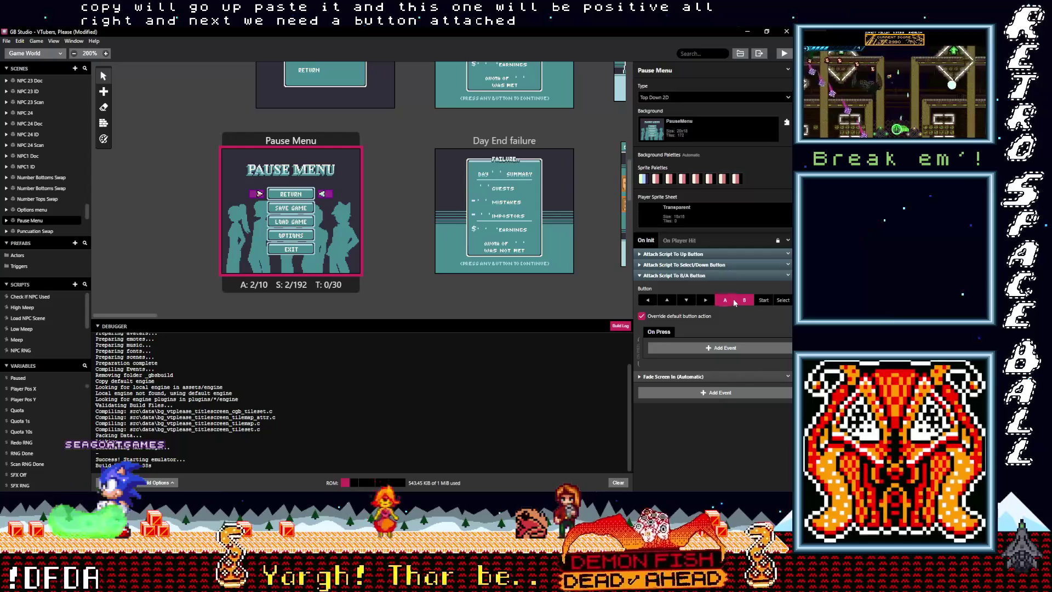
left_click(702, 348)
key("Escape")
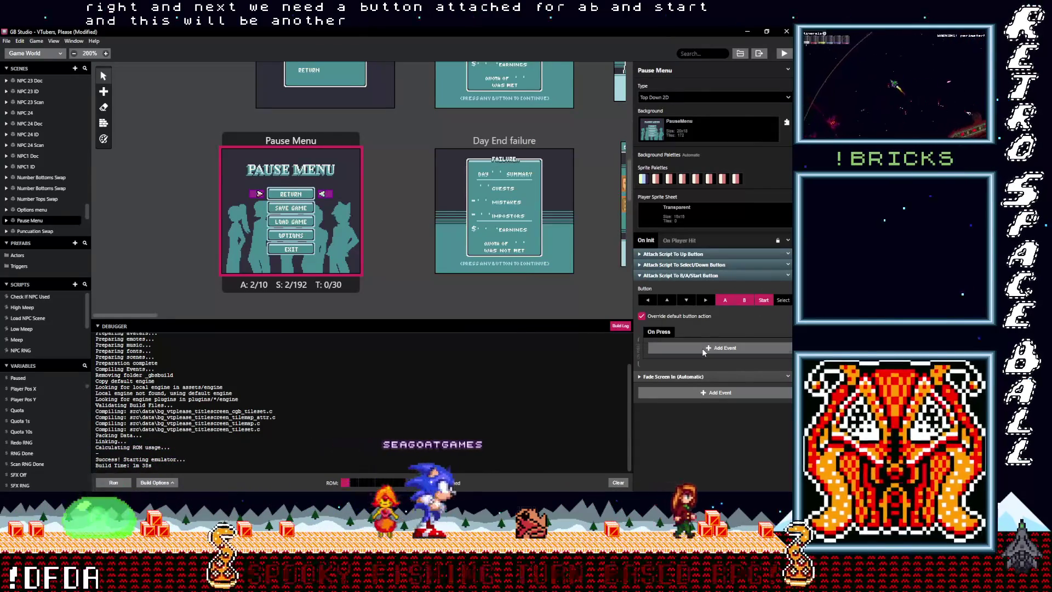
left_click(702, 348)
left_click(702, 348)
left_click(702, 348)
type("sw")
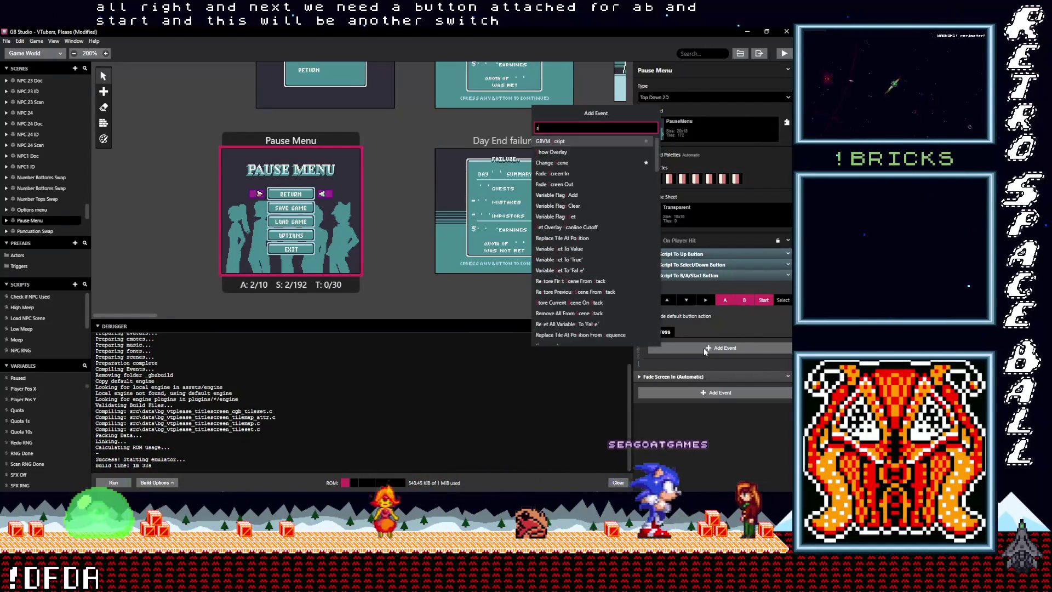
left_click(552, 141)
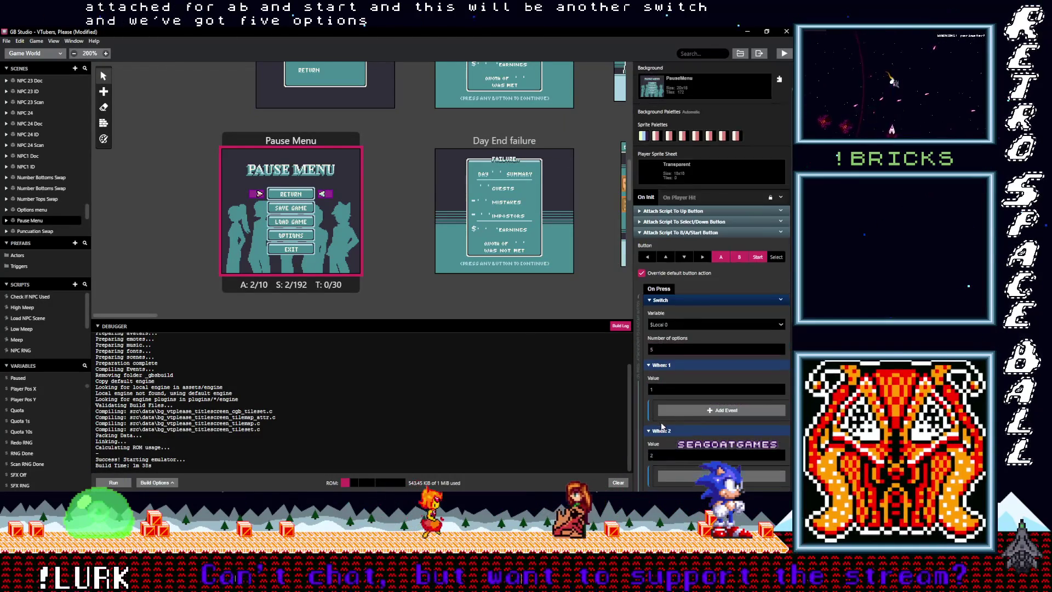
- Give the Switch 5 options with case values 0, 1, 2, 3 and 4
type("5")
scroll(661, 383, "down", 1)
scroll(658, 329, "down", 2)
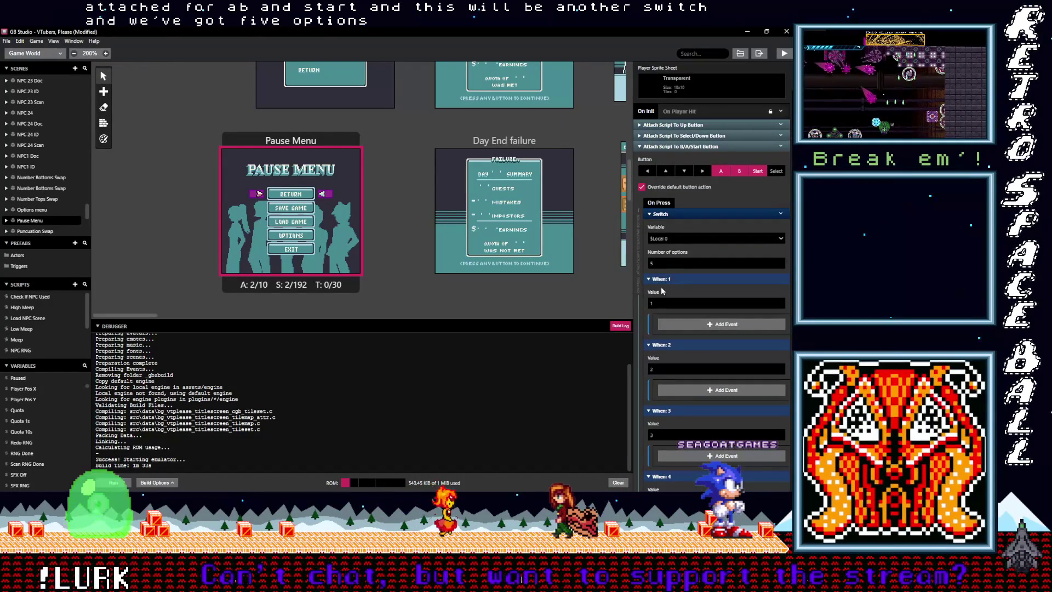
type("0")
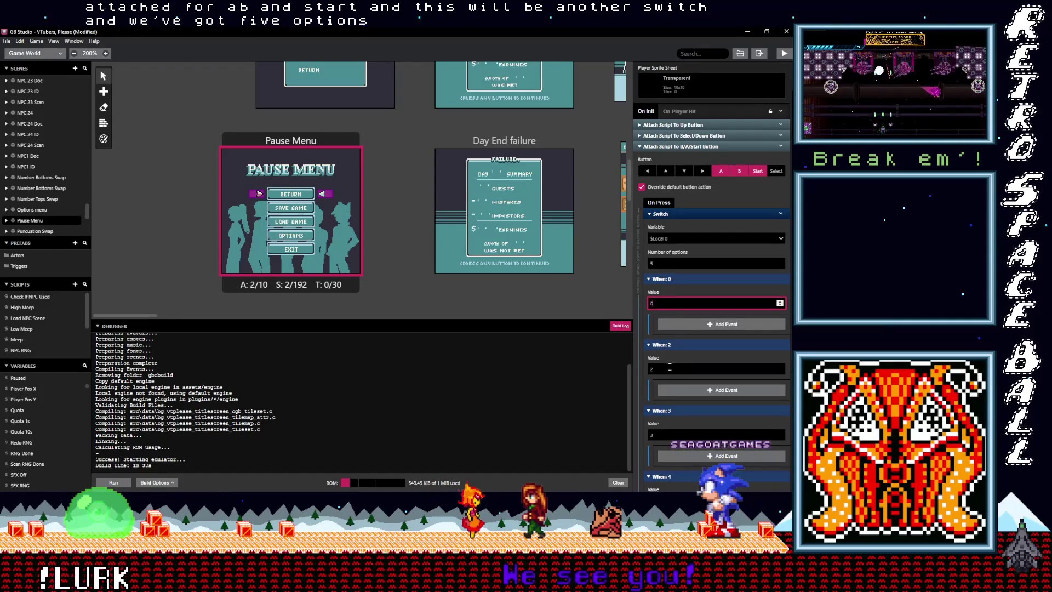
left_click(667, 369)
type("1")
left_click(669, 433)
type("2")
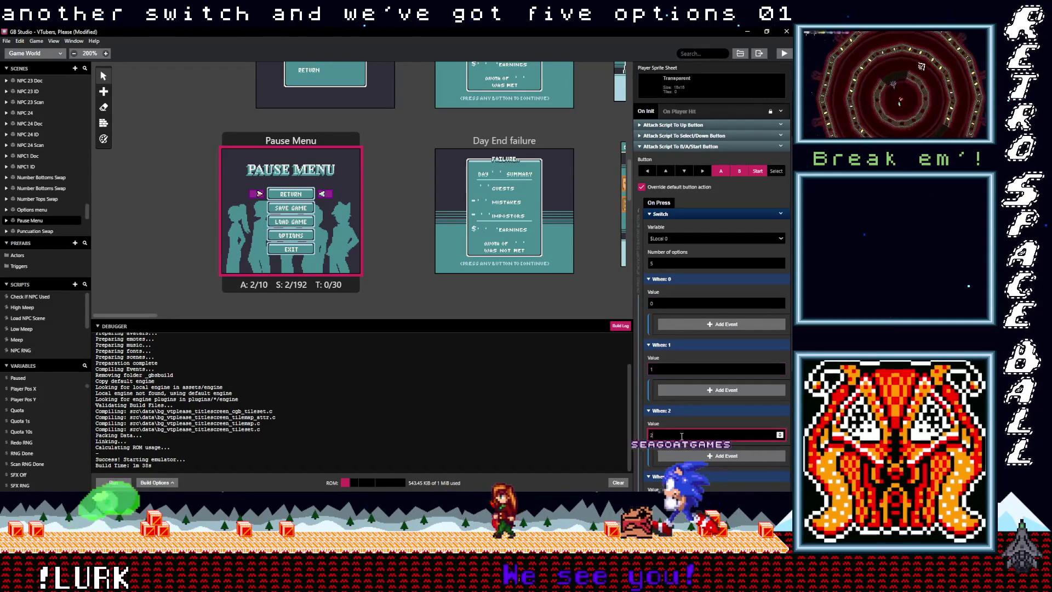
scroll(678, 432, "down", 2)
left_click(668, 410)
type("3")
scroll(667, 409, "down", 1)
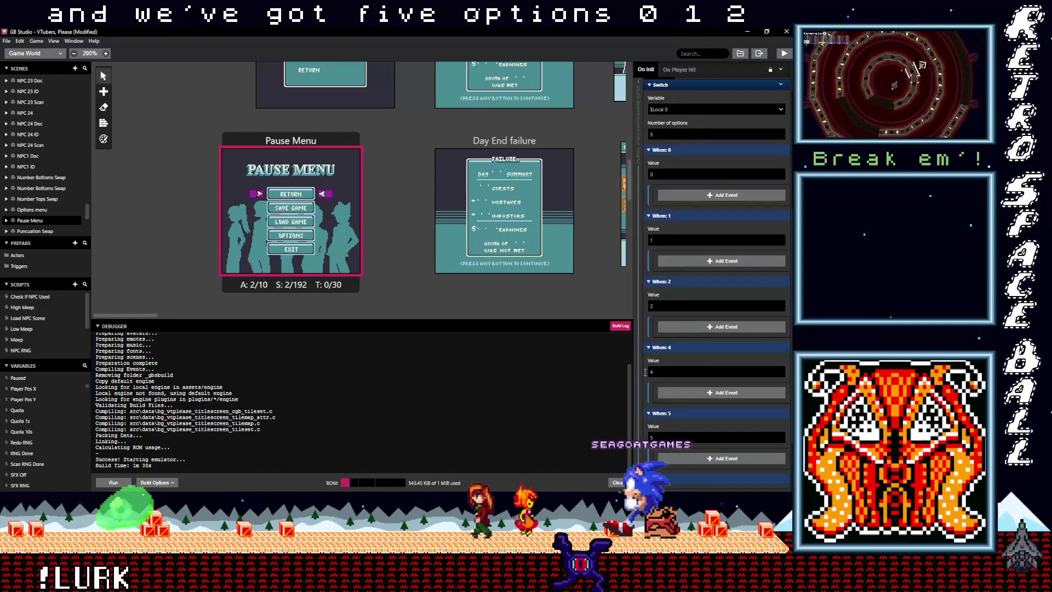
left_click(683, 437)
type("4")
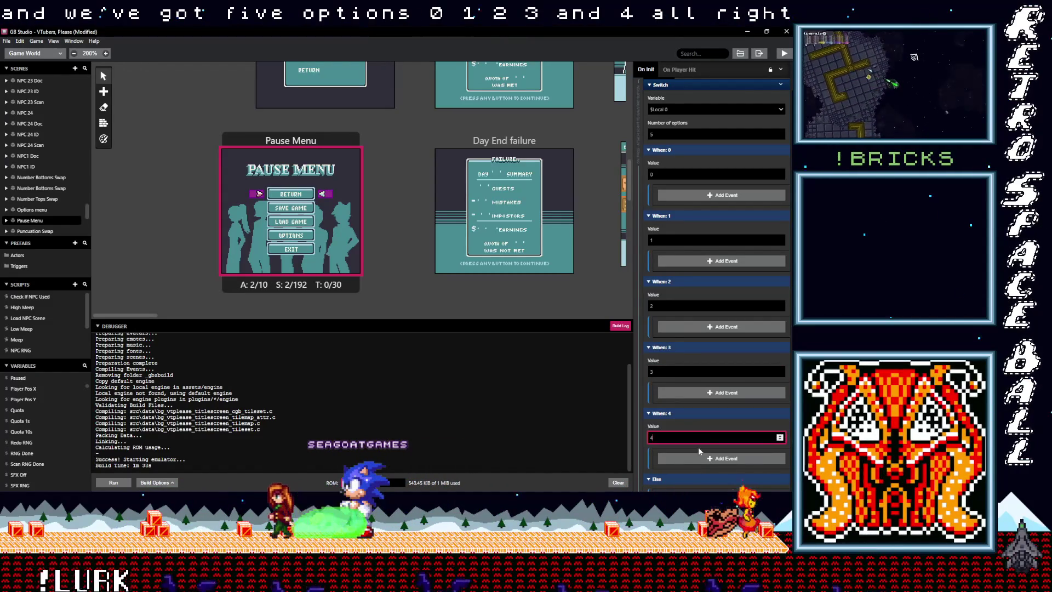
scroll(689, 421, "down", 1)
left_click(690, 420)
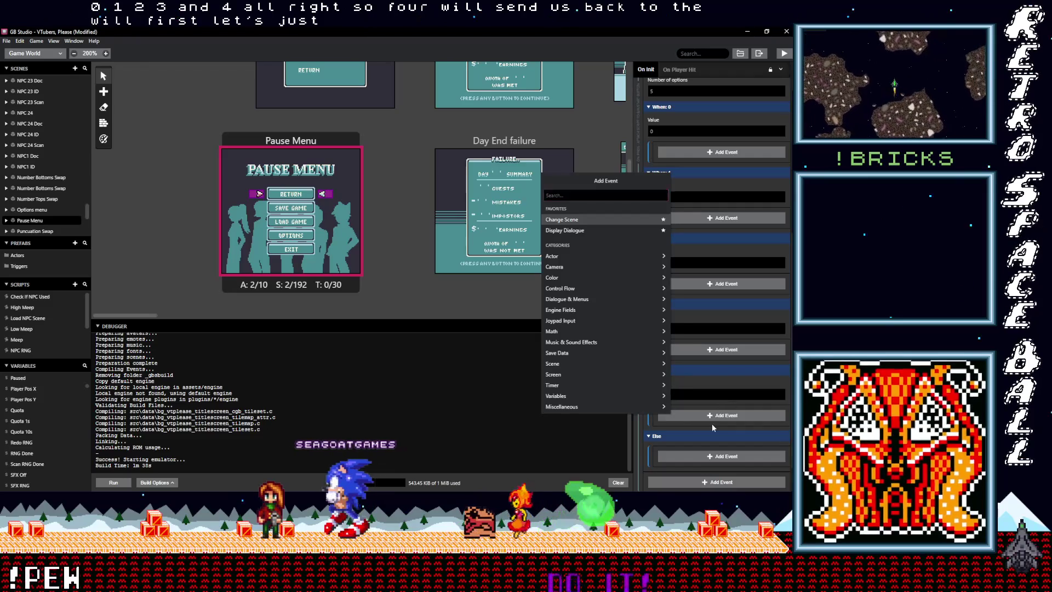
- Paste the copied If ($SFXOff == 0) sound-effect check under When: 4
left_click(712, 418)
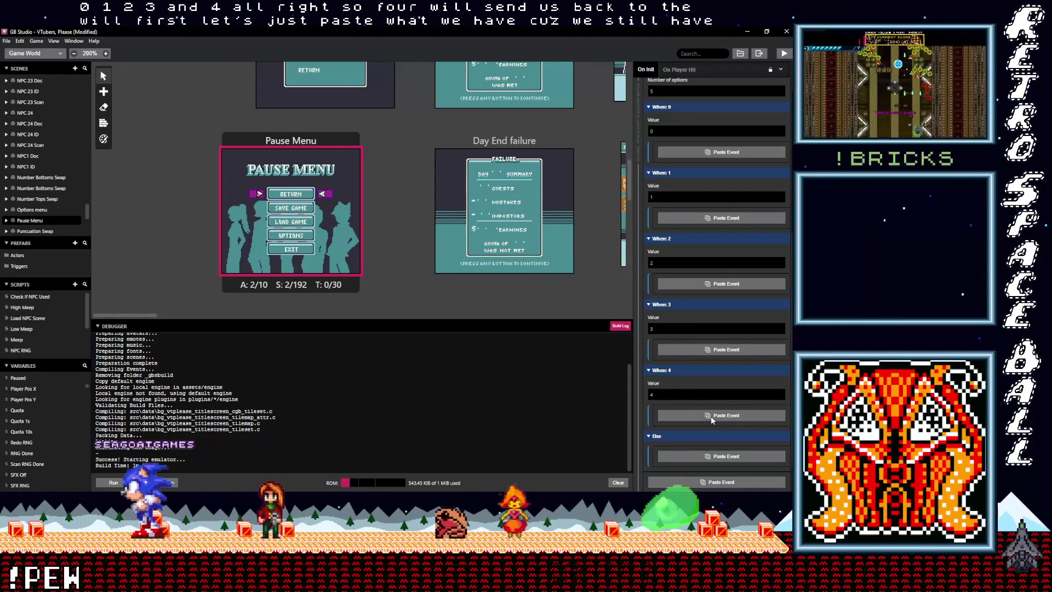
left_click(711, 416, "alt")
left_click(696, 411)
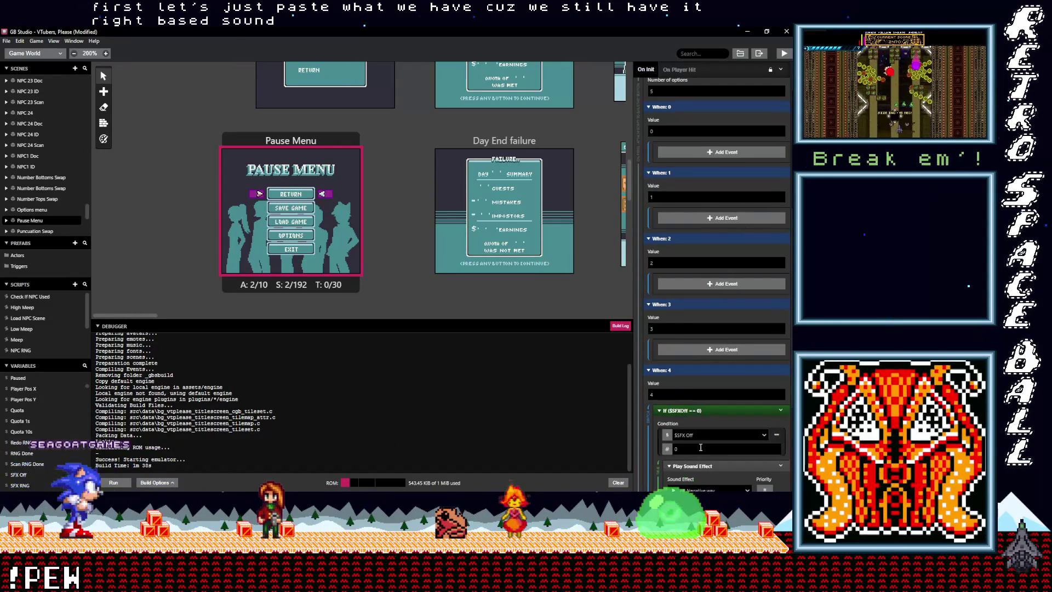
scroll(698, 417, "down", 2)
left_click(693, 324)
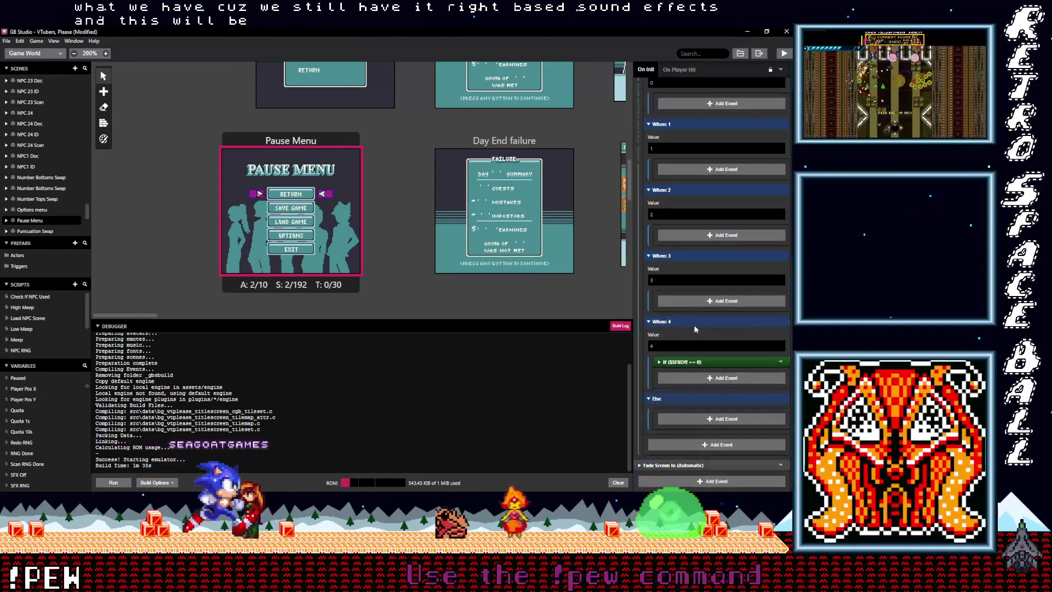
- Add a Change Scene event under When: 4 that goes to the Start menu scene
left_click(693, 378)
key("Escape")
left_click(693, 379)
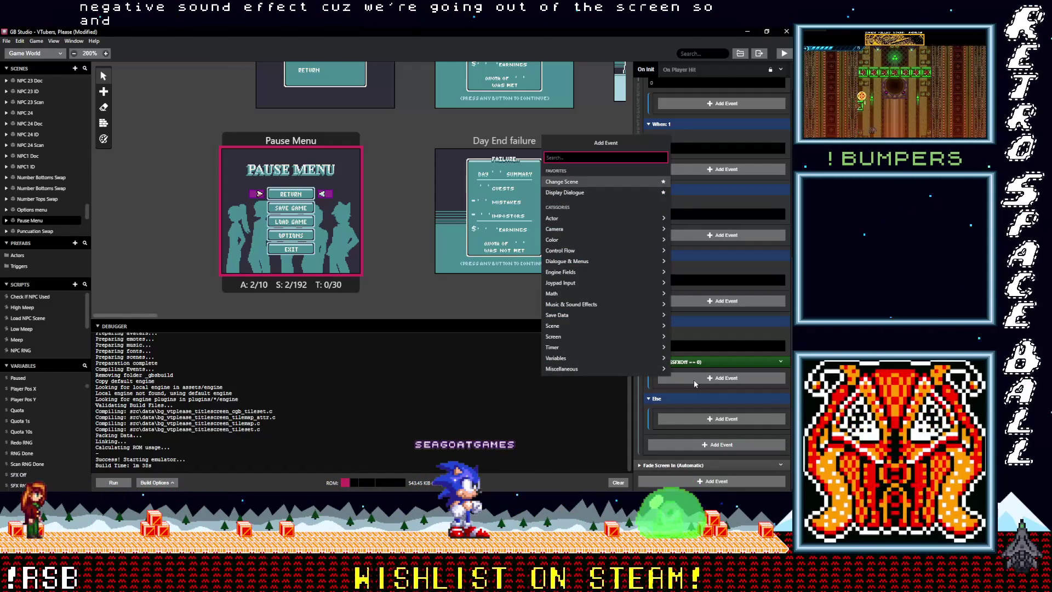
type("chan")
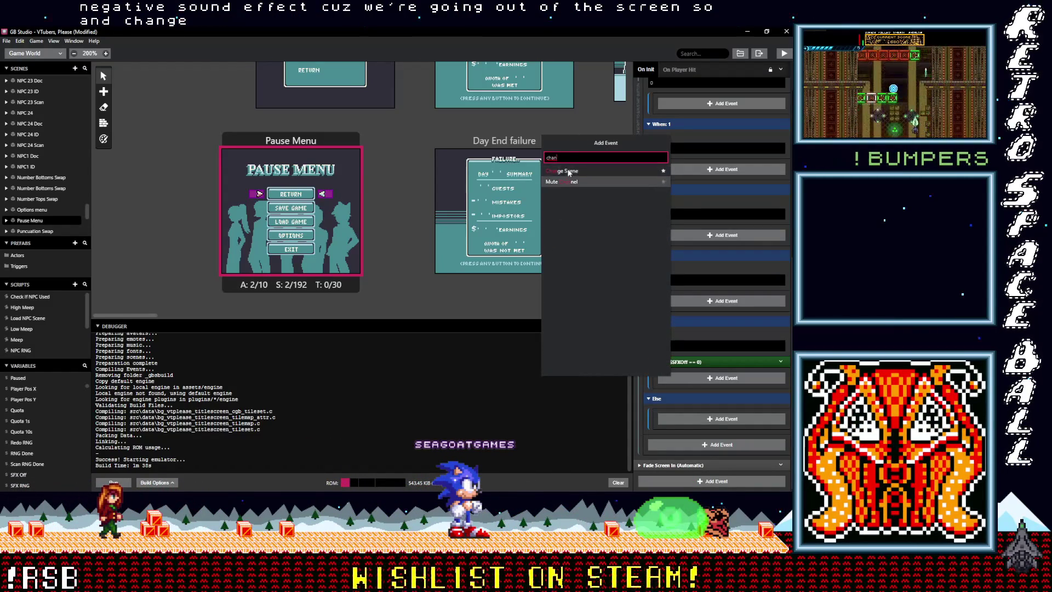
left_click(568, 171)
left_click(679, 397)
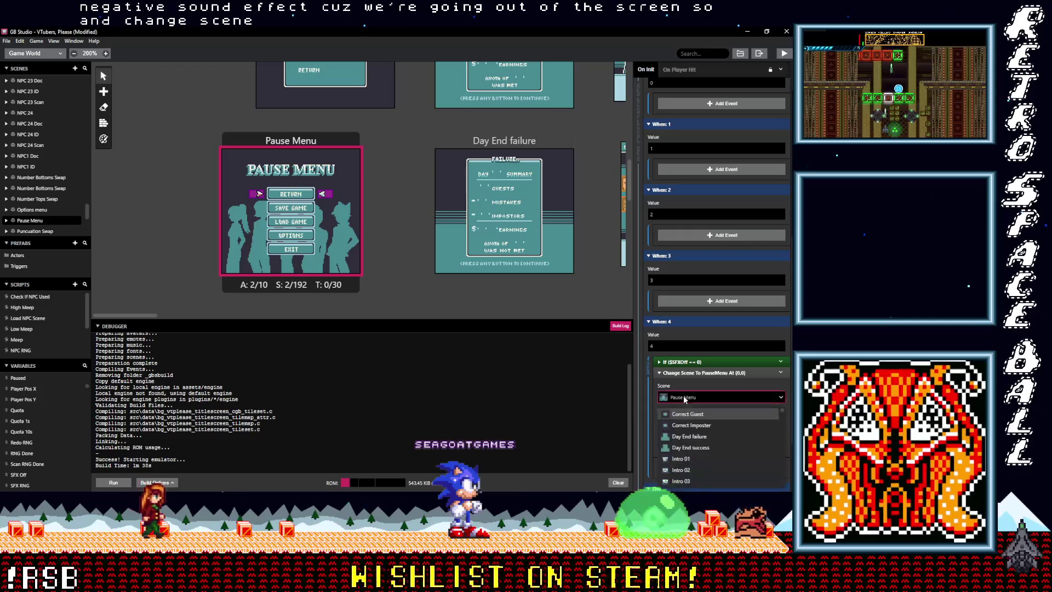
type("st")
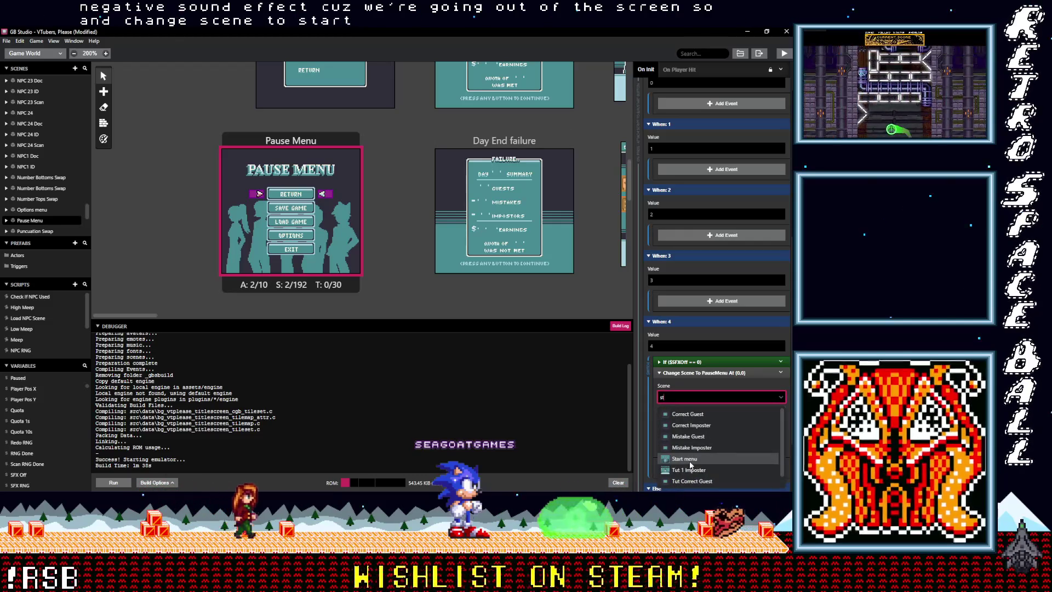
left_click(688, 459)
left_click(697, 372)
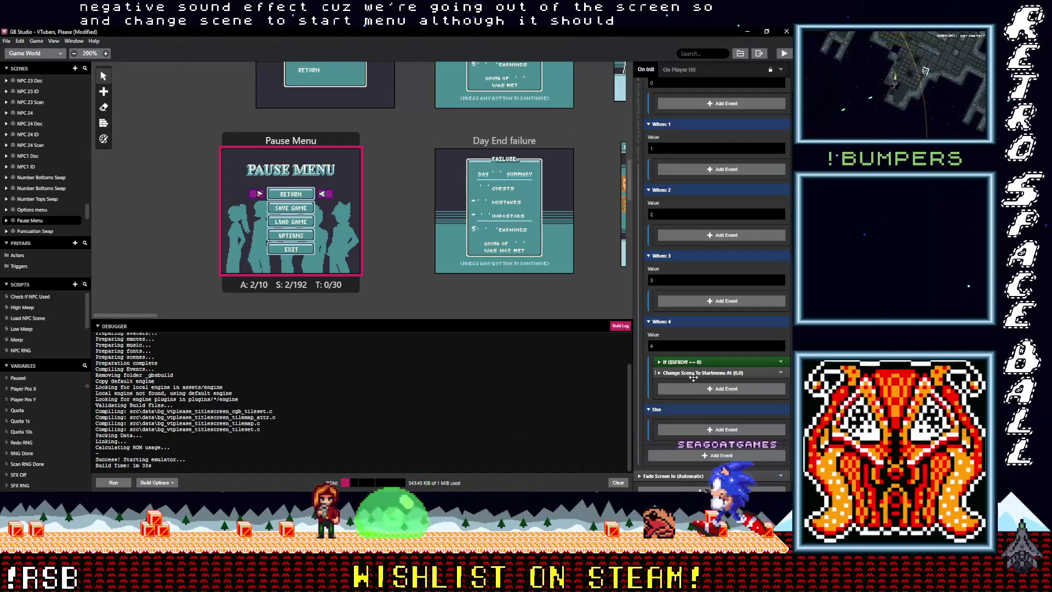
left_click(693, 389)
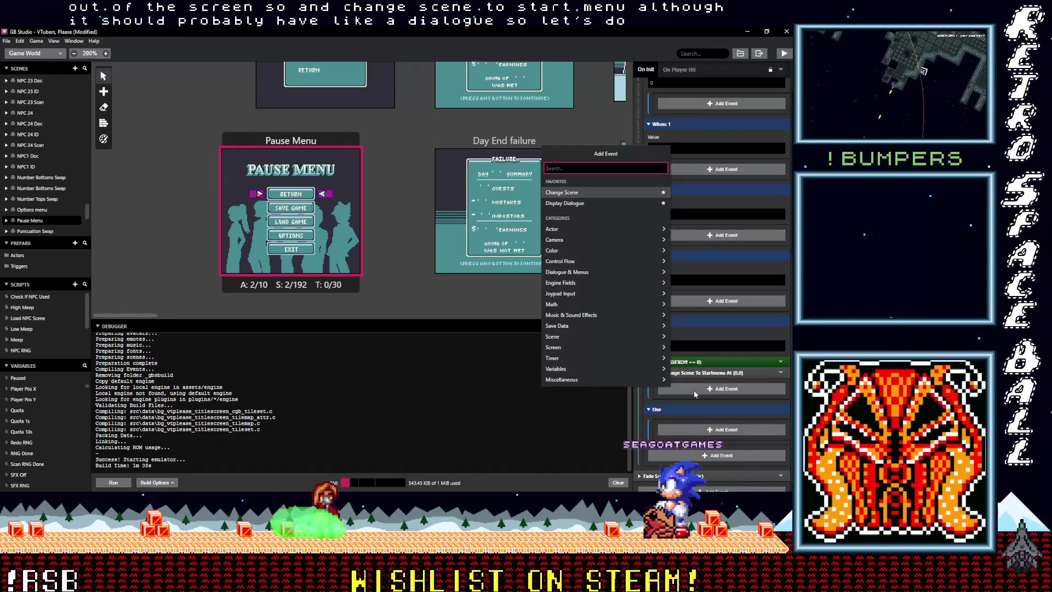
- Add a Display Dialogue under When: 4 reading 'Quit game? Are you sure?'
type("dia")
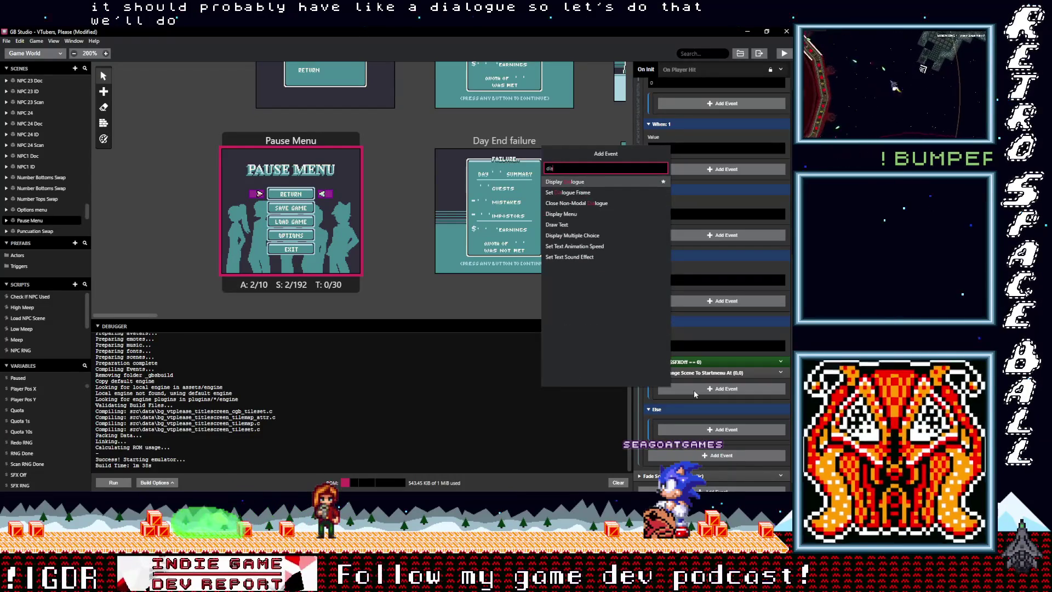
left_click(581, 185)
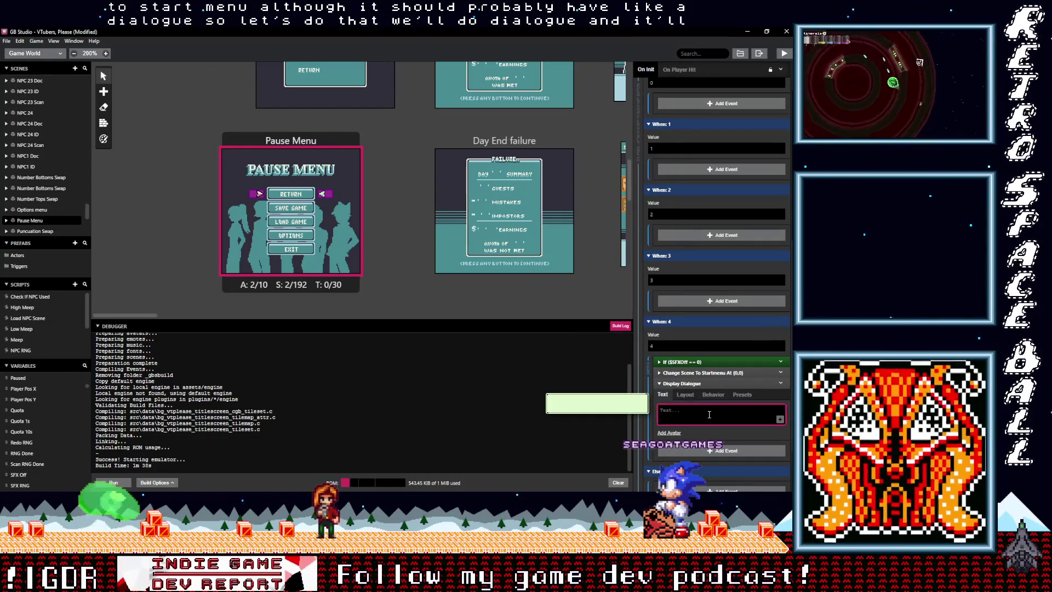
type("Qu")
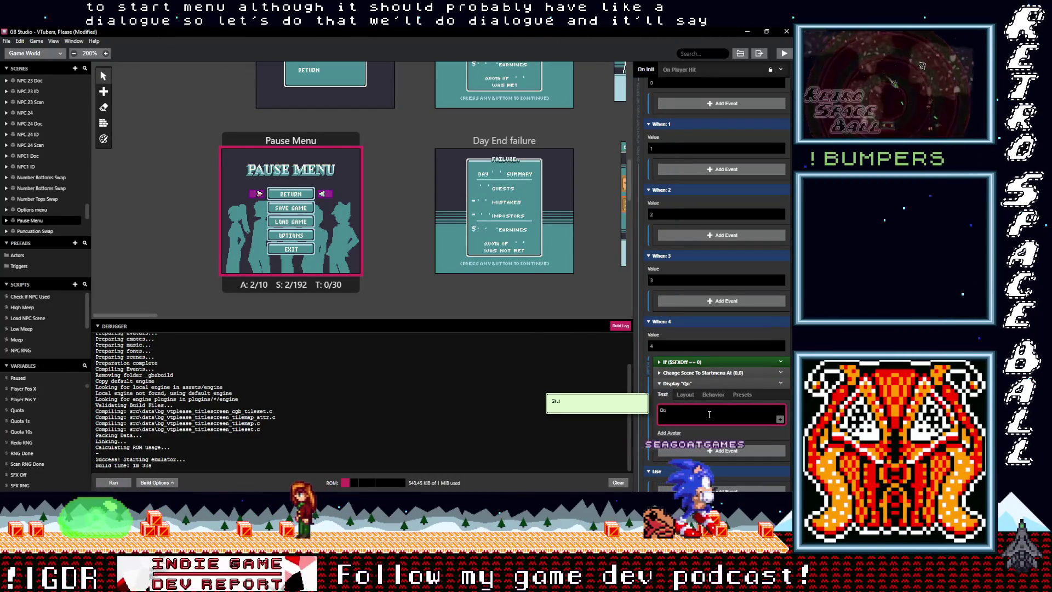
type("it game")
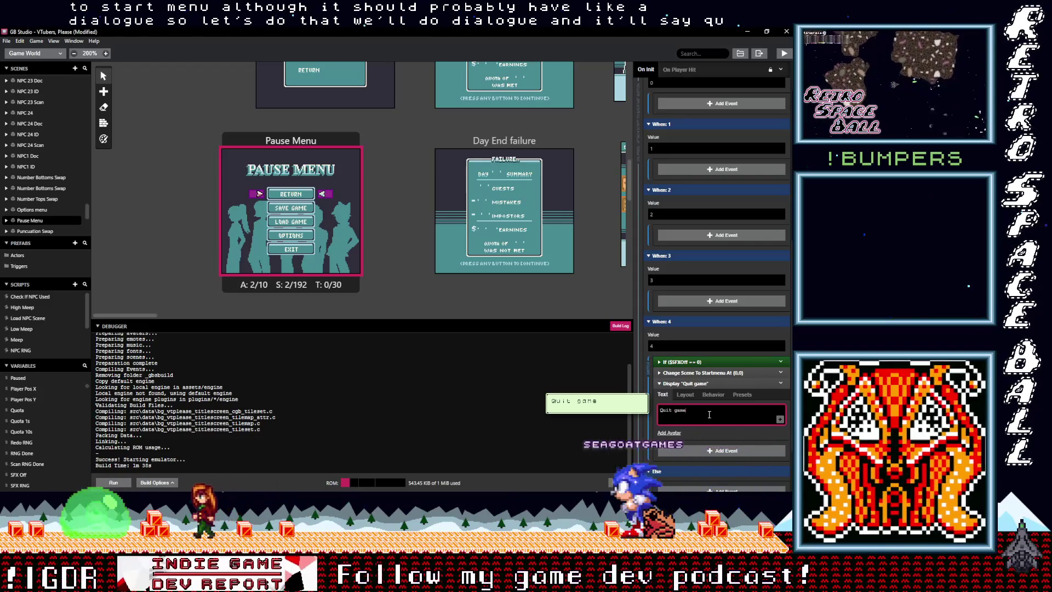
type("?")
key("Return")
type("A")
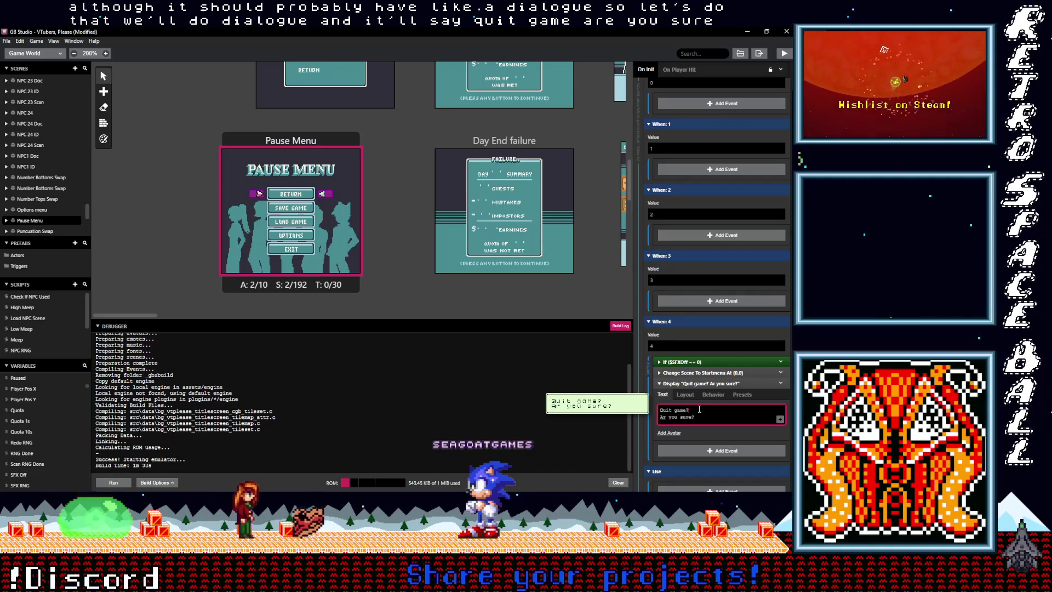
left_click(710, 383)
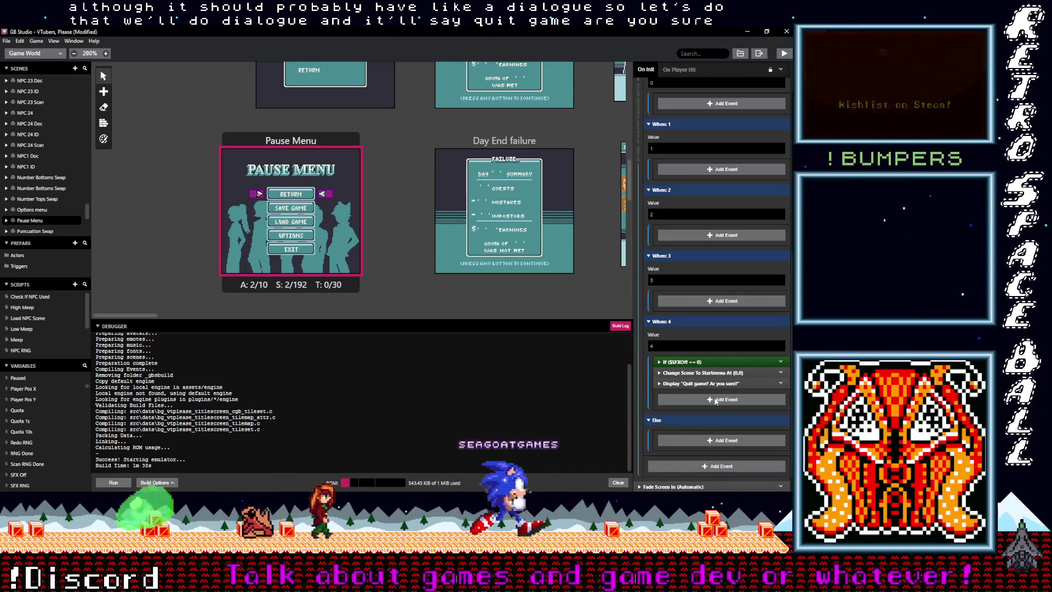
- Add a Display Menu with Menu layout, options Yes and No, and last option setting 0
left_click(715, 399)
type("menu")
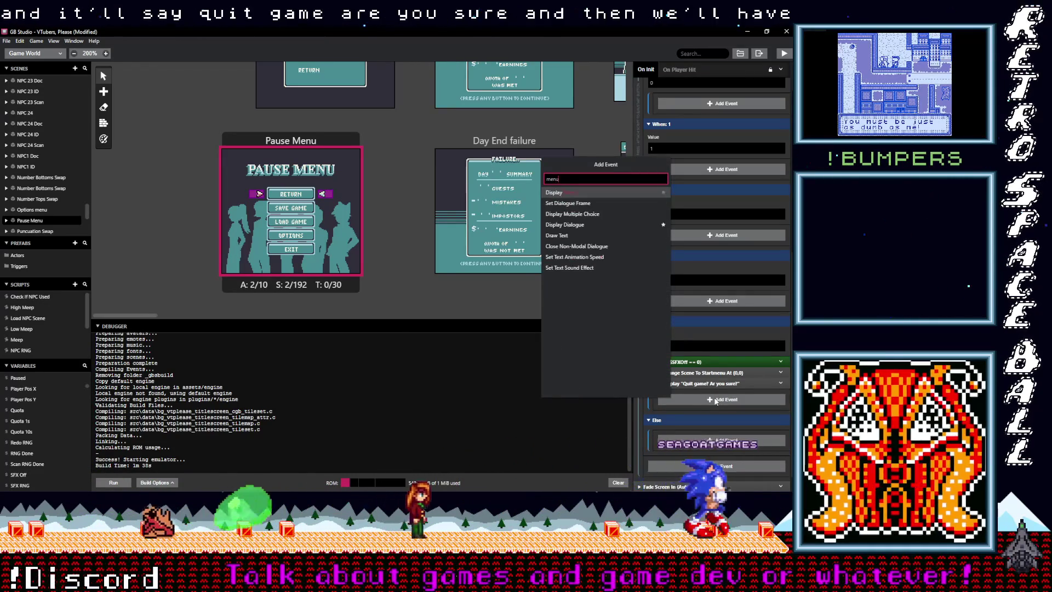
left_click(586, 194)
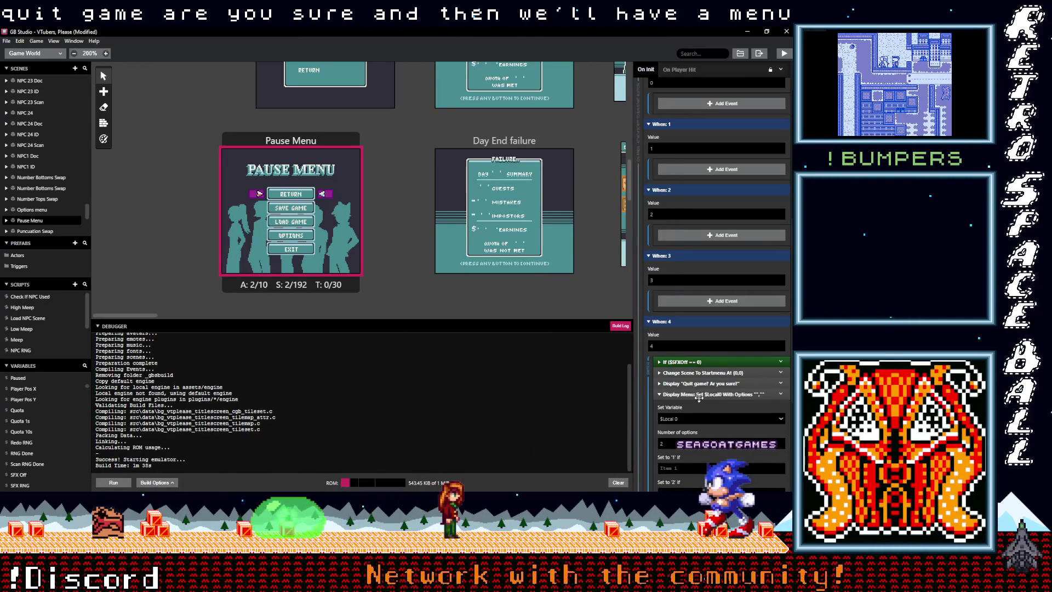
scroll(692, 448, "down", 2)
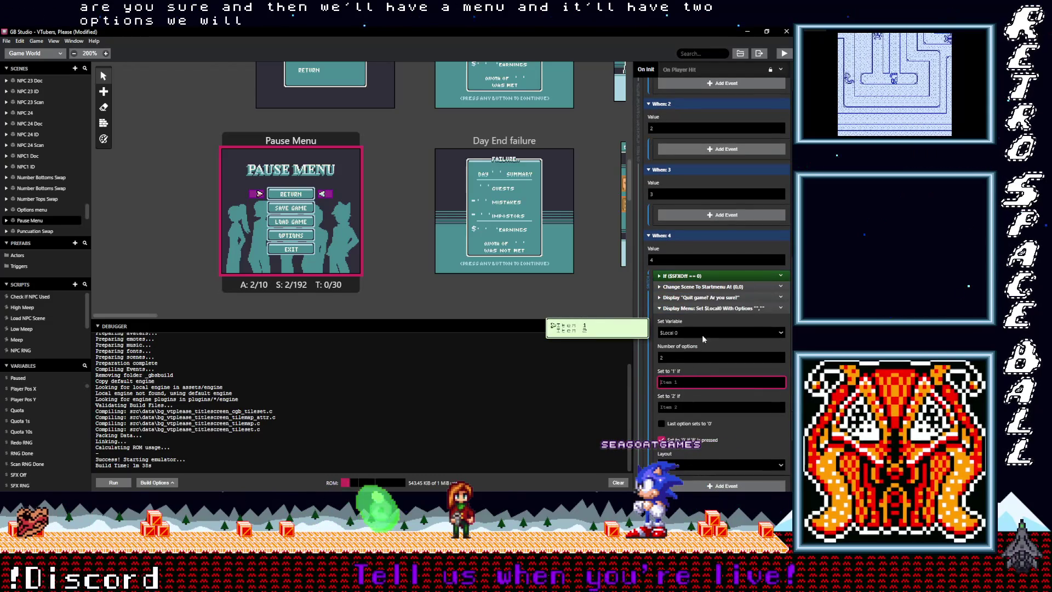
left_click(691, 463)
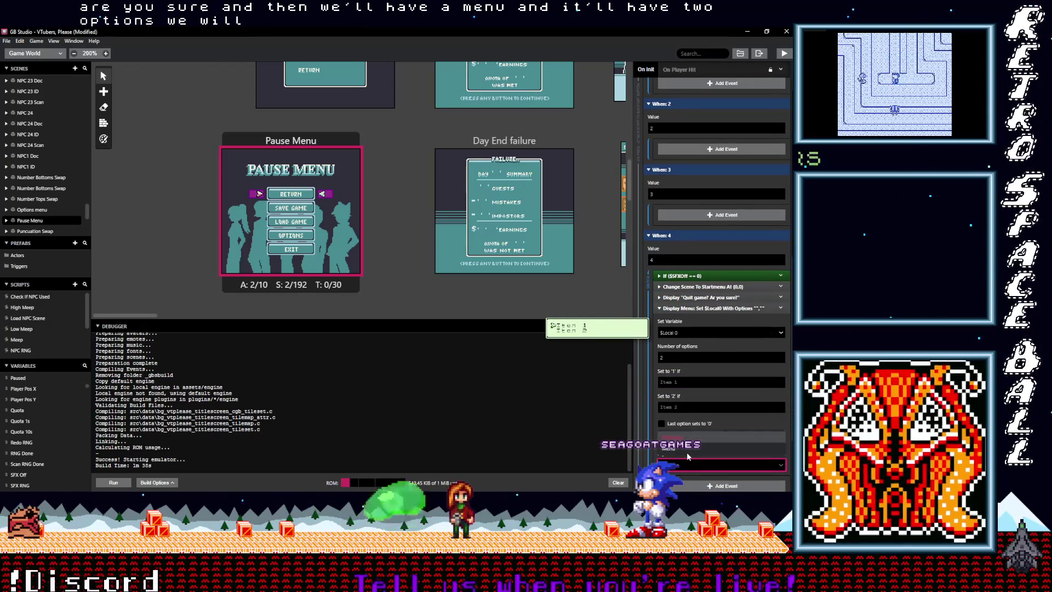
left_click(685, 449)
left_click(692, 381)
type("No")
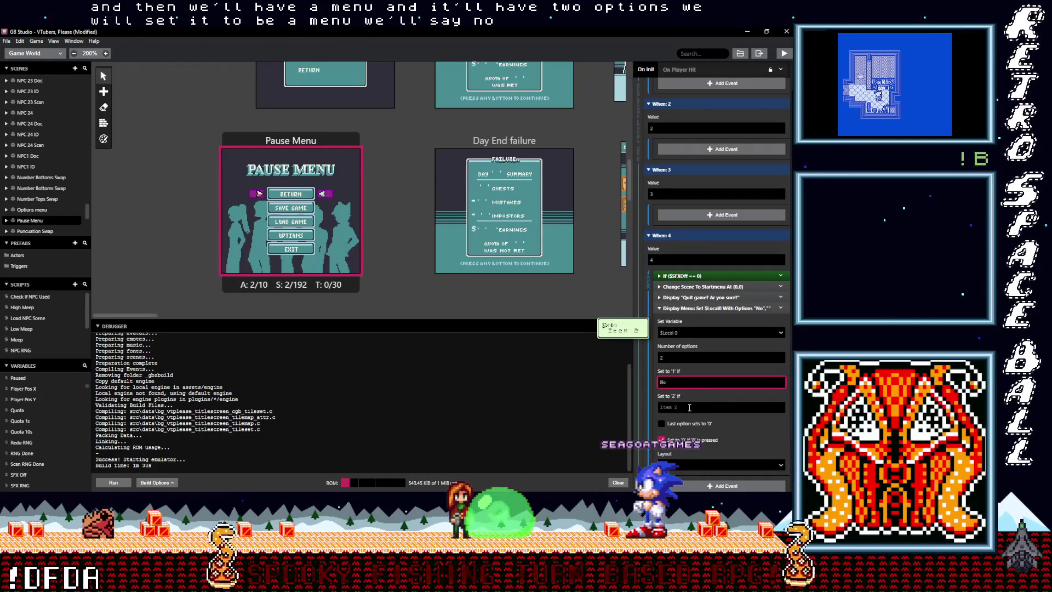
left_click(690, 407)
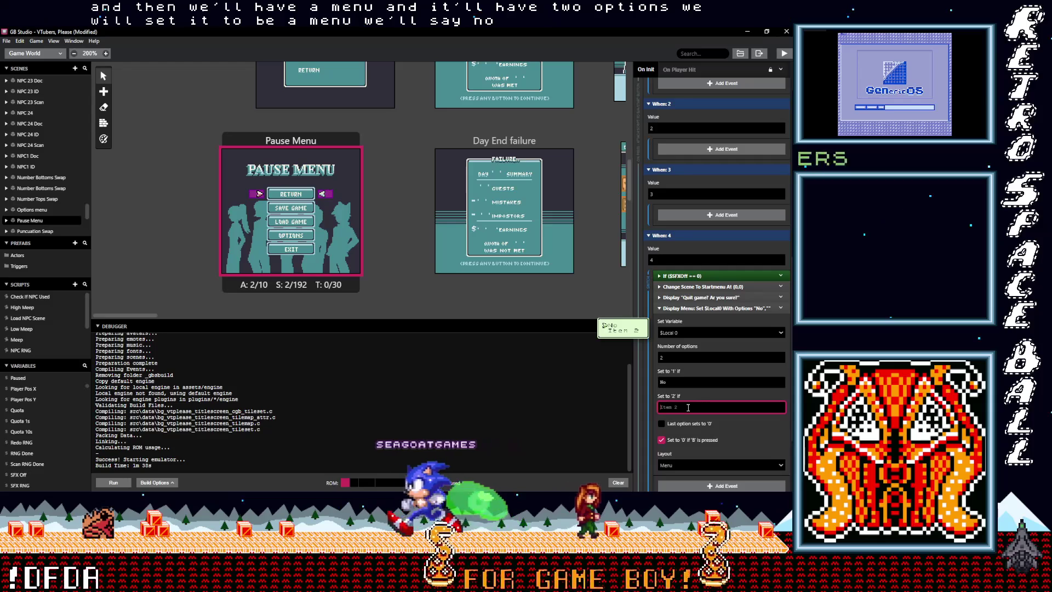
double_click(659, 382)
type("Yes")
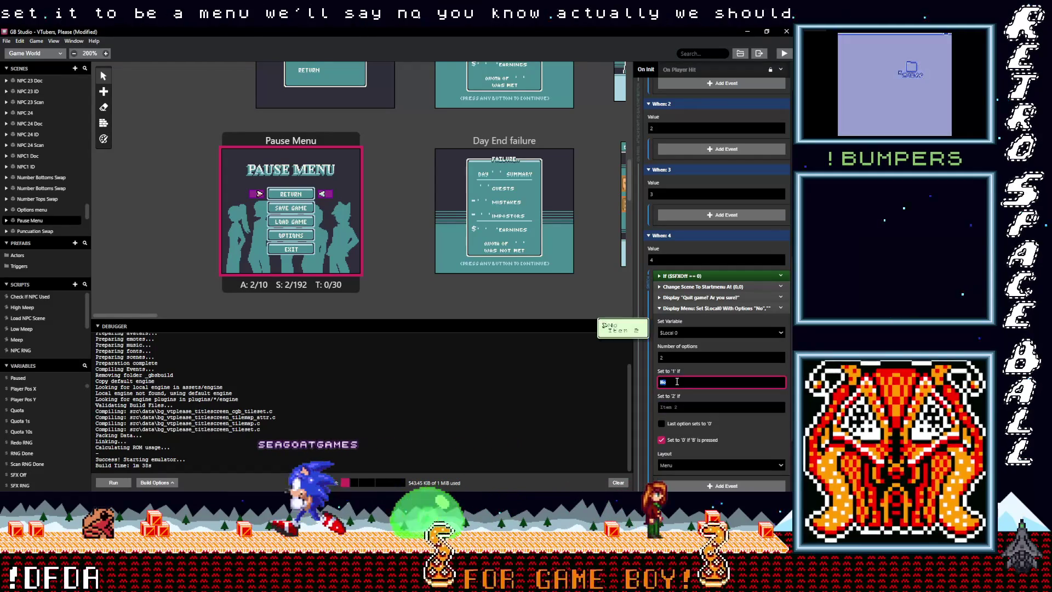
left_click(689, 407)
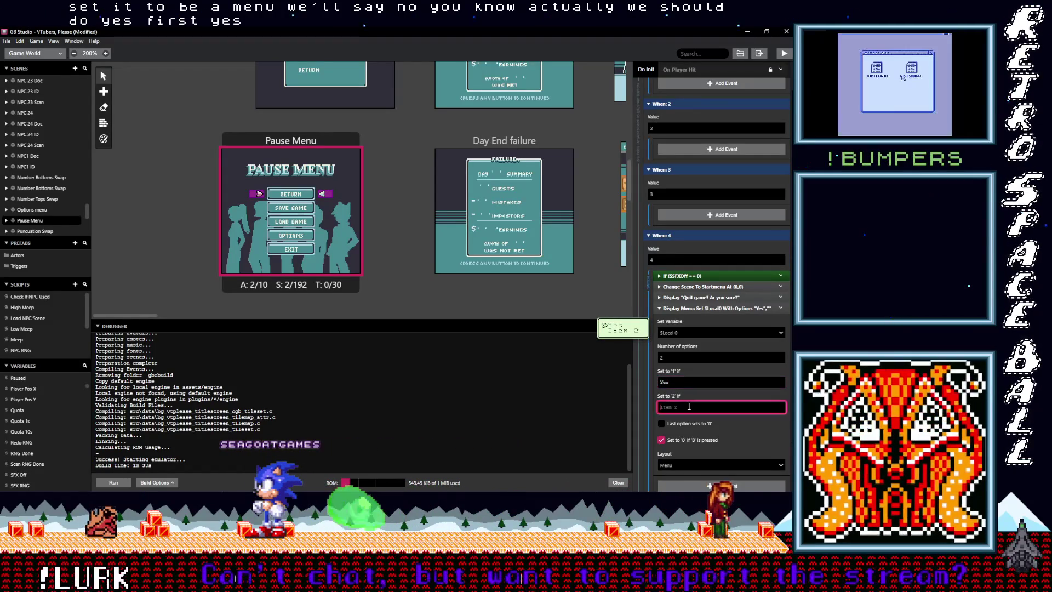
type("No")
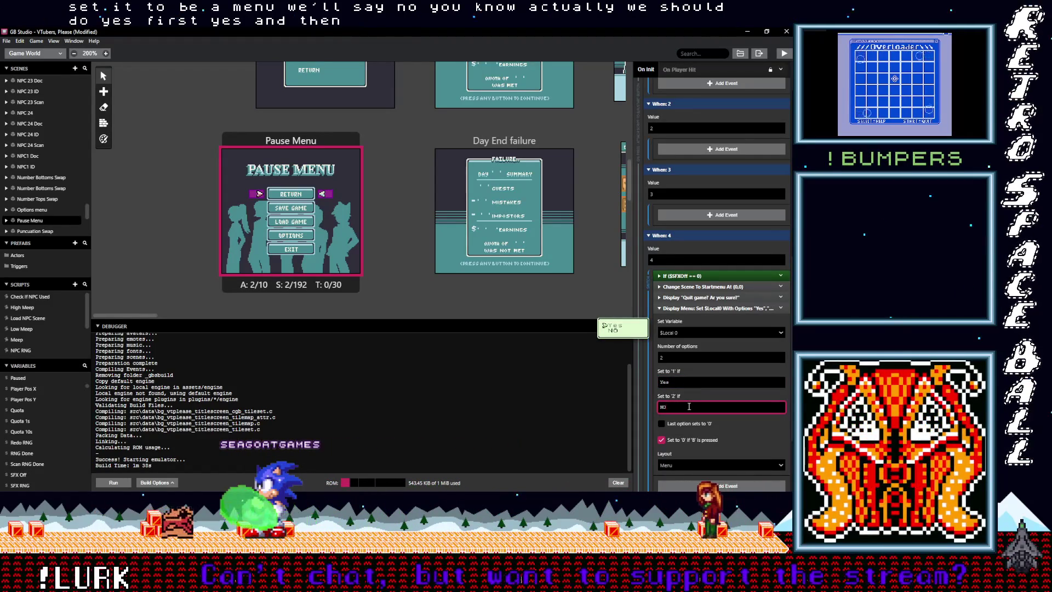
key("BackSpace")
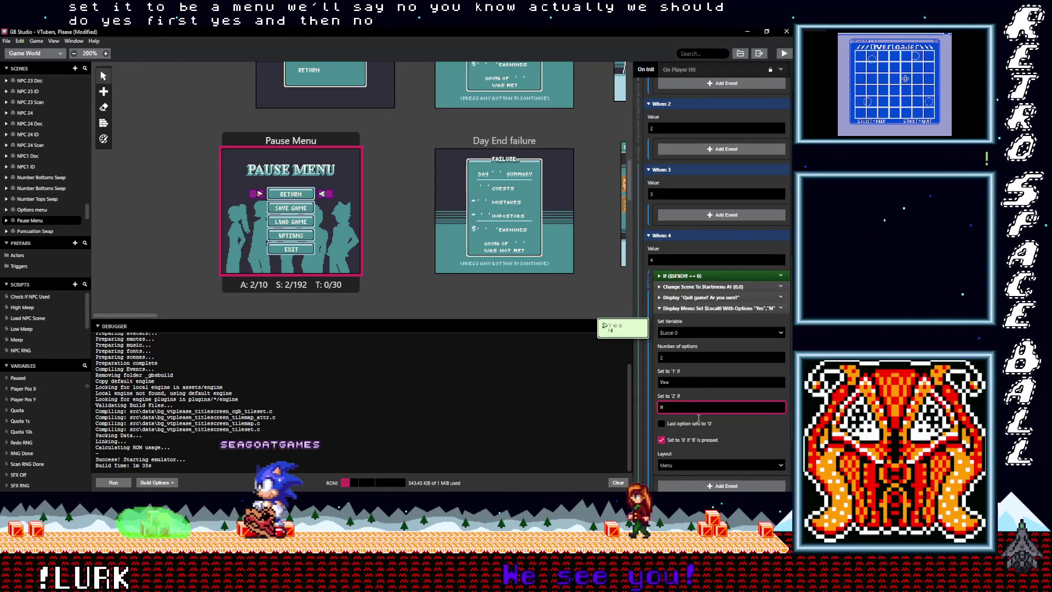
left_click(661, 423)
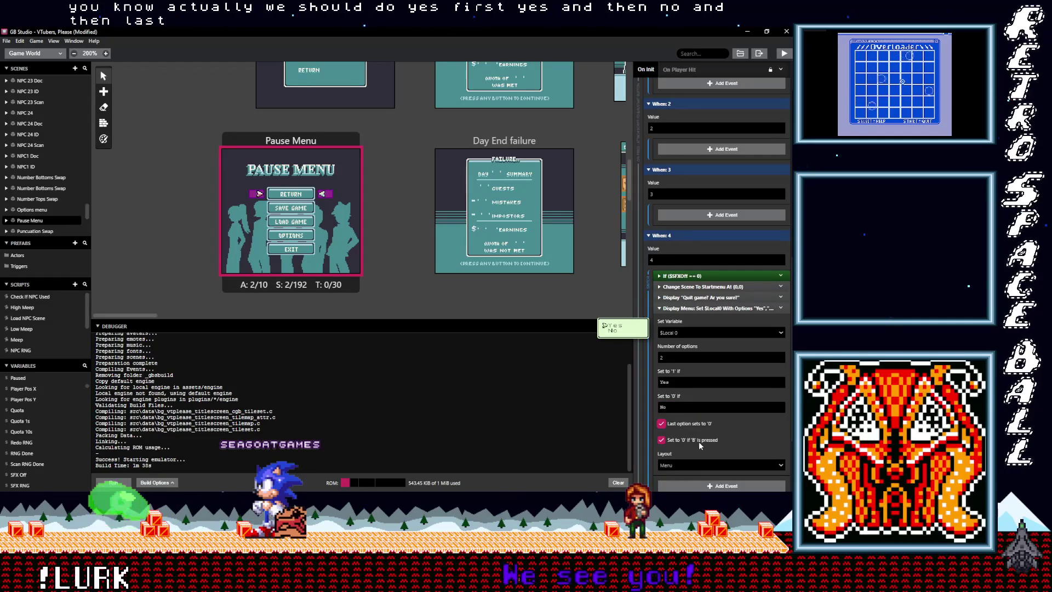
scroll(708, 445, "down", 2)
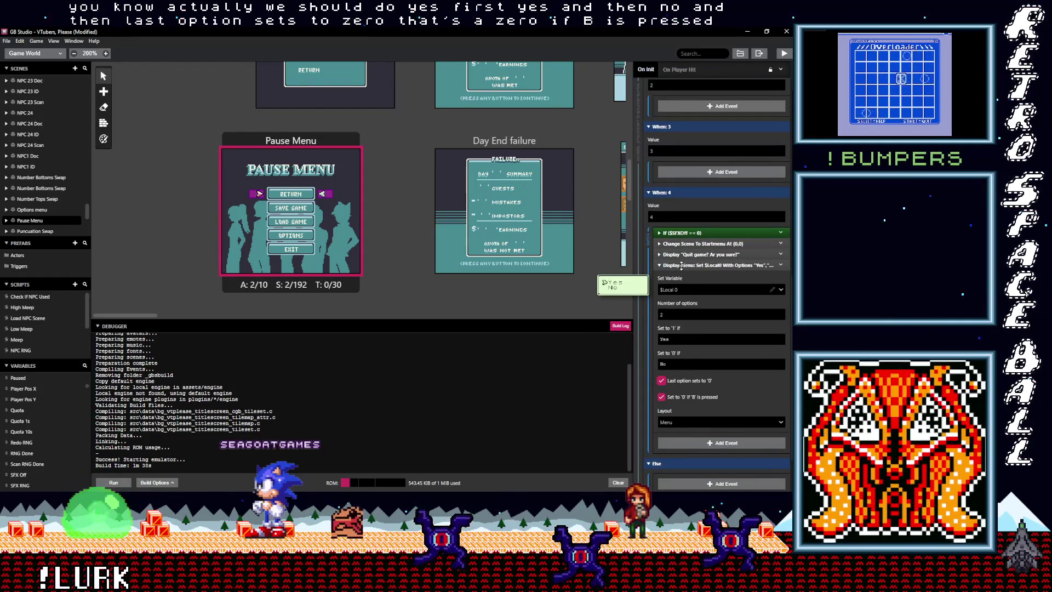
left_click(681, 266)
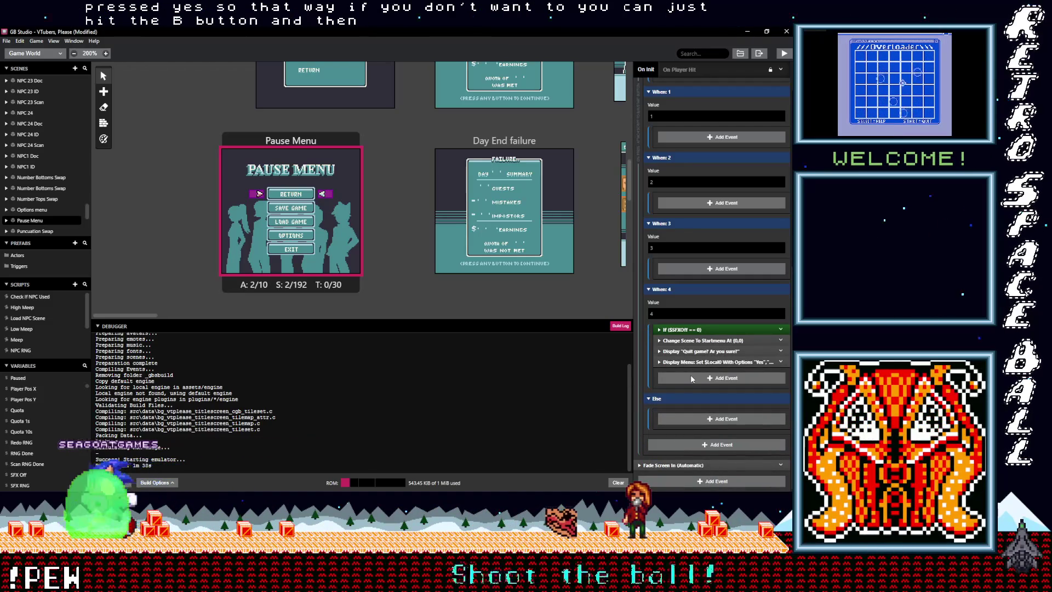
- Make the Display Menu store its answer in Local 1
left_click(690, 378)
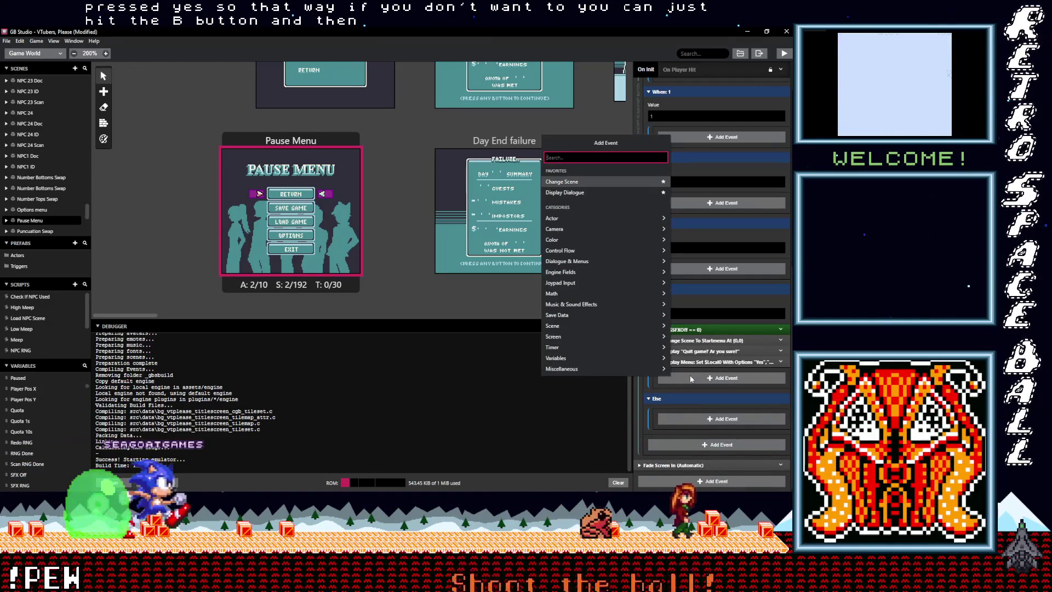
key("Escape")
left_click(703, 362)
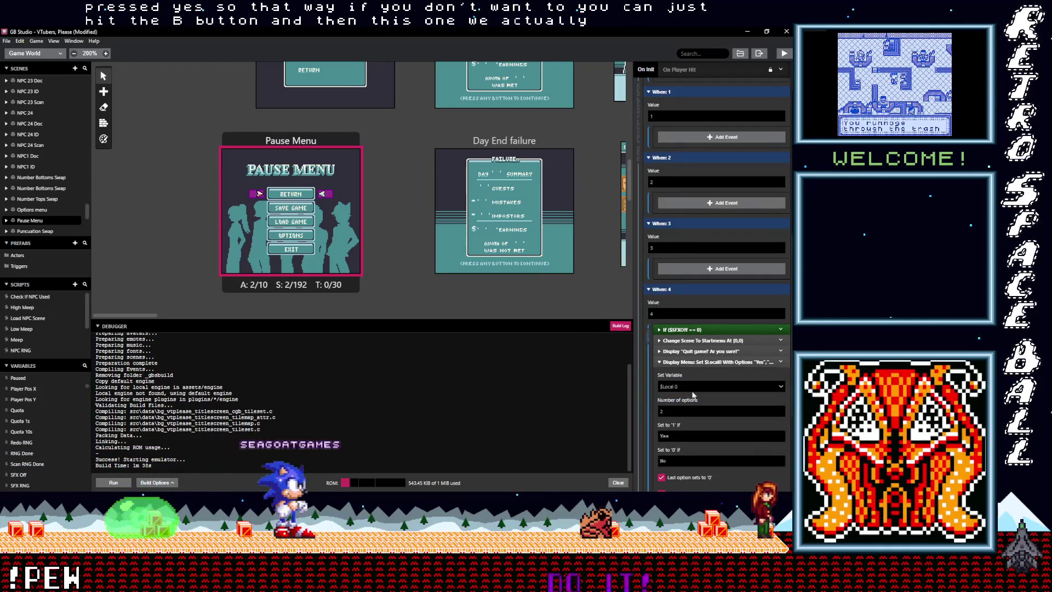
left_click(683, 388)
left_click(671, 424)
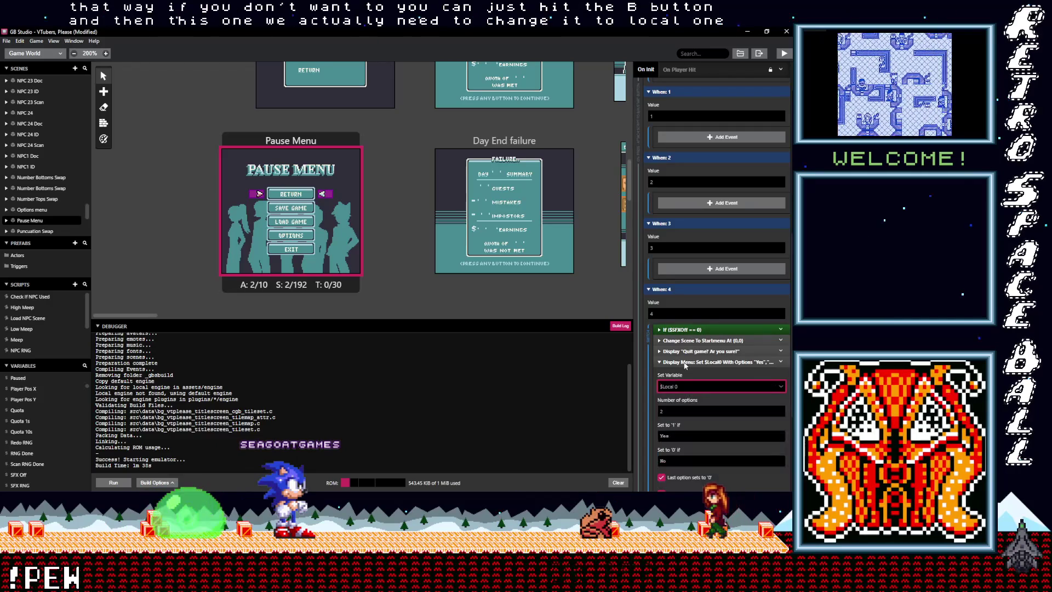
left_click(689, 361)
- Add a Switch on Local 1 with cases 0 and 1 under When: 4
left_click(686, 377)
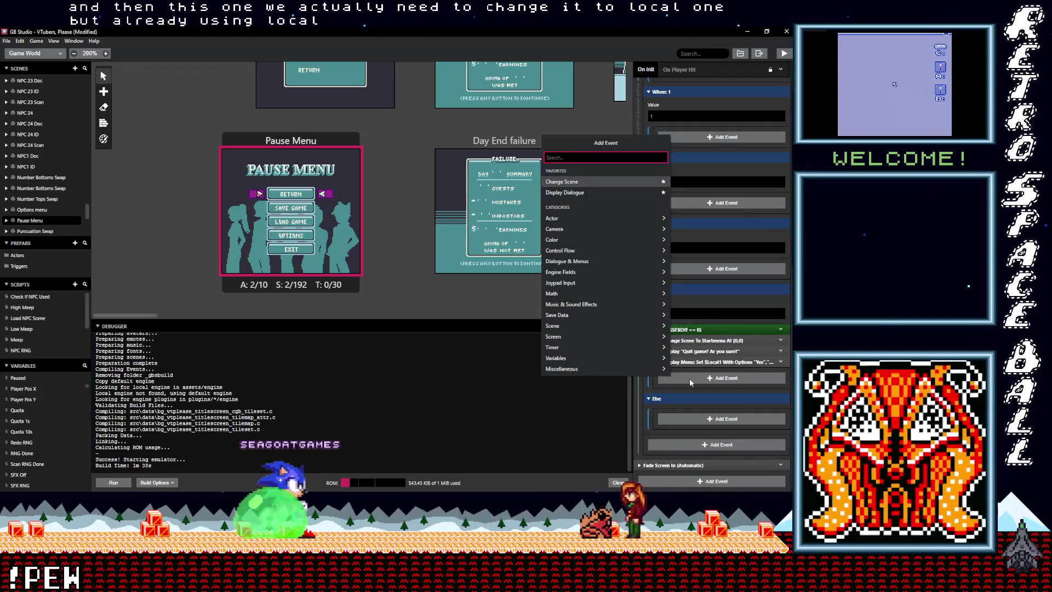
type("swi")
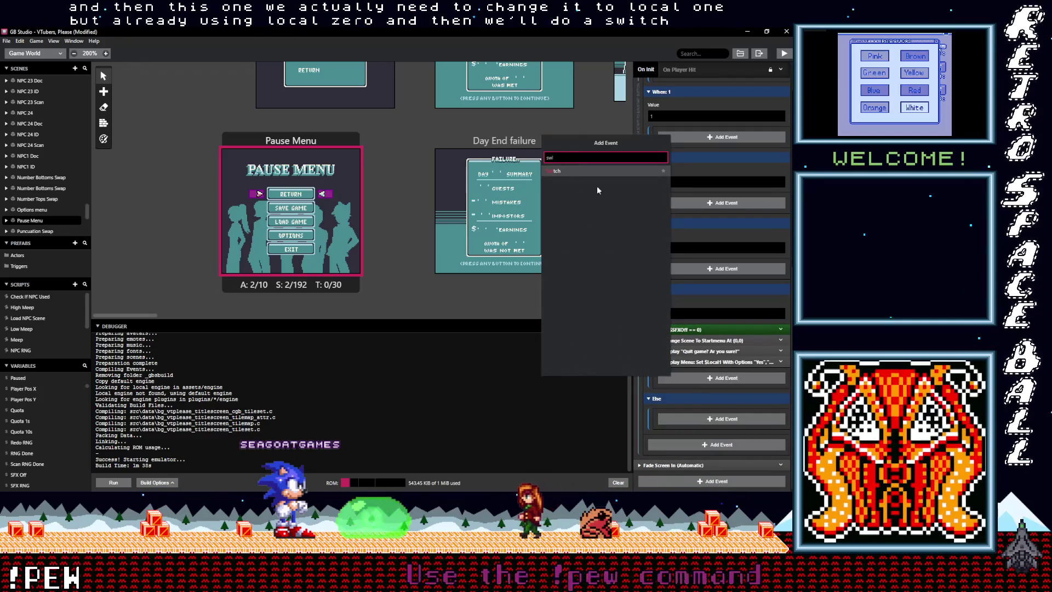
key("Return")
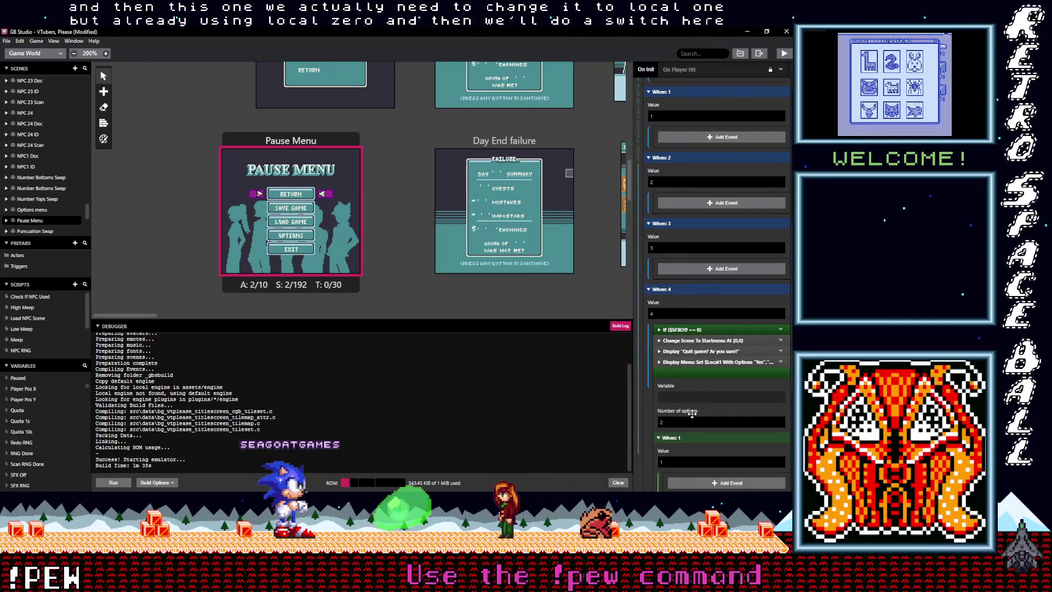
left_click(679, 398)
left_click(679, 436)
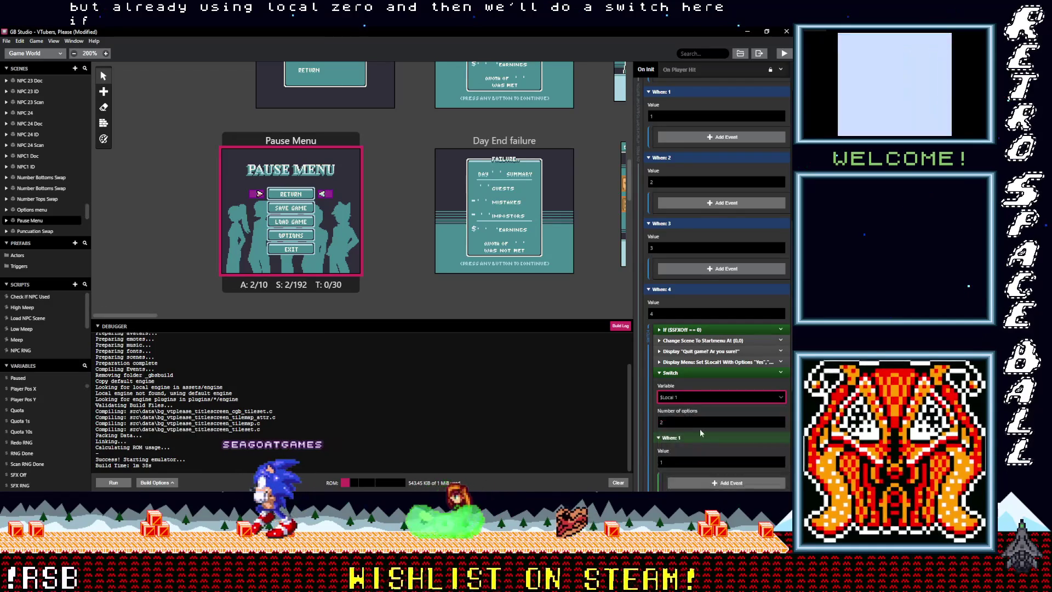
scroll(699, 429, "down", 2)
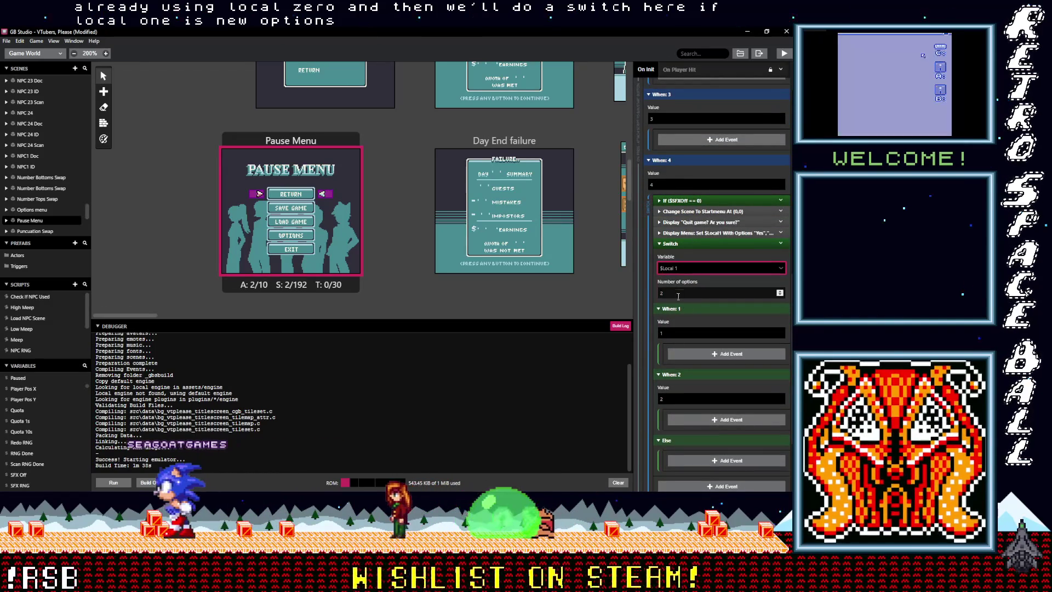
left_click(689, 335)
type("0")
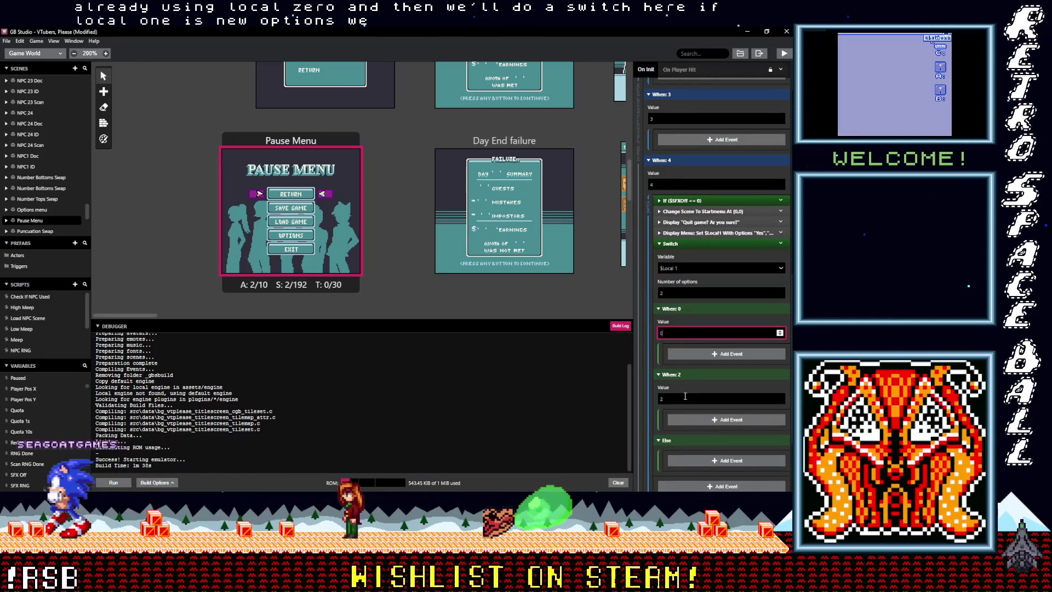
type("1")
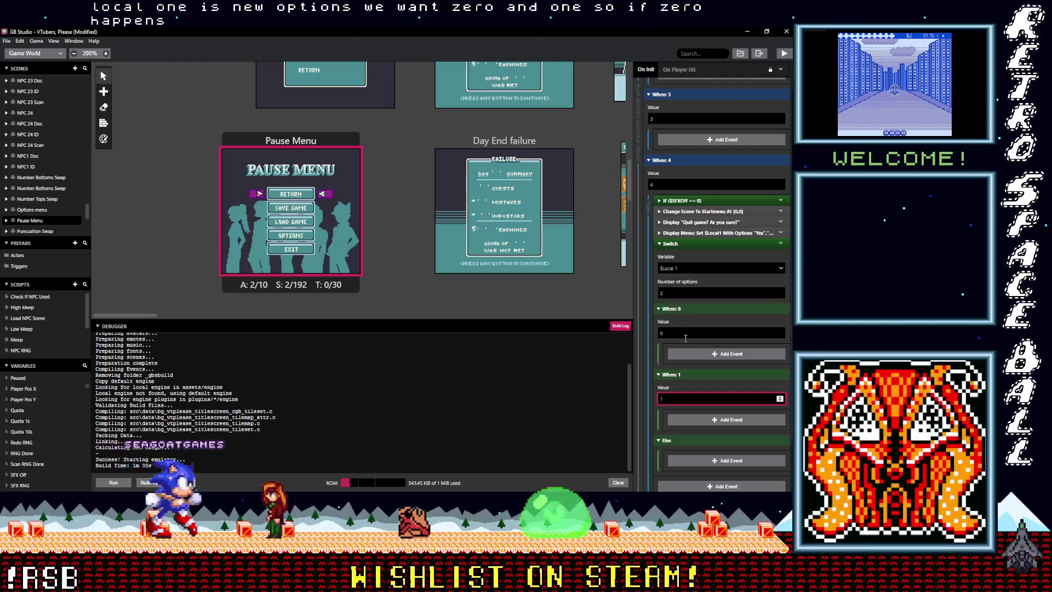
left_click(679, 309)
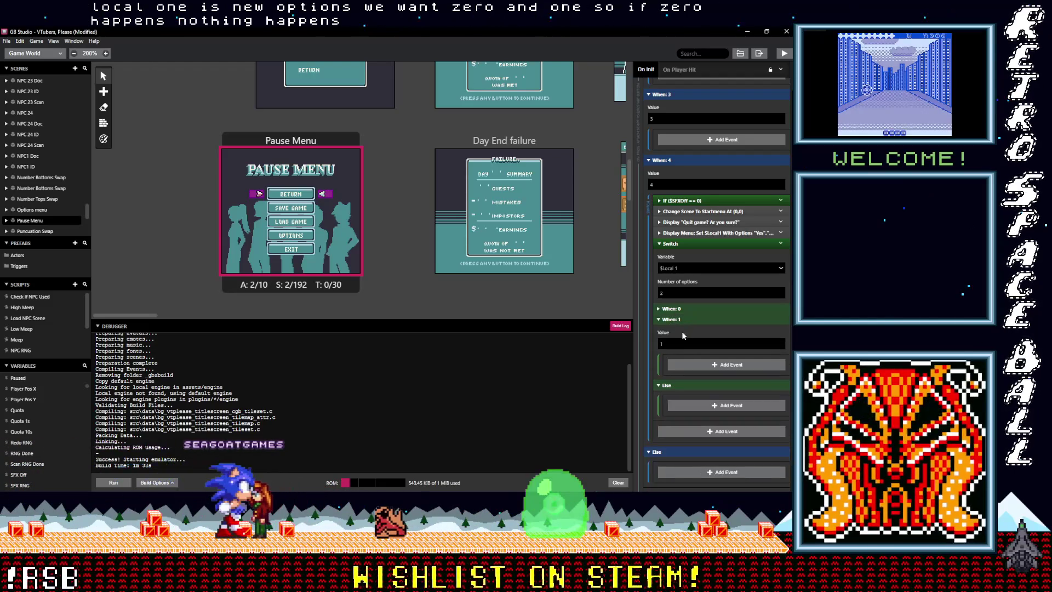
- Move the Change Scene To Startmenu event into the Switch's When 1 case
left_click(692, 363)
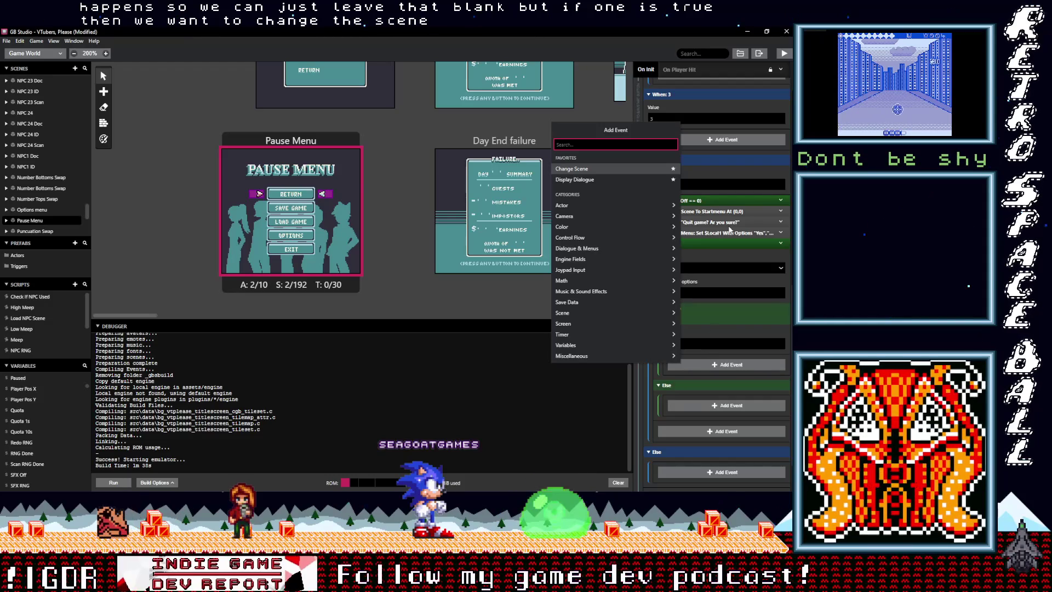
left_click_drag(729, 215, 731, 366)
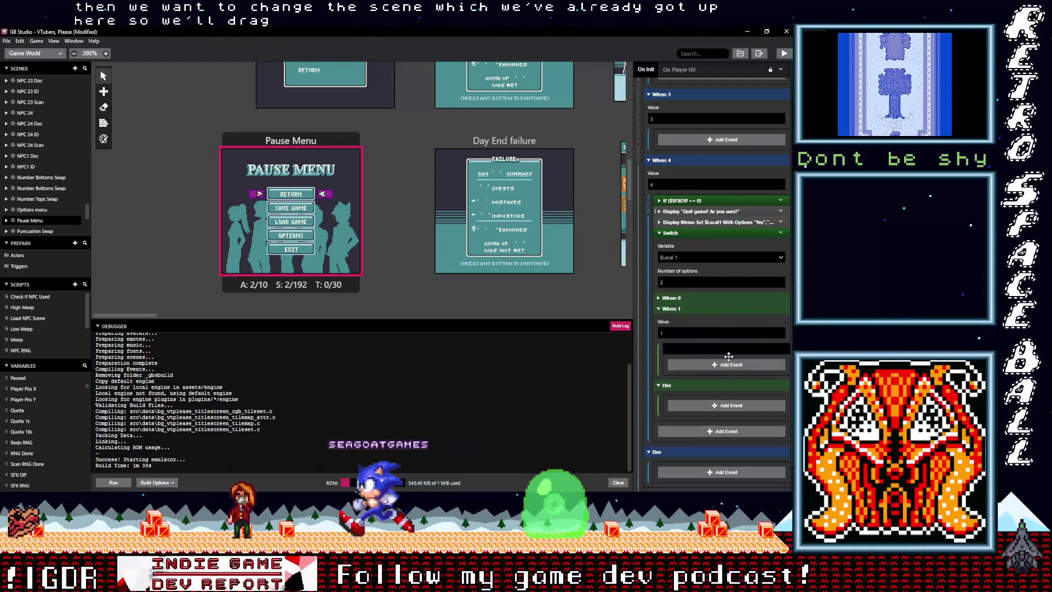
left_click(692, 235)
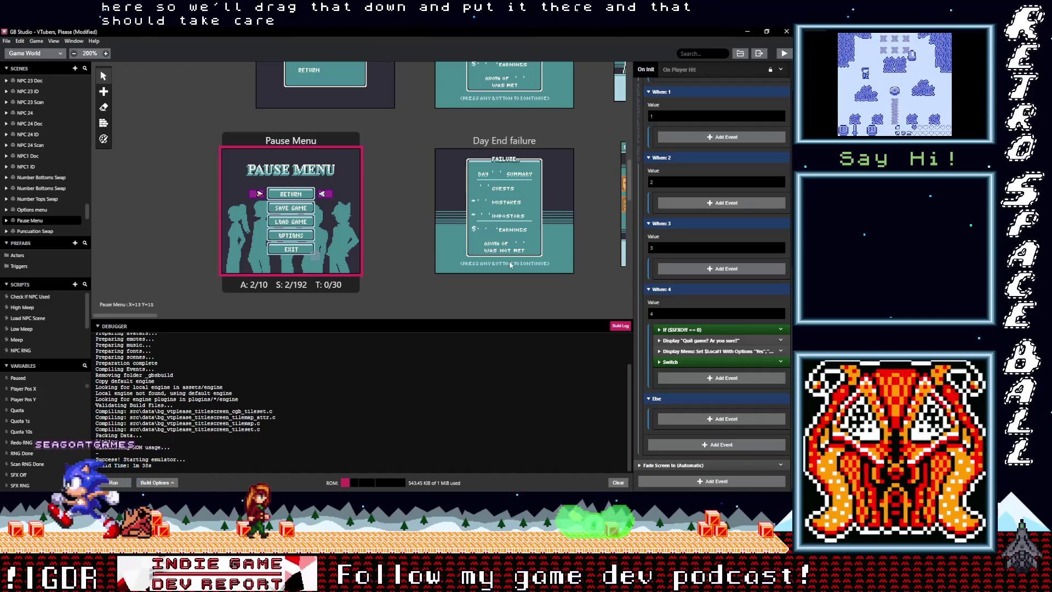
- Add a Store Current Scene On Stack event to When 3
left_click(693, 270)
type("chan")
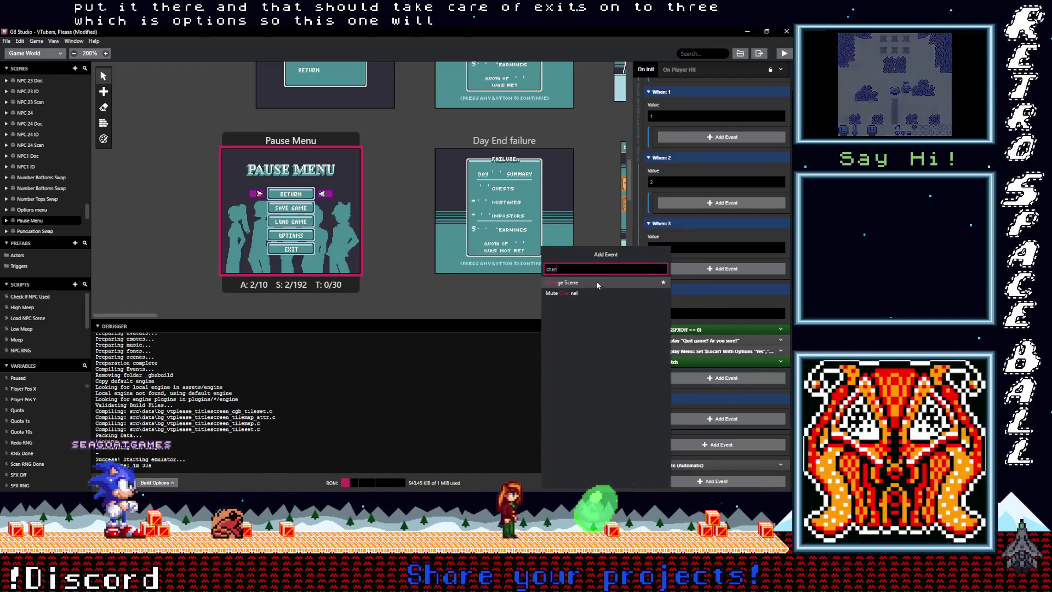
key("Escape")
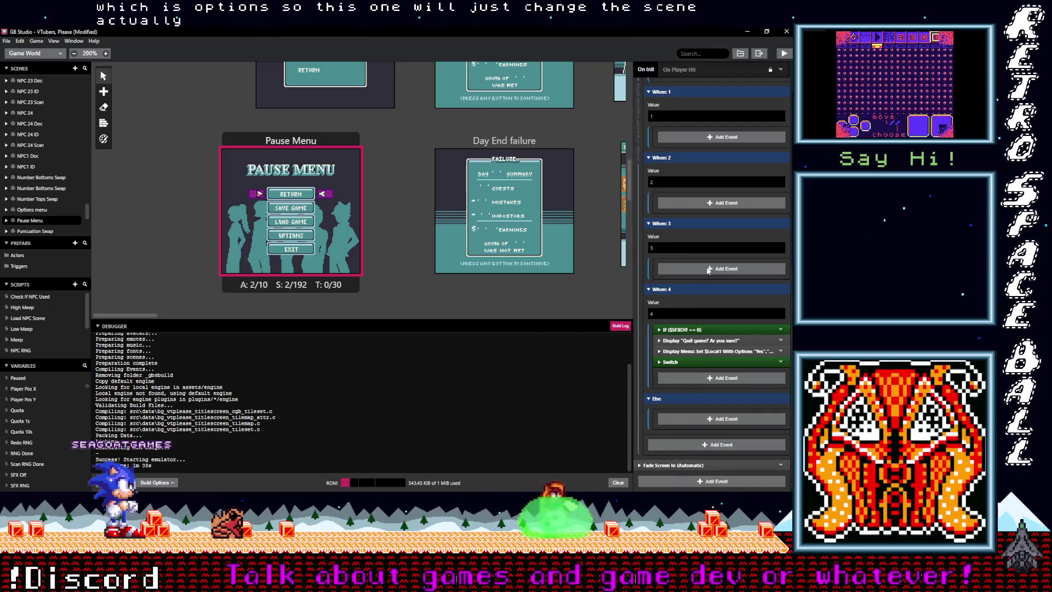
left_click(708, 269)
type("tore")
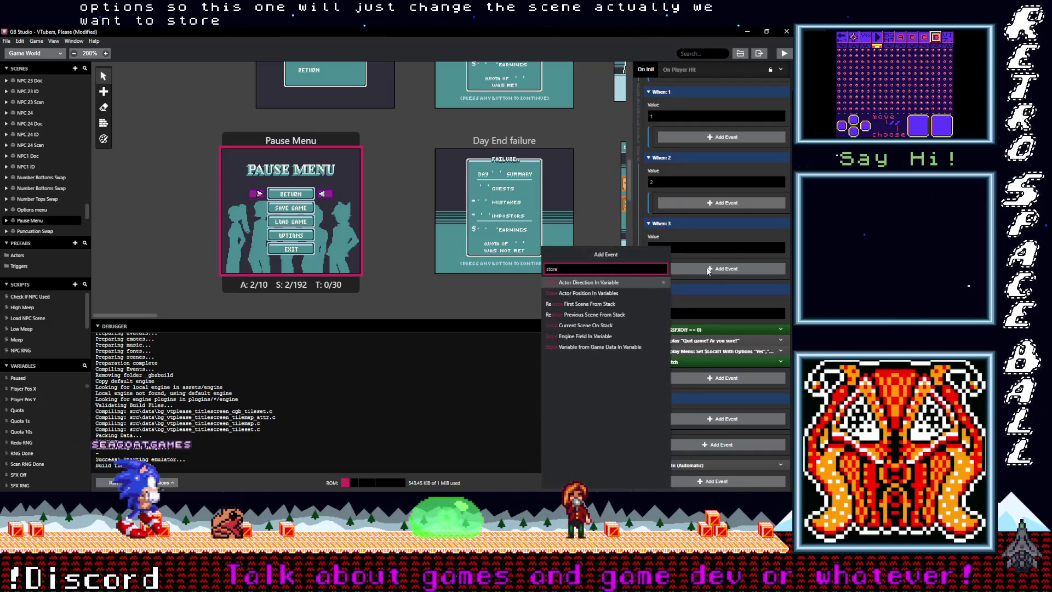
left_click(581, 325)
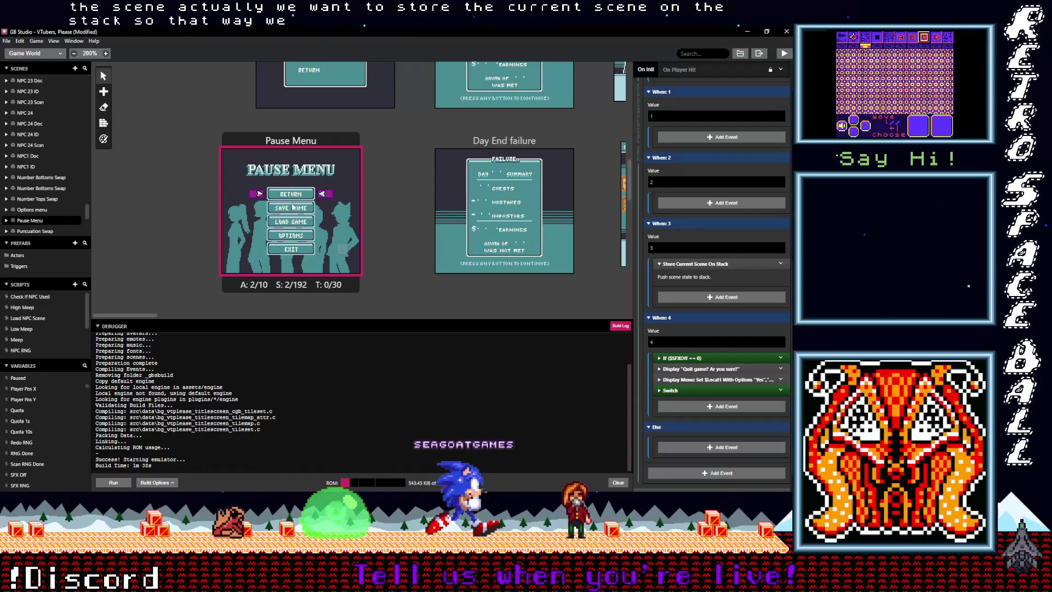
- Add a Variable Set To Value event setting $Paused to 1 under When 3
left_click(692, 297)
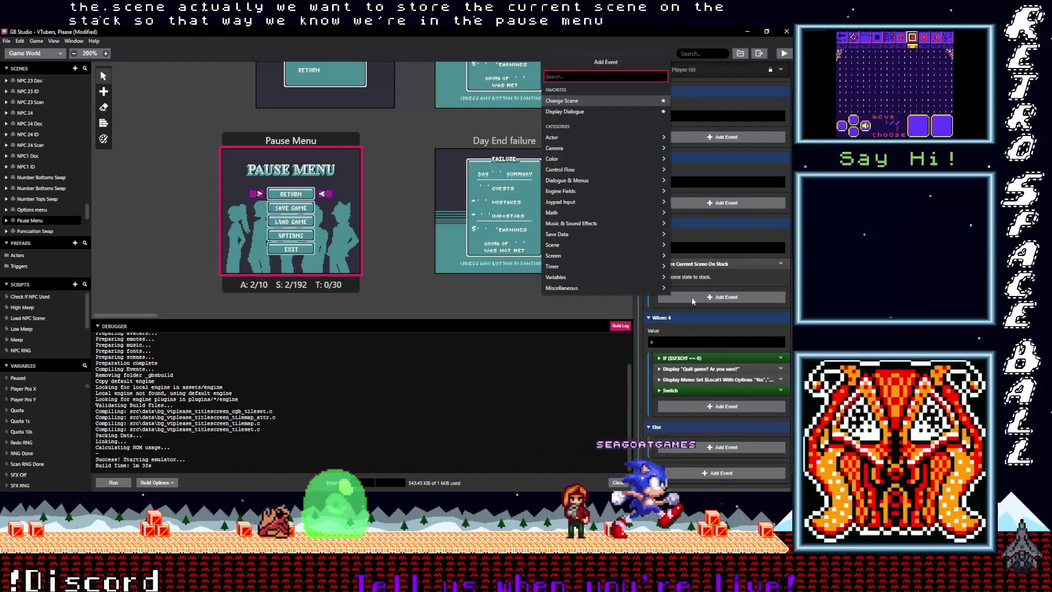
type("var val")
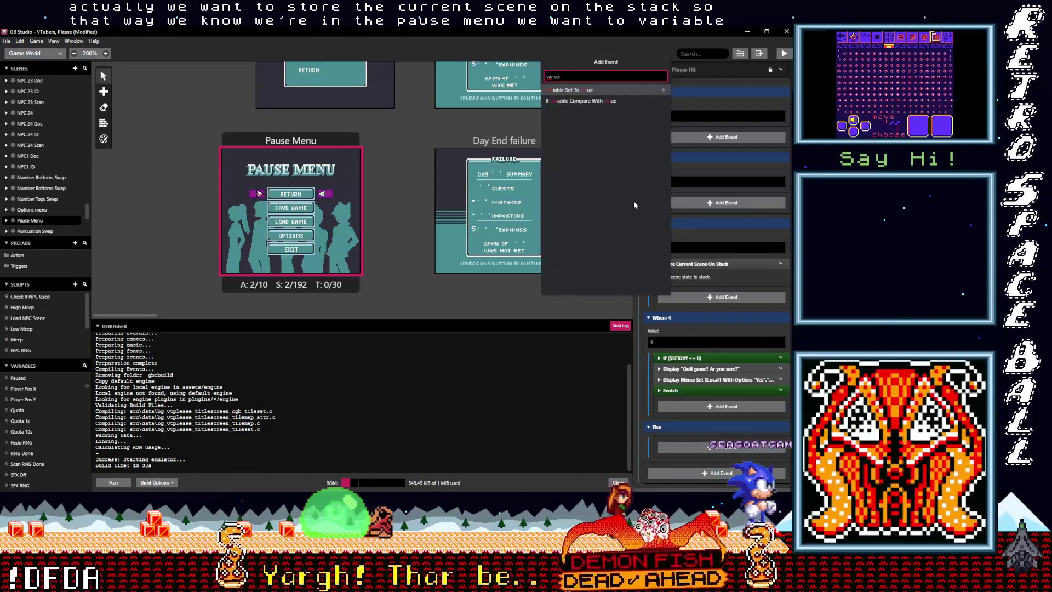
left_click(570, 91)
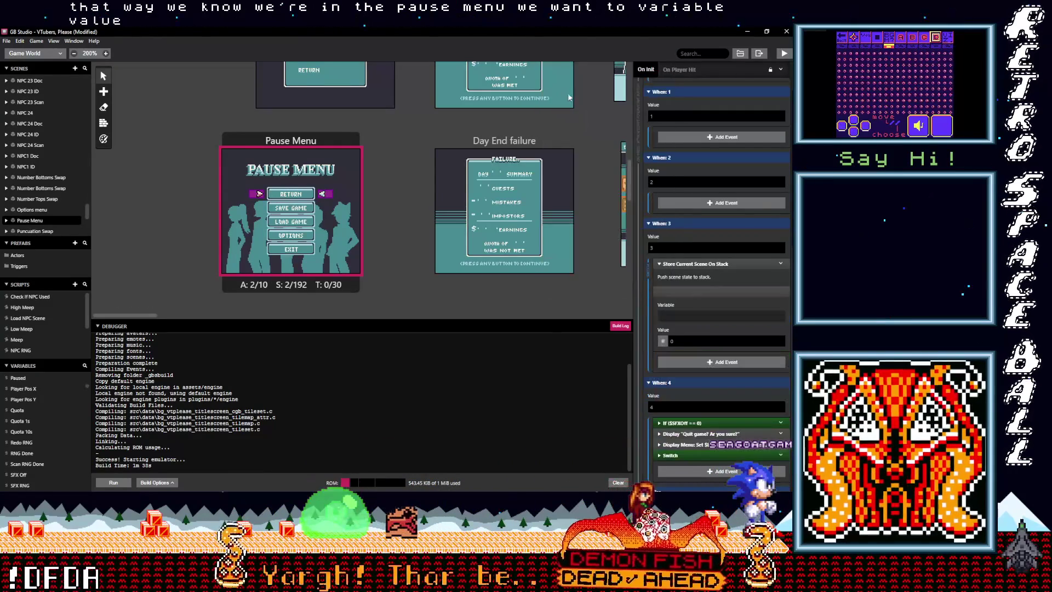
left_click(679, 316)
type("pa")
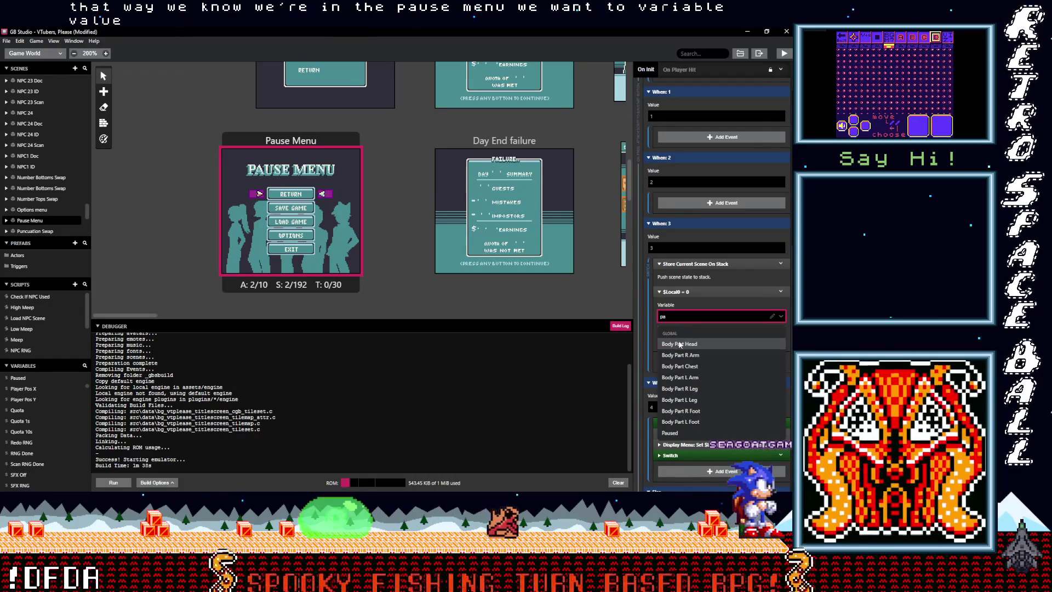
left_click(670, 433)
left_click(673, 342)
type("1")
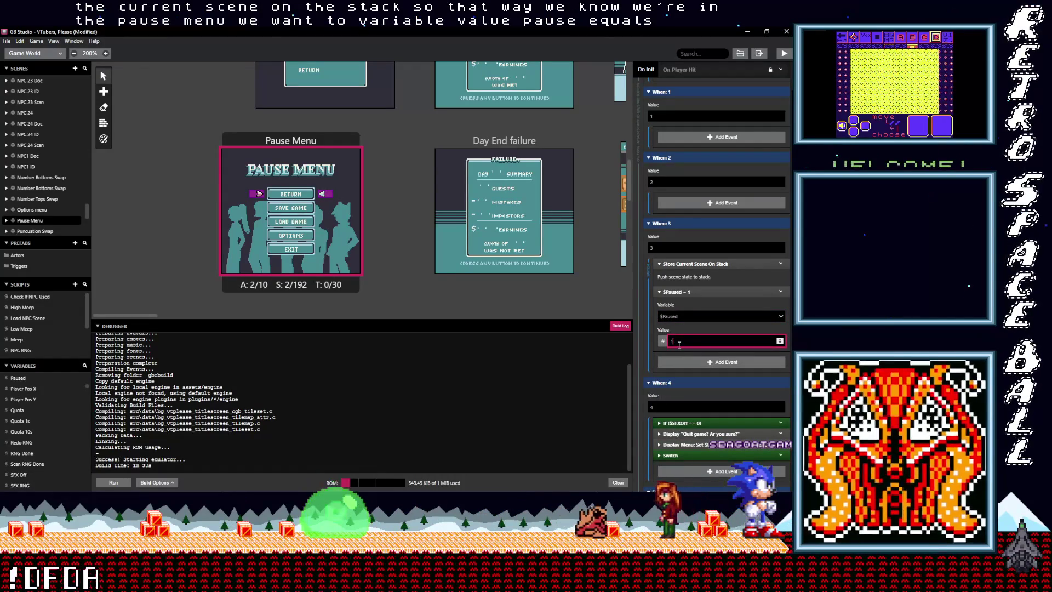
left_click(690, 291)
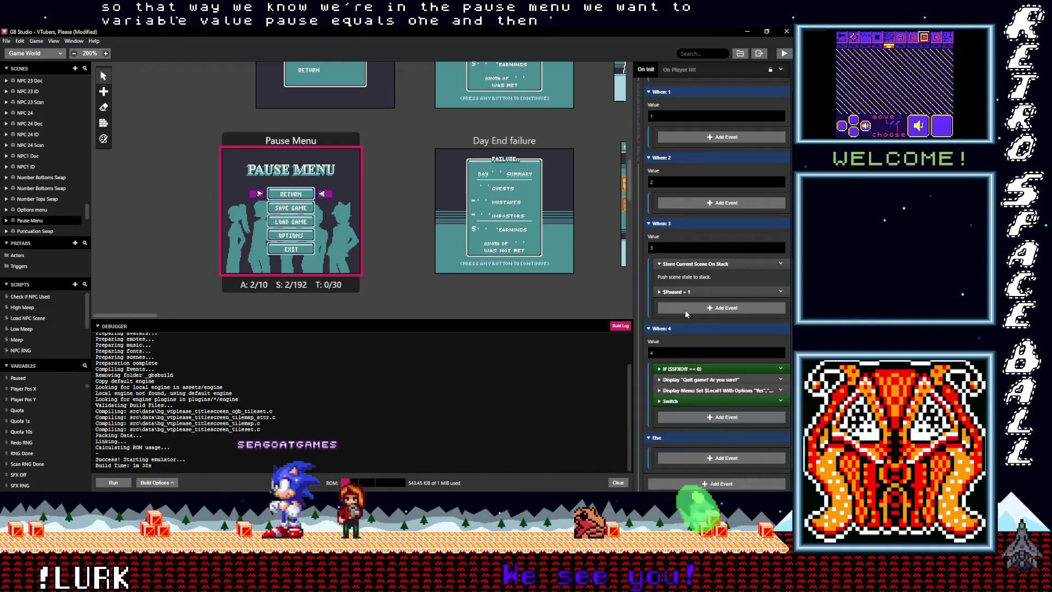
- Add a Change Scene event to When 3 targeting the Options menu scene
left_click(685, 310)
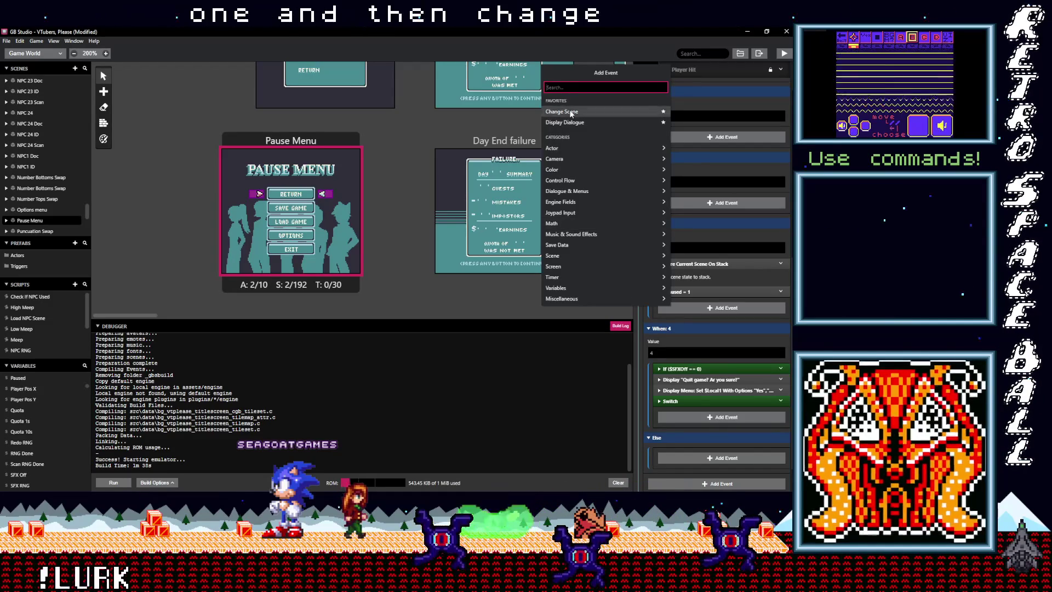
left_click(572, 113)
left_click(685, 328)
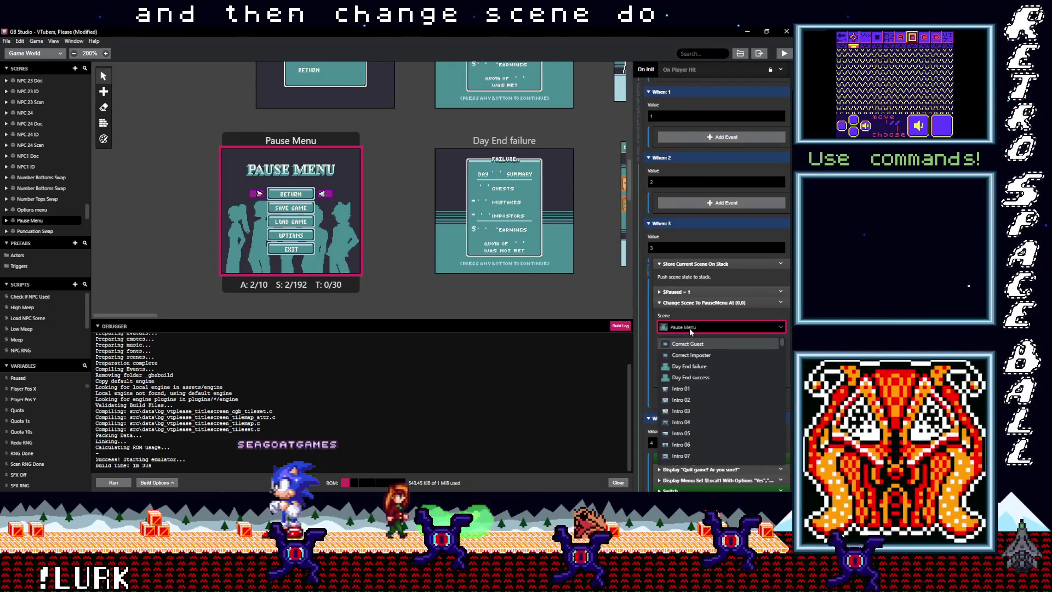
type("op")
key("Down")
key("Return")
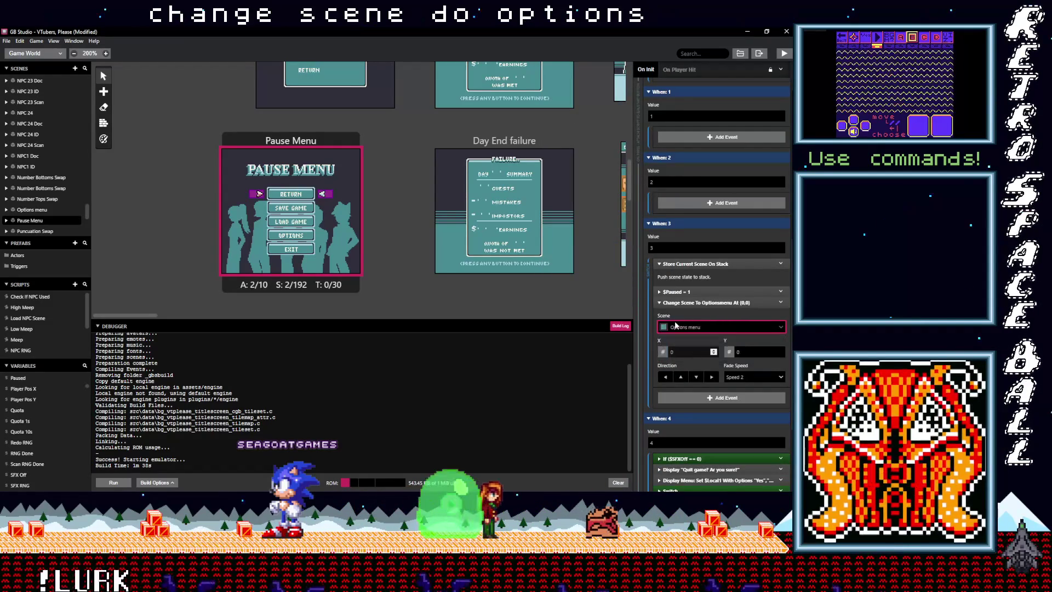
left_click(677, 303)
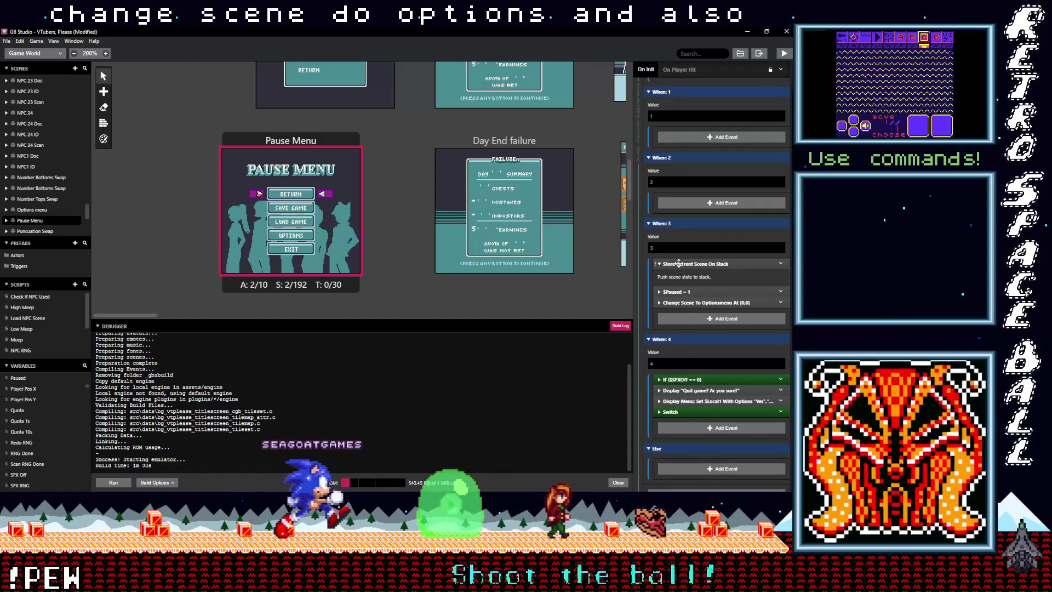
left_click(679, 264)
- Copy the If ($SFXOff == 0) sound event and paste it into When 3
left_click(781, 364)
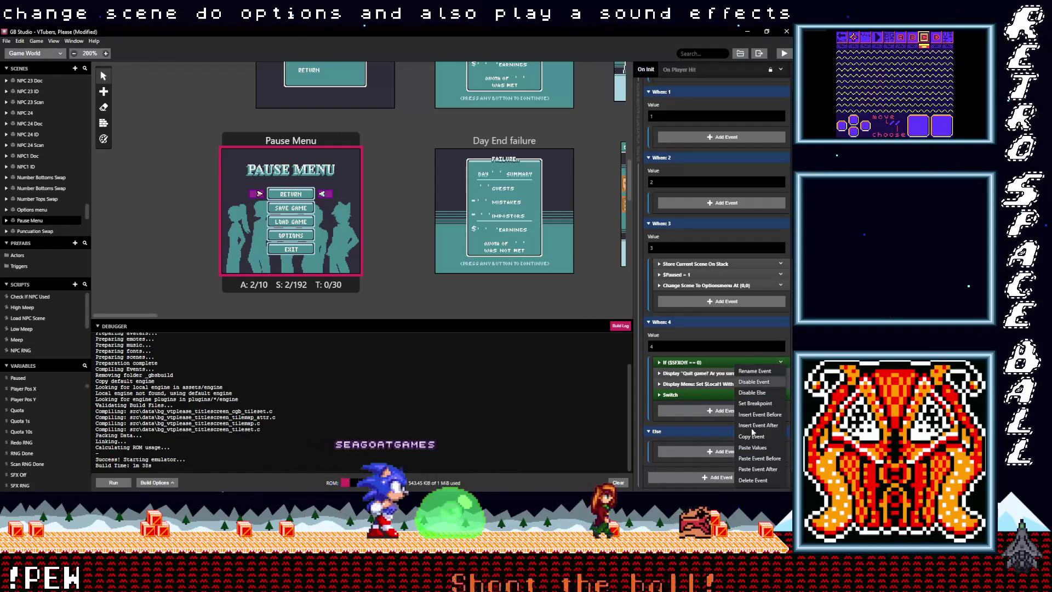
left_click(748, 437)
left_click(683, 301, "alt")
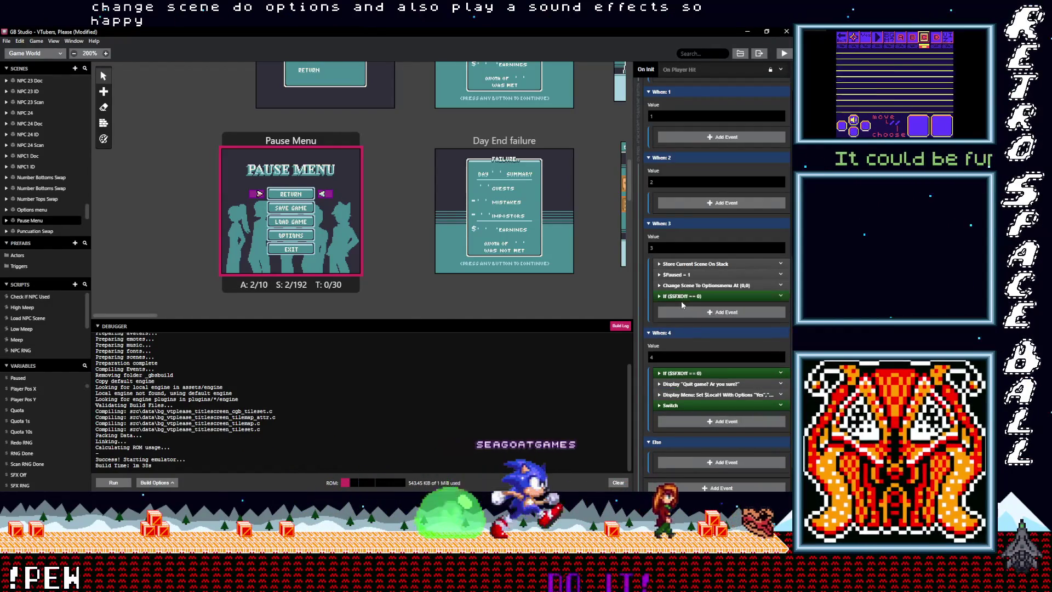
left_click(680, 296)
left_click(710, 376)
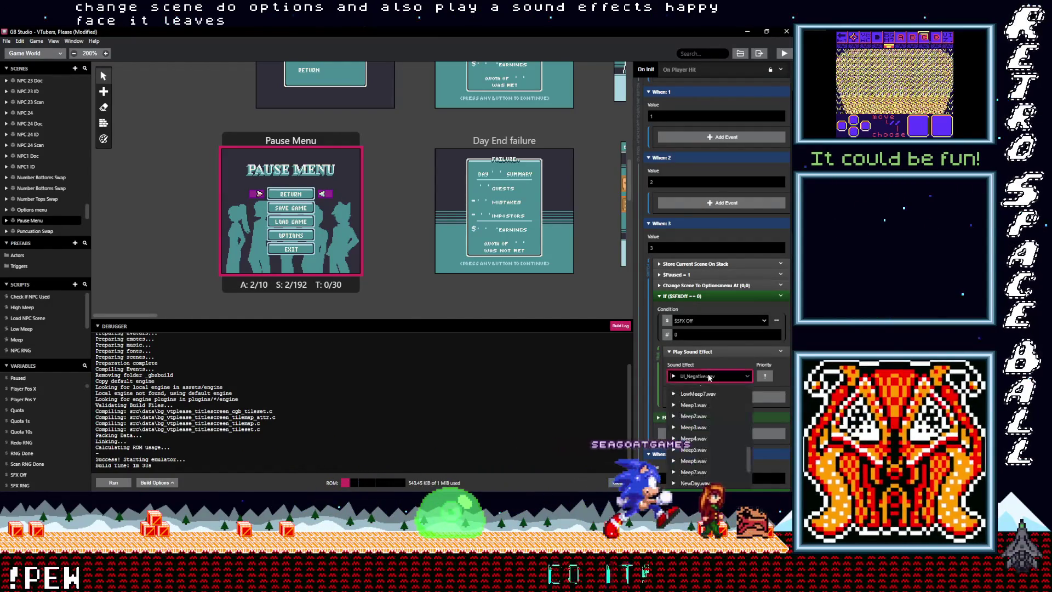
- Set the pasted sound to UI_Positive.wav and move the $SFXOff check to the top of When: 3
type("pos")
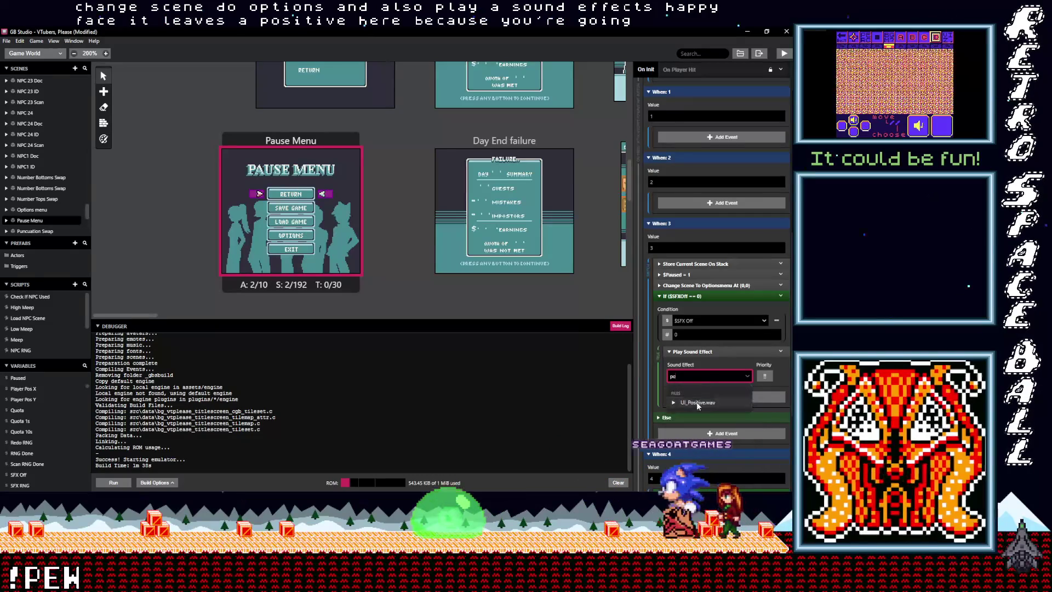
left_click(696, 402)
left_click(691, 352)
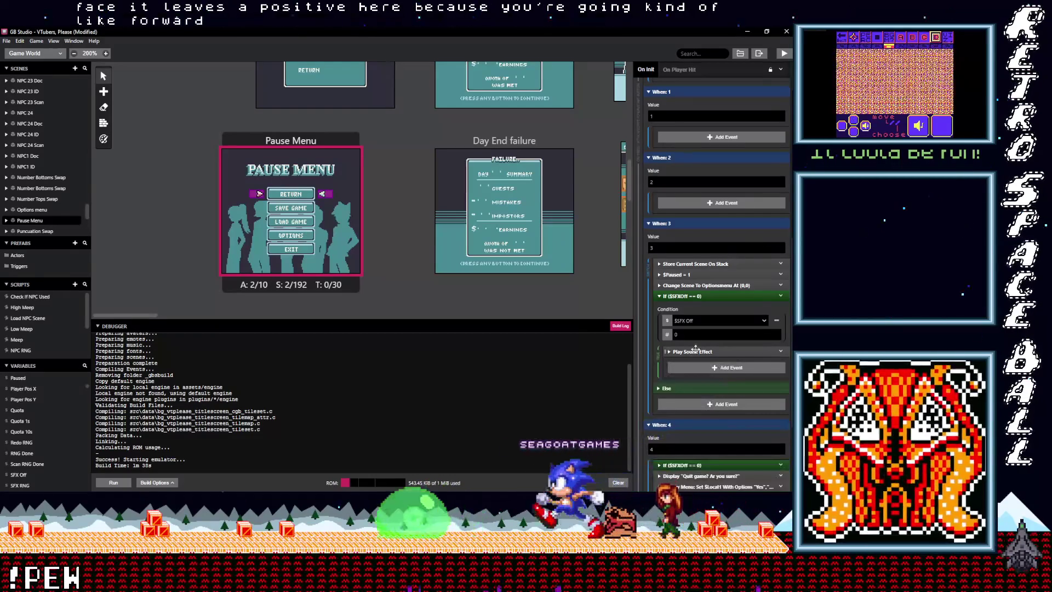
left_click(688, 297)
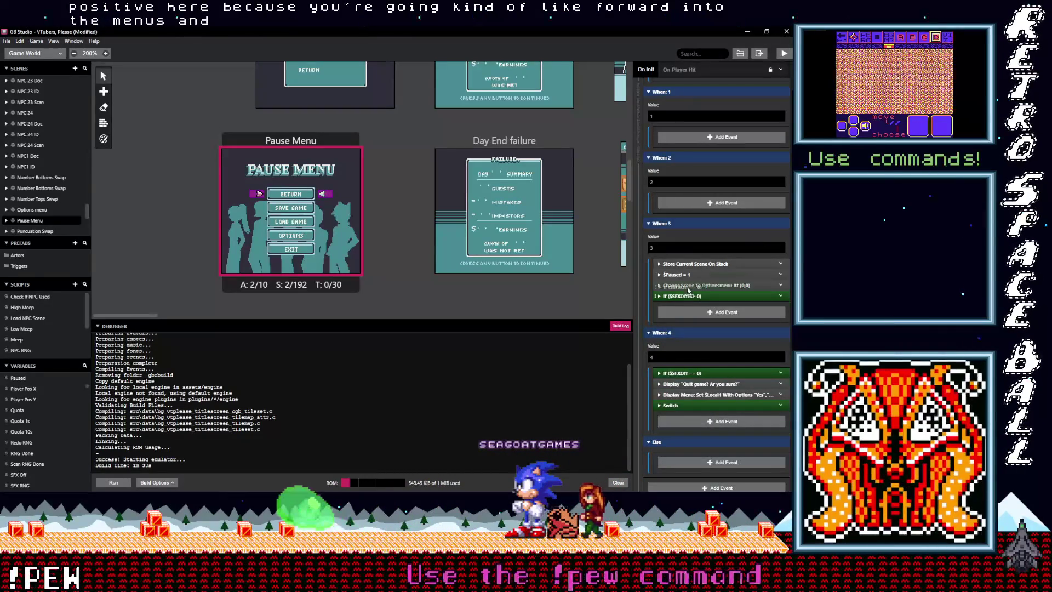
left_click_drag(689, 290, 690, 268)
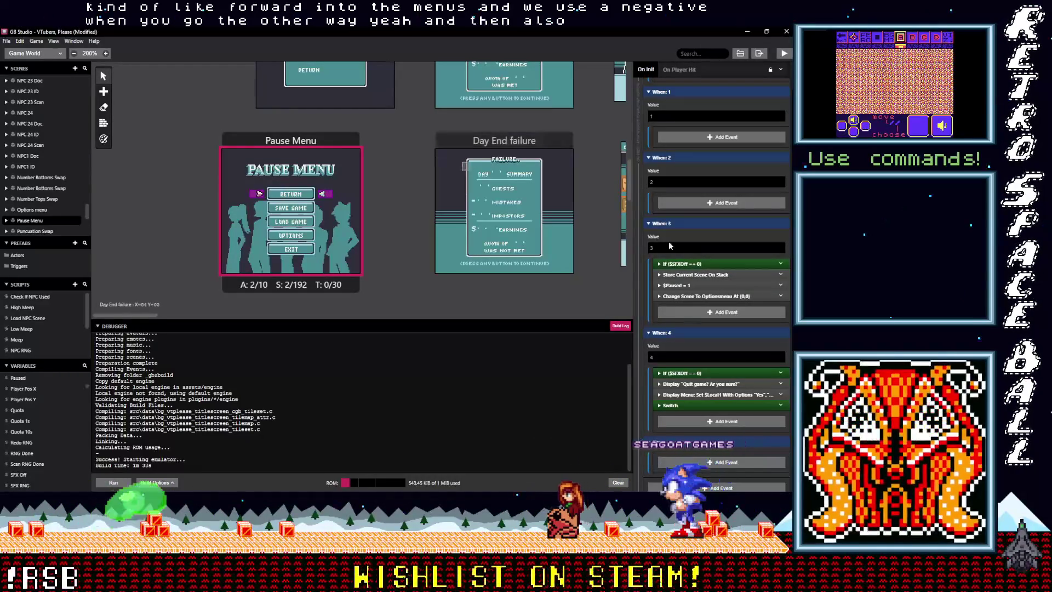
scroll(667, 205, "up", 10)
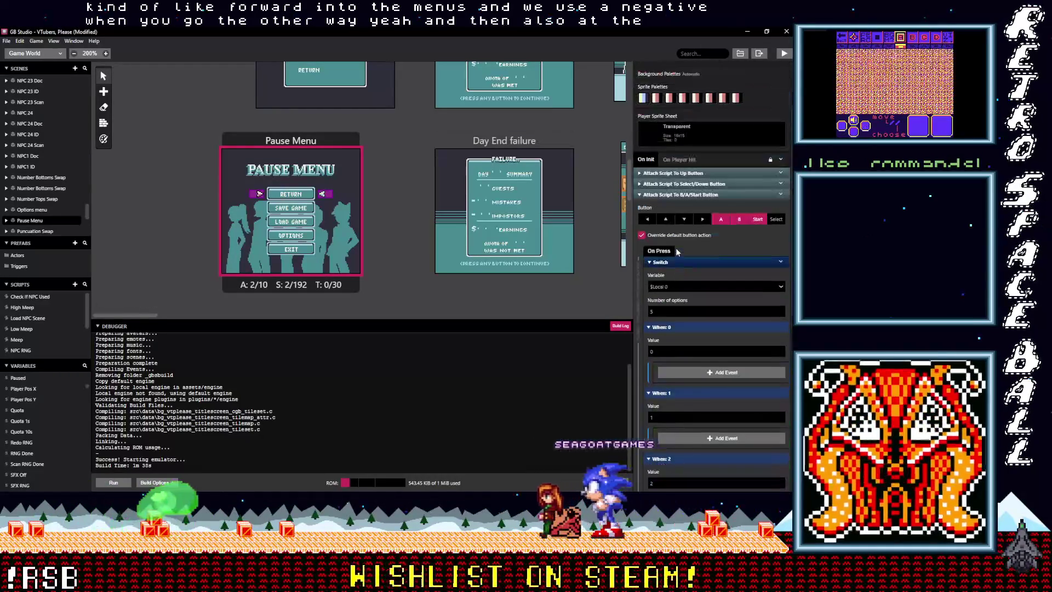
- Add a $Paused = 0 Variable Set To Value event at the very top of Pause Menu's On Init
left_click(674, 195)
left_click(672, 301)
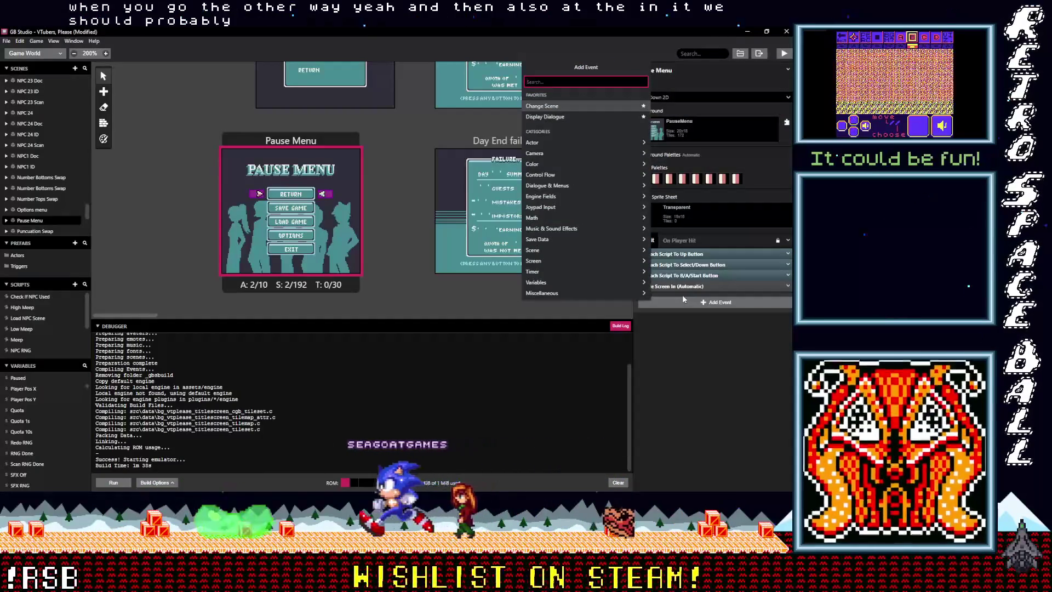
type("p")
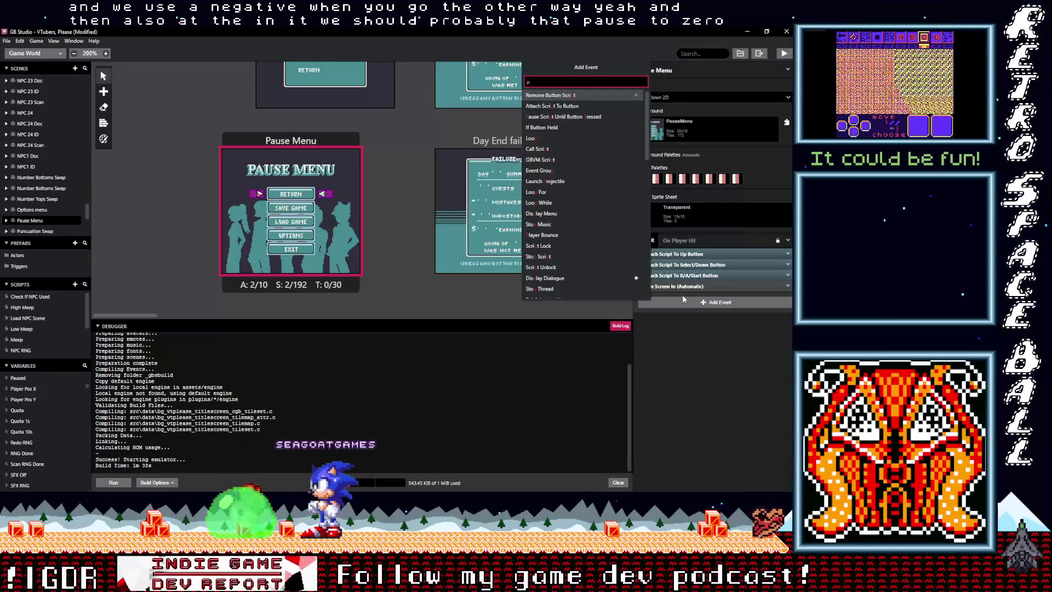
type("aused")
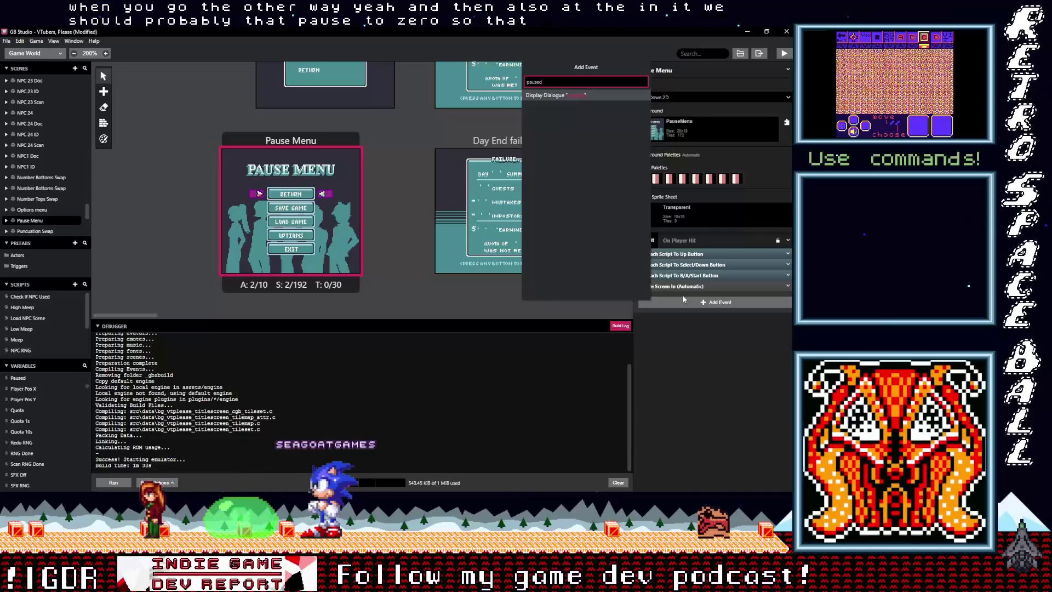
key("ctrl+a")
key("BackSpace")
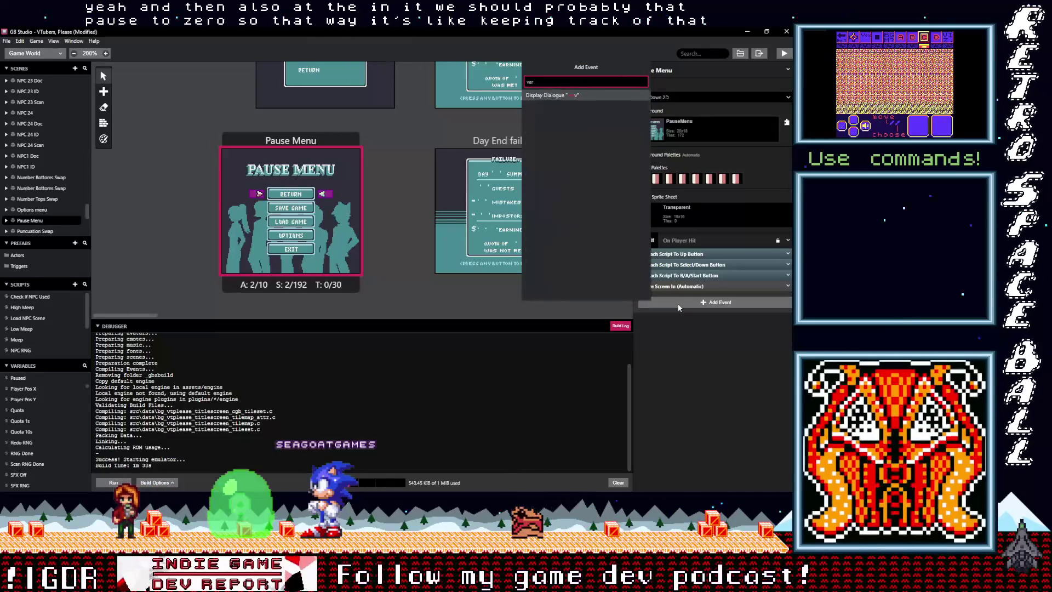
type("val")
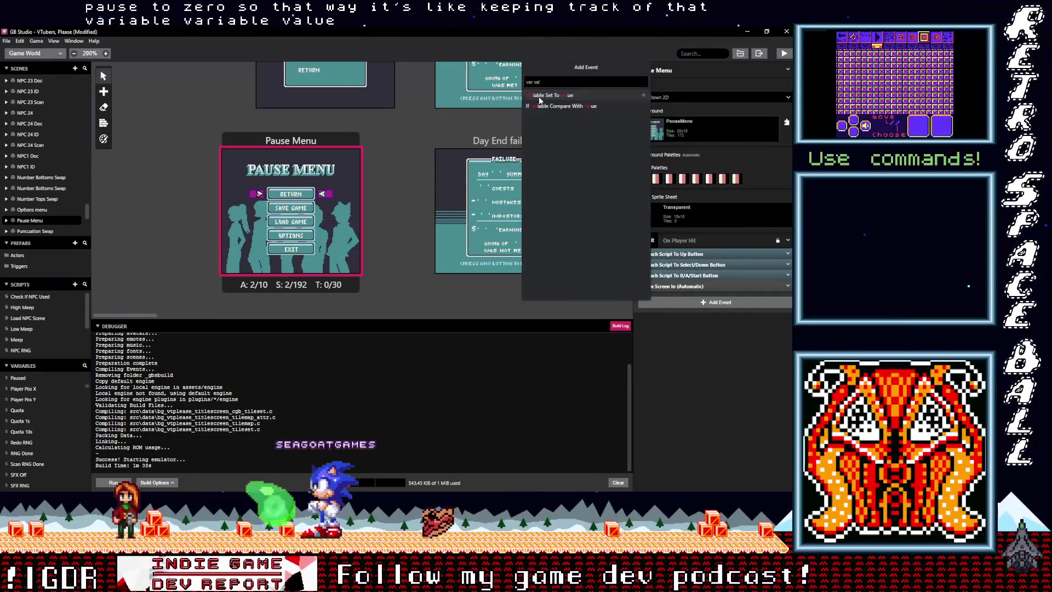
left_click(543, 96)
left_click(668, 311)
type("pa")
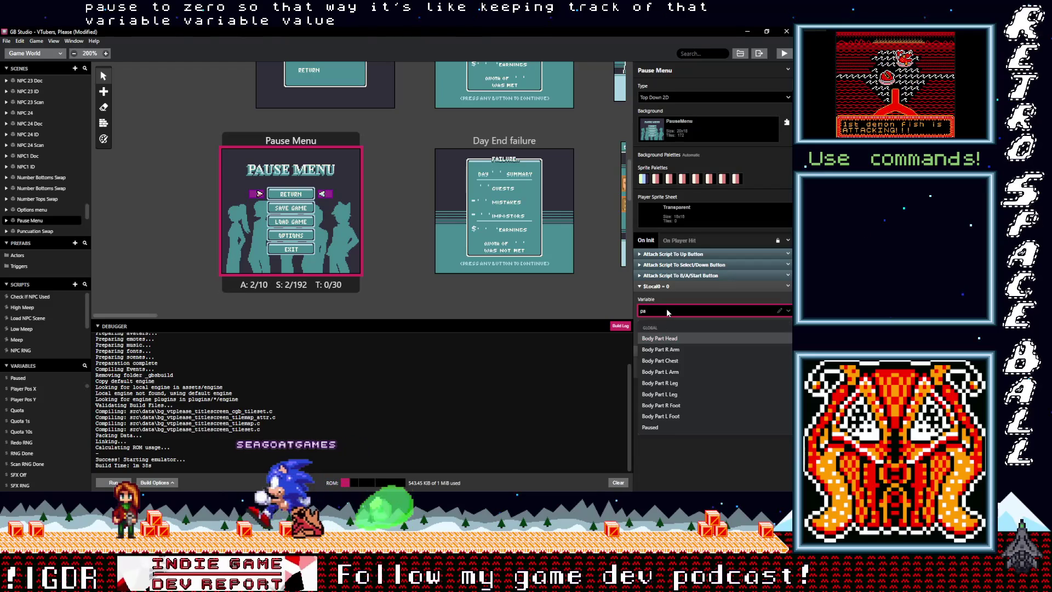
type("used")
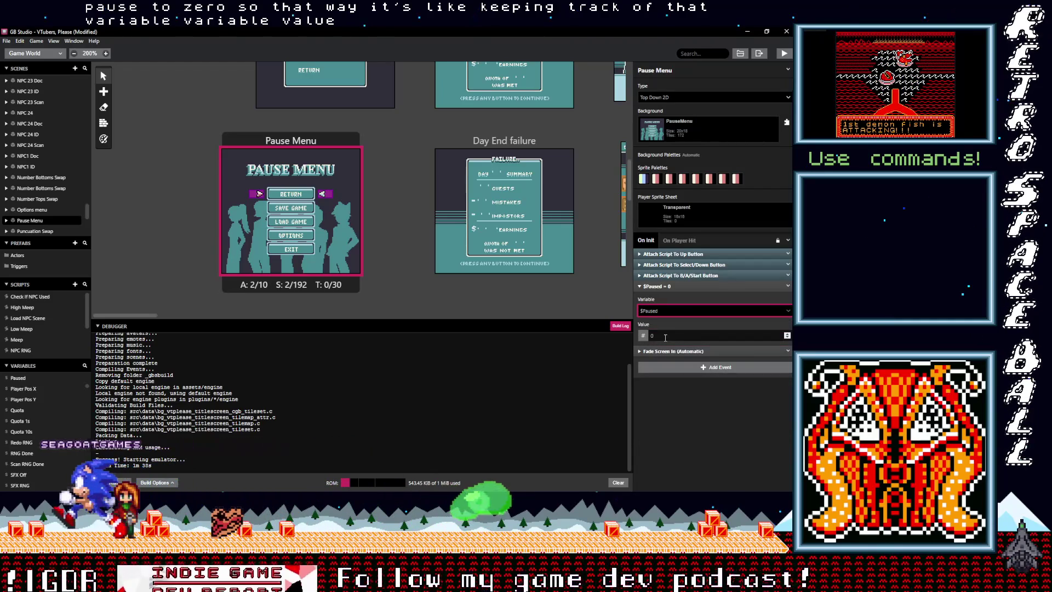
left_click(666, 338)
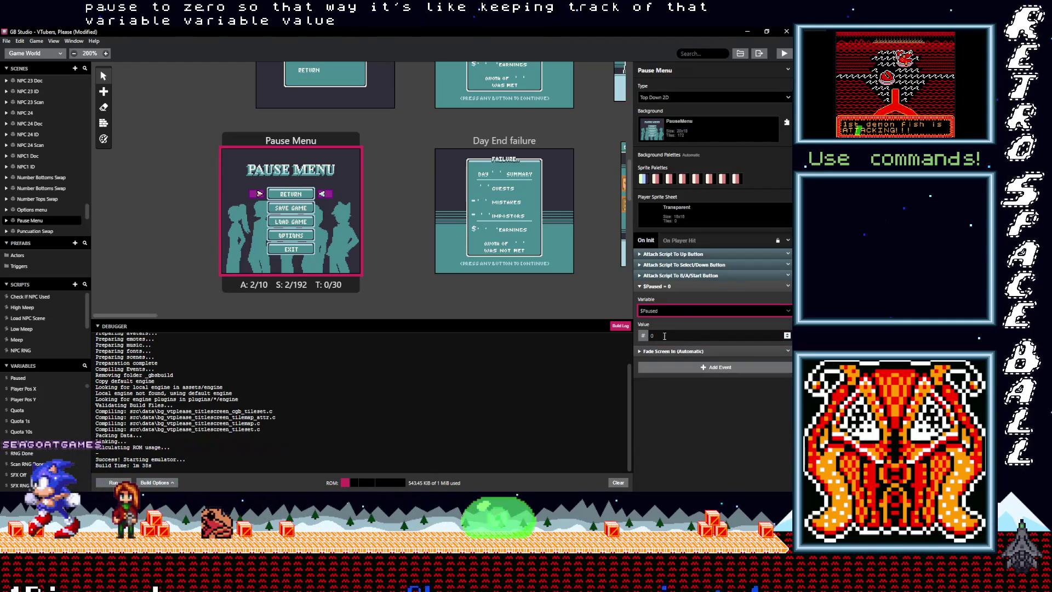
left_click(669, 286)
left_click_drag(670, 286, 670, 256)
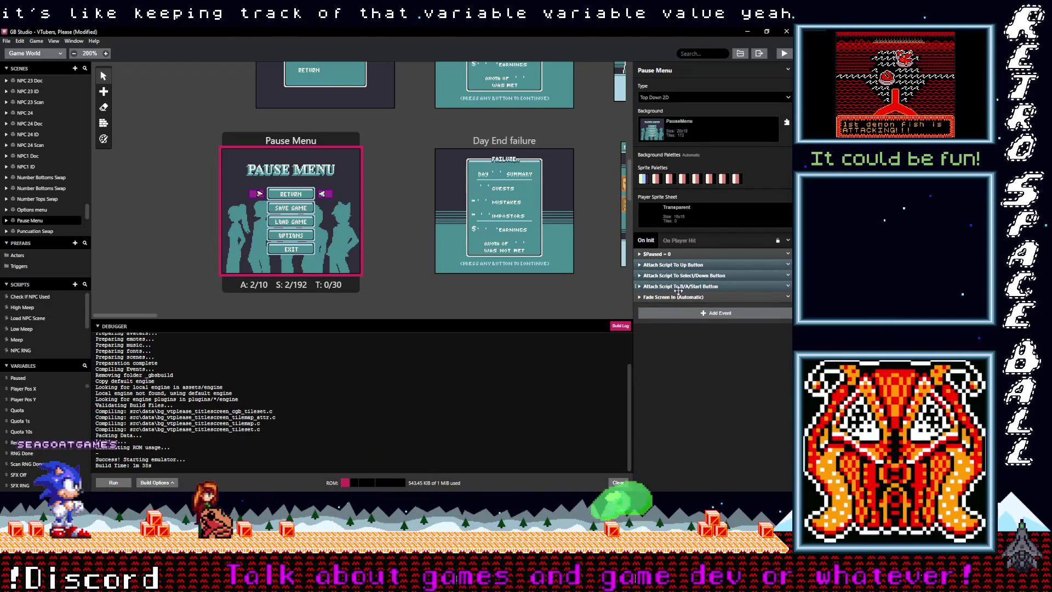
- Select the Start menu scene and add a Variable Set To Value event to its On Init
scroll(413, 274, "down", 3)
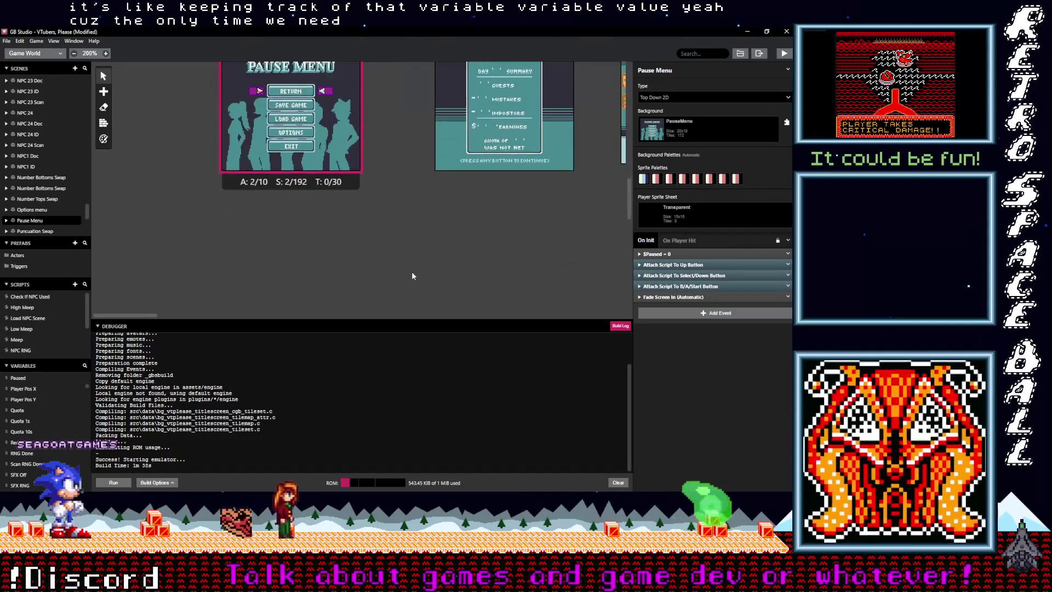
scroll(412, 276, "up", 8)
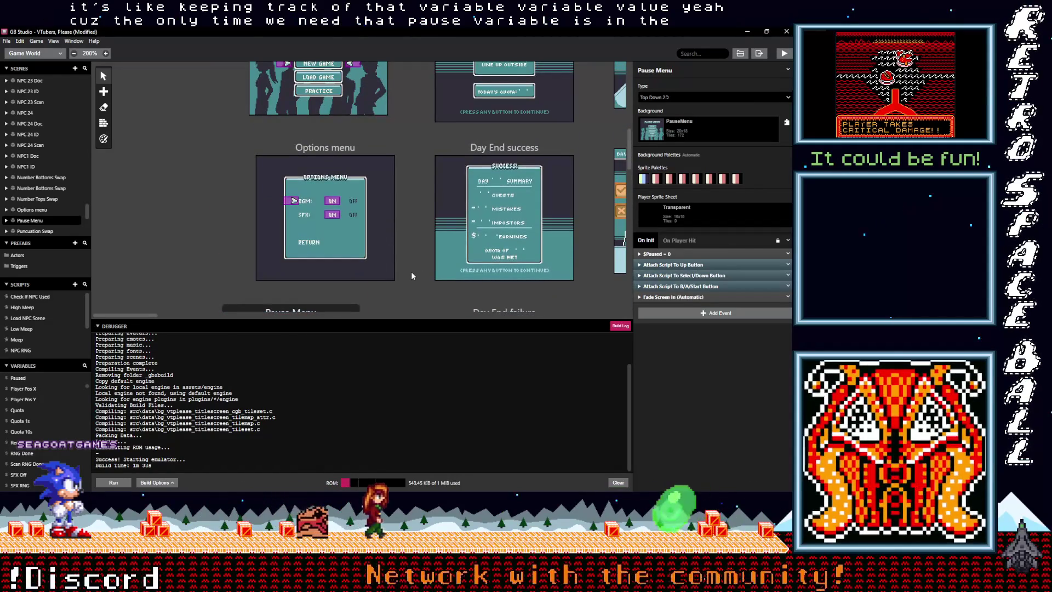
scroll(411, 274, "down", 3)
scroll(383, 223, "up", 1)
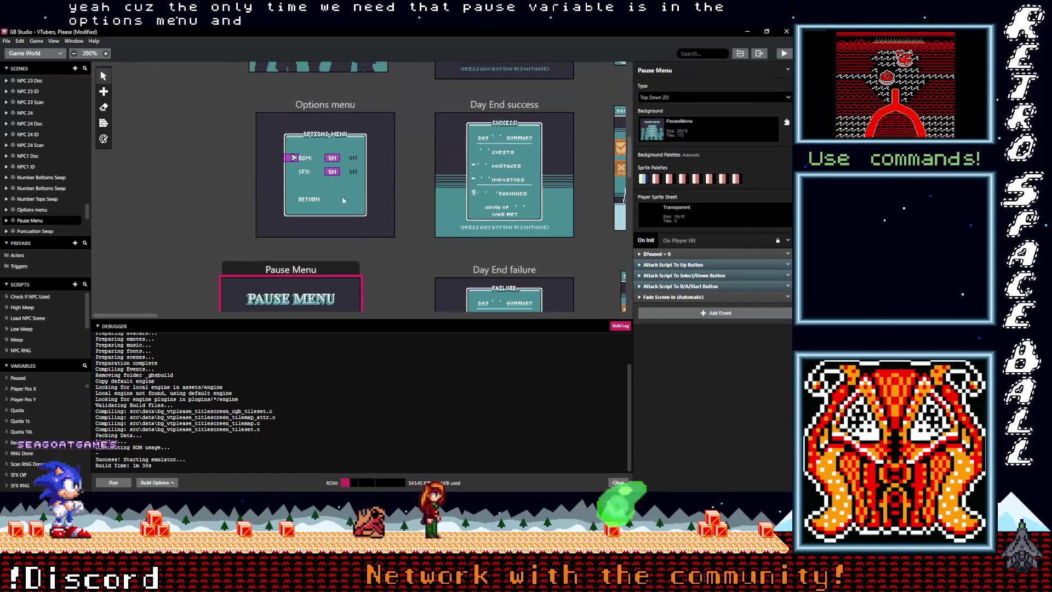
scroll(324, 261, "down", 4)
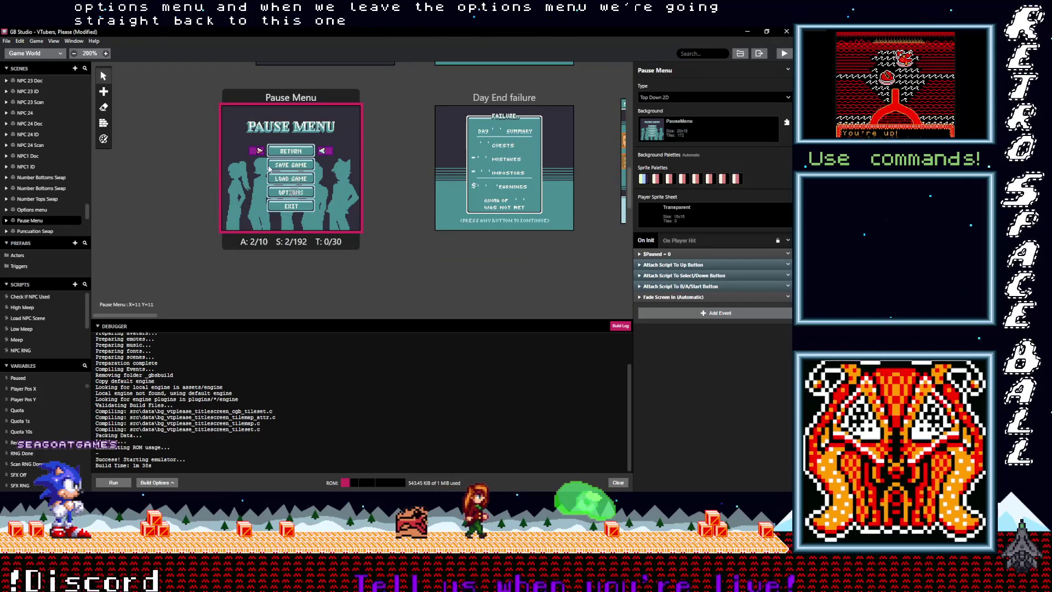
scroll(402, 228, "up", 2)
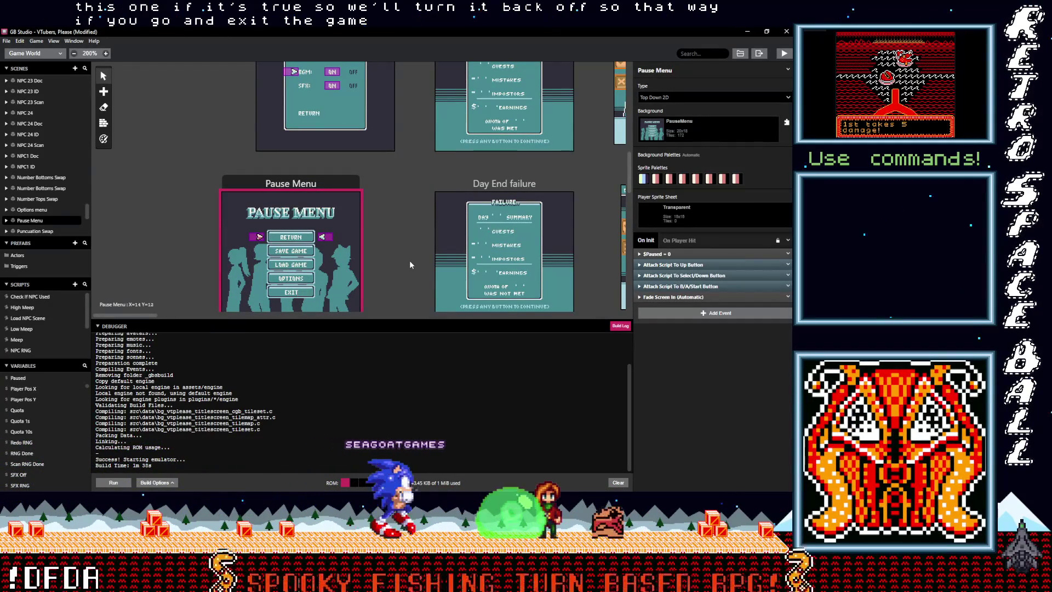
scroll(410, 265, "up", 7)
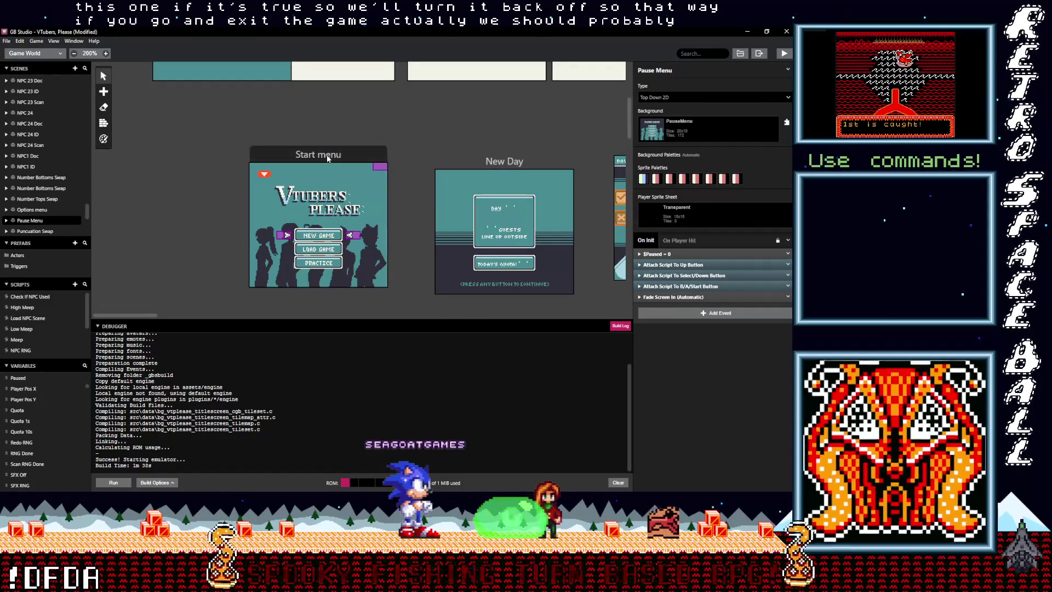
left_click(328, 157)
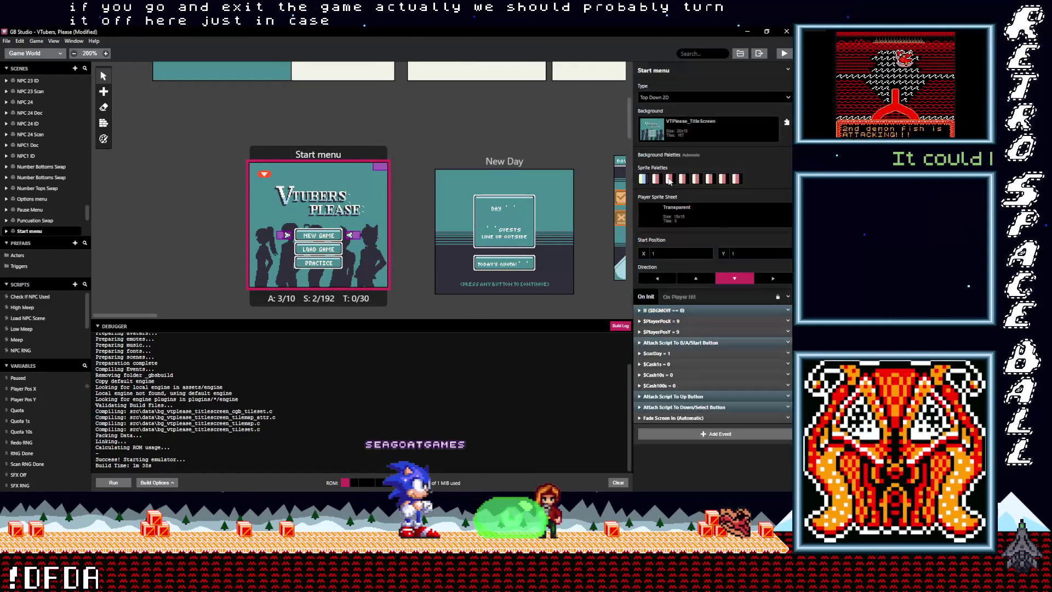
left_click(701, 435)
type("var val")
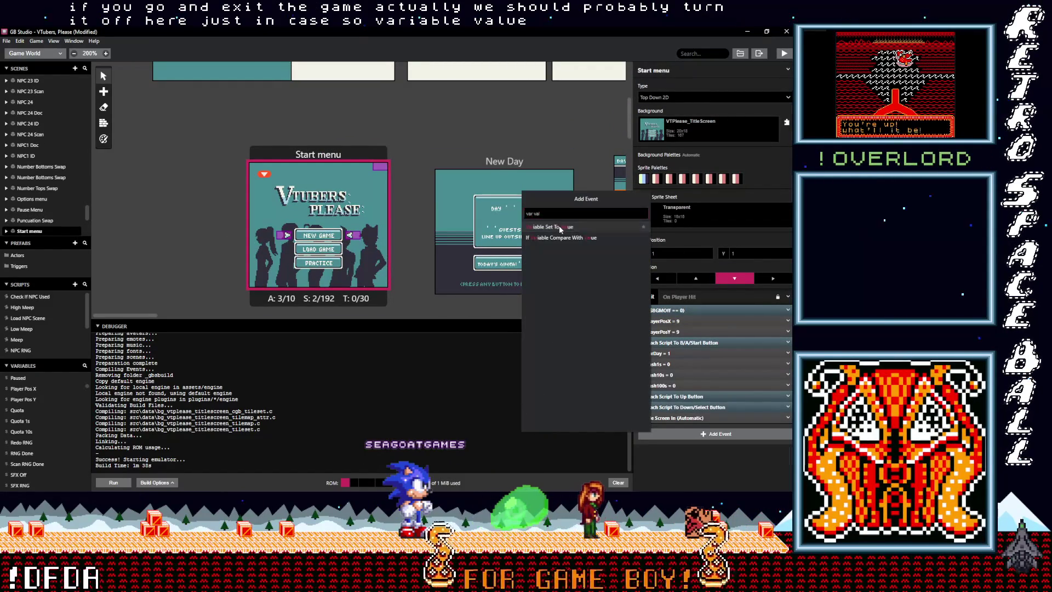
left_click(560, 228)
- Set the new event to $Paused = 0, place it after the $BGMOff == 0 check, and reselect Pause Menu
left_click(678, 445)
type("pa")
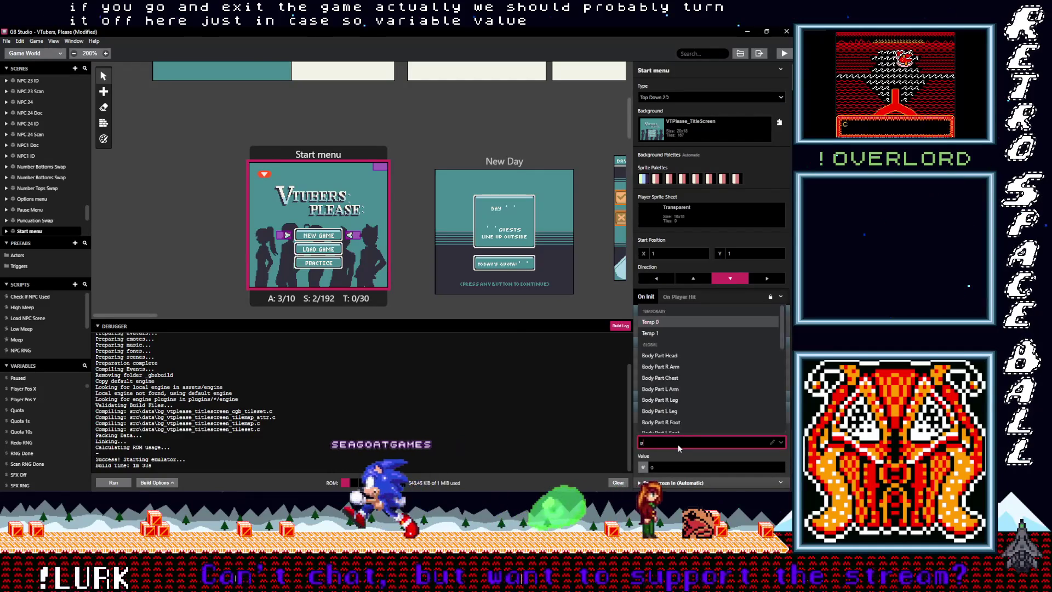
left_click(670, 425)
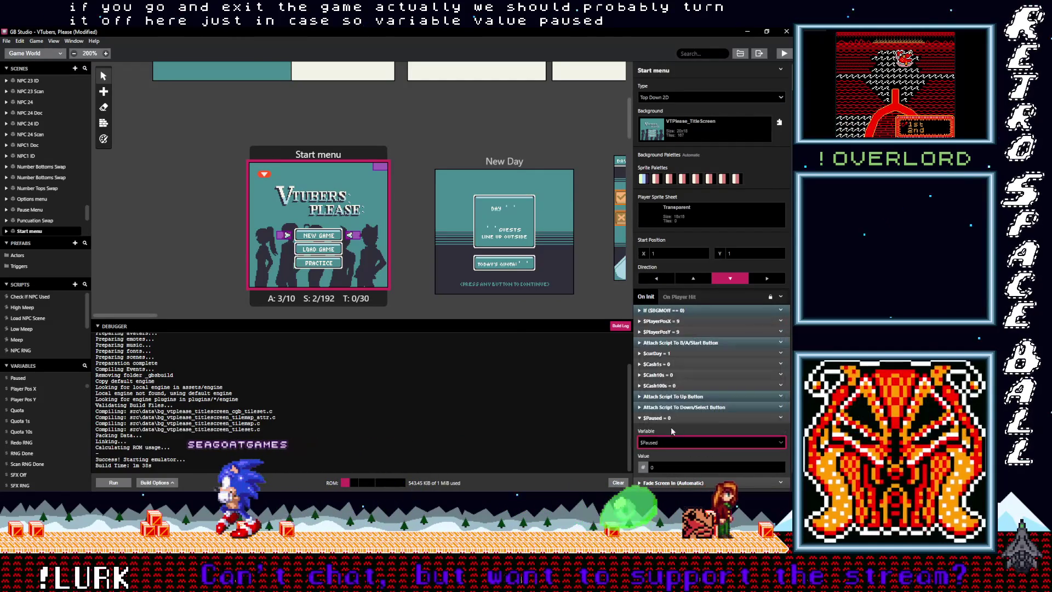
left_click_drag(671, 419, 676, 322)
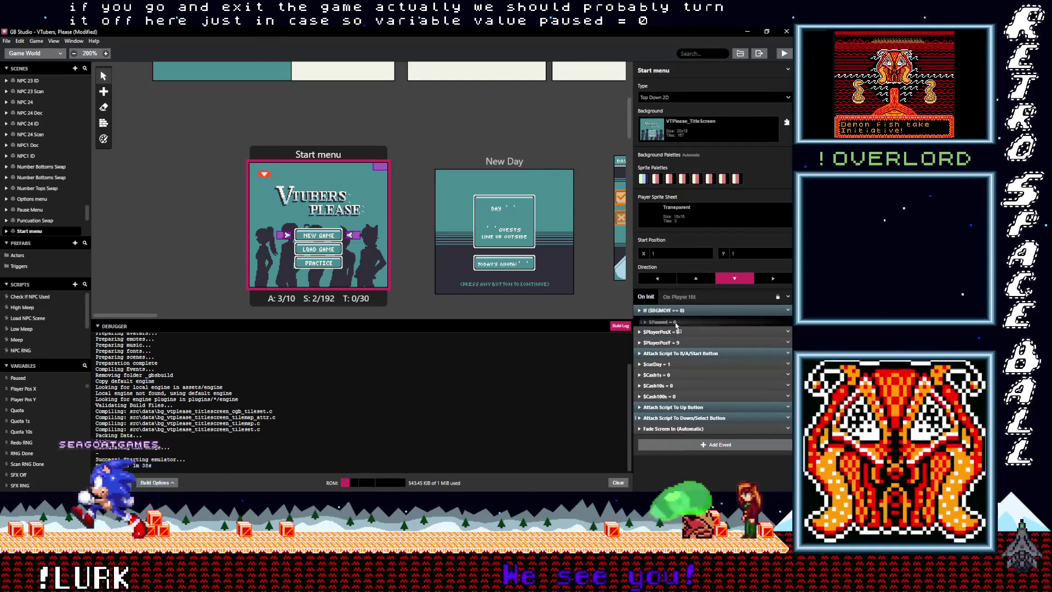
scroll(394, 242, "down", 8)
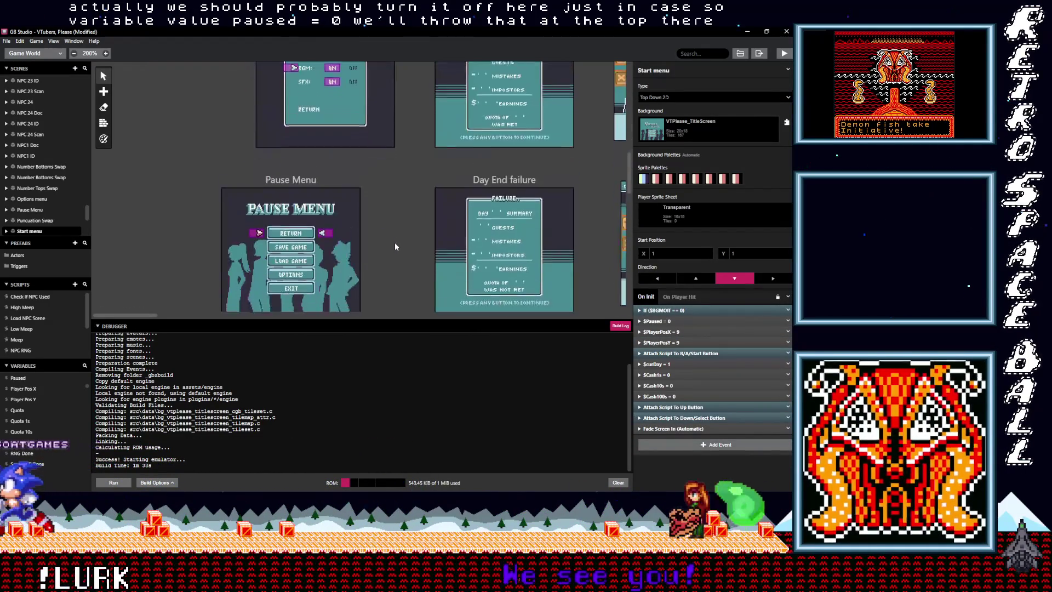
left_click(305, 146)
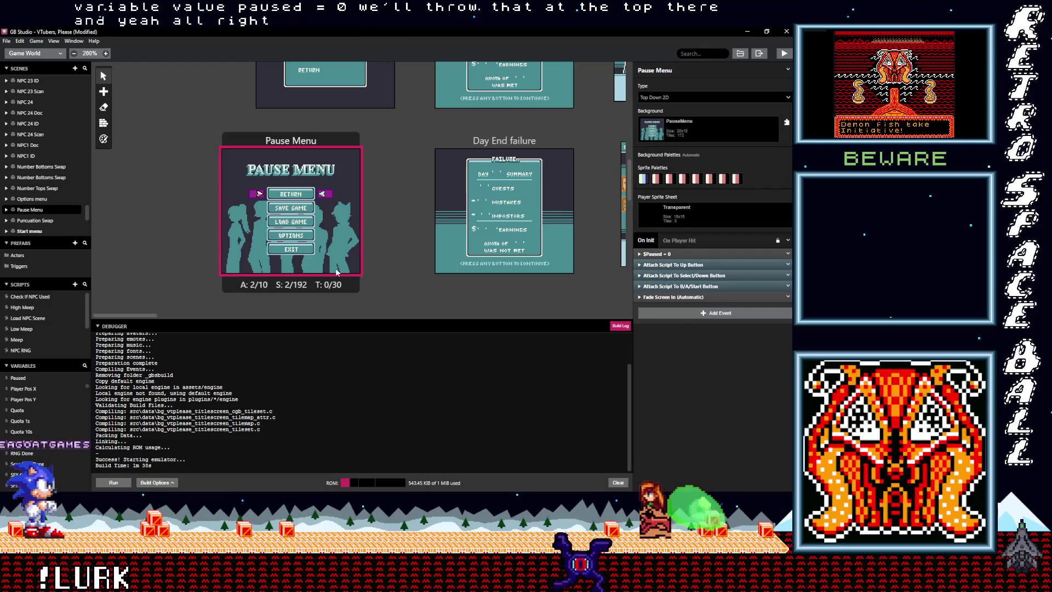
- Copy the If ($SFXOff == 0) sound check from When: 3 into When: 2
left_click(668, 286)
scroll(692, 375, "down", 5)
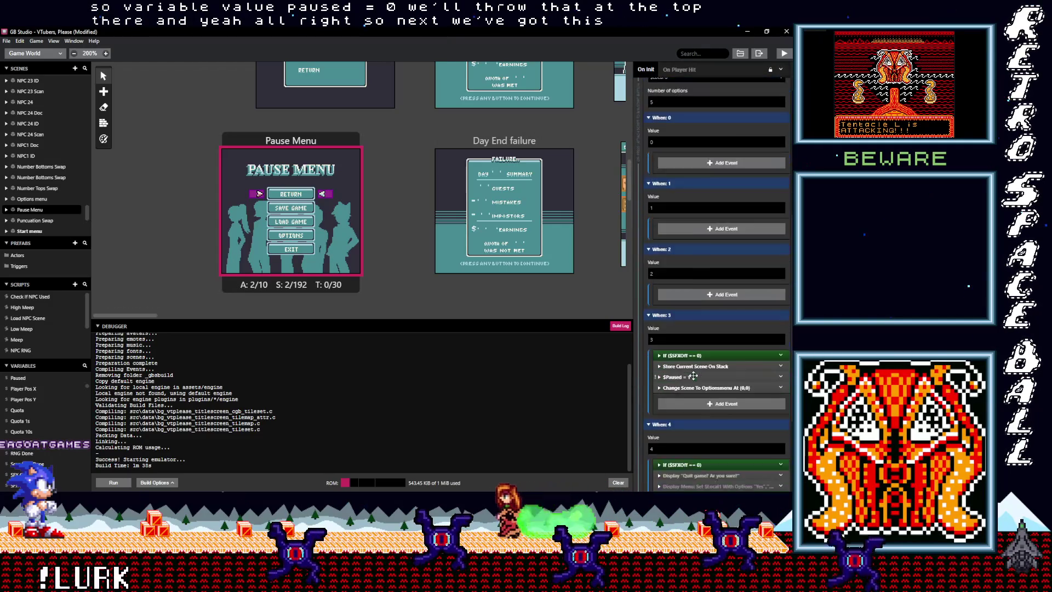
scroll(693, 375, "down", 2)
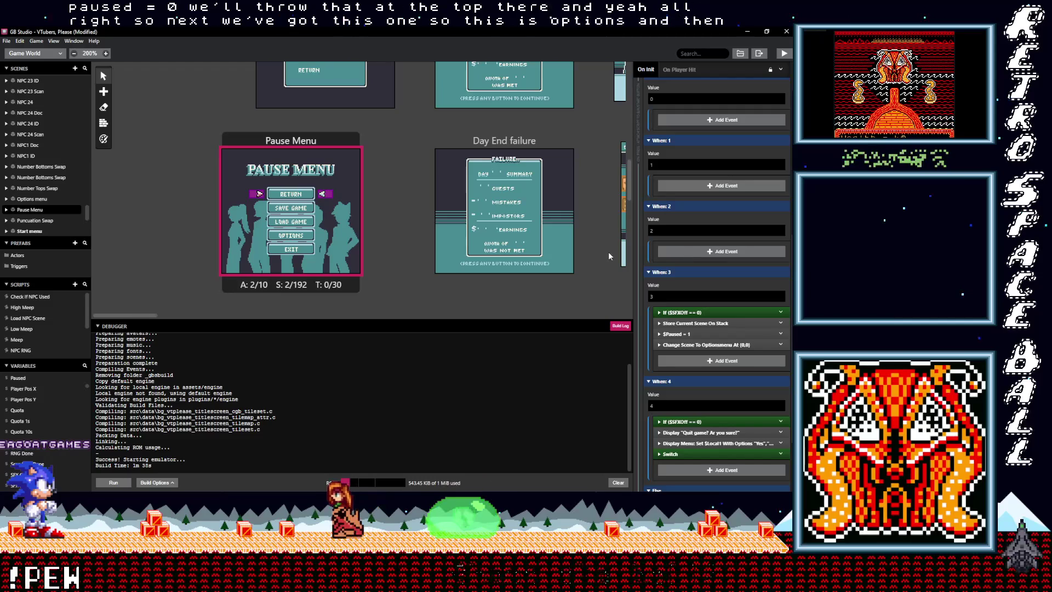
scroll(381, 271, "down", 5)
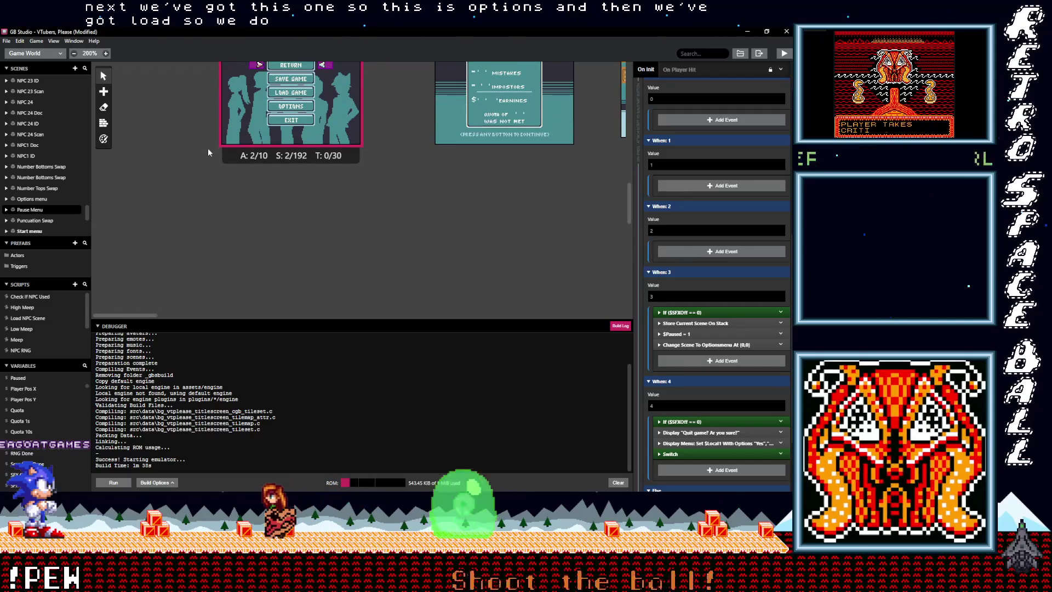
left_click(781, 313)
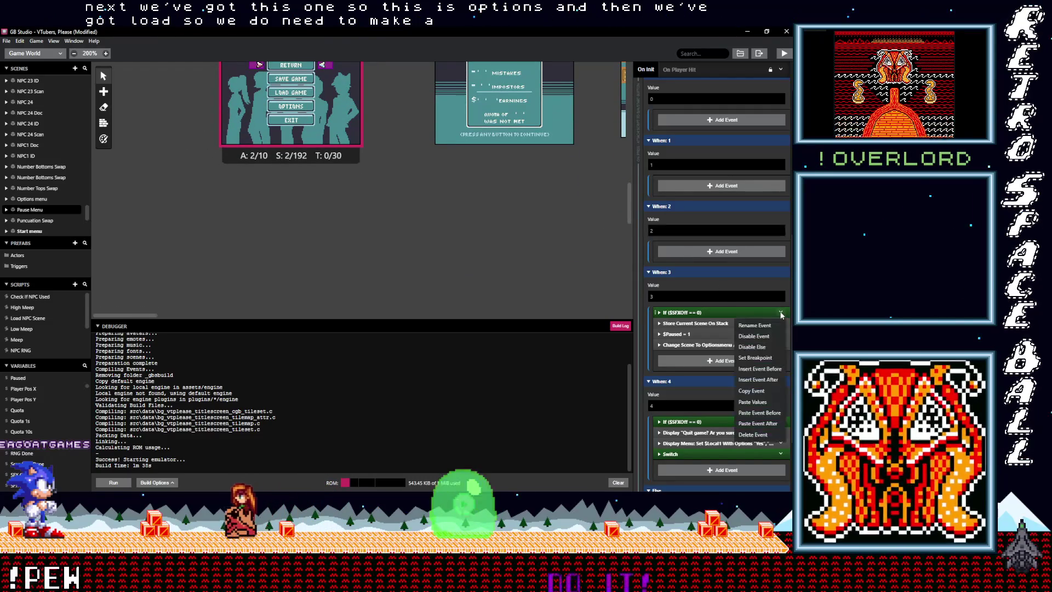
left_click(760, 391)
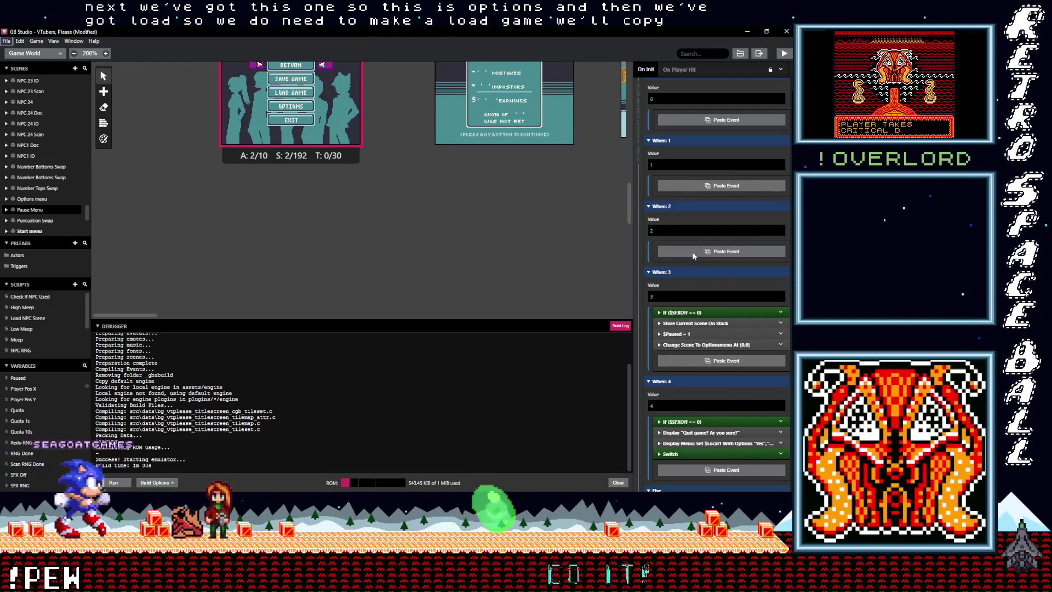
left_click(692, 251, "alt")
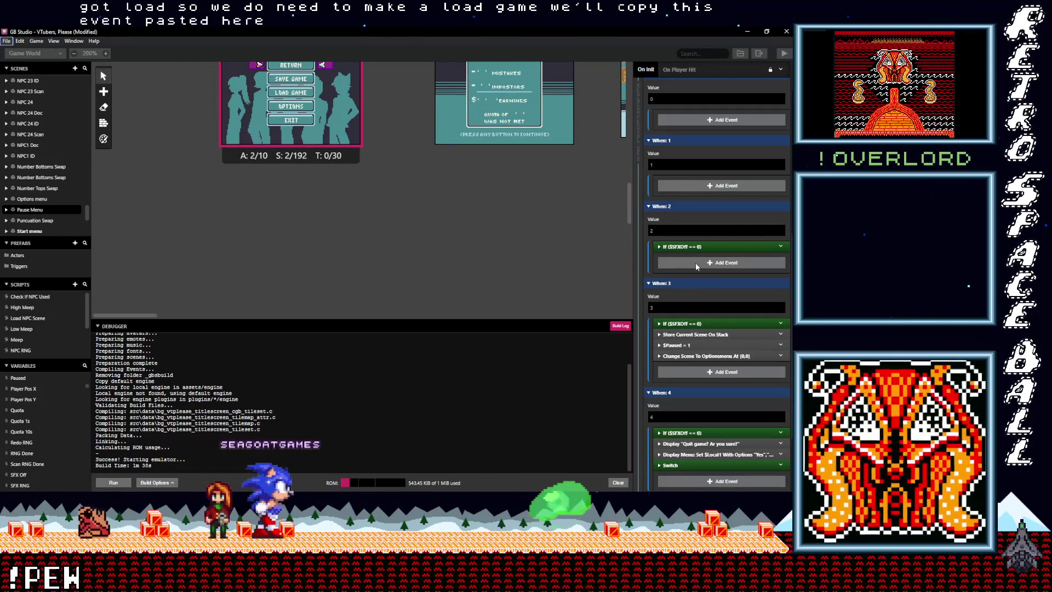
- Copy Store Current Scene On Stack and $Paused = 1 from When: 3 into When: 2
left_click(781, 334)
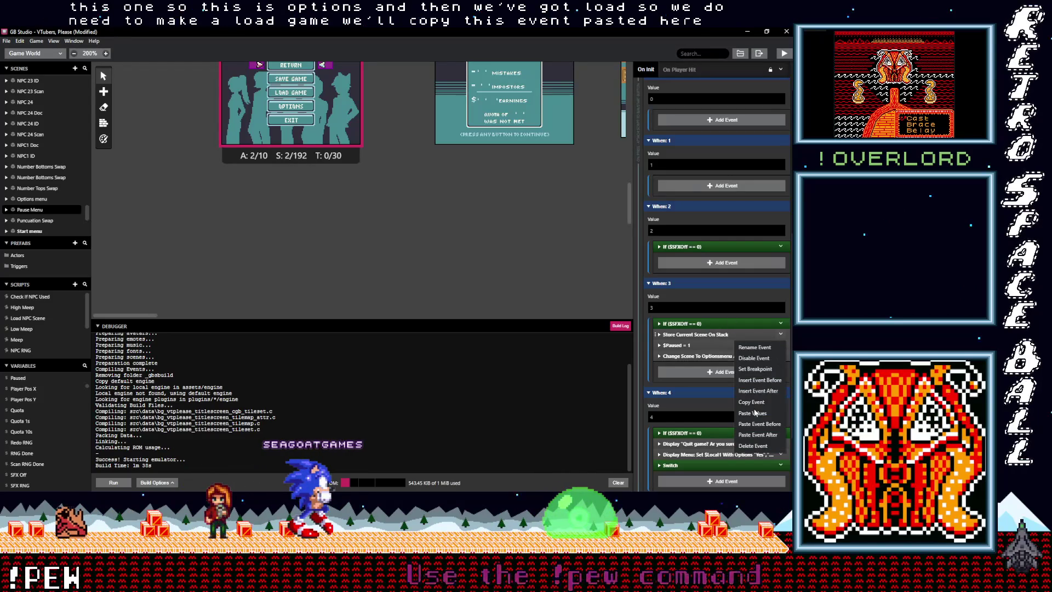
left_click(749, 389)
left_click(700, 263, "alt")
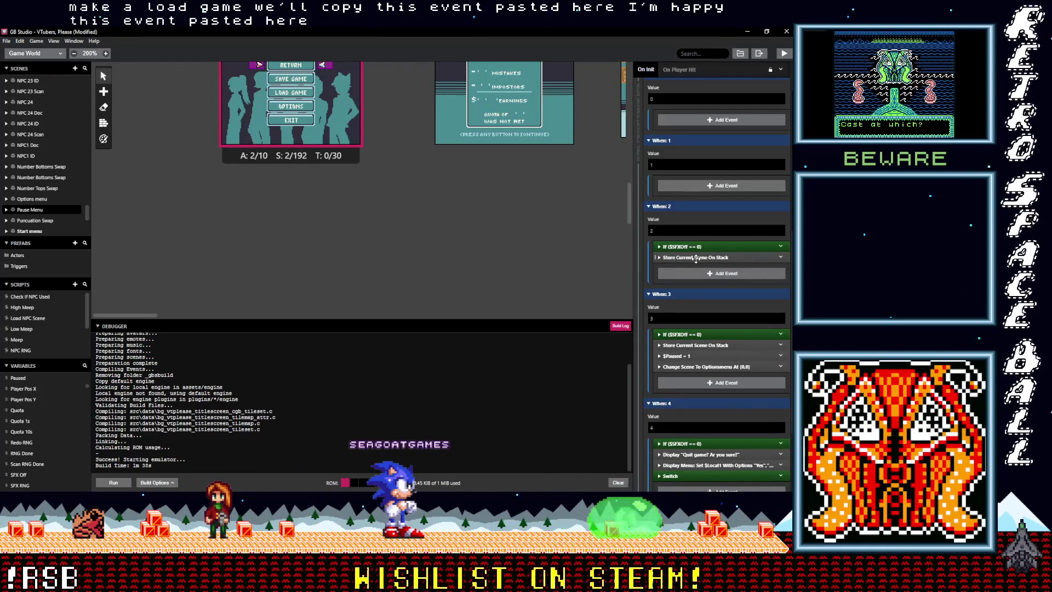
left_click(781, 356)
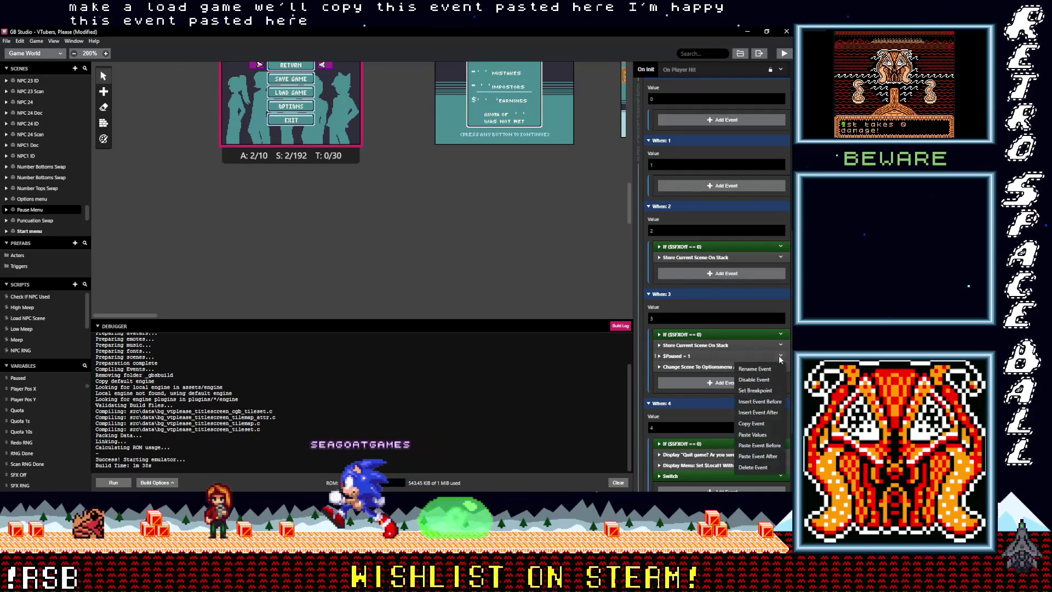
left_click(751, 423)
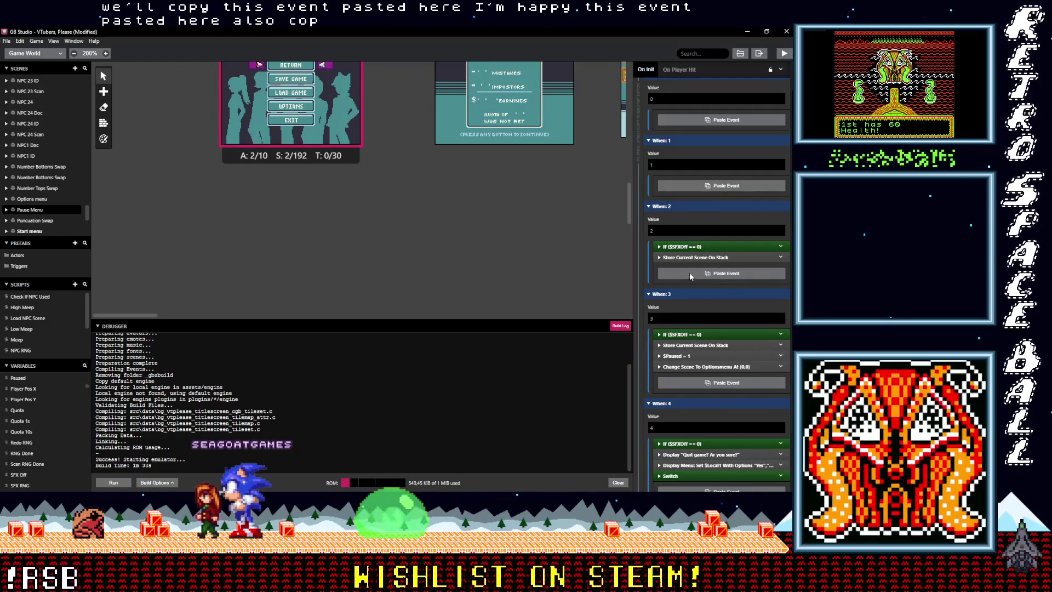
left_click(690, 273)
scroll(485, 233, "up", 5)
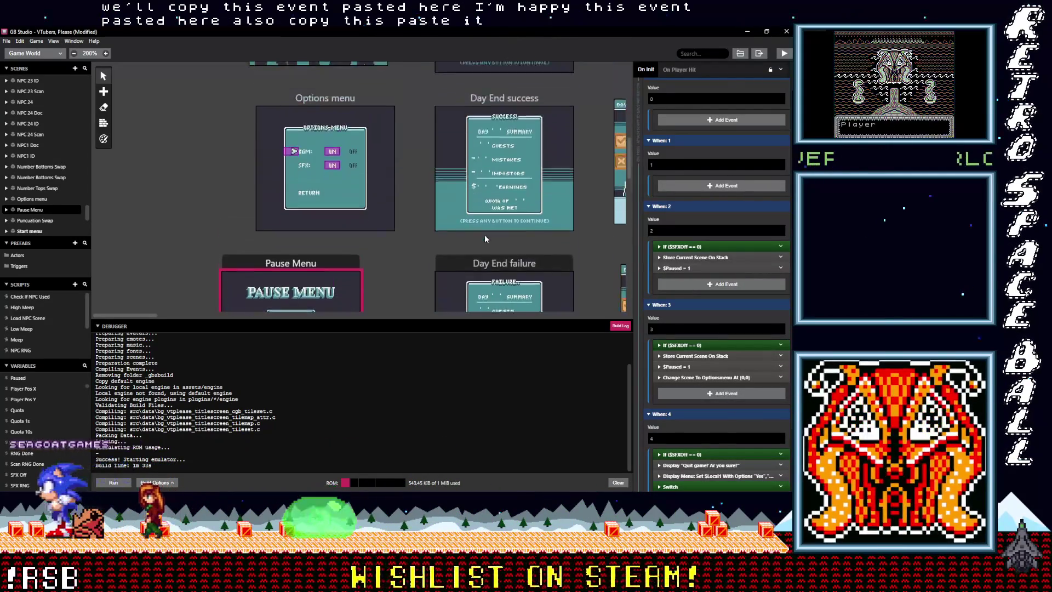
scroll(485, 236, "up", 3)
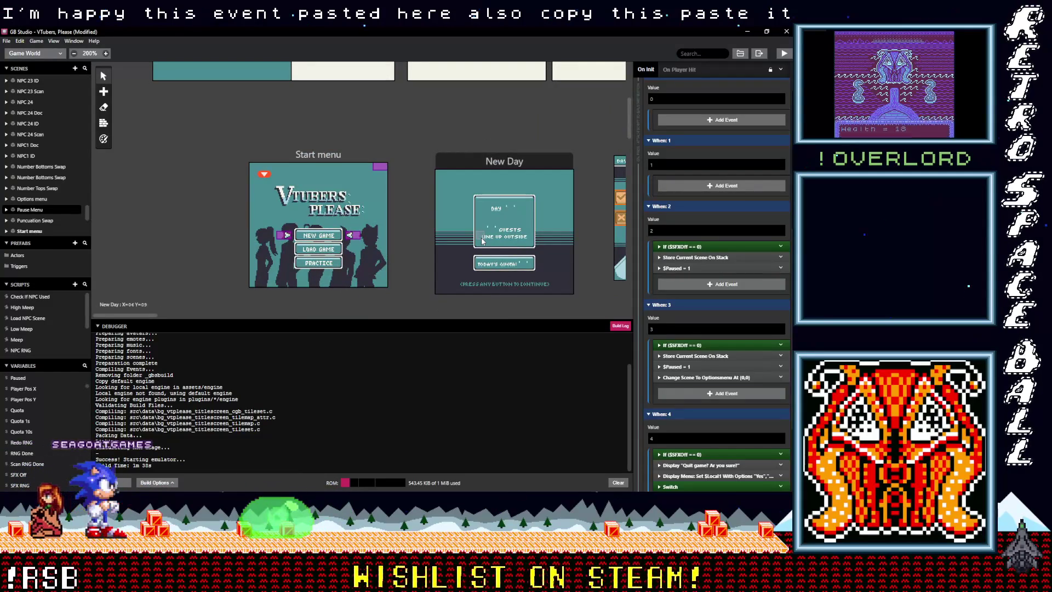
scroll(481, 239, "down", 3)
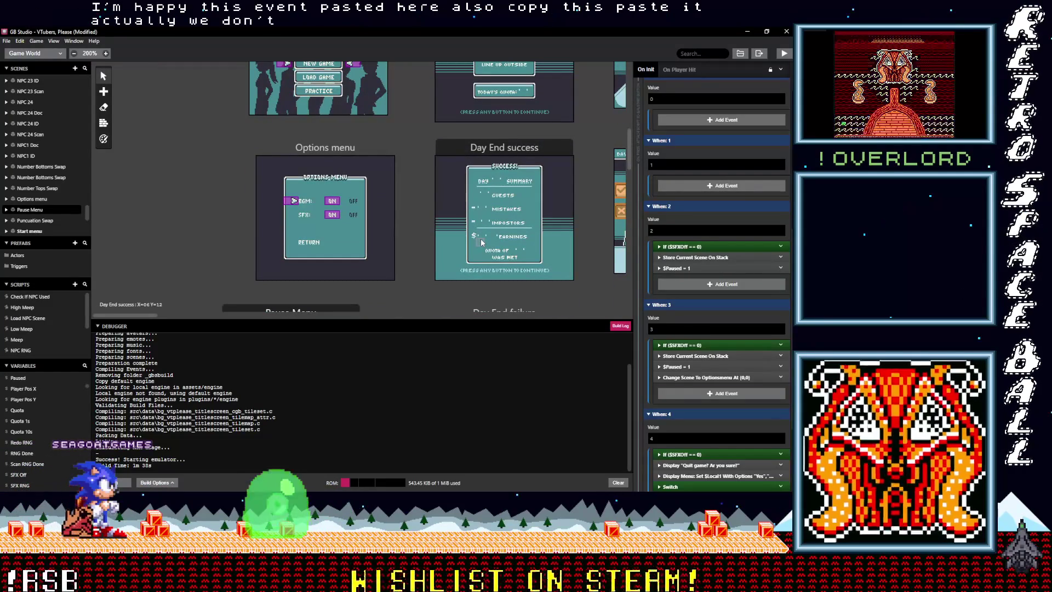
scroll(481, 238, "up", 4)
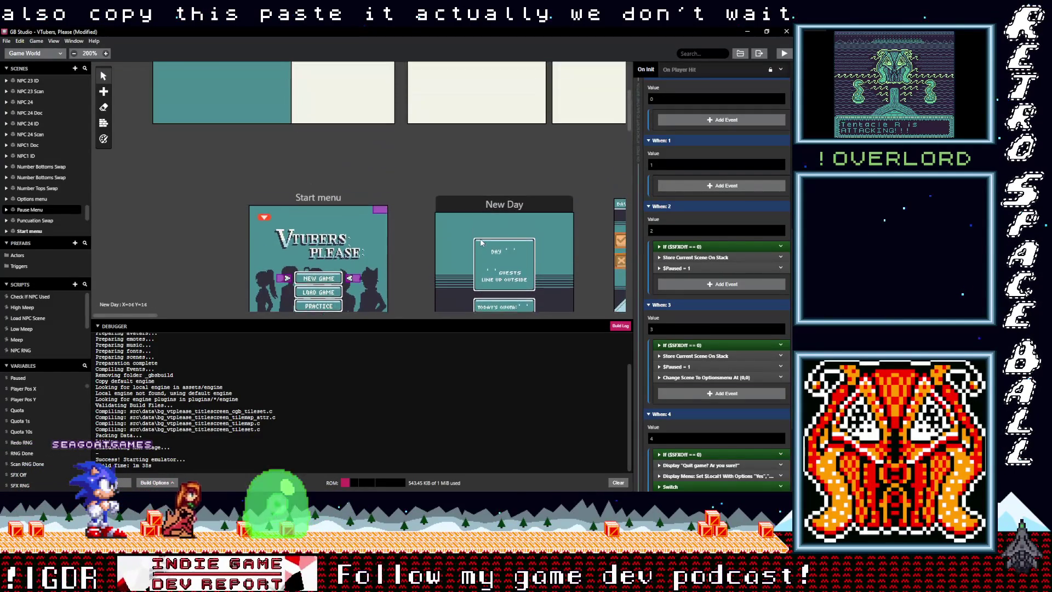
scroll(481, 242, "up", 1)
scroll(481, 242, "down", 3)
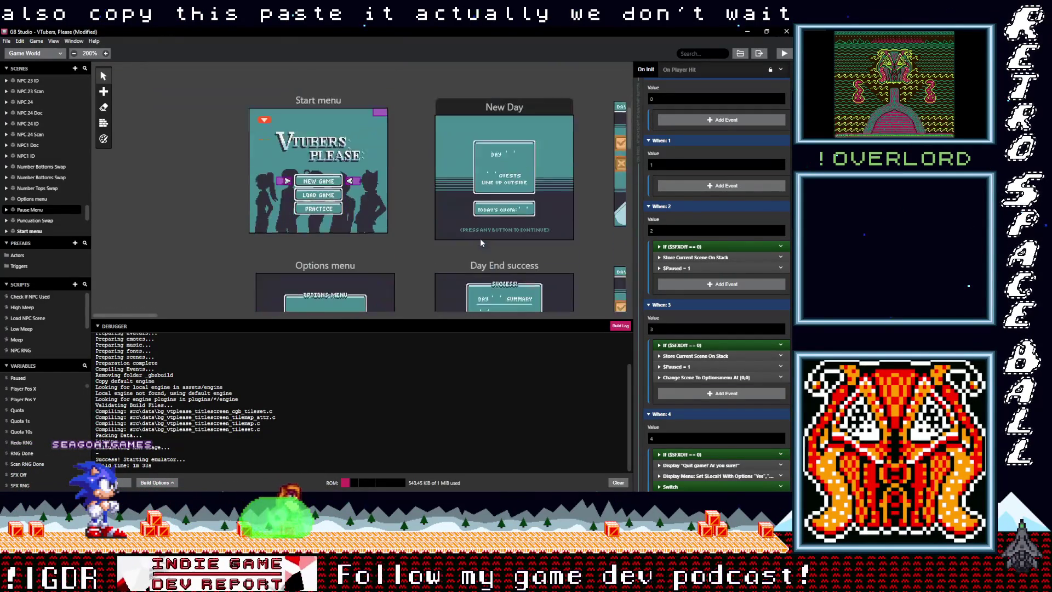
scroll(481, 241, "down", 1)
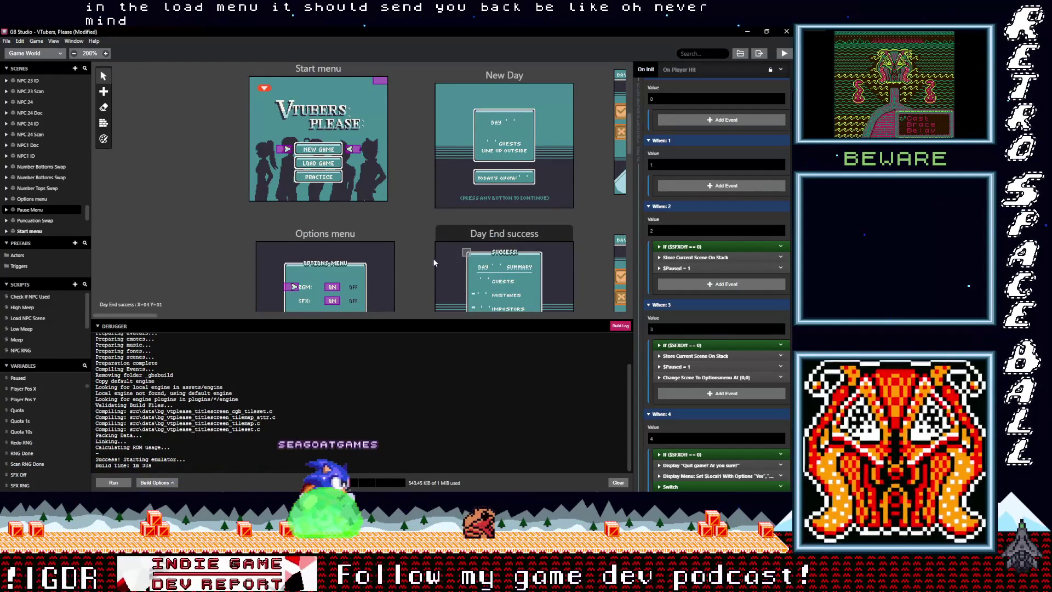
- Append a Change Scene event to When: 2, leaving its target as Pause Menu
scroll(433, 260, "down", 4)
scroll(433, 262, "down", 1)
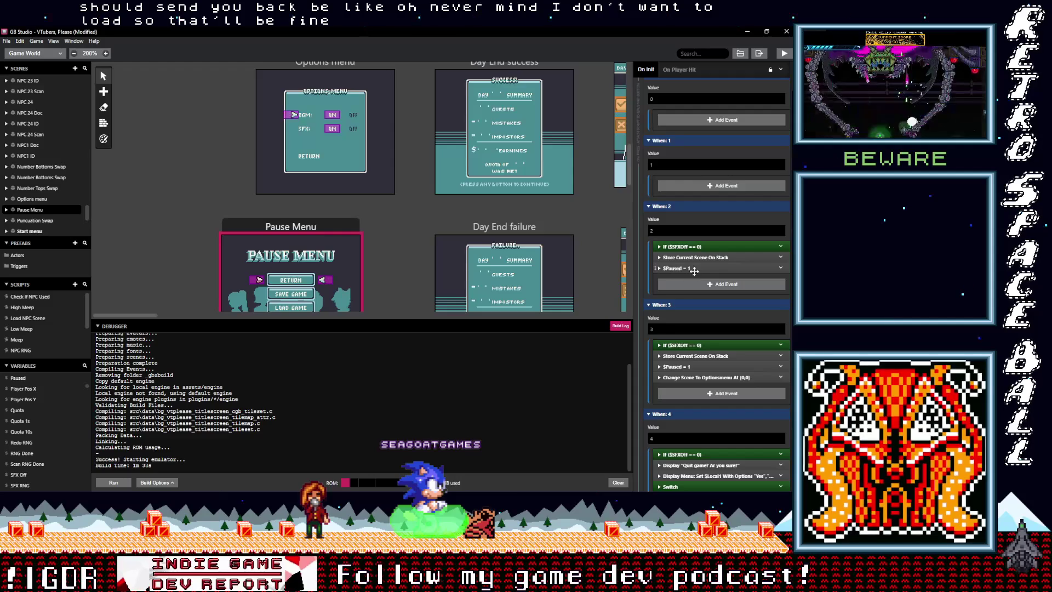
scroll(404, 254, "down", 5)
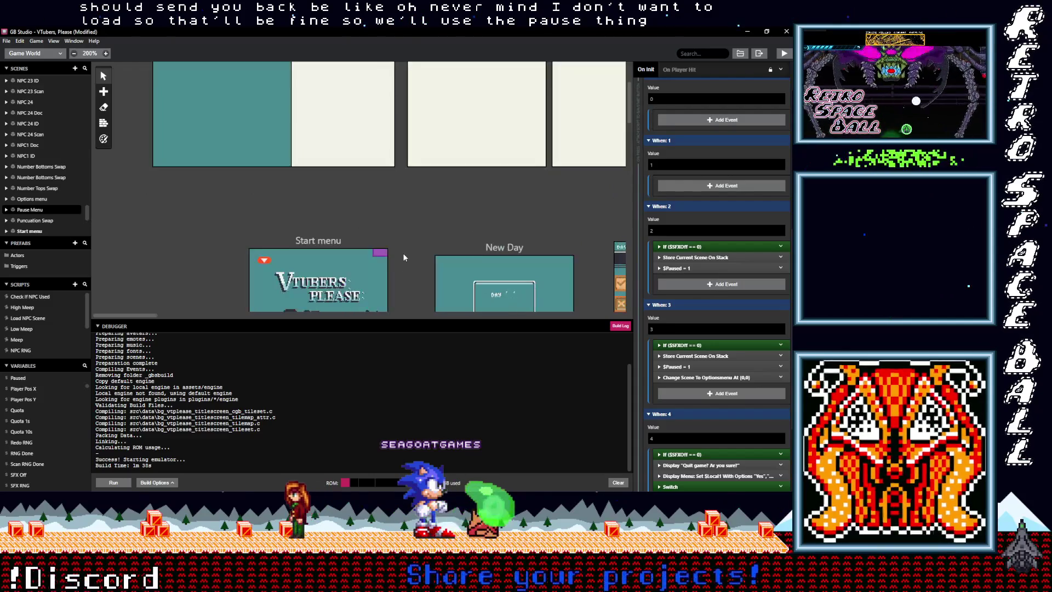
scroll(404, 257, "up", 6)
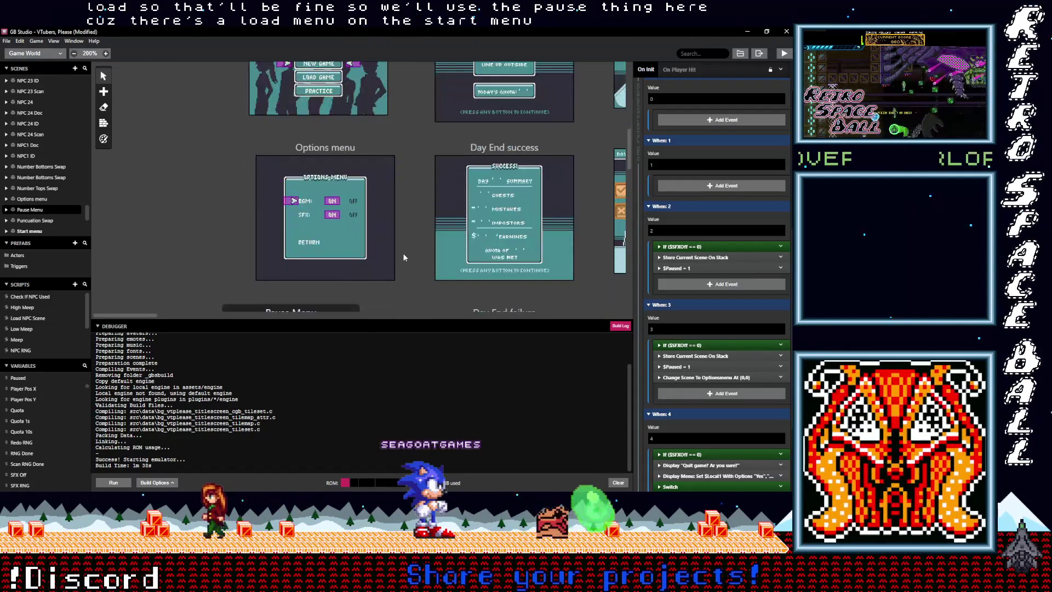
scroll(403, 256, "down", 2)
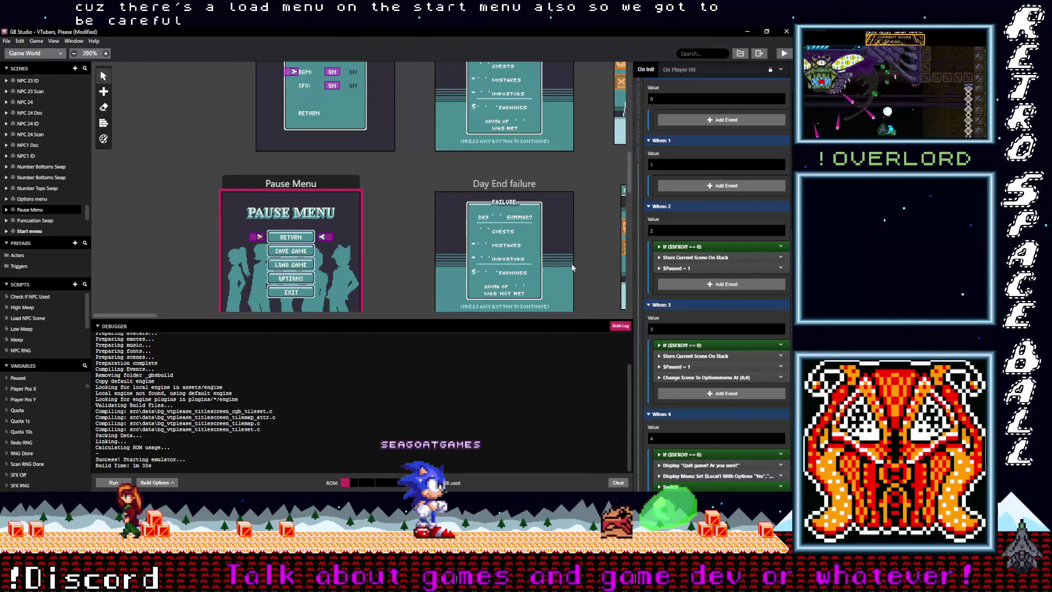
left_click(697, 285)
key("Escape")
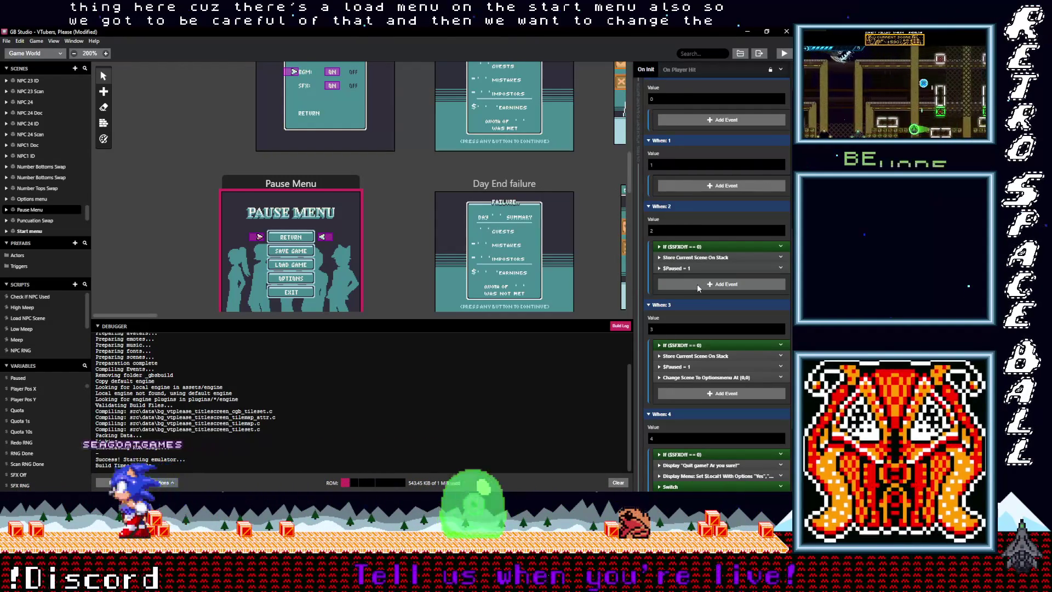
left_click(697, 284)
type("cahn")
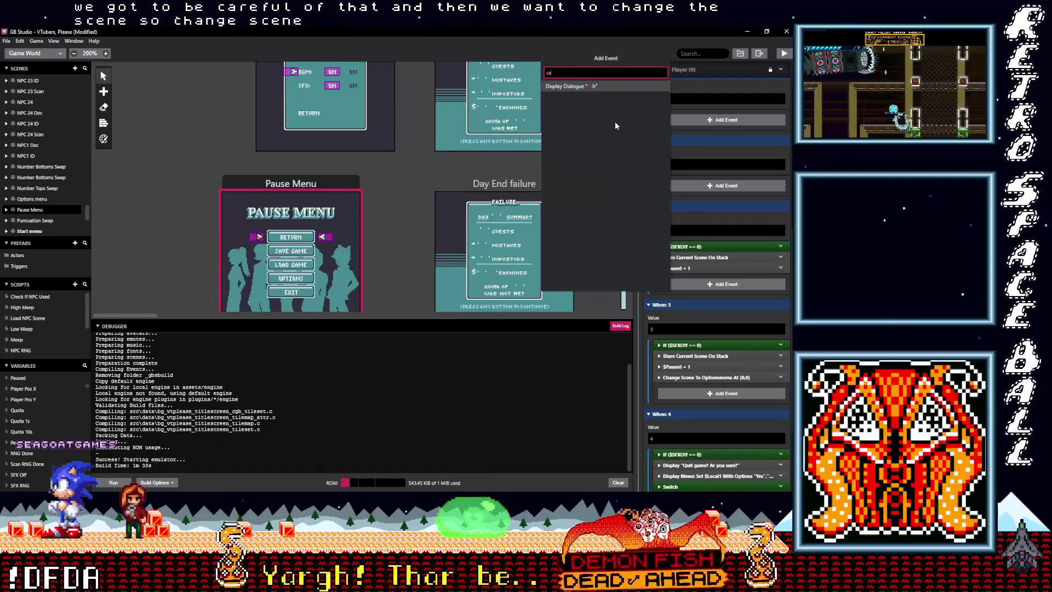
key("BackSpace")
key("BackSpace")
key("BackSpace")
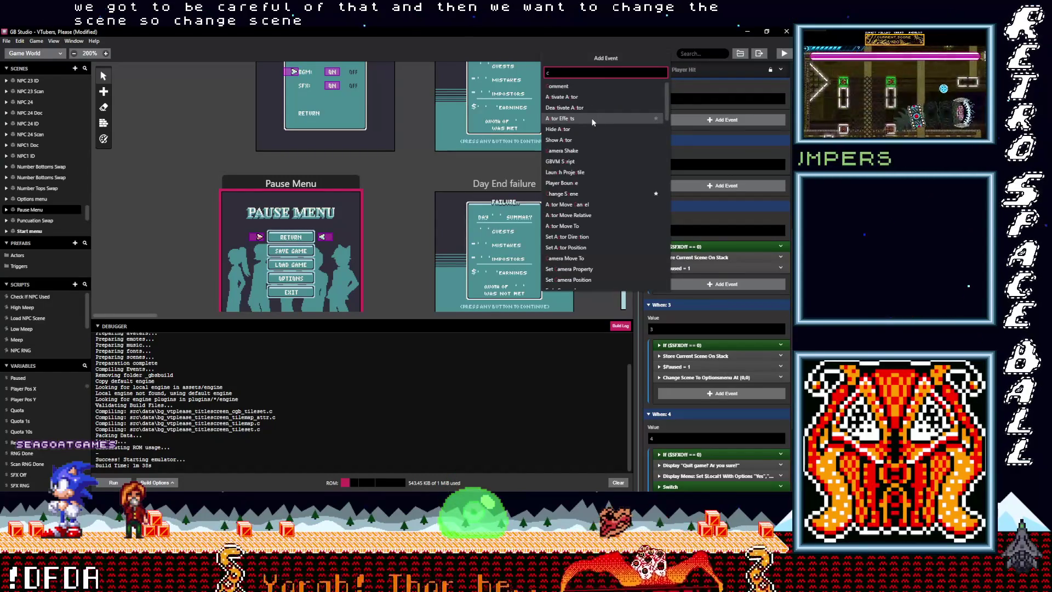
type("ha")
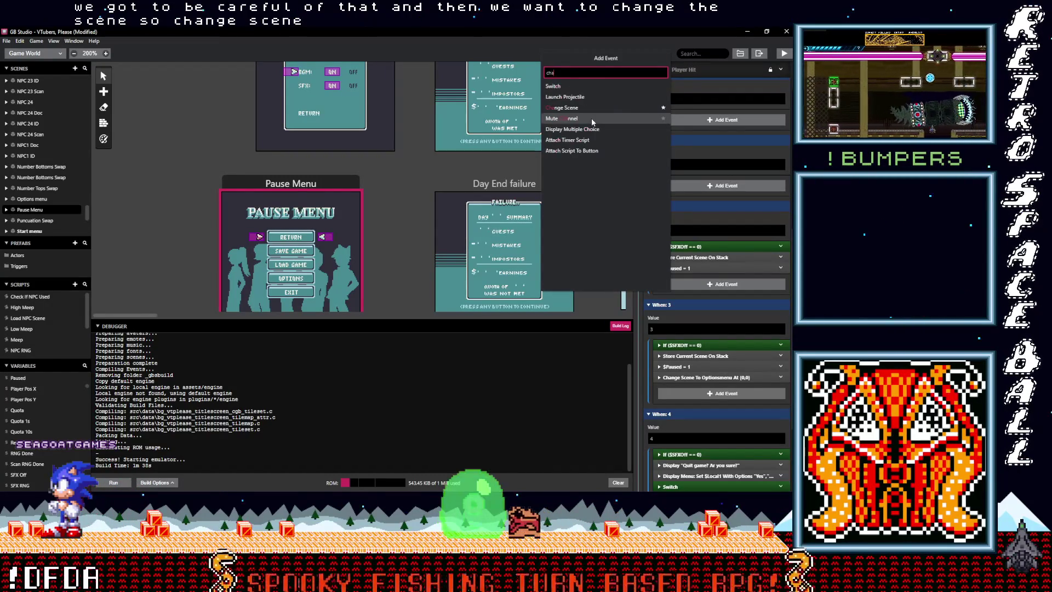
left_click(590, 86)
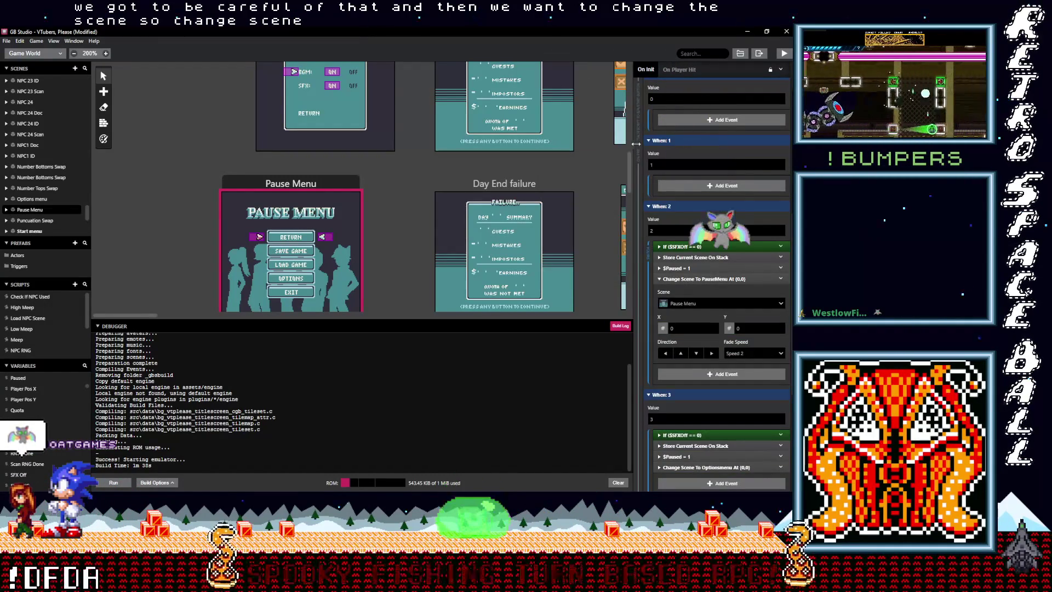
left_click(699, 305)
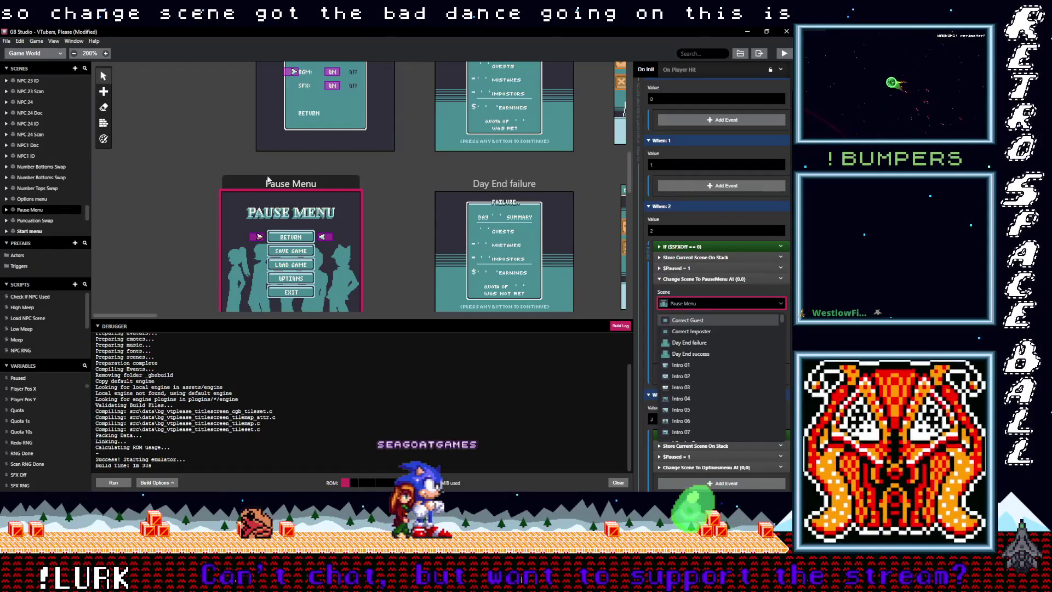
key("Escape")
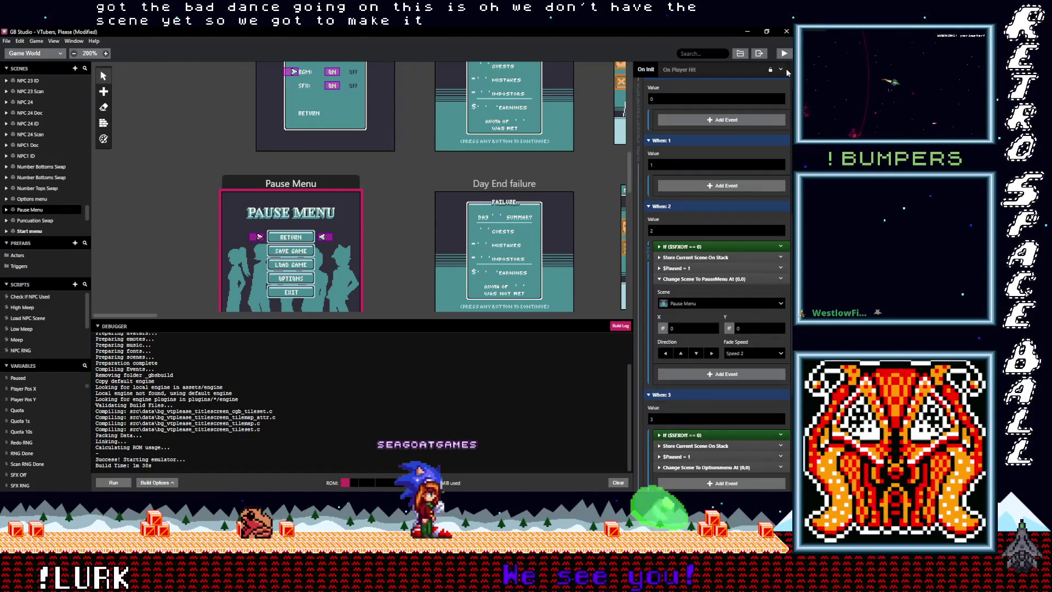
- Copy LoadSave.png and SaveFile.png from the from Taco folder
mouse_move(789, 71)
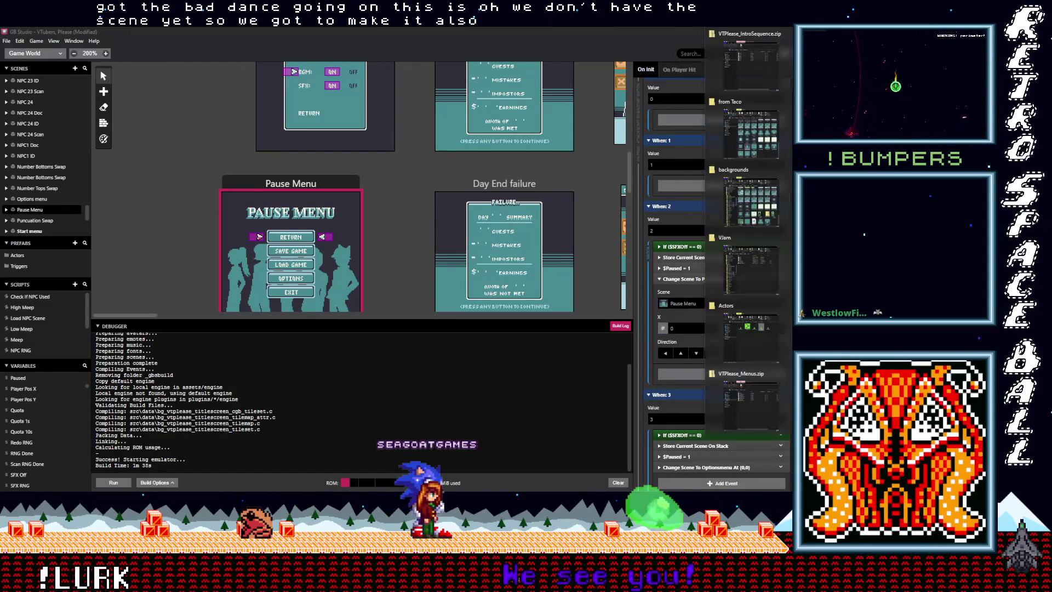
left_click(752, 150)
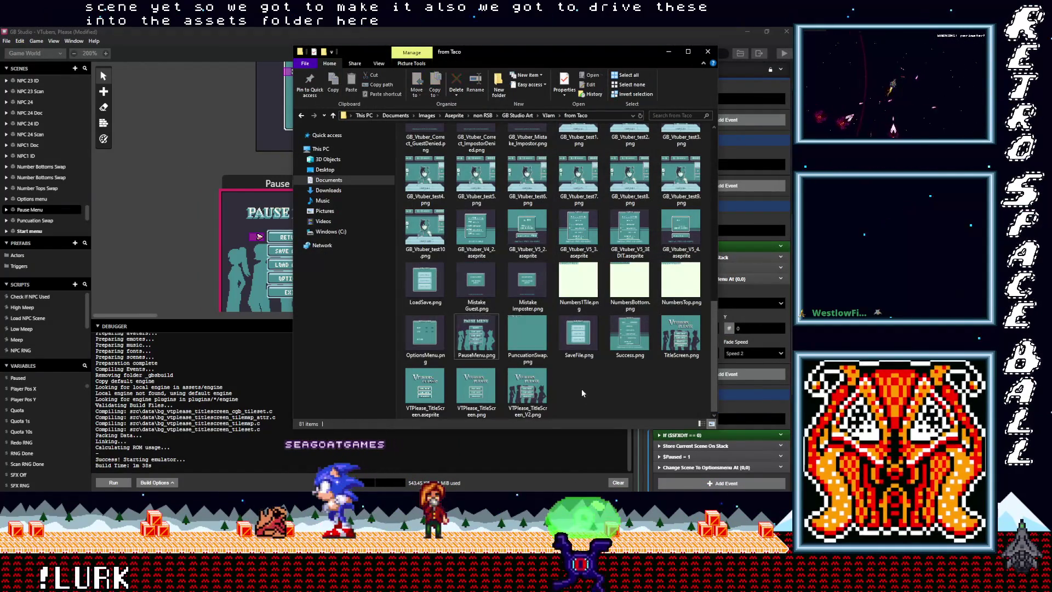
left_click(425, 283)
right_click(430, 287)
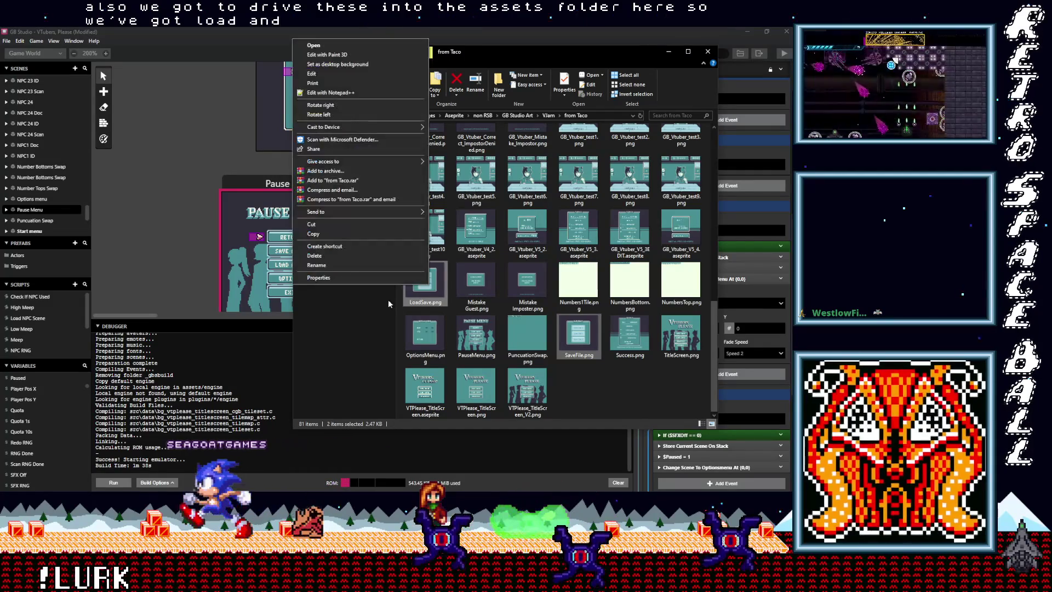
left_click(339, 233)
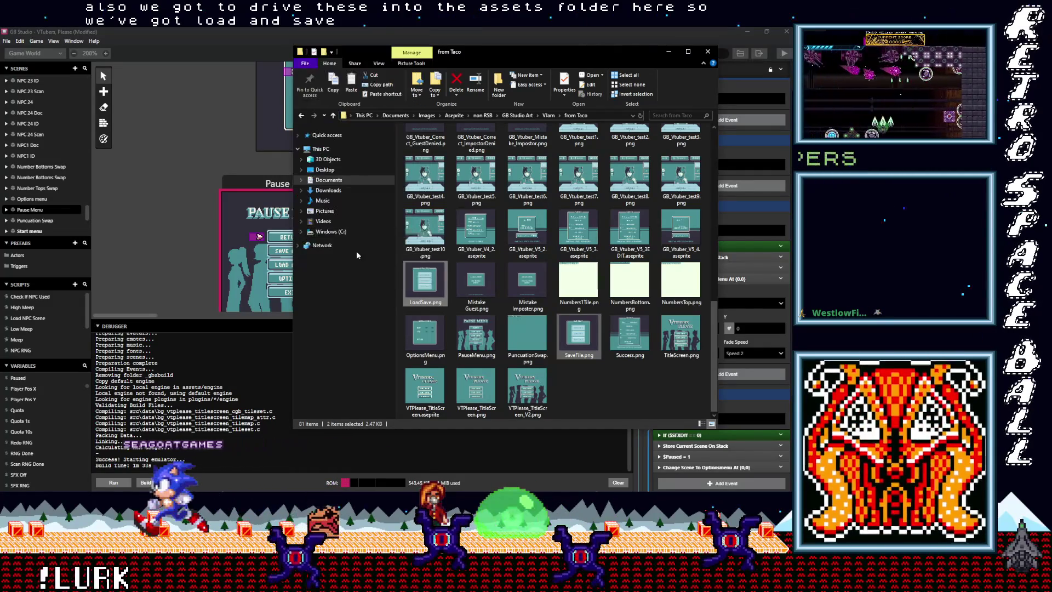
left_click(668, 52)
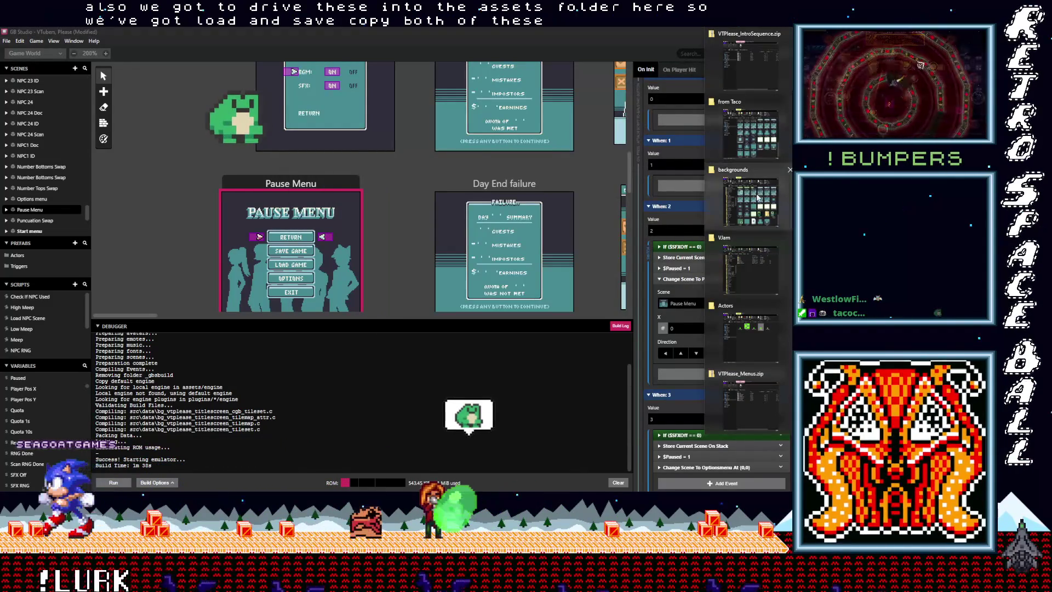
- Paste both images into the Vlam project's assets/backgrounds folder and minimise the window
left_click(758, 198)
right_click(335, 238)
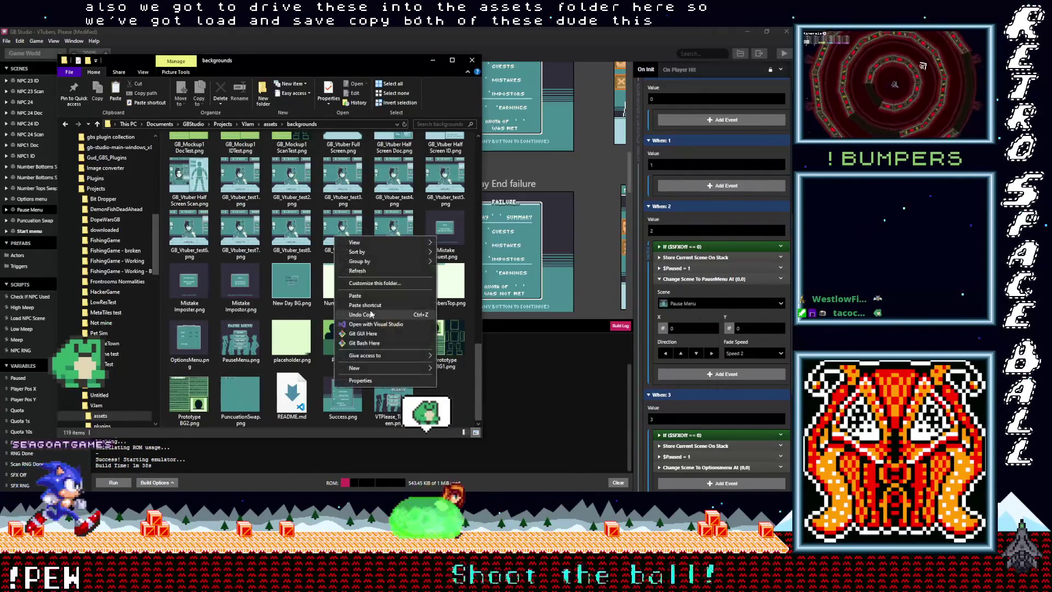
left_click(371, 295)
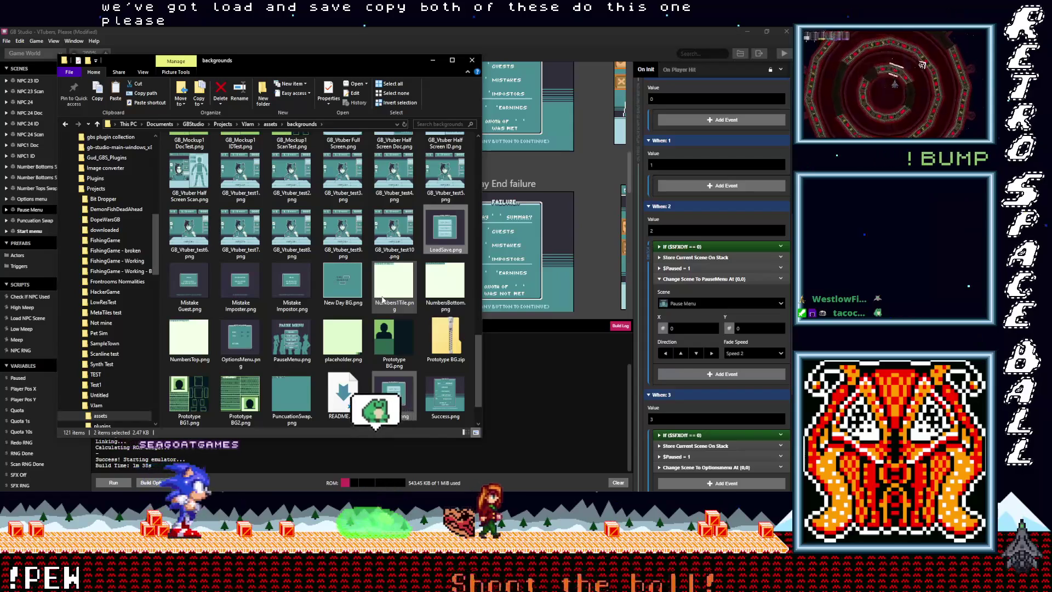
left_click(432, 61)
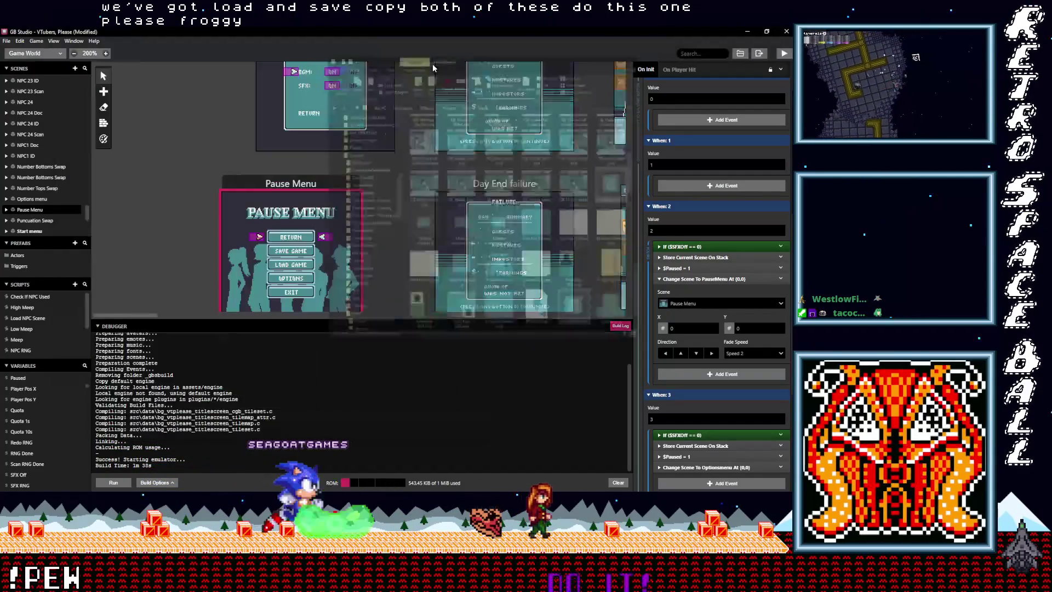
scroll(195, 247, "down", 4)
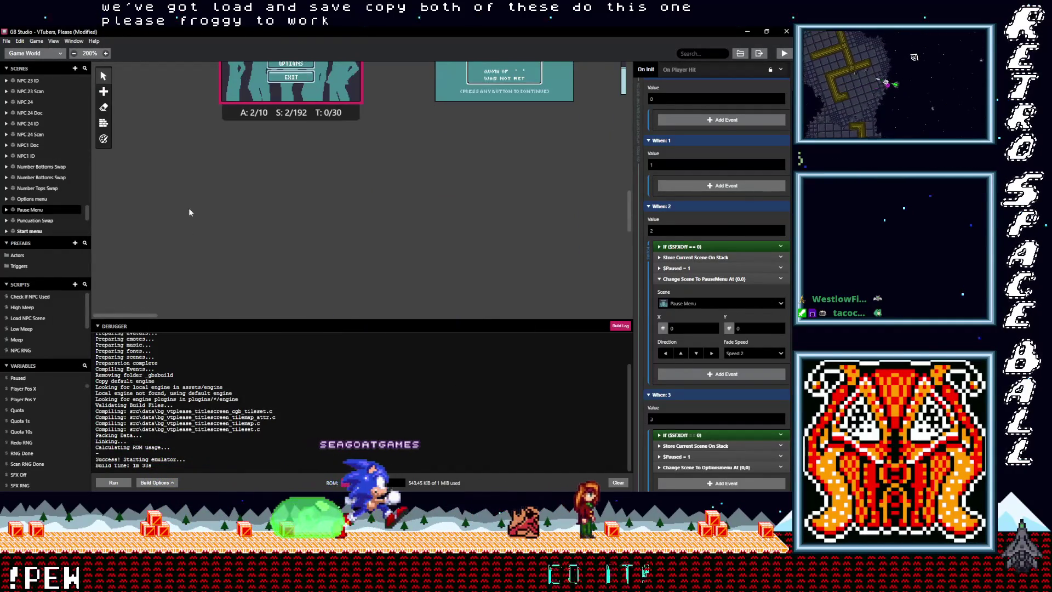
- Add a new scene to the canvas and name it 'Save Menu'
left_click(188, 208)
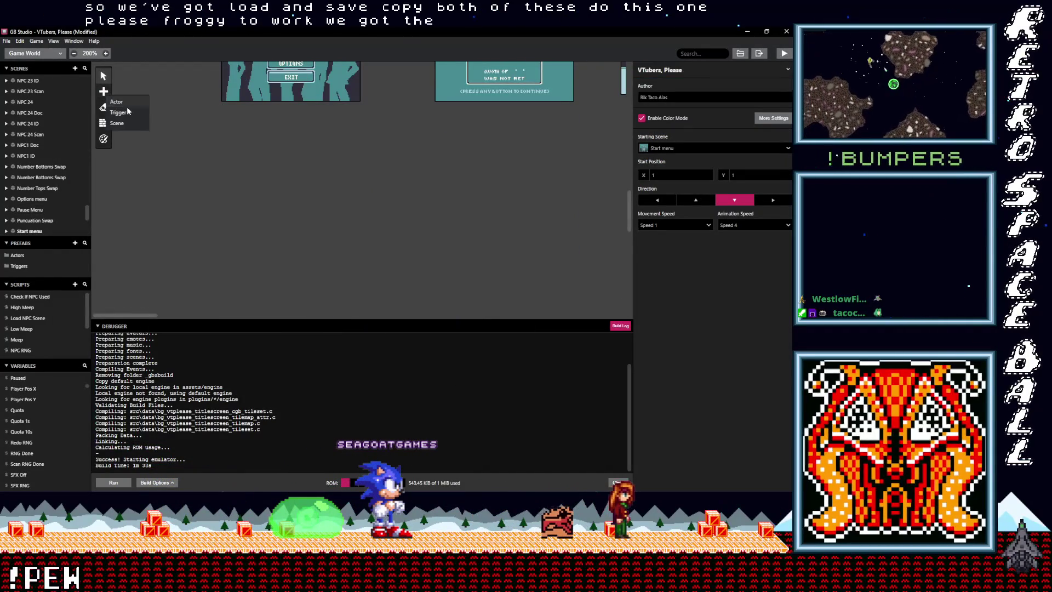
left_click(123, 124)
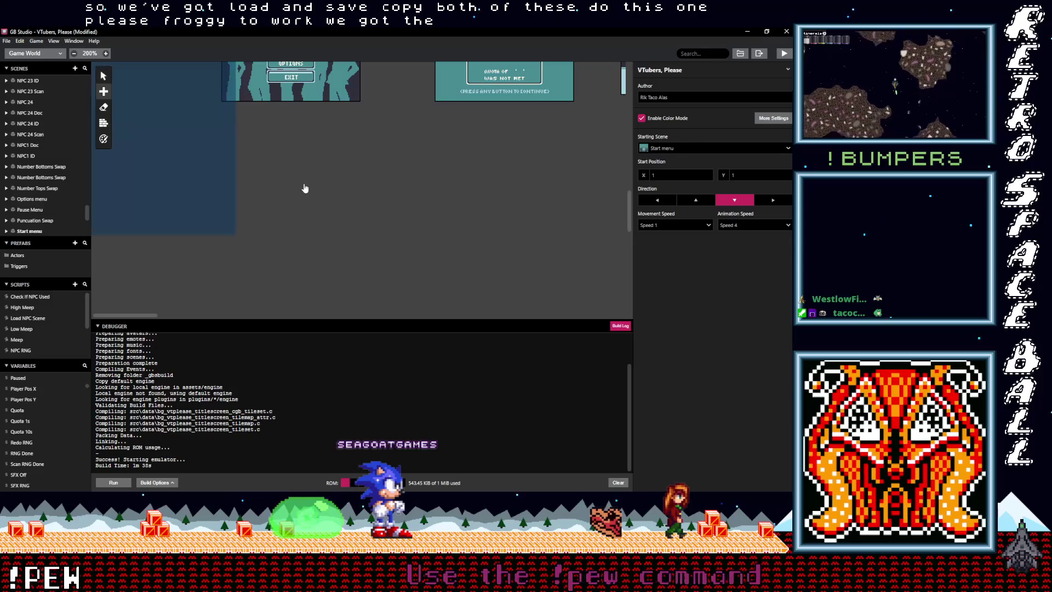
left_click(304, 217)
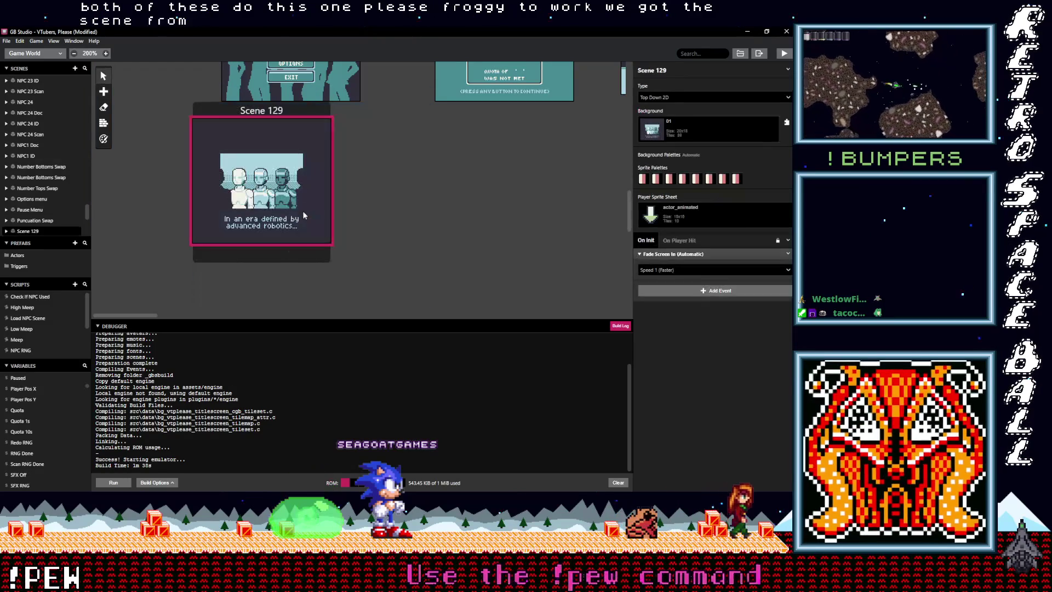
left_click_drag(293, 142, 313, 170)
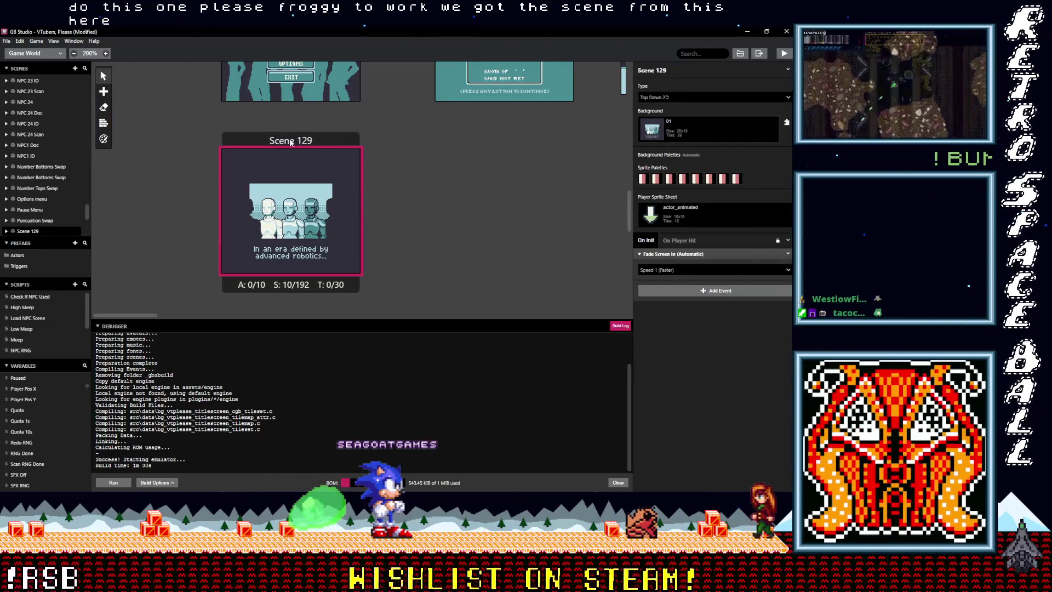
left_click(679, 70)
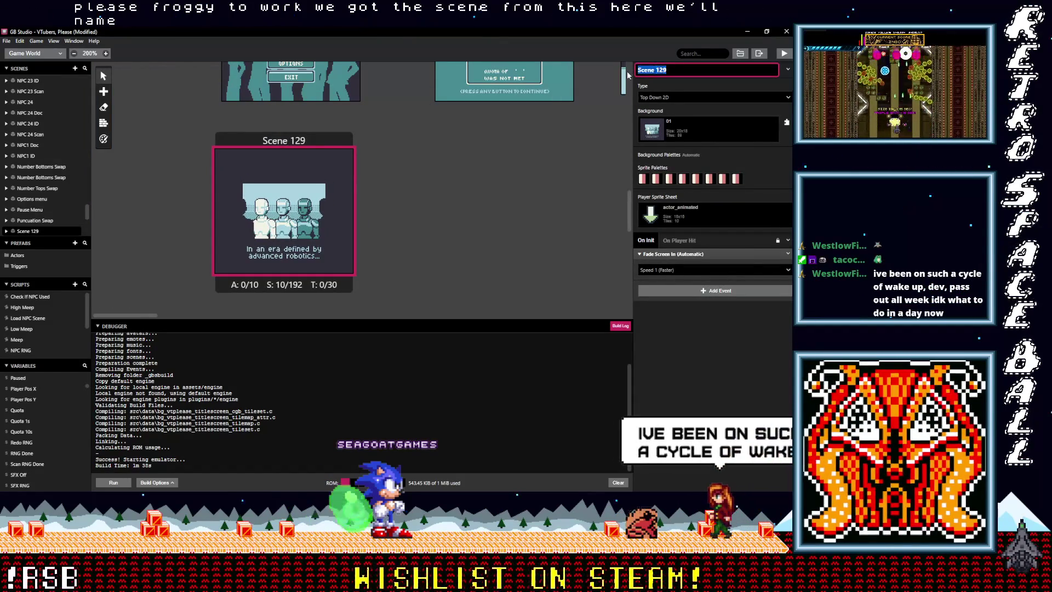
type("S")
key("ctrl+a")
type("Save Menu")
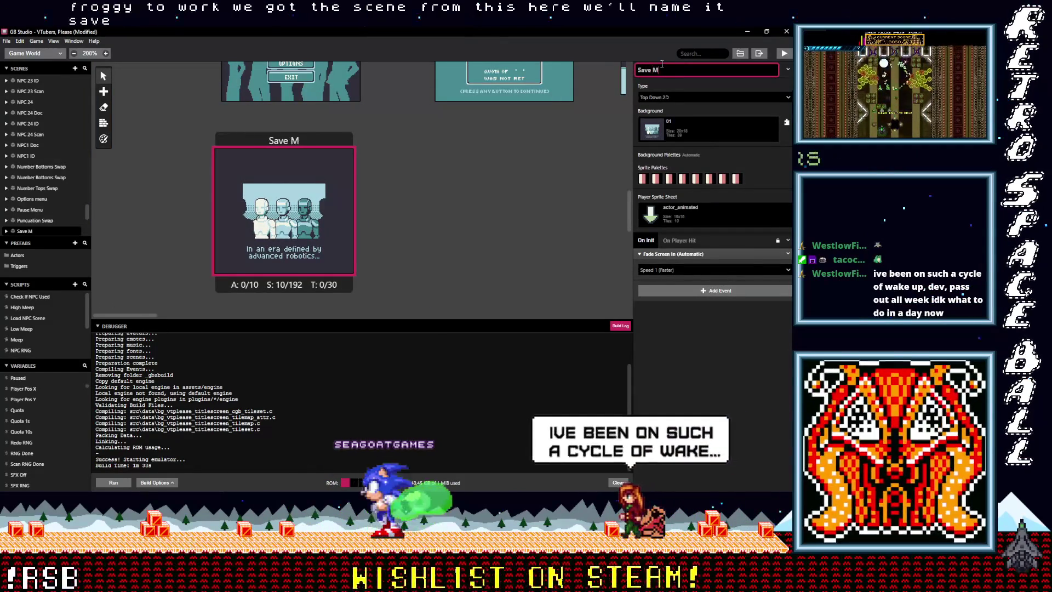
left_click(455, 215)
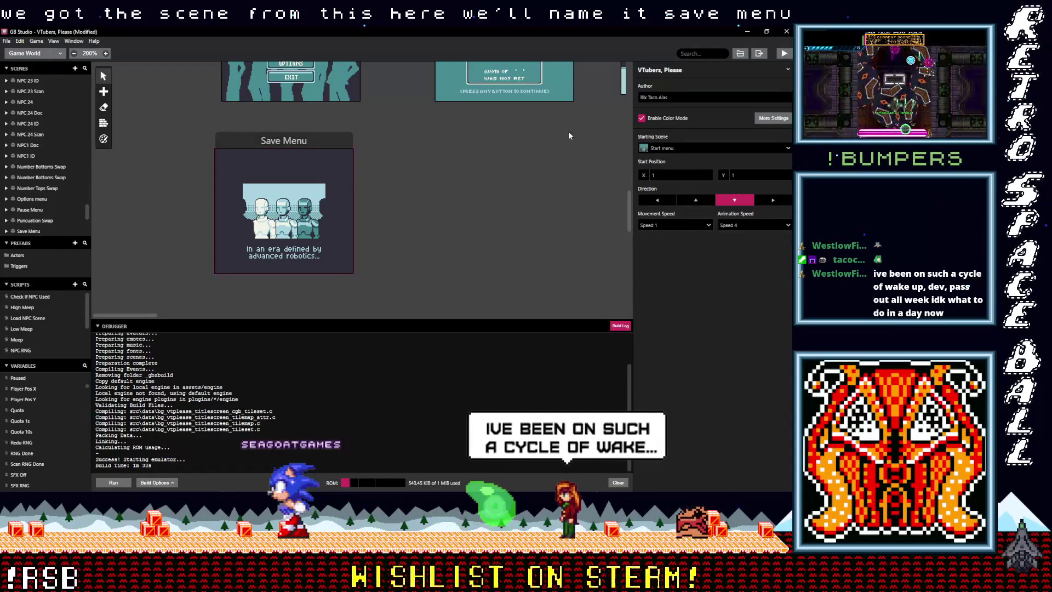
- Set the Save Menu background to SaveFile and save the project
left_click(284, 208)
left_click(684, 127)
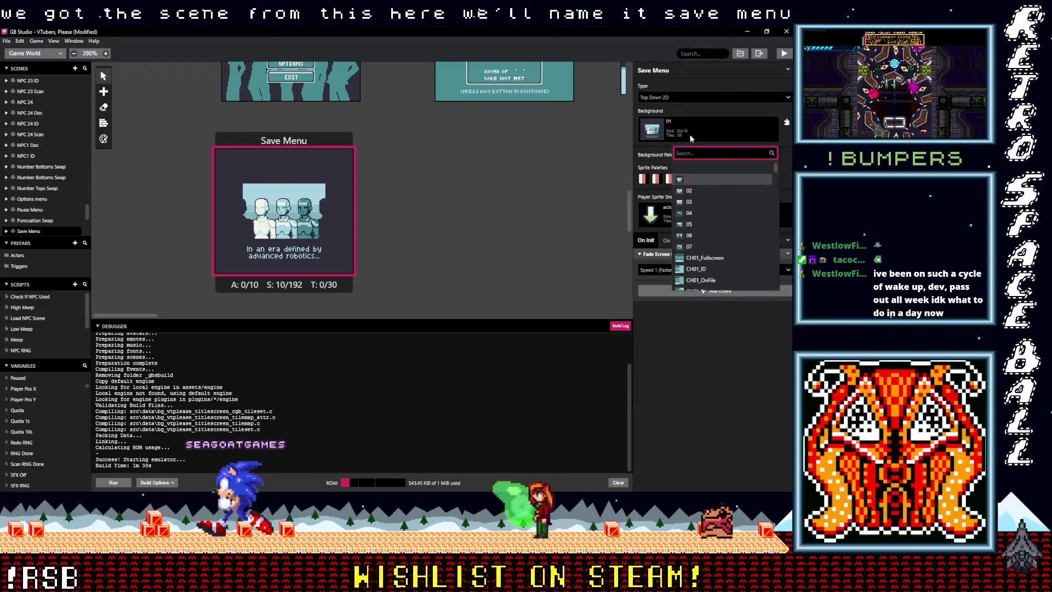
type("sa")
left_click(695, 191)
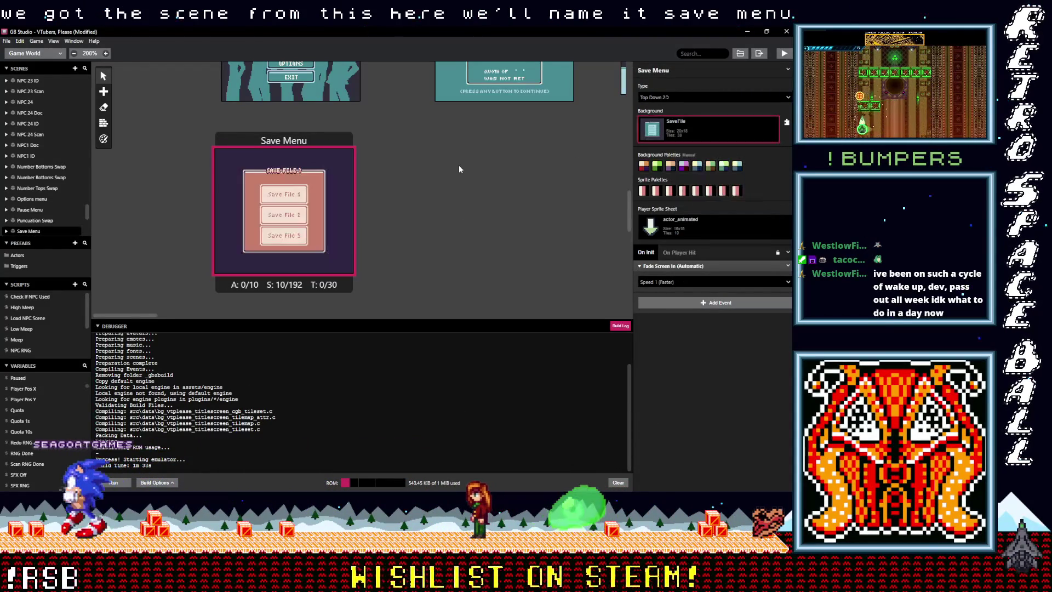
left_click(103, 139)
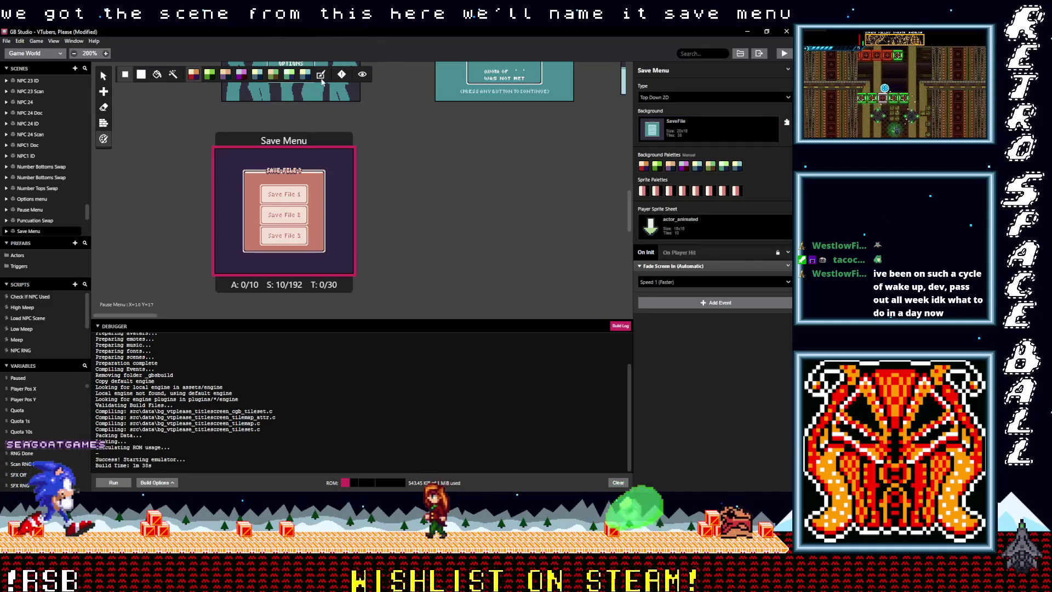
key("ctrl+s")
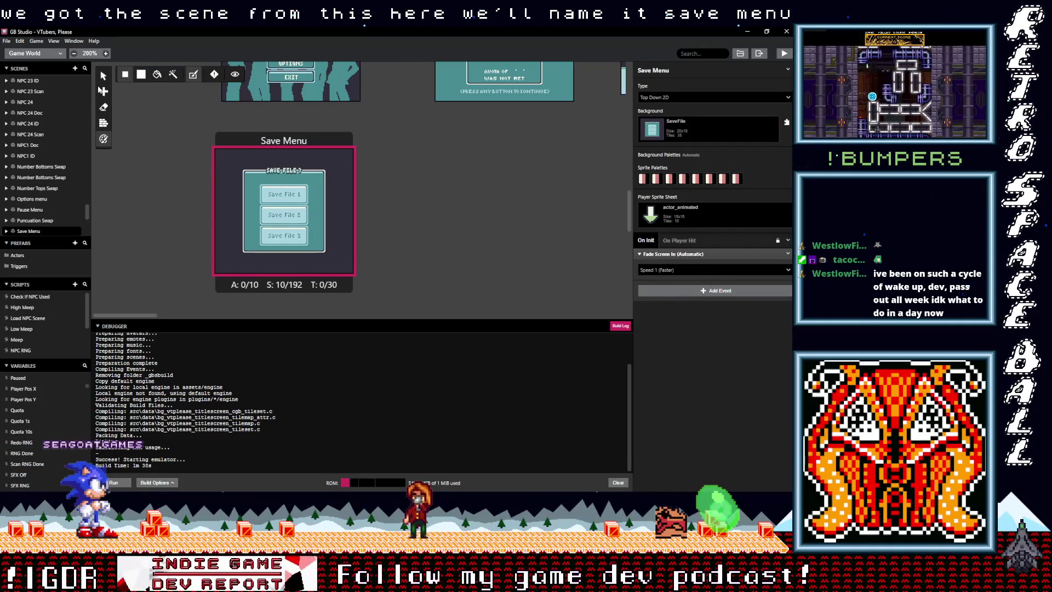
- Duplicate the Save Menu scene and place the copy beside the original
scroll(290, 197, "down", 3)
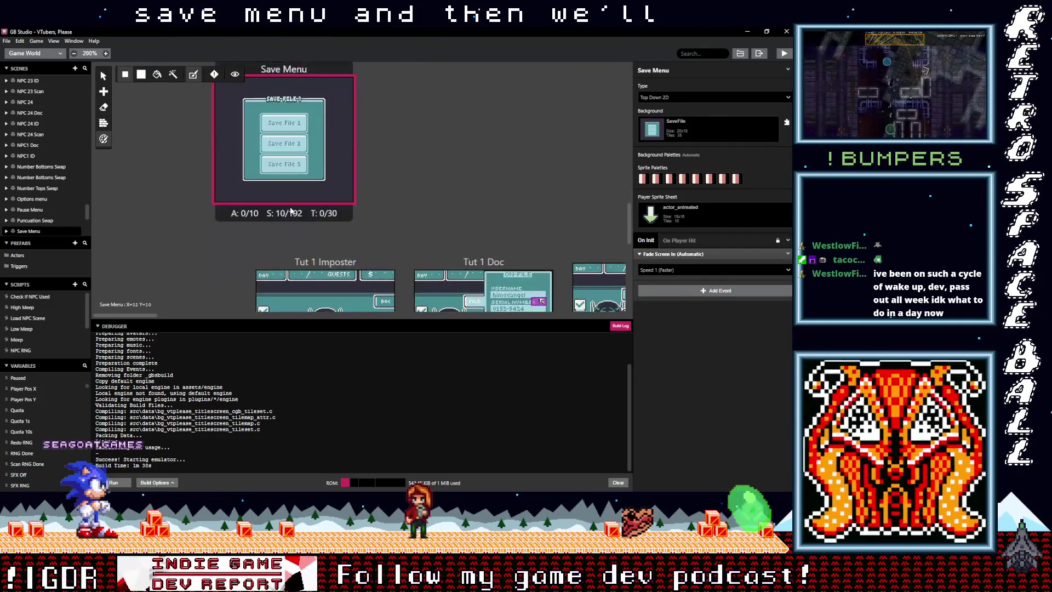
key("ctrl+c")
key("ctrl+v")
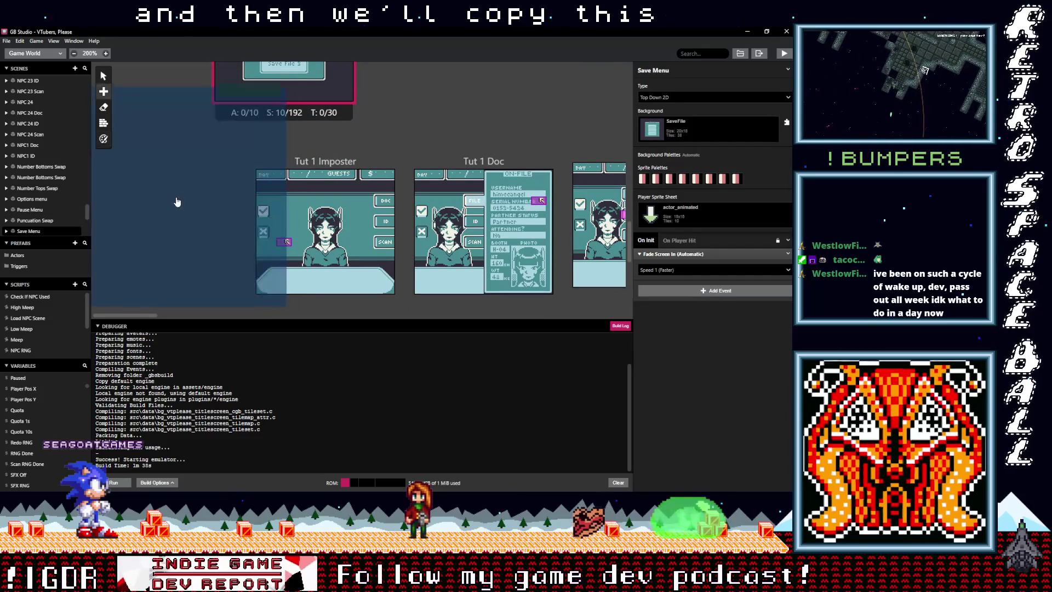
left_click(175, 190)
left_click_drag(156, 96, 154, 141)
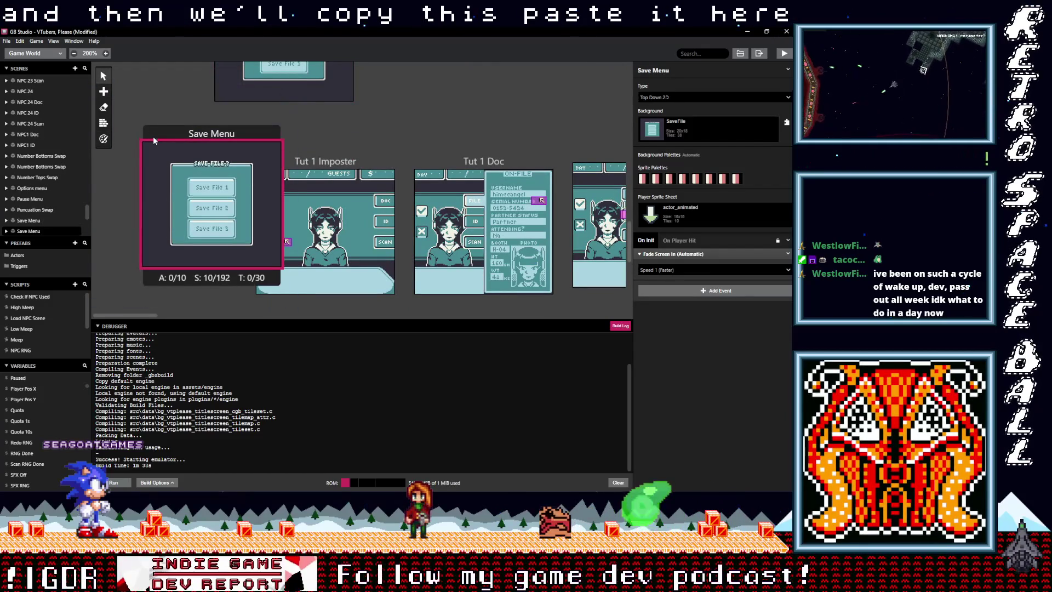
left_click_drag(392, 57, 392, 61)
scroll(390, 120, "up", 2)
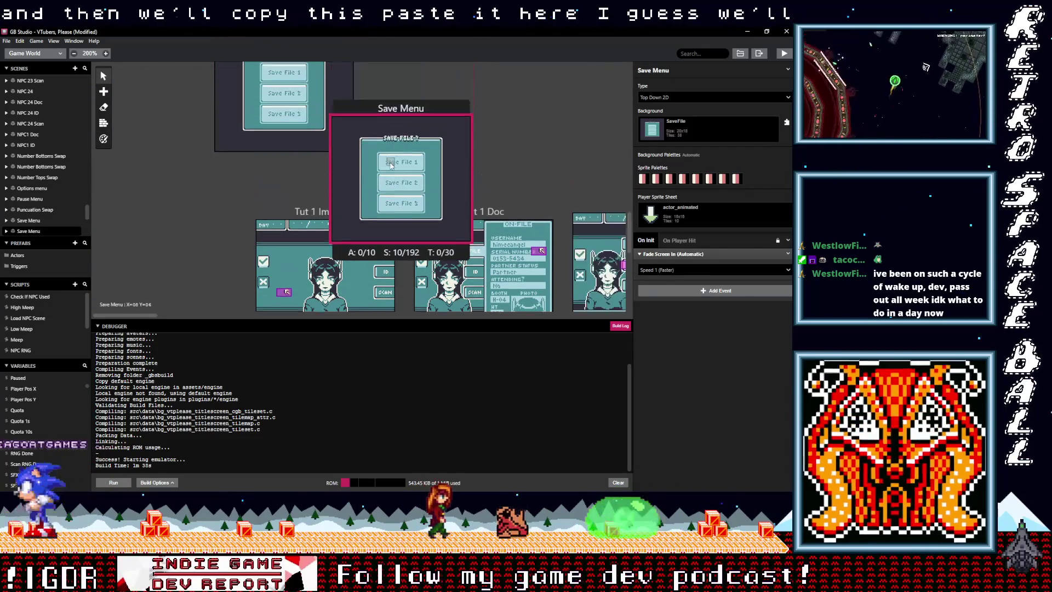
left_click_drag(419, 140, 433, 94)
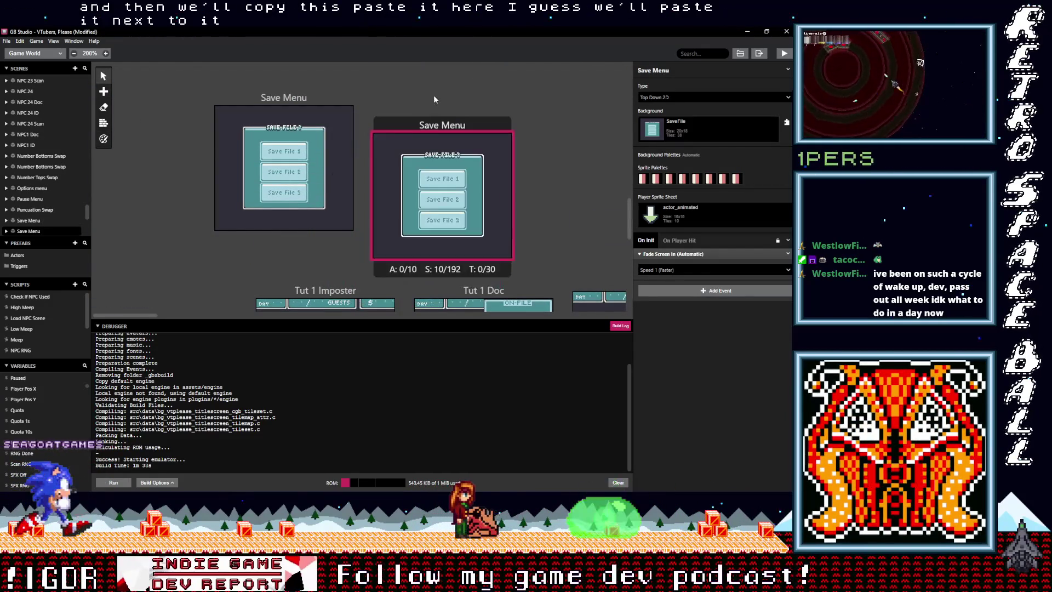
- Rename the copy 'Load Menu' and give it the LoadSave background
double_click(657, 73)
type("Load")
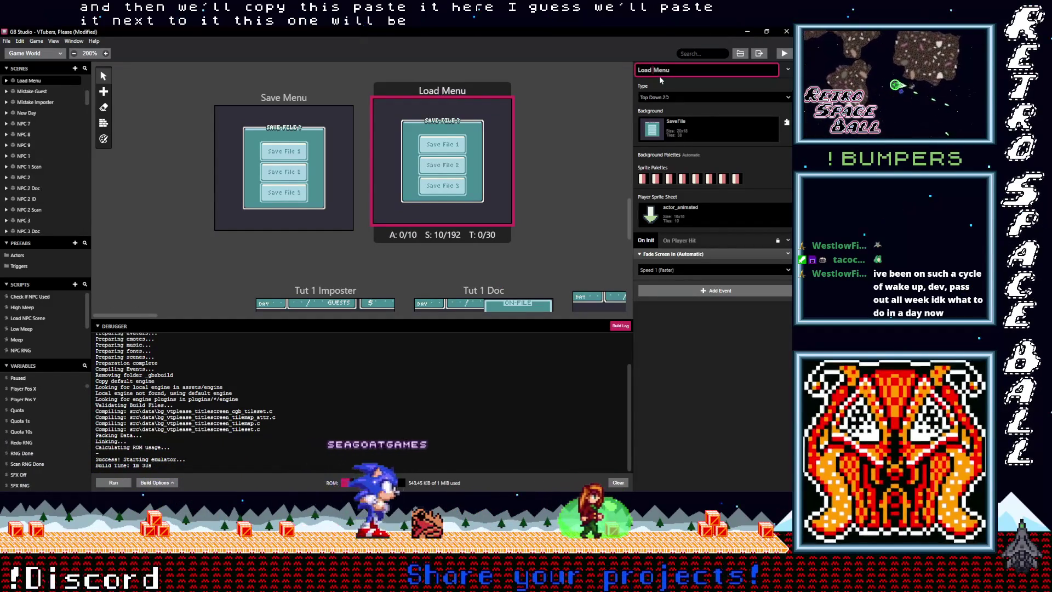
left_click(699, 131)
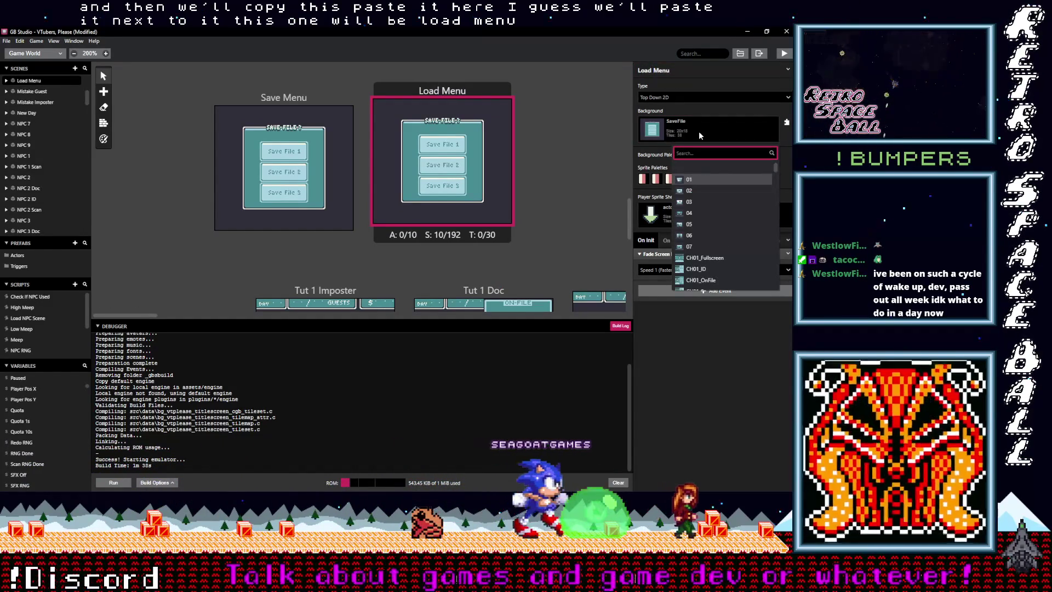
type("lo")
left_click(693, 181)
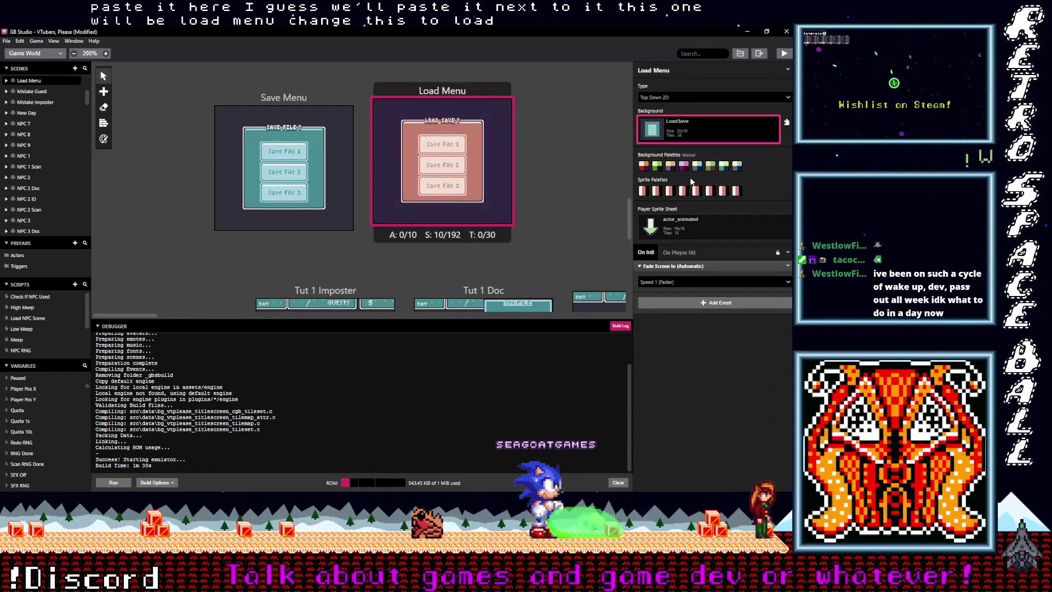
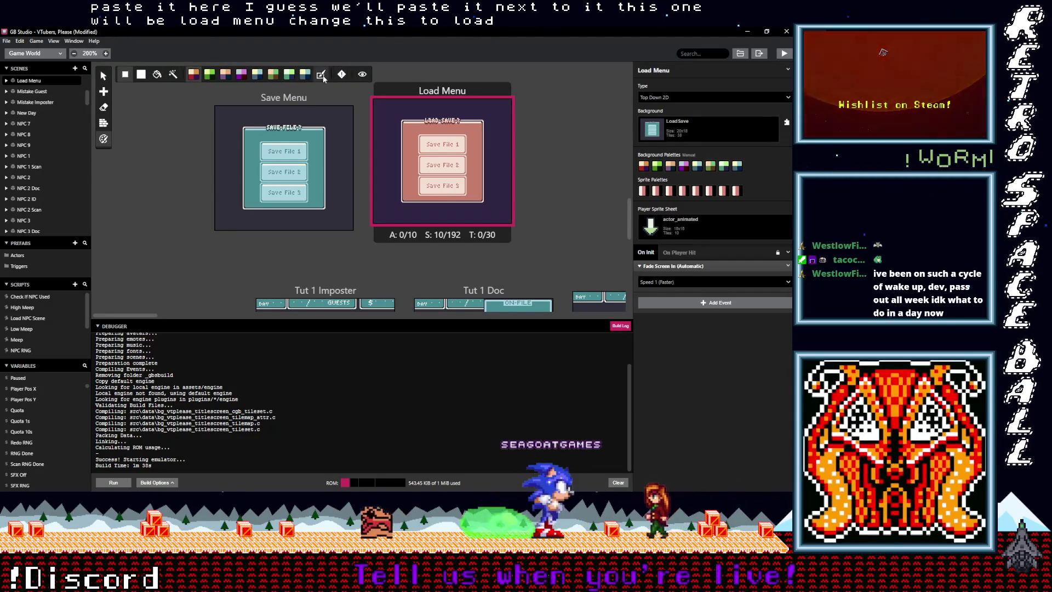
- Set Load Menu's background palettes to Automatic and its player sprite sheet to Transparent
left_click(321, 75)
left_click(674, 218)
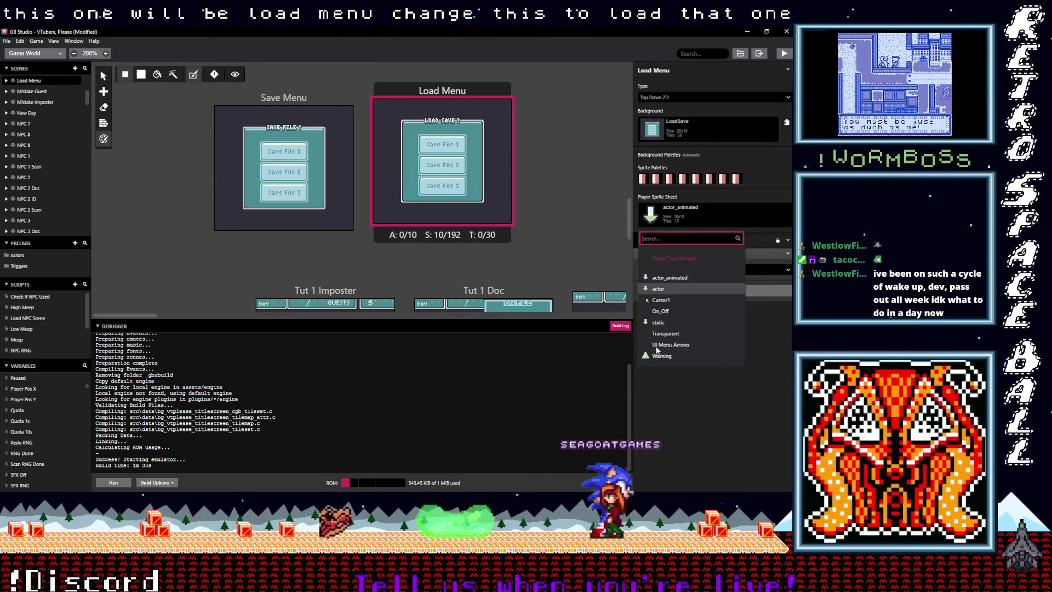
left_click(666, 334)
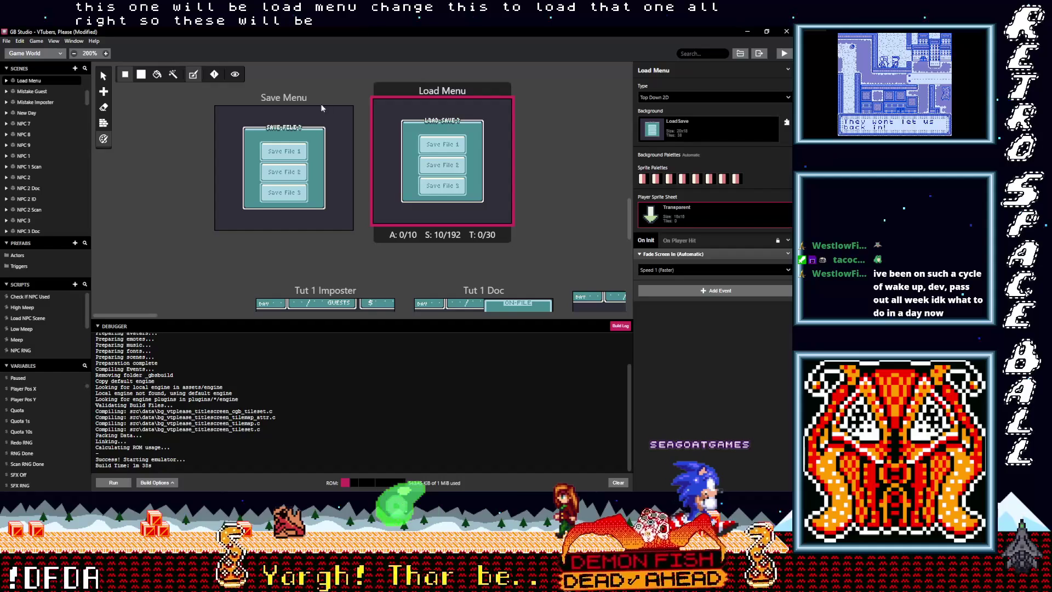
- Give the Save Menu scene the Transparent player sprite sheet as well
left_click(308, 97)
left_click(702, 217)
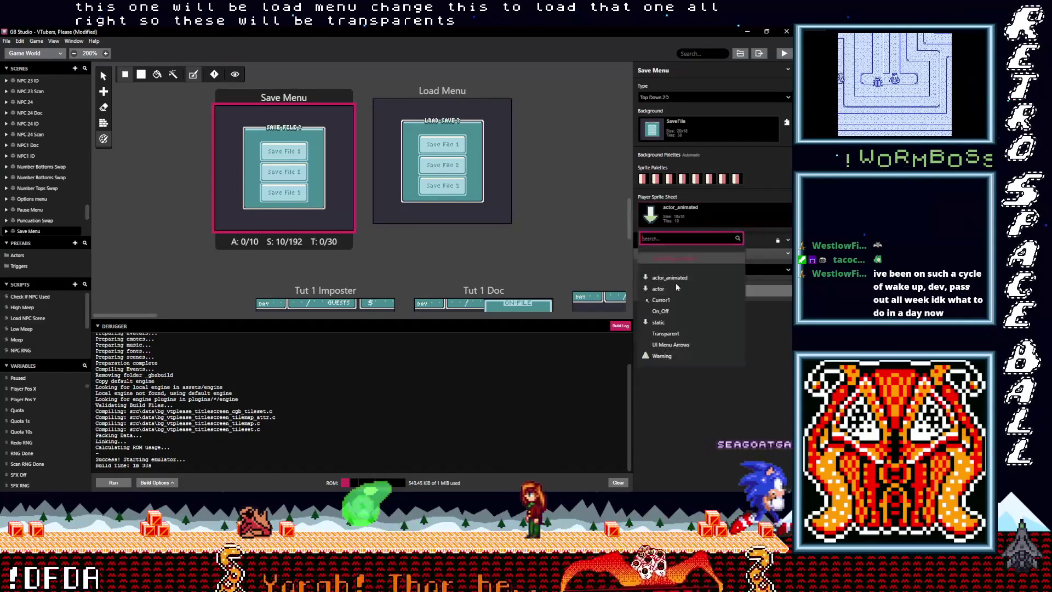
left_click(669, 331)
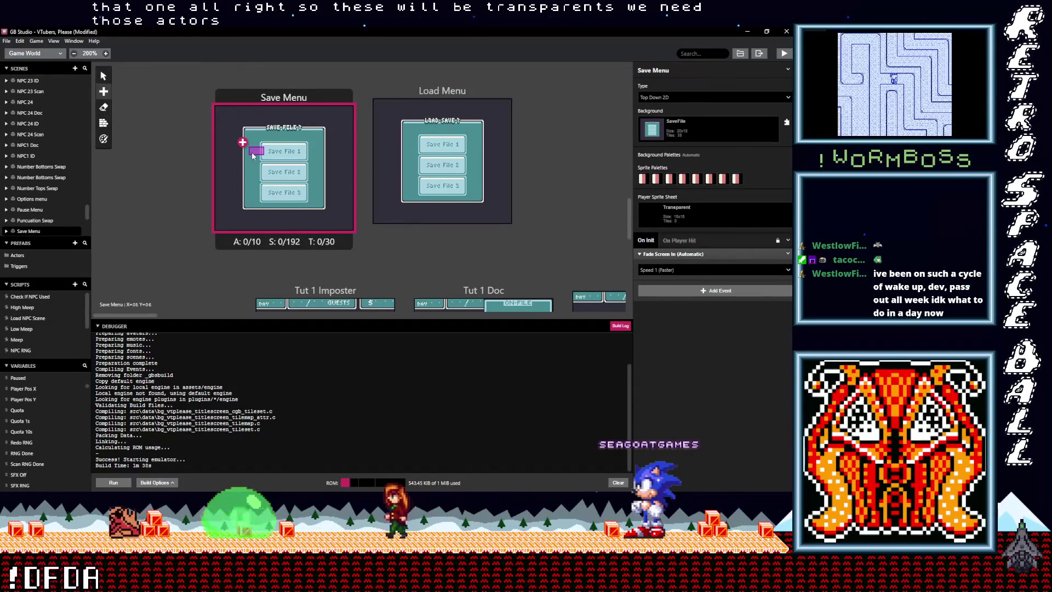
- In Save Menu, place two UI Menu Arrows actors around Save File 1, with the right one facing left
left_click(254, 155)
left_click(721, 146)
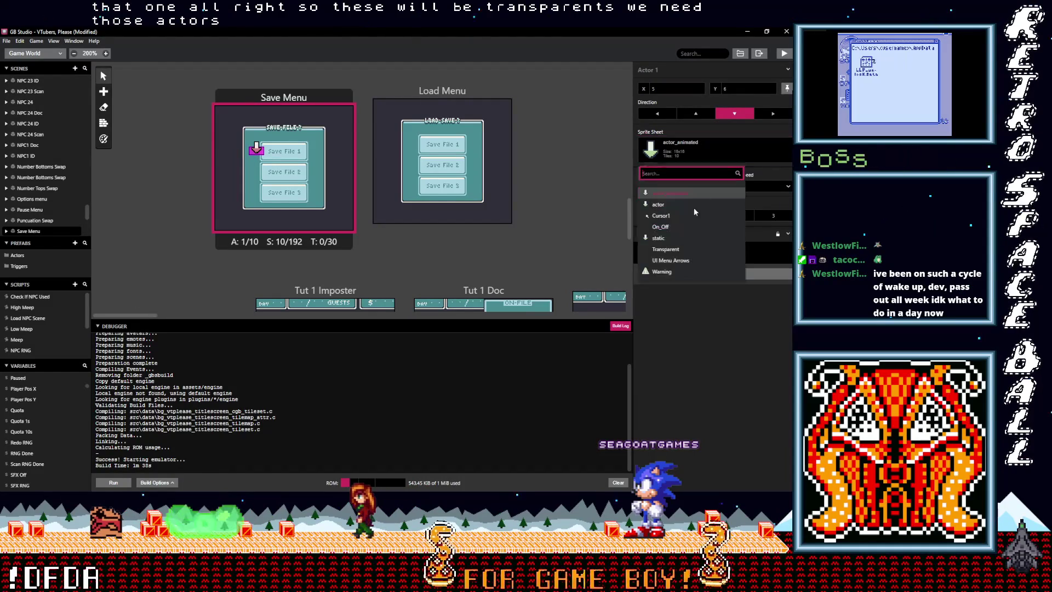
left_click(676, 260)
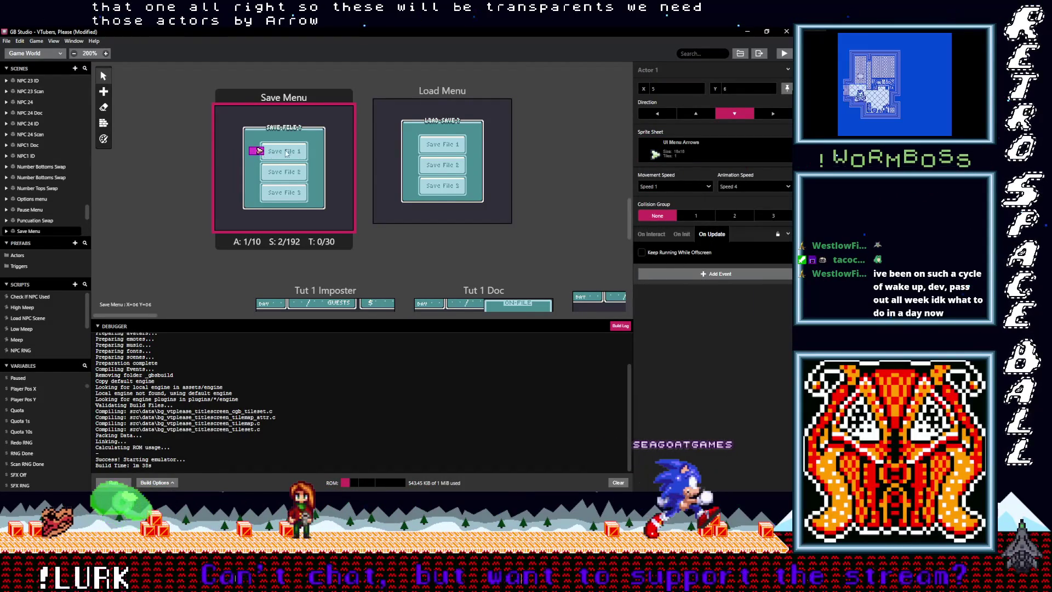
left_click(310, 155)
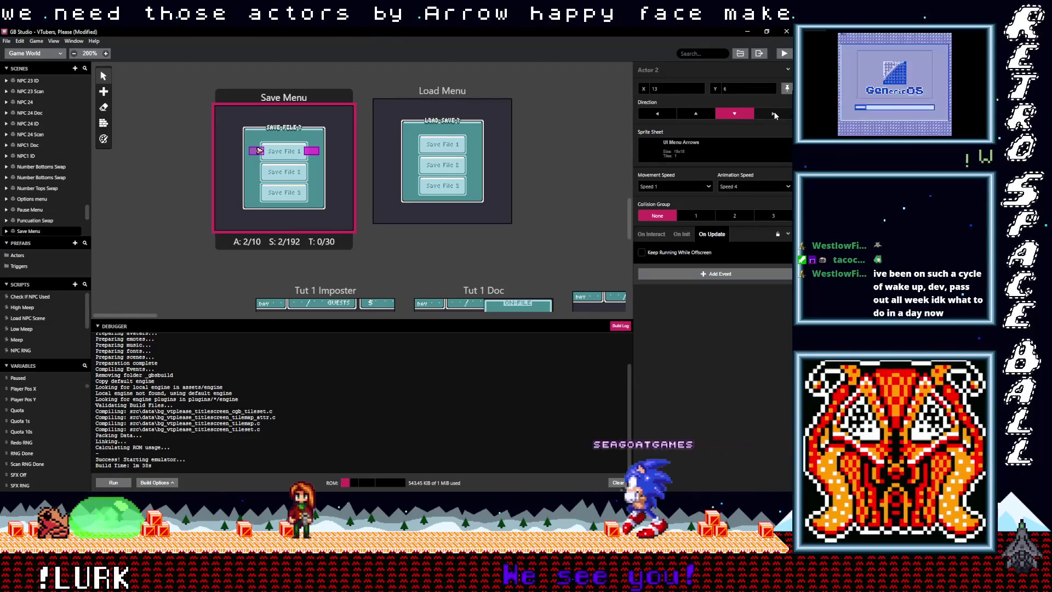
left_click(664, 114)
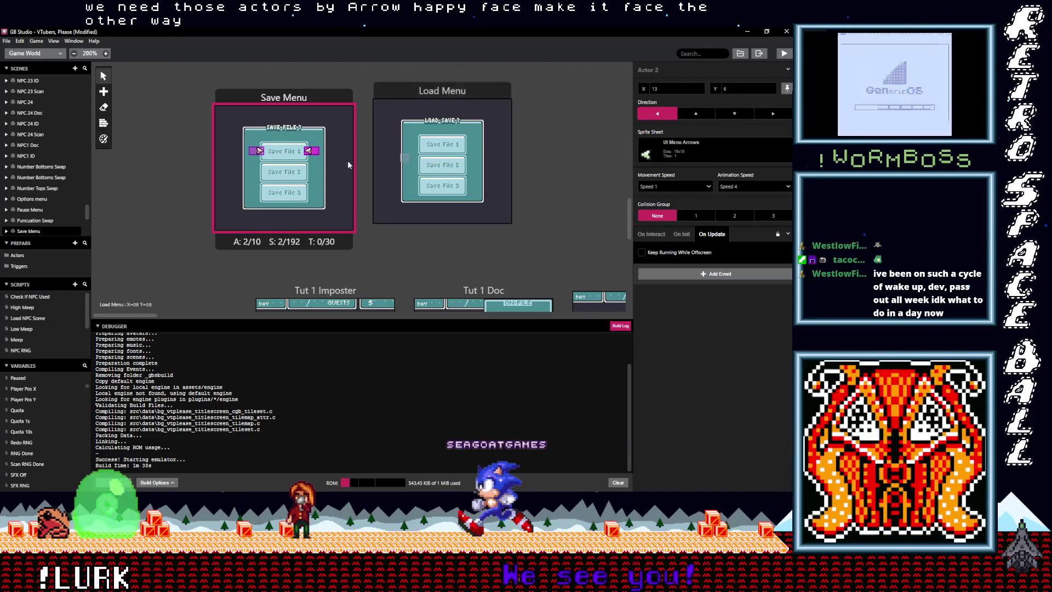
- Add matching arrow actors beside Save File 1 in Load Menu, left facing right and right facing left
left_click(422, 144)
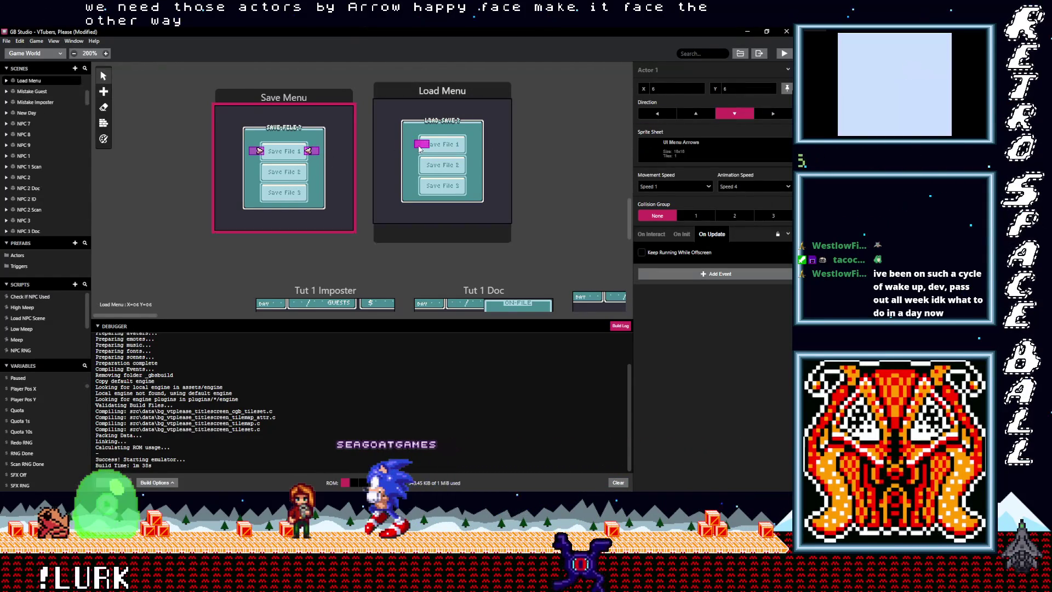
left_click(469, 145)
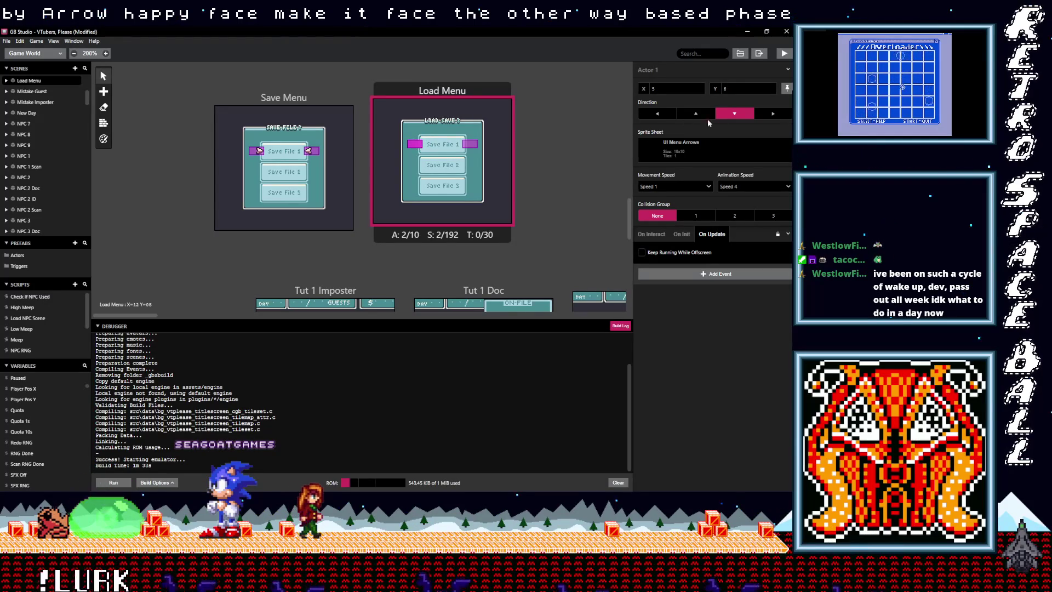
left_click(774, 114)
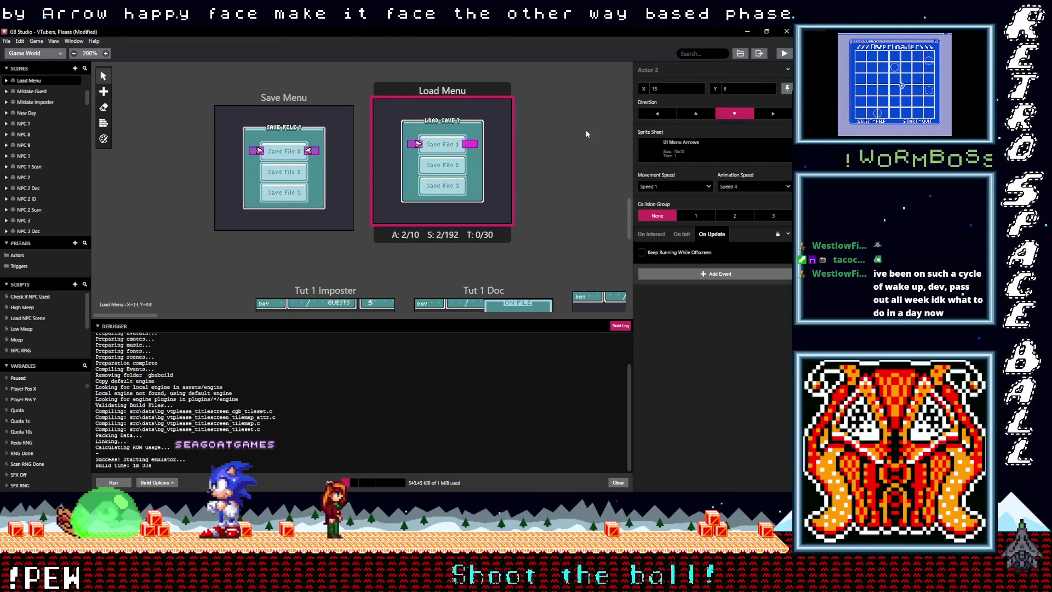
left_click(655, 113)
left_click(438, 93)
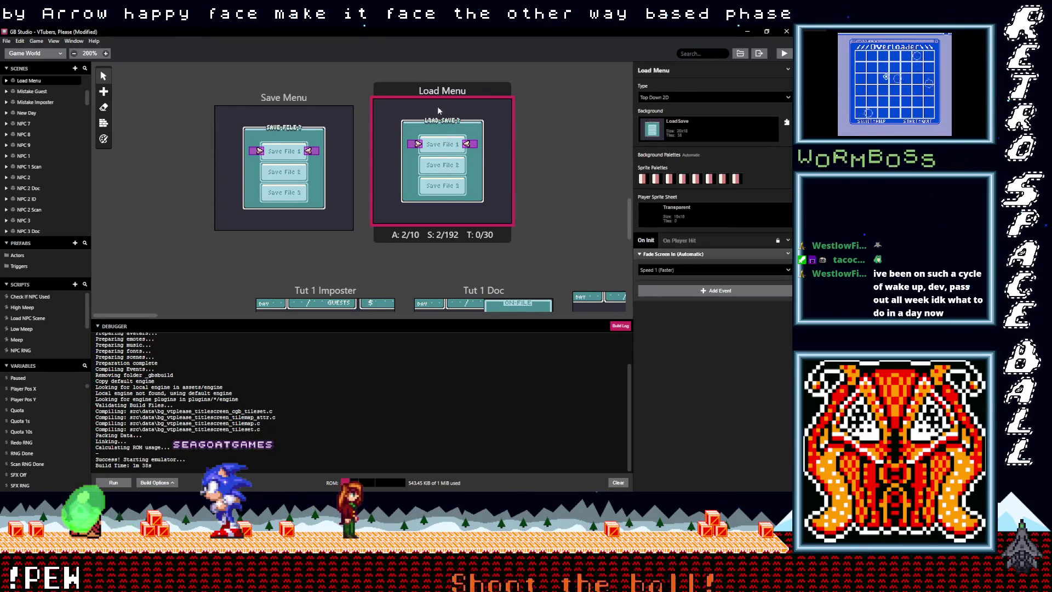
left_click(339, 142)
- In the Pause Menu script, set case 2's Change Scene destination to Load Menu
scroll(351, 175, "up", 3)
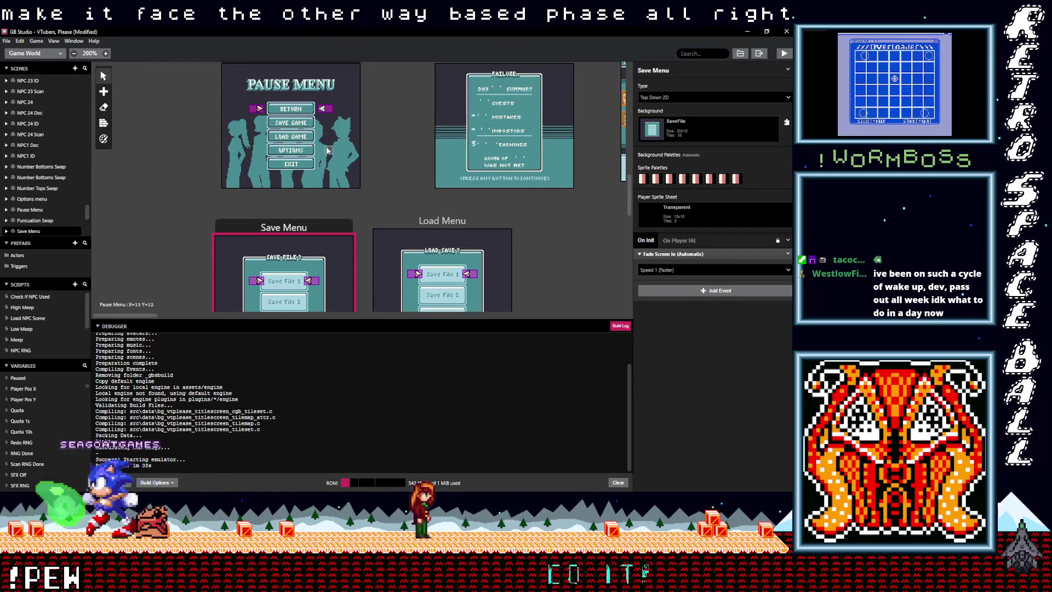
scroll(327, 150, "up", 2)
left_click(327, 165)
scroll(738, 355, "down", 5)
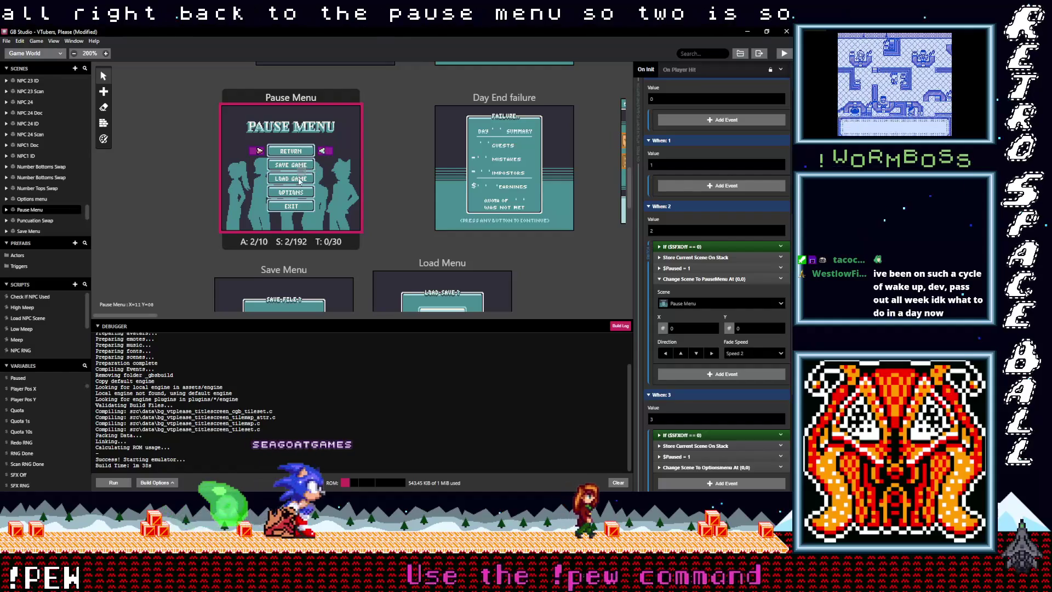
left_click(689, 306)
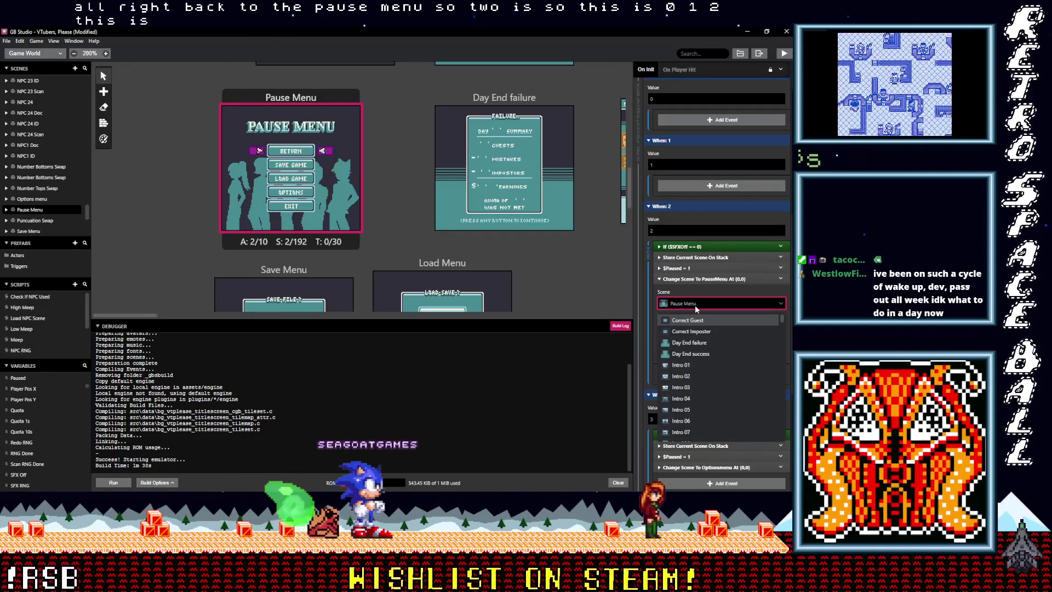
type("lo")
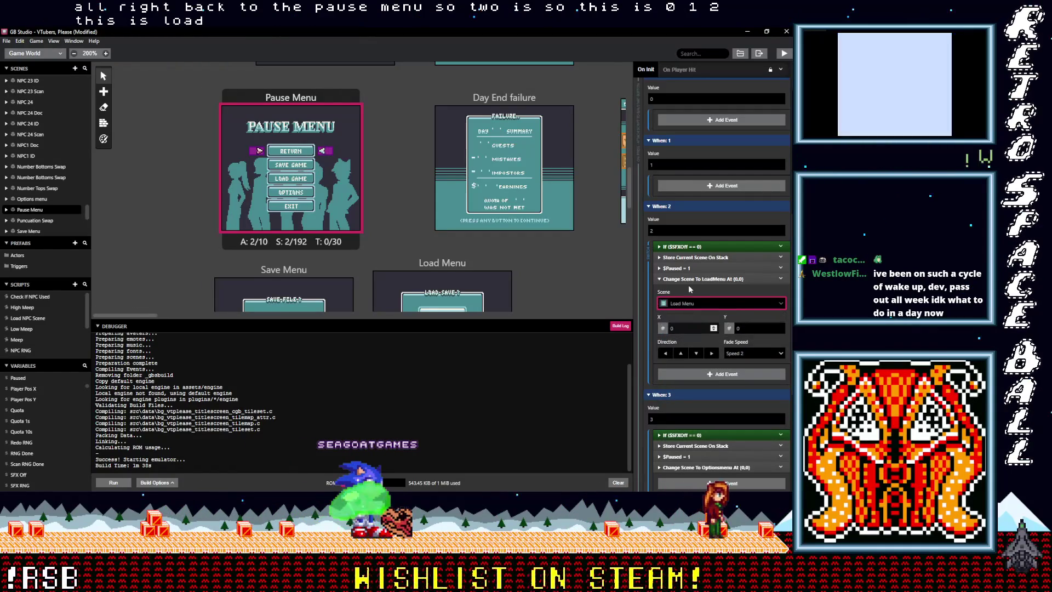
left_click(691, 279)
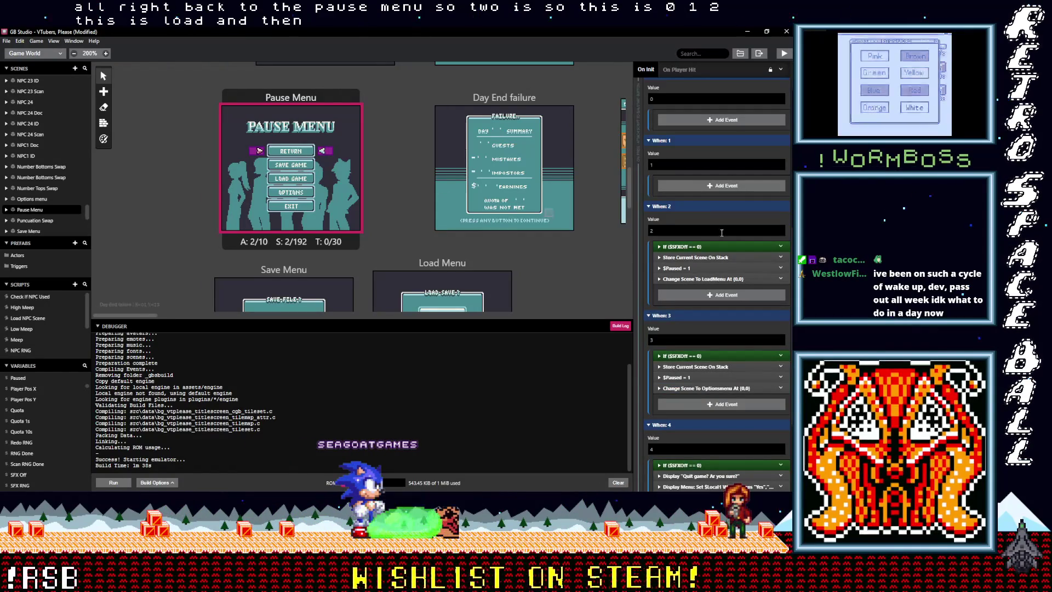
- Copy case 2's Change Scene event and paste it into case 1
left_click(698, 278, "shift")
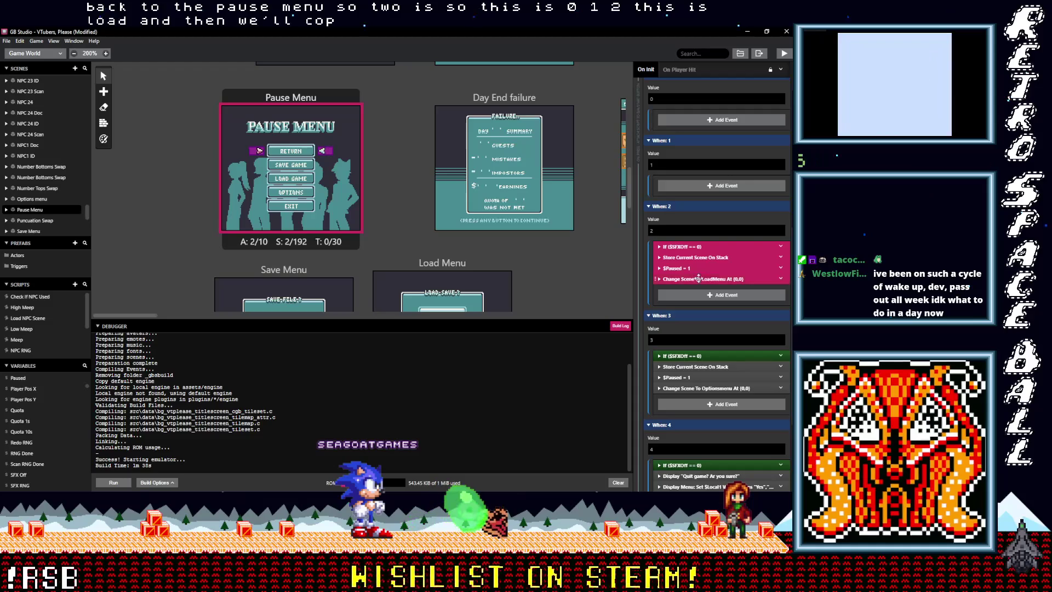
left_click(781, 247)
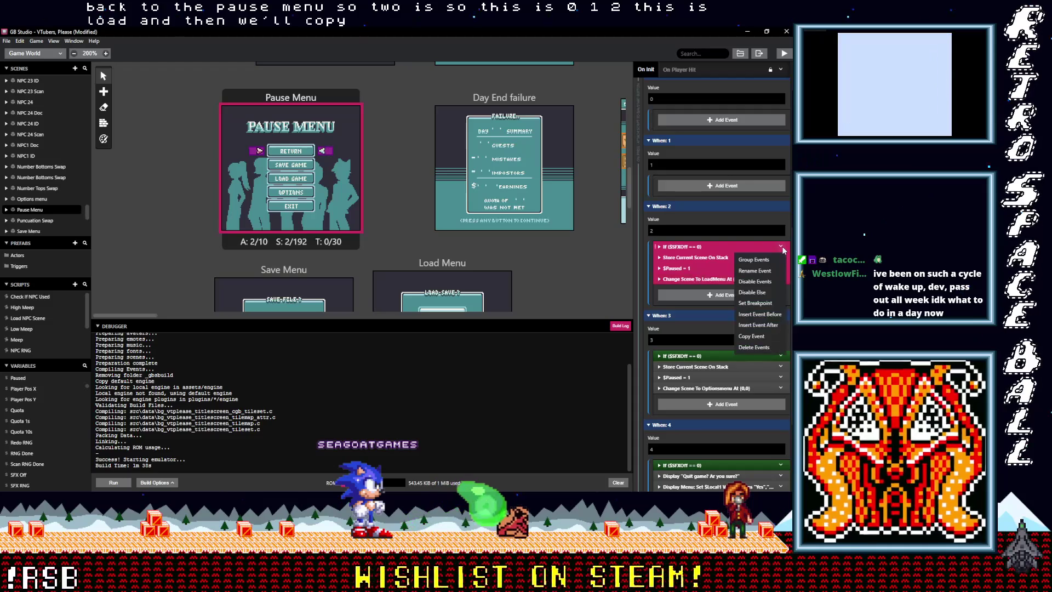
left_click(751, 335)
left_click(692, 183, "alt")
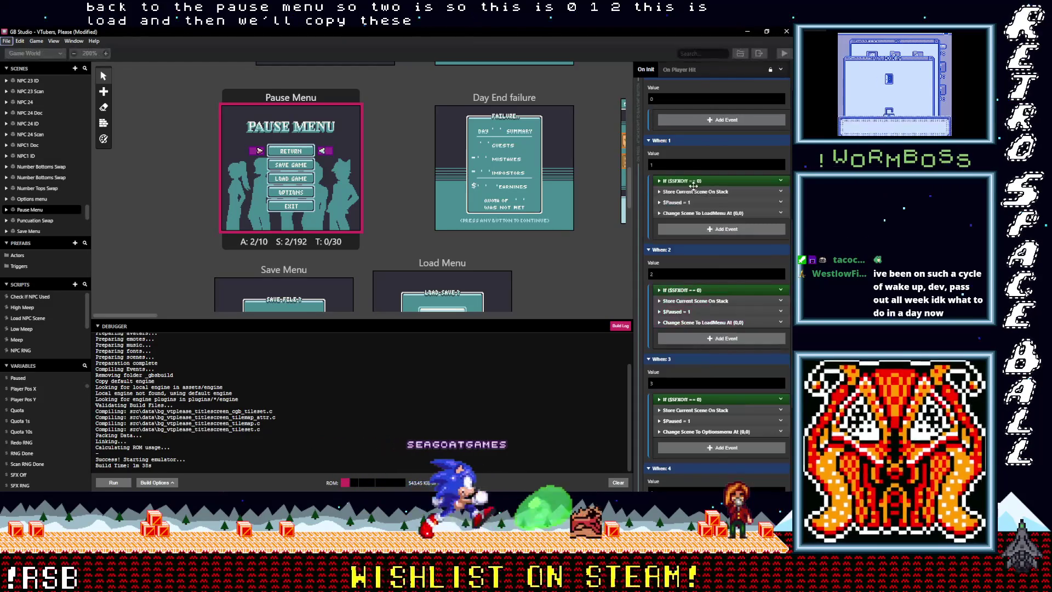
- Point the pasted case 1 Change Scene event at the Save Menu scene
left_click(703, 213)
left_click(705, 238)
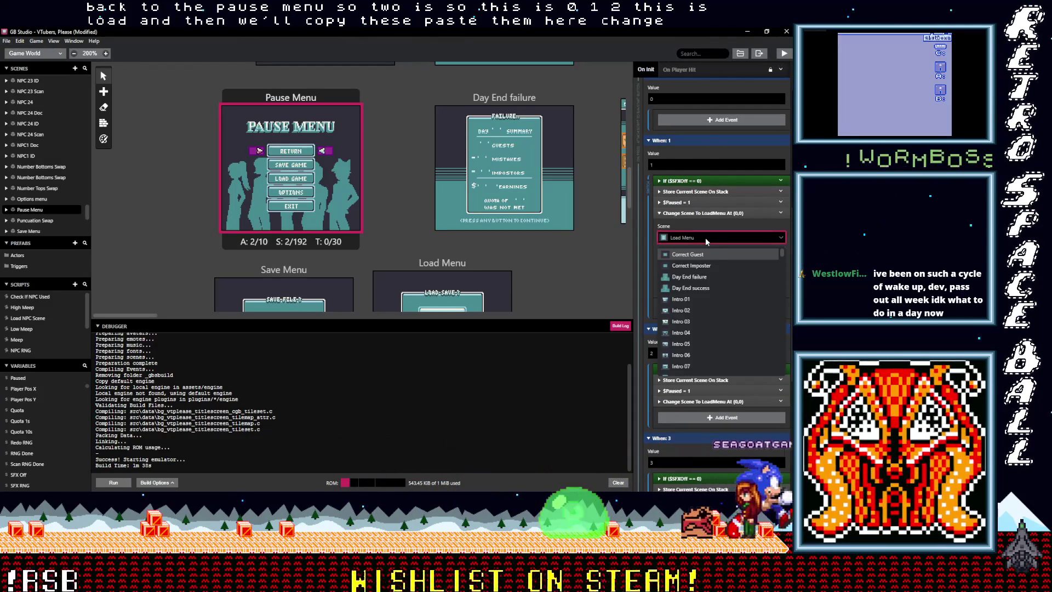
type("save")
left_click(706, 255)
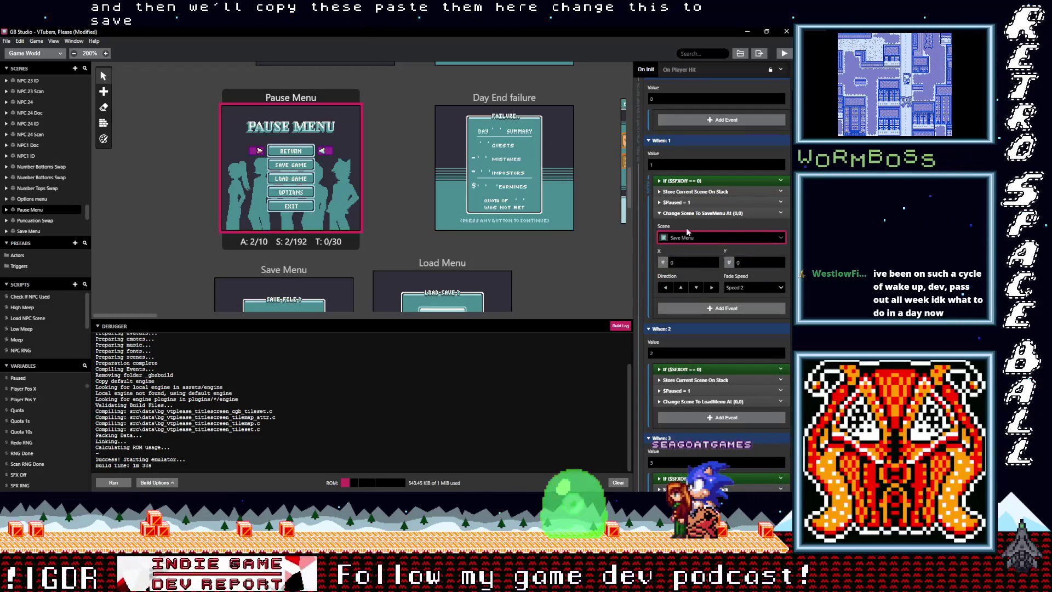
left_click(704, 213)
scroll(700, 230, "up", 1)
scroll(700, 229, "up", 2)
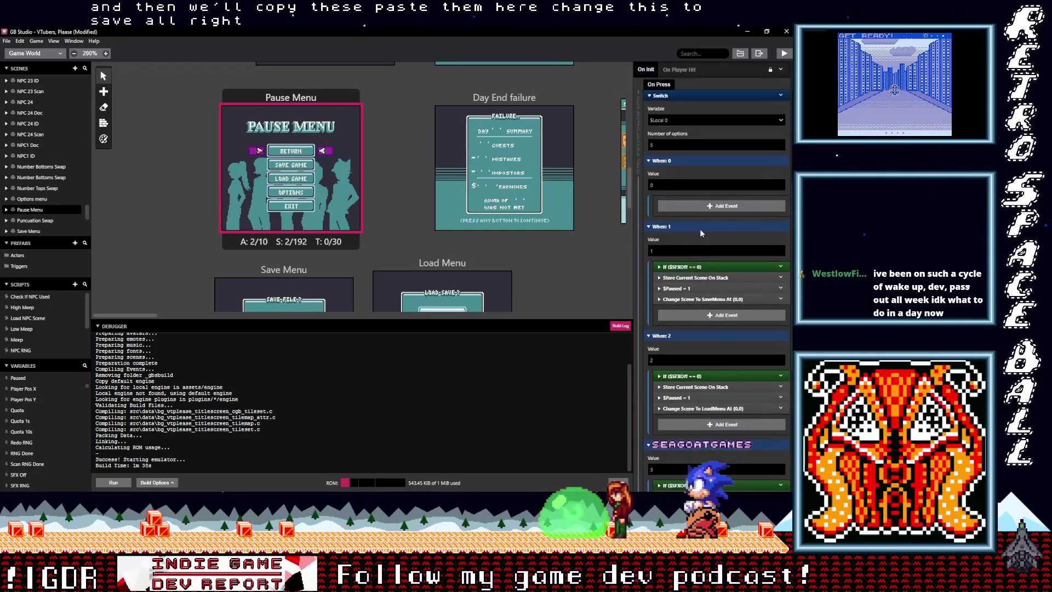
scroll(700, 229, "up", 2)
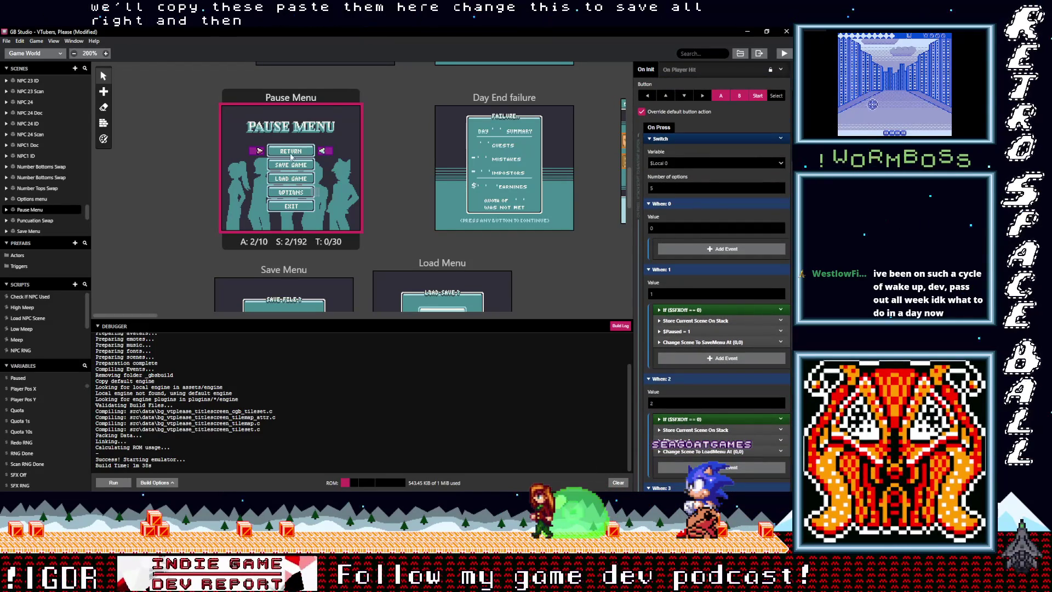
left_click(696, 249)
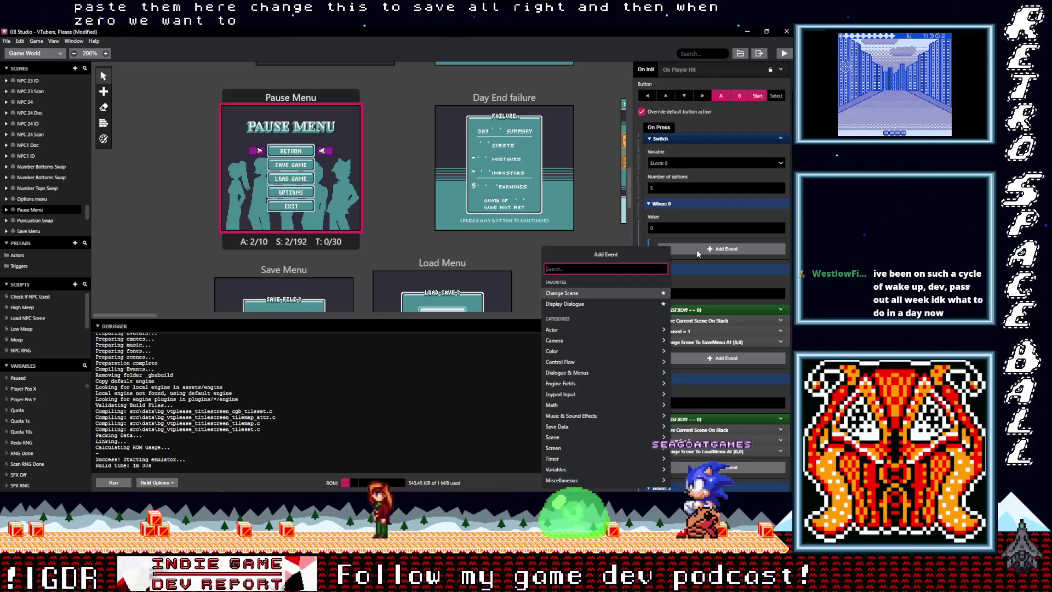
- Add the sound-check block to case 0 and make it play UI_Negative.wav
left_click(780, 311)
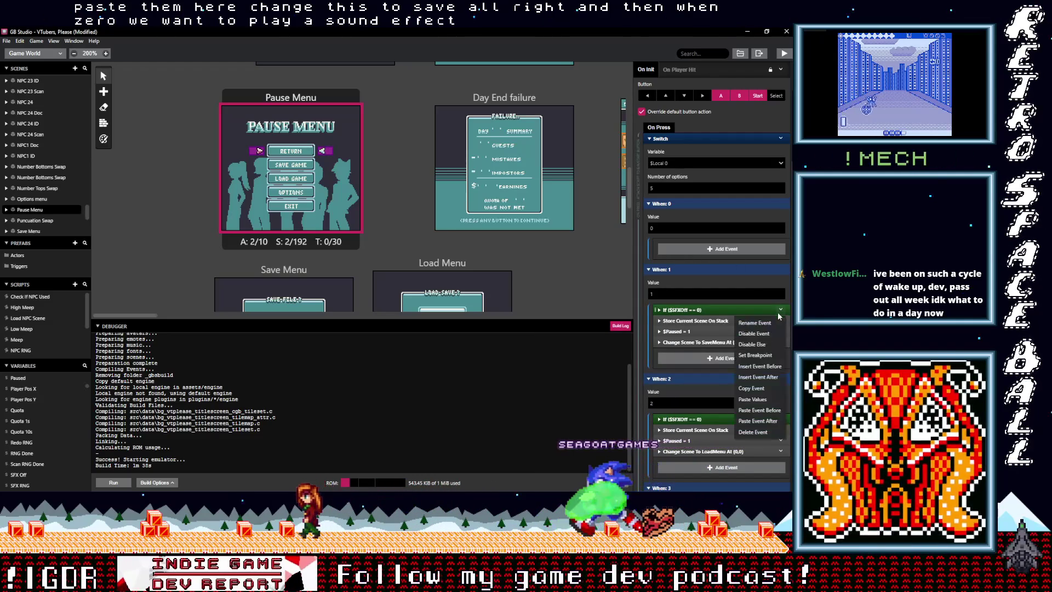
left_click(708, 250, "alt")
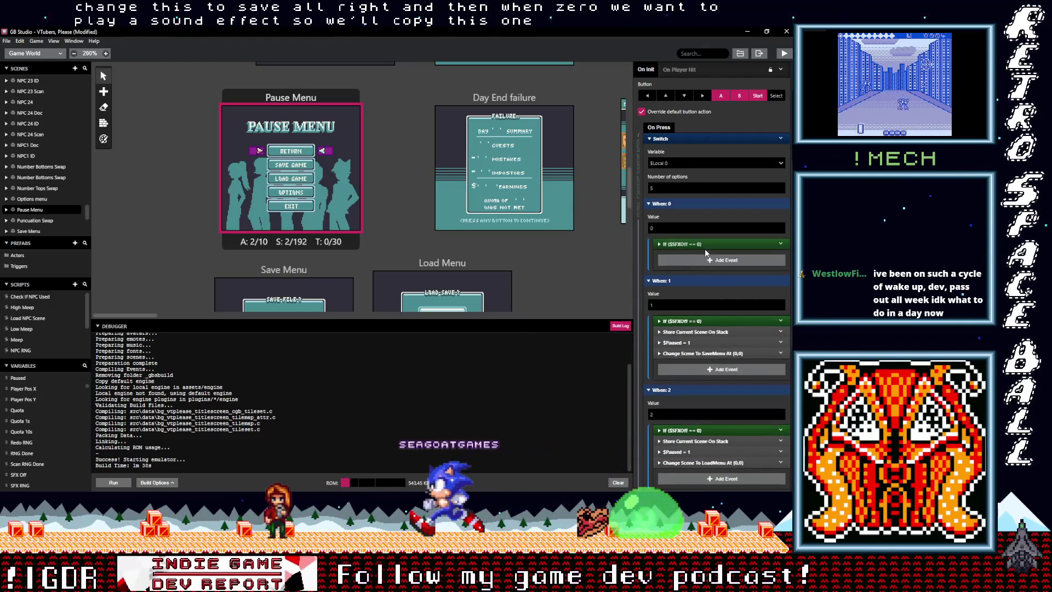
left_click(703, 299)
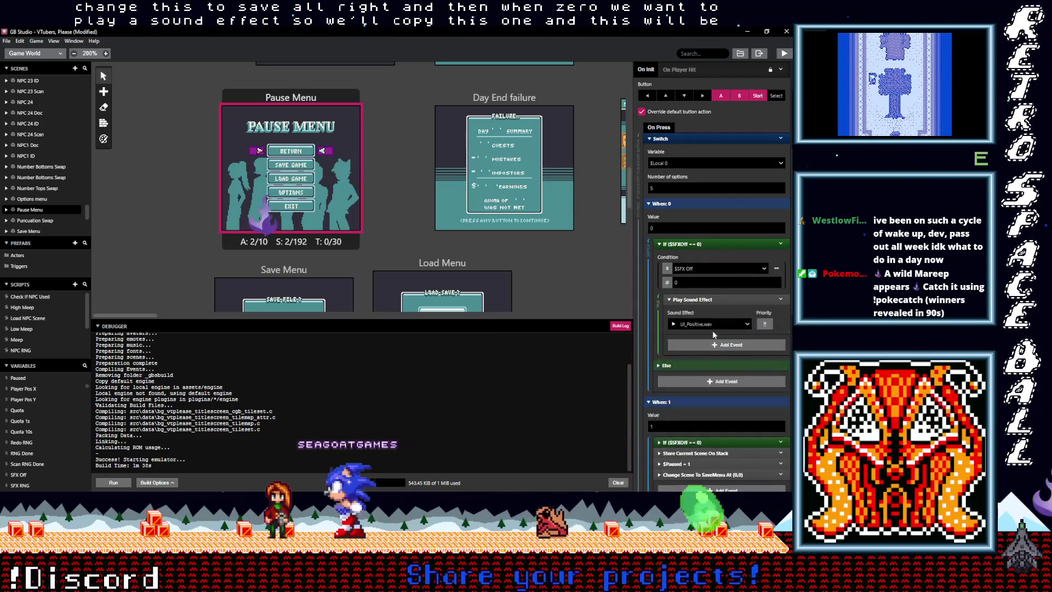
left_click(712, 325)
type("neg")
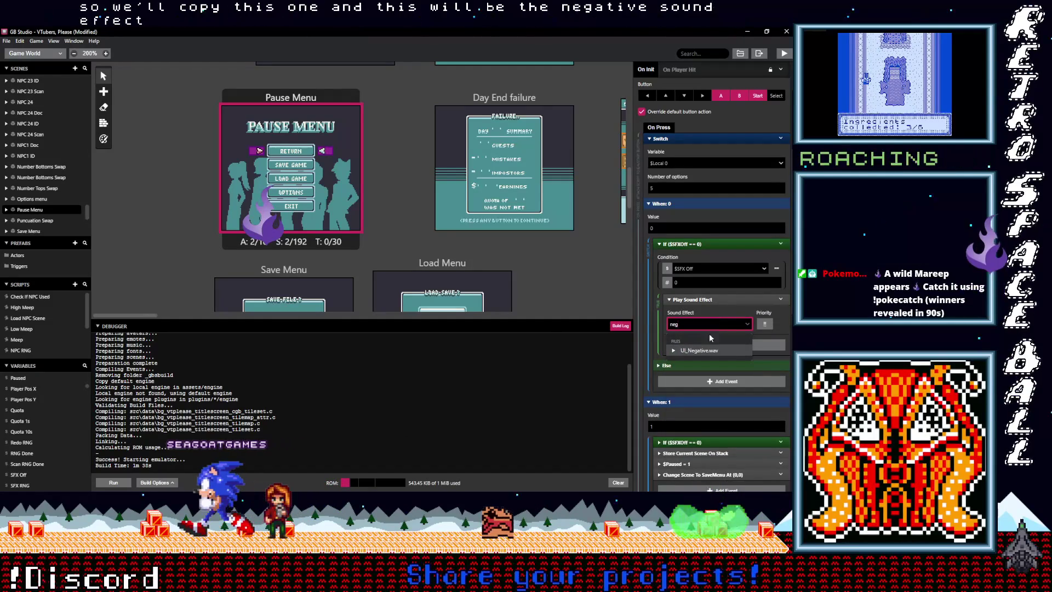
key("Return")
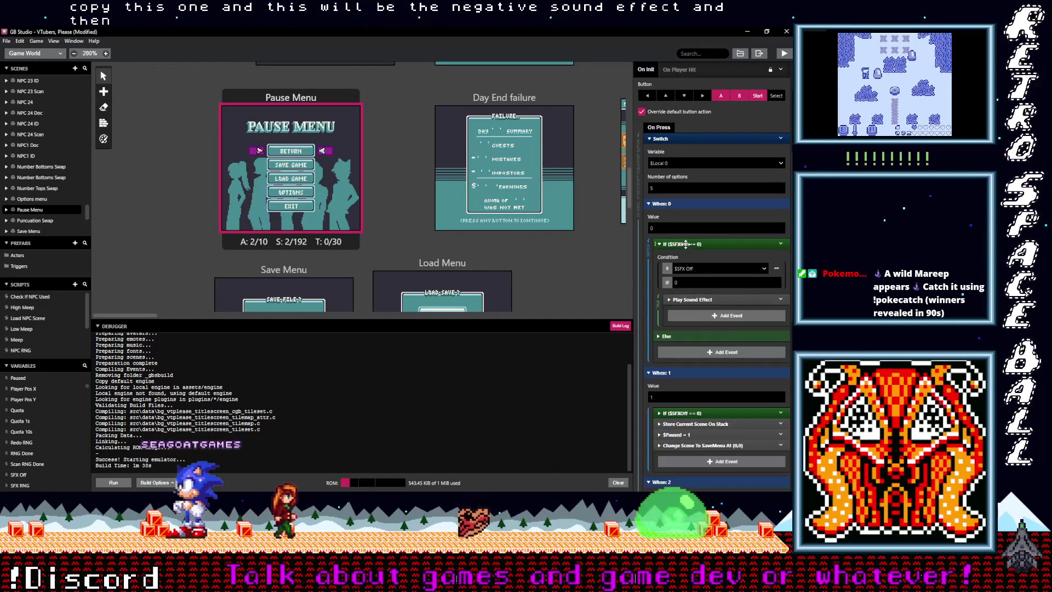
left_click(685, 244)
- Add a Restore Previous Scene From Stack event to case 0
left_click(692, 259)
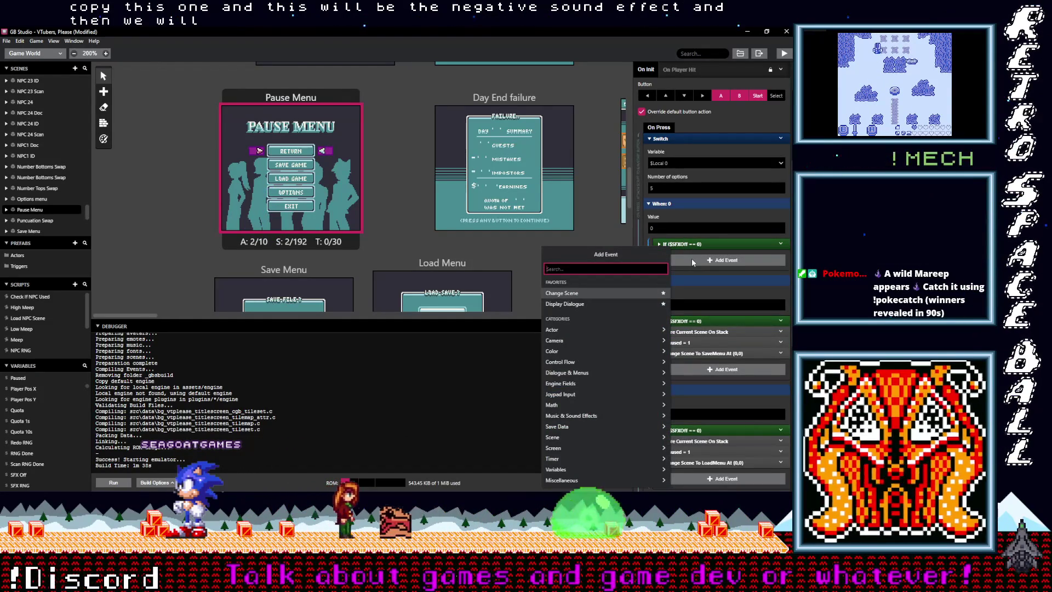
type("restore")
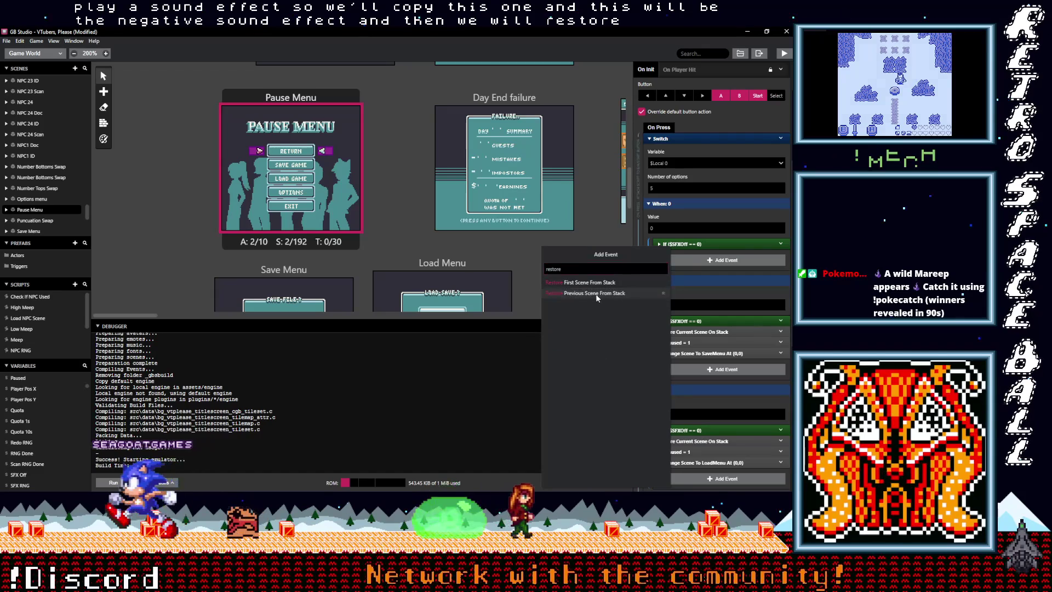
left_click(593, 293)
left_click(693, 256)
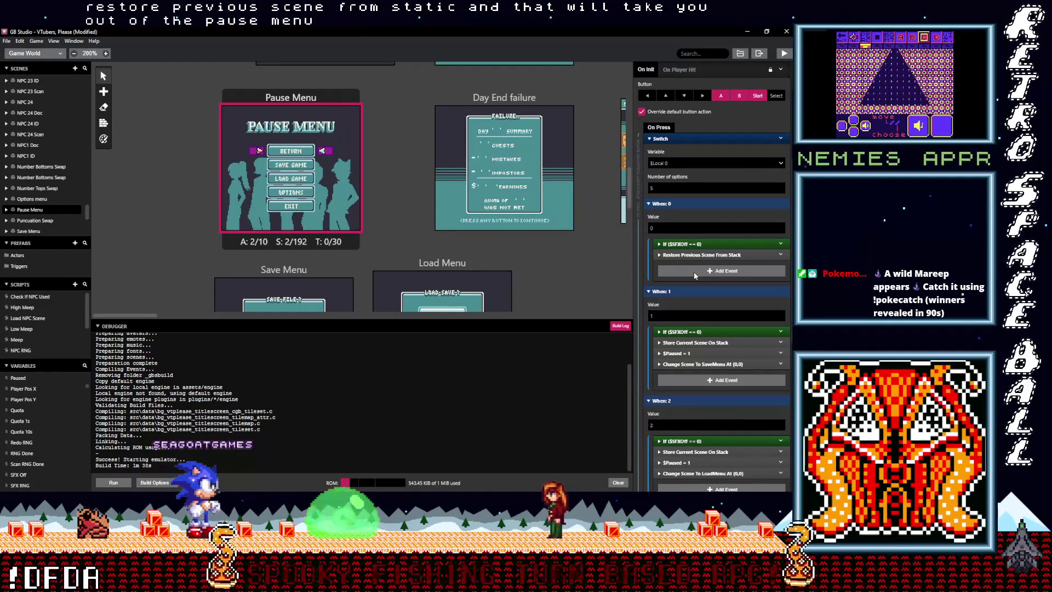
- Add a Variable Set To Value event setting Paused to 0, placed above the scene restore
left_click(694, 271)
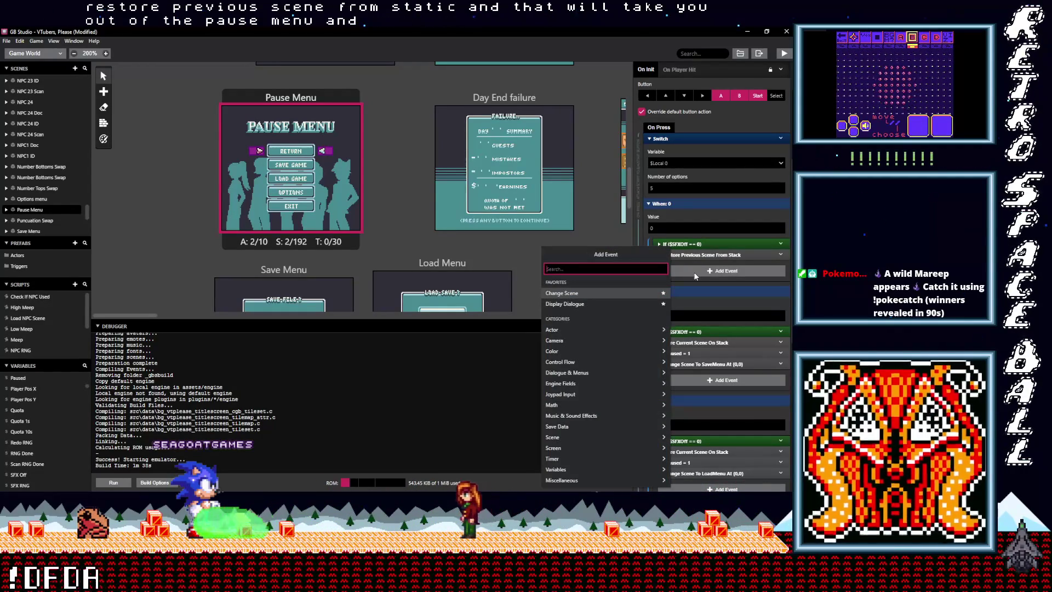
type("var val")
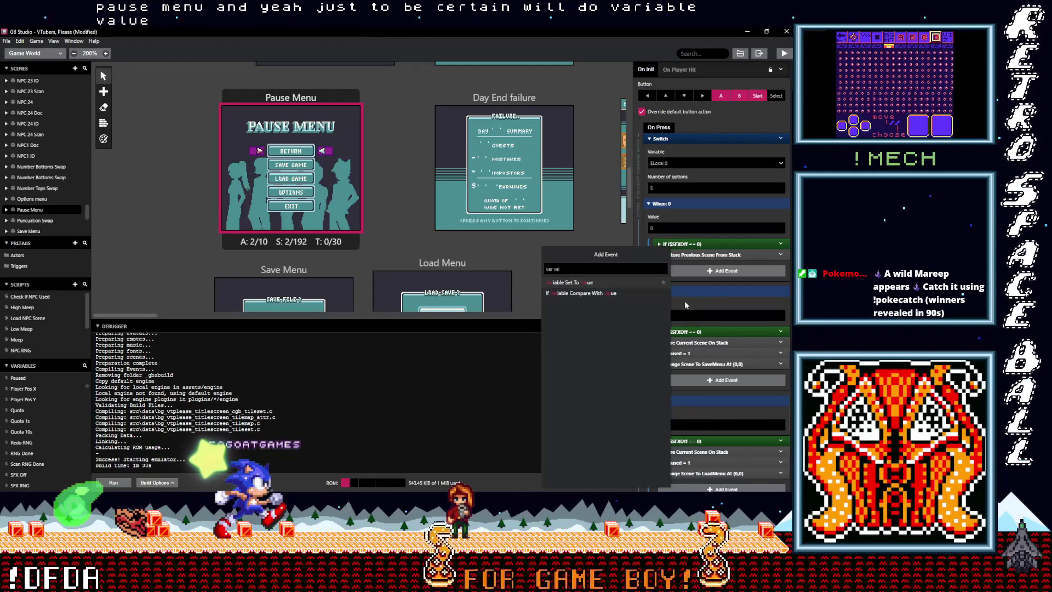
key("Return")
left_click(689, 289)
type("p")
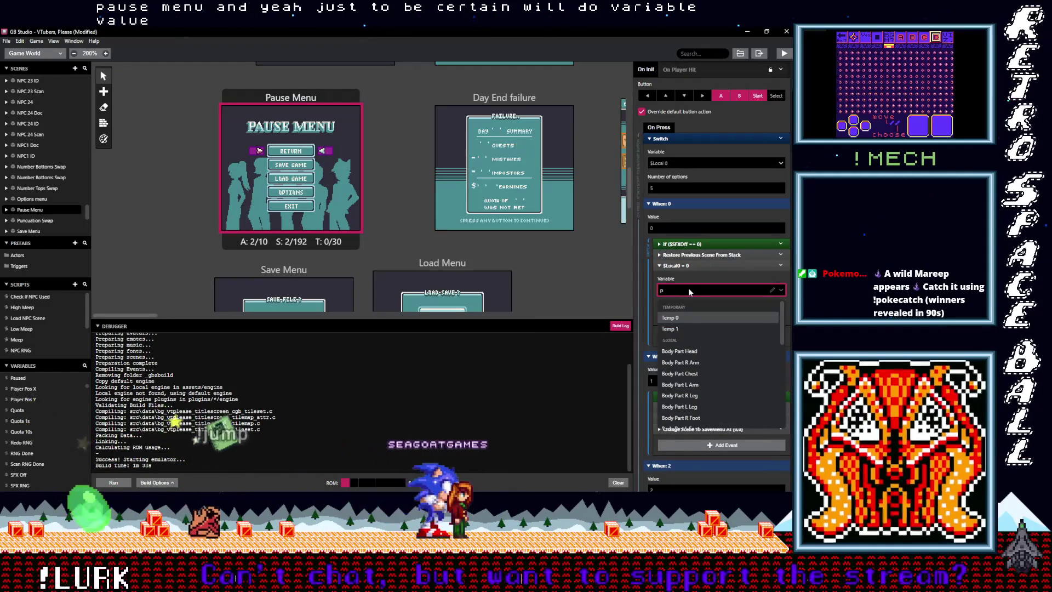
type("as")
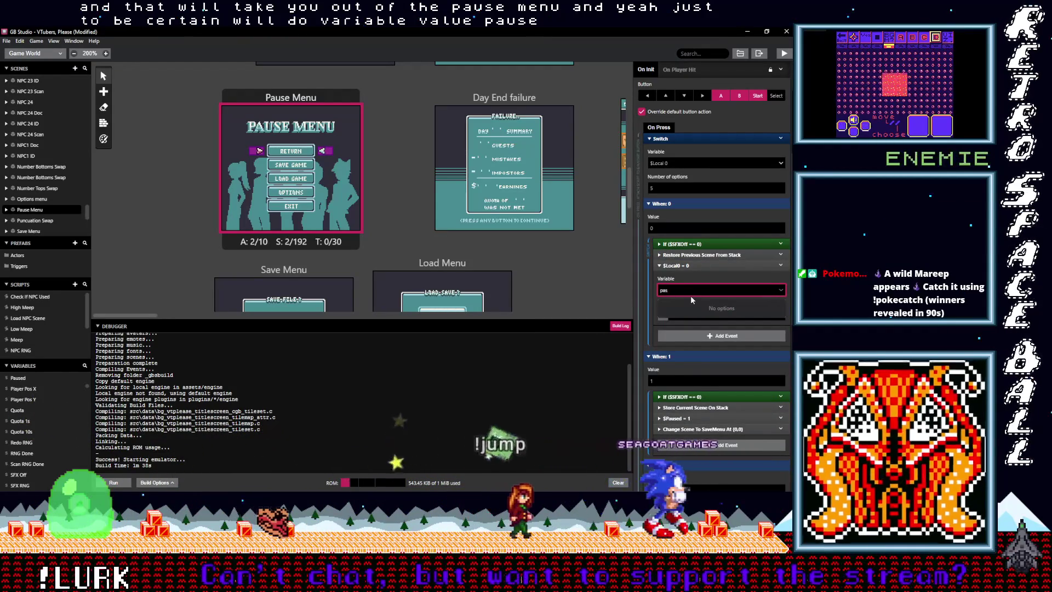
key("BackSpace")
type("used")
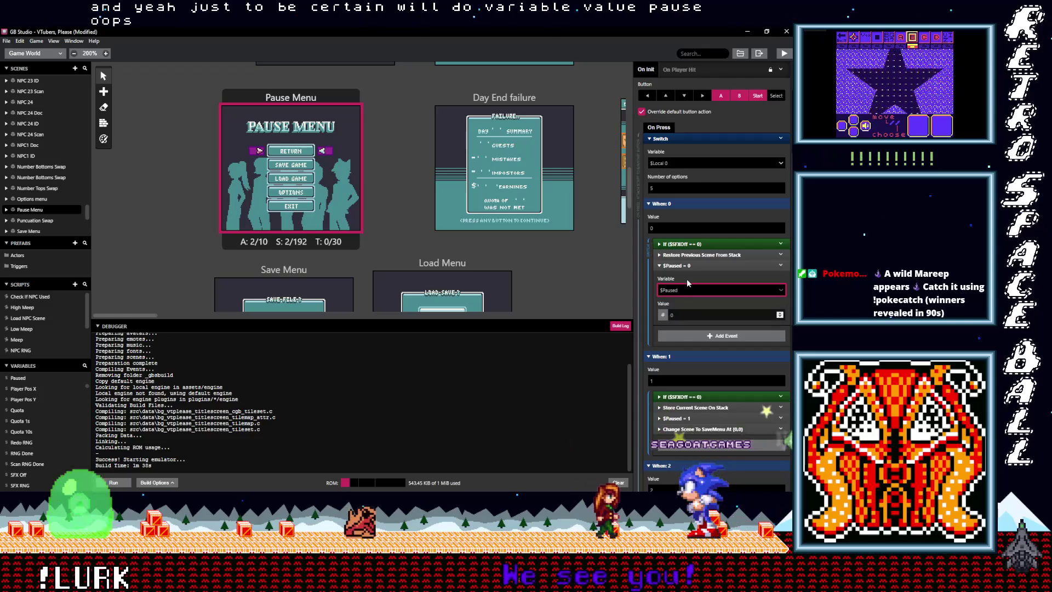
key("Return")
left_click(687, 266)
left_click_drag(689, 262, 689, 258)
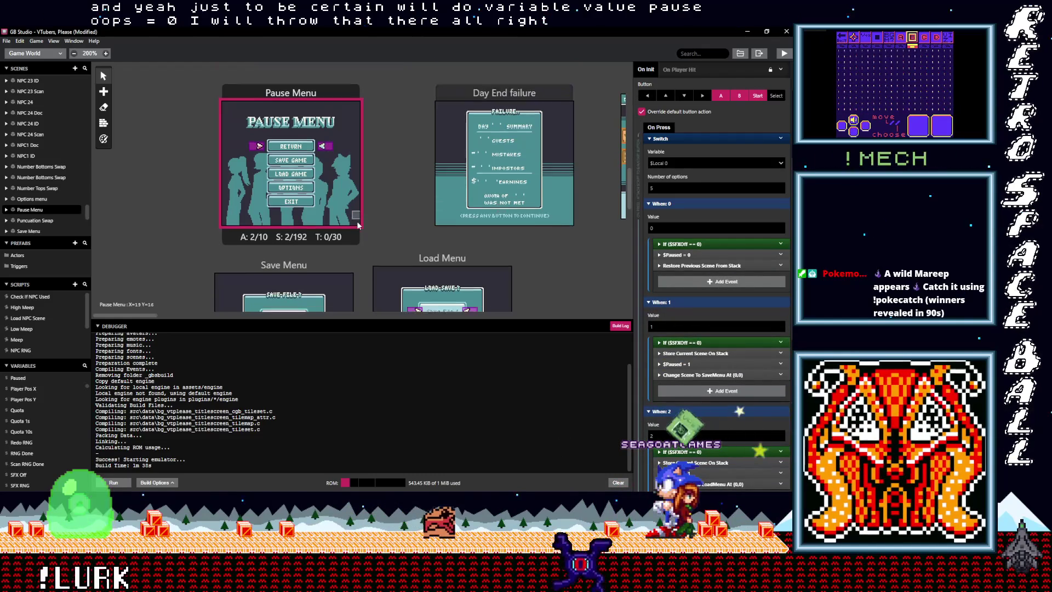
scroll(293, 201, "down", 3)
- Add an Attach Script To B Button event to the Save Menu scene's script
left_click(293, 200)
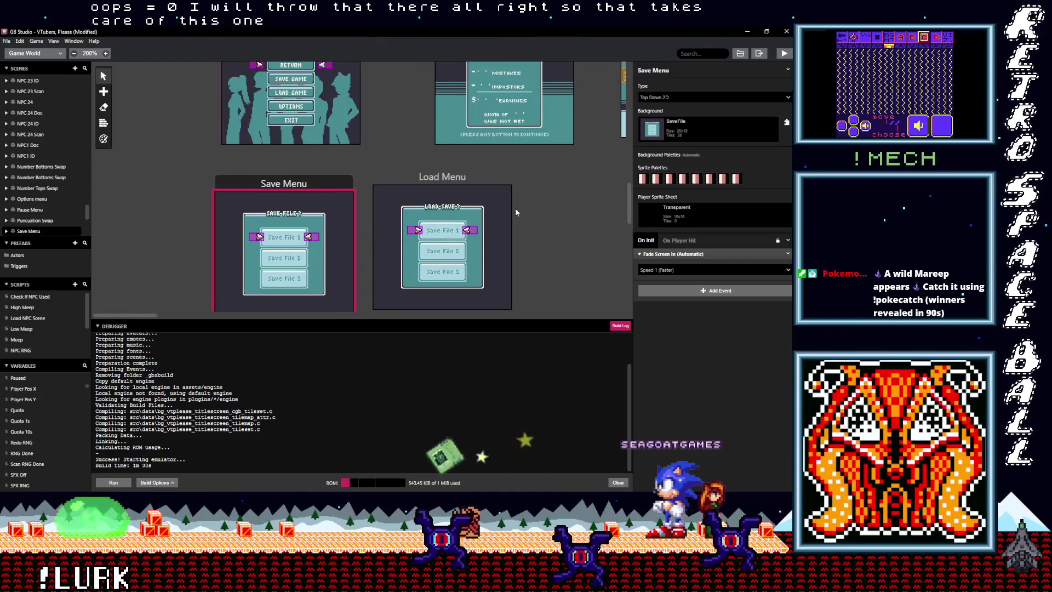
left_click(685, 293)
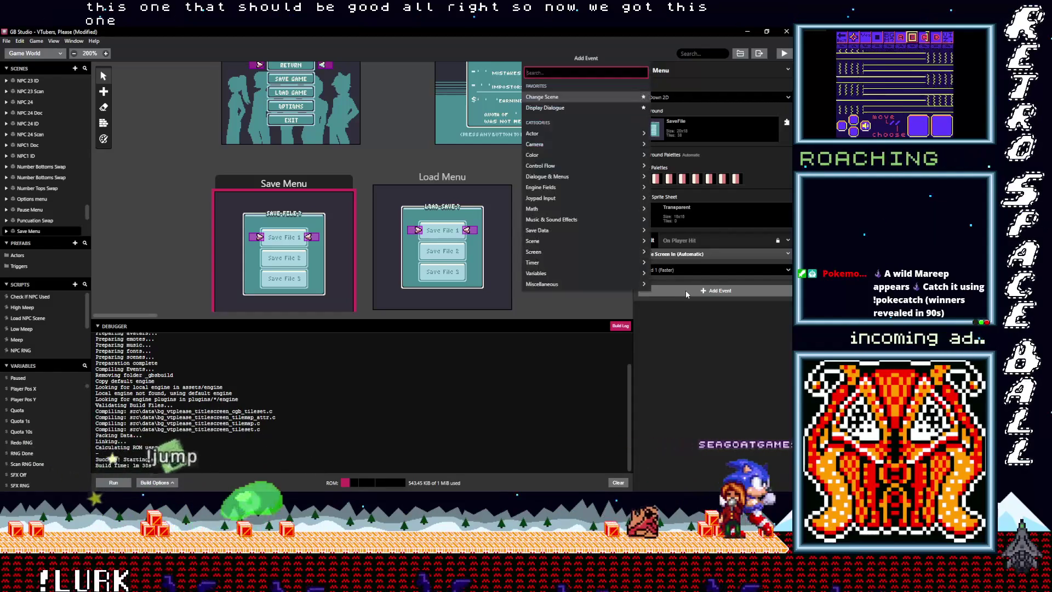
type("button")
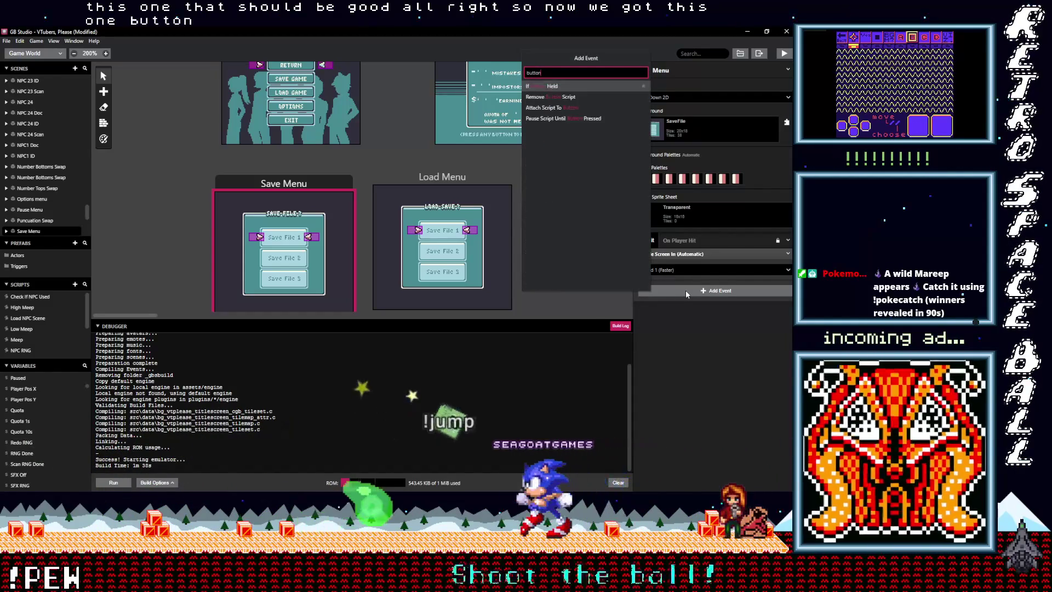
left_click(538, 109)
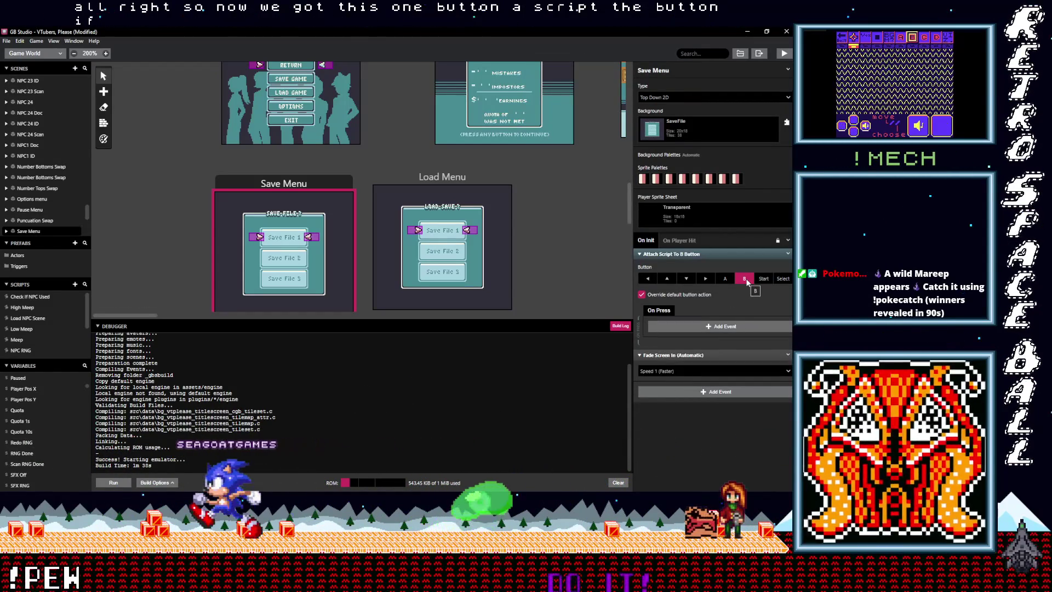
- Paste the Pause Menu's sound-check event into the B button's press script
left_click(708, 327)
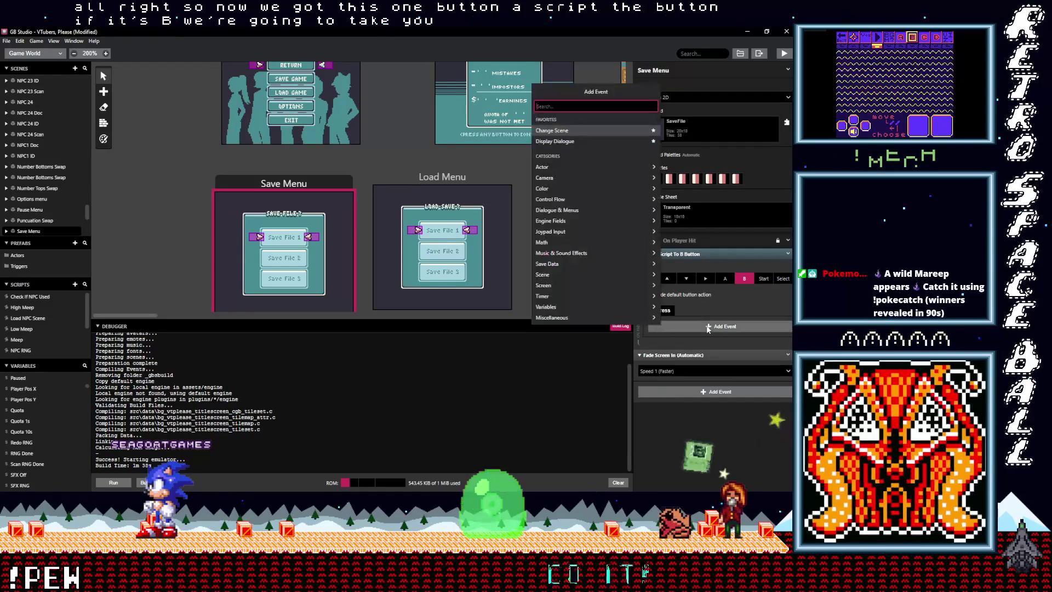
left_click(709, 328)
left_click(708, 328)
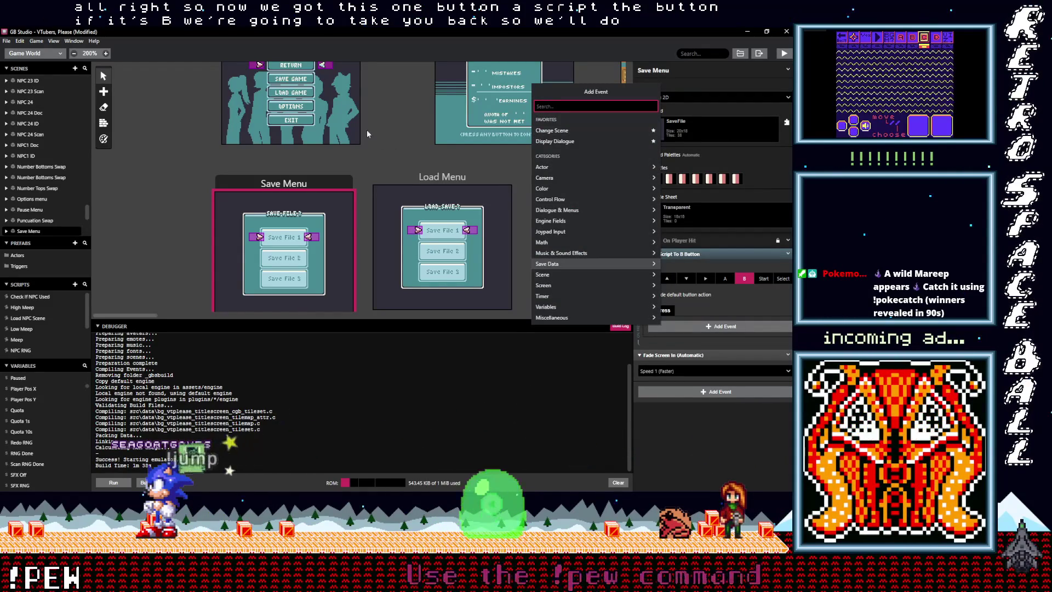
key("Escape")
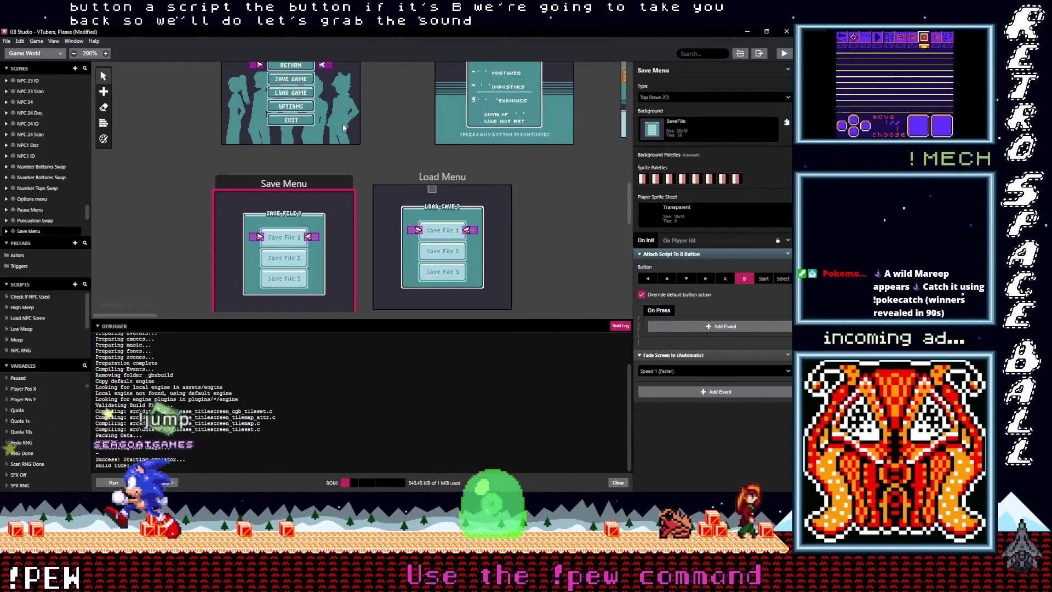
left_click(342, 120)
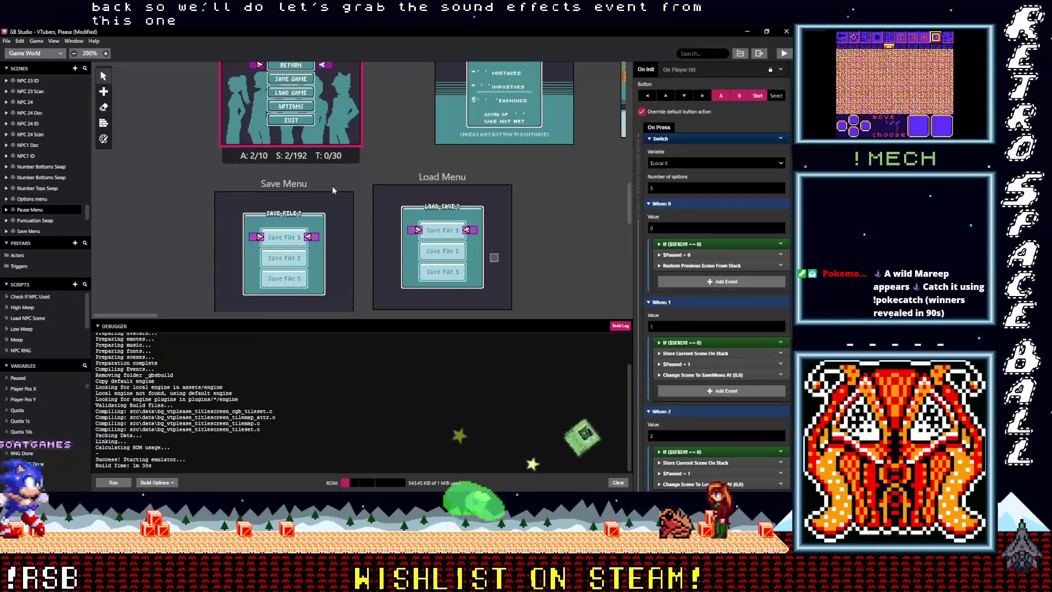
left_click(334, 247)
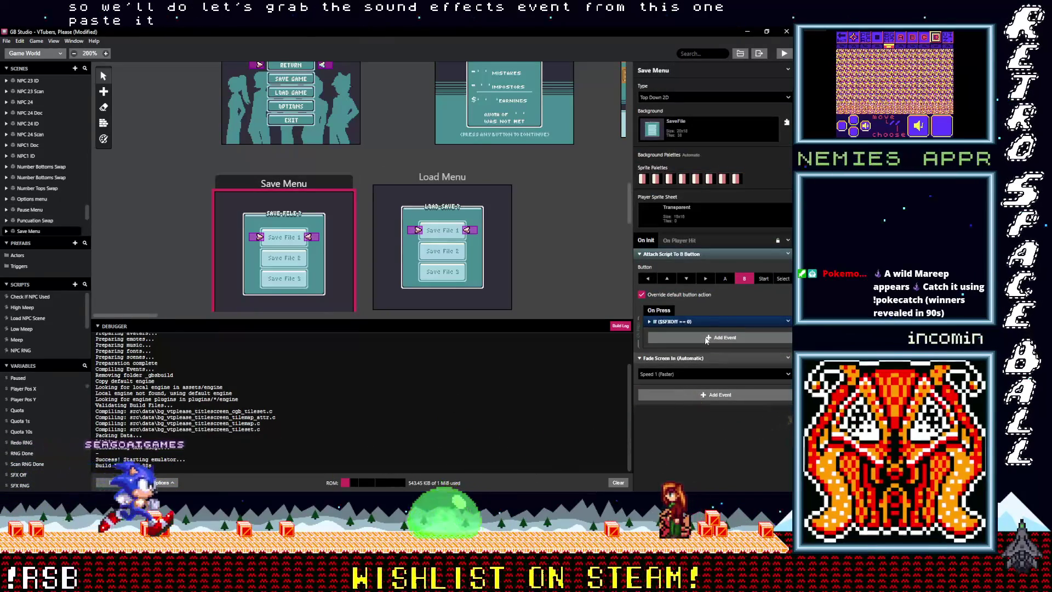
right_click(716, 325)
left_click(602, 307)
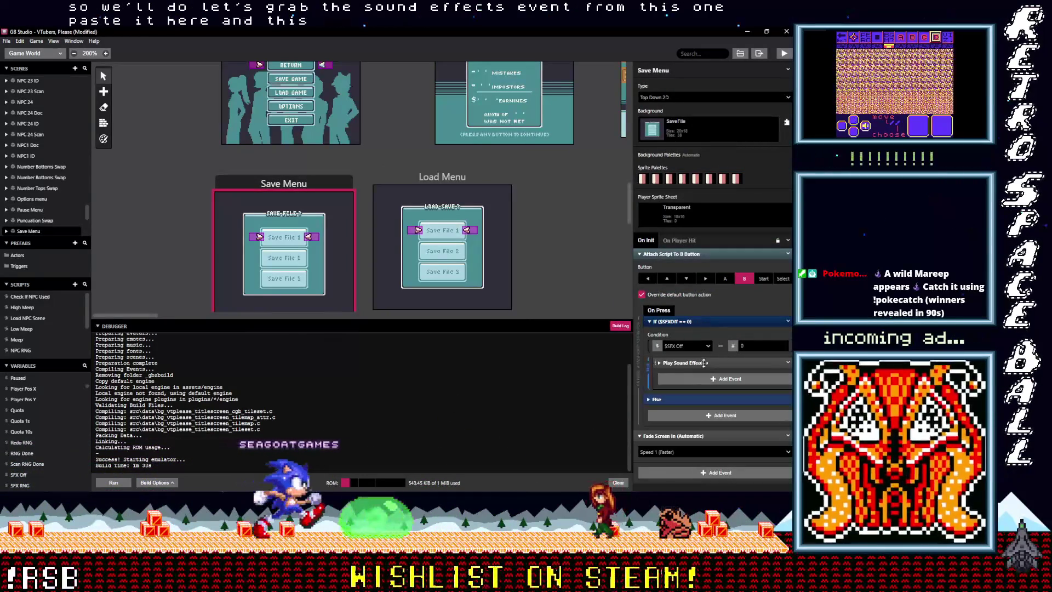
left_click(705, 363)
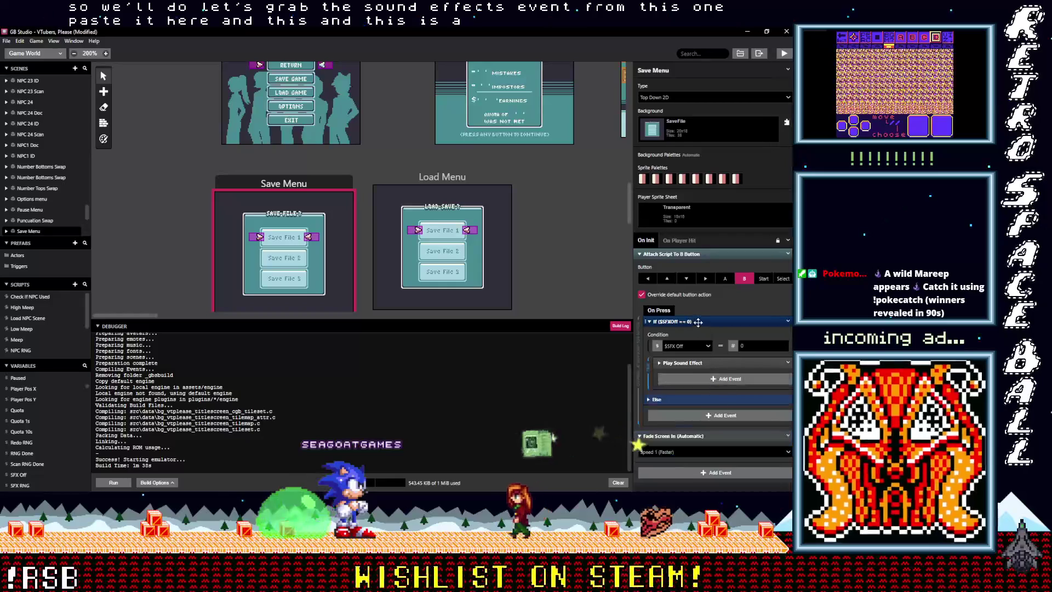
left_click(707, 321)
- Replace the B script's Change Scene to LoadMenu event with Restore Previous Scene From Stack
left_click(708, 338)
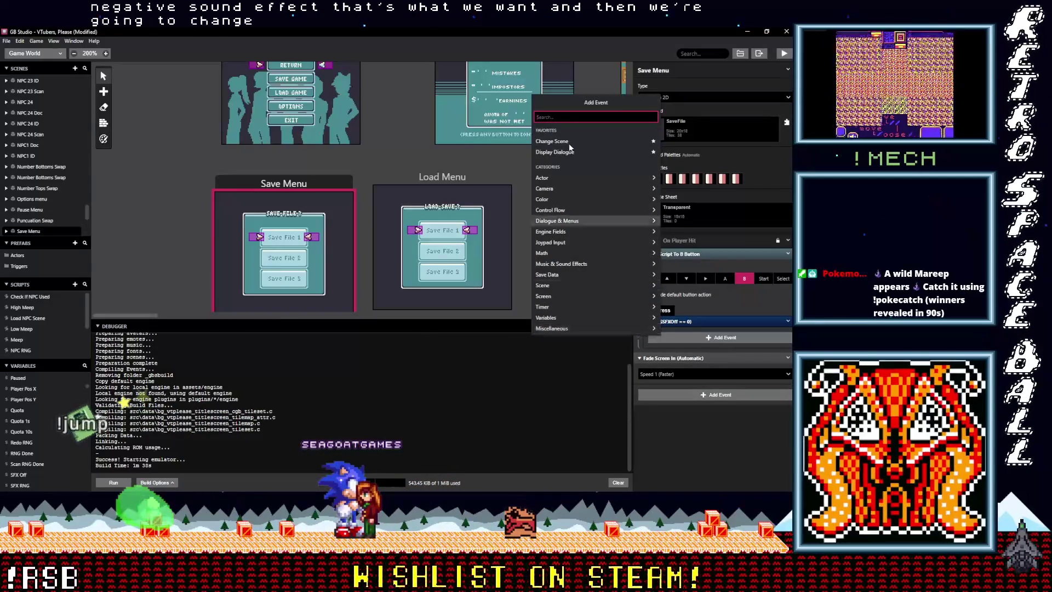
key("Return")
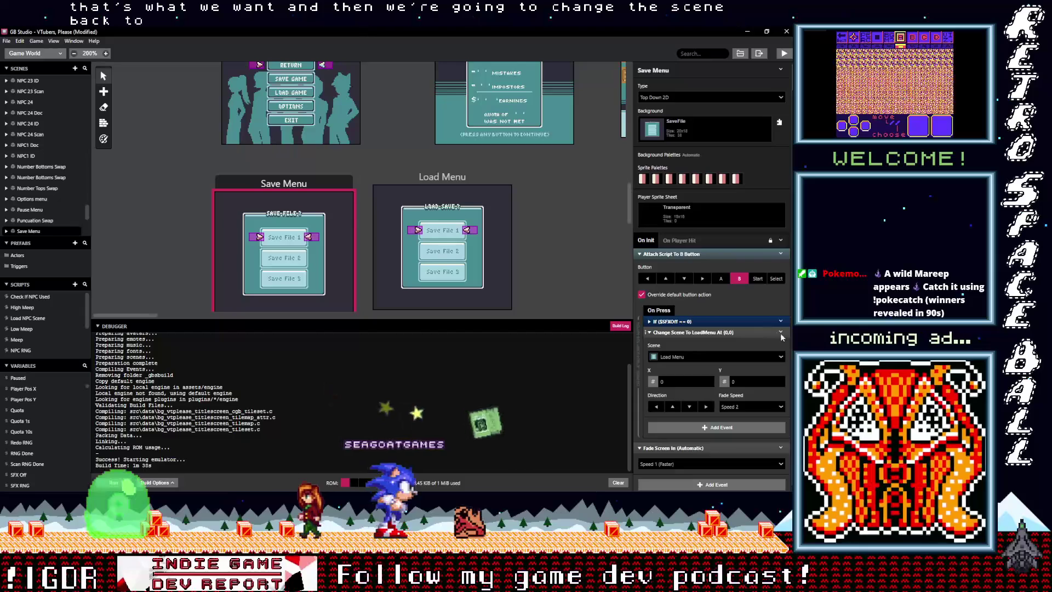
left_click(692, 332)
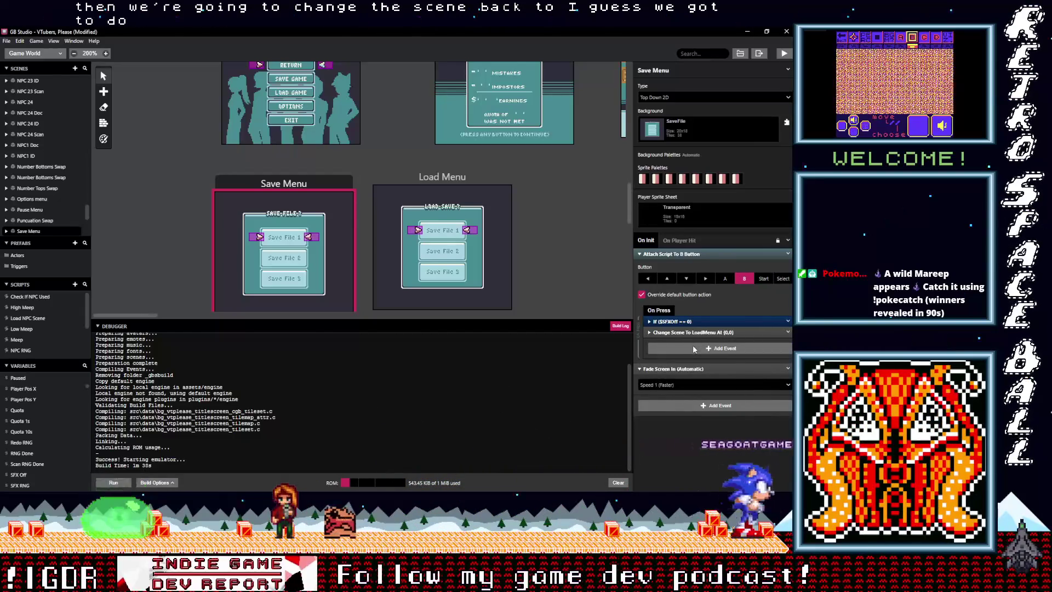
left_click(788, 332)
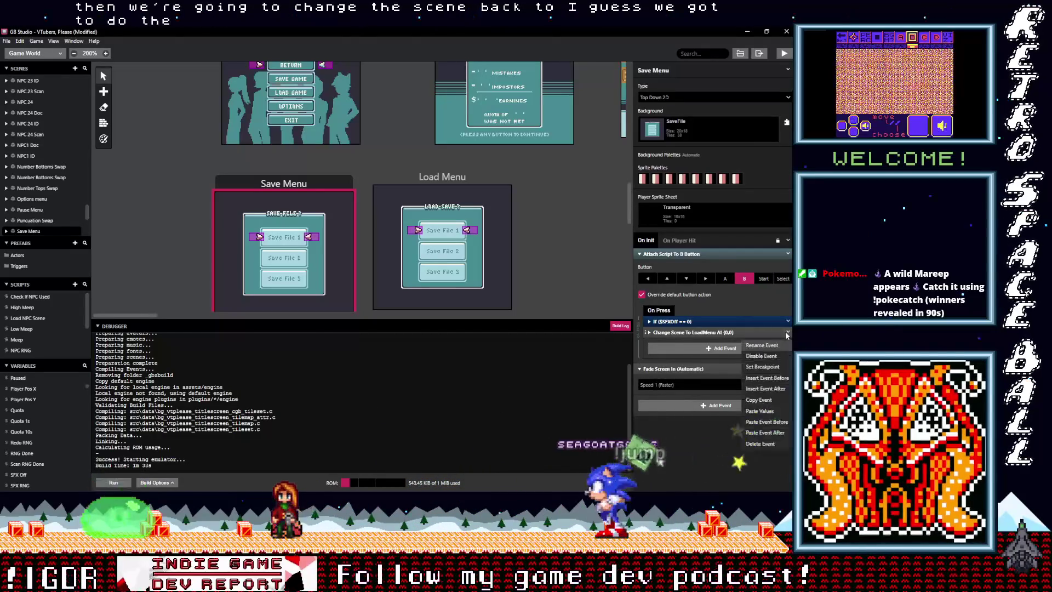
left_click(764, 445)
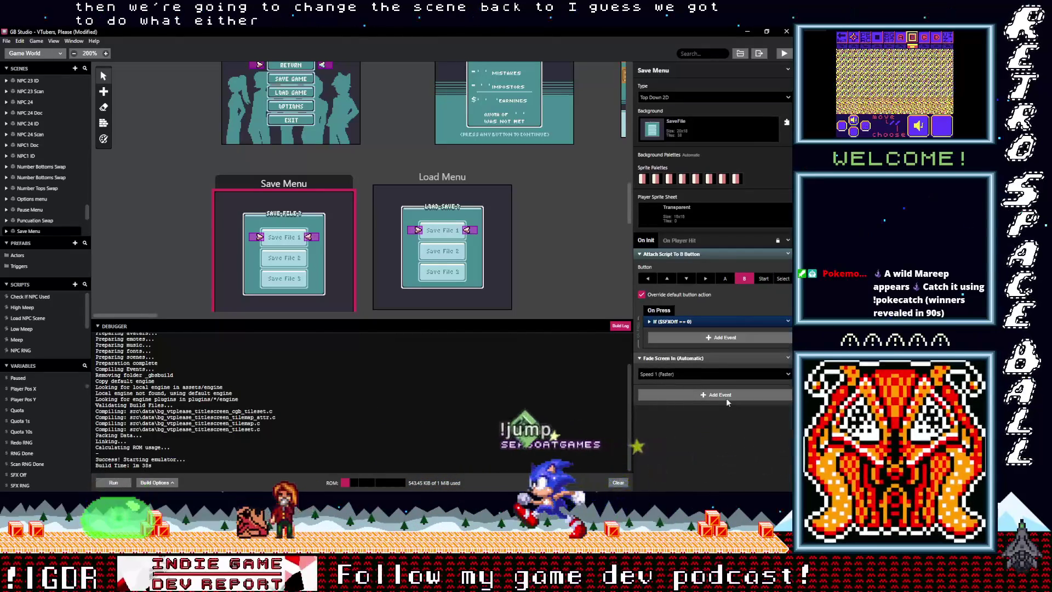
left_click(697, 339)
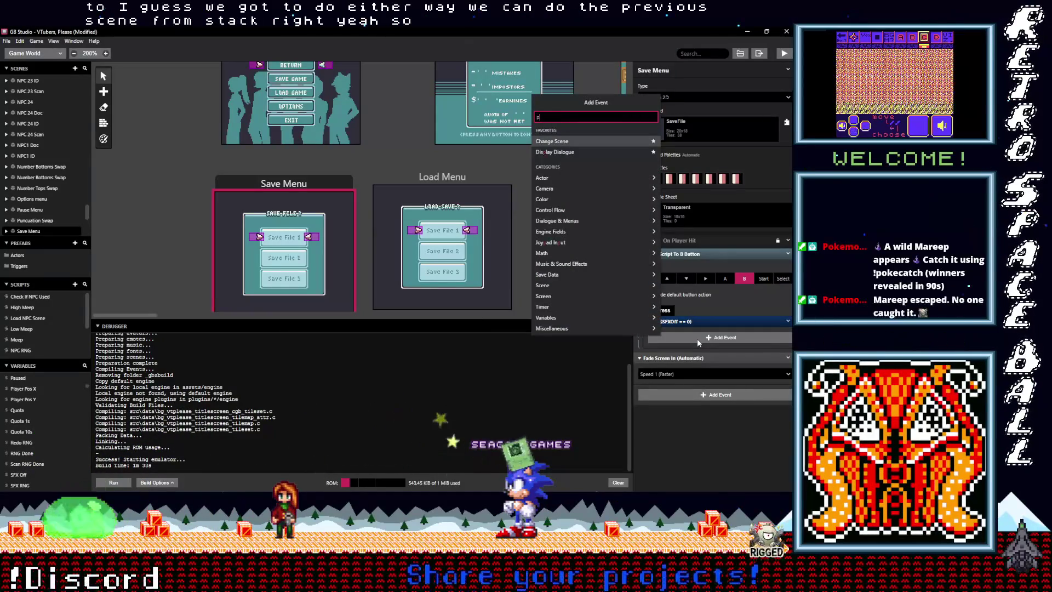
type("prev")
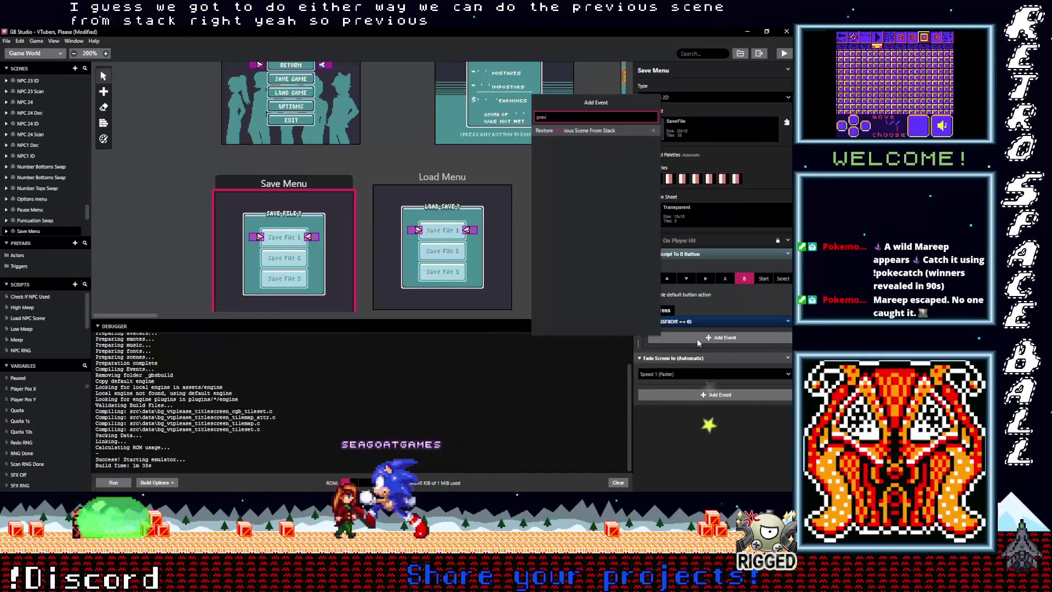
left_click(575, 133)
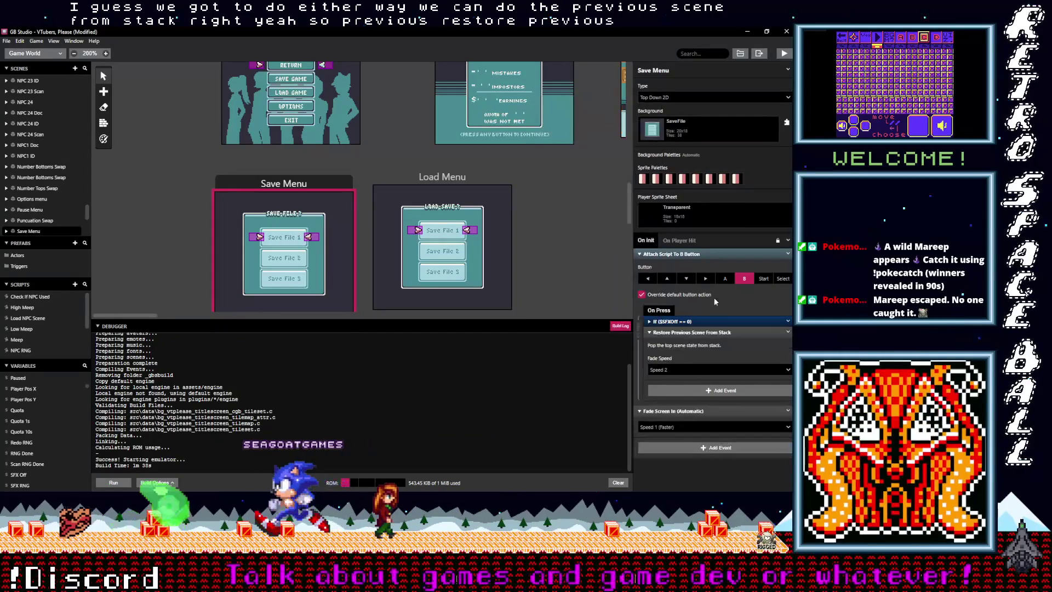
left_click(700, 331)
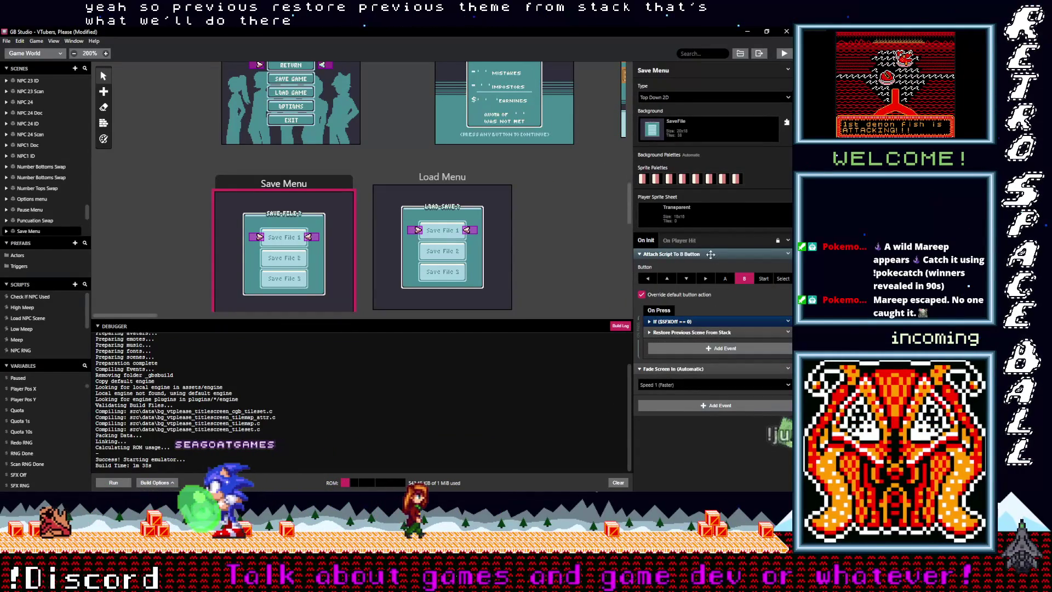
- Paste a copy of the B button script and make it respond only to Down
left_click(766, 254)
left_click(788, 254)
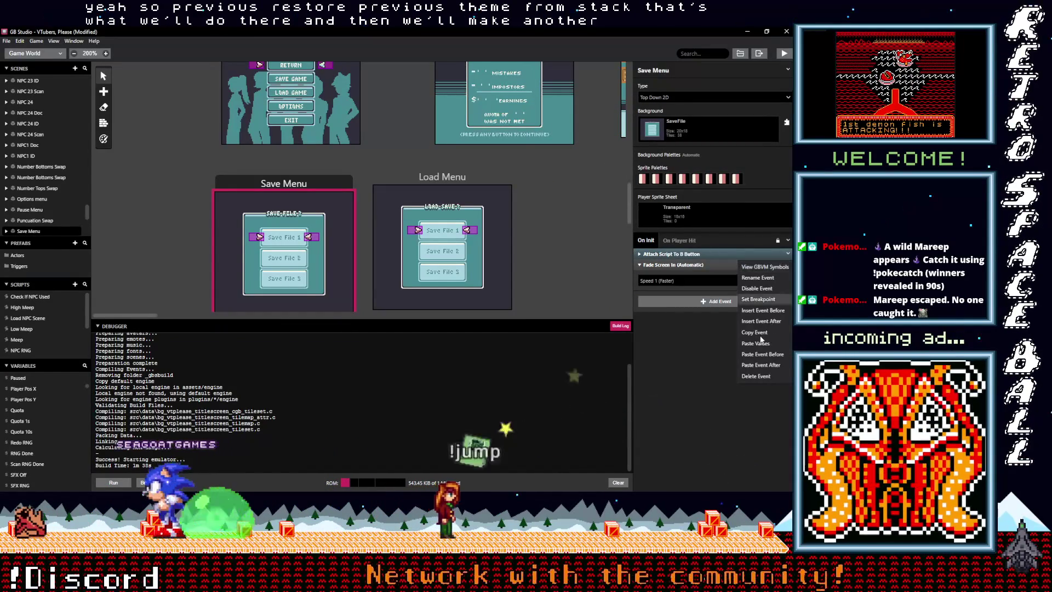
left_click(762, 354)
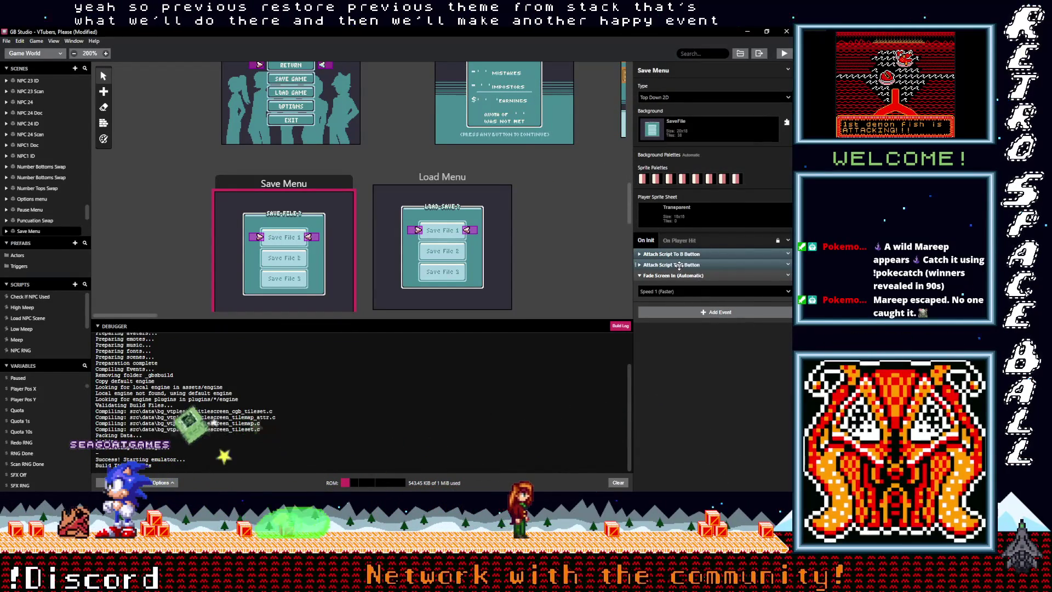
left_click(679, 265)
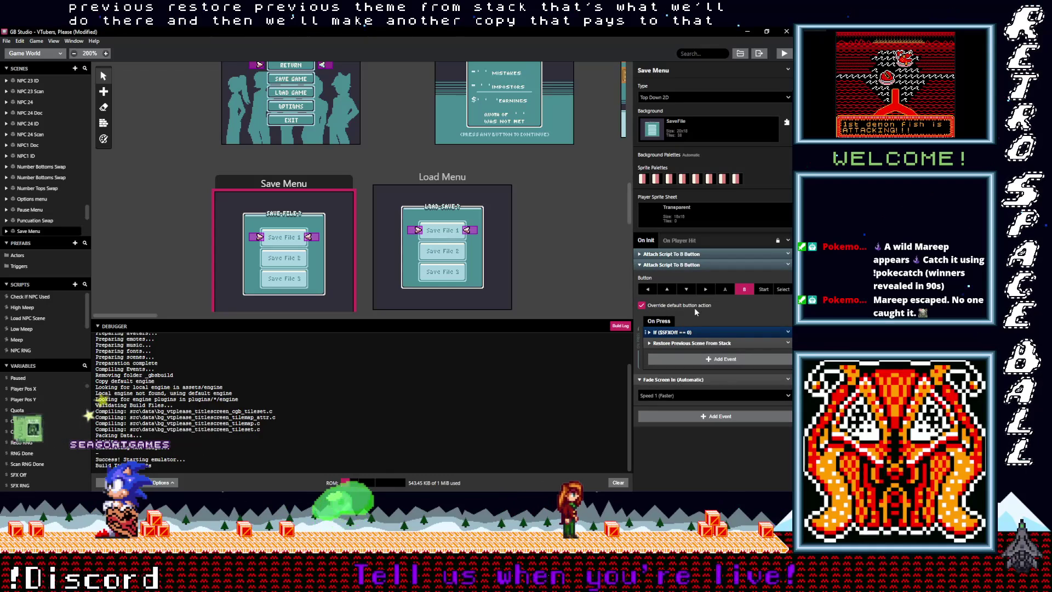
left_click(687, 289)
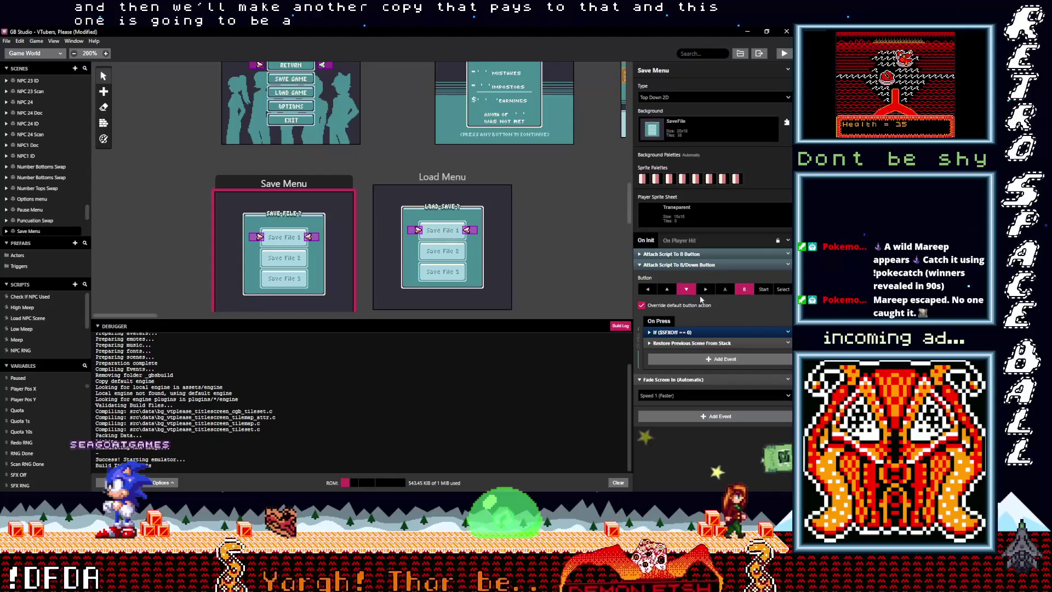
left_click(689, 331)
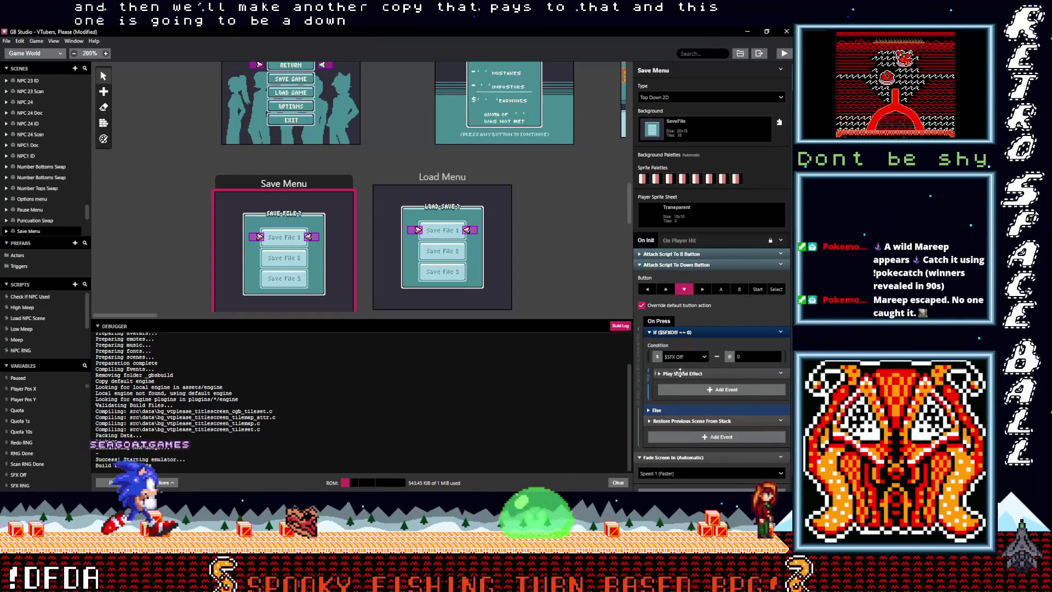
- Change the Down script's sound effect to UI_Nuetral.wav
left_click(690, 398)
type("n")
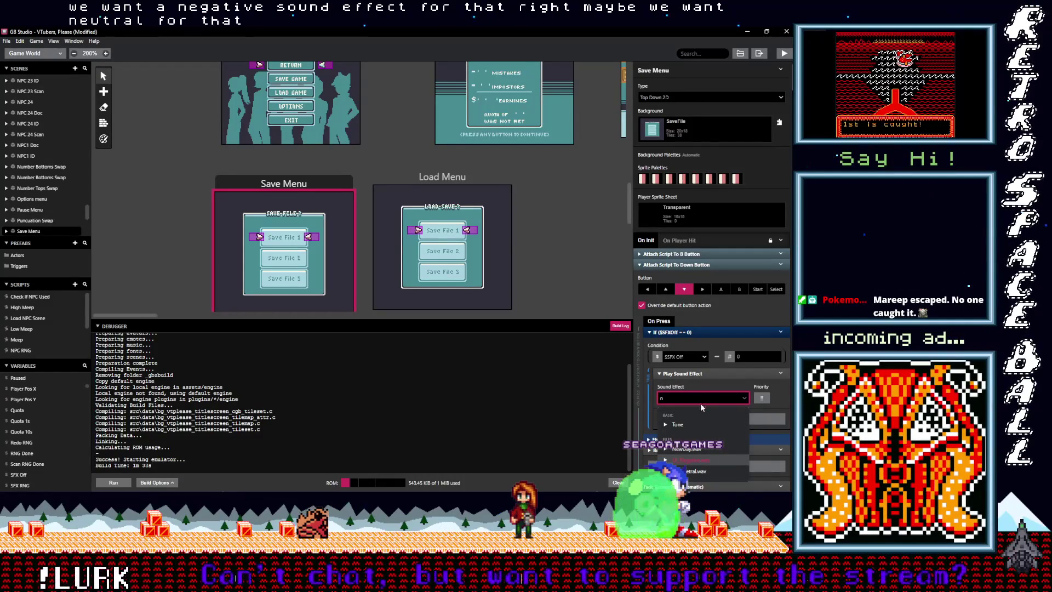
left_click(704, 470)
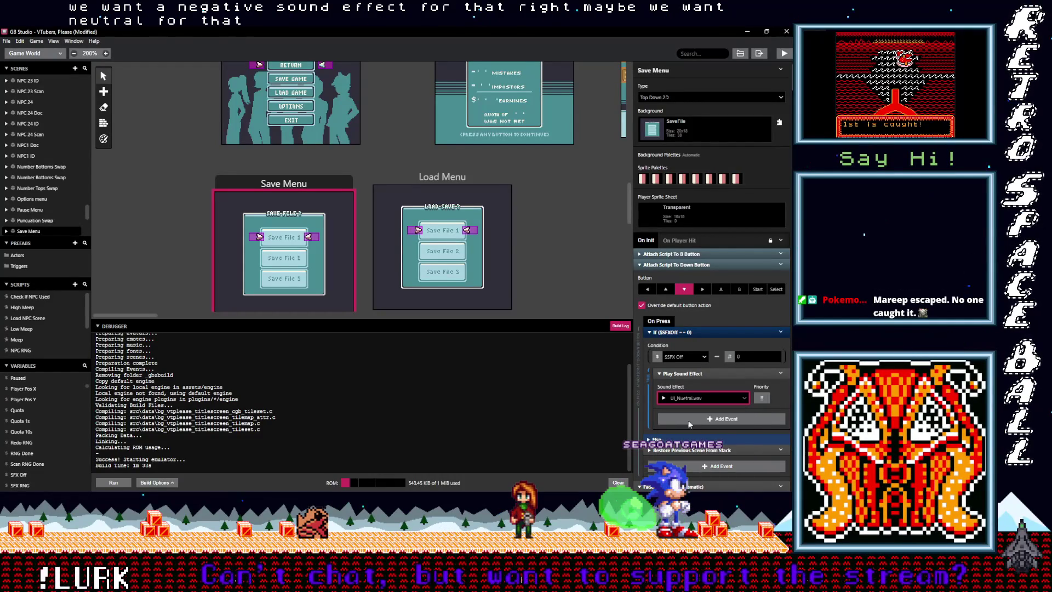
left_click(696, 373)
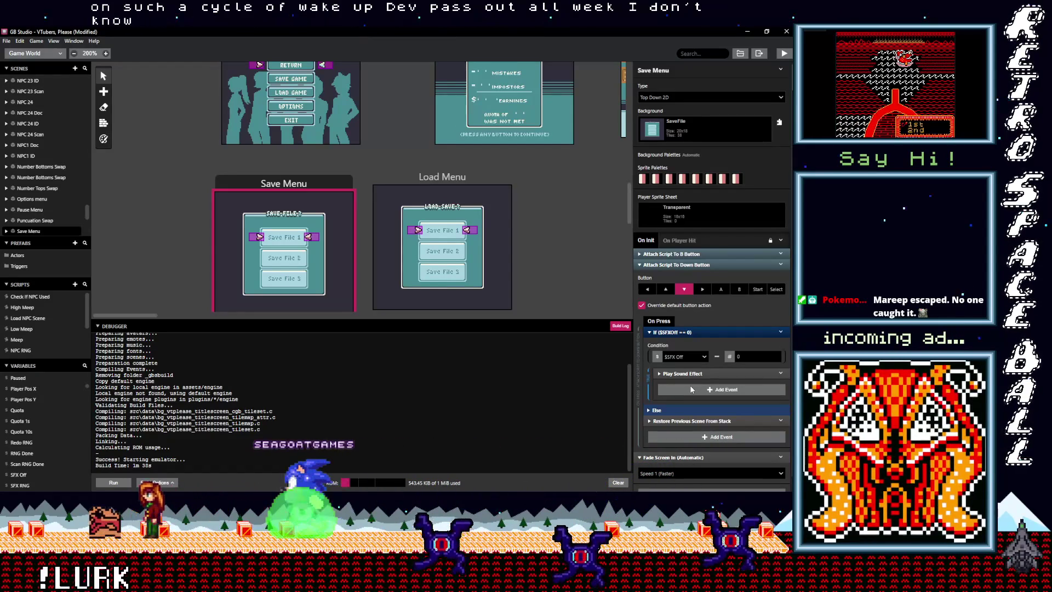
left_click(709, 409)
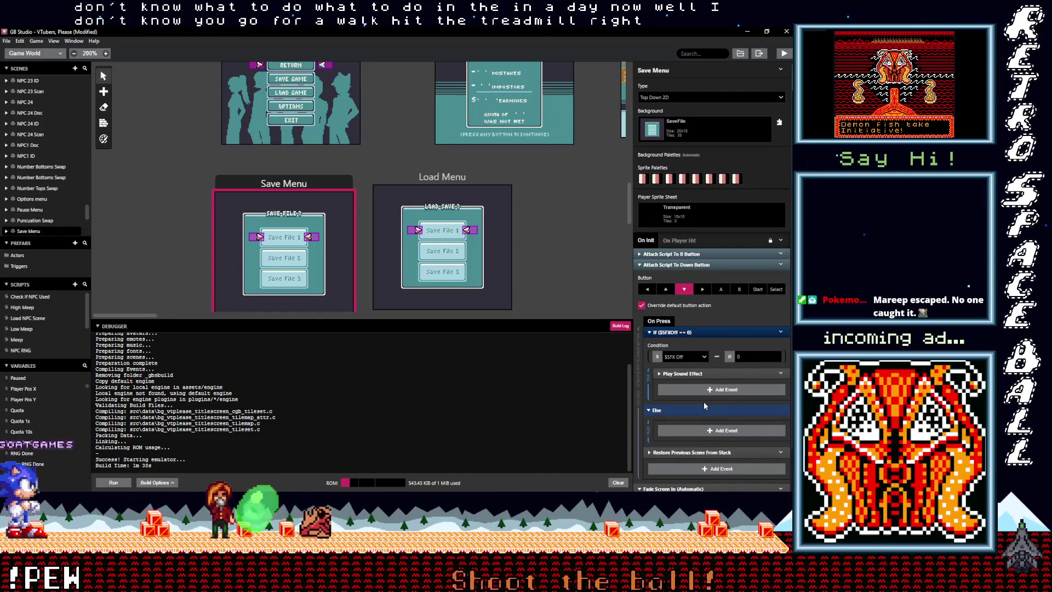
scroll(704, 404, "down", 1)
left_click(688, 330)
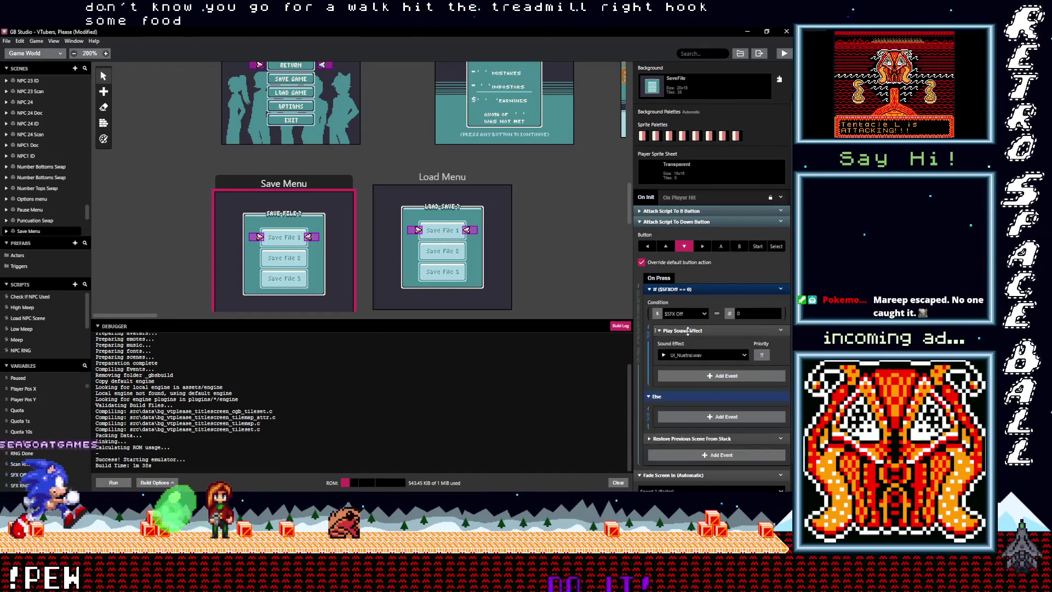
left_click(688, 331)
left_click(686, 289)
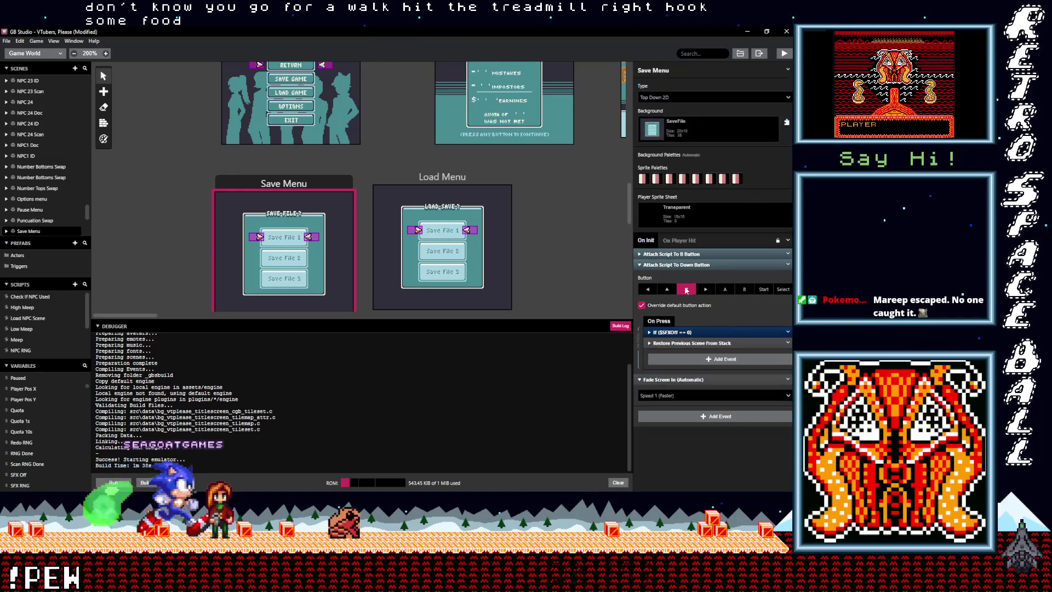
- Add a Switch event to the Down press script with three cases: 0, 1 and 2
left_click(695, 359)
type("swi")
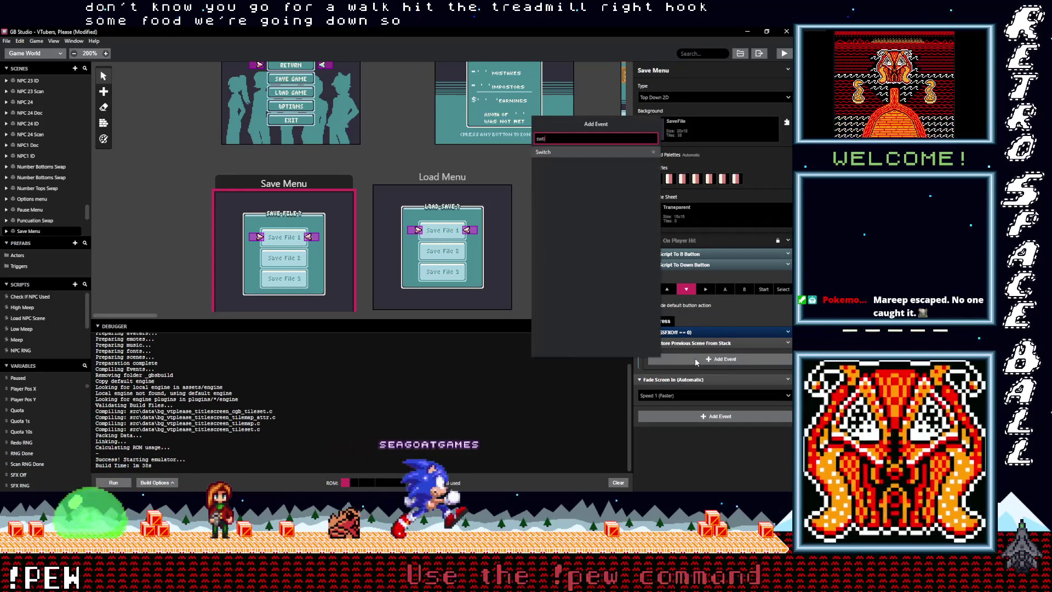
type("tch")
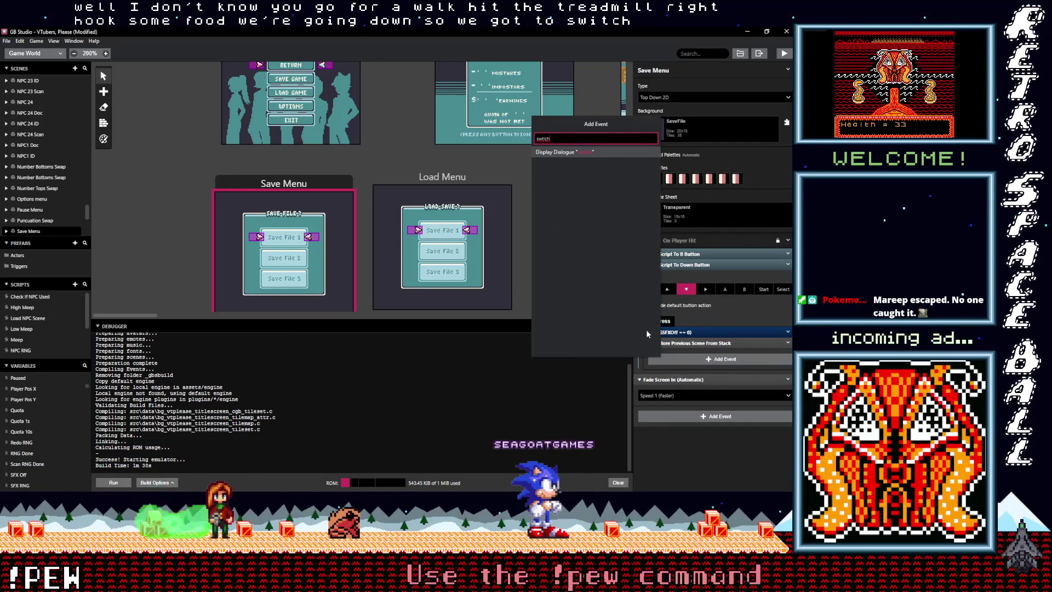
key("BackSpace")
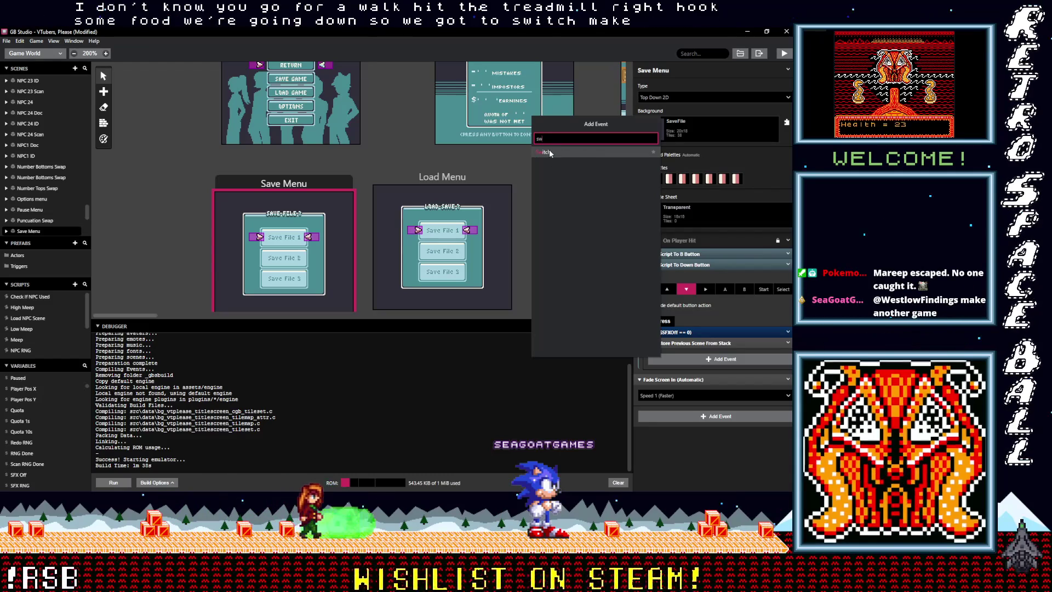
key("Return")
scroll(687, 397, "down", 2)
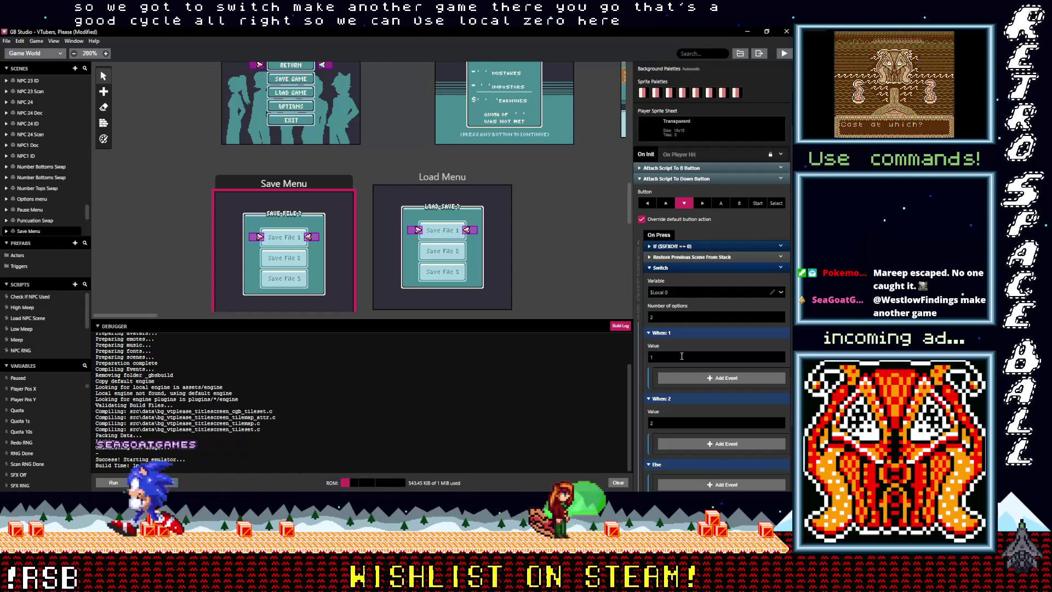
scroll(671, 307, "down", 1)
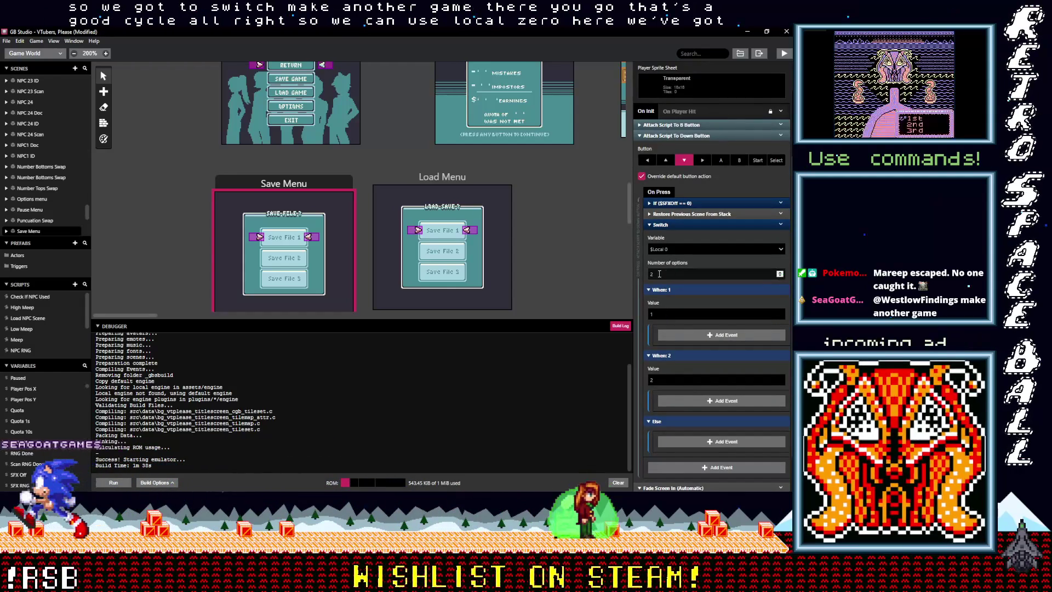
key("Tab")
type("3")
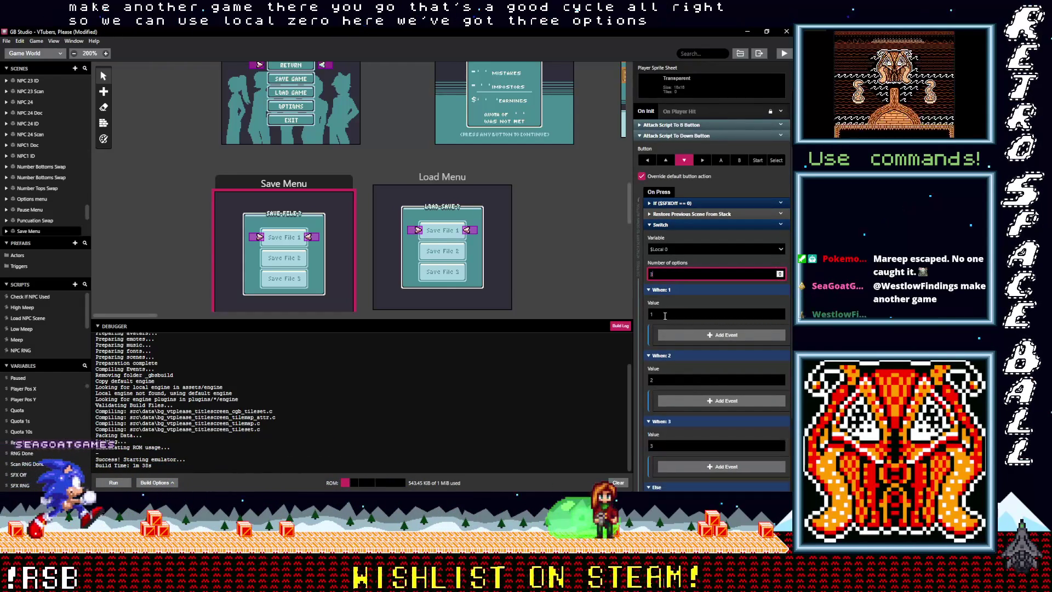
key("Tab")
type("0")
key("Tab")
type("1")
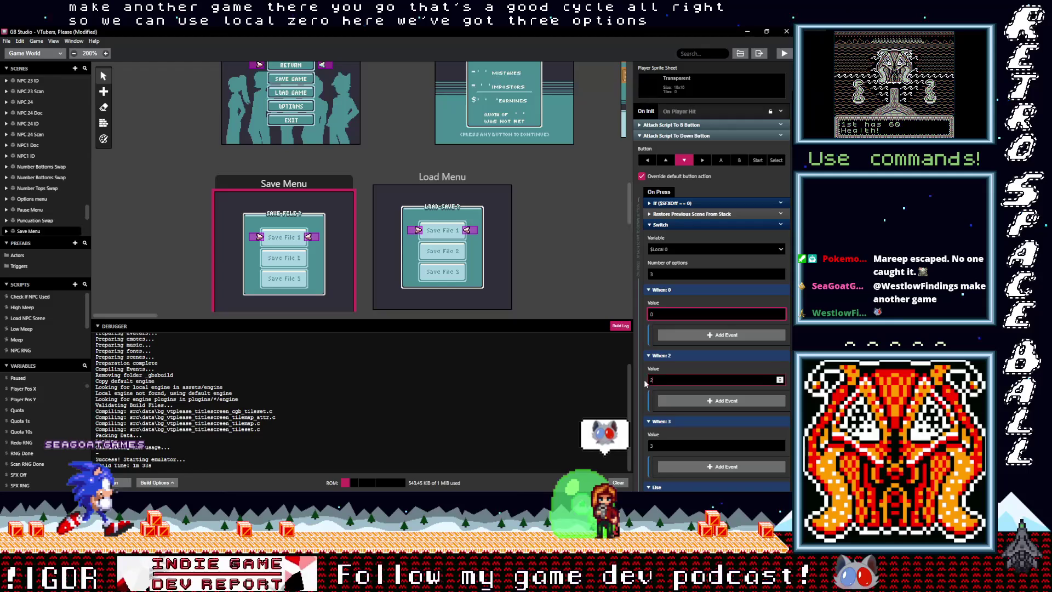
key("Tab")
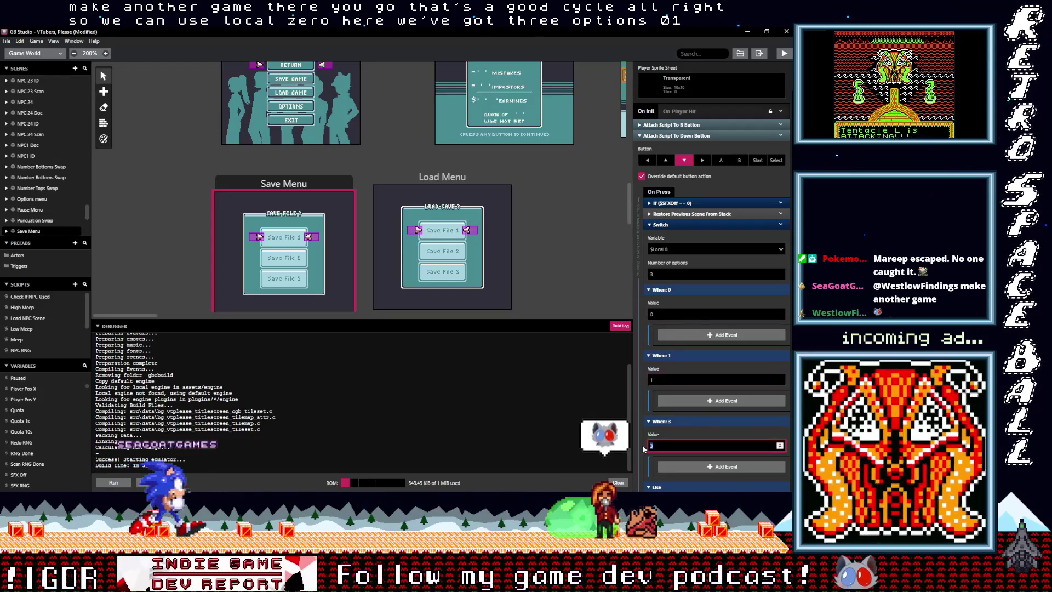
type("2")
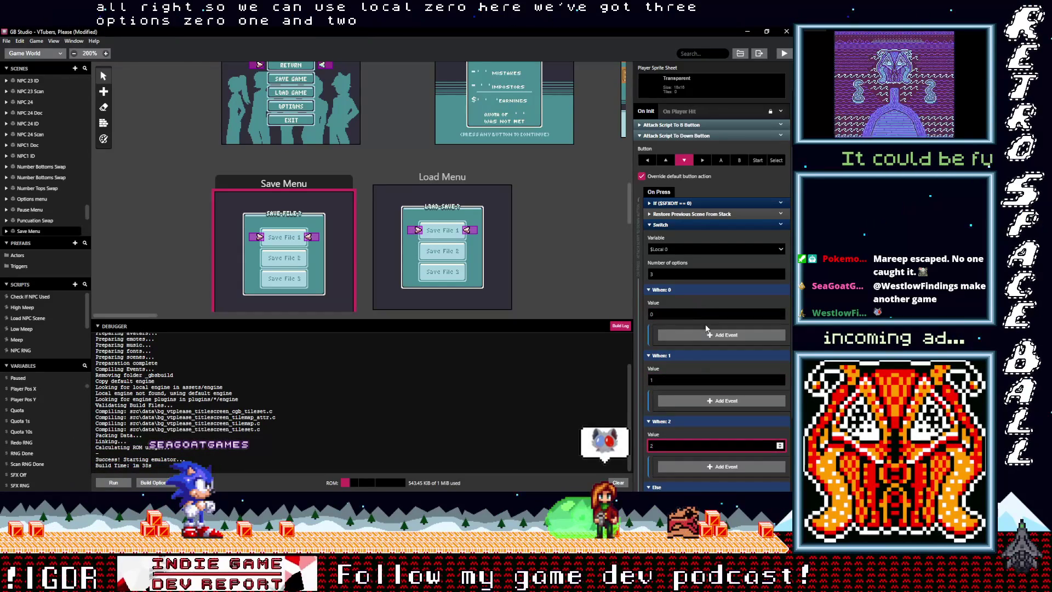
- Under When 0, add a Variable Set To Value event setting $Local0 to 1
left_click(707, 335)
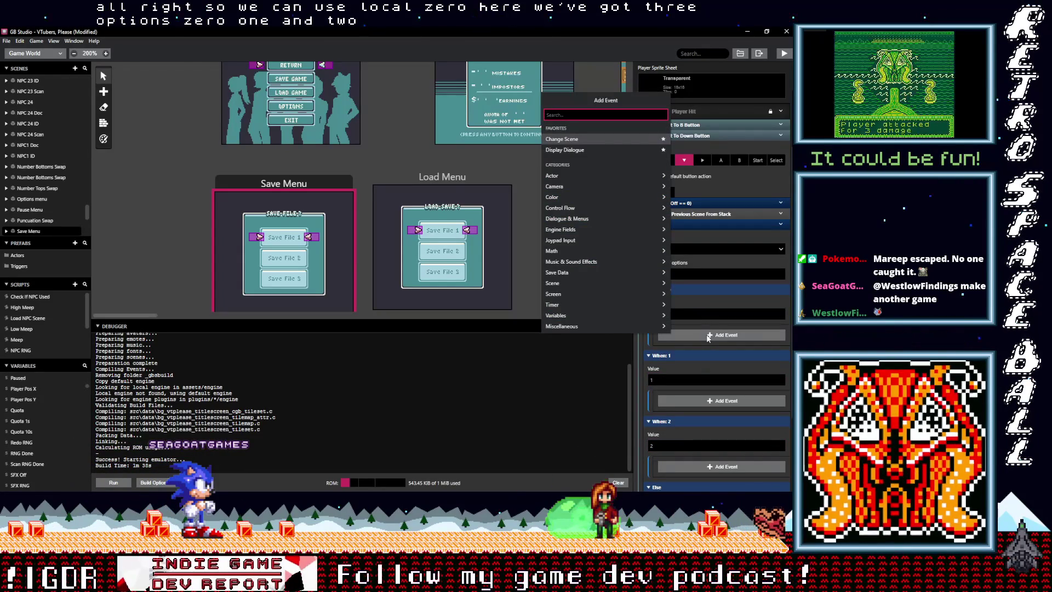
type("val")
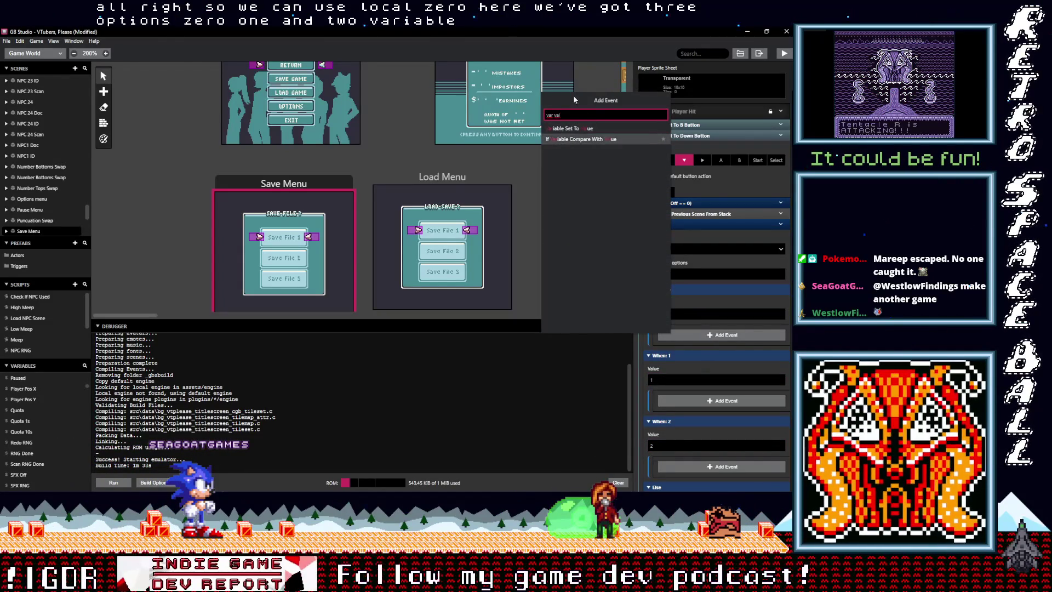
left_click(575, 131)
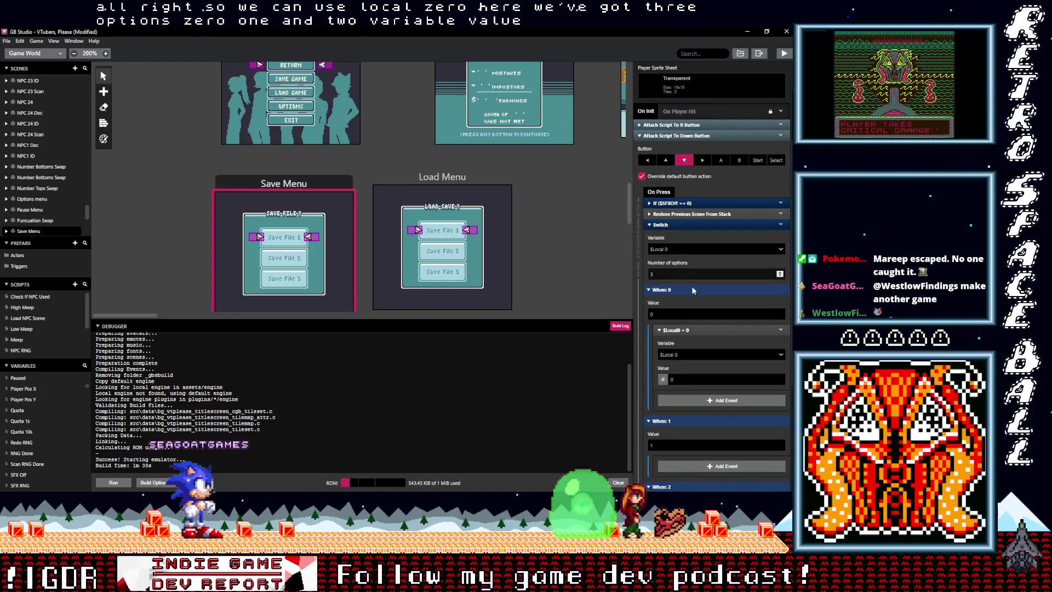
left_click(688, 380)
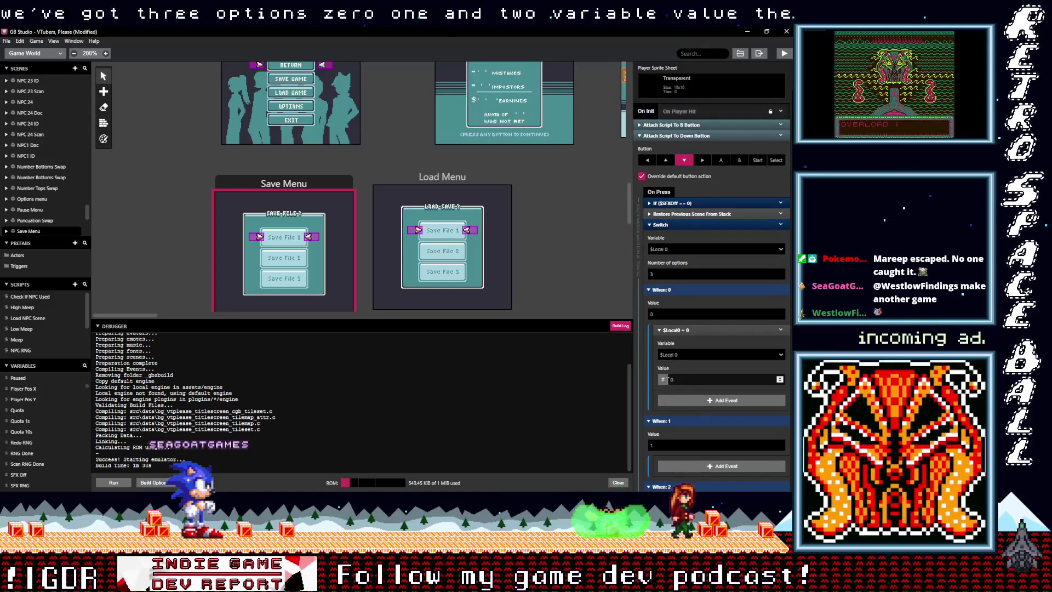
type("1")
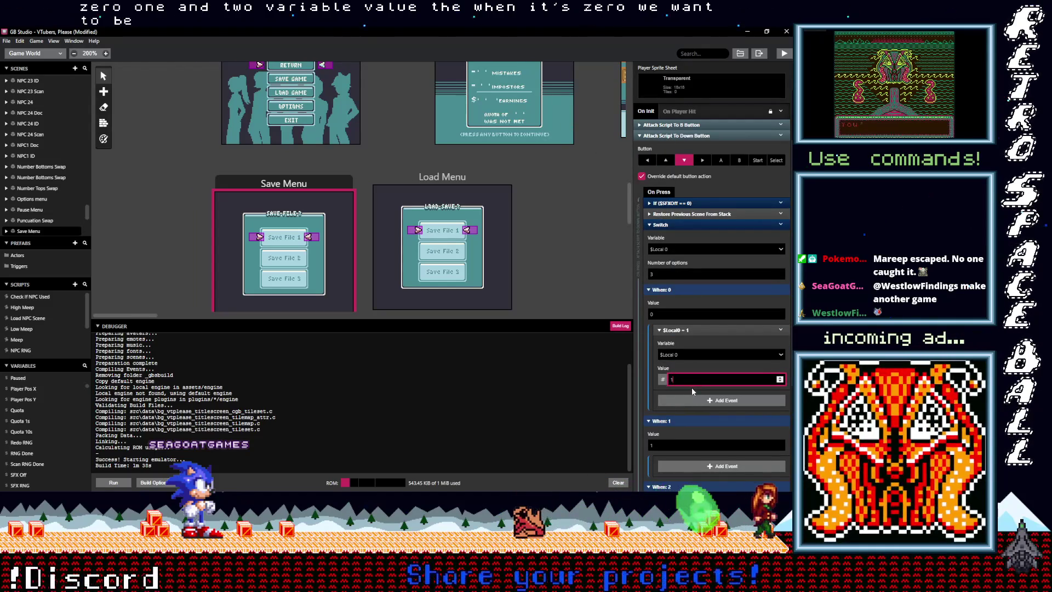
- Copy the $Local0 = 1 event into When 1 and change its value to 2
left_click(780, 328)
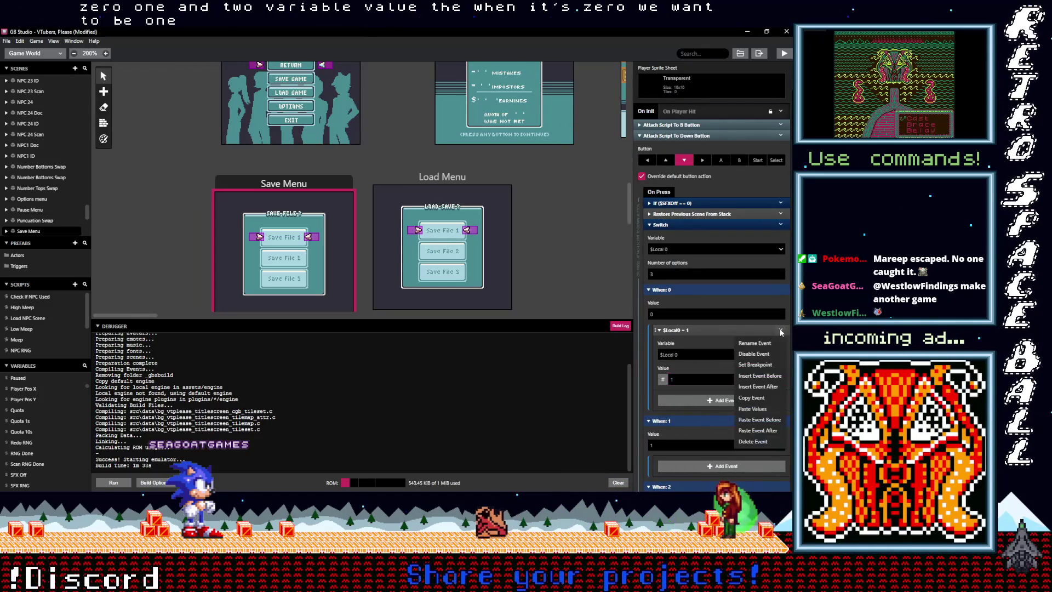
left_click(753, 399)
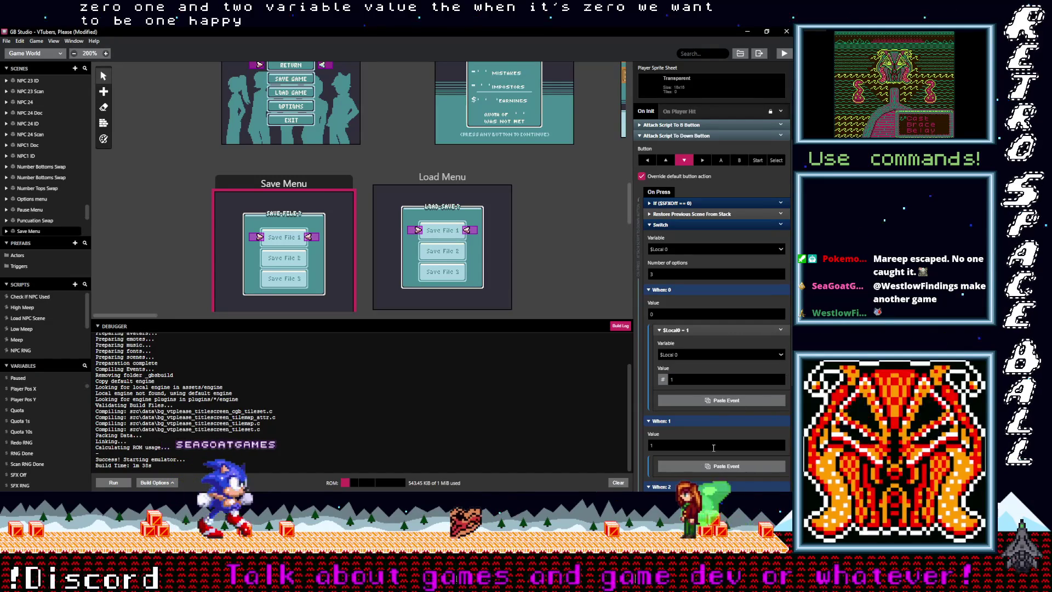
left_click(712, 466, "alt")
scroll(710, 446, "down", 1)
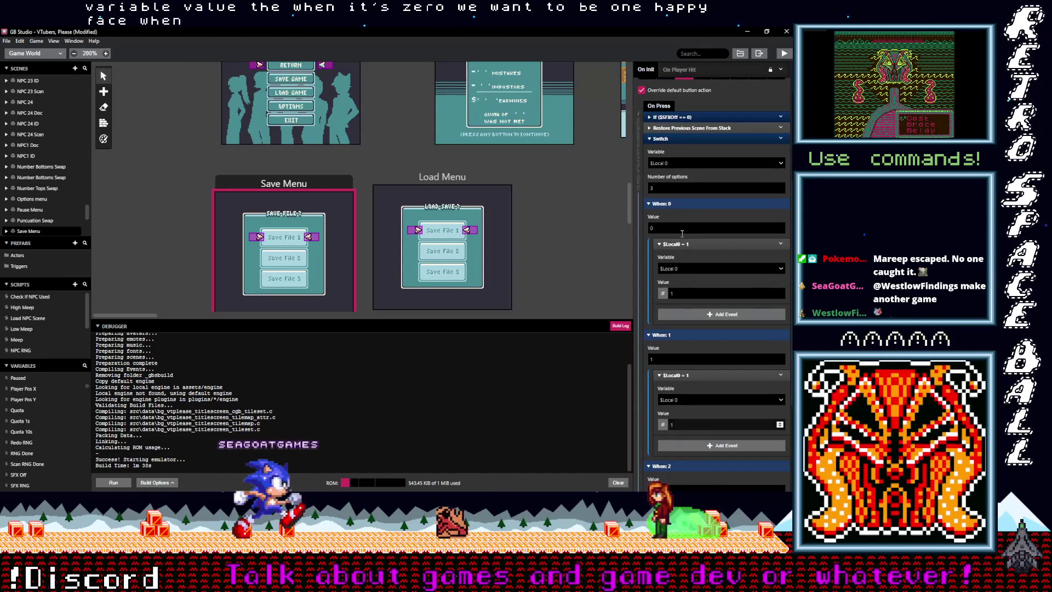
left_click(692, 427)
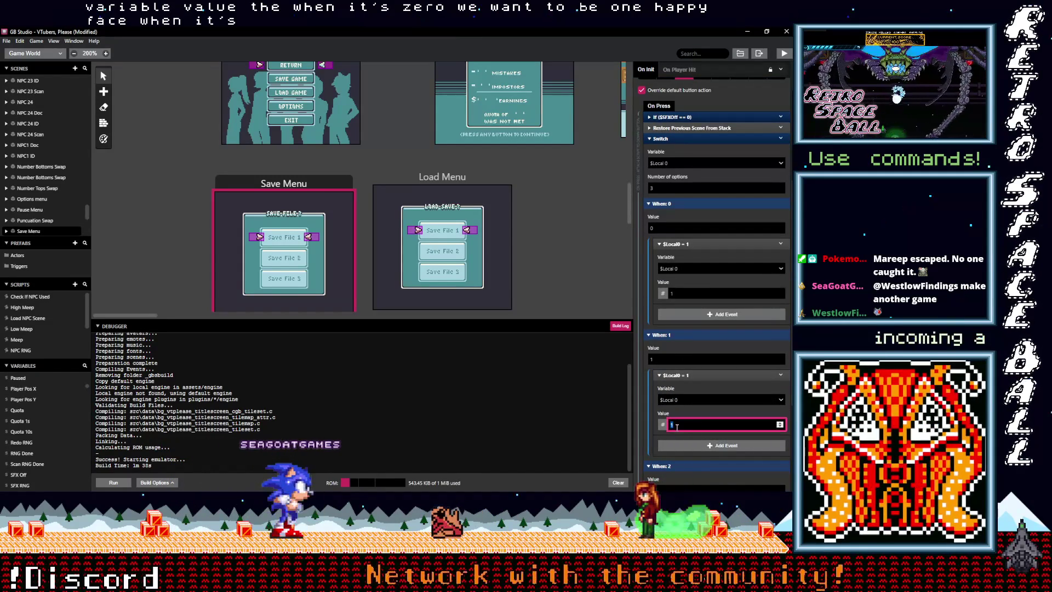
type("2")
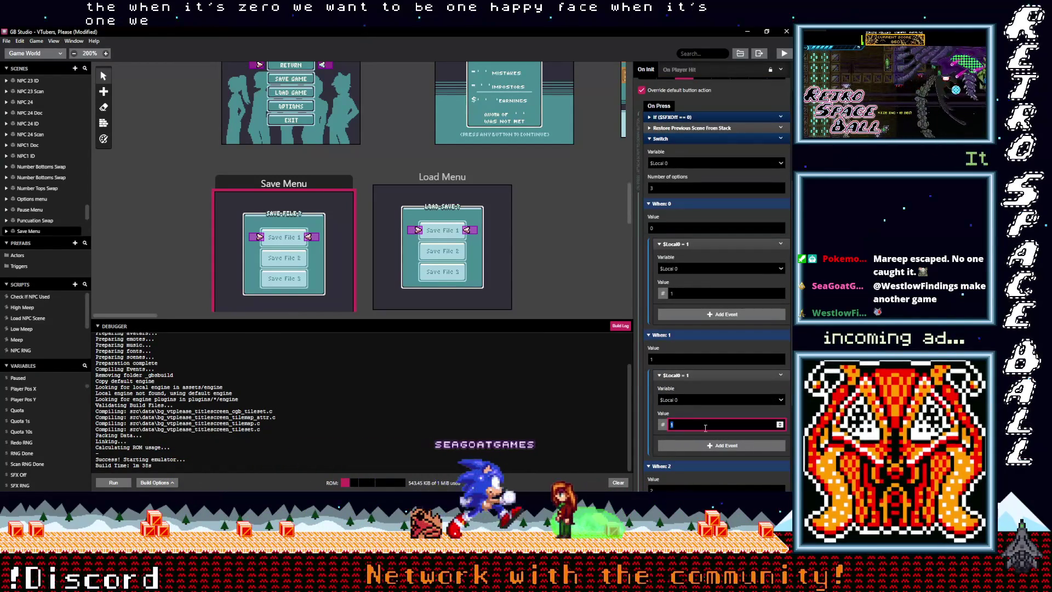
scroll(705, 427, "down", 3)
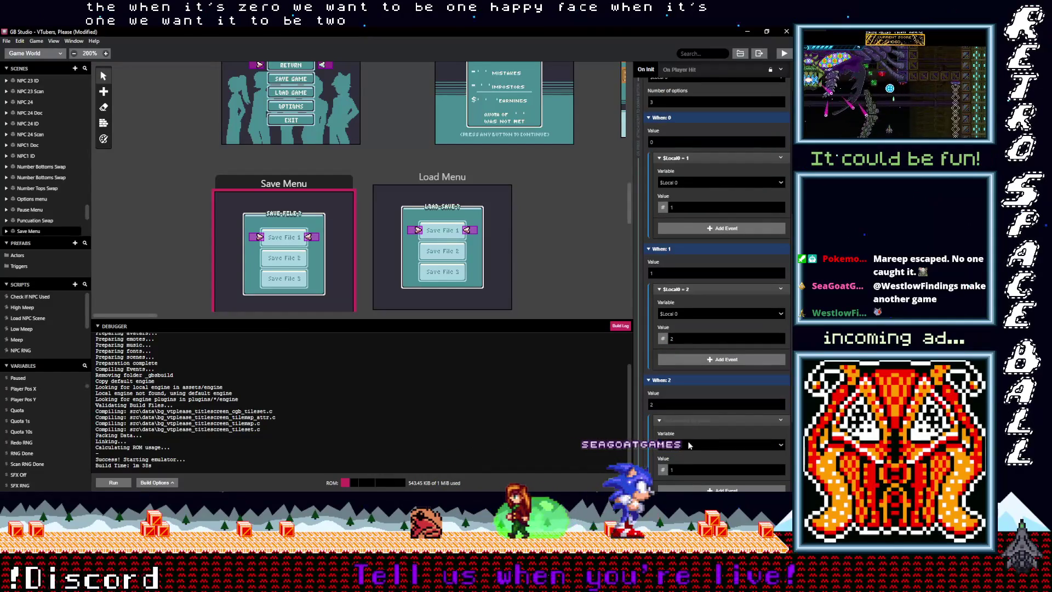
left_click(684, 470)
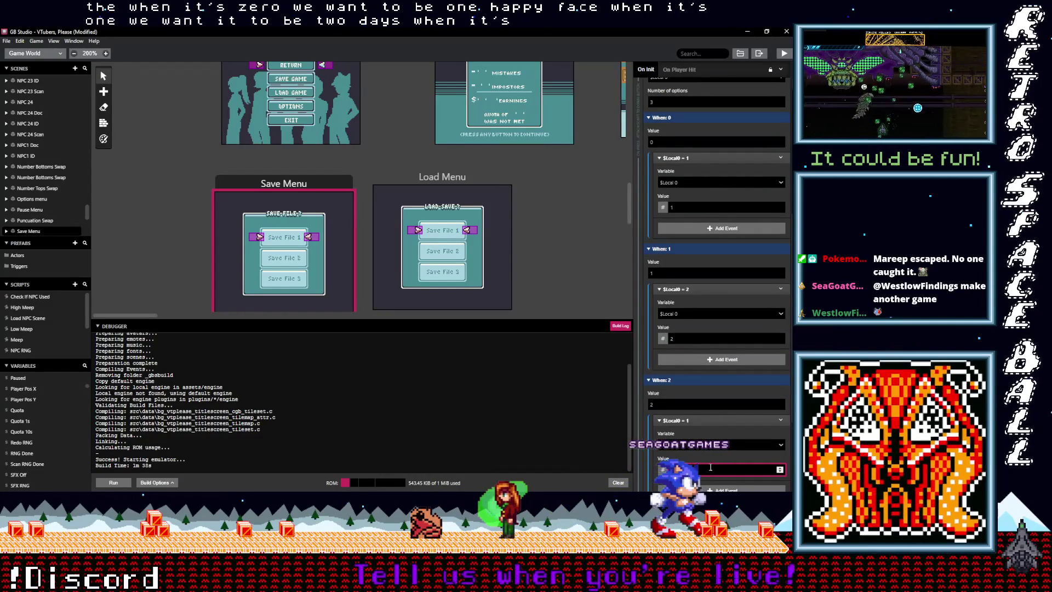
scroll(708, 439, "up", 3)
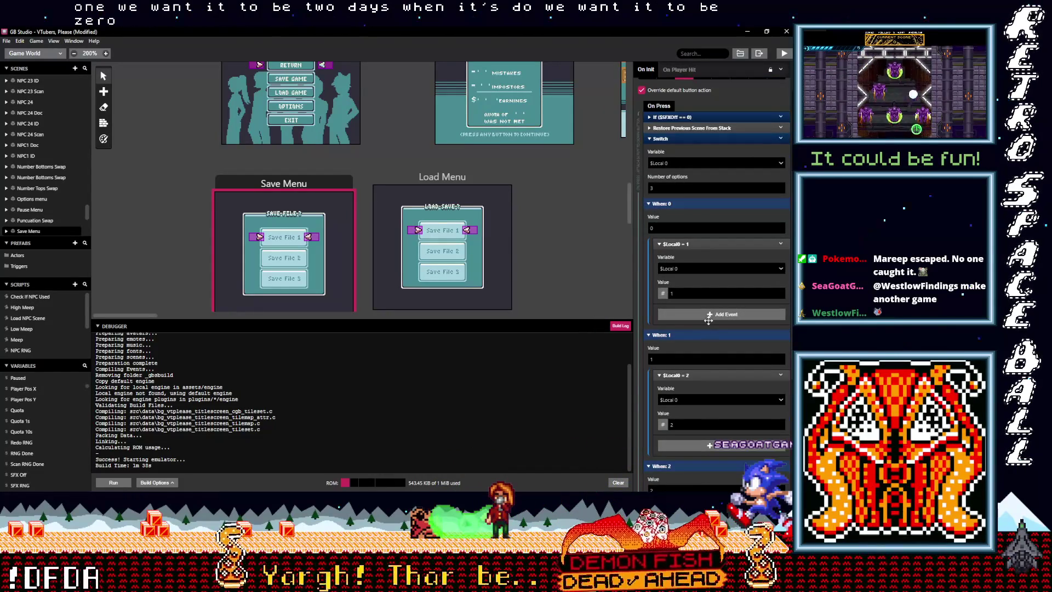
- Add a Set Actor Position event under the When 0 case
left_click(708, 315)
type("set ac")
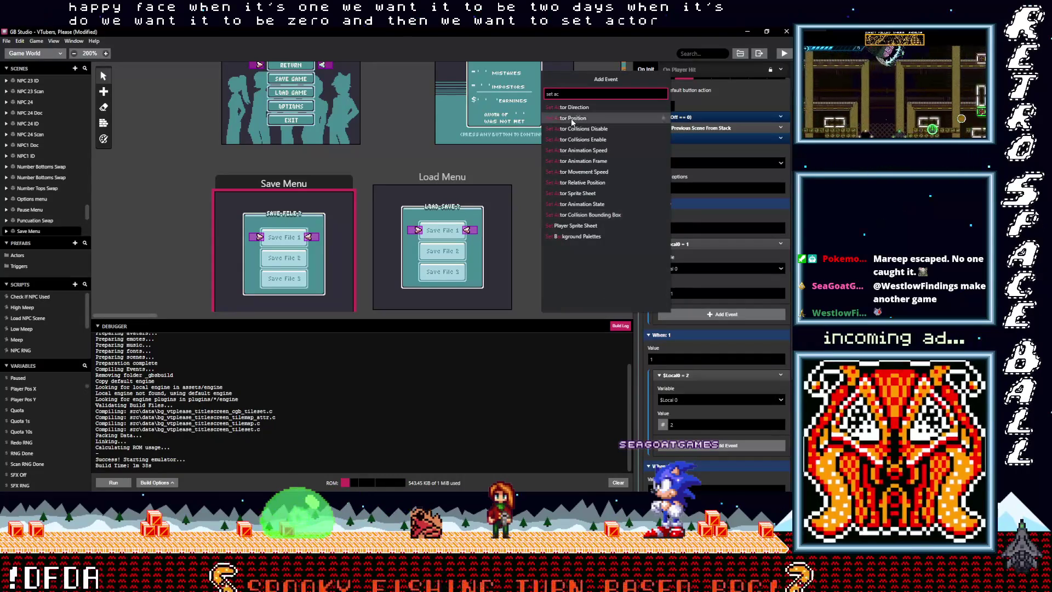
left_click(574, 119)
left_click(262, 238)
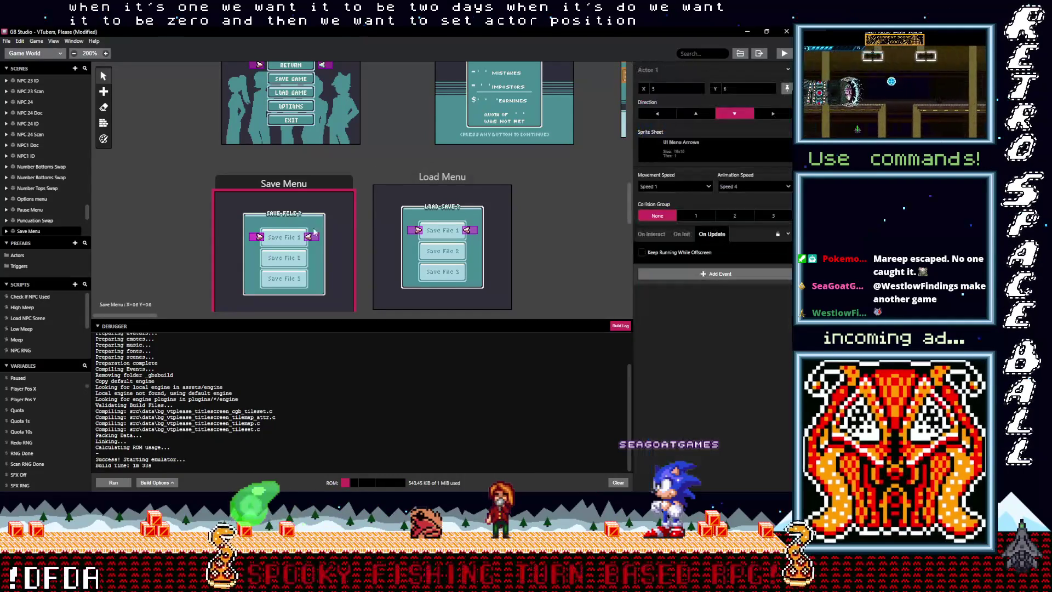
- Name the Save Menu arrow actors, calling the right-hand one 'Right arrow'
left_click(657, 71)
type("R arrow")
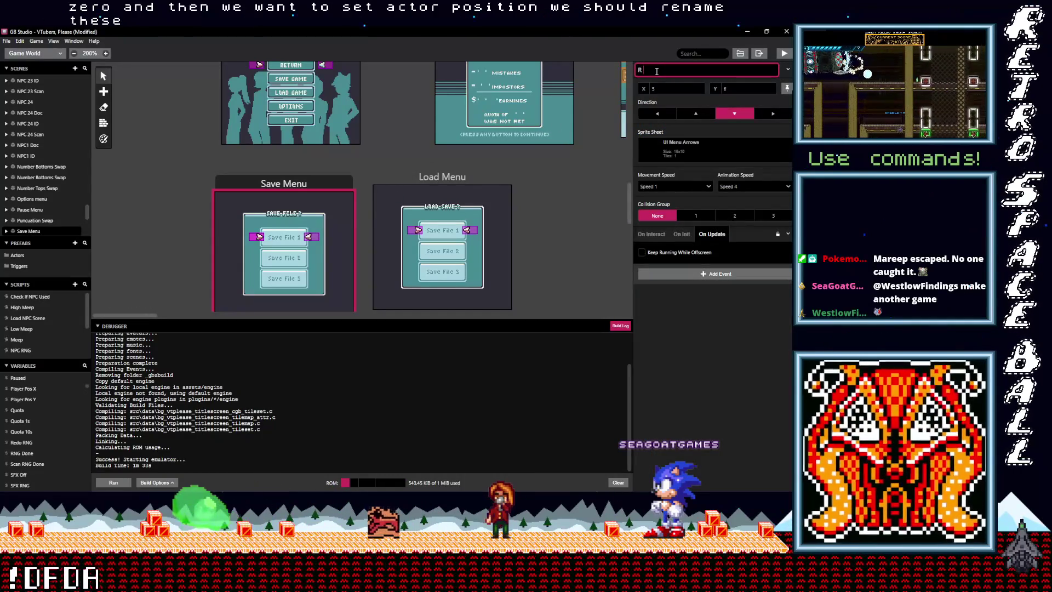
left_click(310, 237)
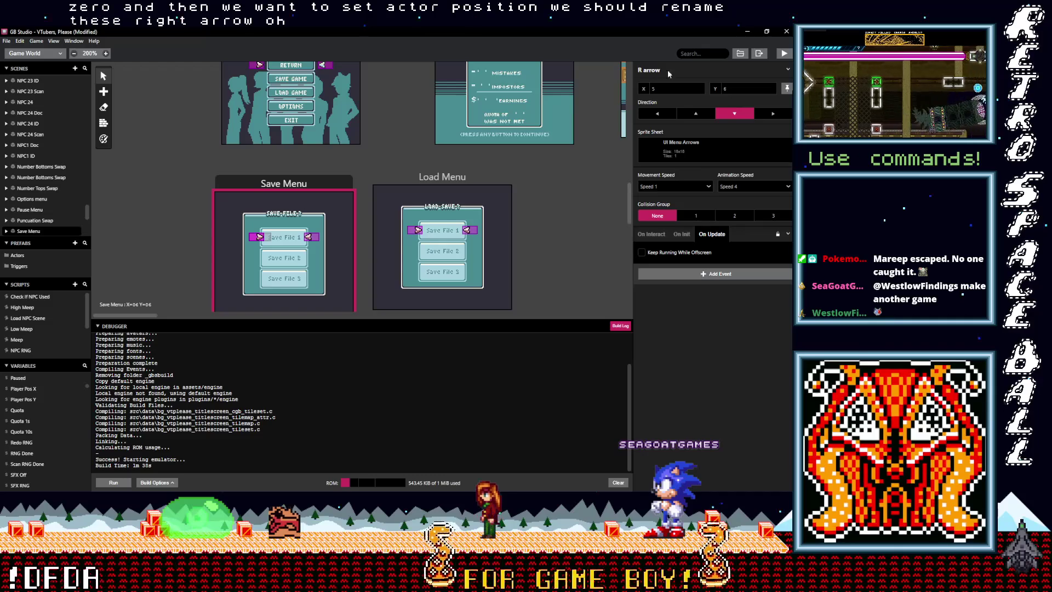
left_click(639, 70)
type("Left")
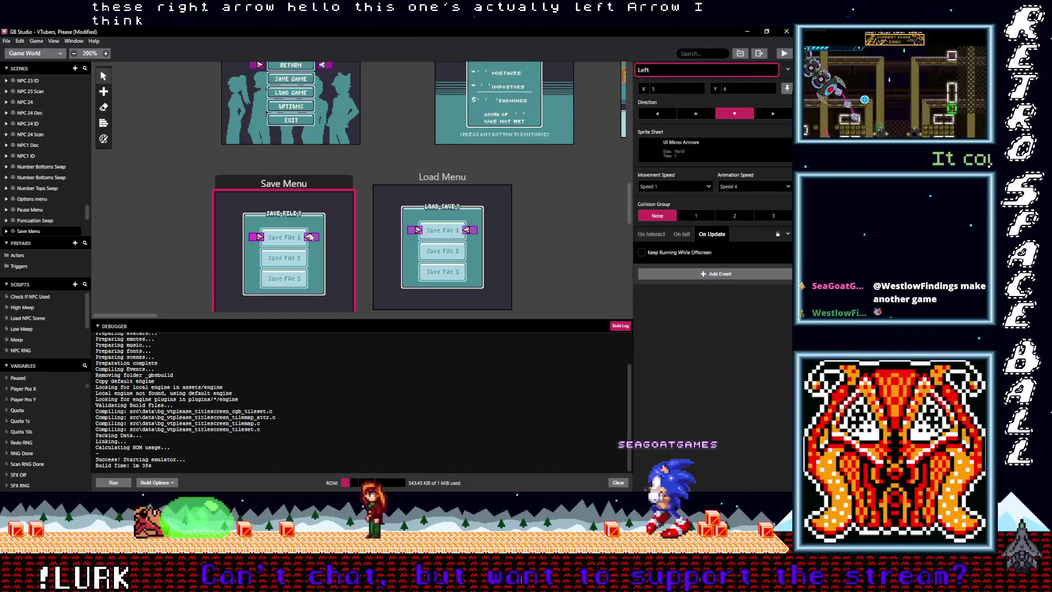
left_click(330, 235)
key("ctrl+a")
type("Right arrow")
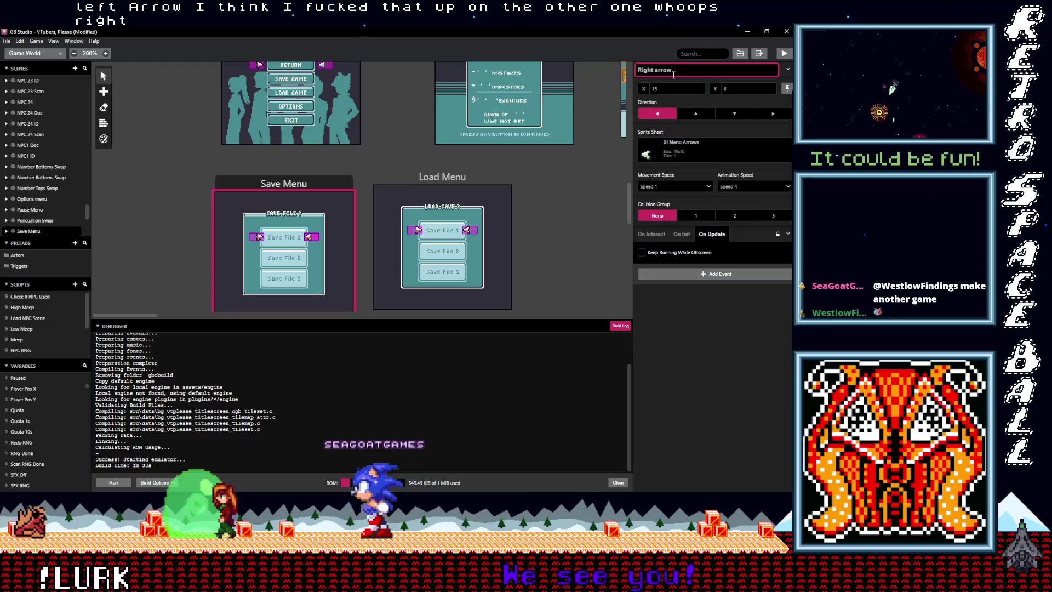
- Name the Load Menu arrow actors 'left arrow' and 'right arrow'
left_click(412, 230)
left_click(669, 71)
key("ctrl+a")
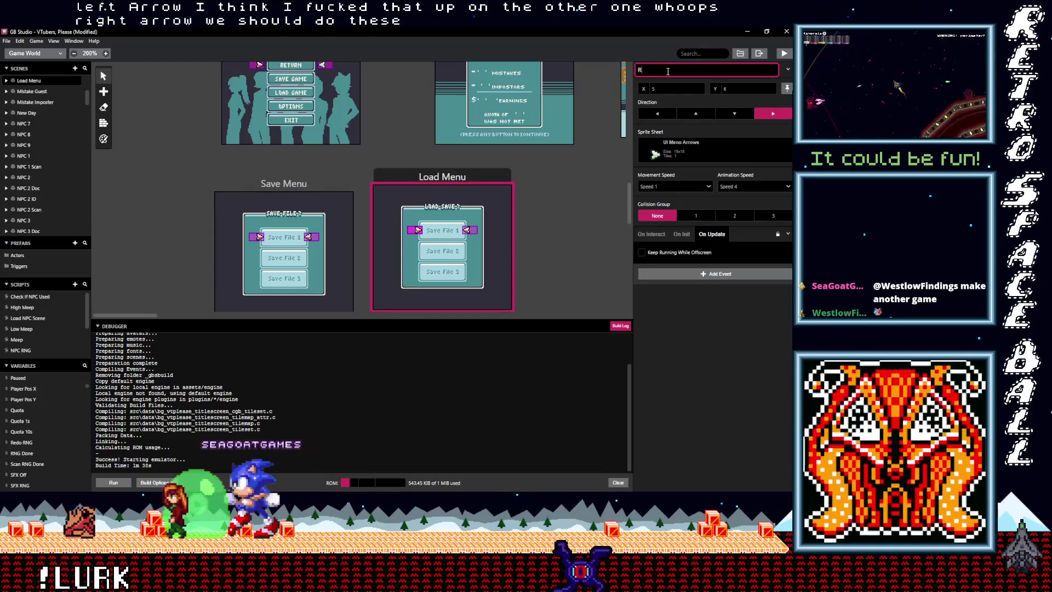
type("R")
key("BackSpace")
type("left arrow")
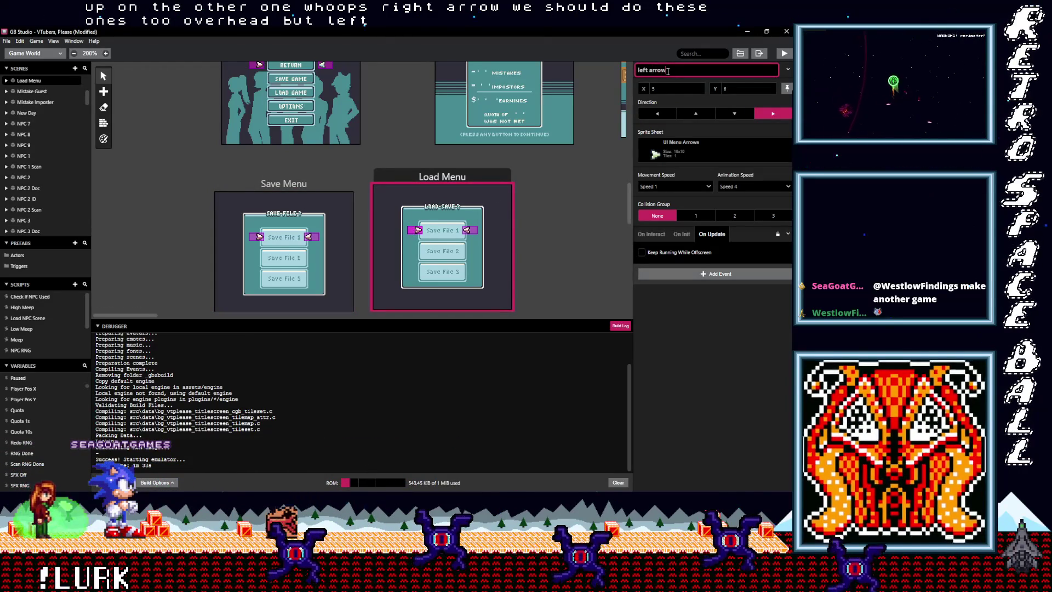
left_click(472, 231)
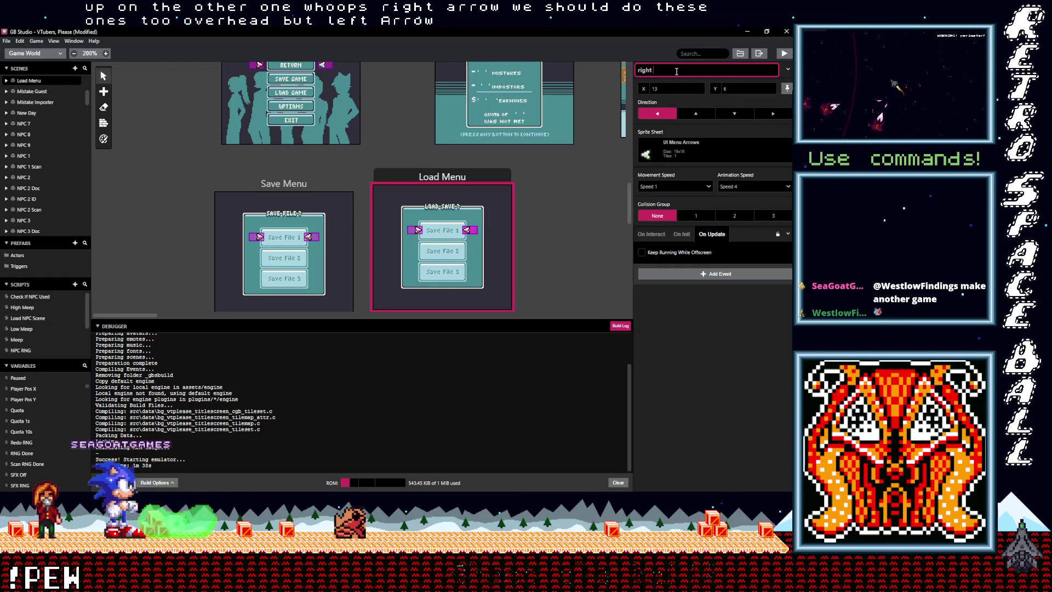
left_click(459, 257)
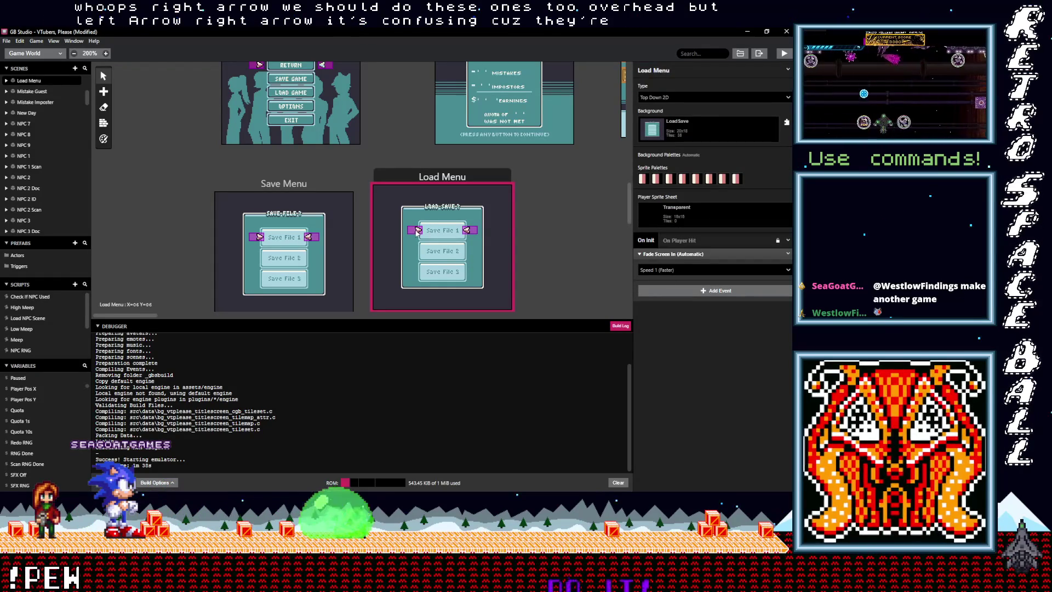
- Point the position event at the Right arrow, then rename the Left actor 'Left arrow'
left_click(293, 185)
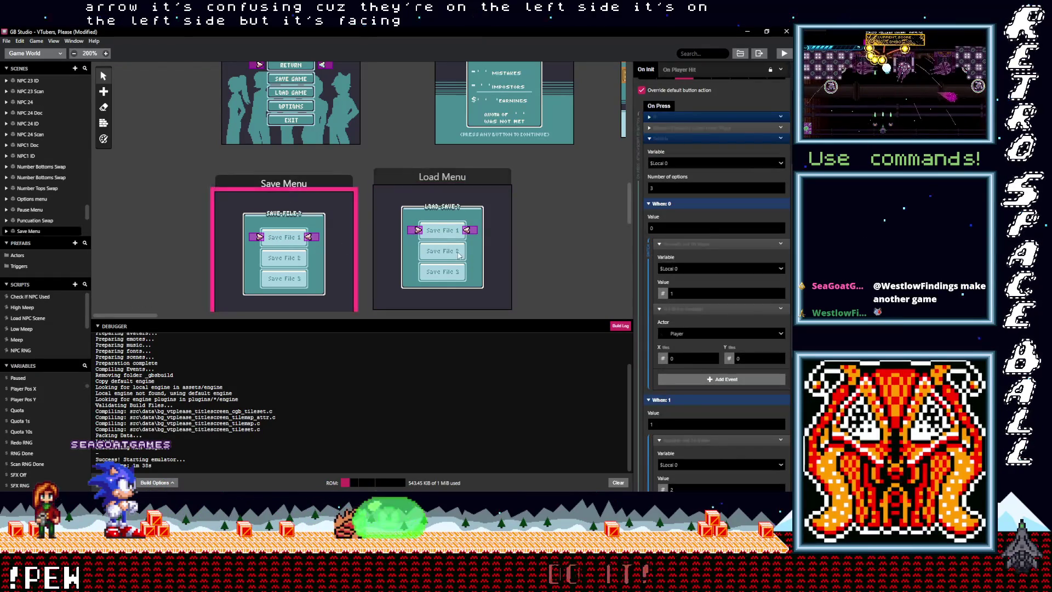
scroll(745, 312, "down", 5)
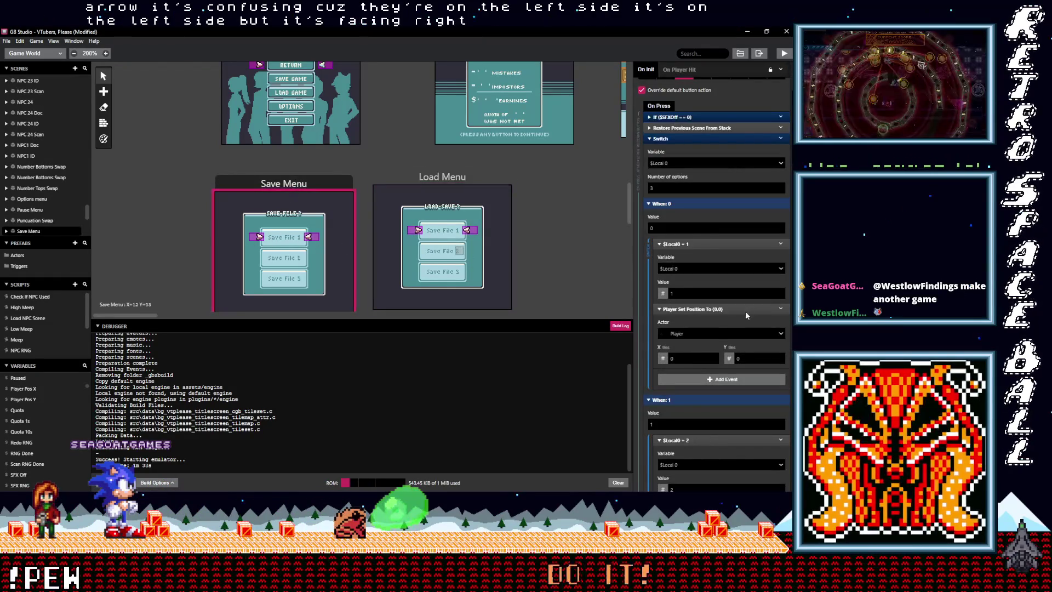
left_click(697, 332)
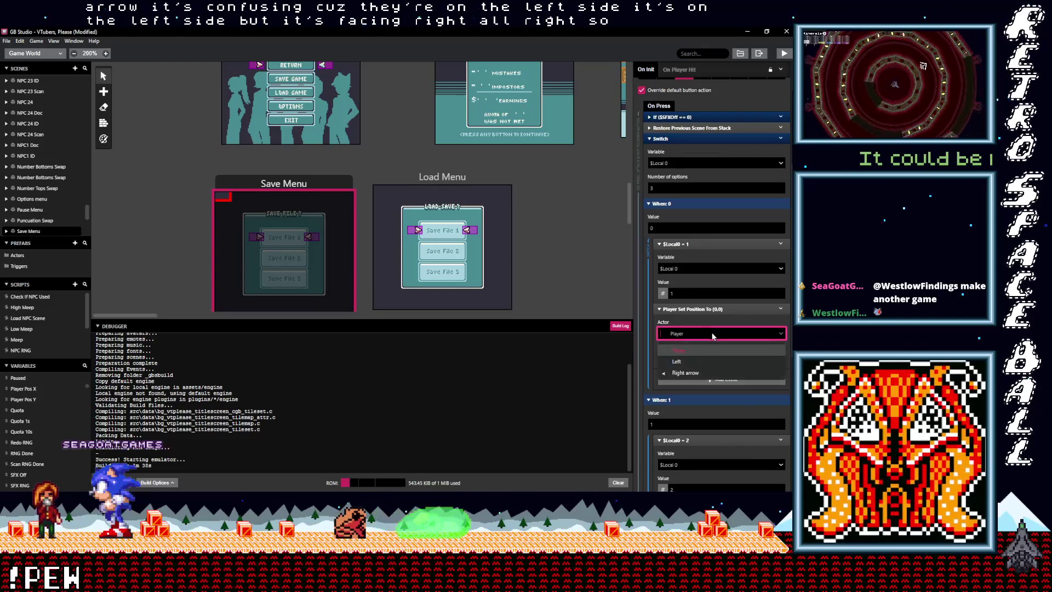
left_click(691, 372)
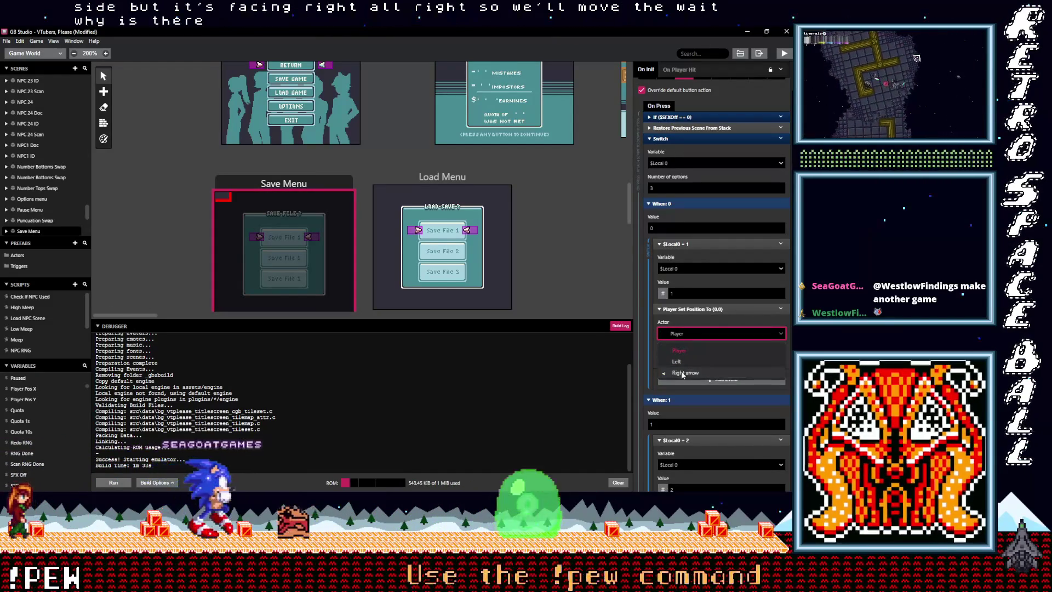
left_click(309, 238)
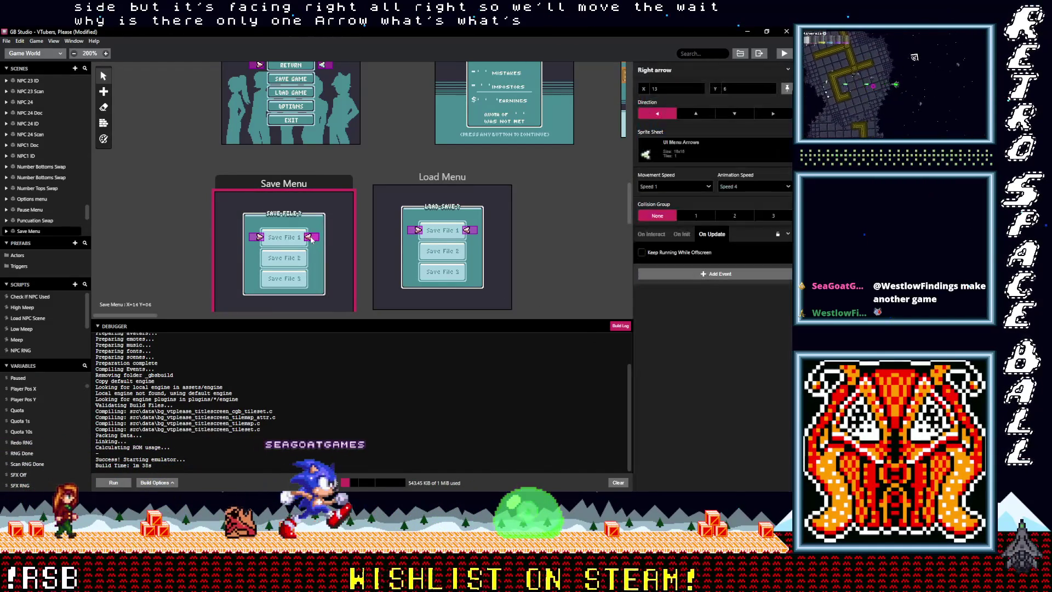
left_click(259, 238)
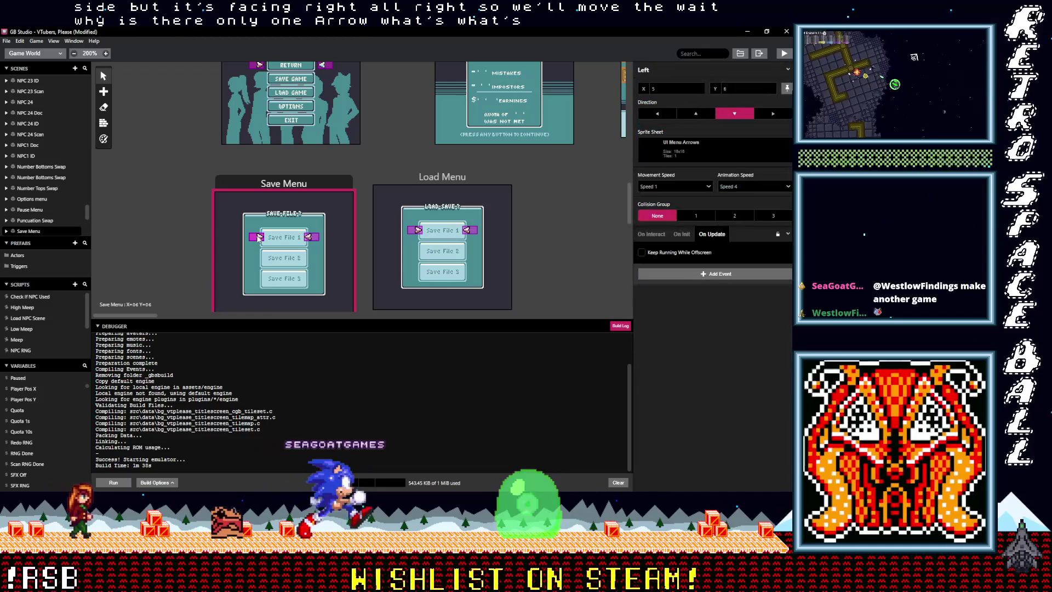
left_click(670, 71)
type("arro")
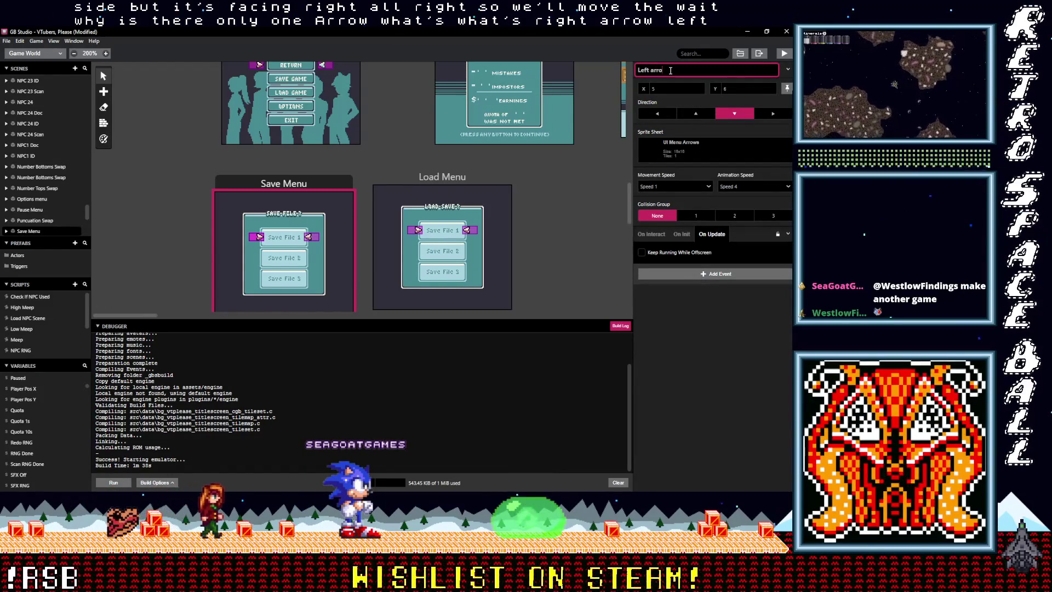
type("w")
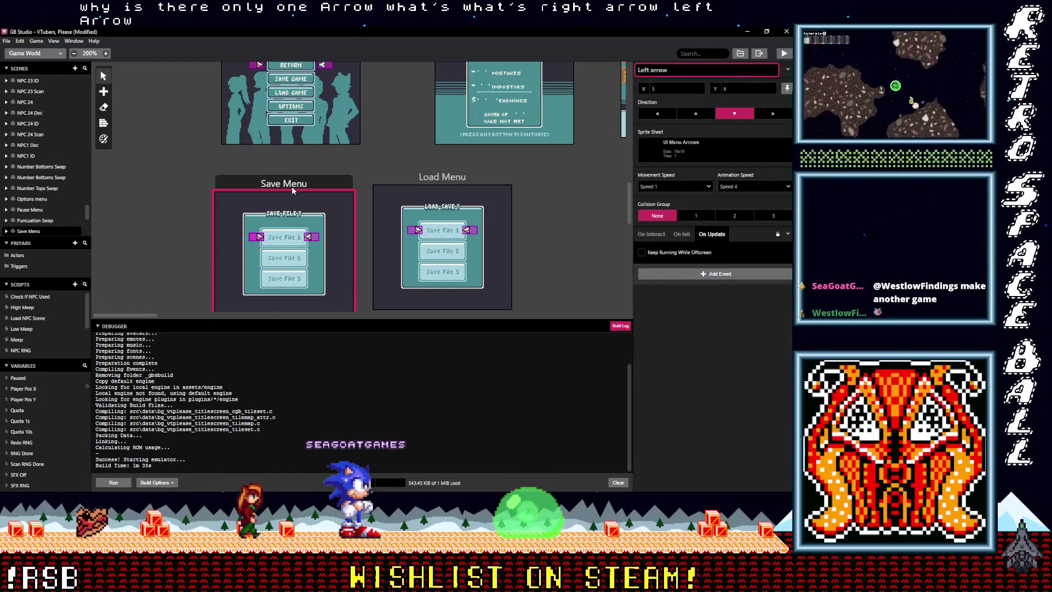
- Set the When 0 position event to move Left arrow to (5, 9), and copy it
left_click(291, 189)
left_click(692, 333)
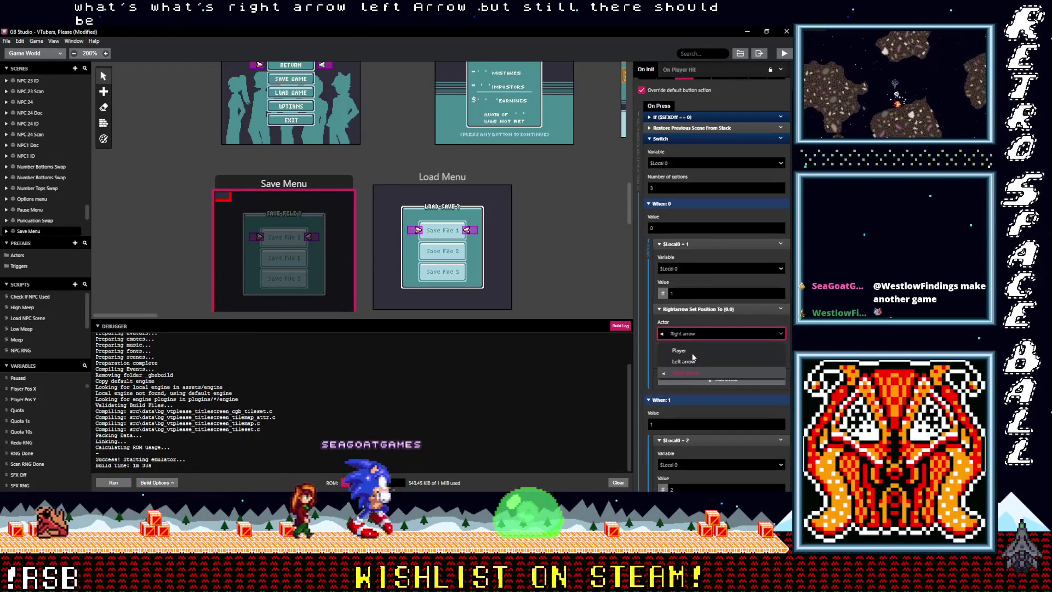
left_click(692, 361)
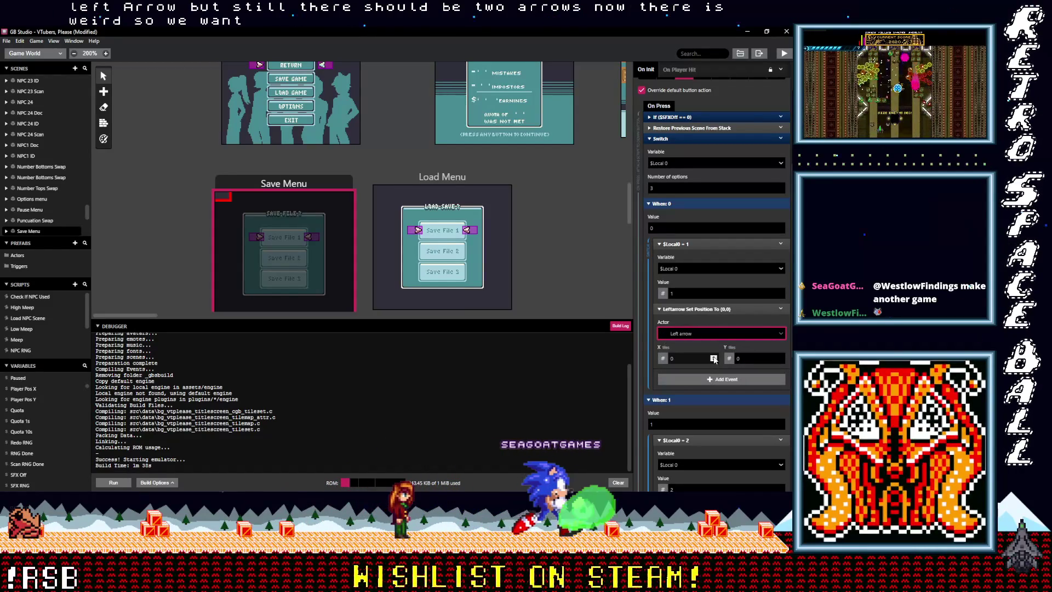
left_click(714, 357)
left_click(714, 357)
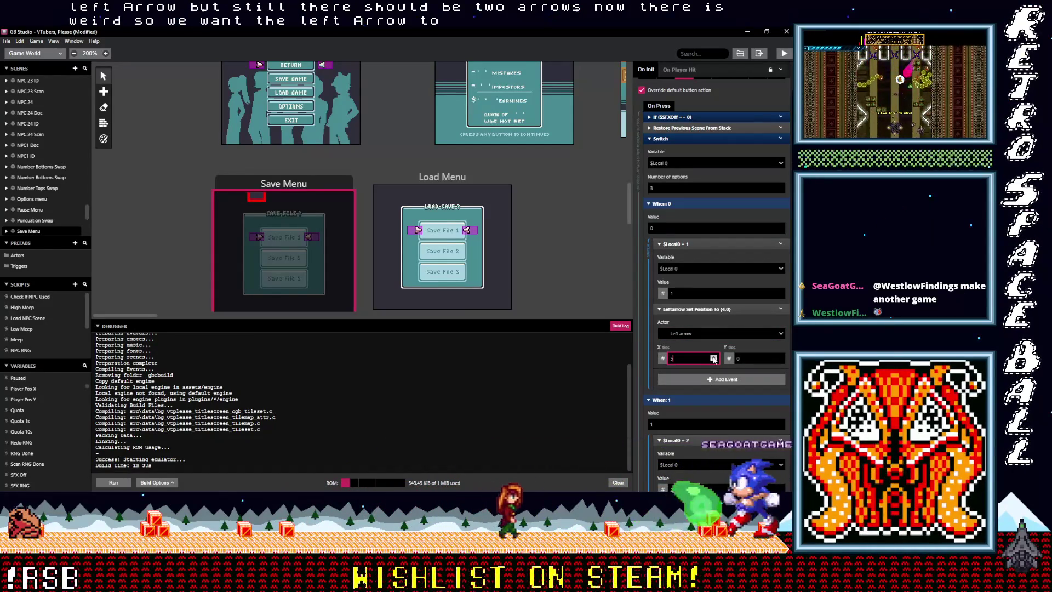
left_click(781, 358)
type("9")
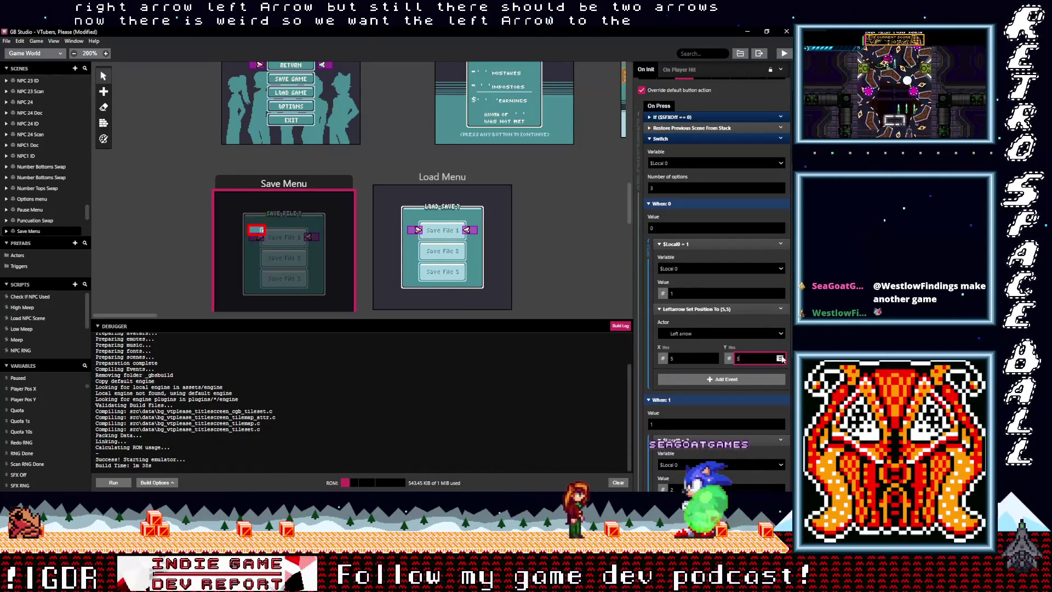
left_click(716, 310)
left_click(780, 309)
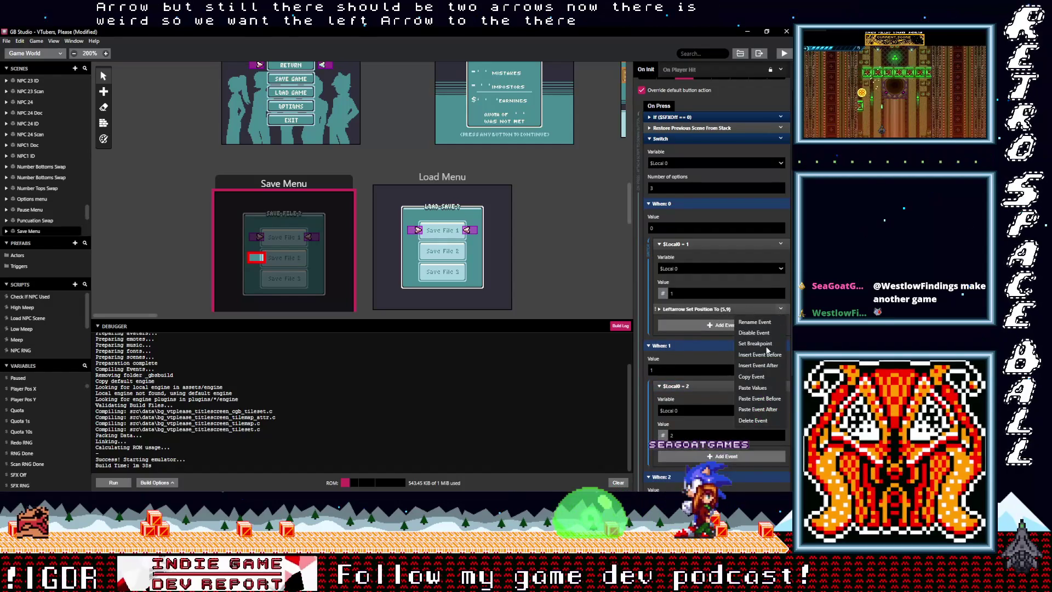
- Duplicate the position event for the Right arrow at (13, 9), then copy both arrow events
left_click(757, 378)
left_click(718, 326, "alt")
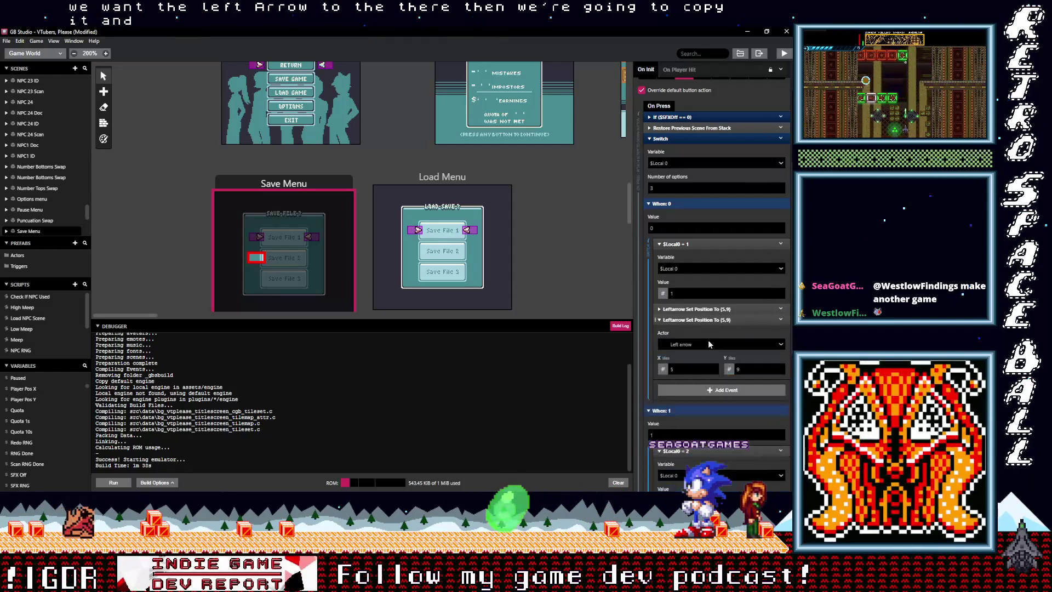
left_click(703, 346)
left_click(693, 379)
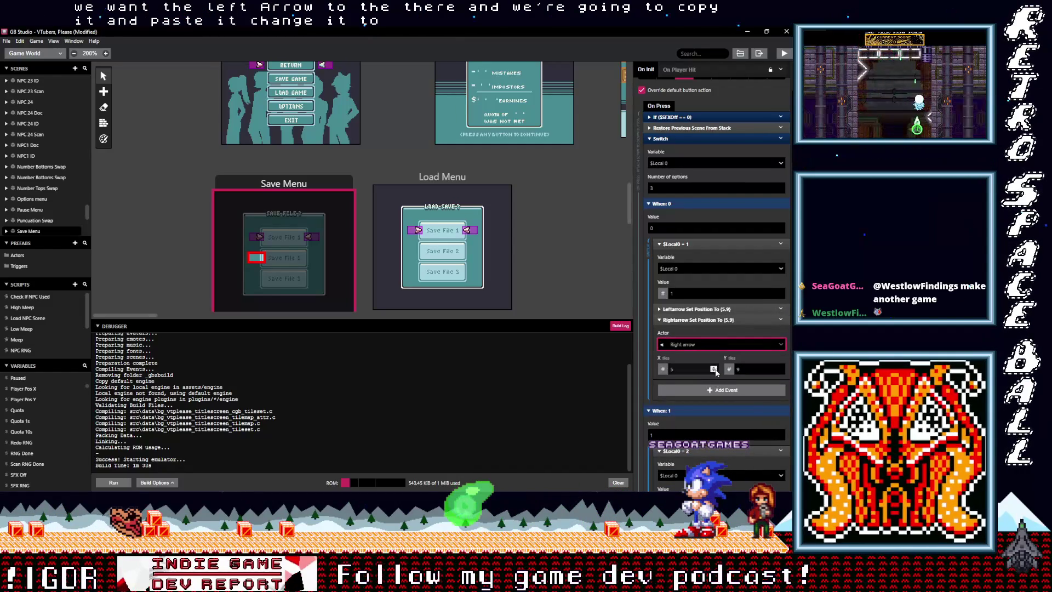
left_click(714, 367)
left_click(713, 368)
left_click(713, 368)
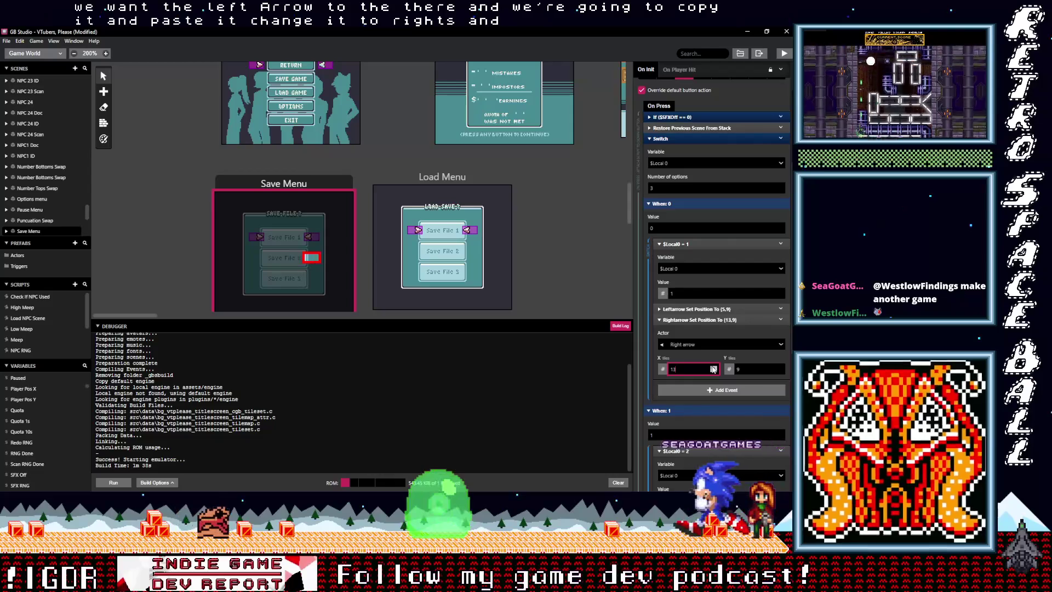
left_click(713, 367)
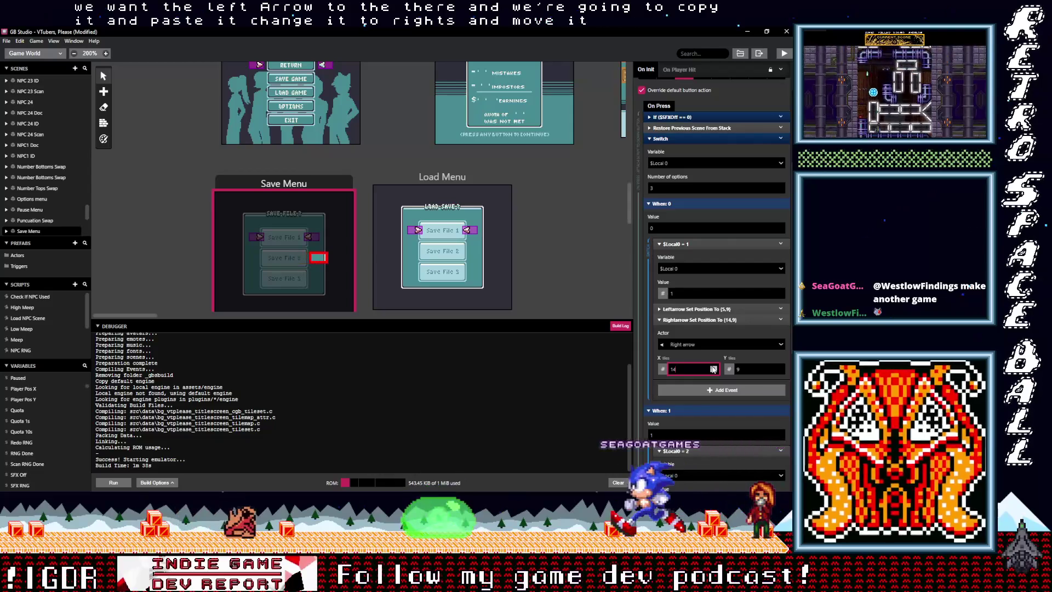
left_click(704, 309)
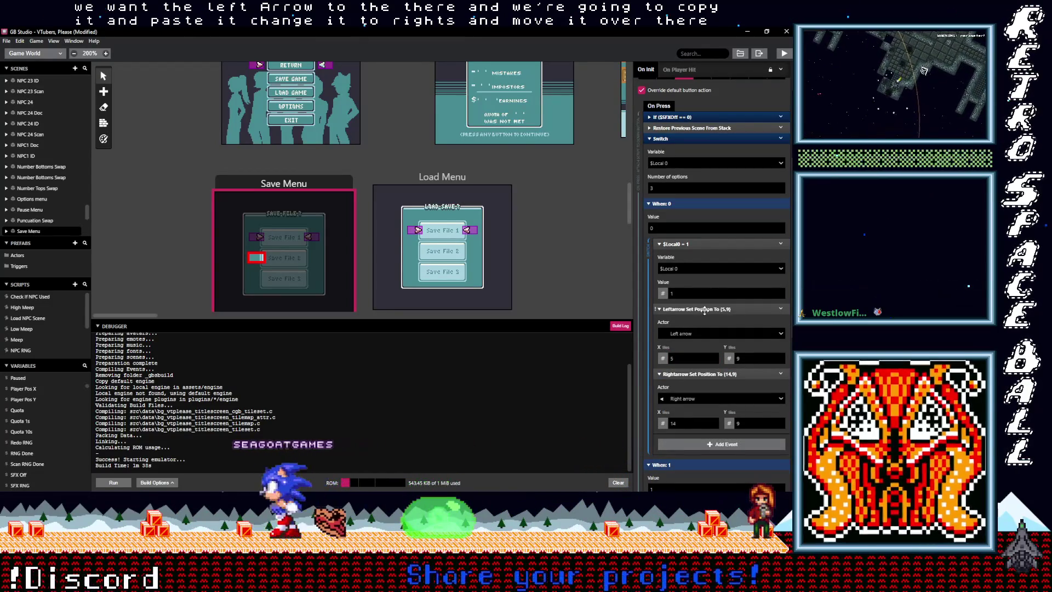
left_click(714, 361)
type("13")
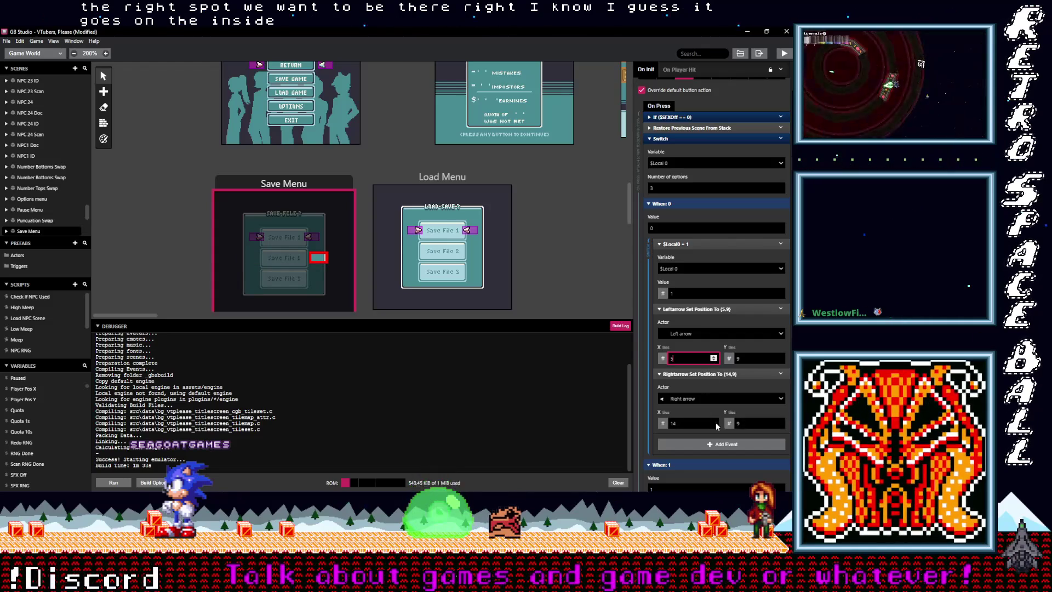
left_click(700, 374)
left_click(691, 310)
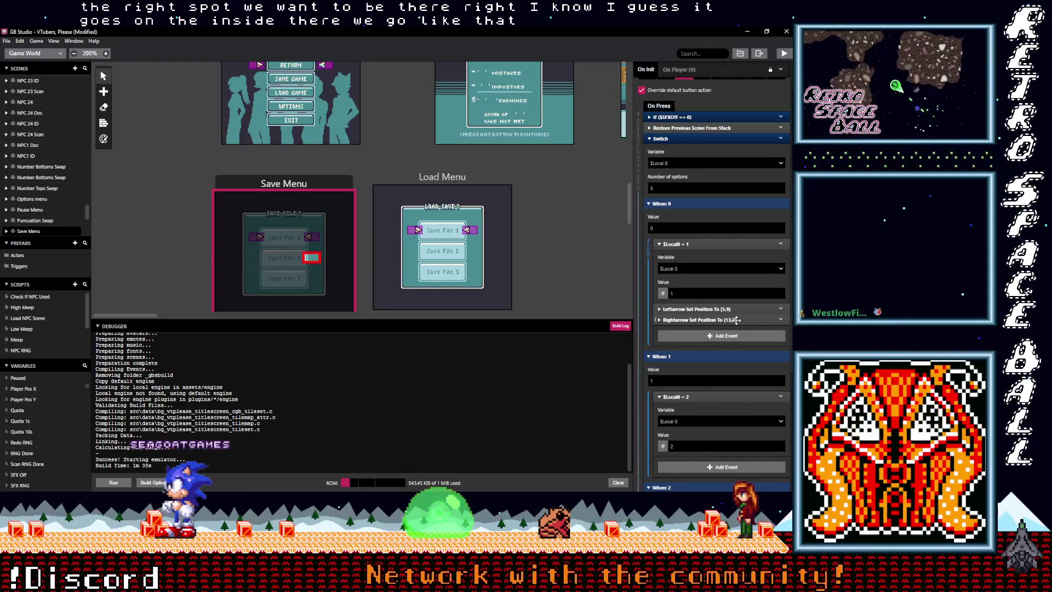
left_click(758, 398)
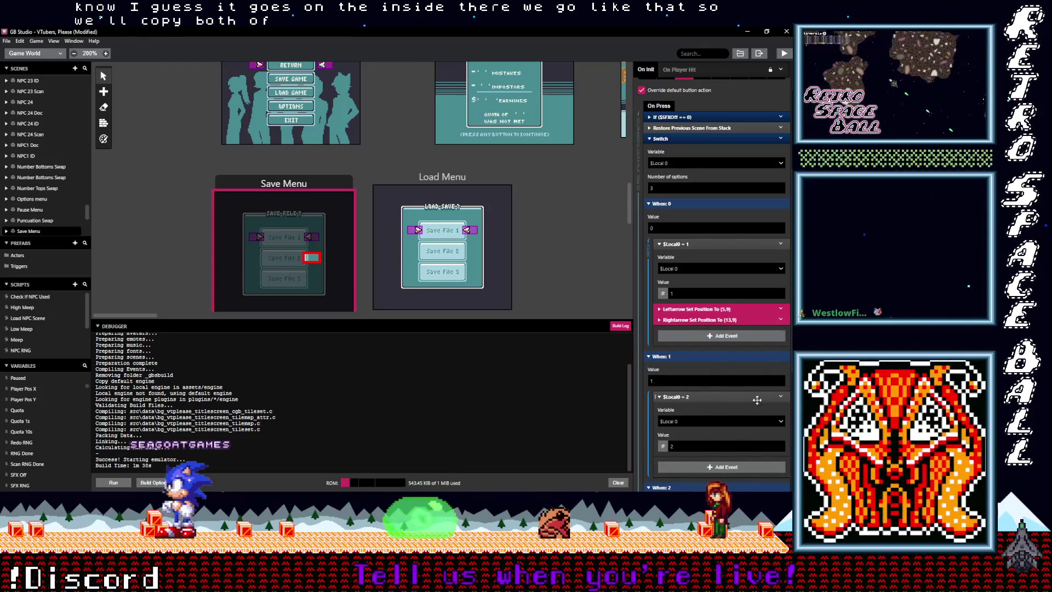
scroll(707, 411, "down", 3)
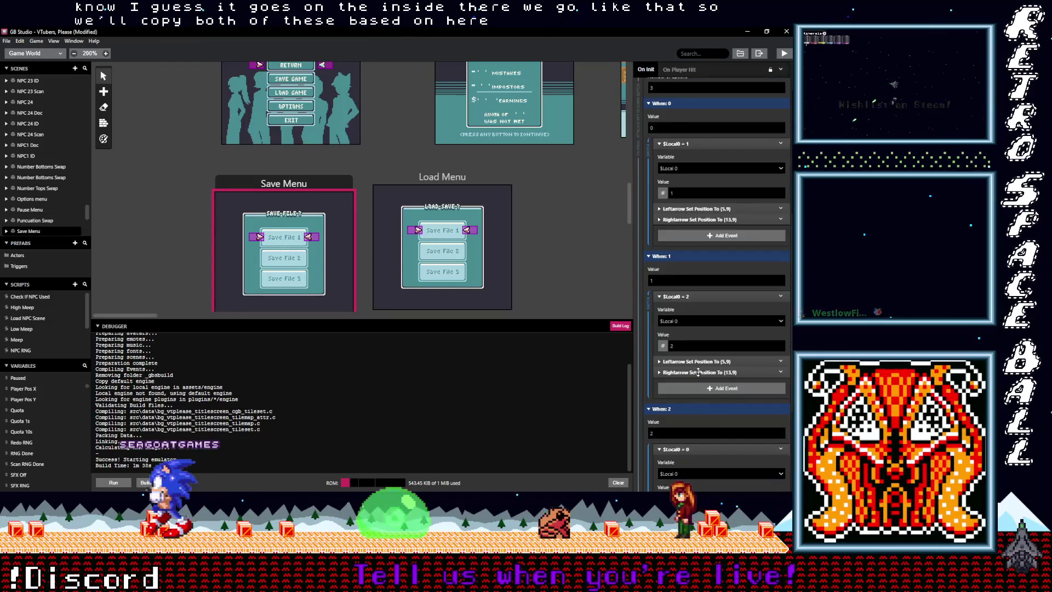
- In When 1, move both arrows to row 12, at (5, 12) and (13, 12)
left_click(700, 333)
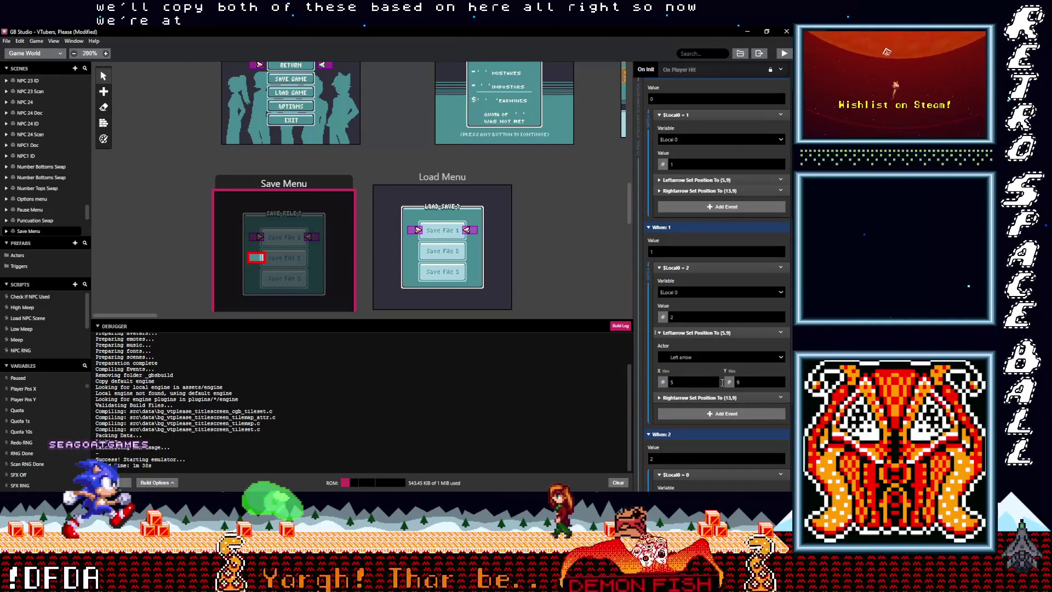
left_click(780, 381)
left_click(780, 381)
left_click(780, 380)
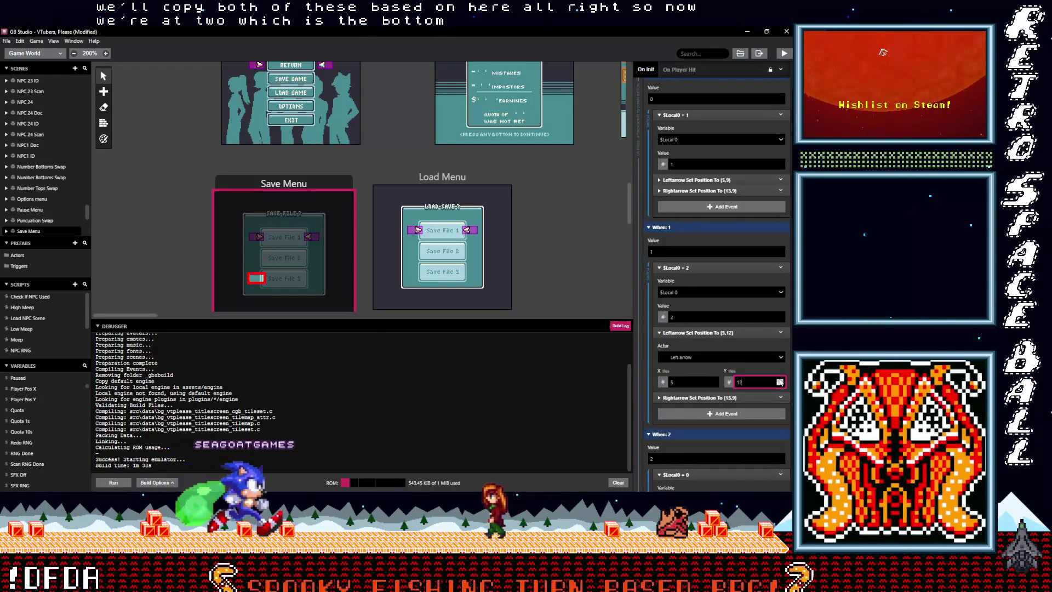
left_click(759, 400)
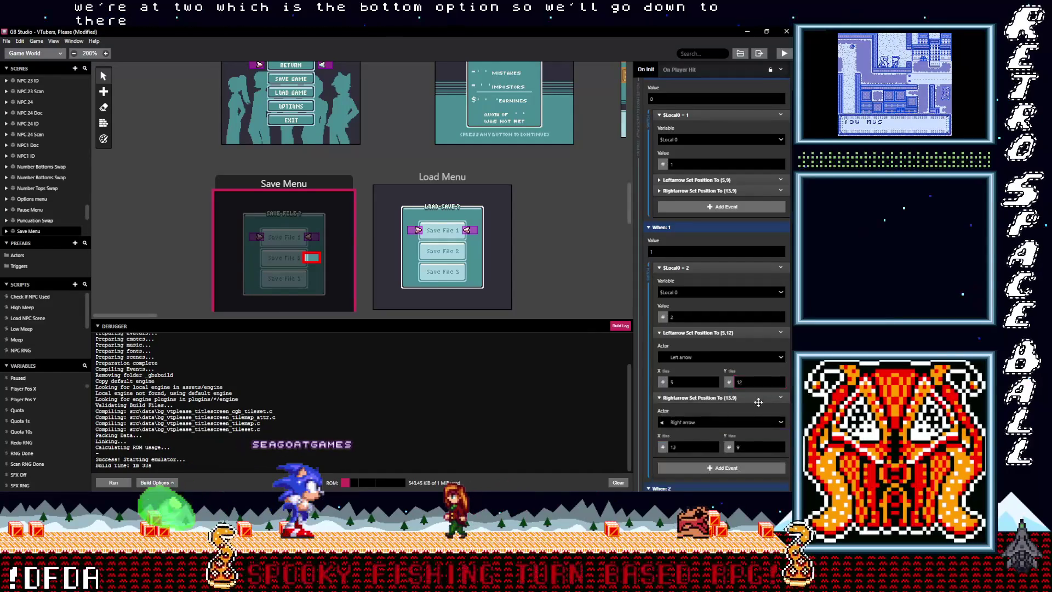
left_click(780, 448)
left_click(780, 448)
left_click(780, 449)
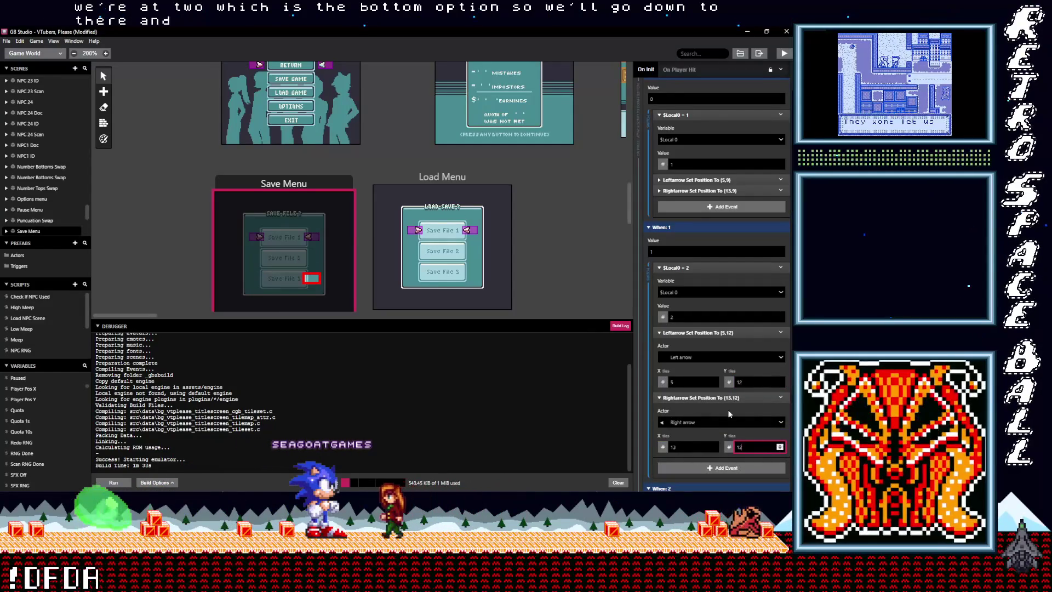
scroll(728, 409, "down", 3)
- Paste both arrow events into When 2 and set their row to 6
left_click(721, 425, "alt")
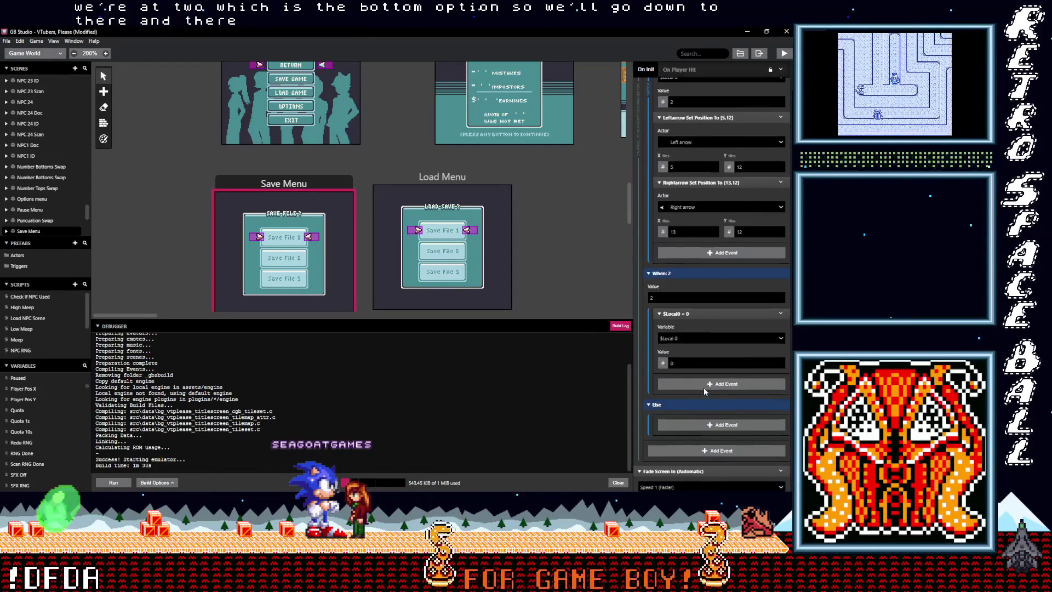
left_click(712, 390)
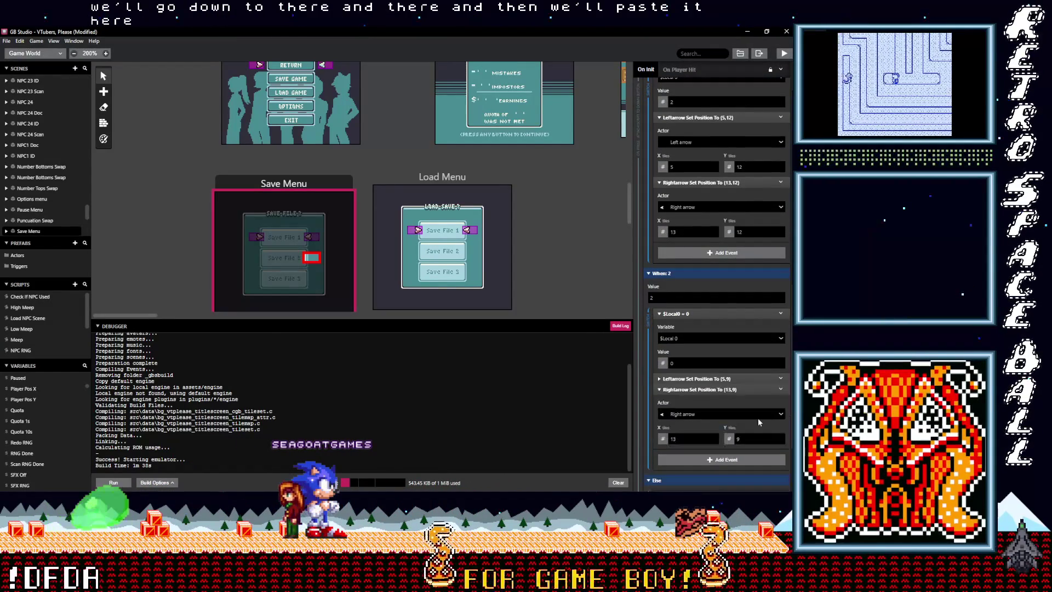
left_click(780, 442)
left_click(780, 441)
left_click(780, 442)
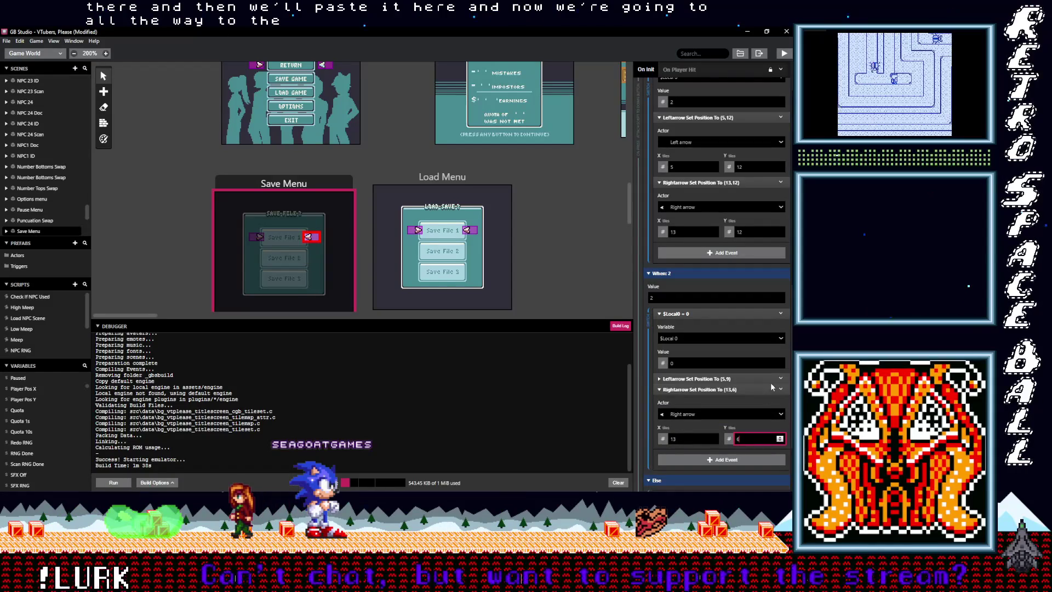
left_click(767, 378)
left_click(780, 429)
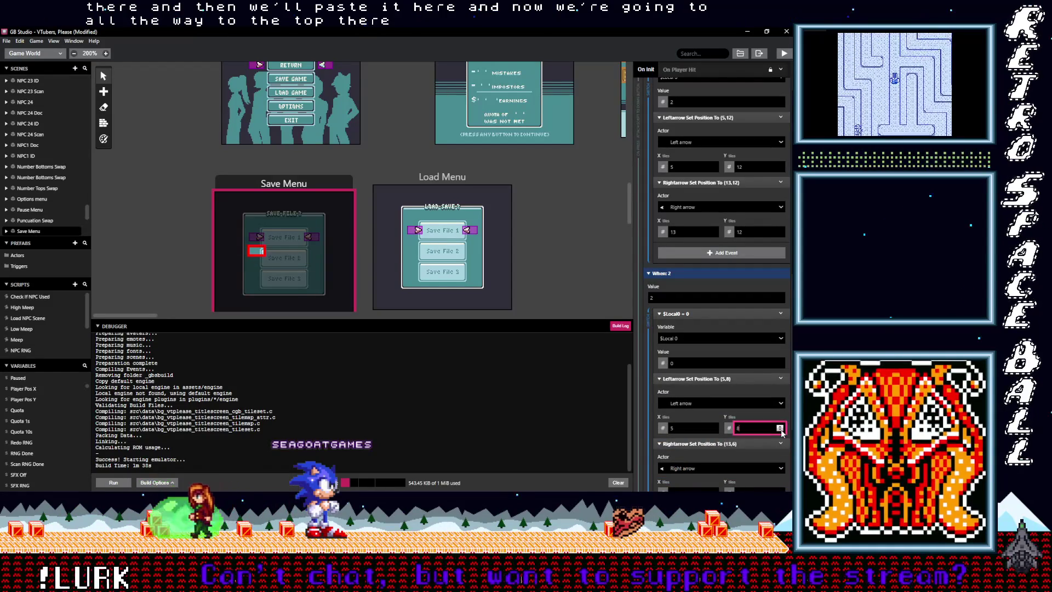
left_click(780, 430)
left_click(780, 430)
scroll(744, 405, "up", 15)
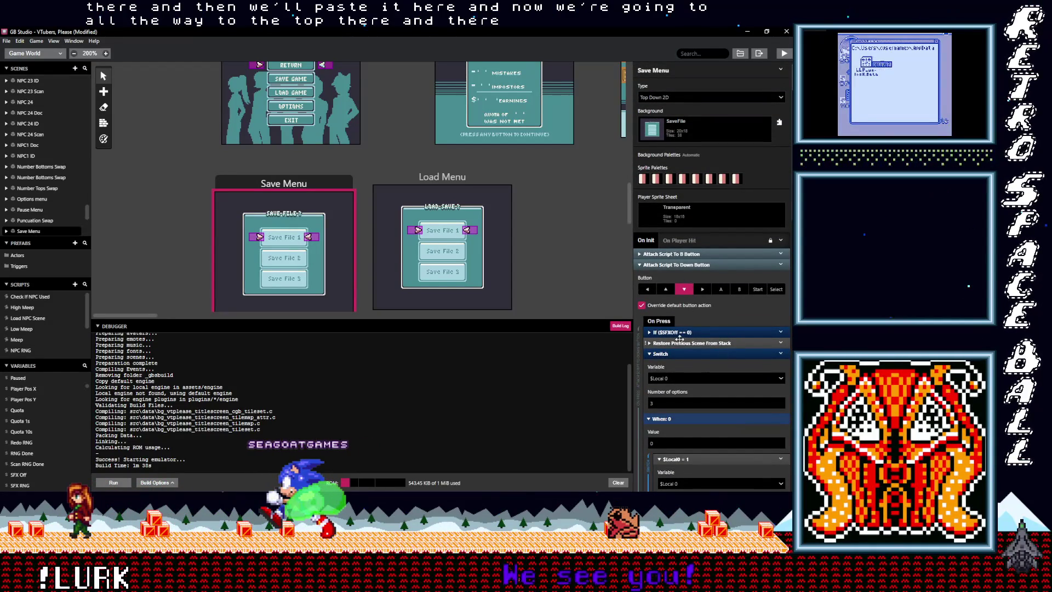
- Duplicate the Down button script, adding Select to the original and switching the copy to Up
left_click(692, 332)
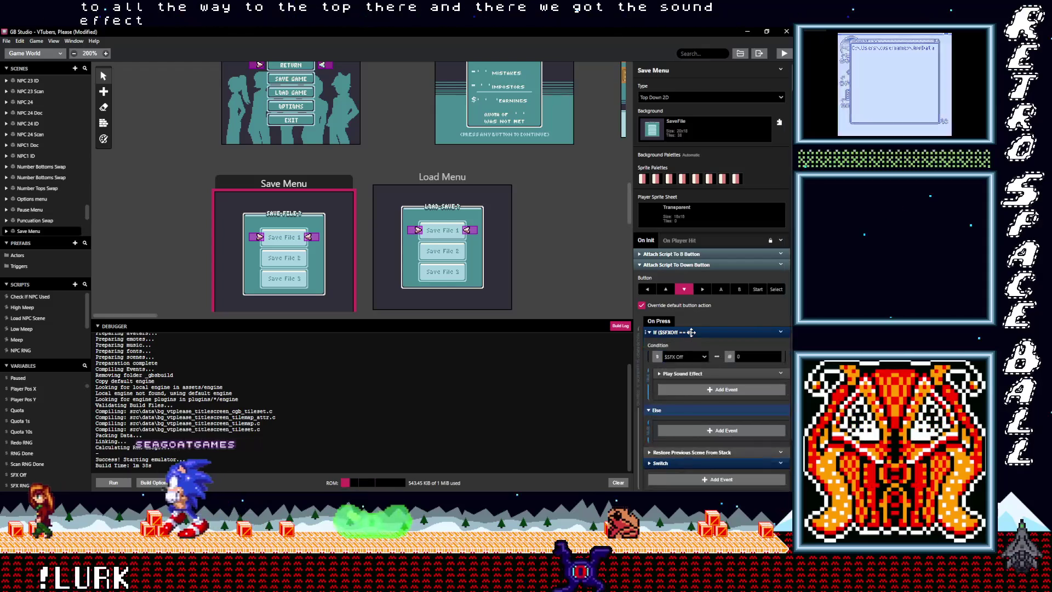
left_click(692, 333)
left_click(678, 265)
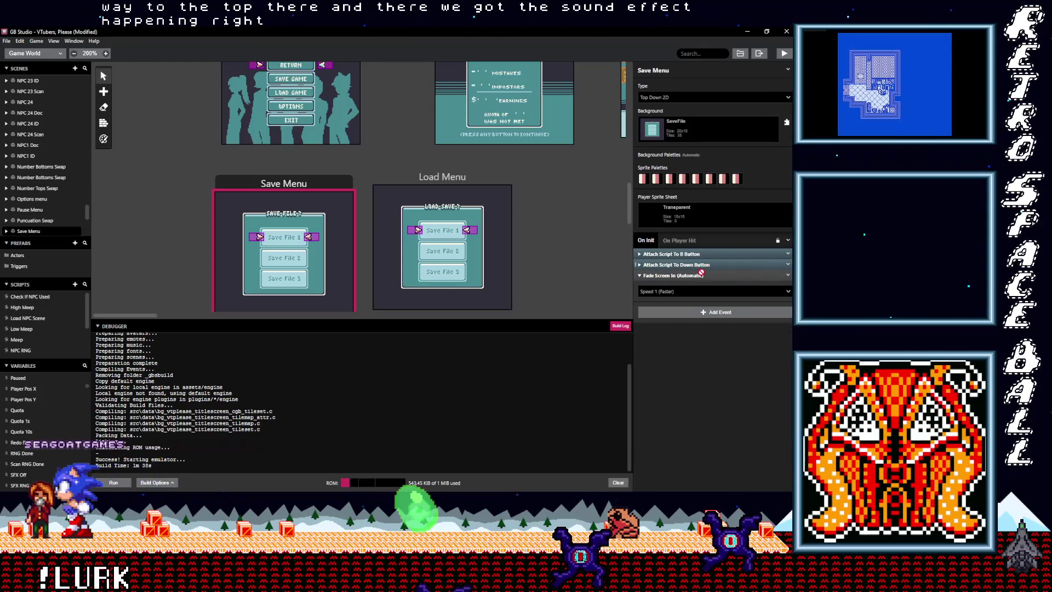
left_click(787, 266)
key("Escape")
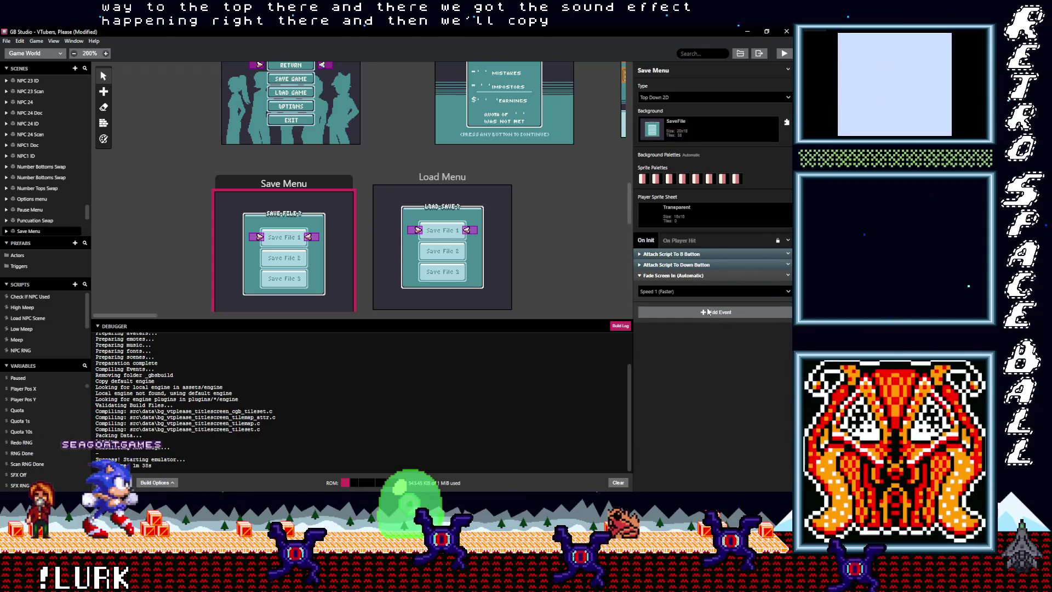
left_click(693, 264)
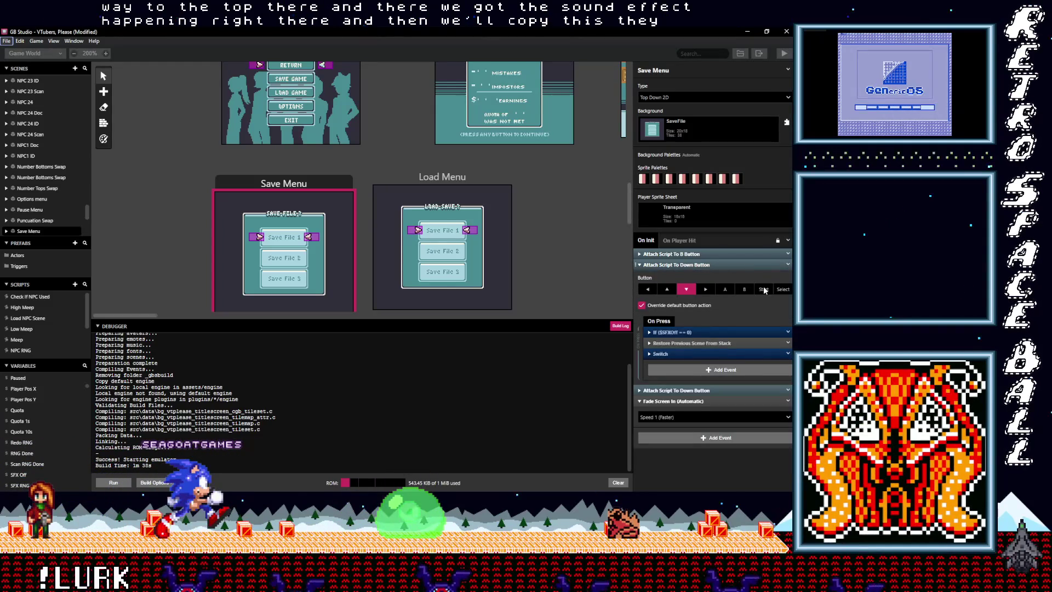
left_click(784, 289)
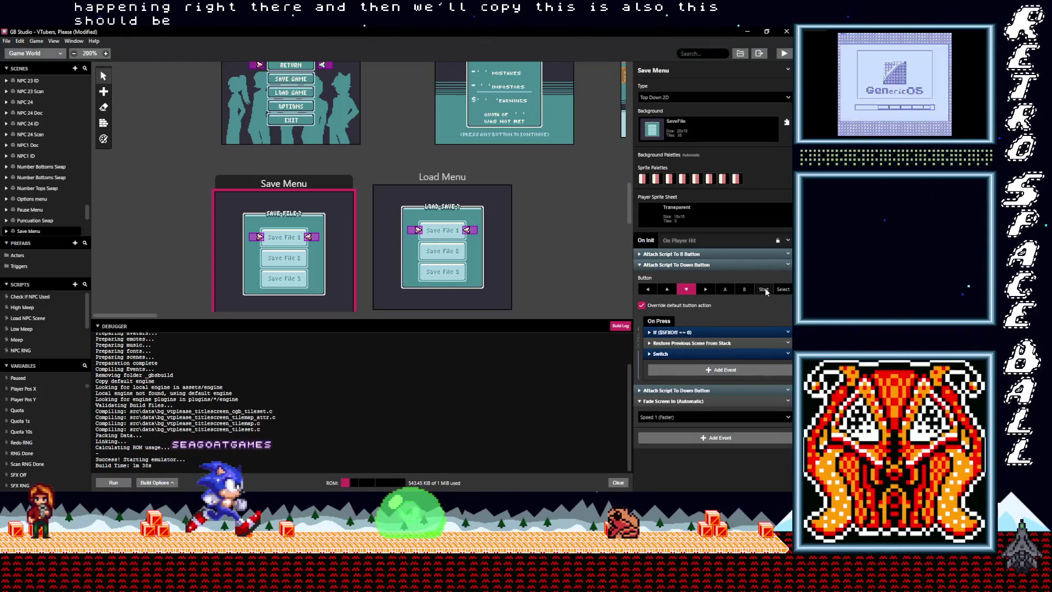
left_click(733, 265)
left_click(695, 275)
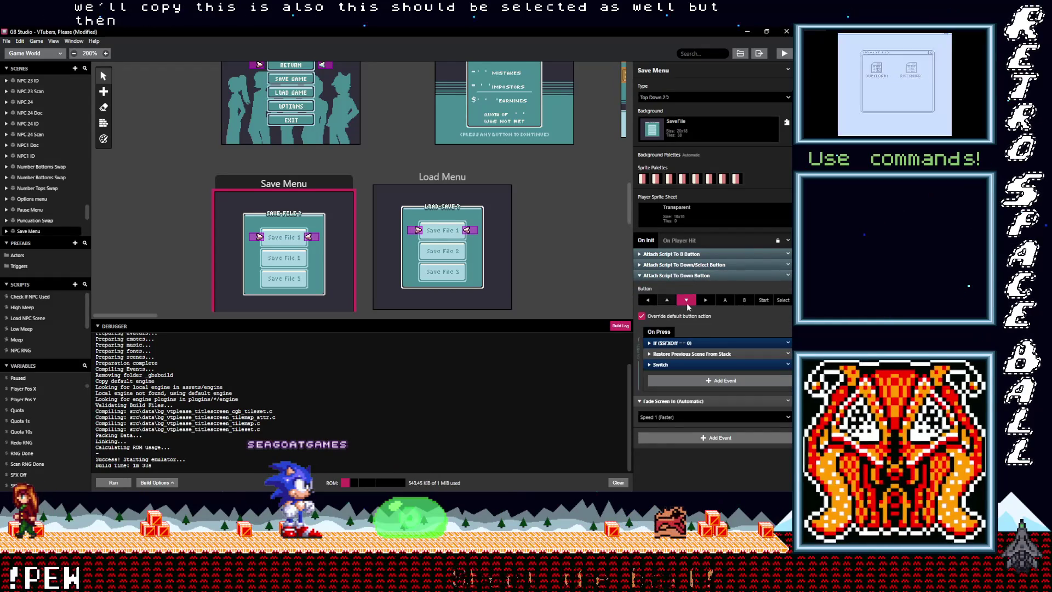
left_click(686, 302)
- In the Up script's When 0 case, set $Local0 to 2 and both arrows' Y to 12
left_click(682, 365)
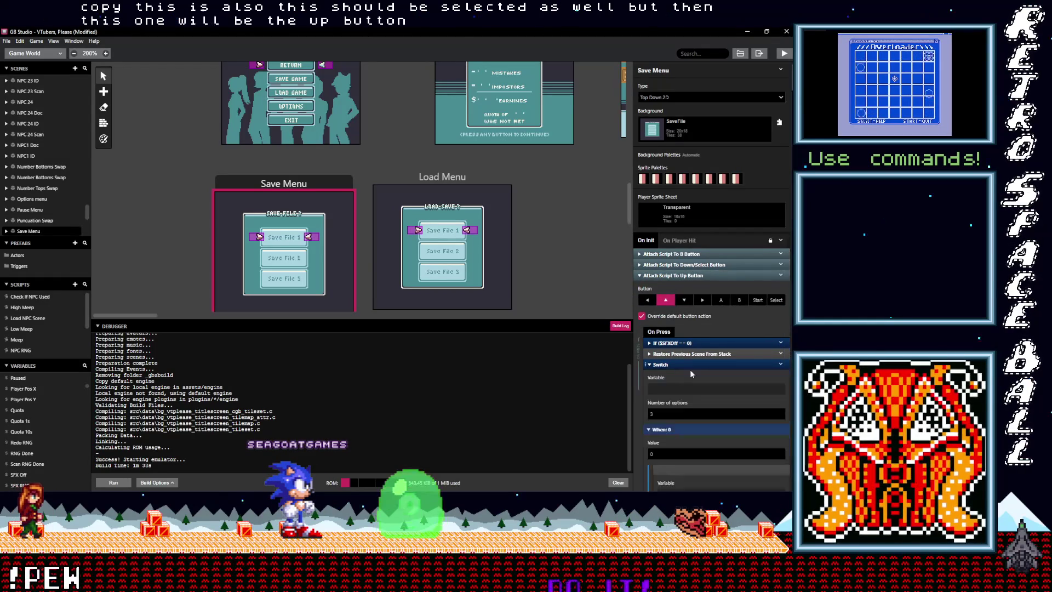
scroll(699, 375, "down", 3)
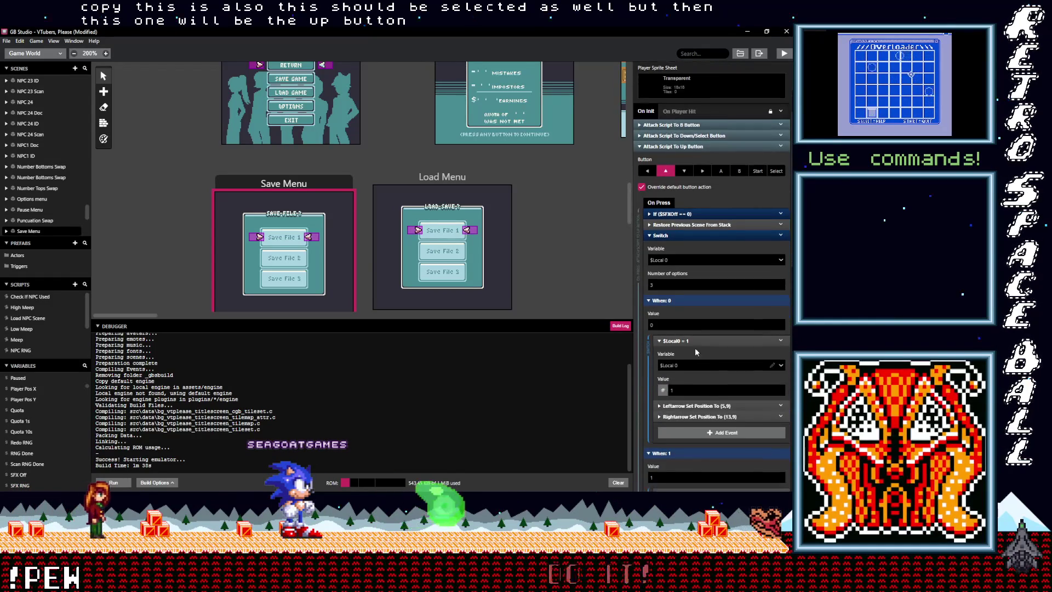
left_click(669, 390)
type("2")
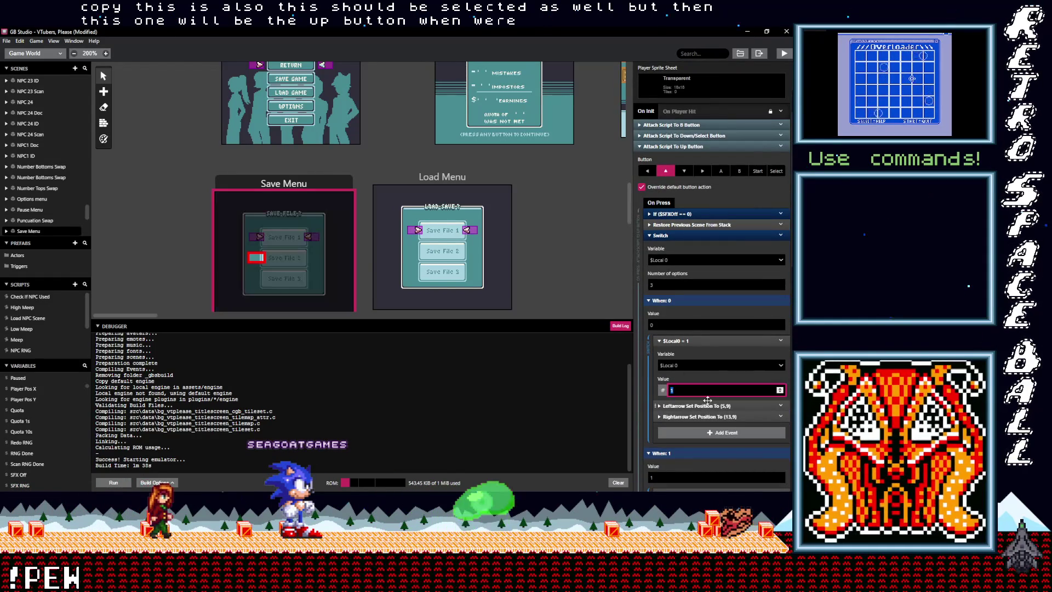
left_click(692, 405)
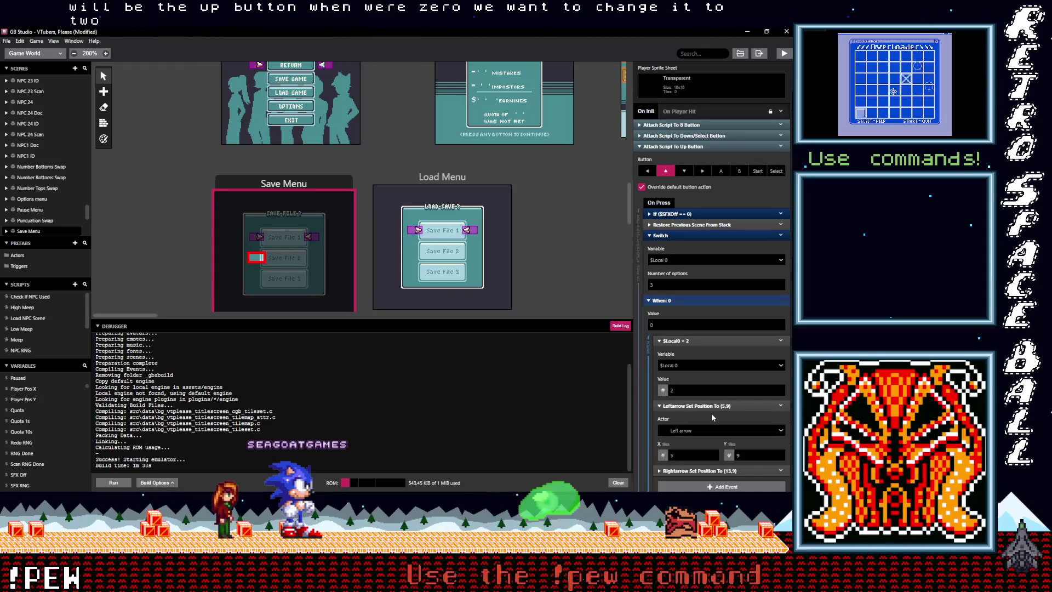
scroll(766, 415, "down", 2)
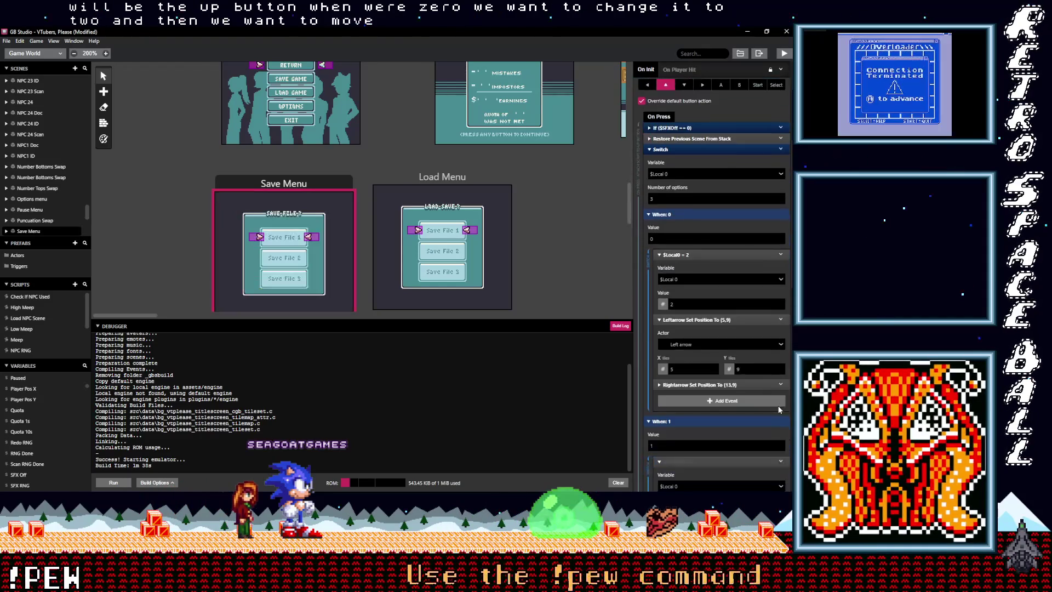
double_click(778, 368)
type("12")
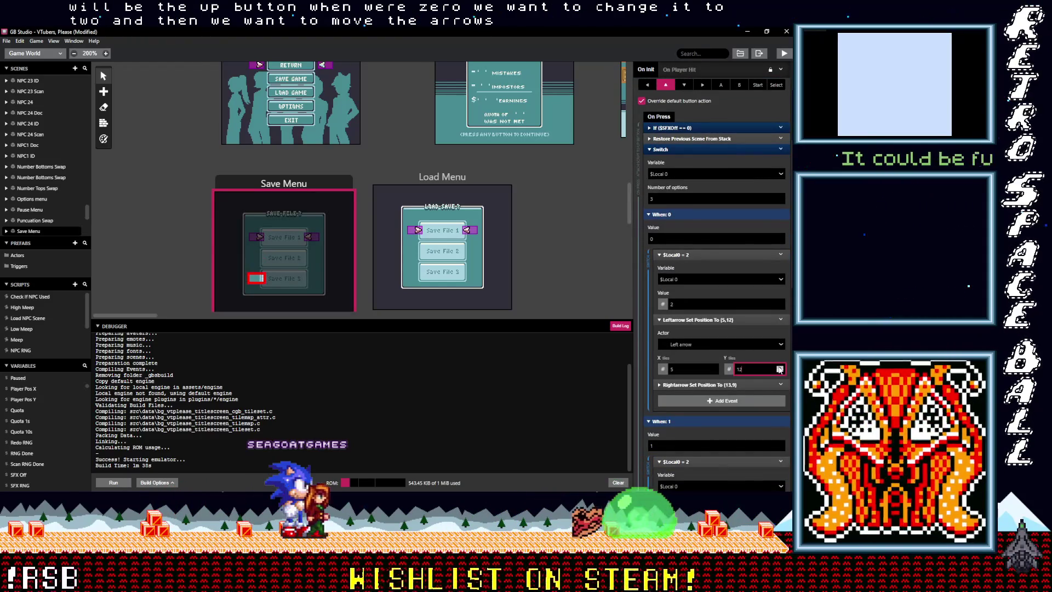
left_click(745, 385)
left_click(780, 433)
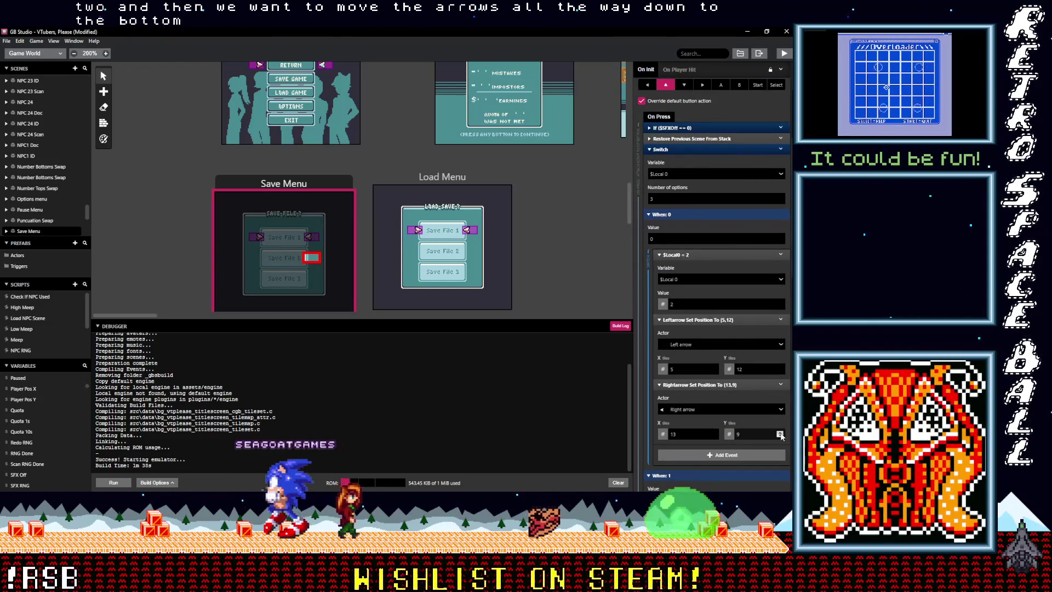
double_click(781, 433)
type("12")
- In When 1, set $Local0 to 0 and move both arrows to row 6
scroll(741, 409, "down", 6)
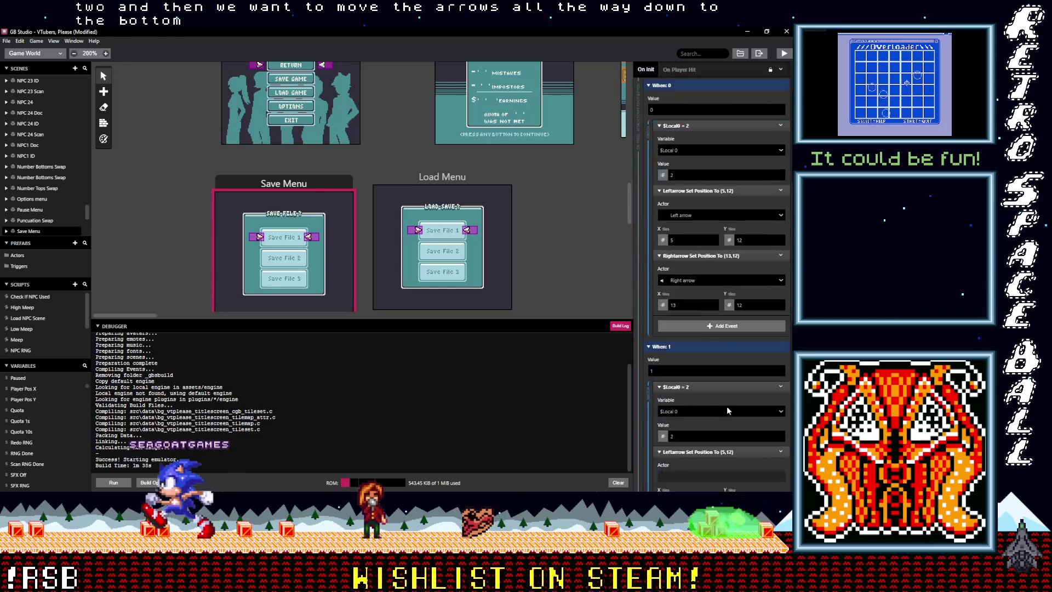
double_click(712, 350)
type("0")
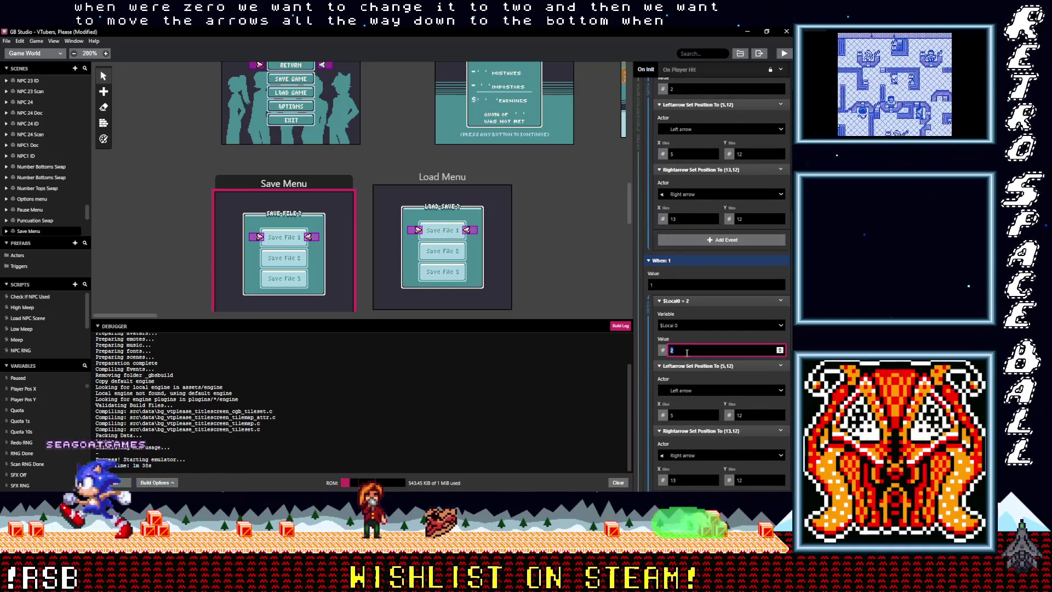
left_click(780, 417)
left_click(780, 418)
left_click(780, 418)
left_click(781, 417)
left_click(780, 417)
left_click(781, 417)
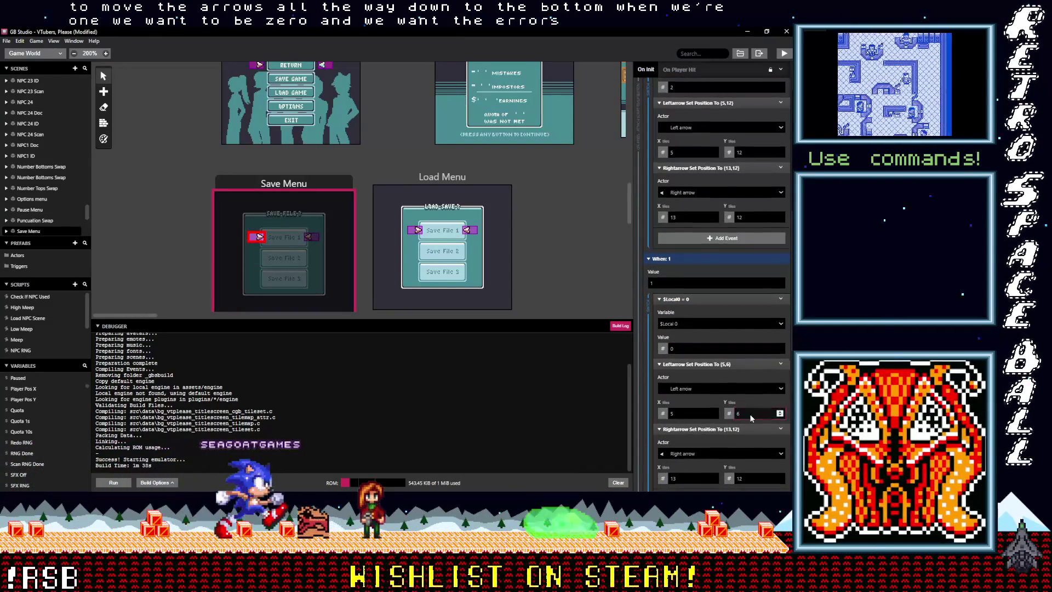
scroll(779, 433, "down", 1)
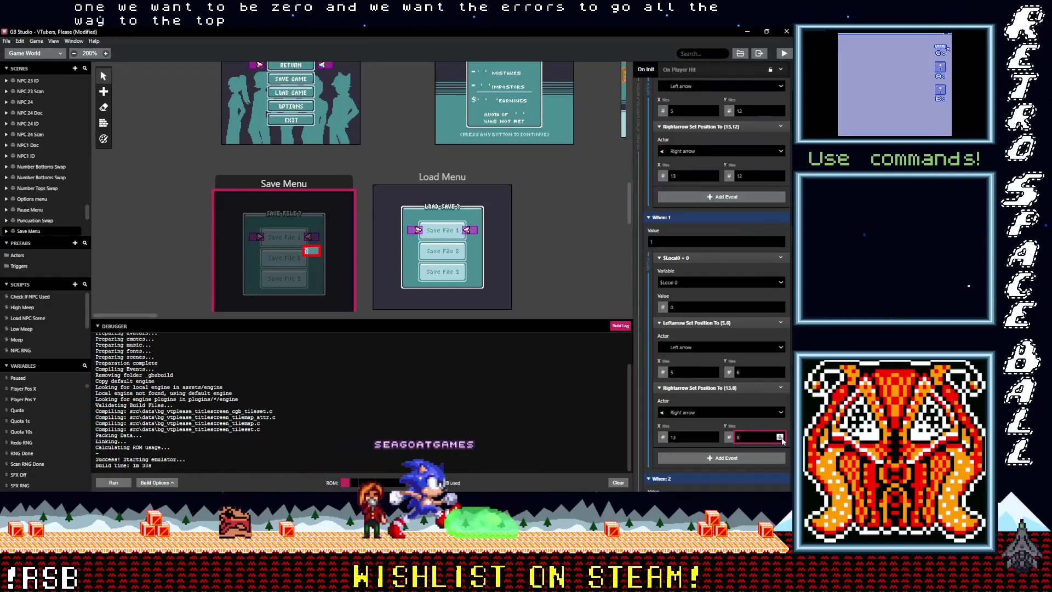
left_click(780, 439)
left_click(780, 439)
- In When 2, set $Local0 to 1 and move both arrows to row 9
scroll(740, 409, "down", 3)
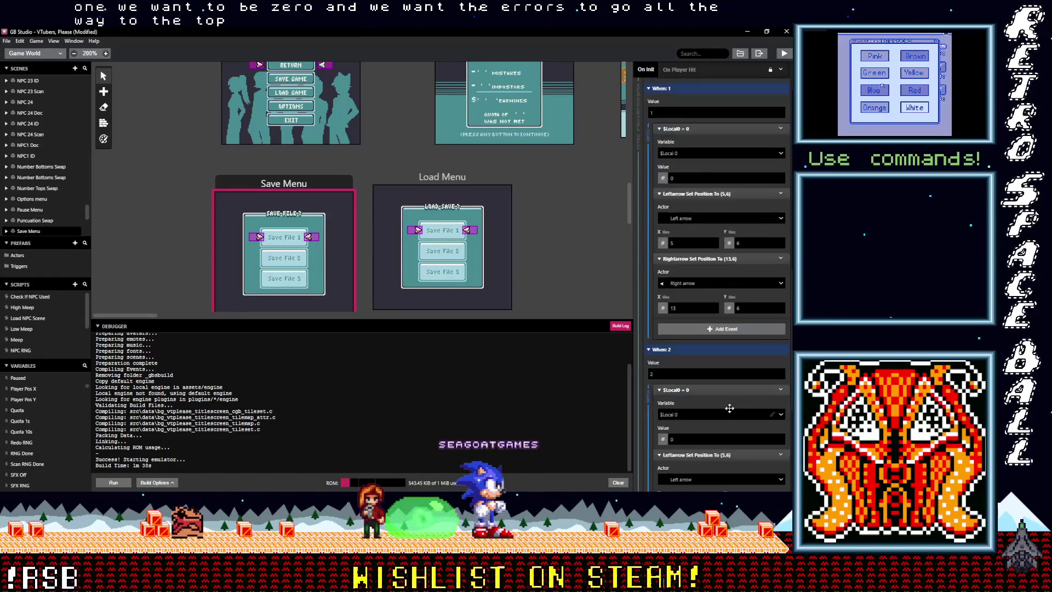
scroll(729, 408, "down", 2)
left_click(675, 353)
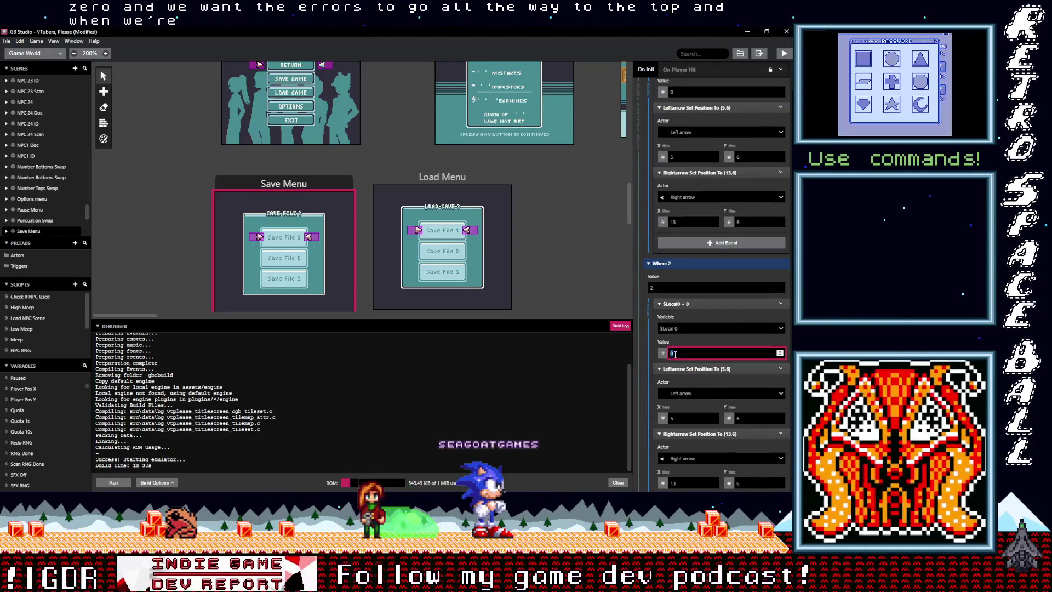
type("1")
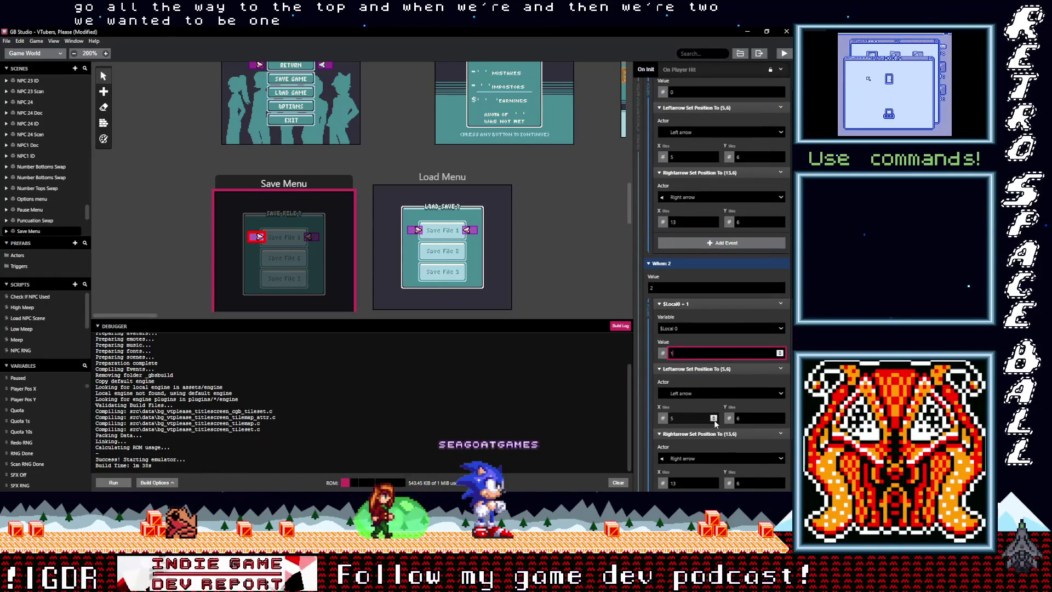
left_click(715, 420)
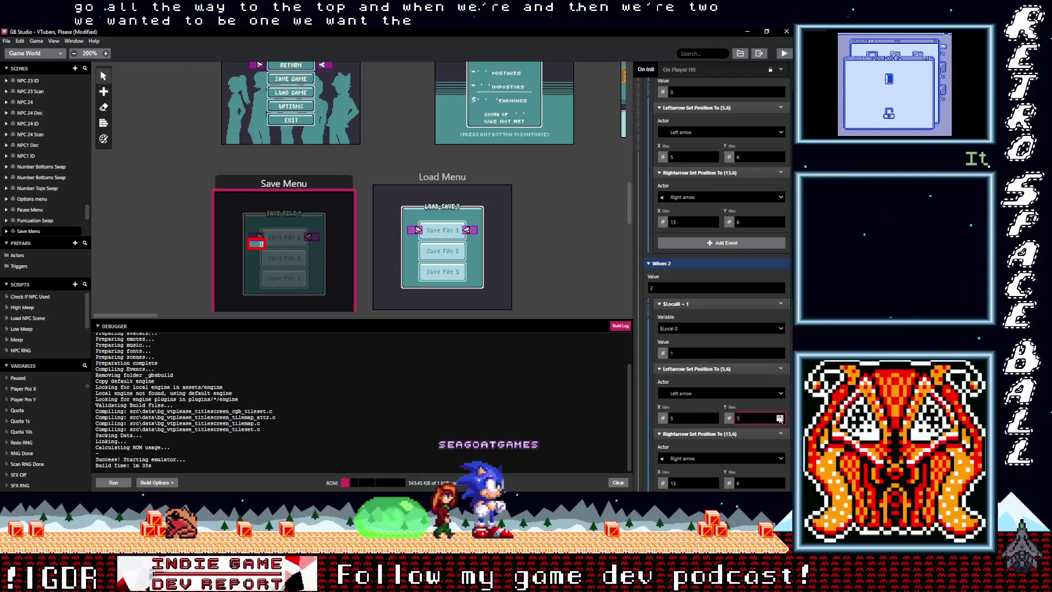
double_click(780, 417)
scroll(770, 396, "down", 2)
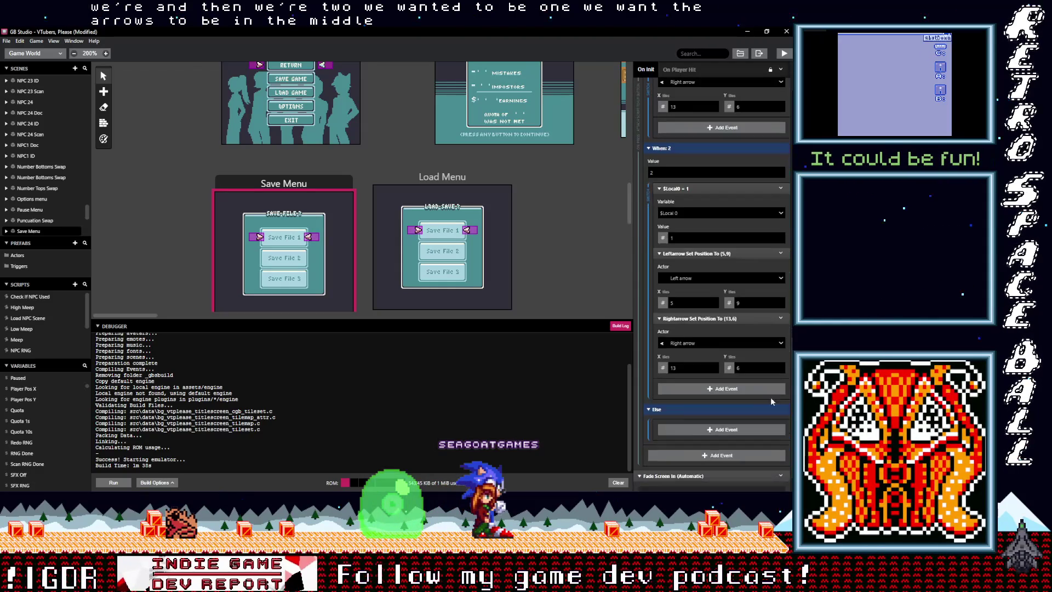
double_click(781, 354)
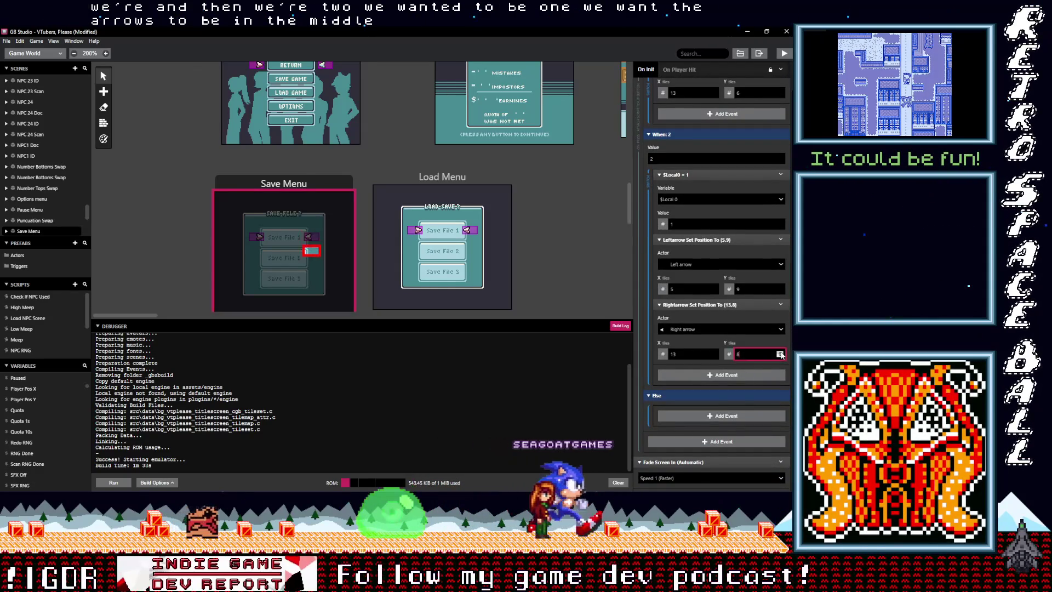
type("9")
scroll(737, 366, "up", 8)
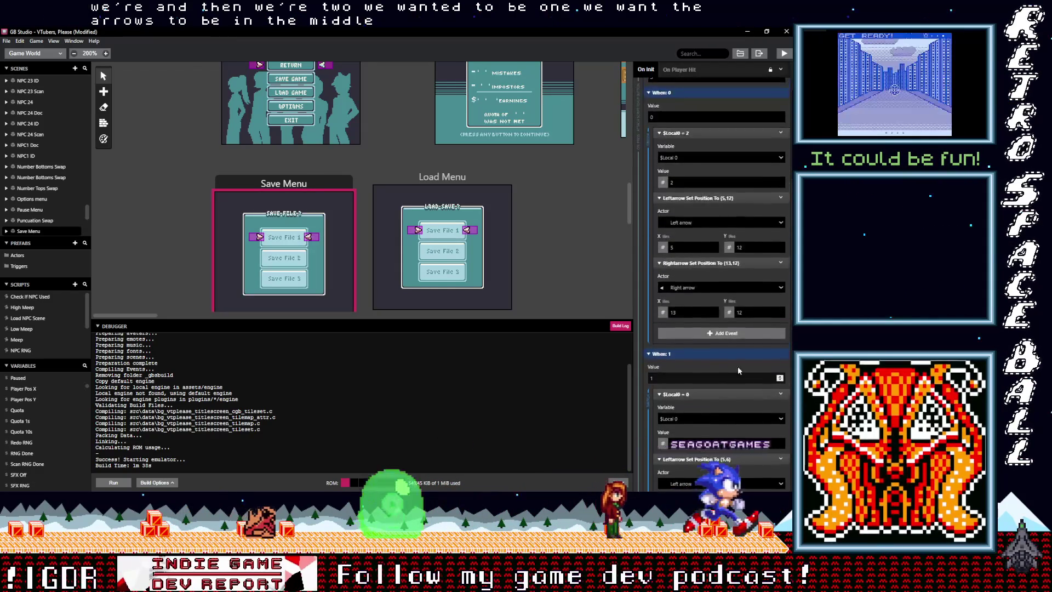
scroll(738, 366, "up", 3)
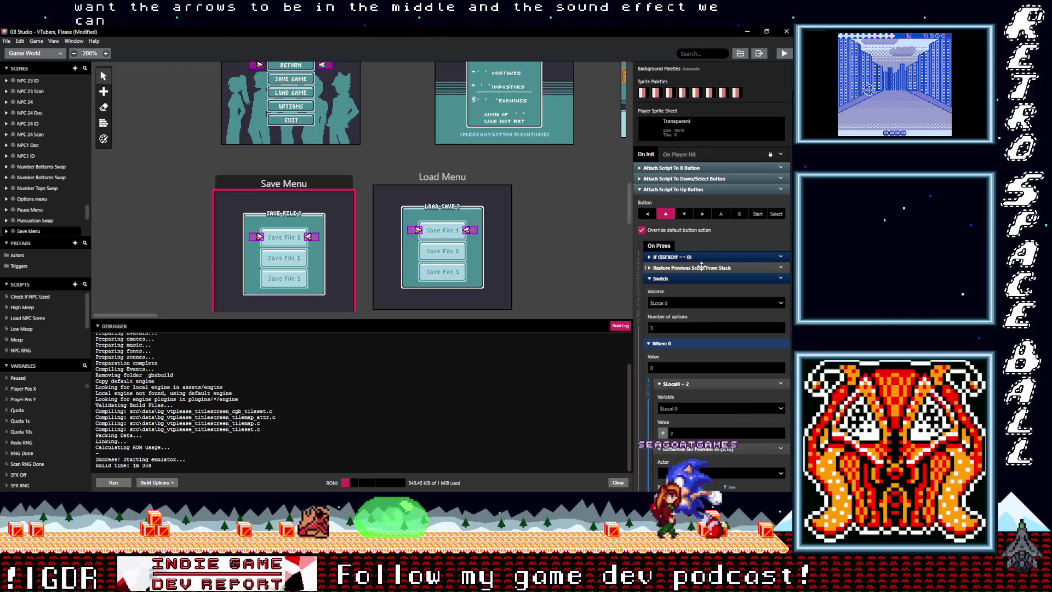
- Fold away the $SFXOff condition, the Up-button script and the B-button script
left_click(700, 257)
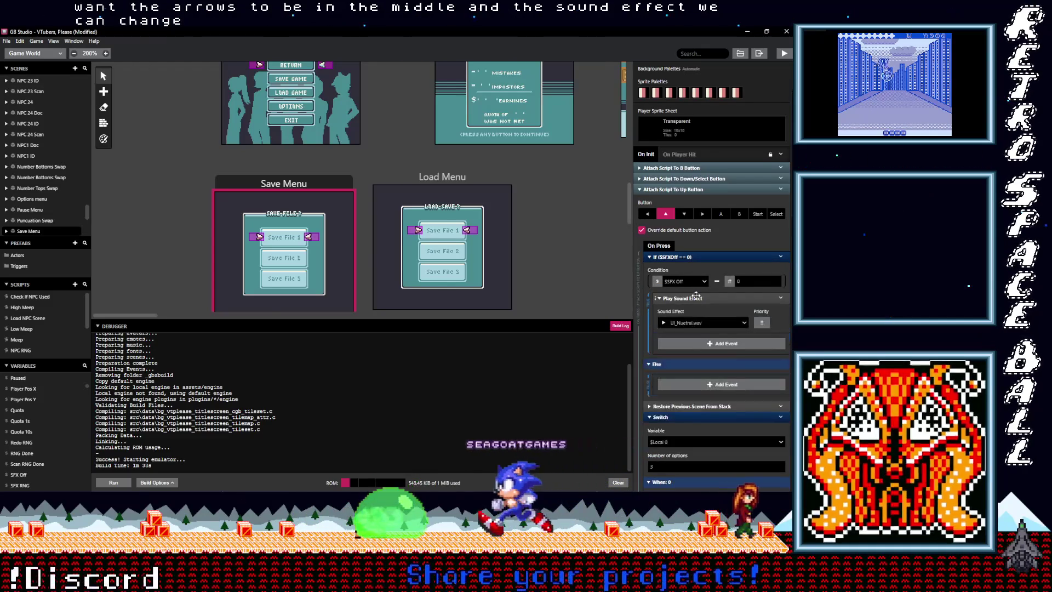
left_click(696, 256)
scroll(698, 276, "up", 3)
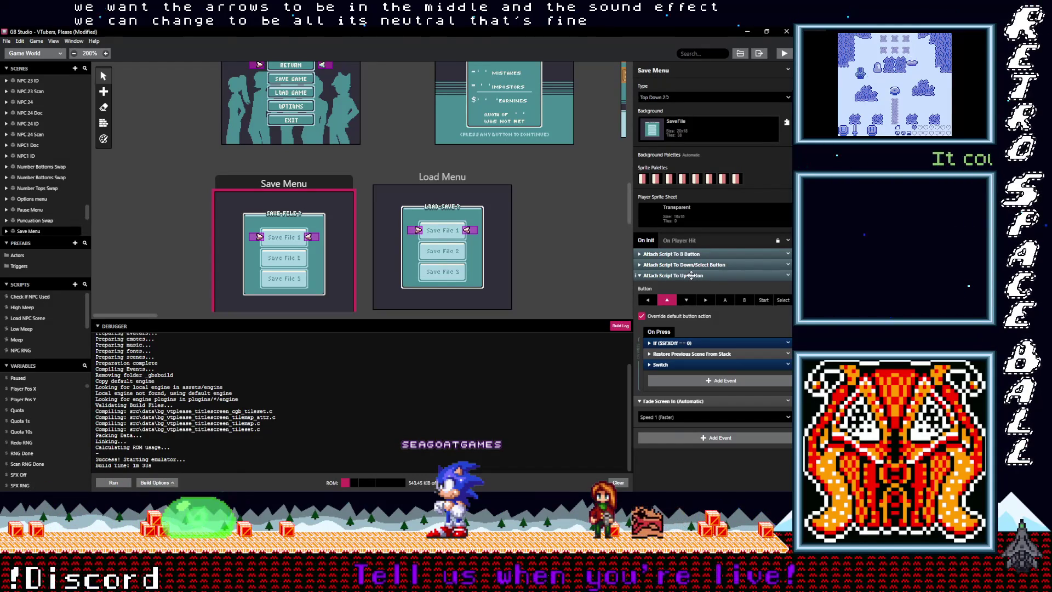
left_click(691, 276)
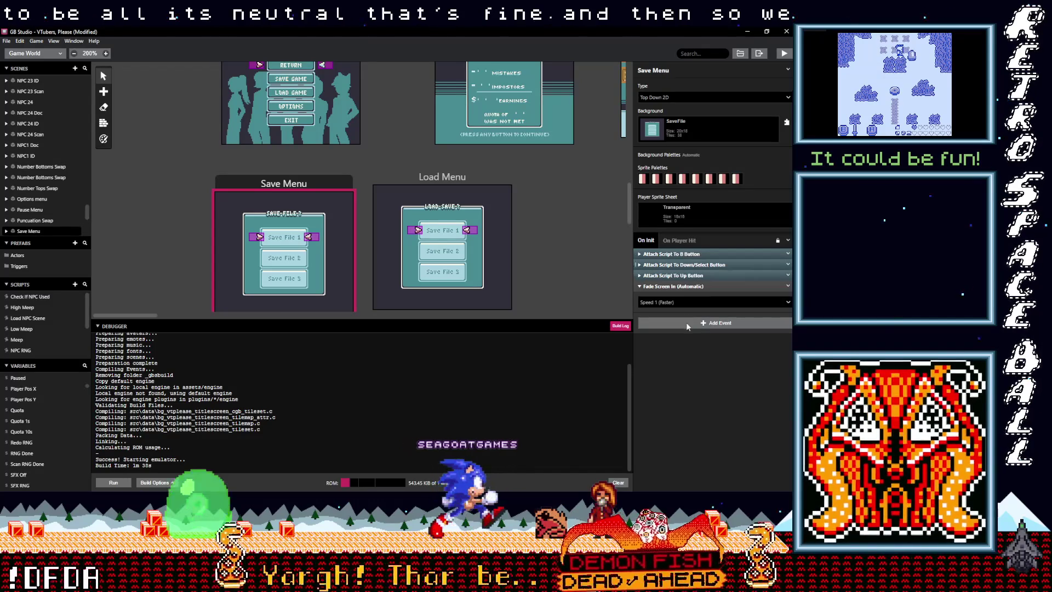
left_click(772, 256)
left_click(773, 256)
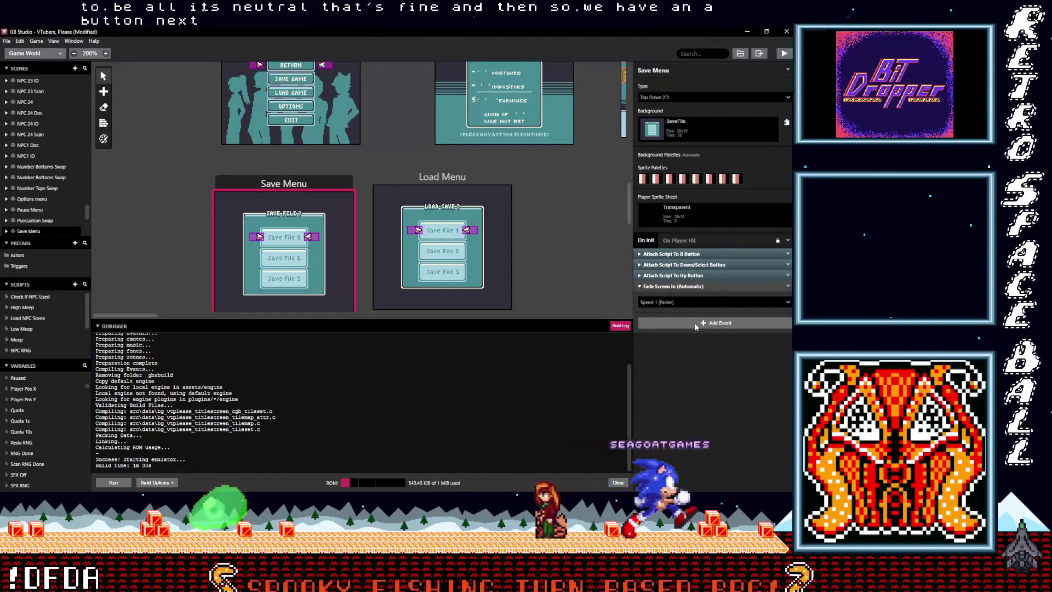
- Copy and paste the Up button script, then set the copy to respond to A and Start
left_click(789, 276)
left_click(754, 354)
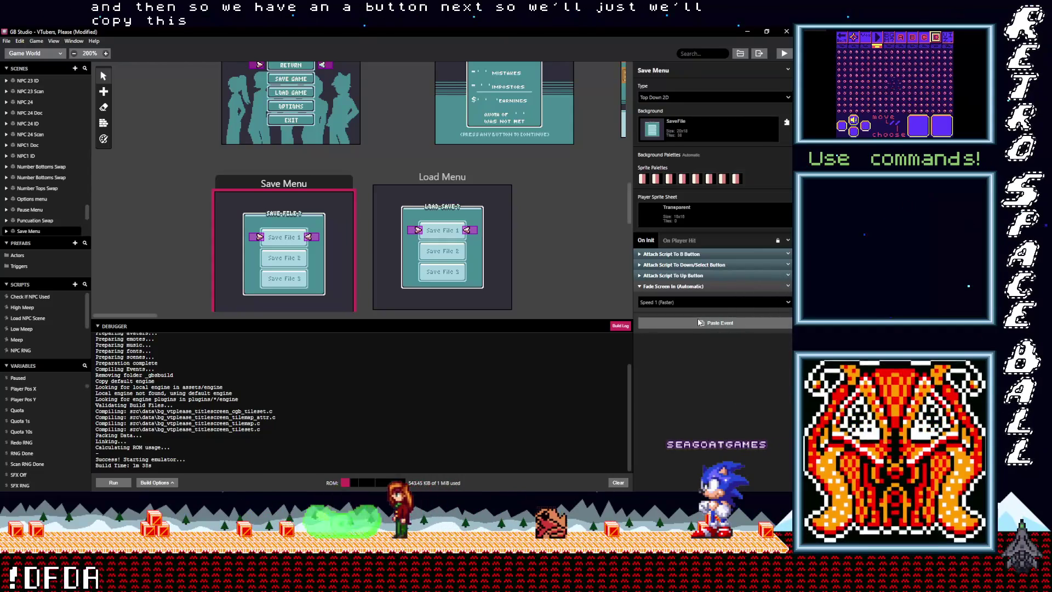
left_click(700, 323, "alt")
left_click(691, 287)
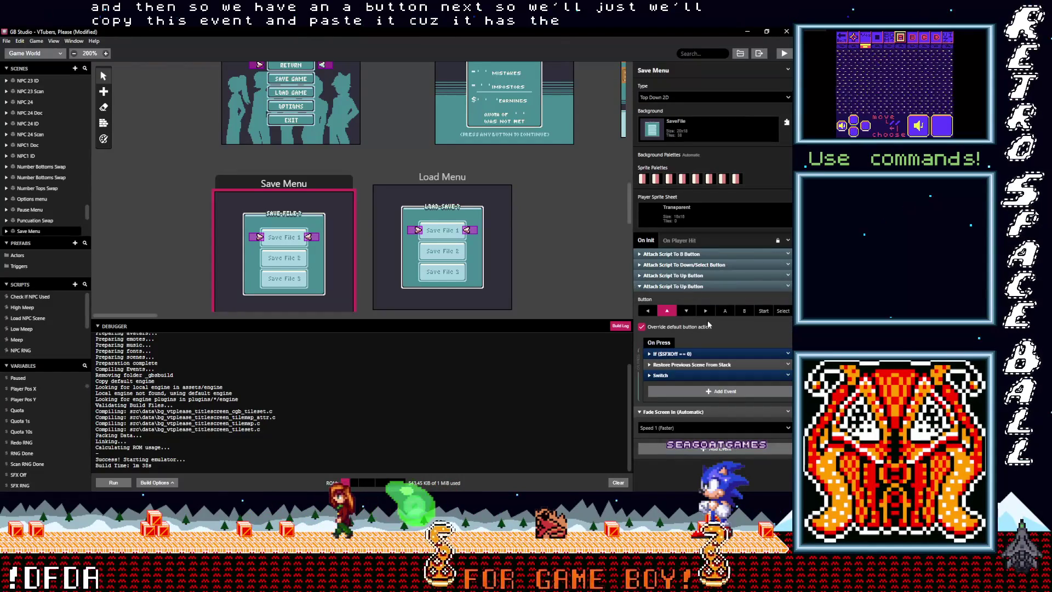
left_click(726, 310)
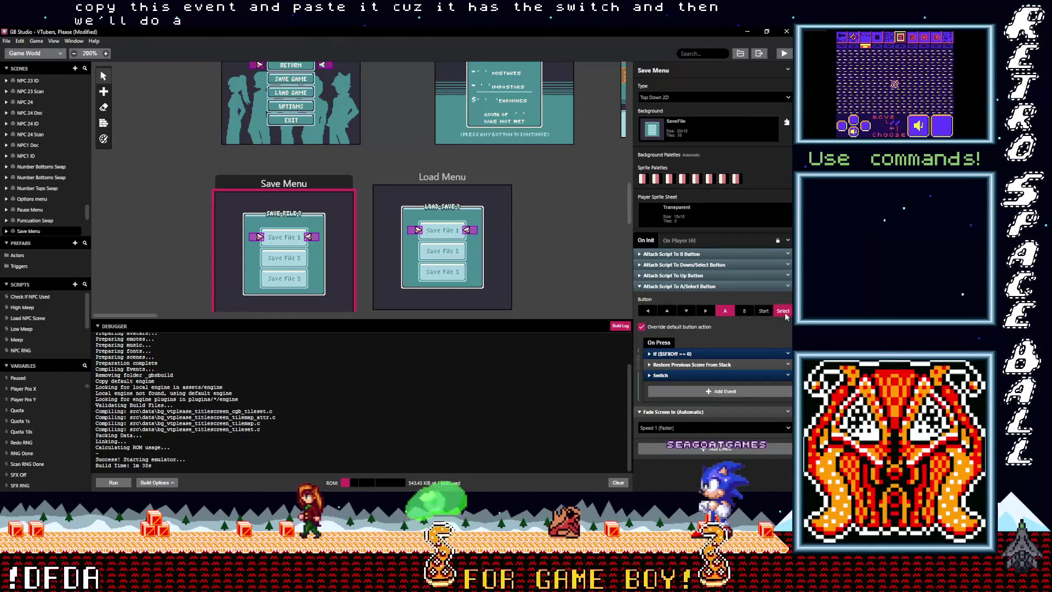
left_click(782, 311)
left_click(765, 311)
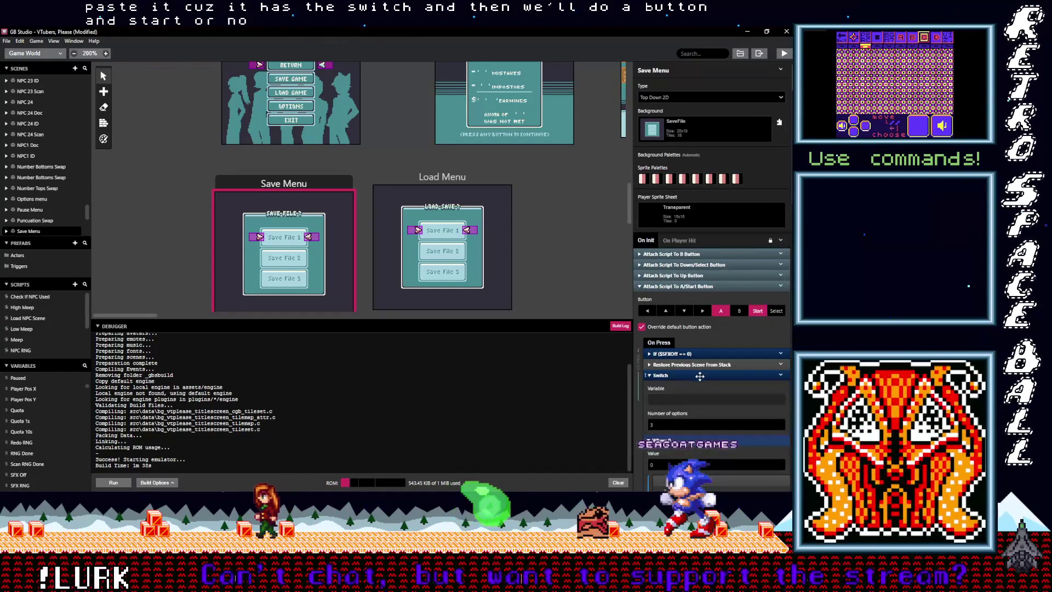
- Collapse the slot and arrow events in all three cases of the copied Switch
left_click(707, 378)
scroll(707, 382, "down", 3)
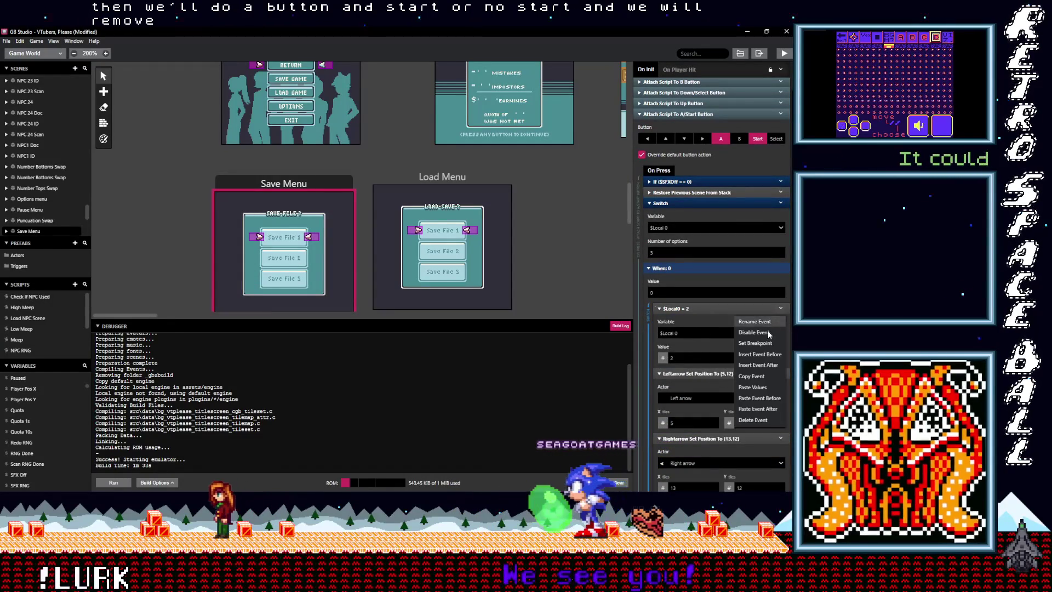
left_click(689, 309)
left_click(689, 320)
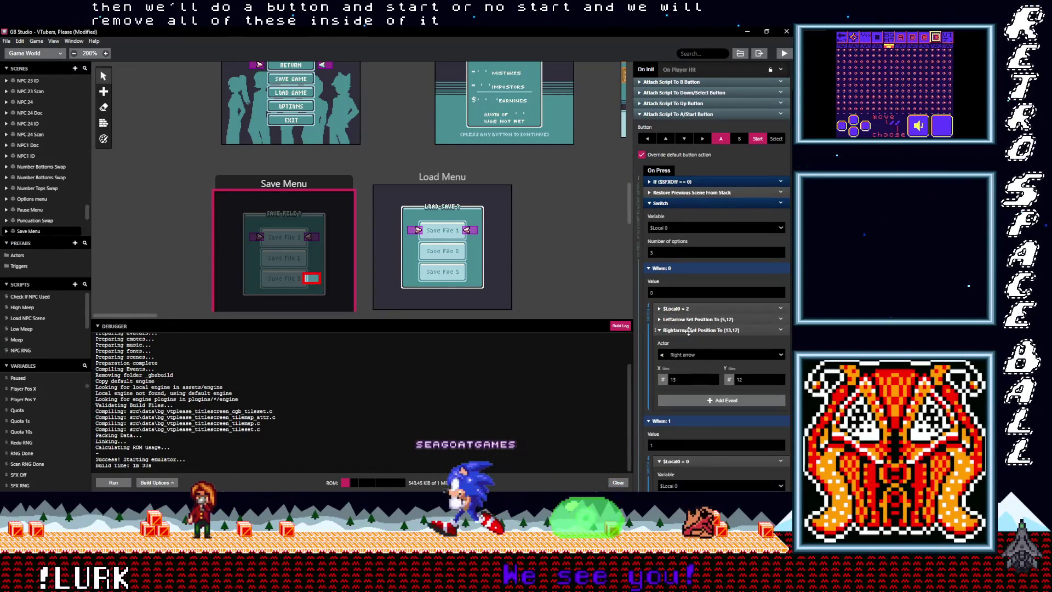
left_click(690, 330)
left_click(687, 407)
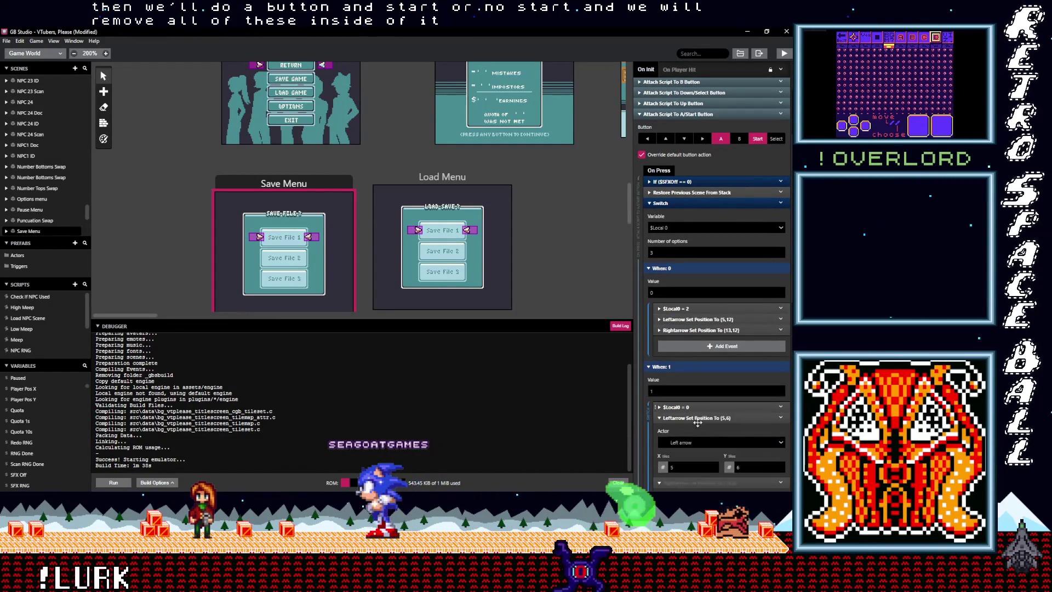
left_click(689, 419)
scroll(696, 405, "down", 2)
left_click(696, 344)
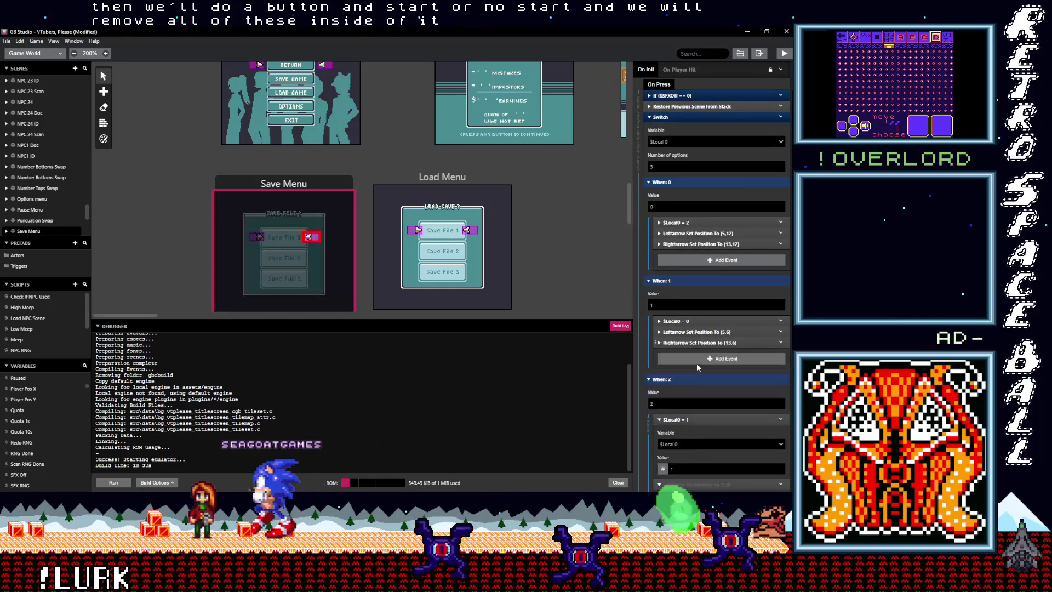
left_click(689, 420)
left_click(692, 430)
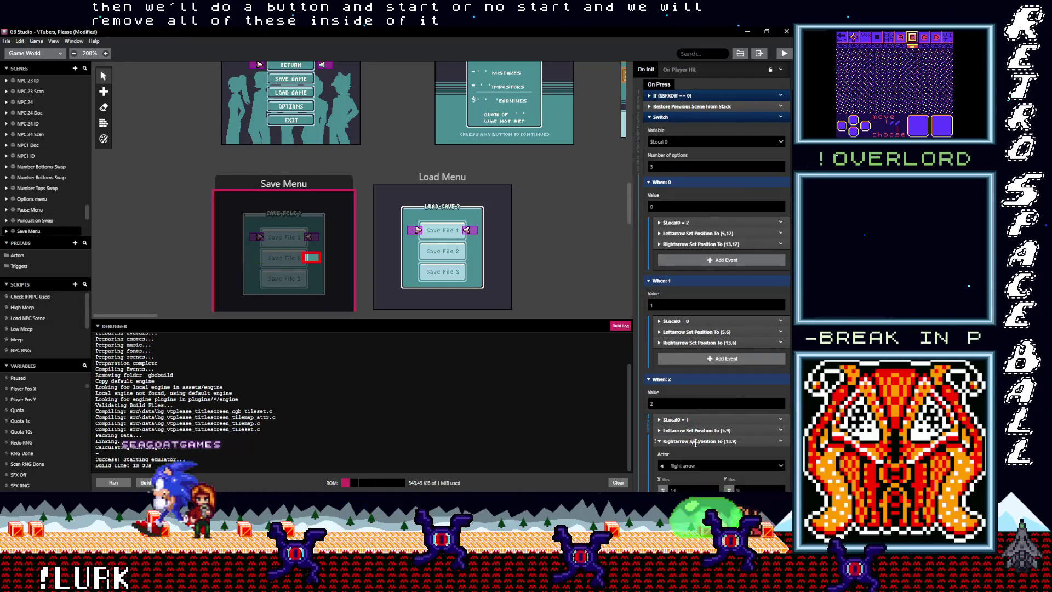
left_click(716, 441)
- Select the third case's three events and apply an action from their context menu
left_click(685, 419, "shift")
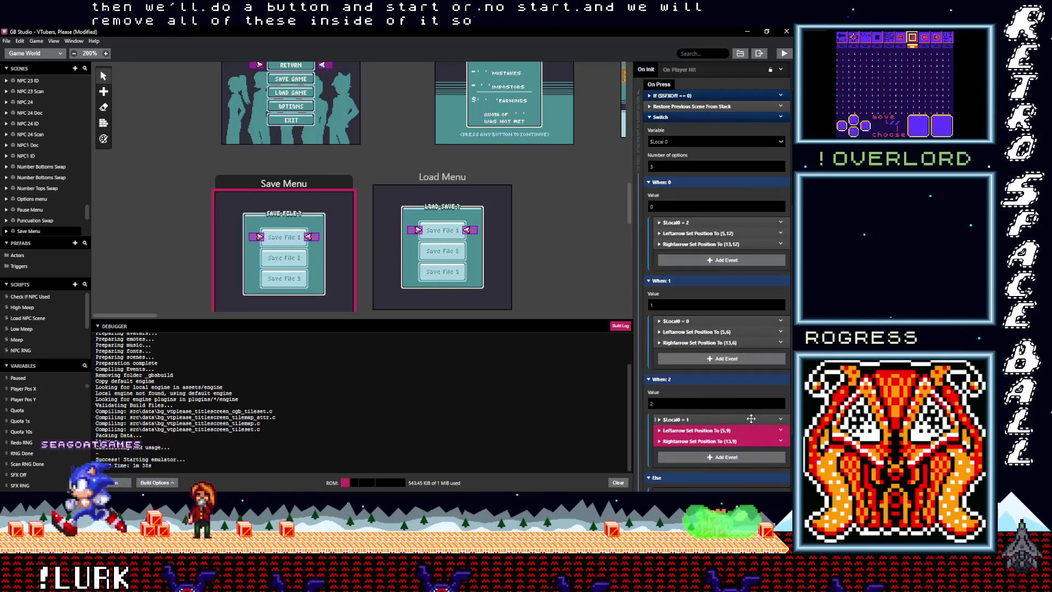
right_click(734, 431)
left_click(731, 376)
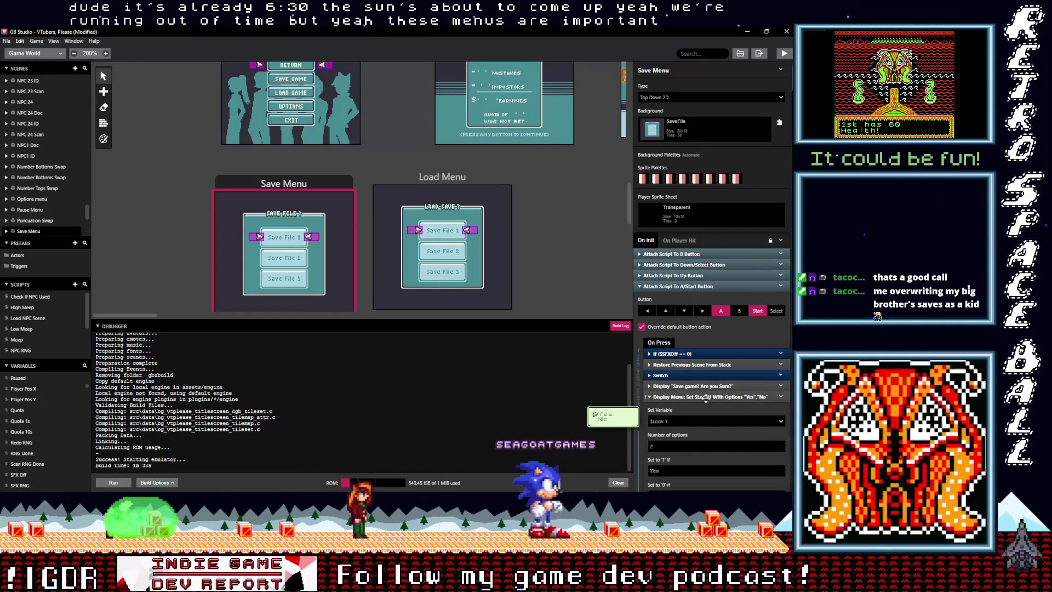
- Add a Switch event on $Local 1 with When values 0 and 1
left_click(705, 415)
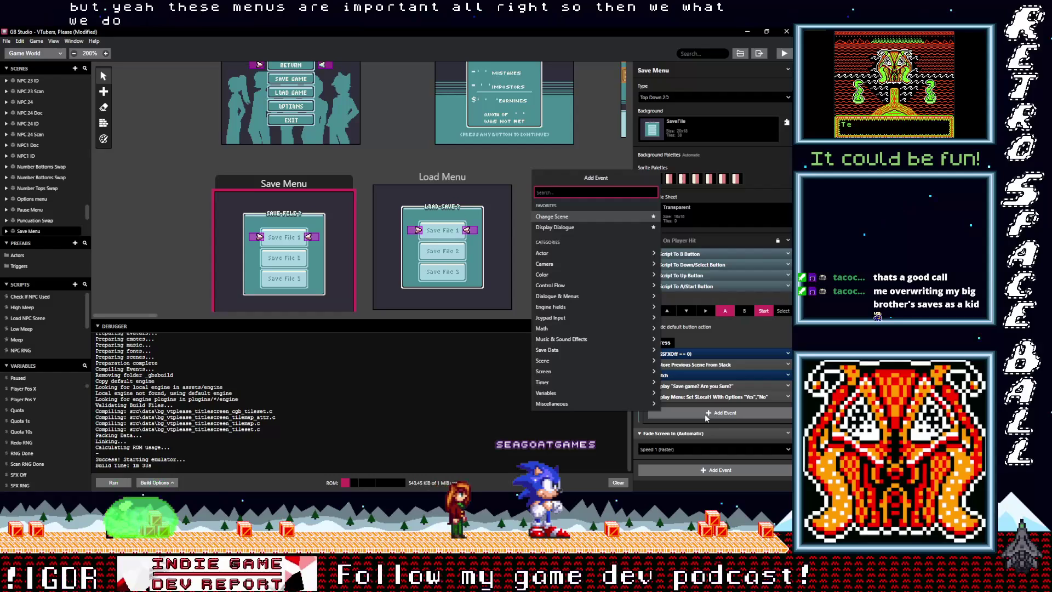
type("switch")
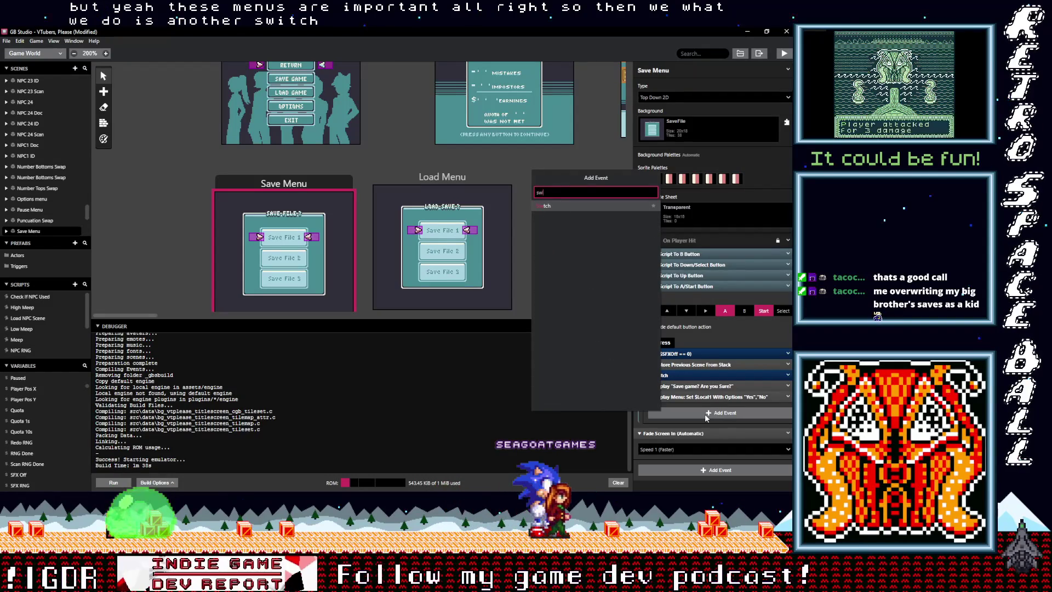
left_click(560, 205)
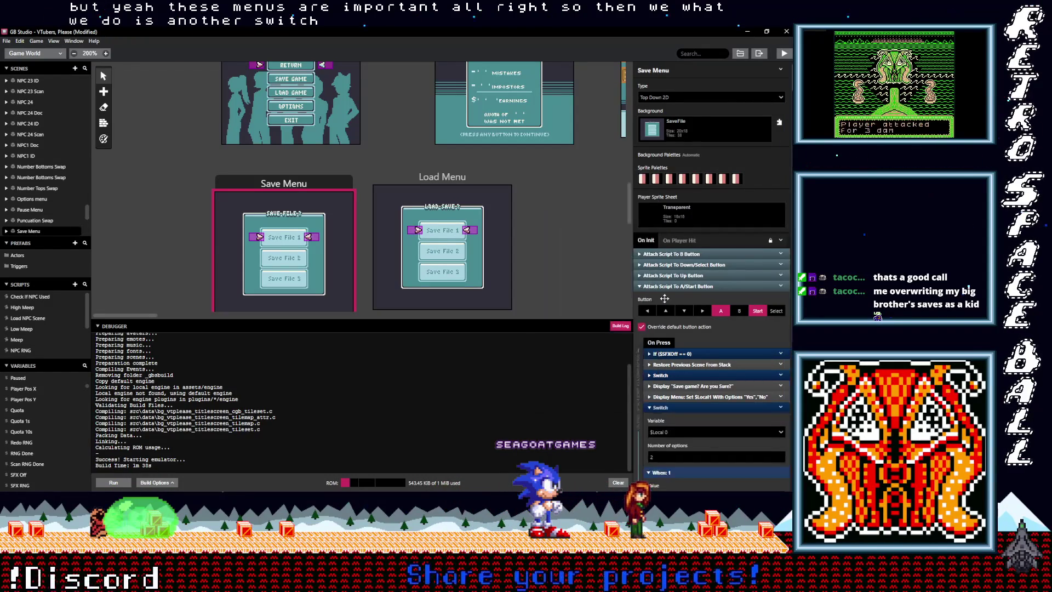
left_click(671, 433)
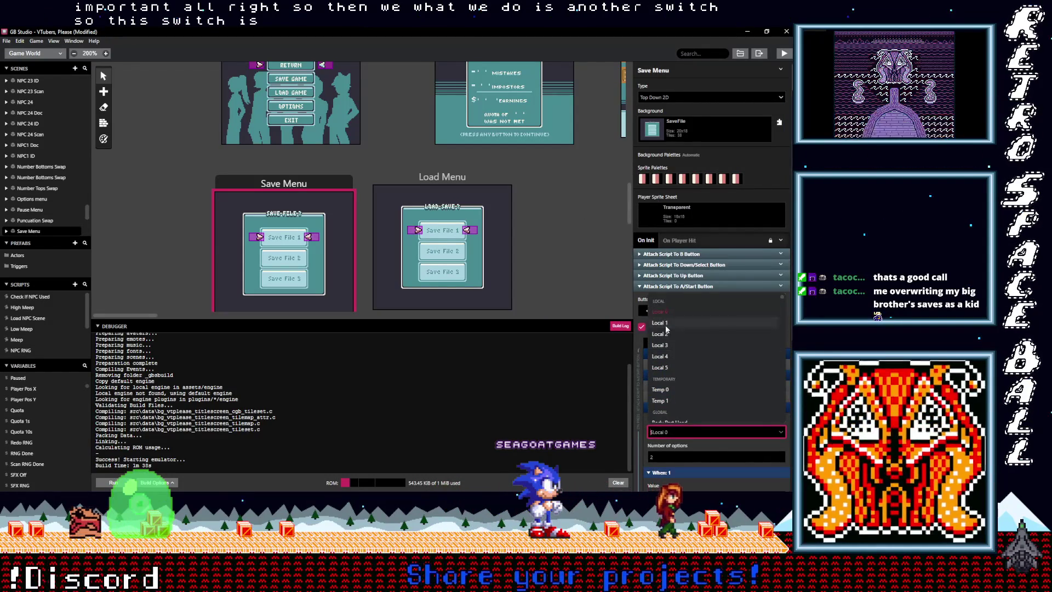
left_click(660, 323)
scroll(706, 447, "down", 2)
scroll(706, 447, "down", 3)
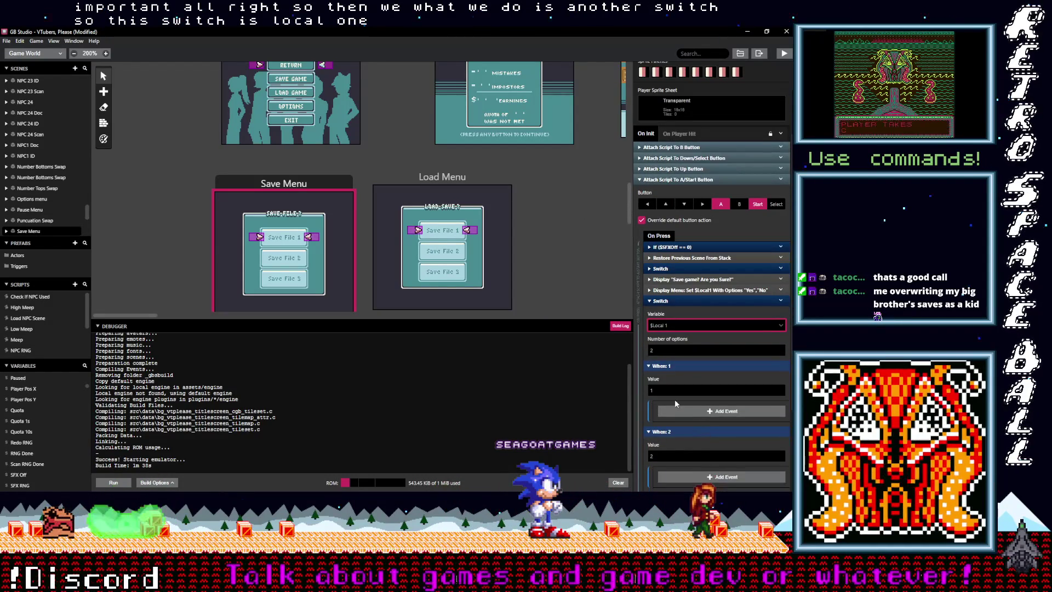
scroll(666, 377, "down", 1)
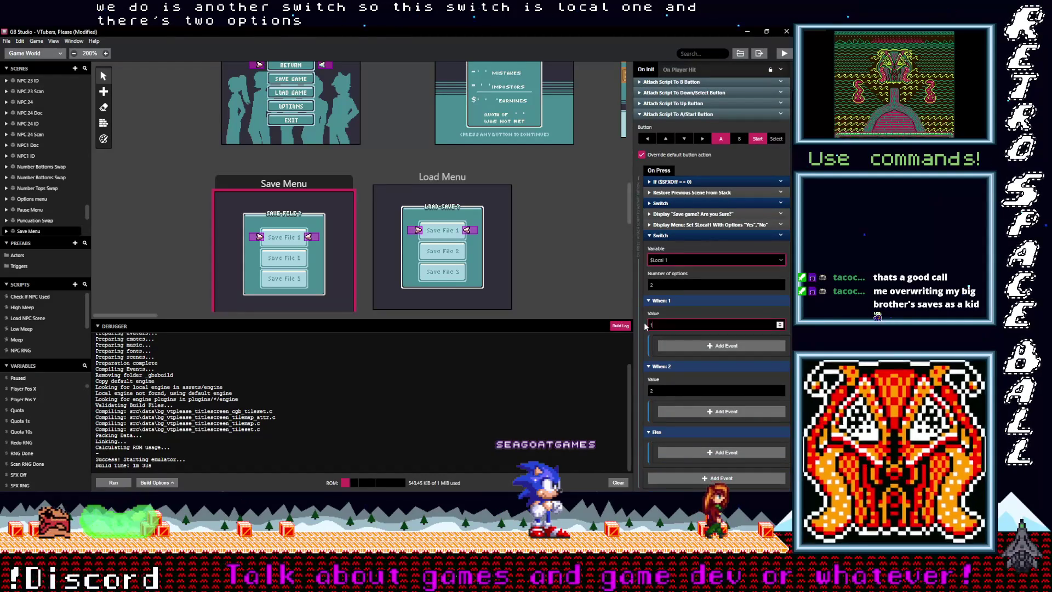
double_click(675, 325)
type("0")
left_click(651, 390)
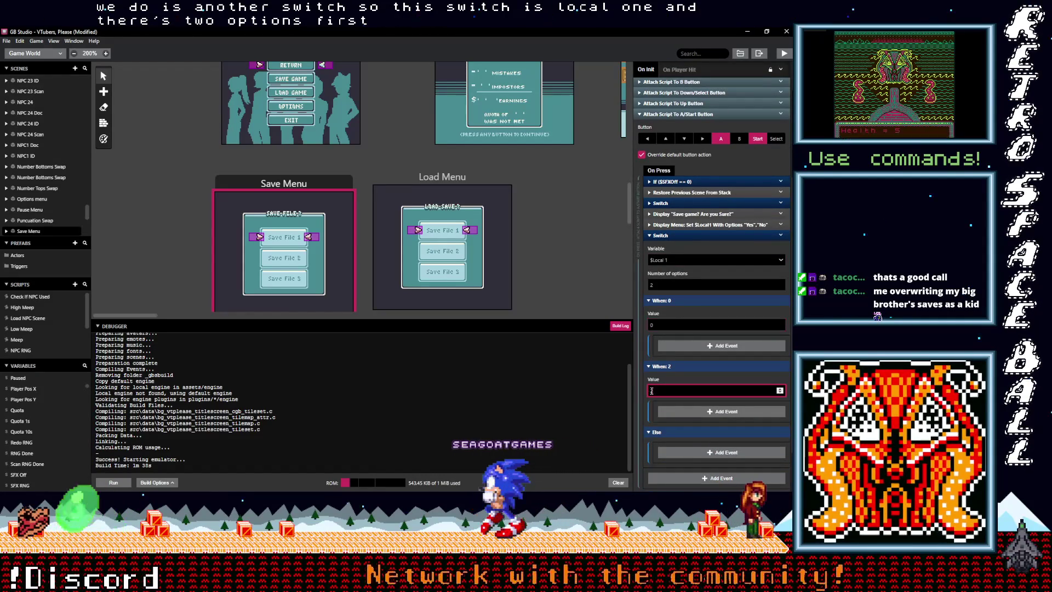
type("1")
- Move the existing $Local 0 slot Switch into the new Switch's Else branch
left_click(665, 302)
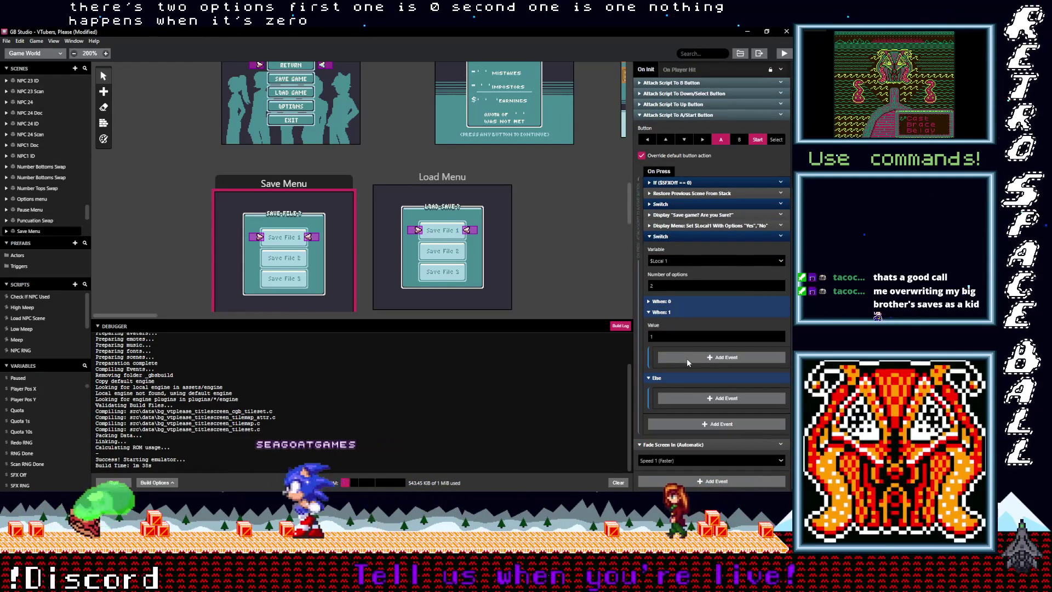
left_click_drag(660, 204, 683, 385)
scroll(708, 401, "down", 3)
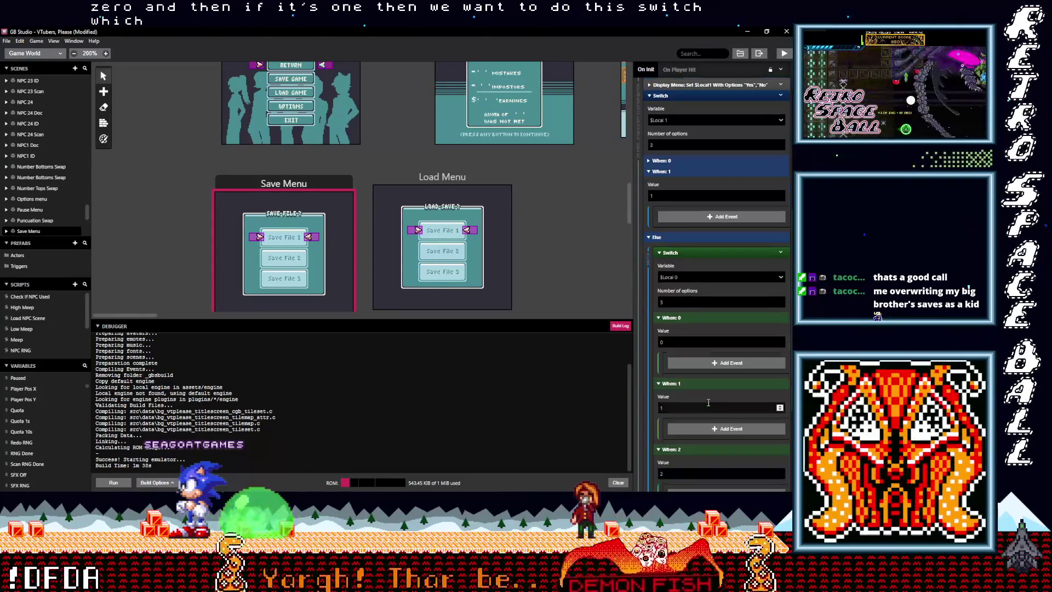
scroll(708, 403, "down", 1)
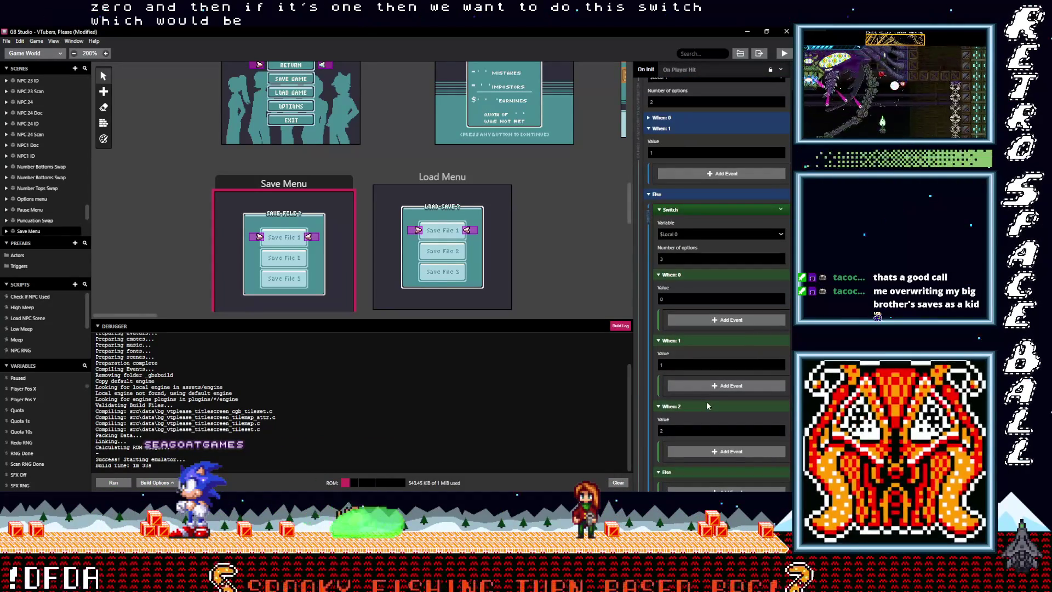
- Add a Game Data Save event under the nested When 0 case, saving to slot 1
scroll(695, 354, "down", 1)
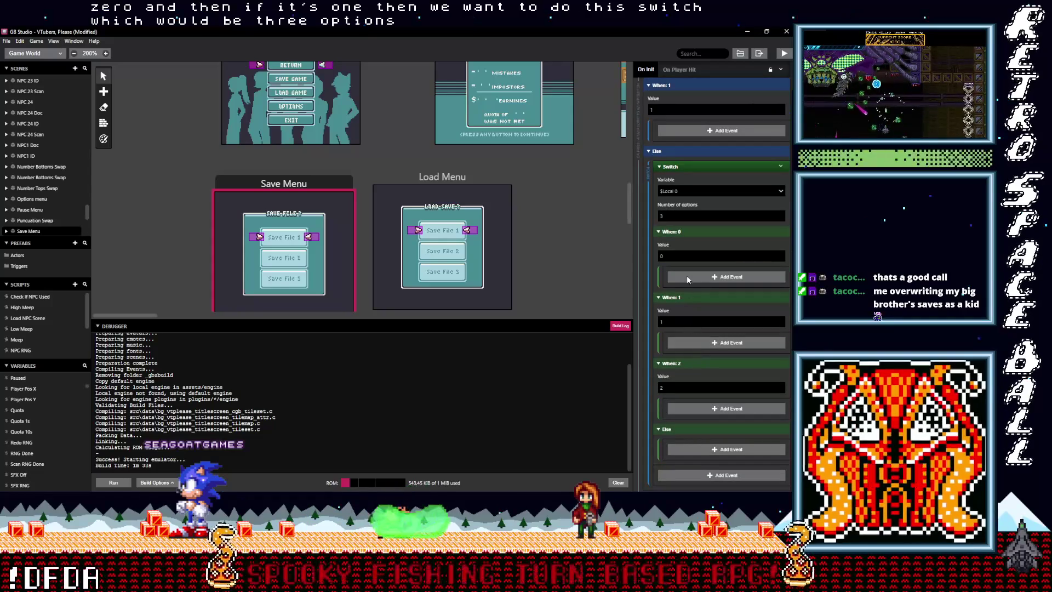
left_click(698, 278)
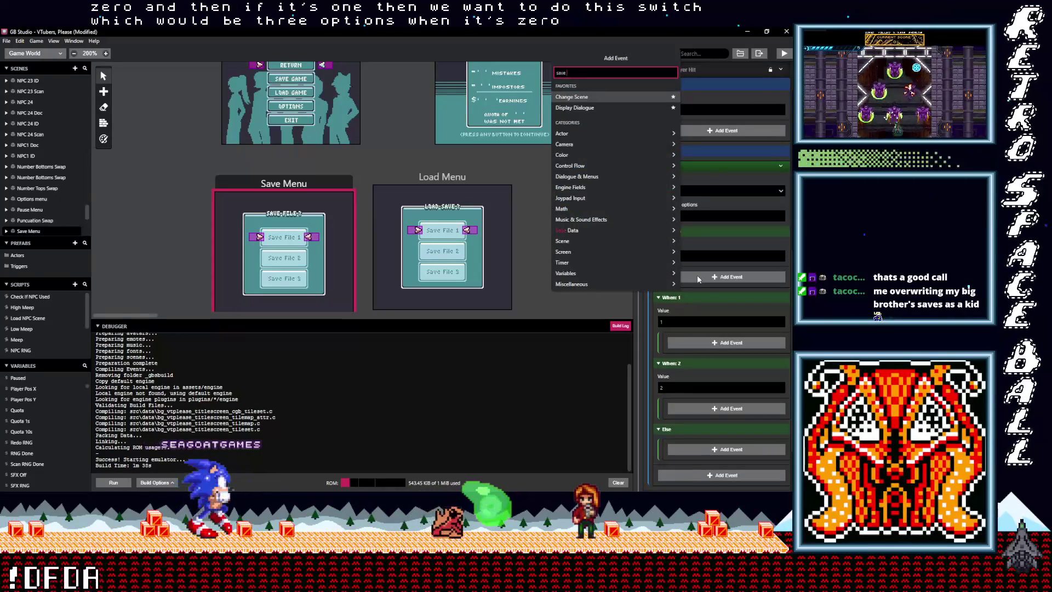
type("save")
left_click(580, 86)
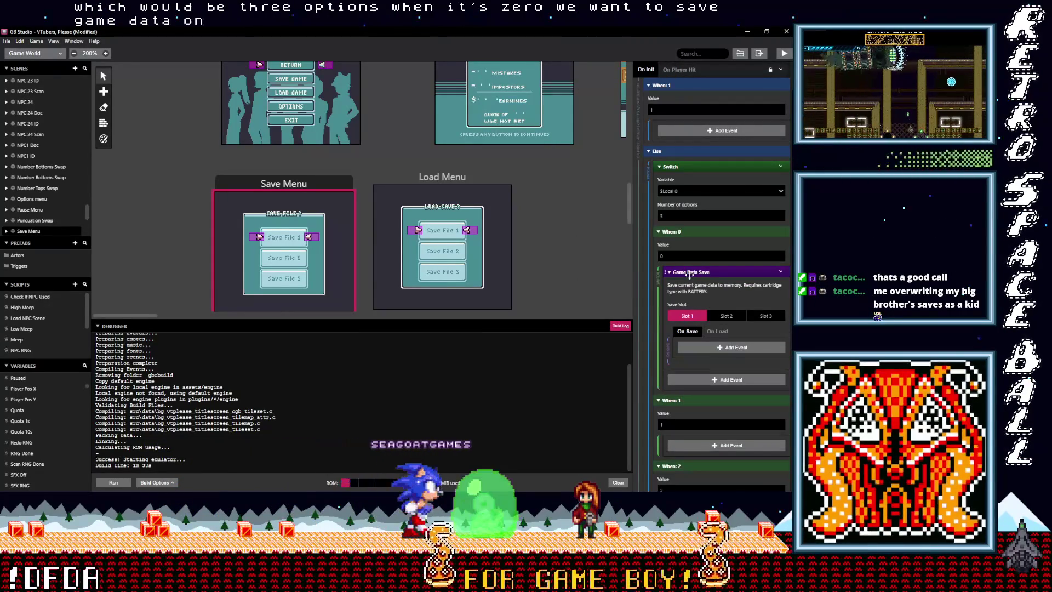
- Copy the save event and paste it under When 1, saving to slot 2
left_click(749, 272)
left_click(779, 273)
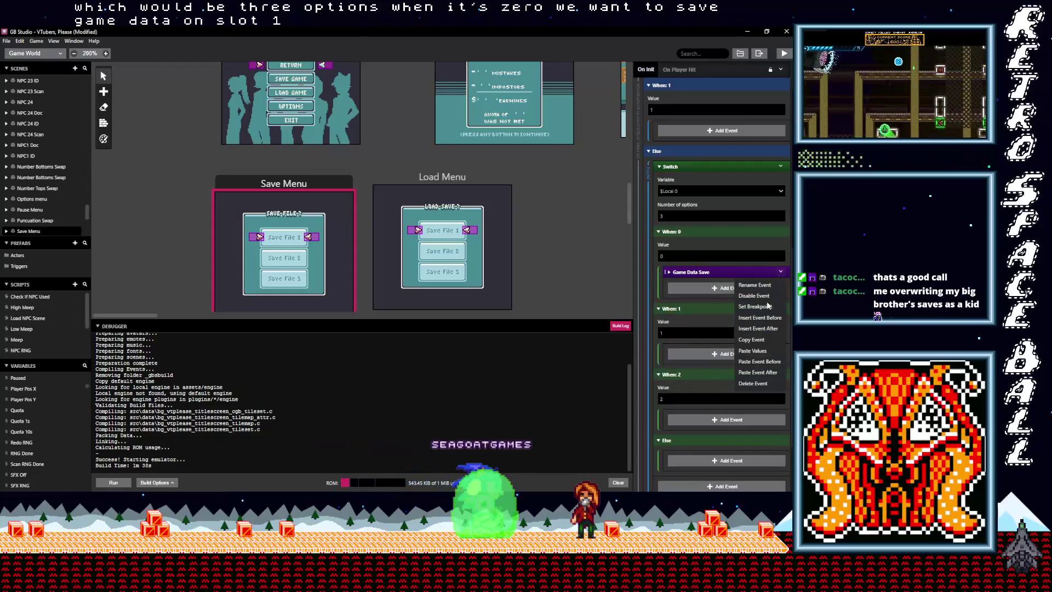
left_click(757, 339)
left_click(702, 354, "alt")
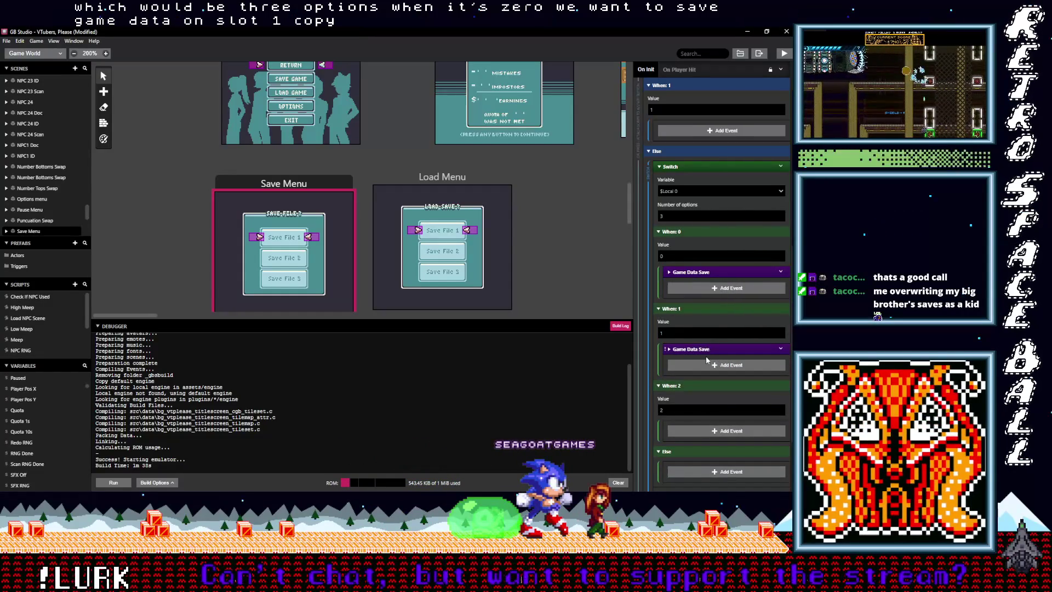
left_click(704, 349)
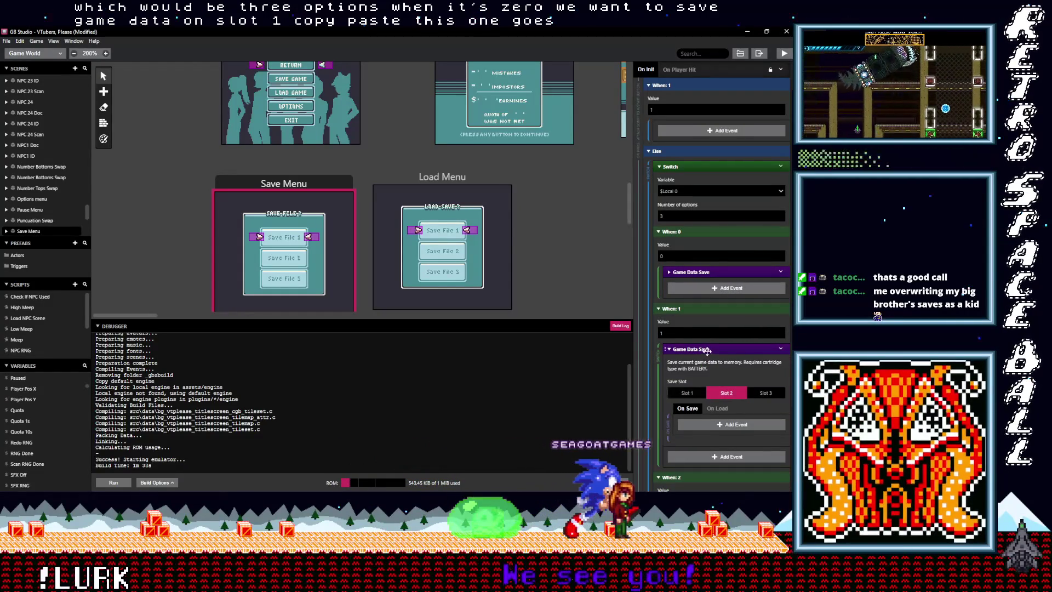
left_click(712, 349)
- Paste another save event under When 2, saving to slot 3
left_click(712, 436, "alt")
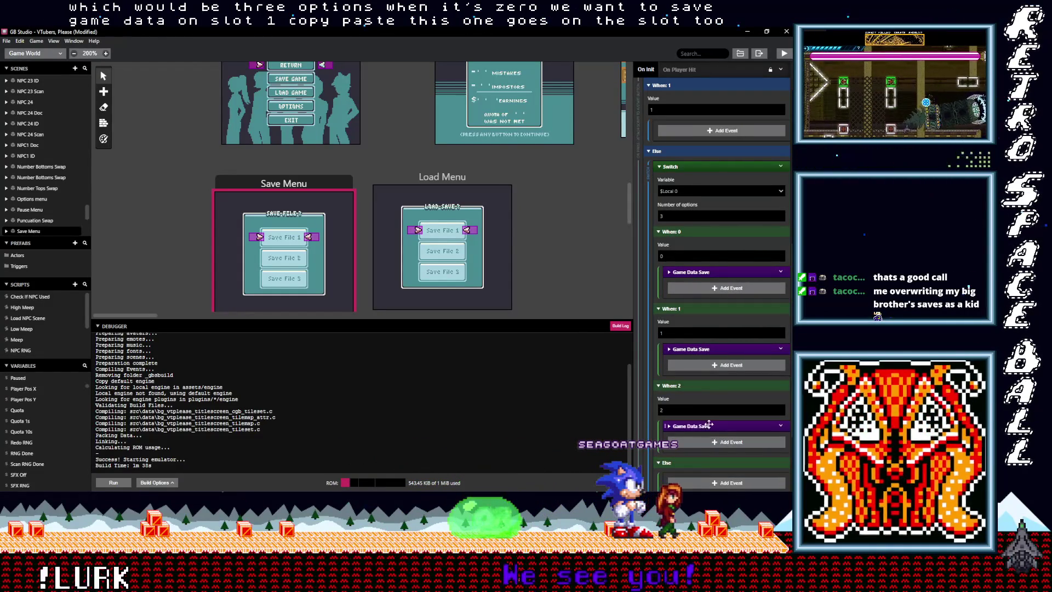
left_click(709, 426)
scroll(741, 451, "down", 3)
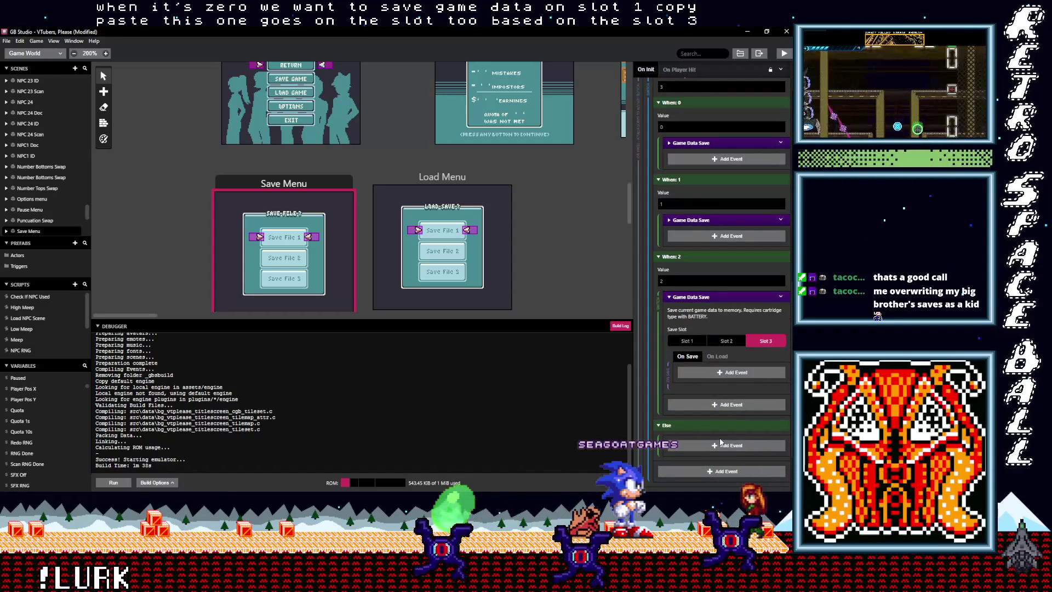
scroll(721, 442, "up", 1)
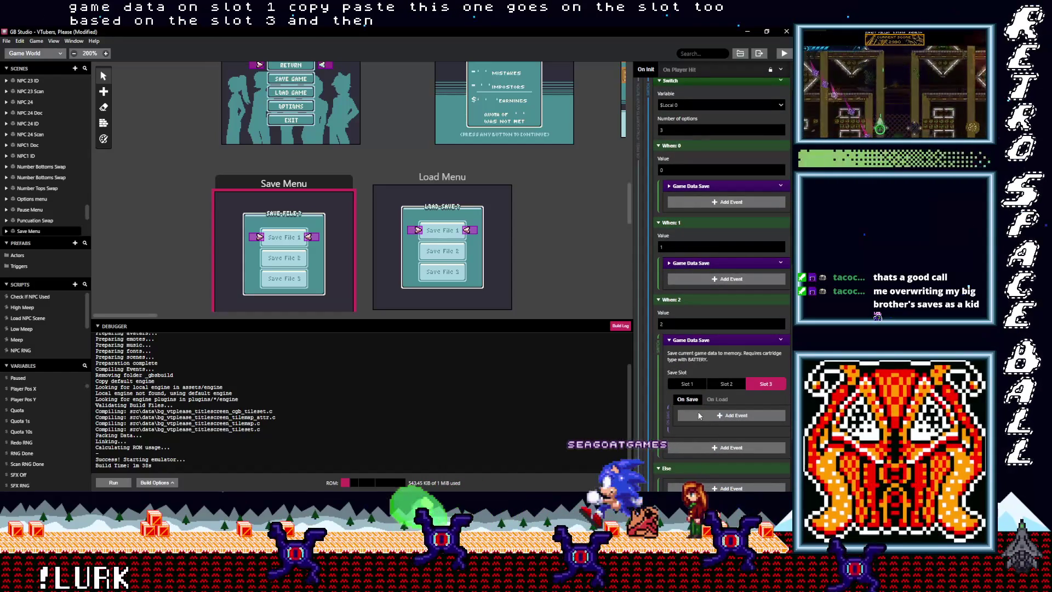
scroll(696, 417, "down", 2)
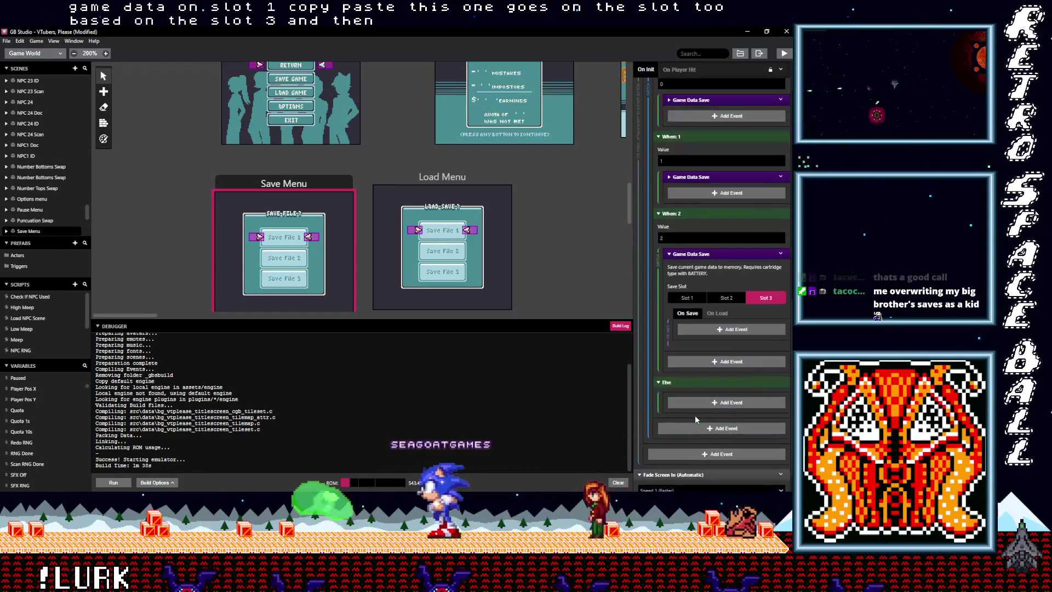
scroll(695, 415, "up", 1)
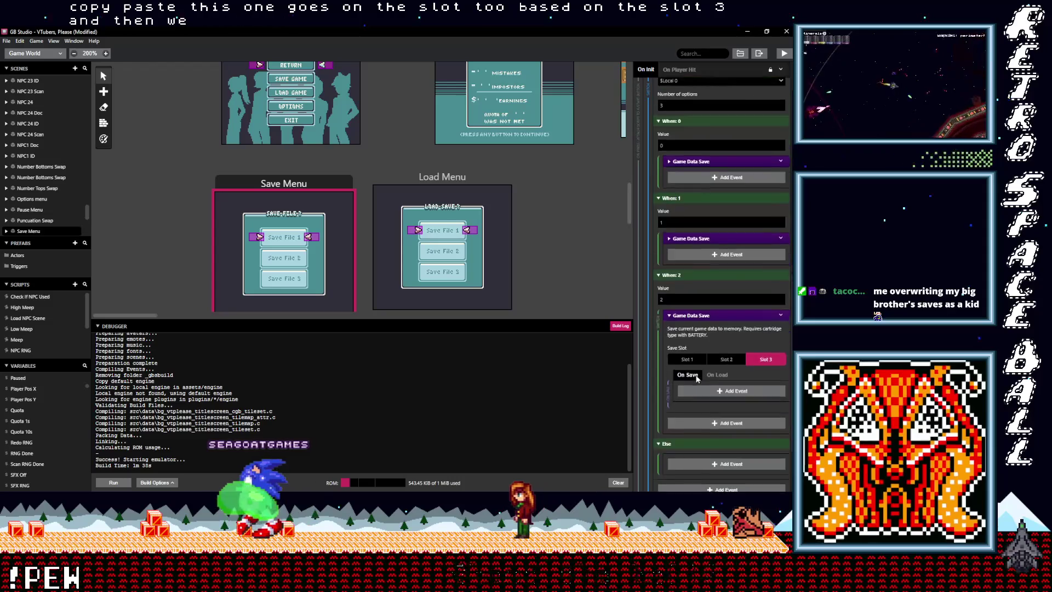
scroll(696, 375, "up", 5)
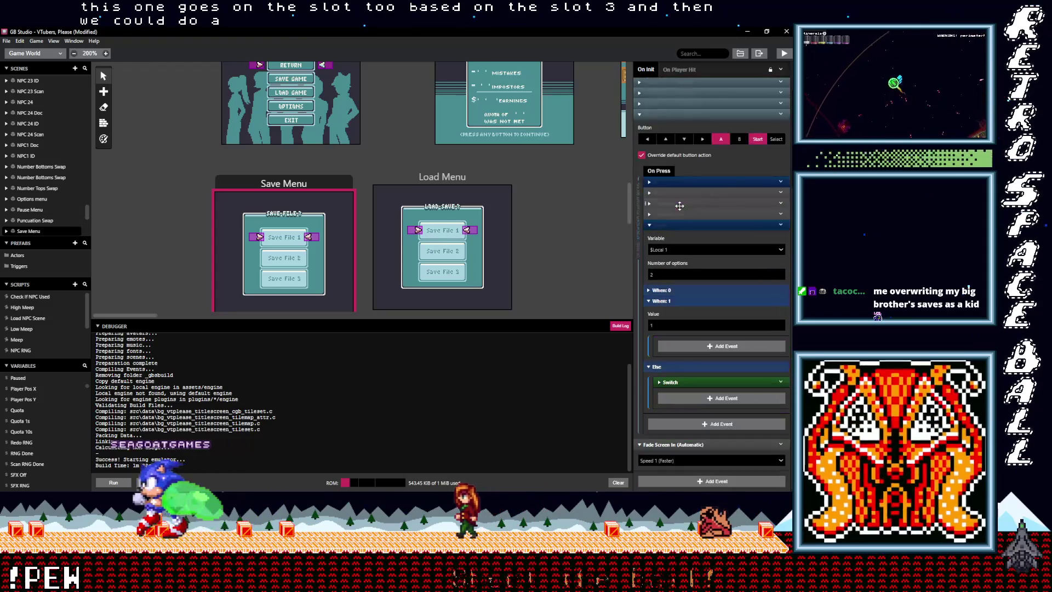
- Add a Display Dialogue event reading 'Game Saved!' in the Else branch after the save Switch
left_click(685, 397)
type("ga")
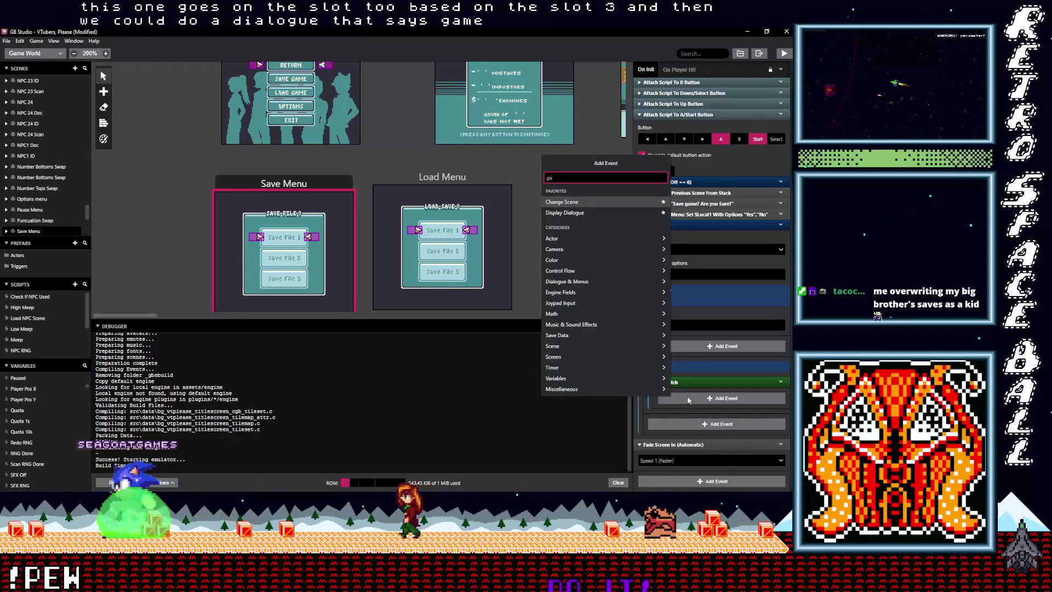
type("me")
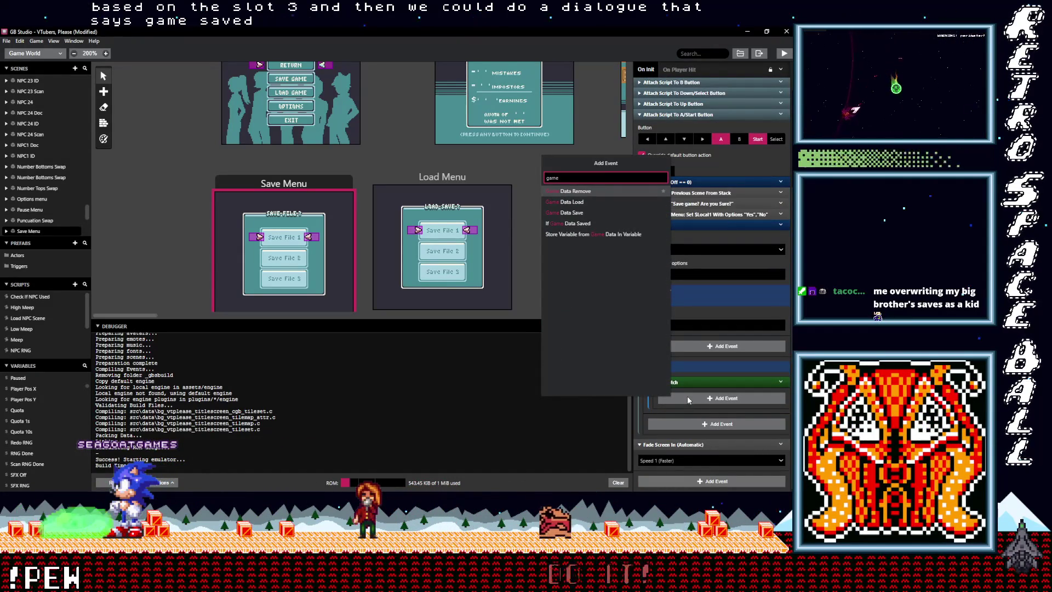
key("BackSpace")
key("BackSpace")
key("BackSpace")
type("d")
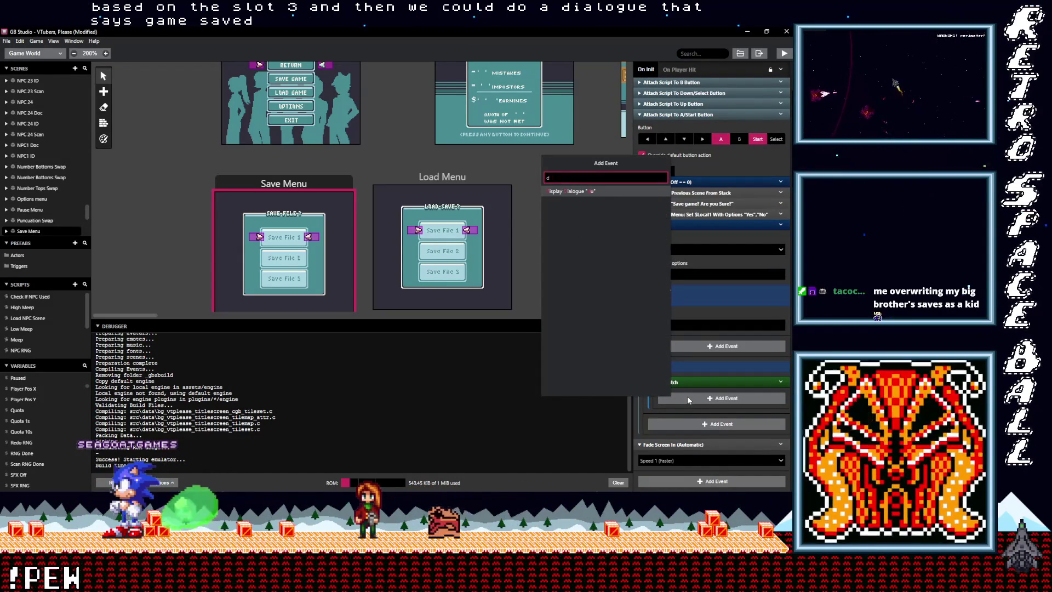
type("ial")
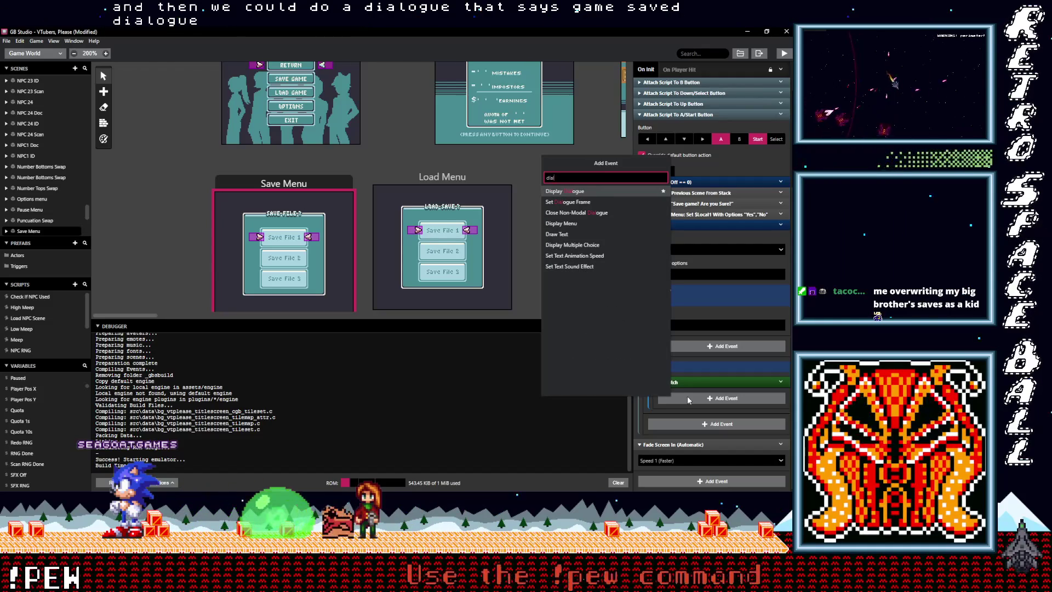
type("og")
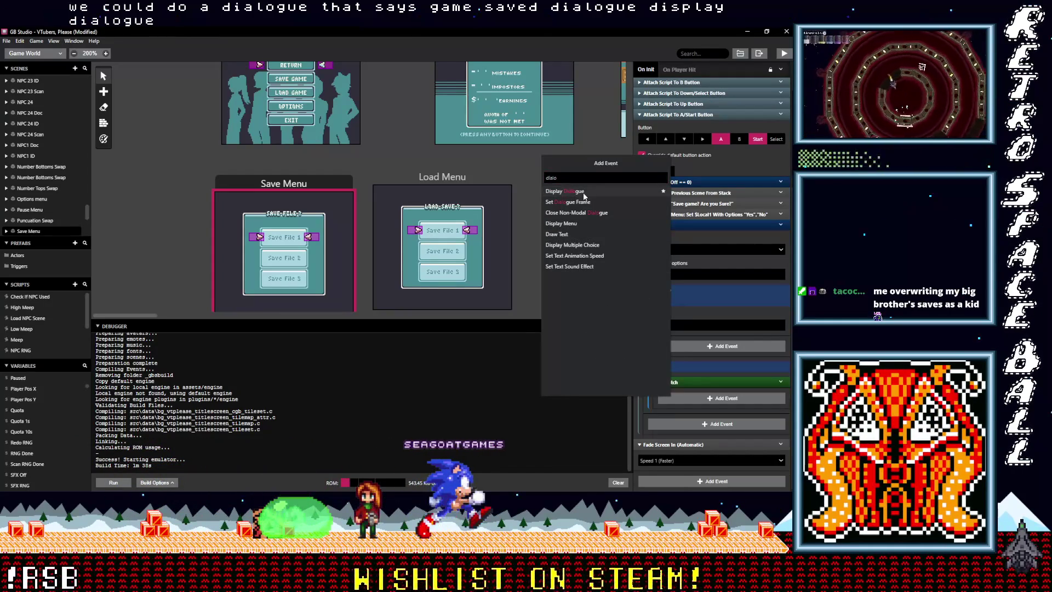
key("Return")
left_click(693, 421)
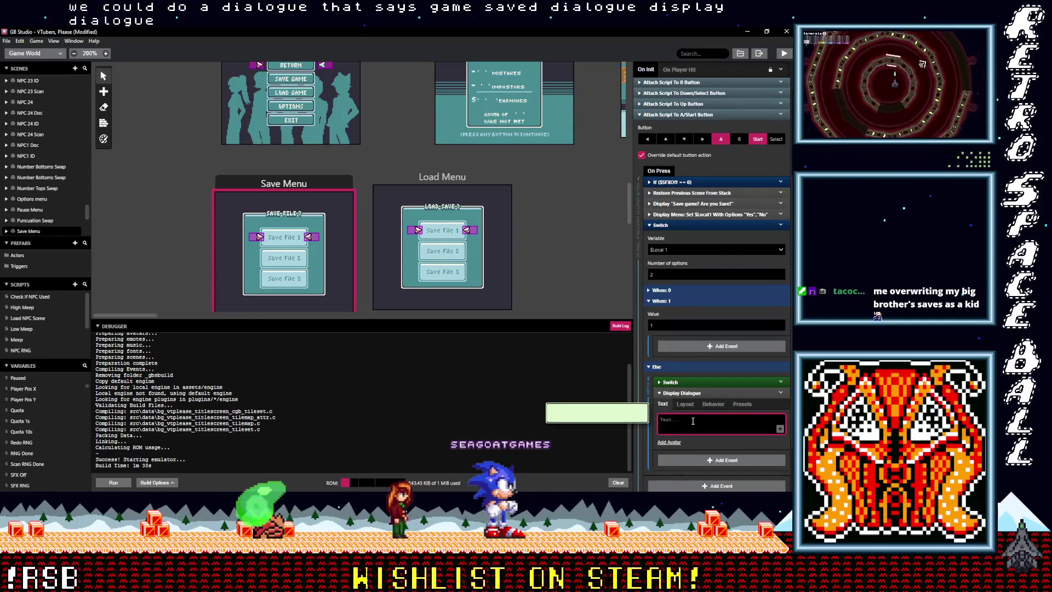
type("GameSaved!")
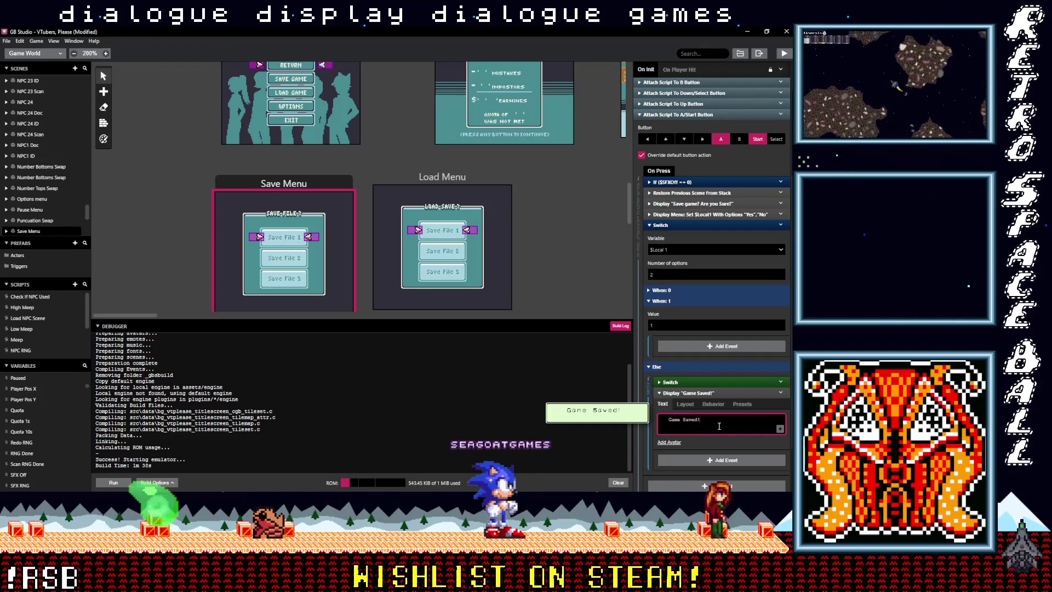
left_click(712, 394)
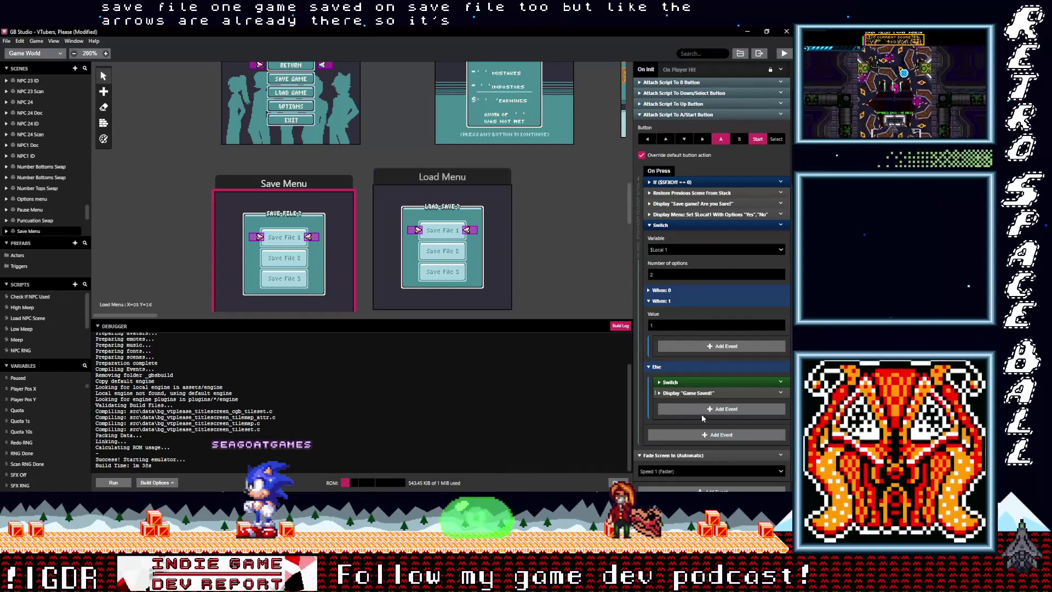
- Drag the nested slot Switch and the 'Game Saved!' dialogue from Else into When: 1
scroll(690, 406, "up", 2)
scroll(671, 362, "down", 2)
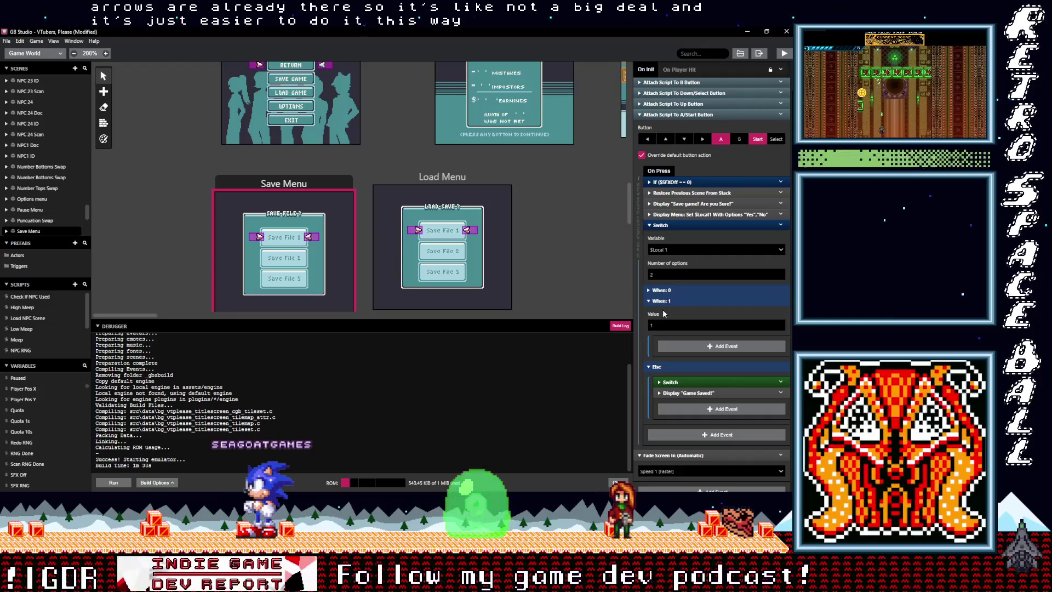
left_click_drag(669, 378, 671, 342)
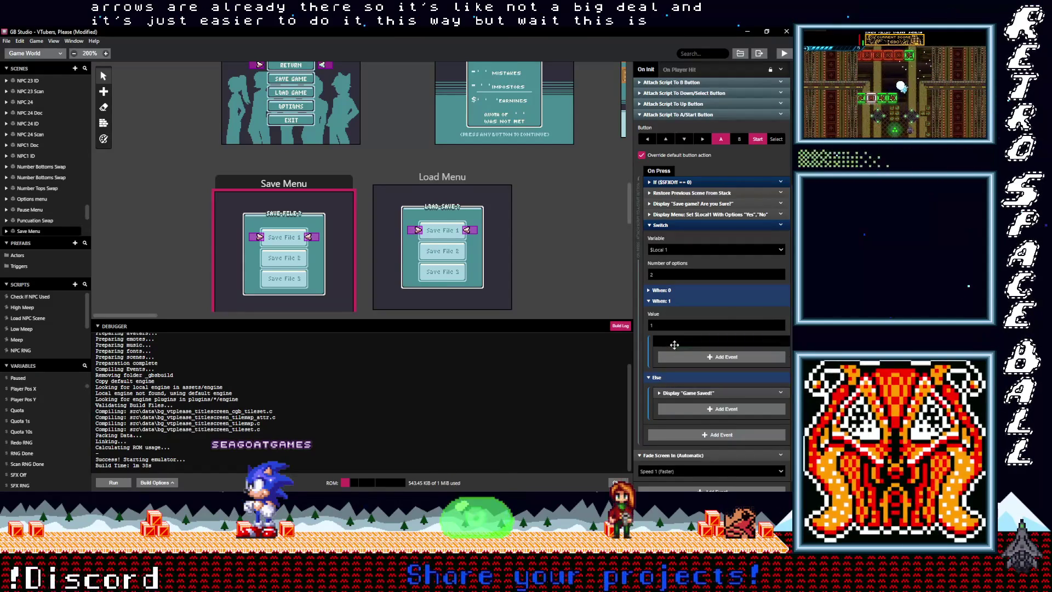
mouse_move(672, 388)
left_mouse_down()
mouse_move(680, 375)
mouse_move(682, 383)
left_mouse_up()
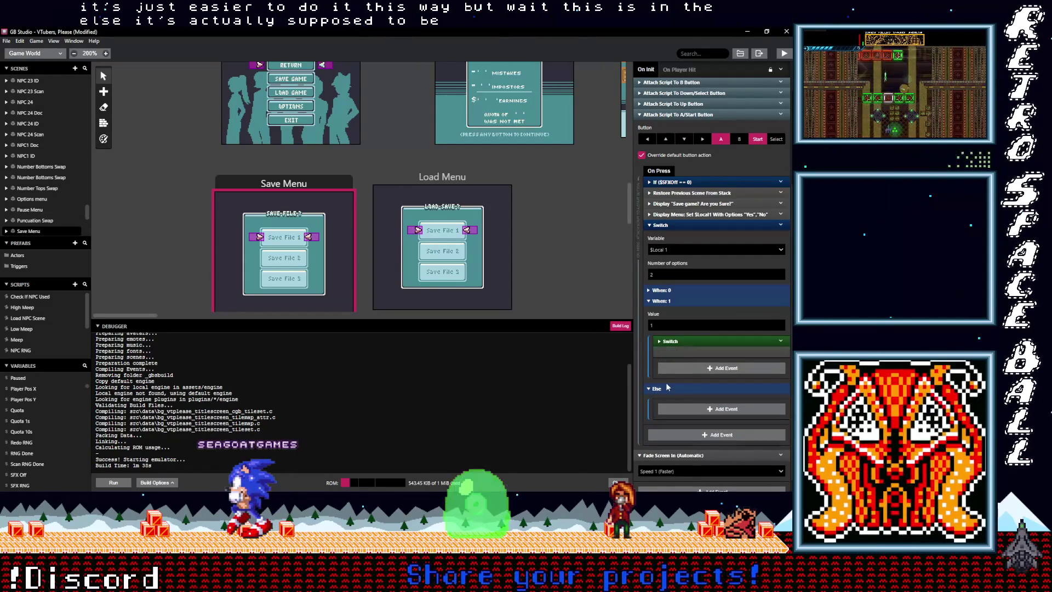
left_click(683, 386)
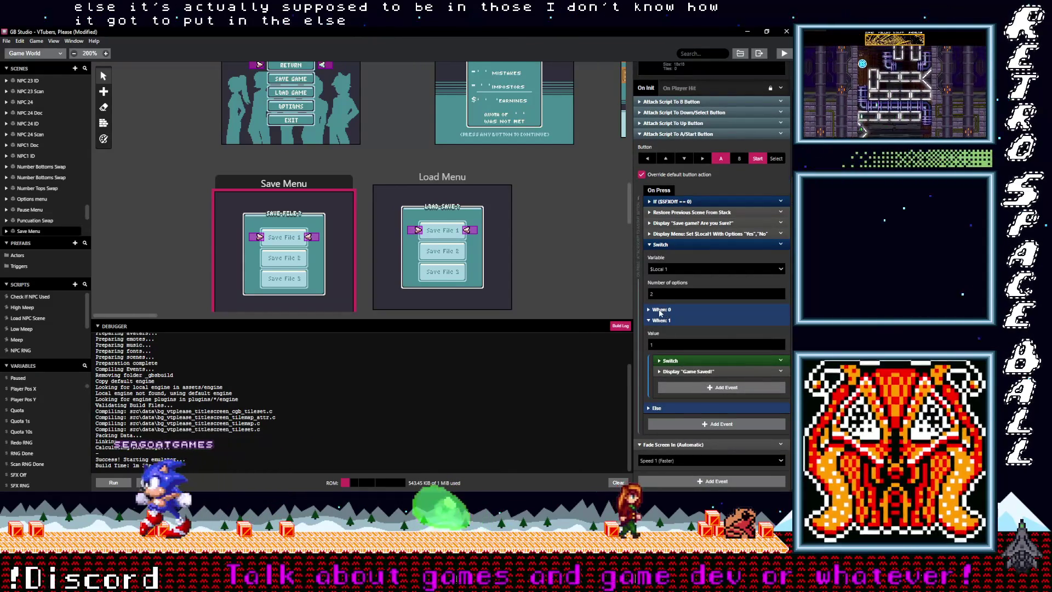
- Check the When: 0 branch and nested Switch, then collapse the branches and A/Start script
scroll(674, 339, "down", 1)
left_click(662, 291)
left_click(662, 291)
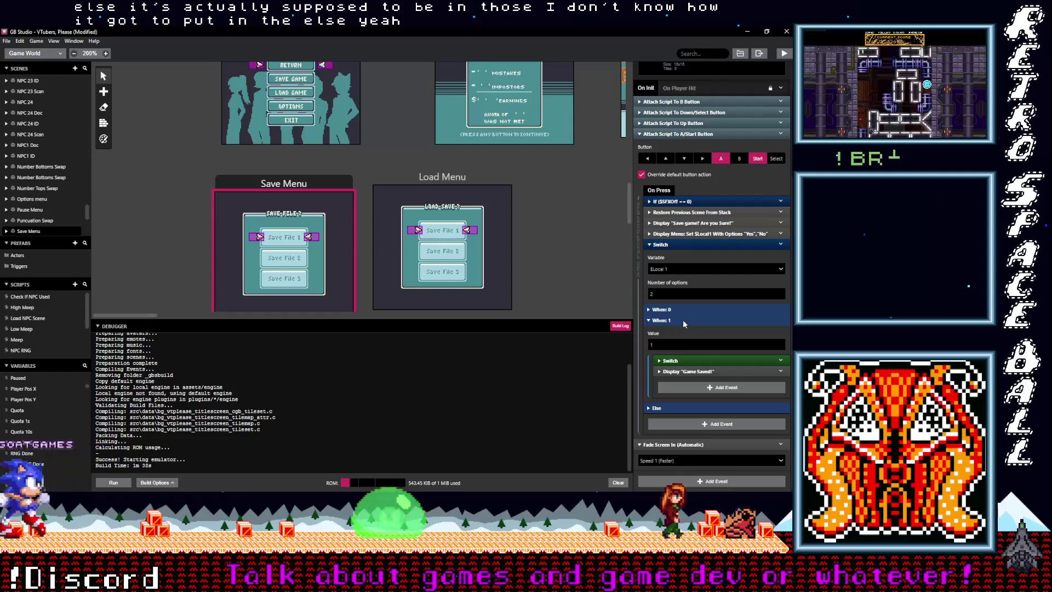
scroll(664, 274, "down", 1)
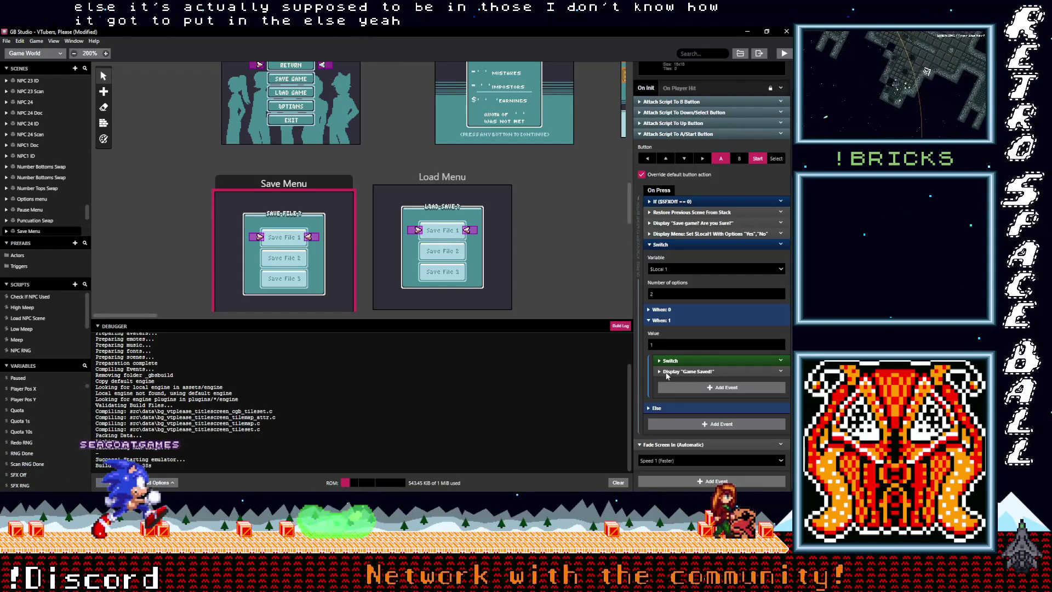
left_click(669, 342)
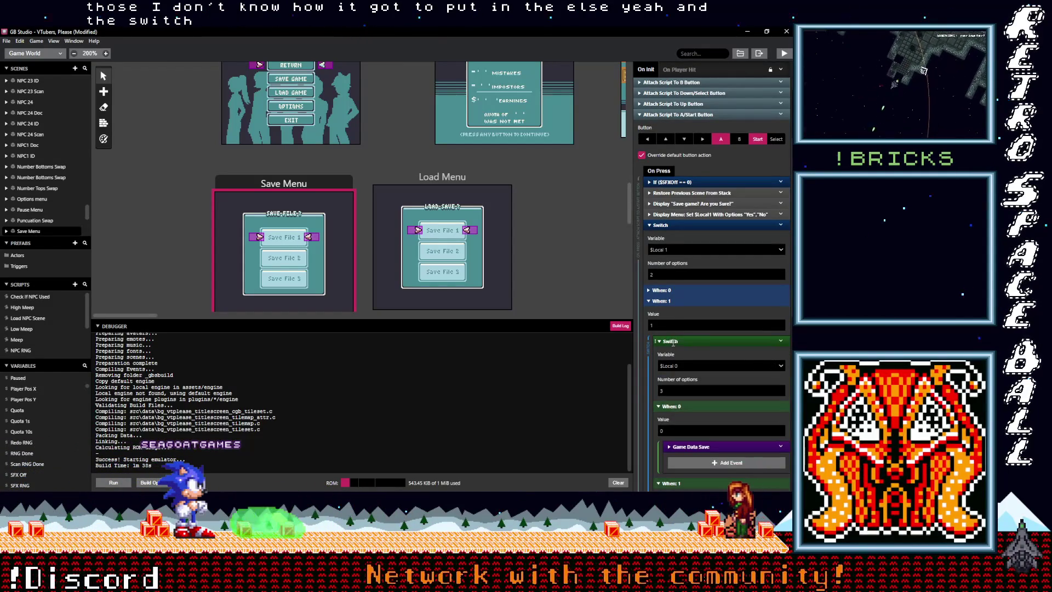
left_click(669, 341)
left_click(664, 321)
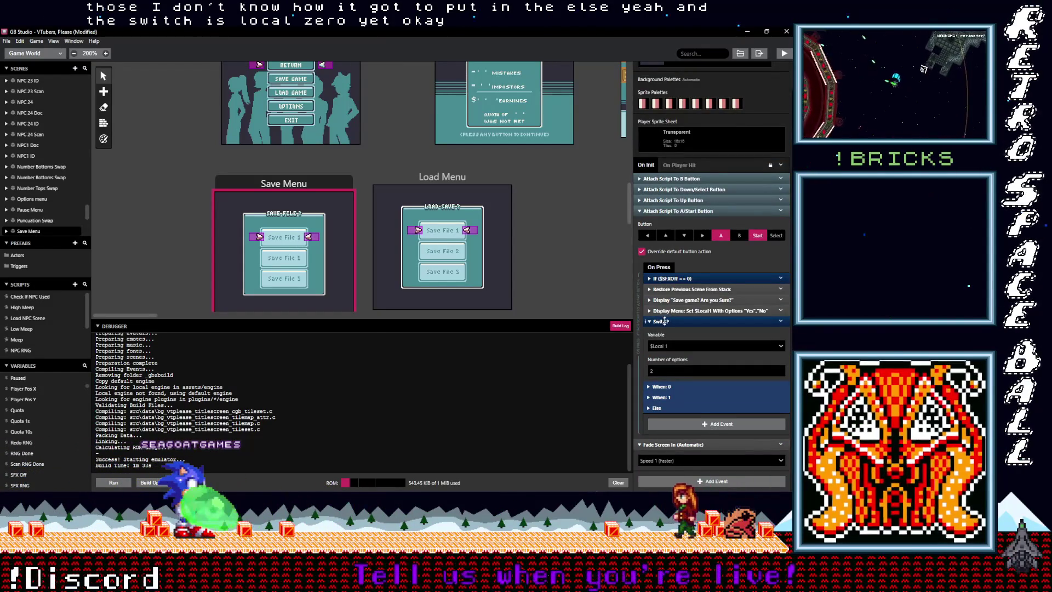
left_click(664, 322)
left_click(666, 286)
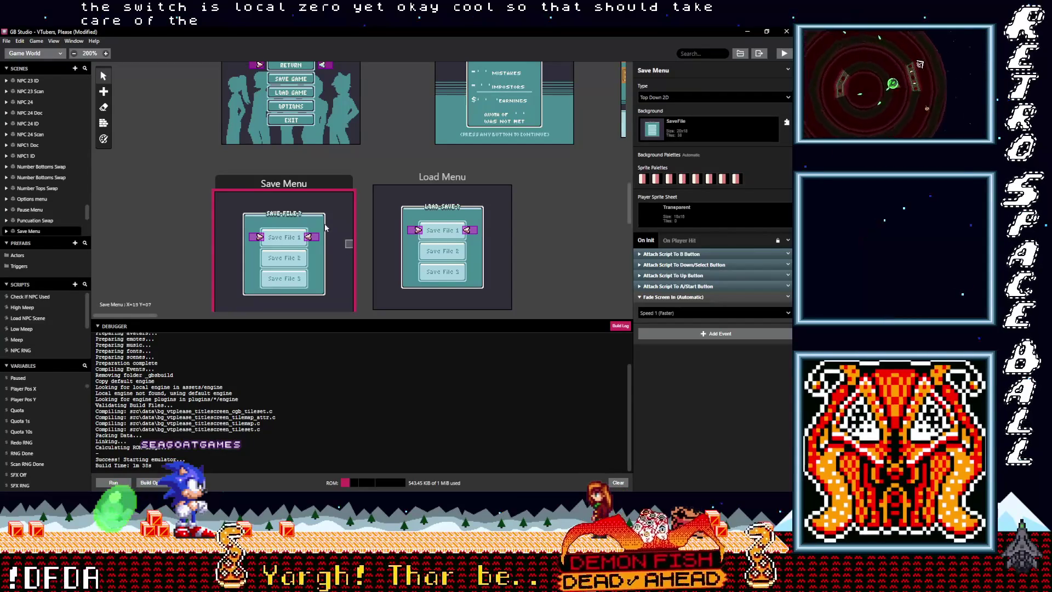
- Delete the Load Menu scene from the world, leaving the Save Menu scene selected
left_click_drag(350, 248, 282, 205)
left_click(353, 143)
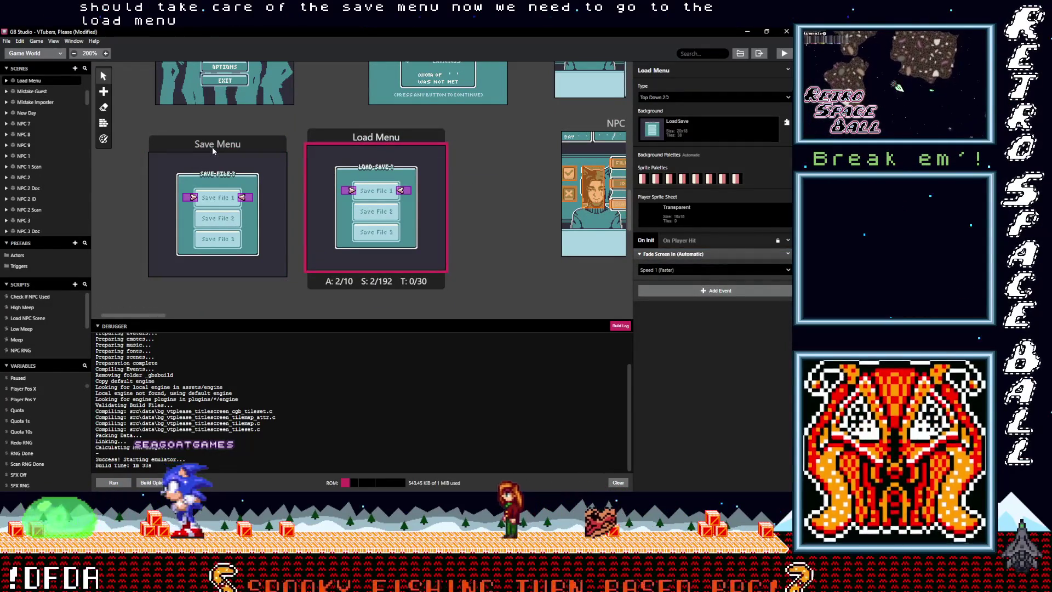
left_click(213, 148)
left_click(363, 139)
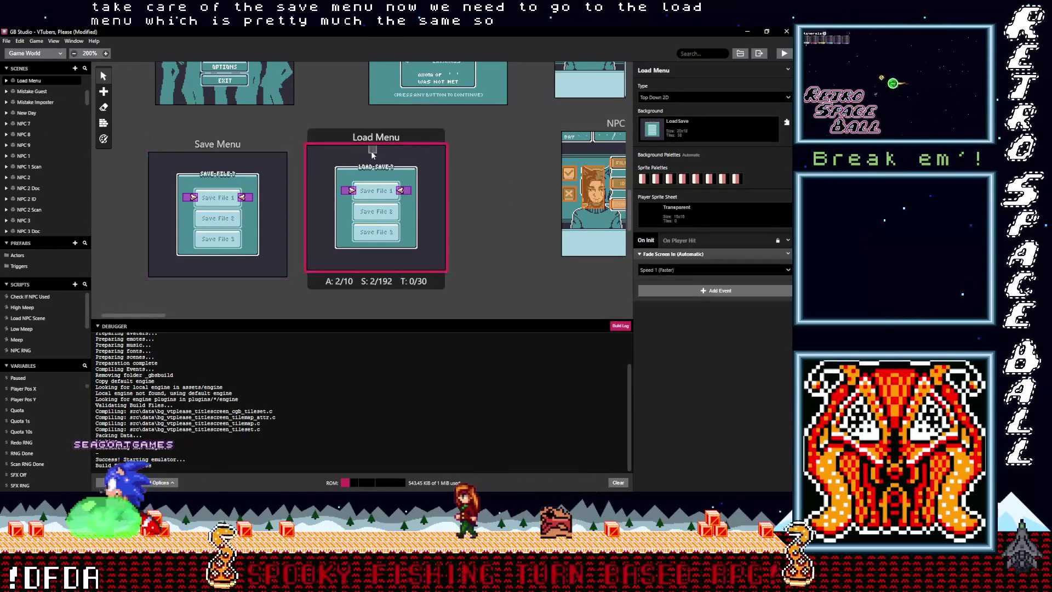
key("Delete")
left_click(252, 145)
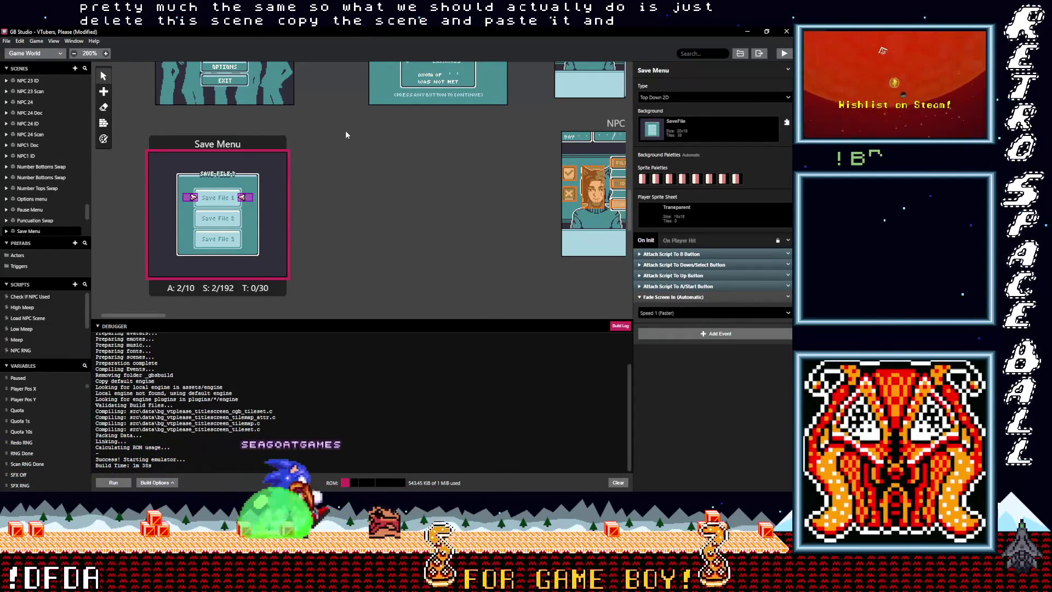
- Duplicate the Save Menu scene, place the copy beside it and rename it LoadMenu
key("ctrl+c")
key("ctrl+v")
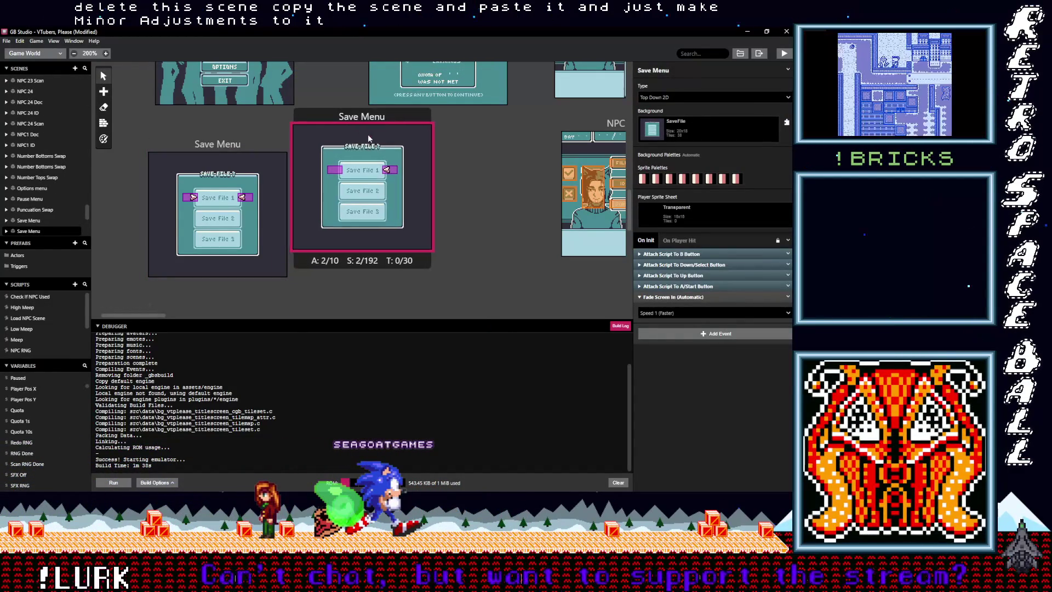
left_click_drag(349, 118, 376, 145)
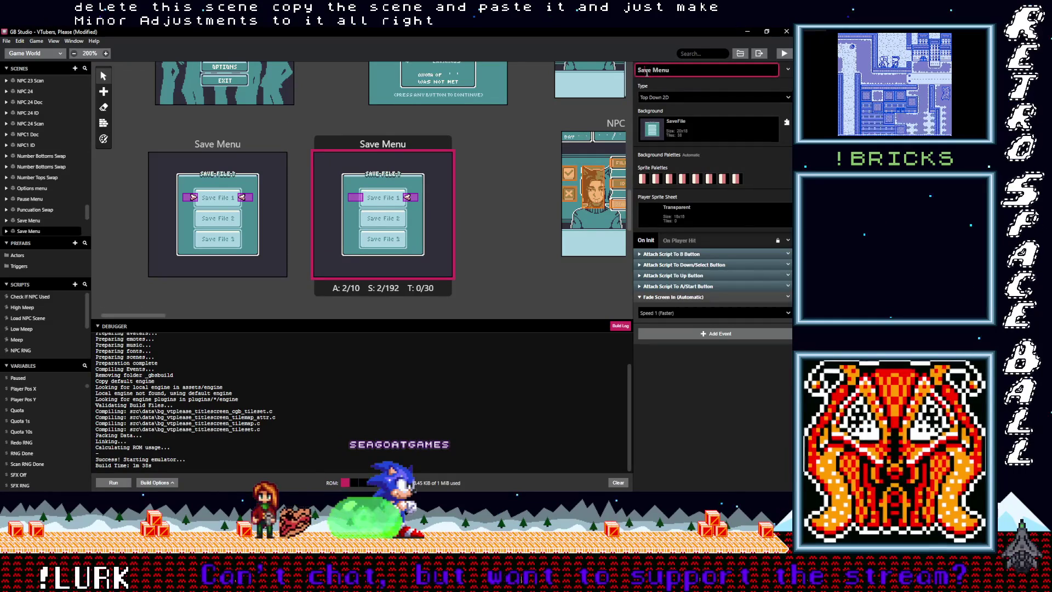
type("Load")
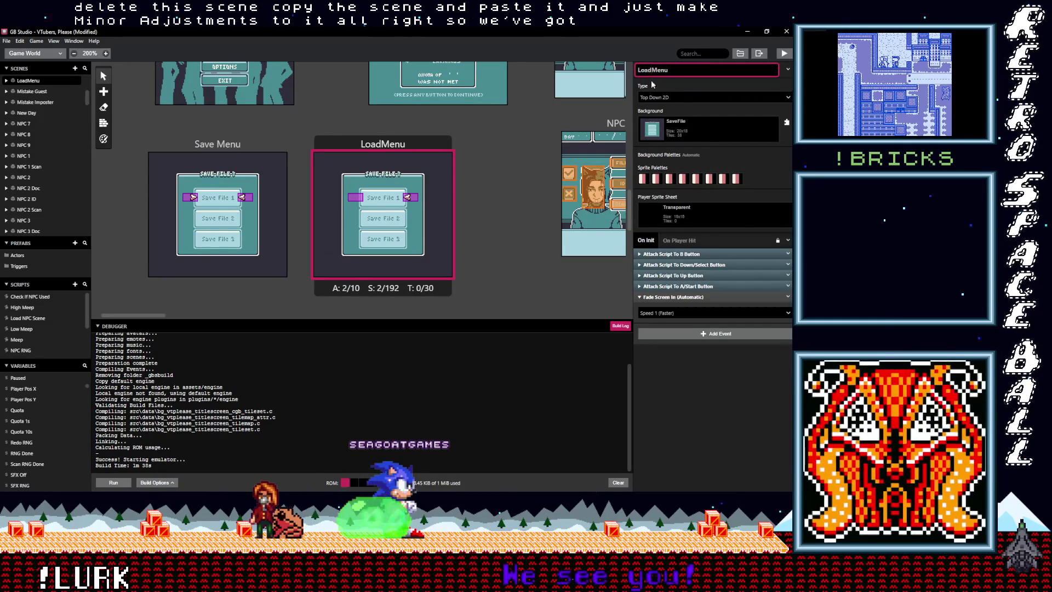
- Set the LoadMenu scene's background image to LoadSave
left_click(669, 131)
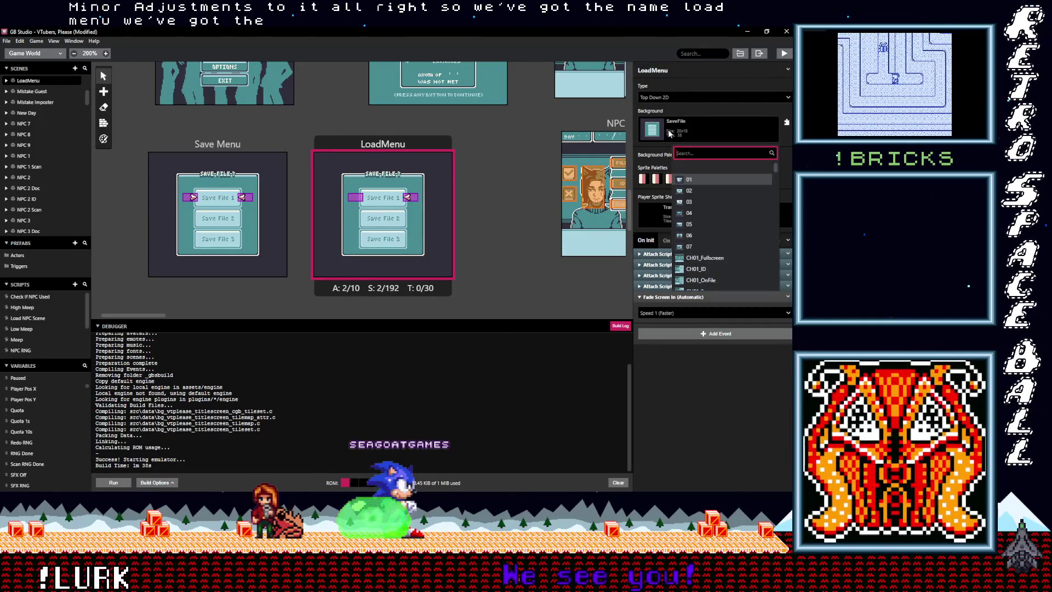
type("lo")
left_click(697, 181)
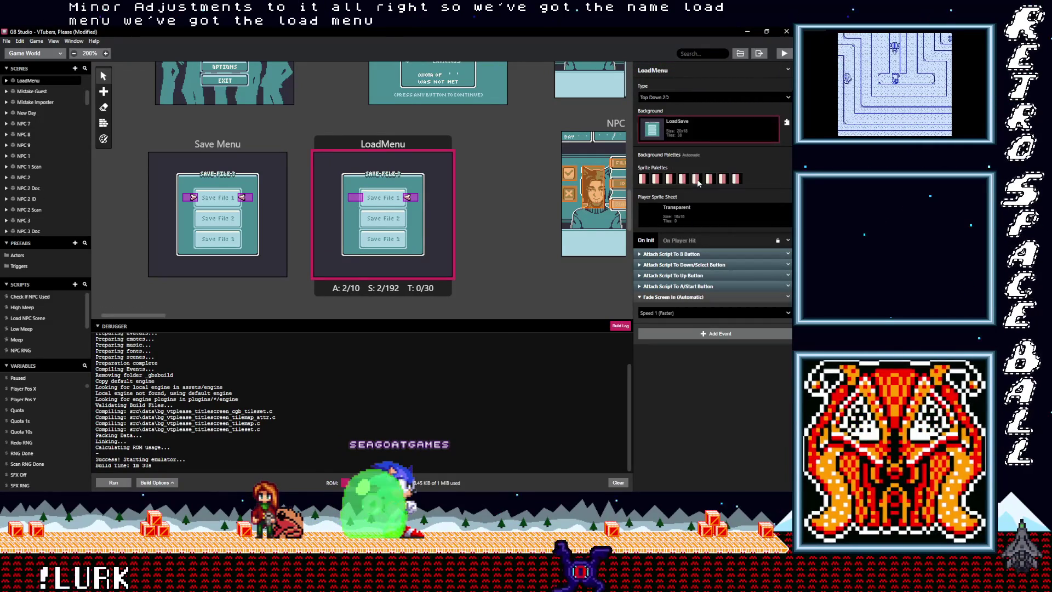
left_click(357, 199)
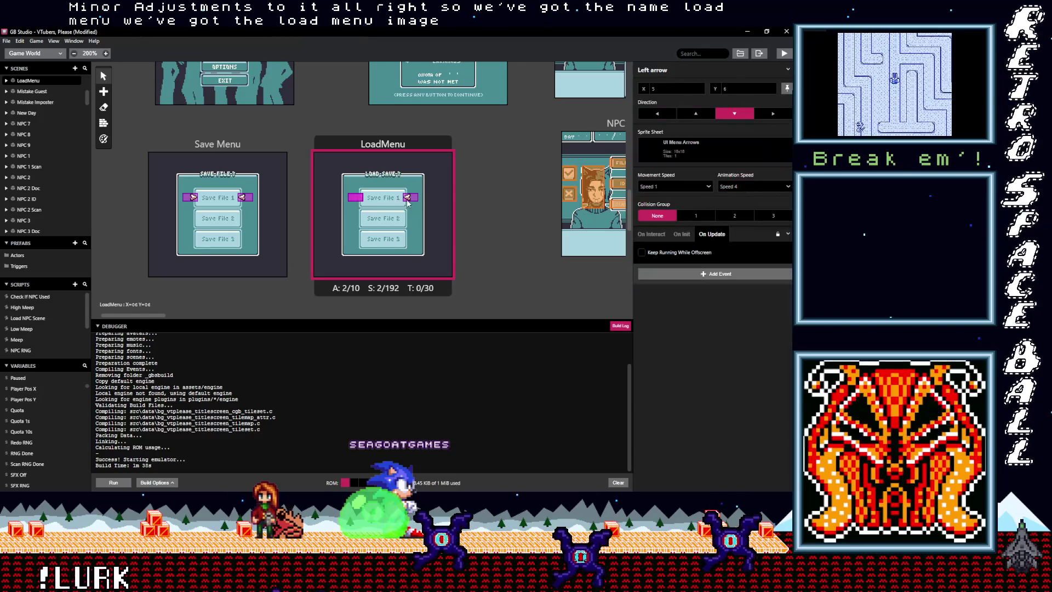
- Turn LoadMenu's left arrow to face right, then review its B button and Down/Select scripts
left_click(771, 115)
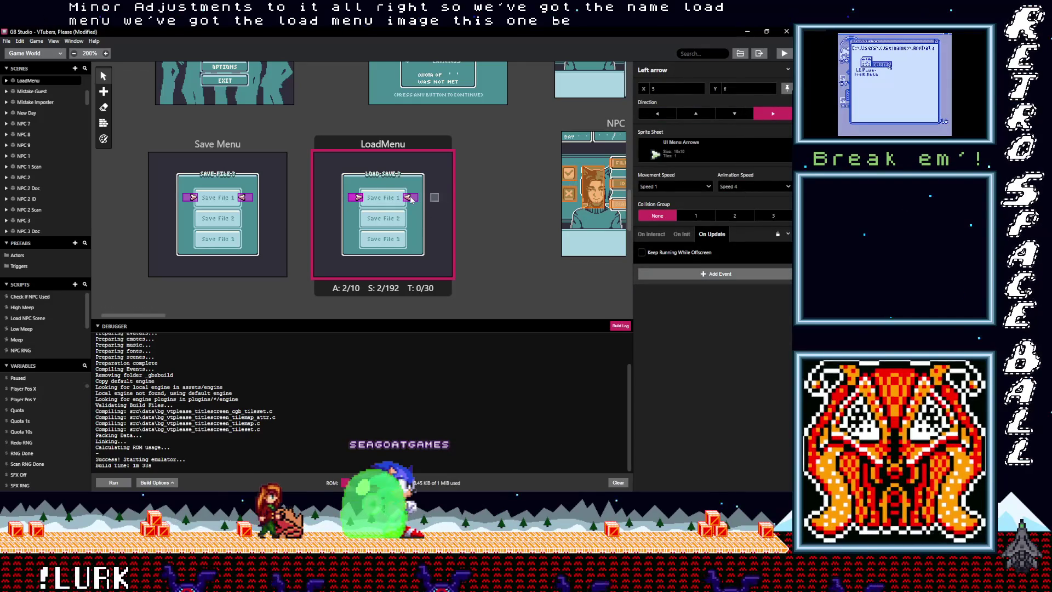
left_click(380, 146)
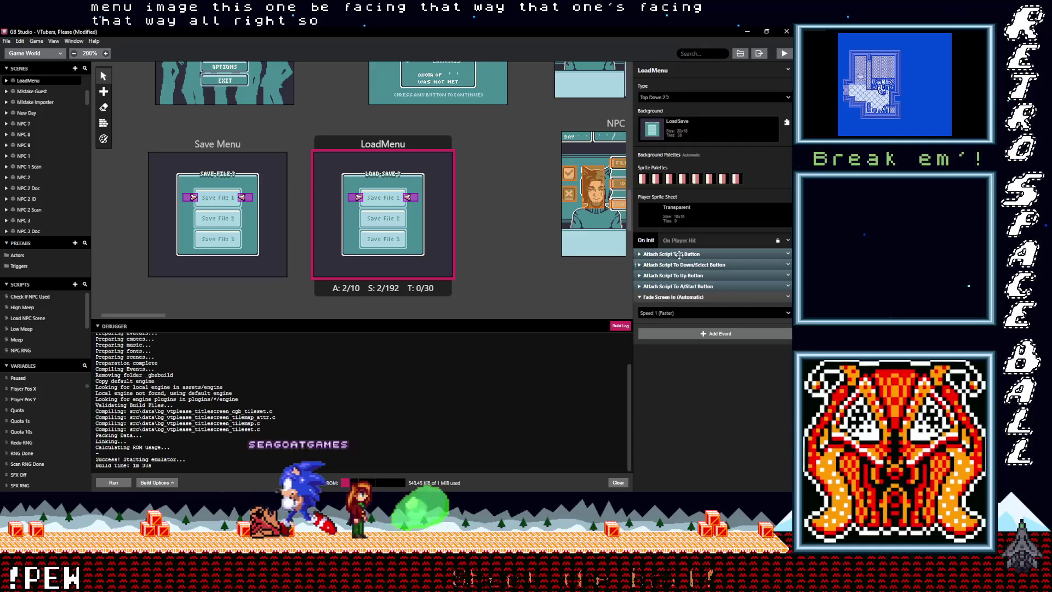
left_click(680, 254)
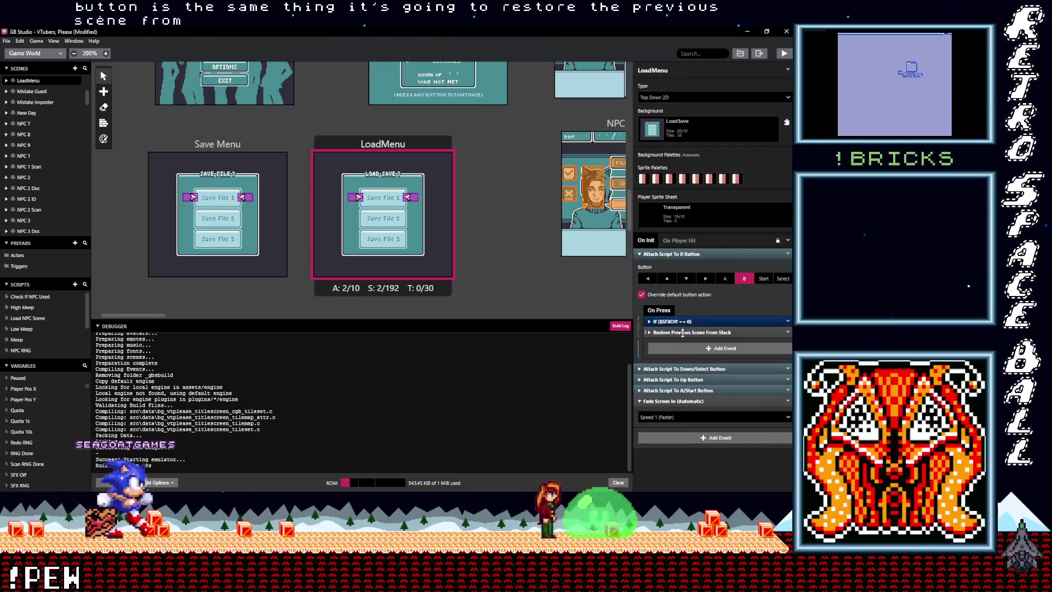
left_click(675, 254)
left_click(680, 265)
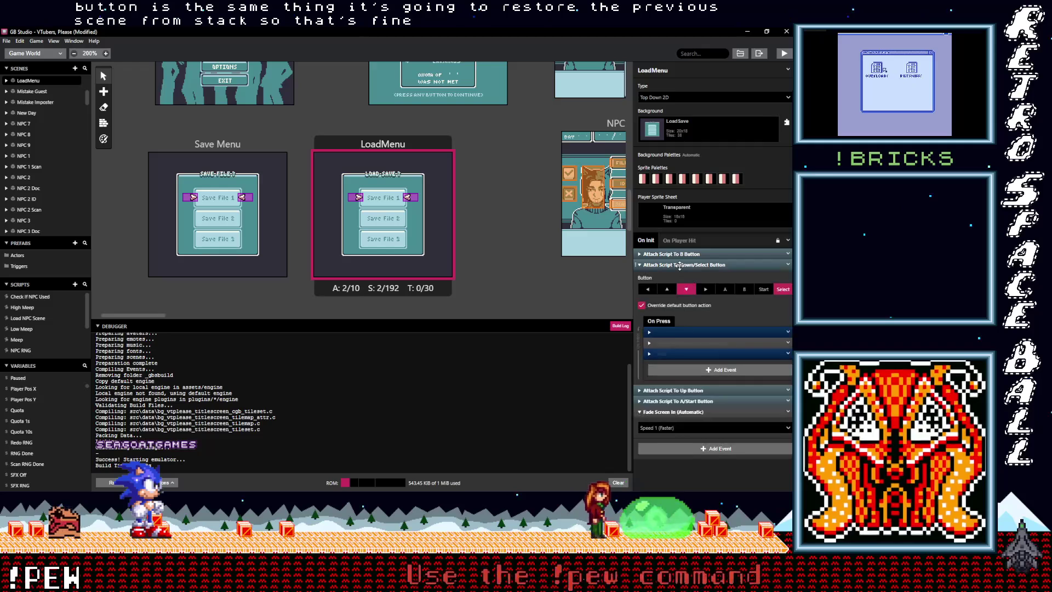
left_click(672, 354)
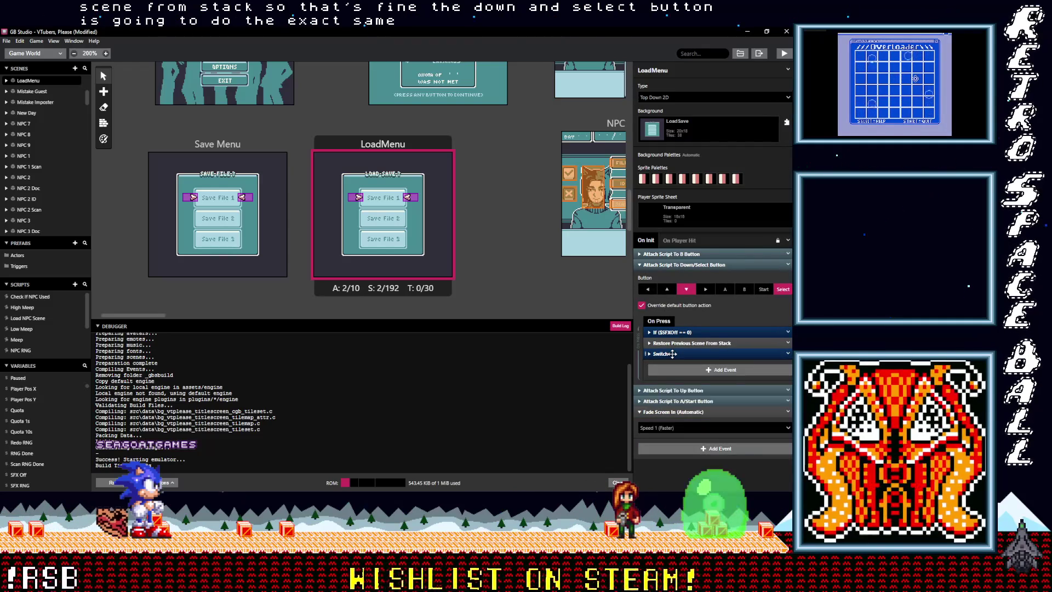
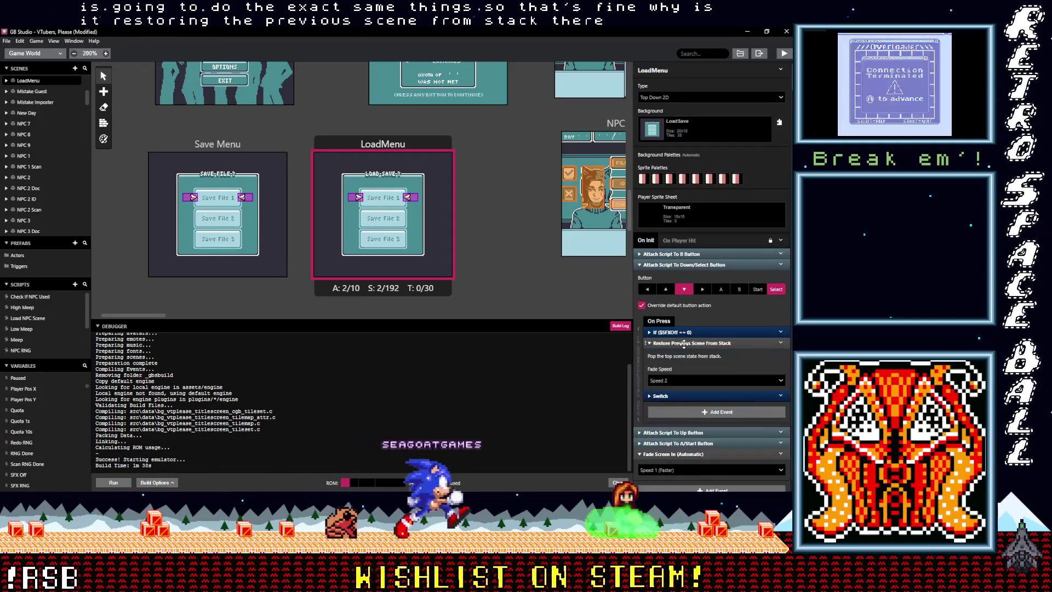
- Delete the Restore Previous Scene event from the Down/Select scripts of LoadMenu and Save Menu
left_click(788, 343)
left_click(760, 422)
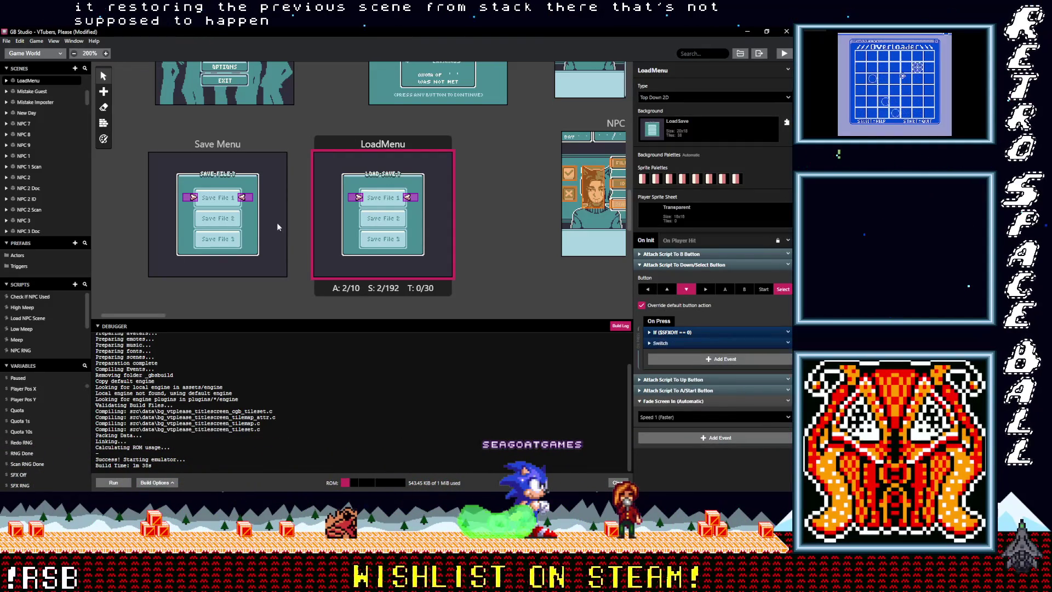
left_click(227, 146)
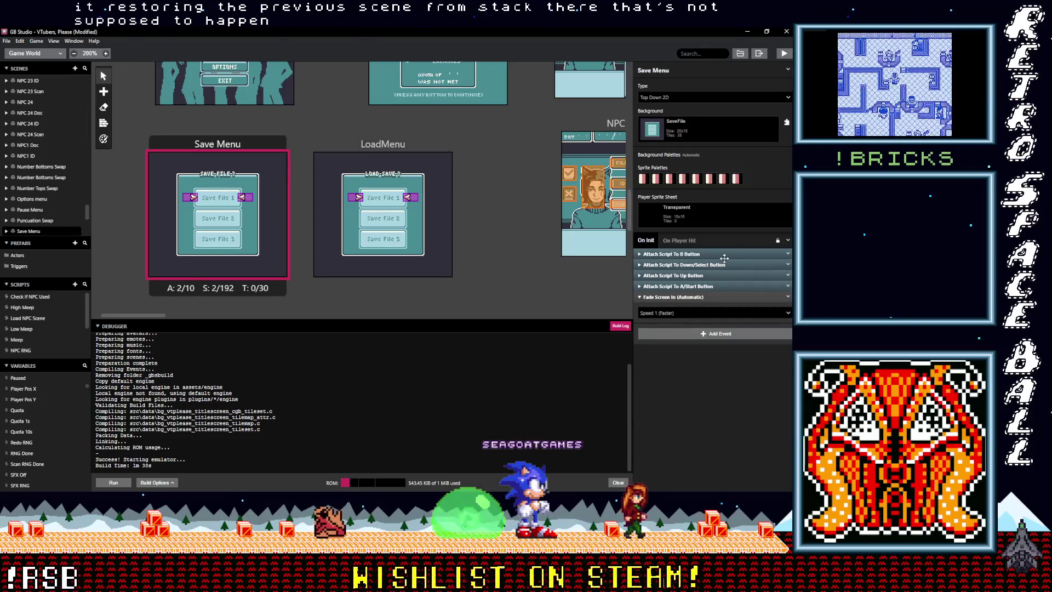
left_click(701, 265)
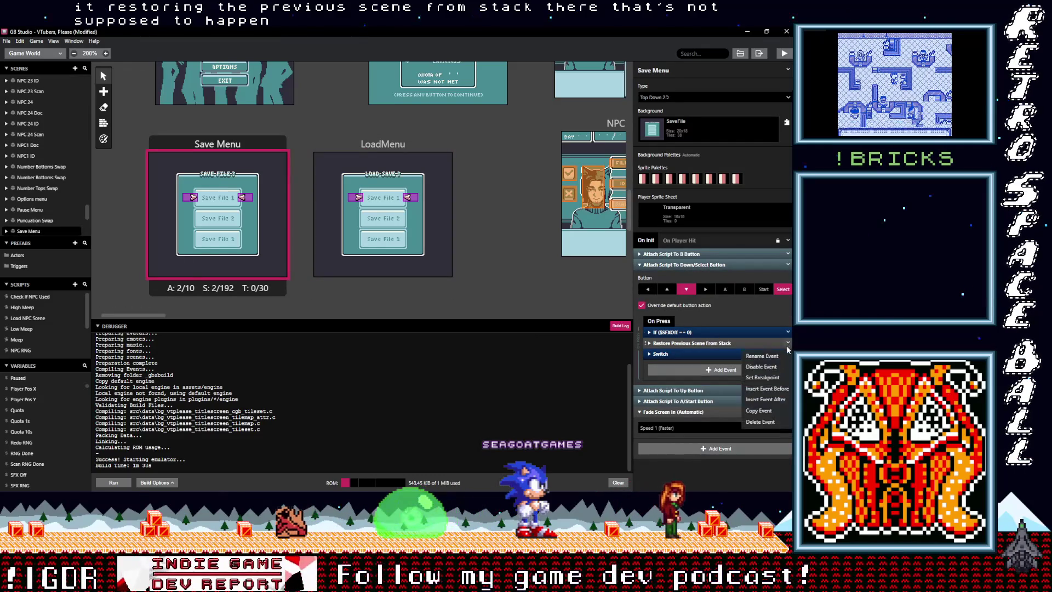
left_click(765, 422)
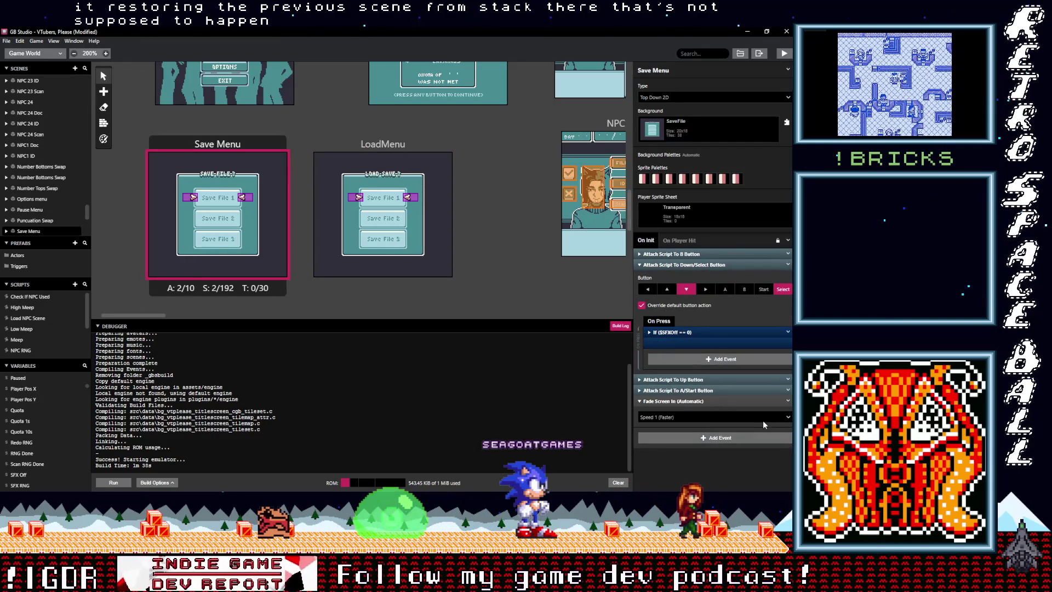
- Delete the Restore Previous Scene event from the Up scripts of LoadMenu and Save Menu
left_click(387, 146)
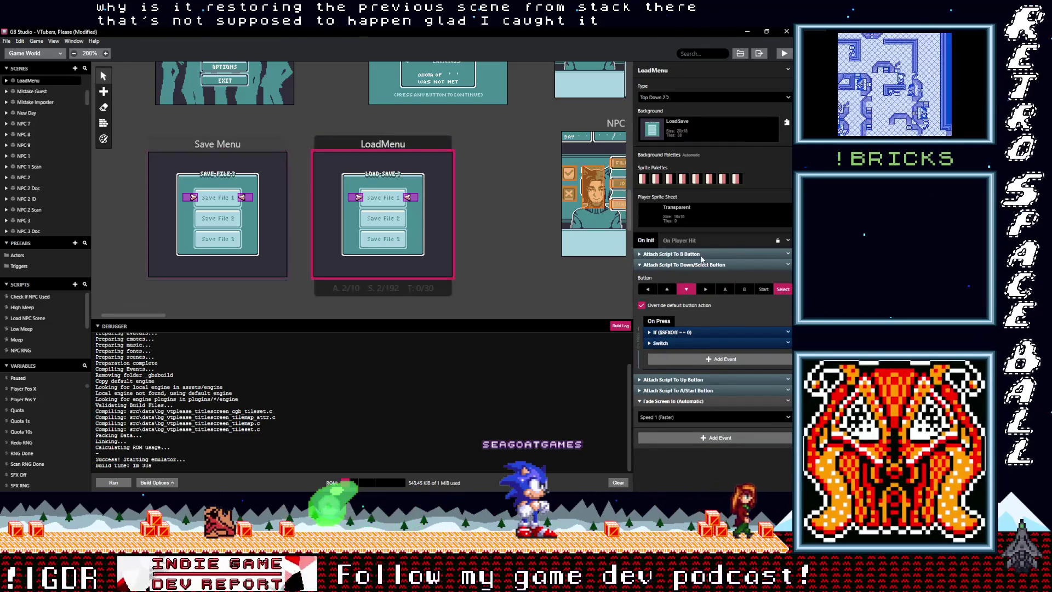
left_click(690, 379)
scroll(690, 383, "down", 1)
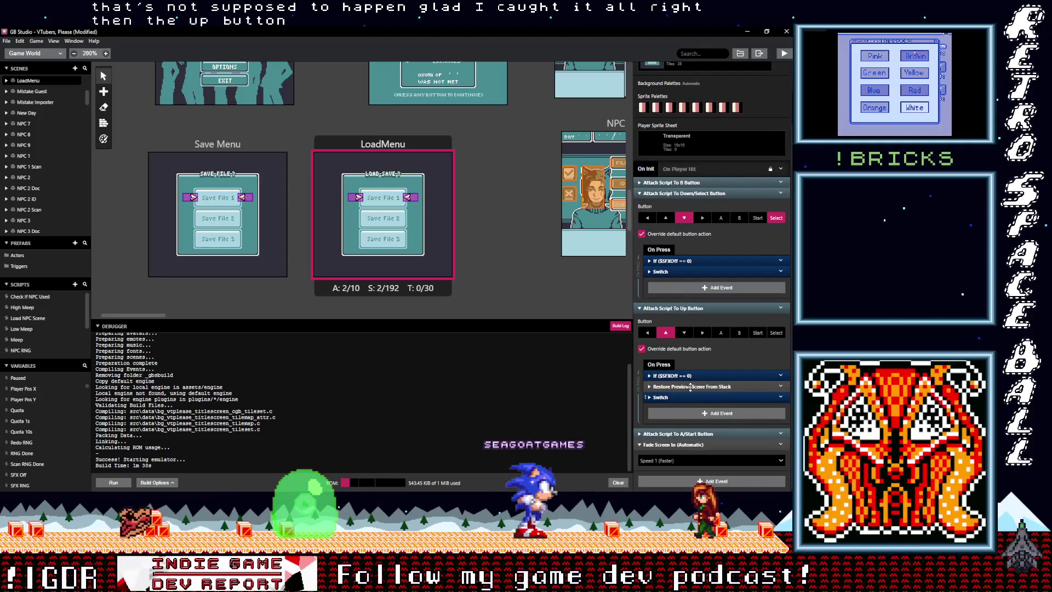
left_click(780, 387)
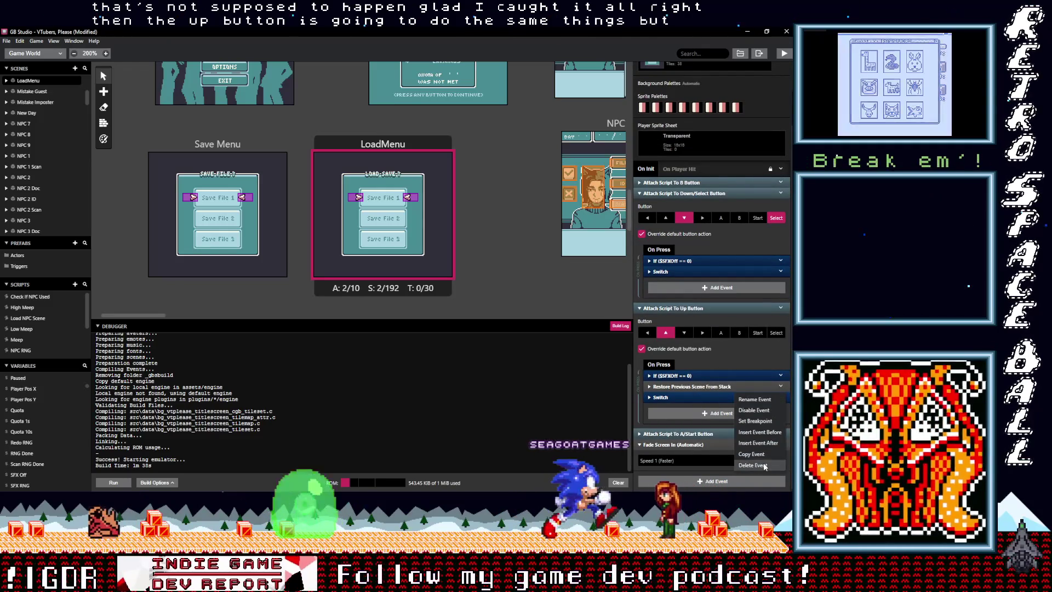
left_click(765, 465)
left_click(228, 157)
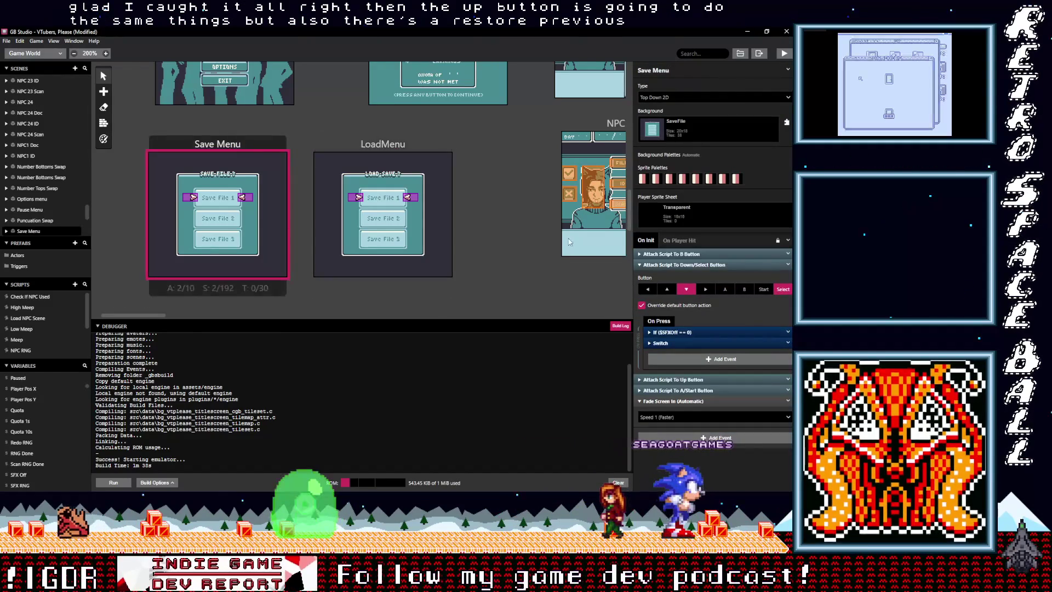
left_click(713, 379)
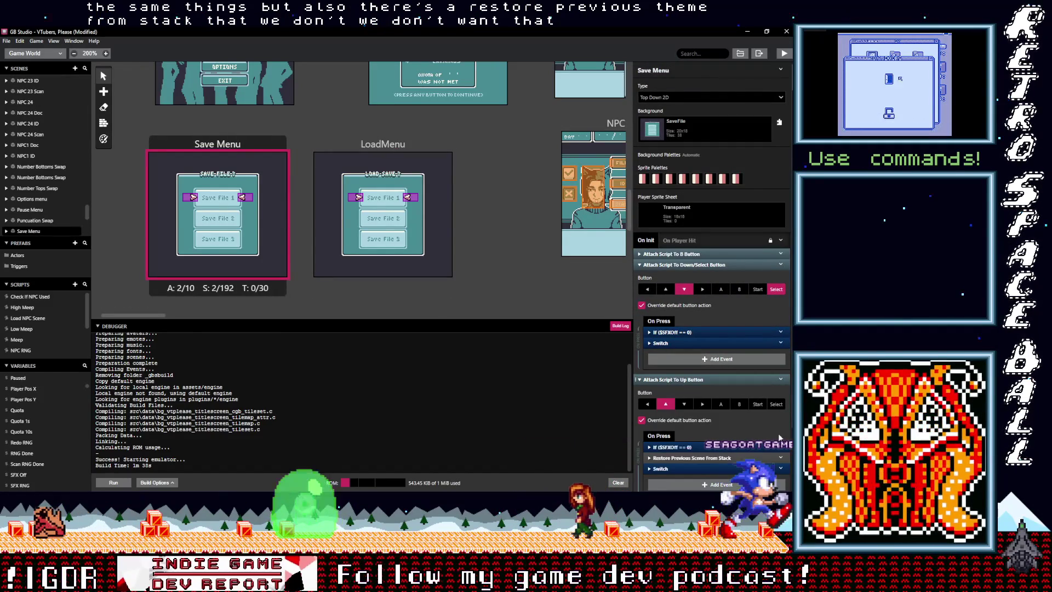
left_click(781, 458)
left_click(716, 436)
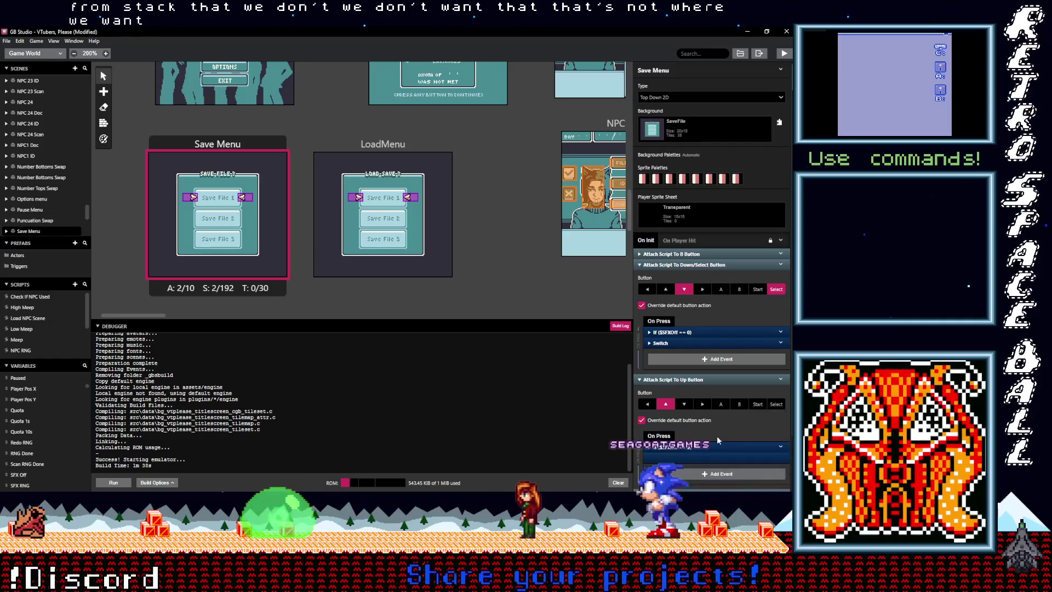
- Collapse the button scripts in Save Menu and LoadMenu
left_click(677, 252)
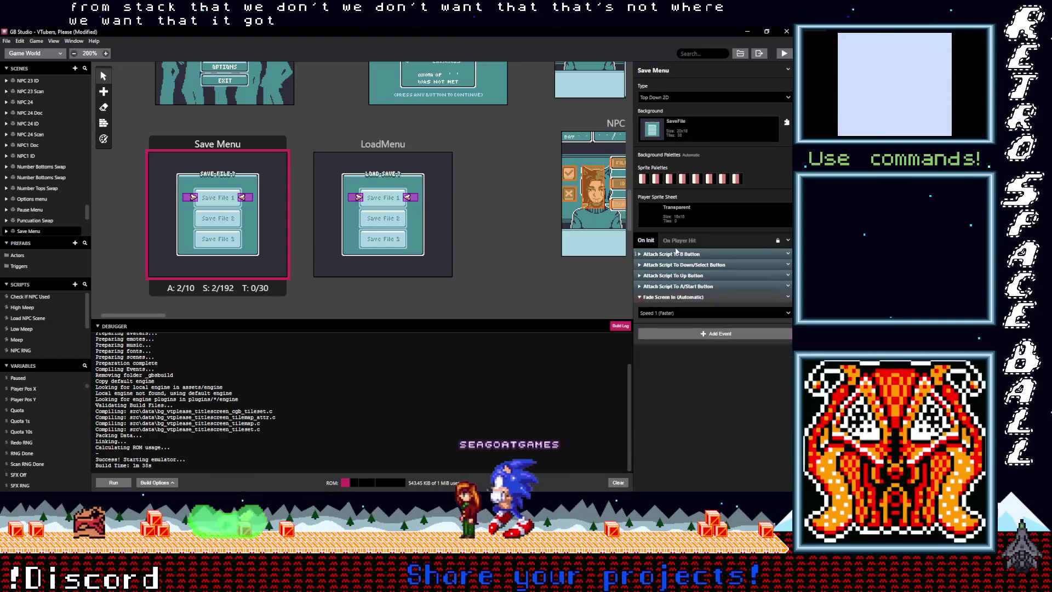
left_click(677, 254)
left_click(676, 254)
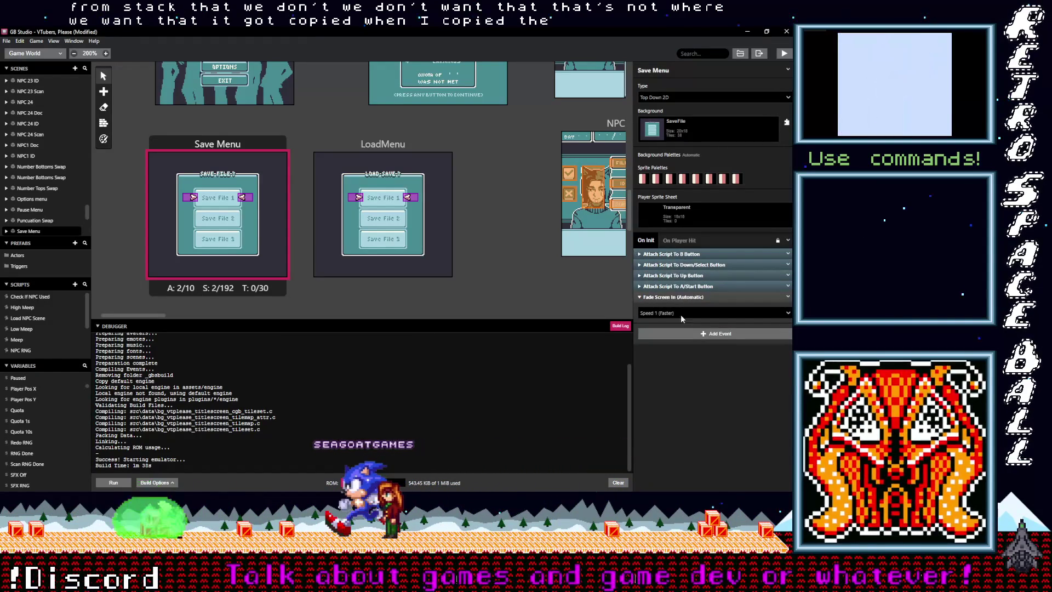
left_click(386, 145)
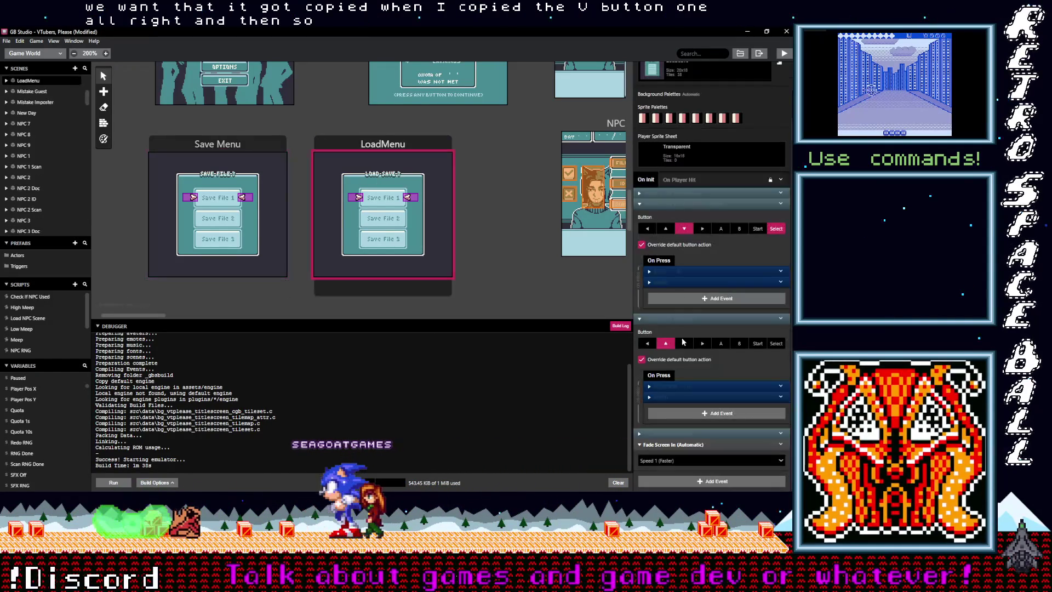
left_click(675, 204)
left_click(682, 276)
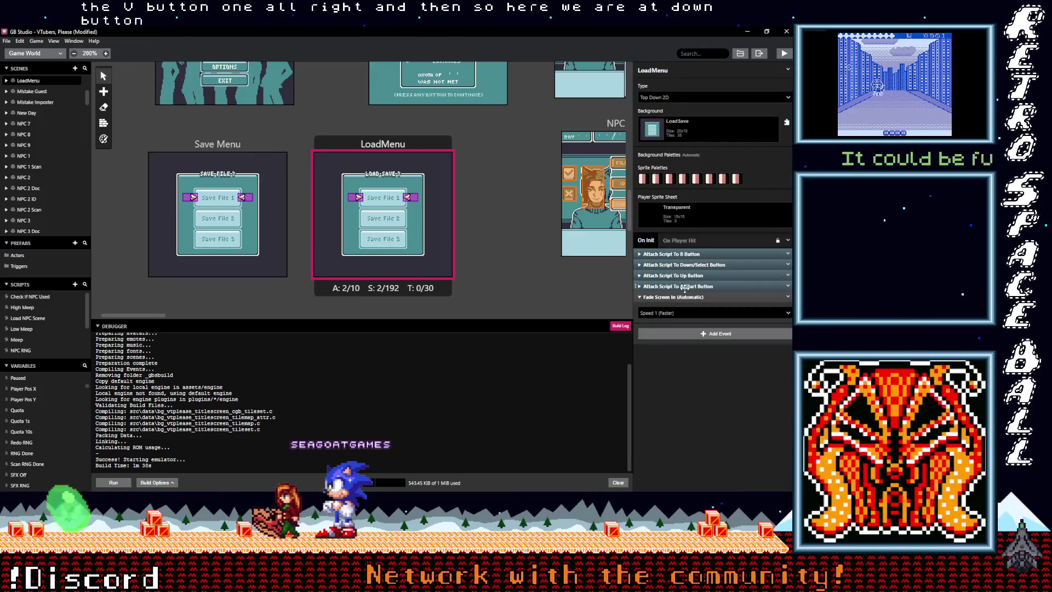
- Delete the Restore Previous Scene event from the A/Start scripts of Save Menu and LoadMenu
left_click(684, 286)
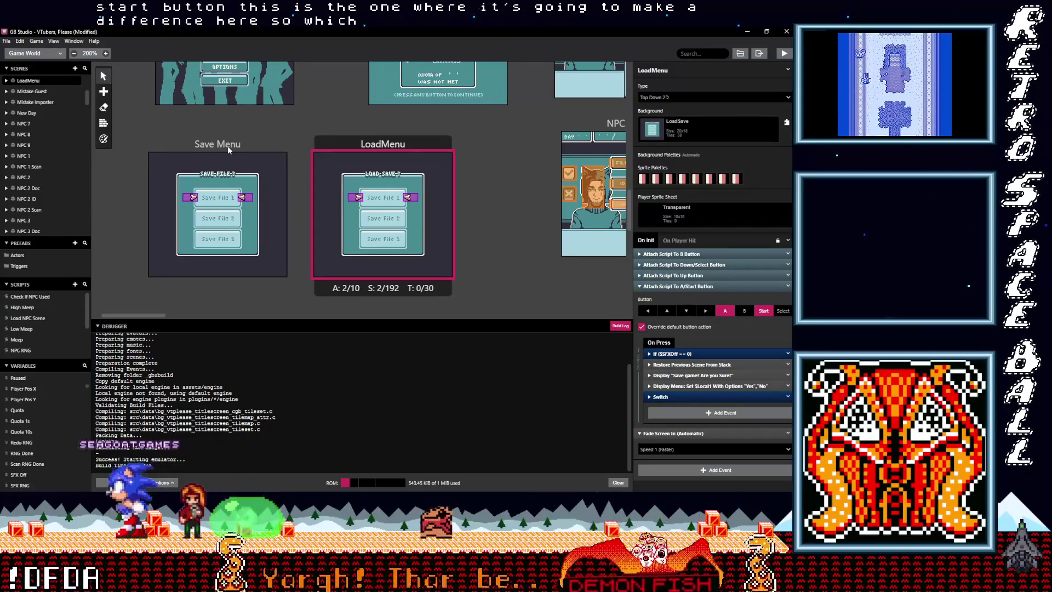
left_click(218, 214)
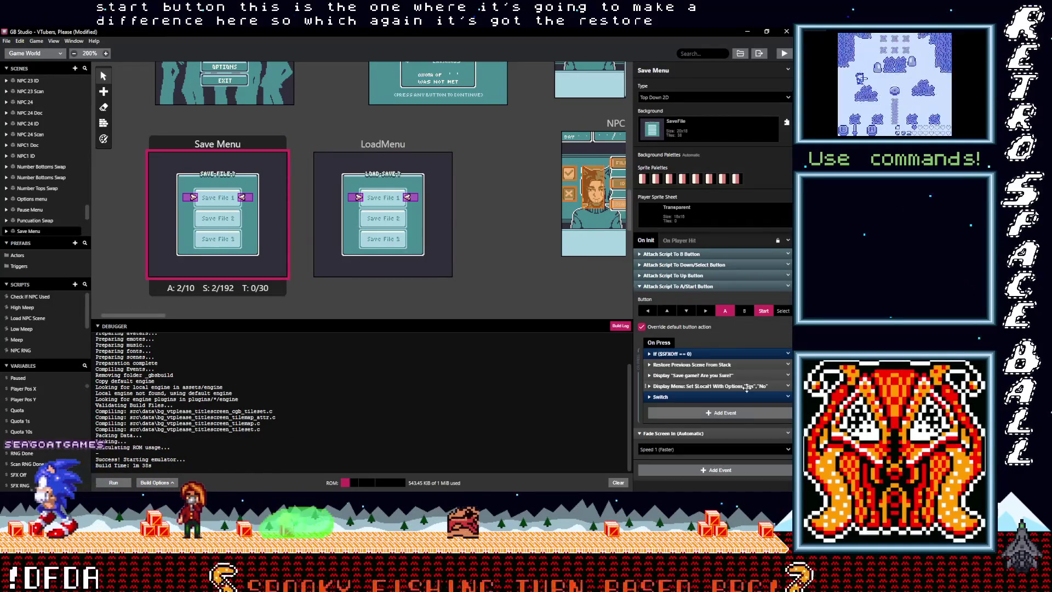
left_click(788, 365)
left_click(764, 444)
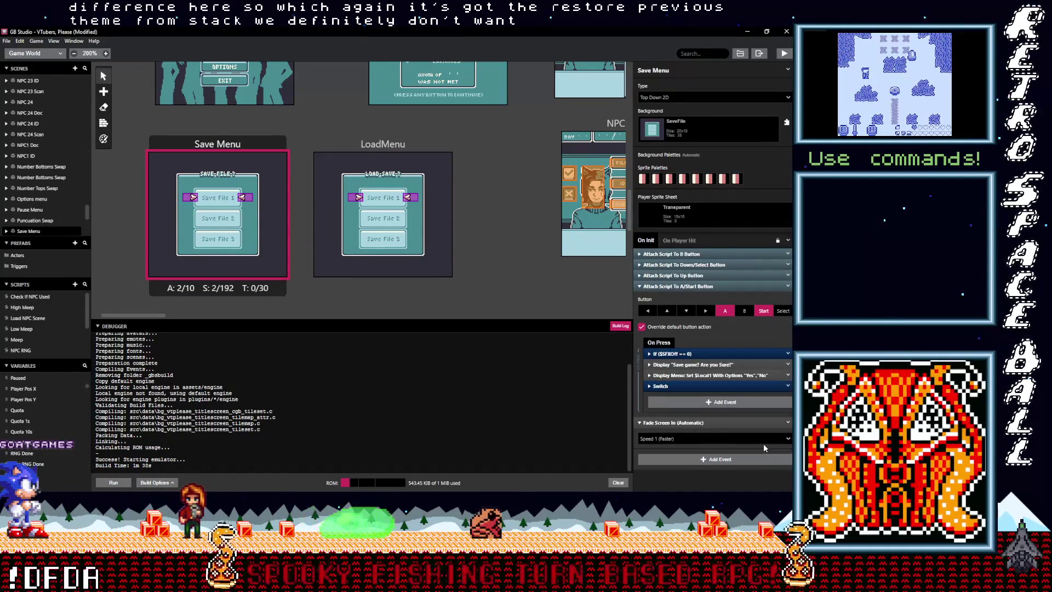
left_click(383, 146)
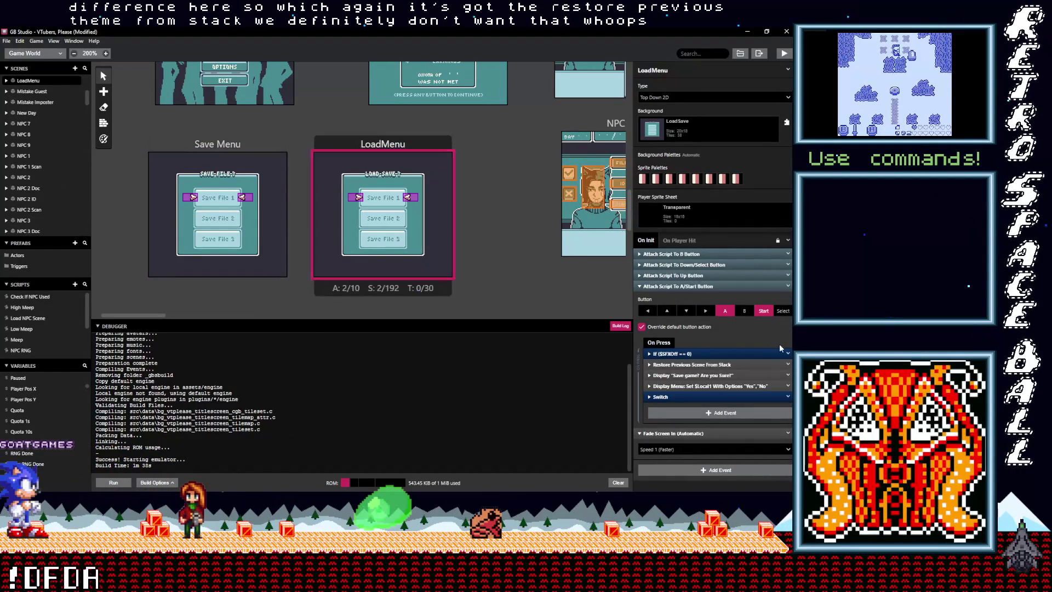
left_click(788, 364)
left_click(761, 443)
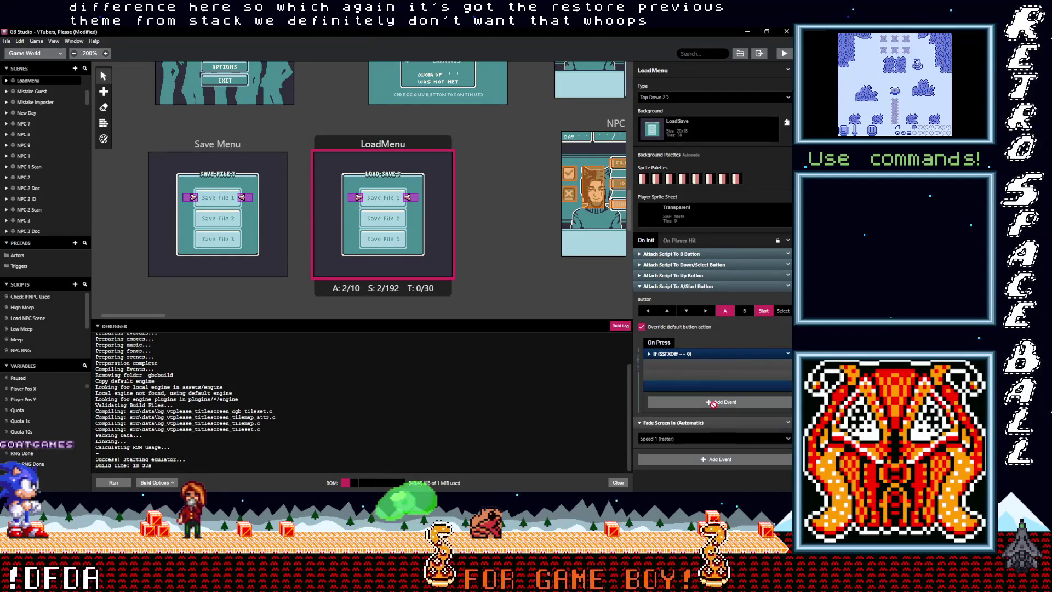
- Change LoadMenu's confirmation text to 'Load game? Are you Sure?' and store the menu answer in Local 1
left_click(693, 365)
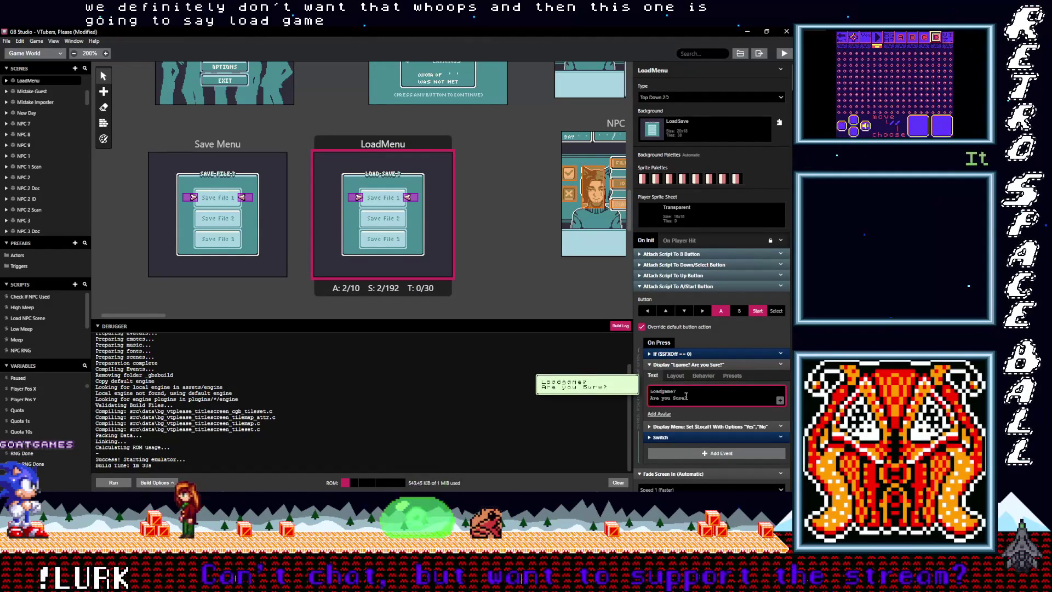
left_click(689, 365)
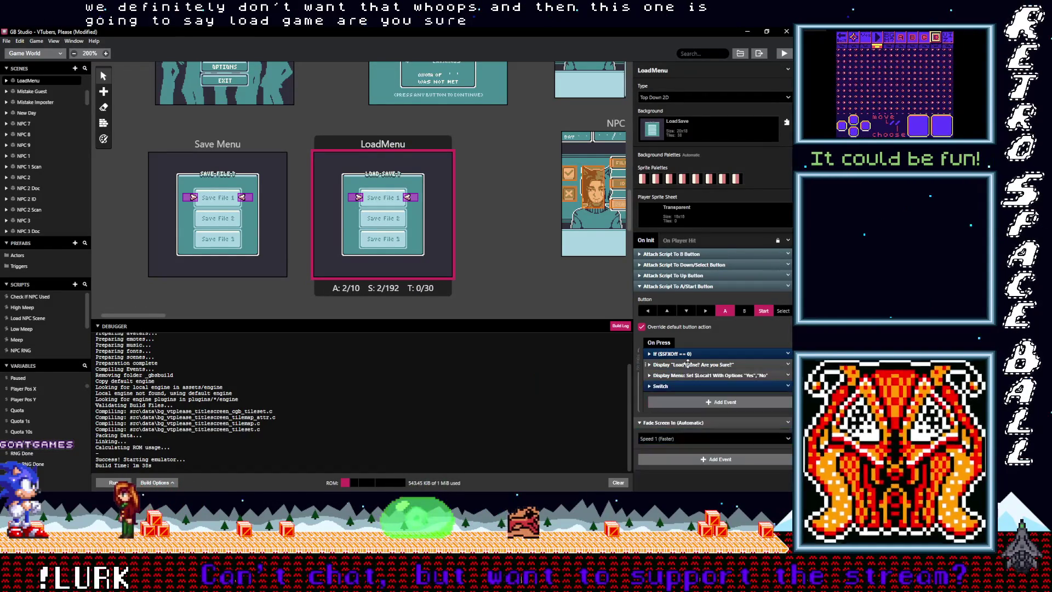
left_click(684, 375)
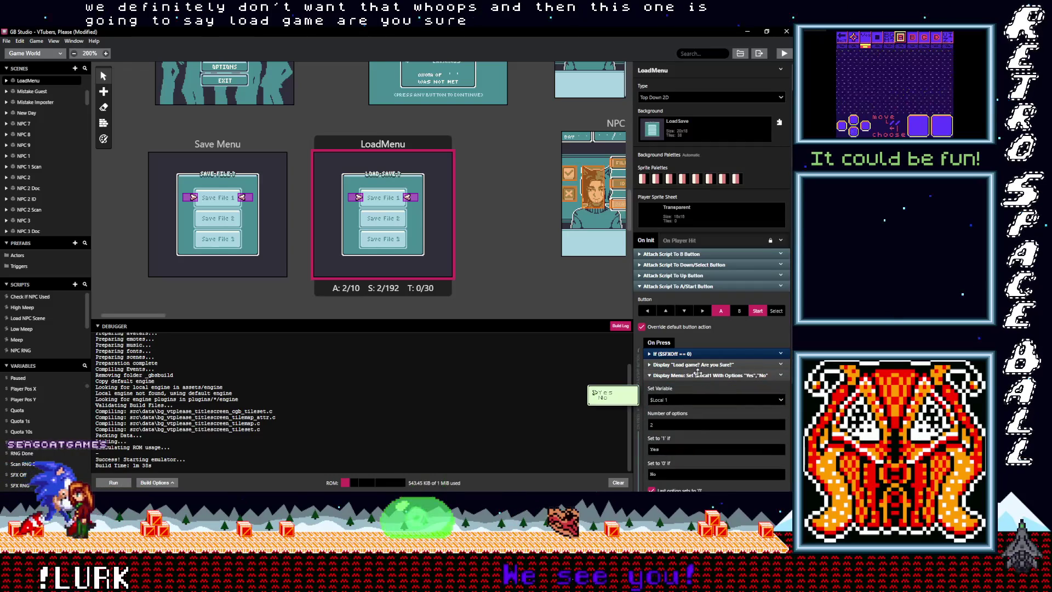
left_click(675, 399)
left_click(668, 439)
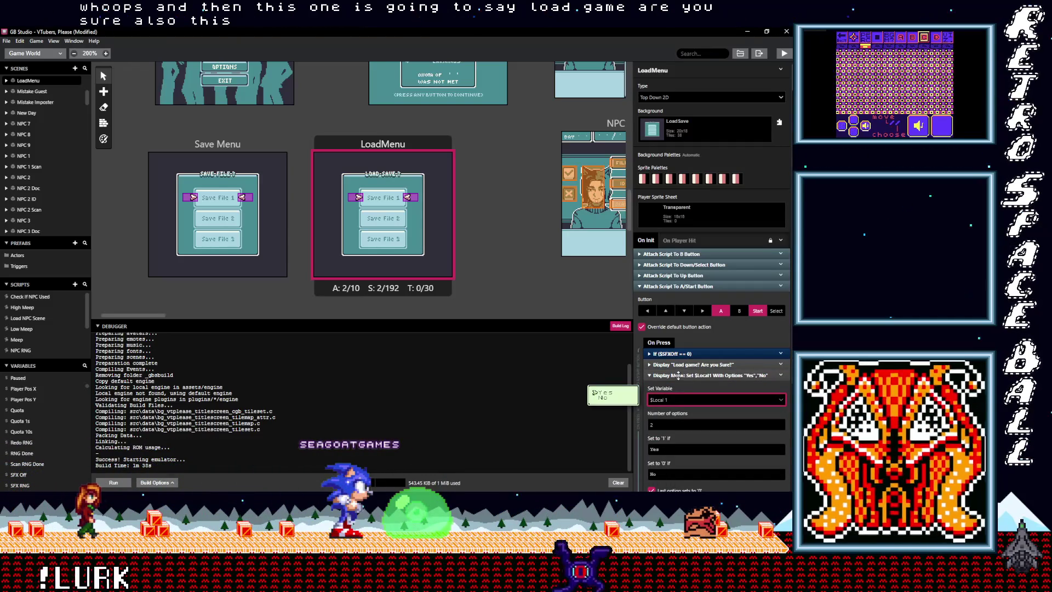
- Expand the Switch event and its When: 1 branch
left_click(698, 376)
left_click(700, 385)
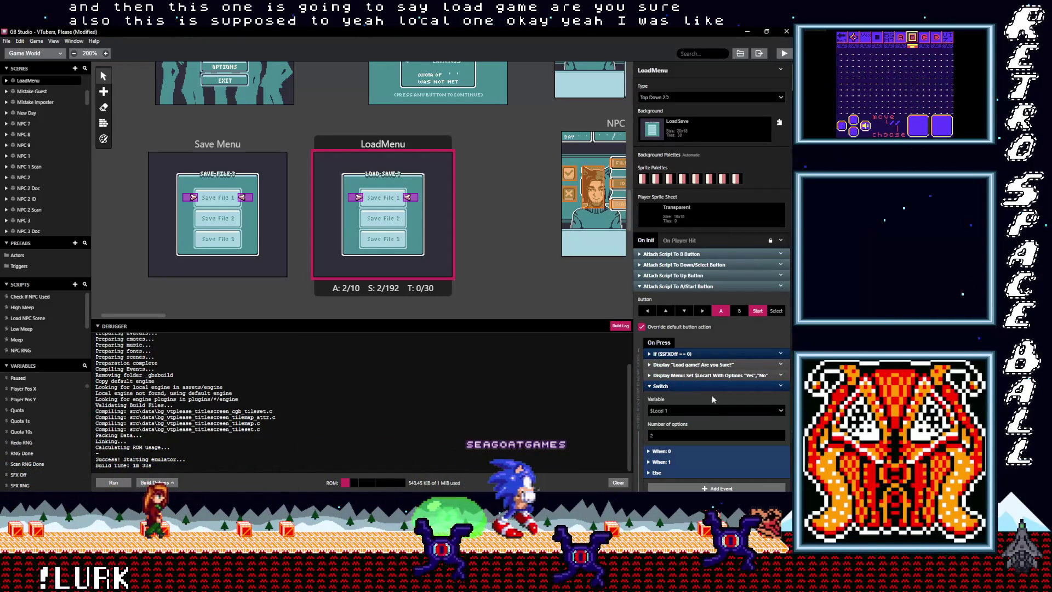
scroll(712, 403, "down", 2)
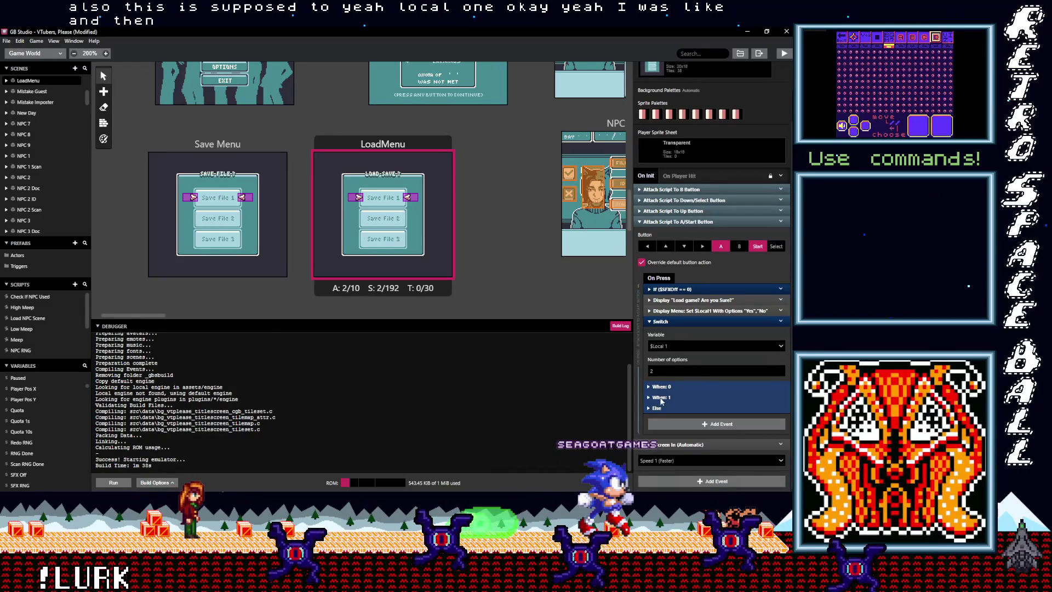
left_click(674, 396)
scroll(699, 410, "down", 2)
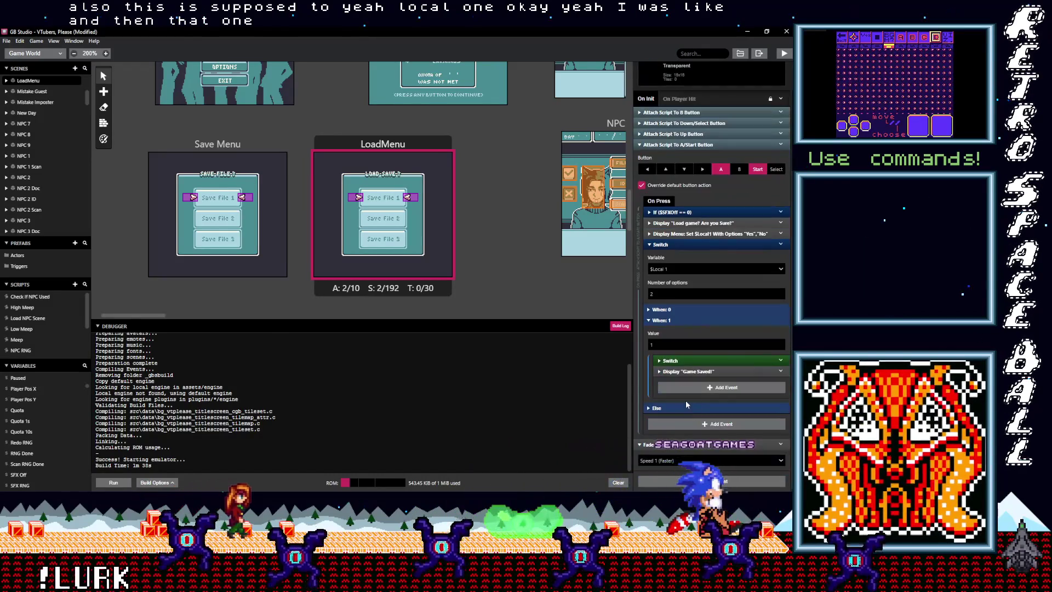
- Delete the Game Data Save events from When: 0, 1 and 2 of the nested Switch
left_click(693, 360)
scroll(699, 389, "down", 3)
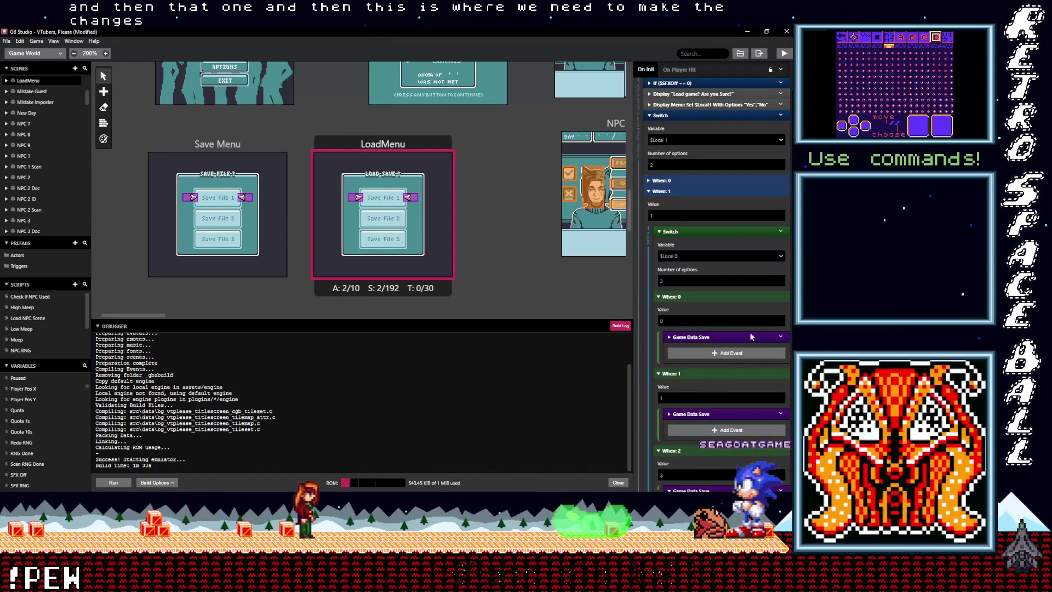
left_click(780, 337)
left_click(752, 415)
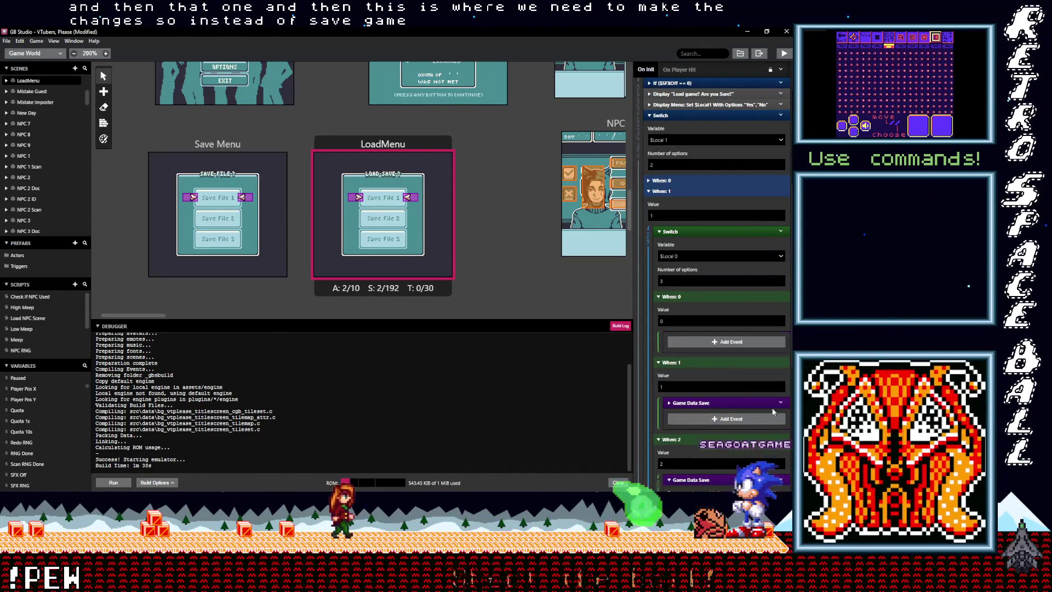
left_click(781, 403)
left_click(756, 447)
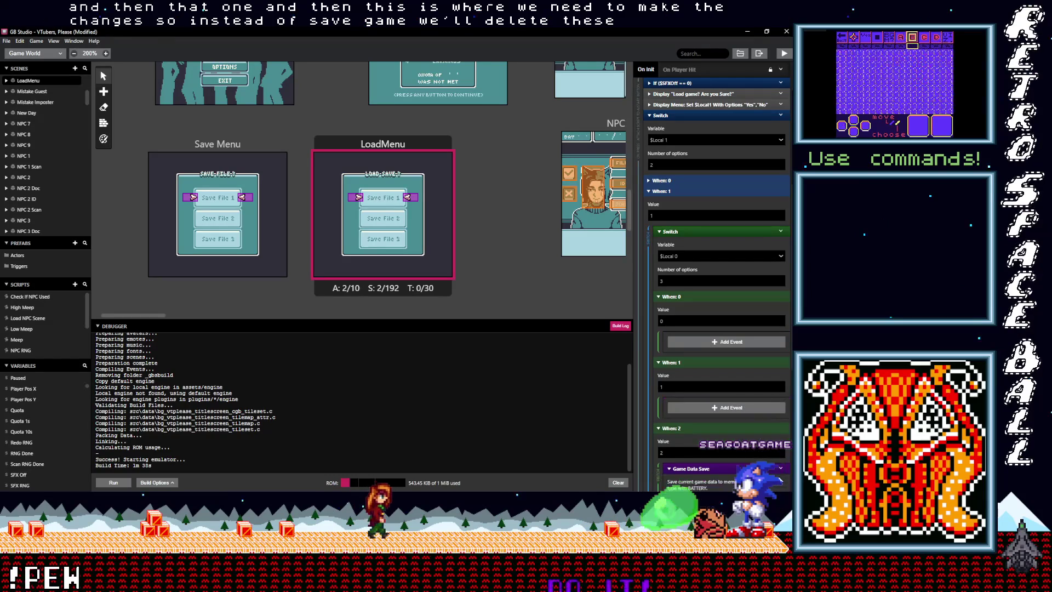
left_click(782, 470)
left_click(756, 447)
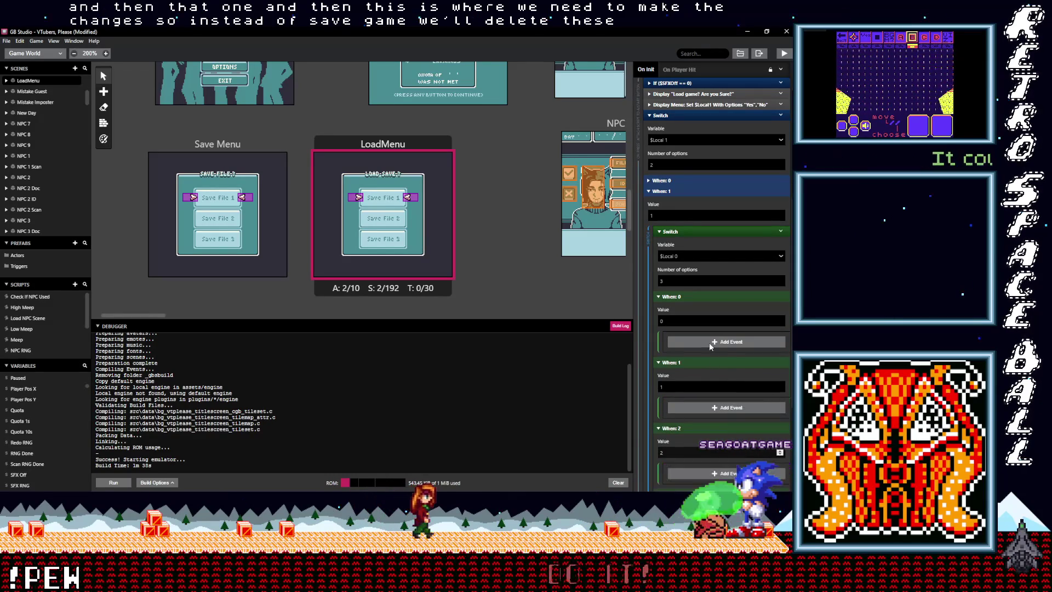
- Add an If Game Data Saved check for Save Slot 1 under When: 0
left_click(710, 341)
type("load")
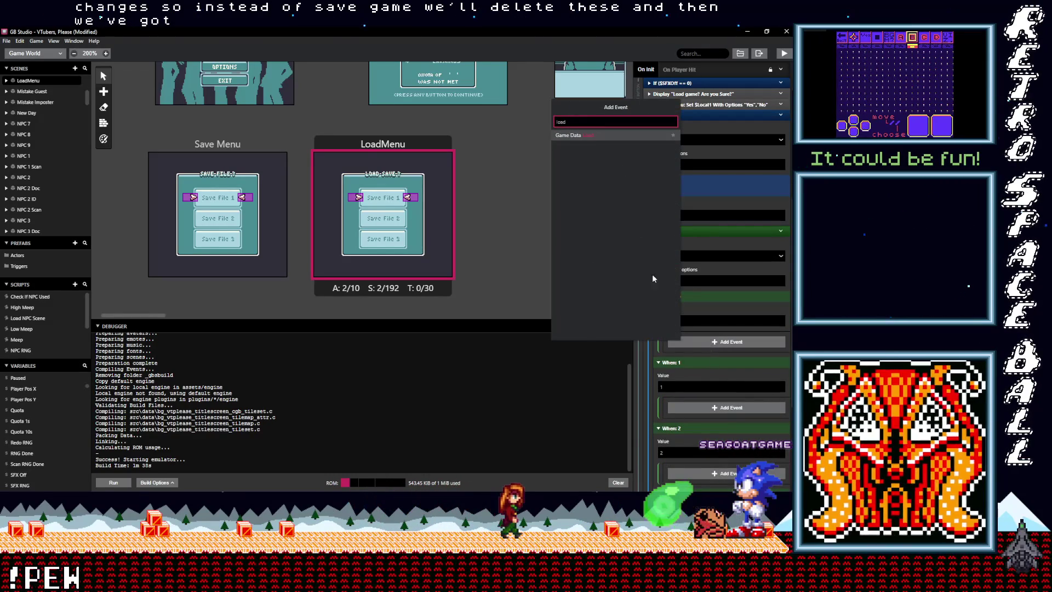
left_click(725, 343)
left_click(716, 343)
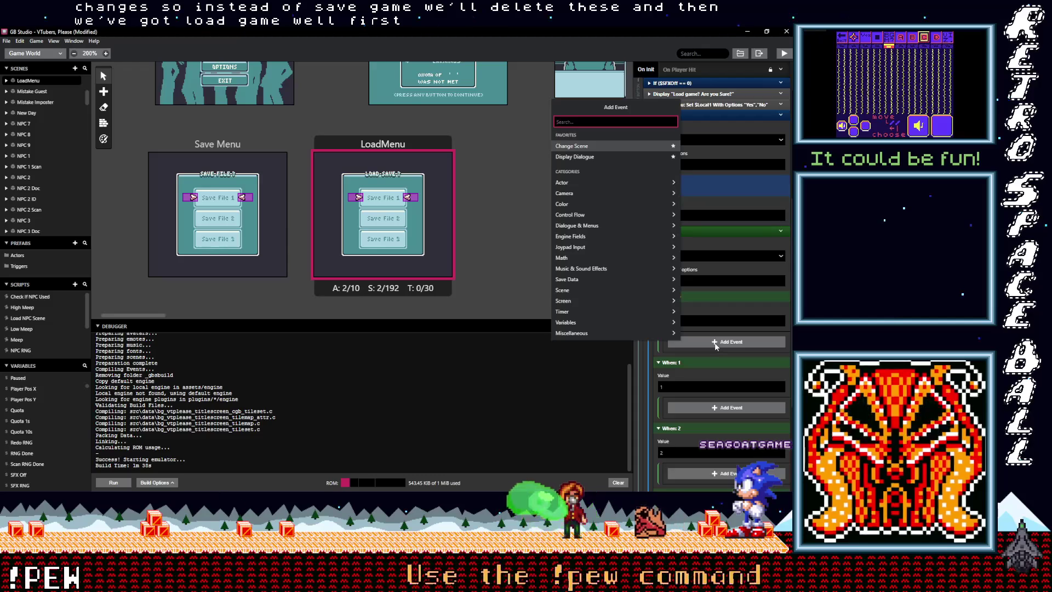
type("if loif sa")
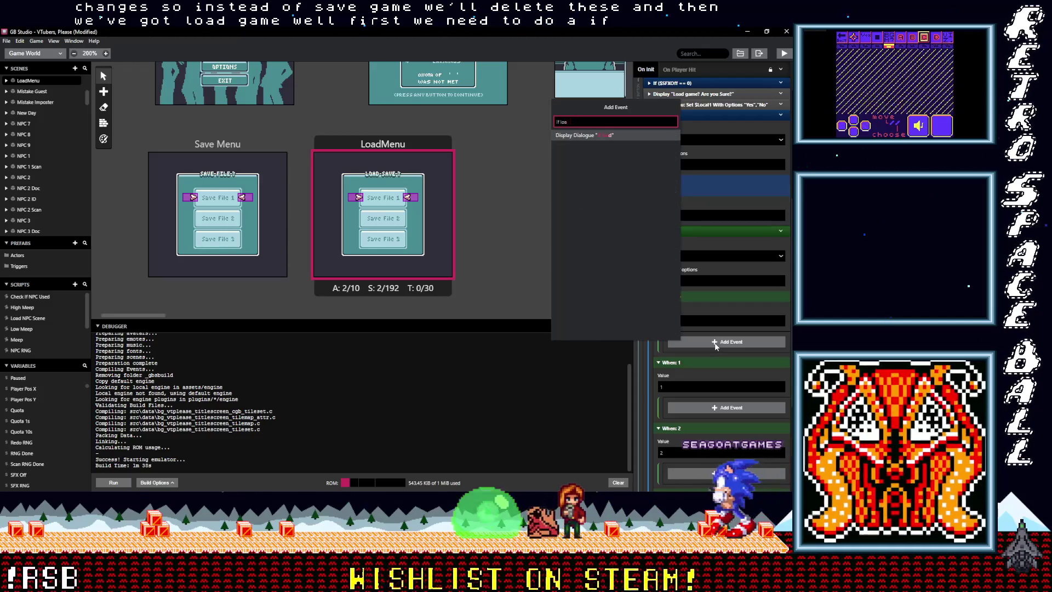
type("ve")
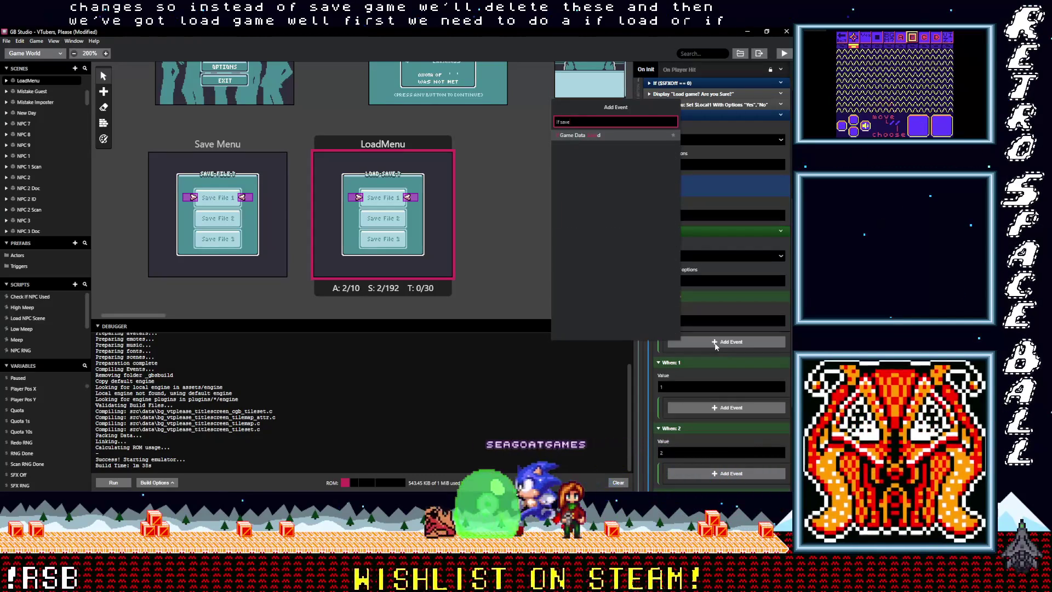
left_click(578, 137)
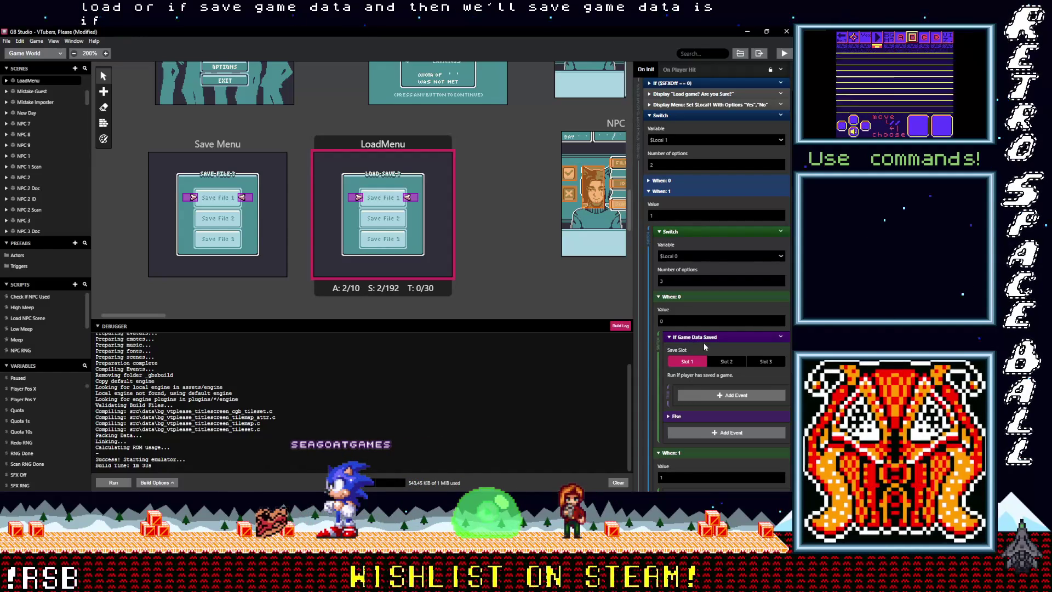
- Make the save check load game data, else show a 'No Save Data found' dialogue
left_click(714, 395)
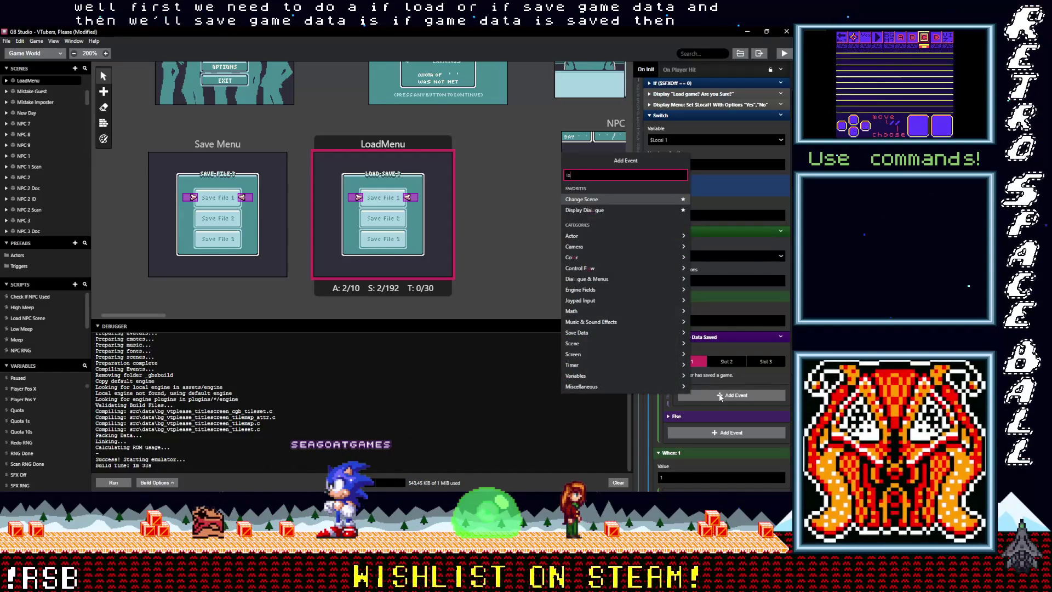
type("ad")
left_click(590, 189)
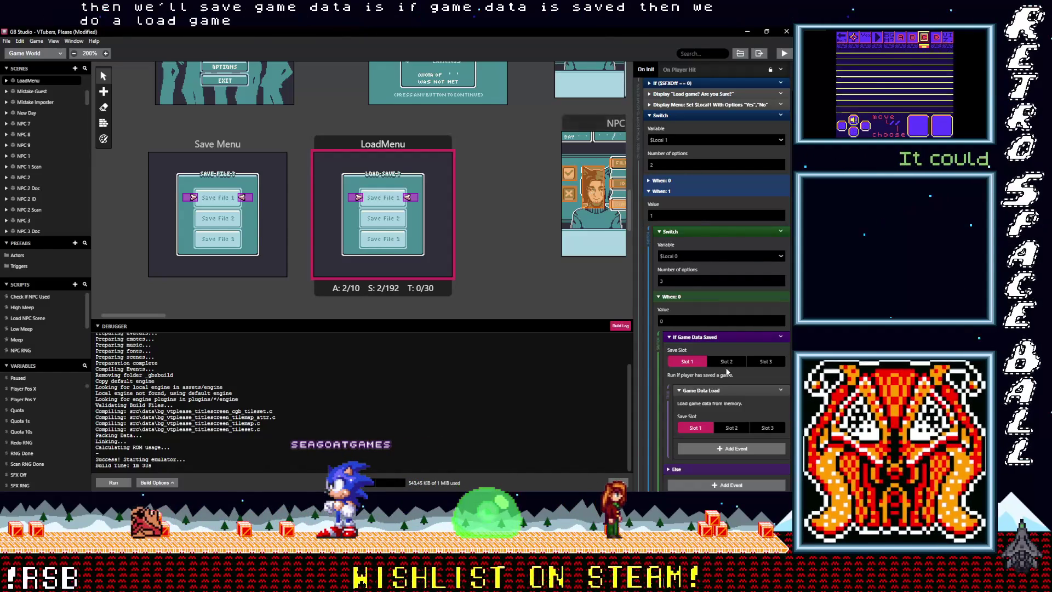
scroll(716, 401, "down", 3)
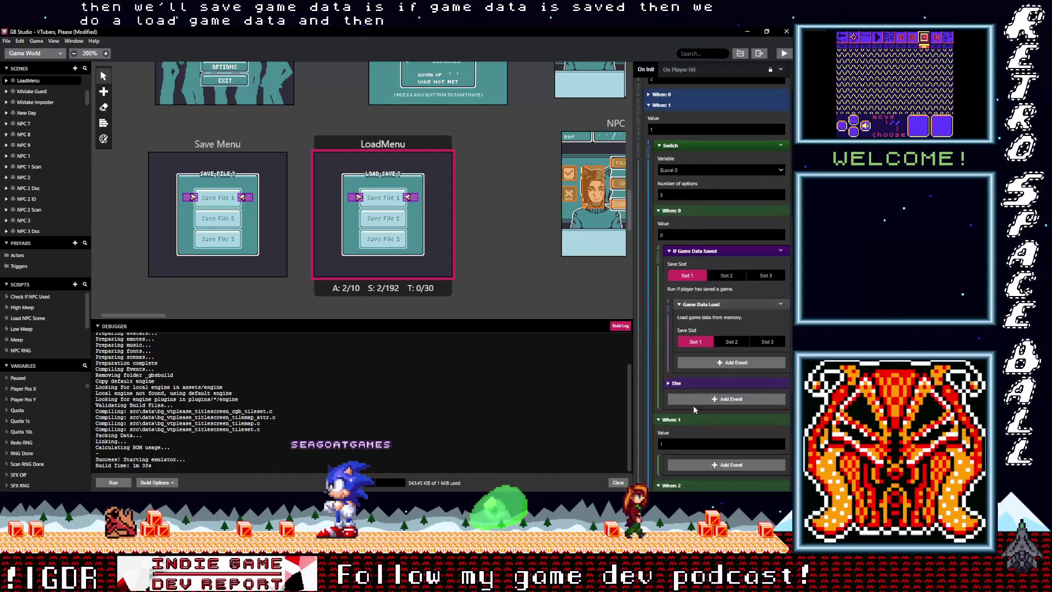
left_click(669, 384)
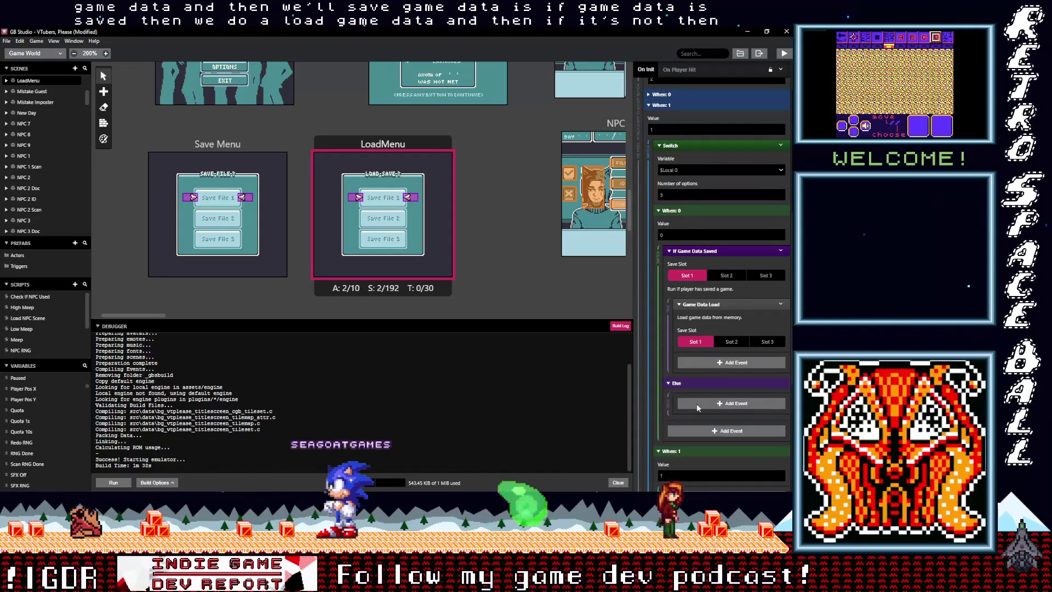
left_click(696, 403)
left_click(711, 411)
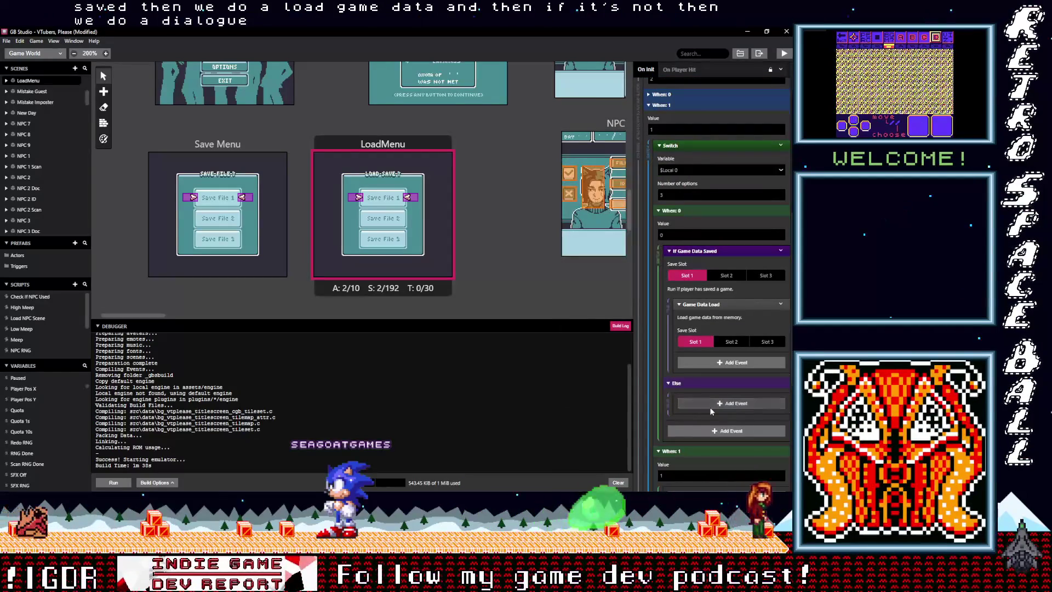
left_click(713, 406)
type("dial")
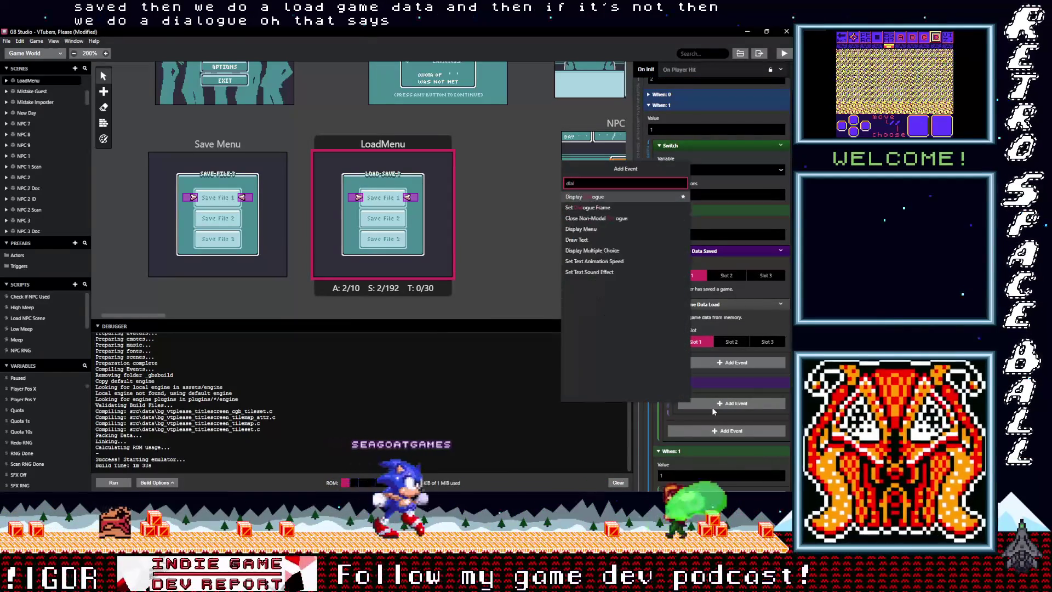
left_click(587, 200)
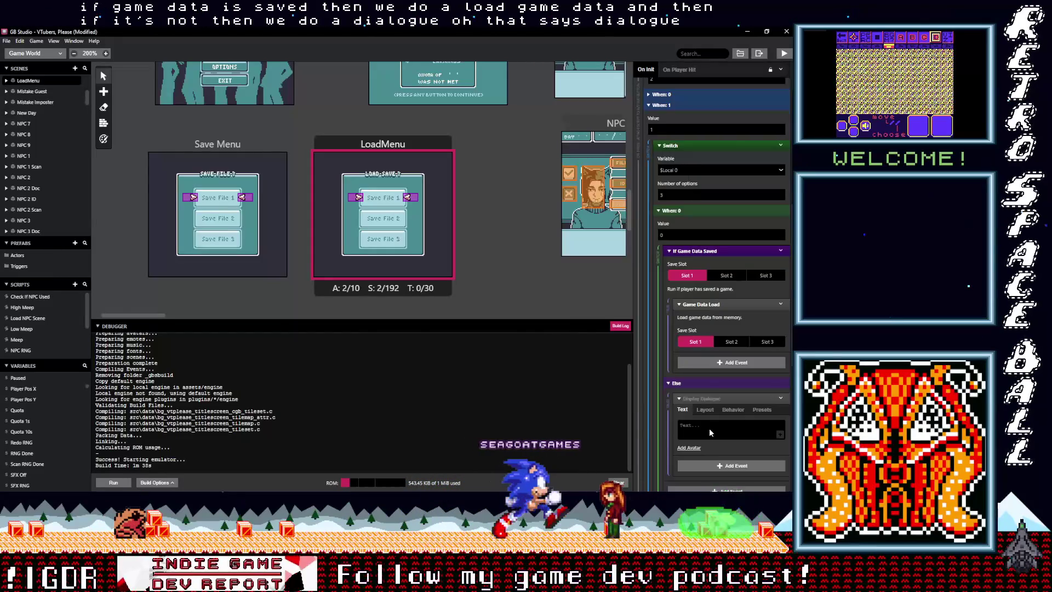
left_click(712, 433)
type("No")
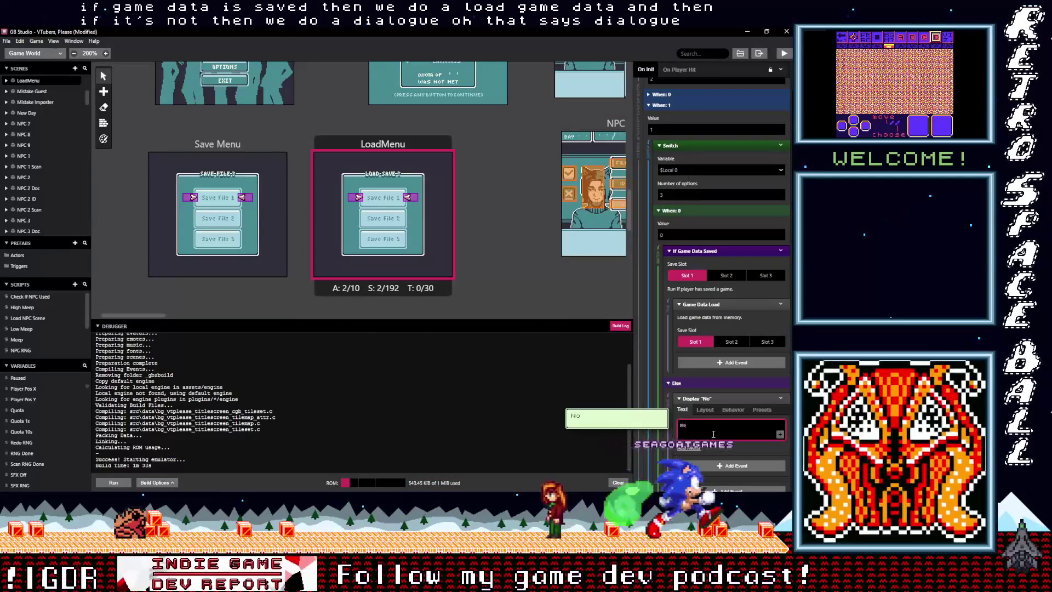
type("Save Data f")
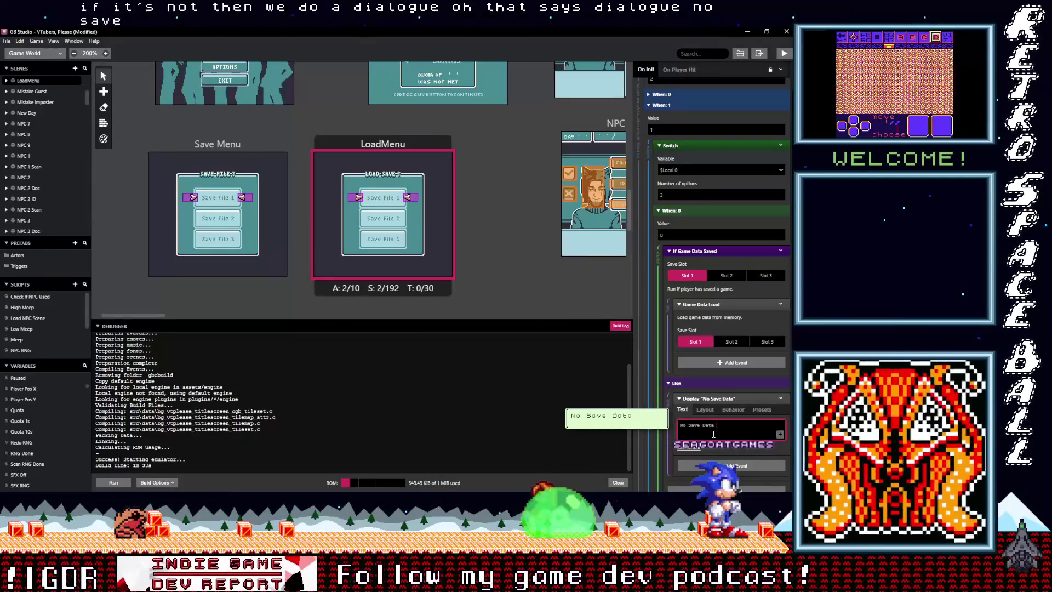
type("ound")
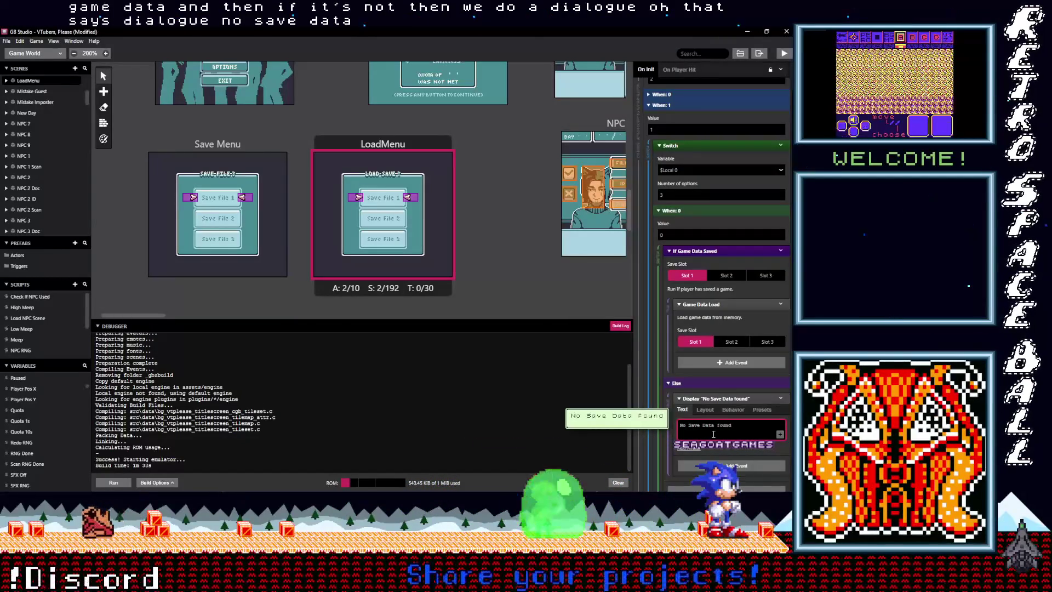
left_click(707, 396)
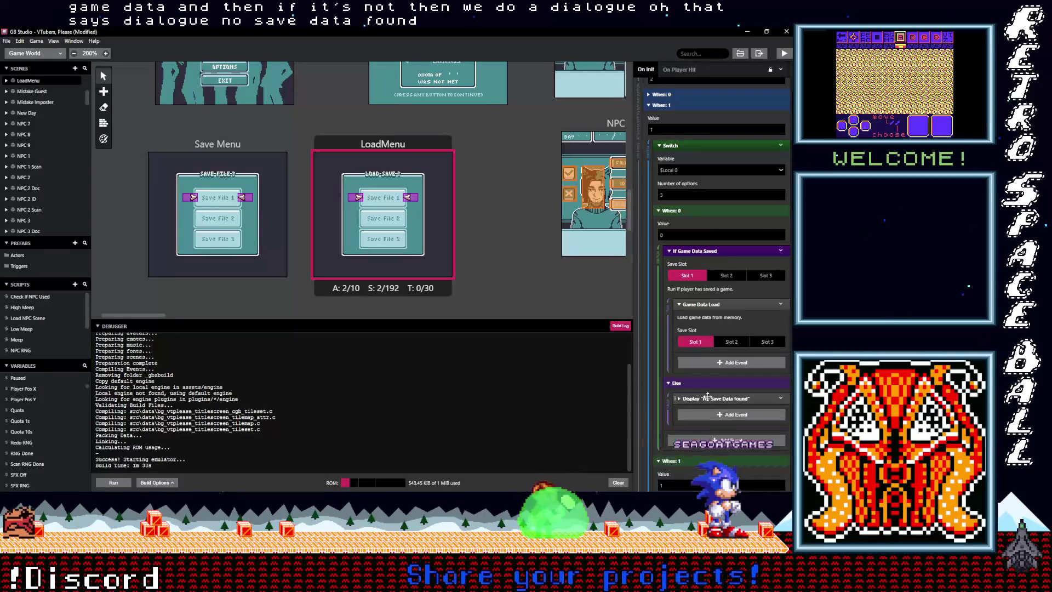
- Copy the save check into cases 1 and 2, switching the case 2 copy to save slot 2
left_click(697, 252)
left_click(780, 251)
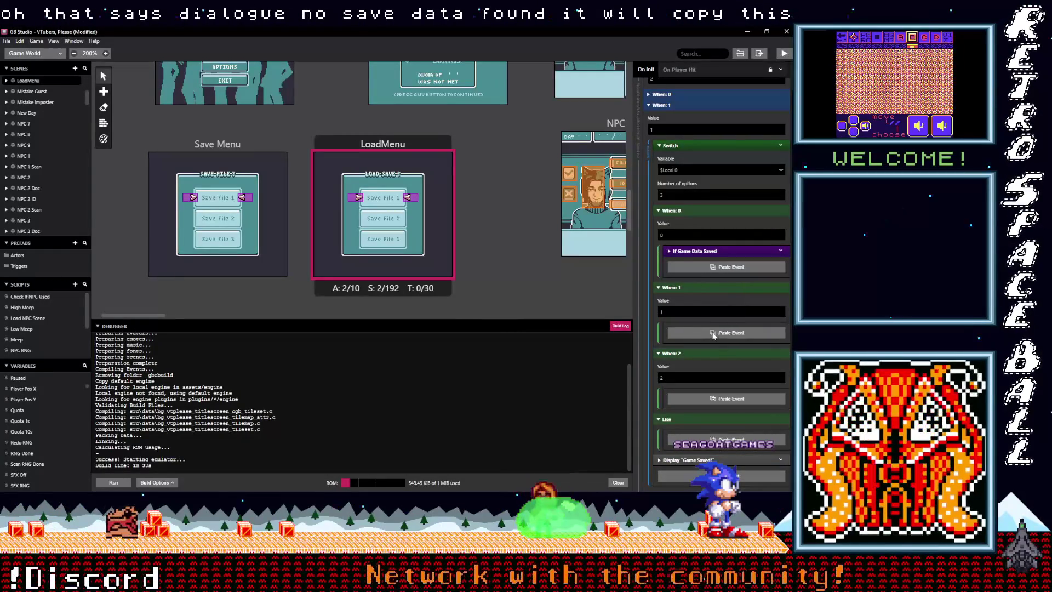
left_click(703, 333)
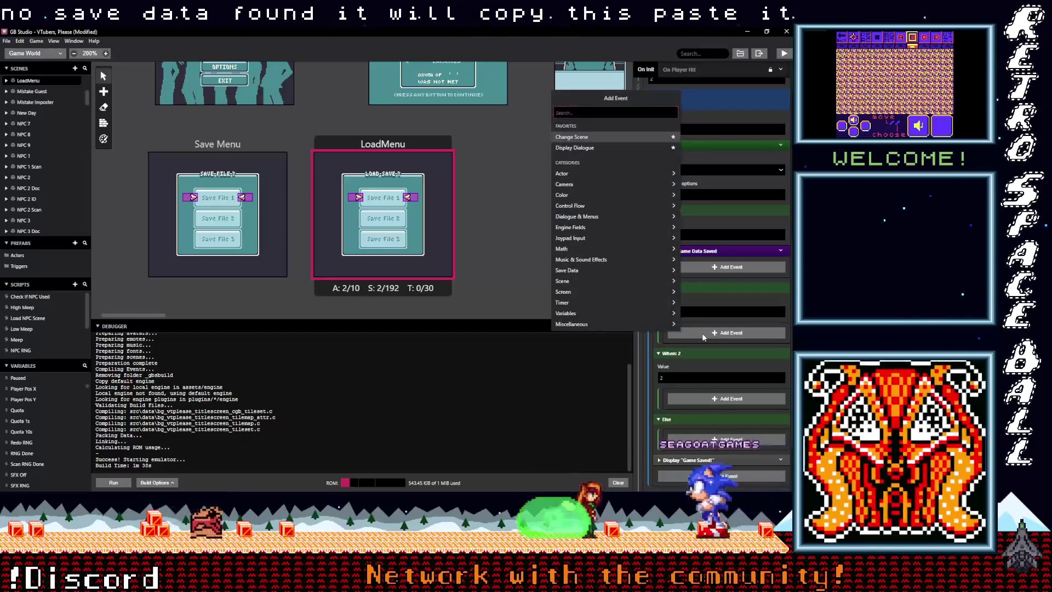
key("Escape")
left_click(704, 334)
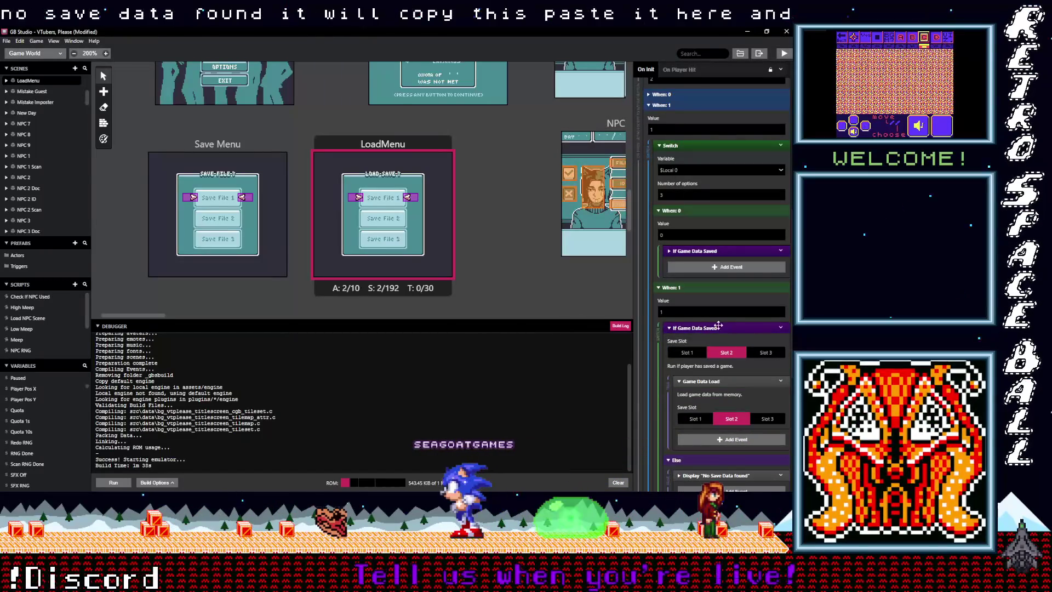
left_click(718, 328)
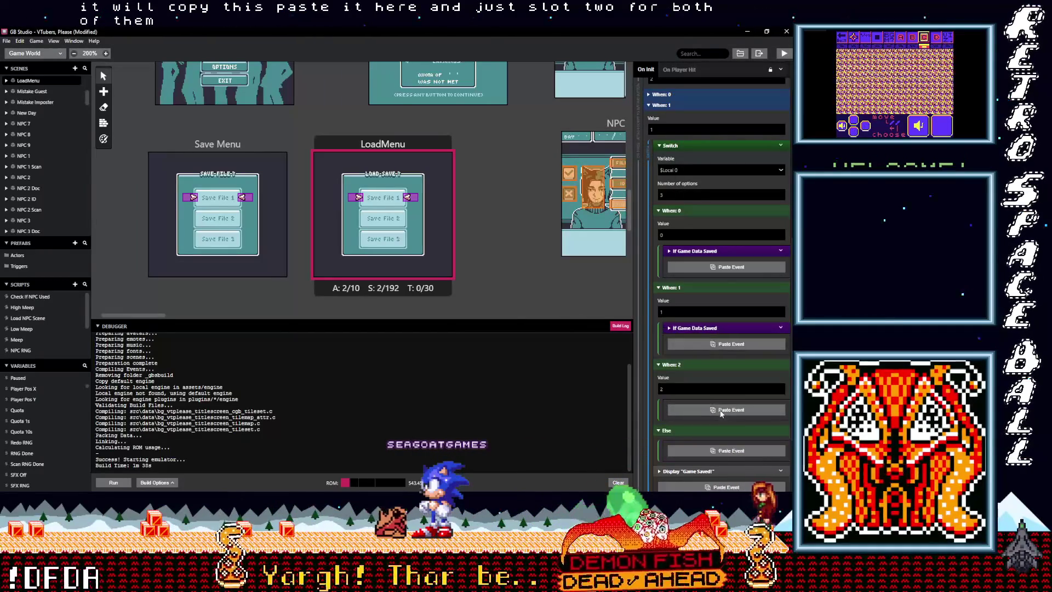
left_click(716, 408, "alt")
left_click(716, 405)
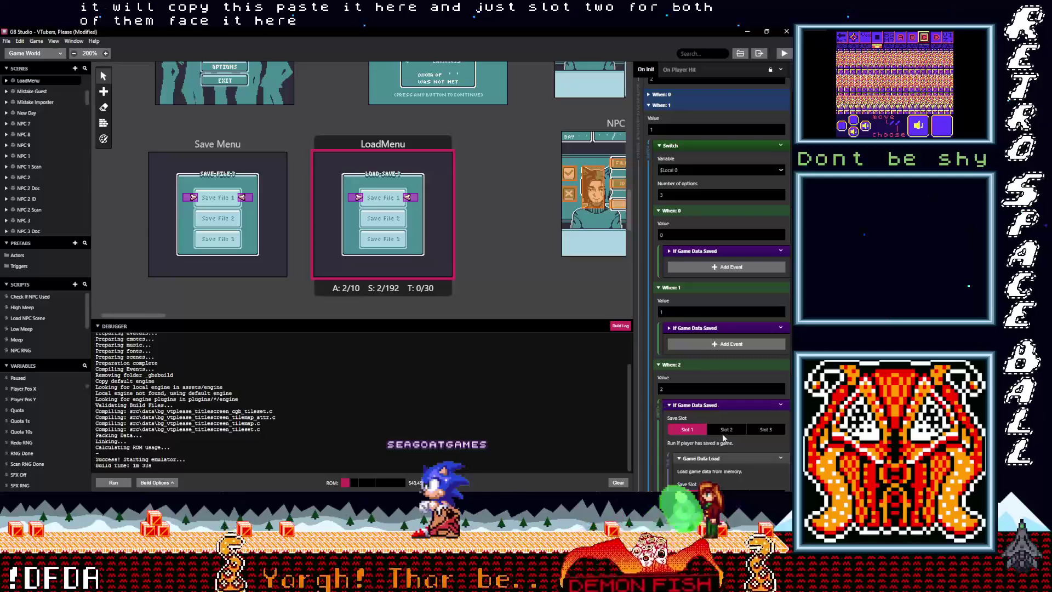
scroll(731, 429, "down", 3)
left_click(732, 366)
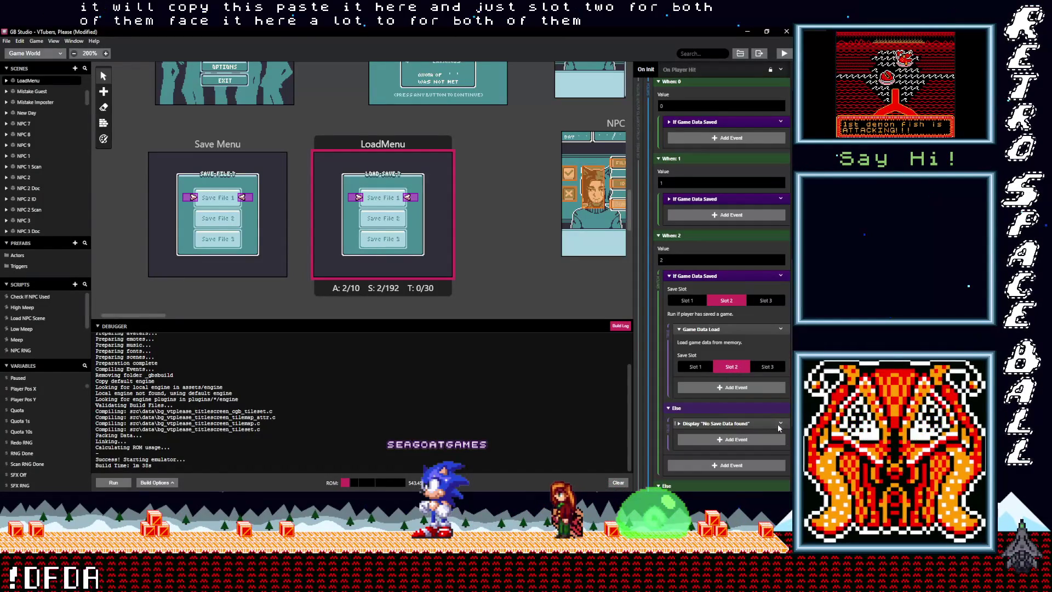
- Remove the leftover 'Game Saved!' dialogue event from the script
scroll(668, 455, "down", 1)
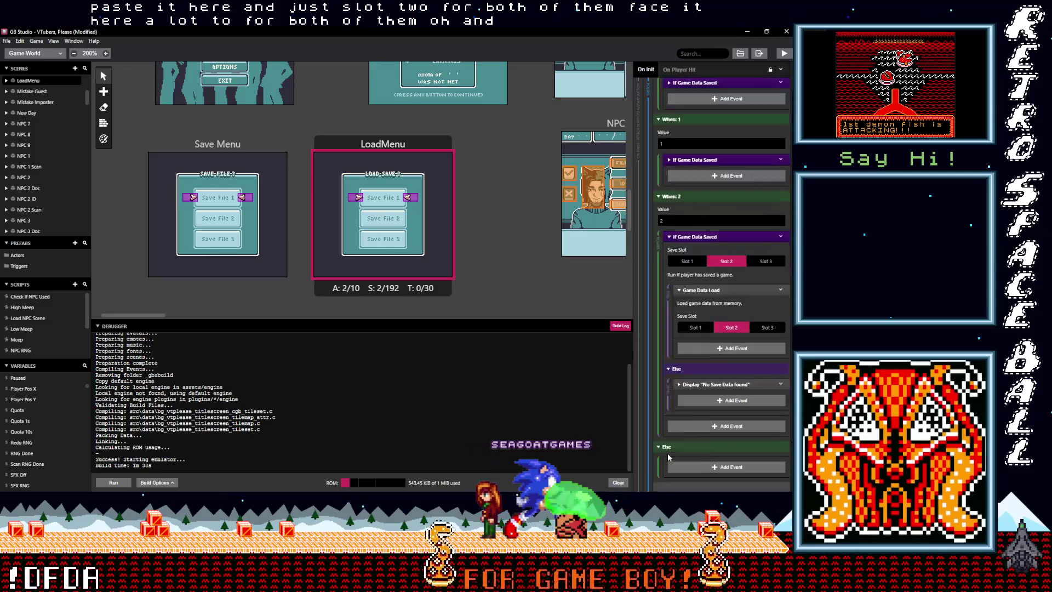
scroll(668, 454, "down", 1)
left_click(662, 399)
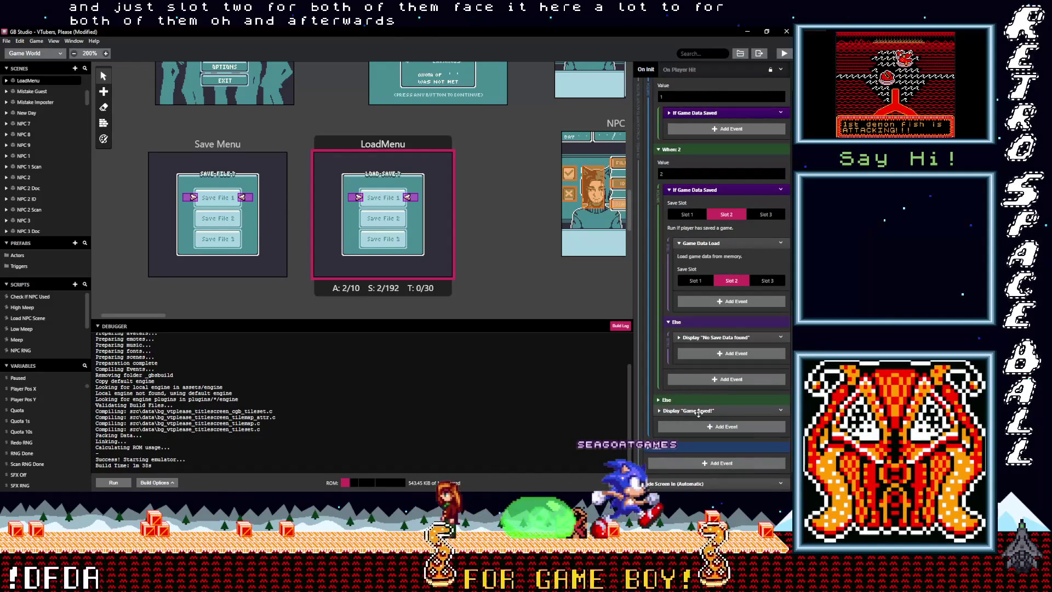
left_click(698, 411)
double_click(691, 437)
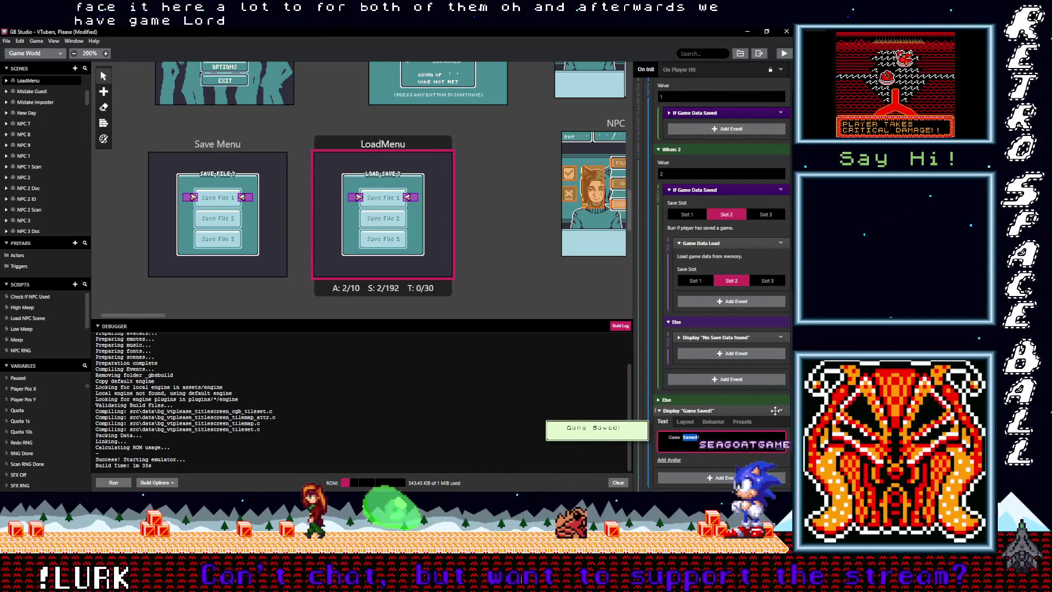
left_click_drag(776, 411, 713, 400)
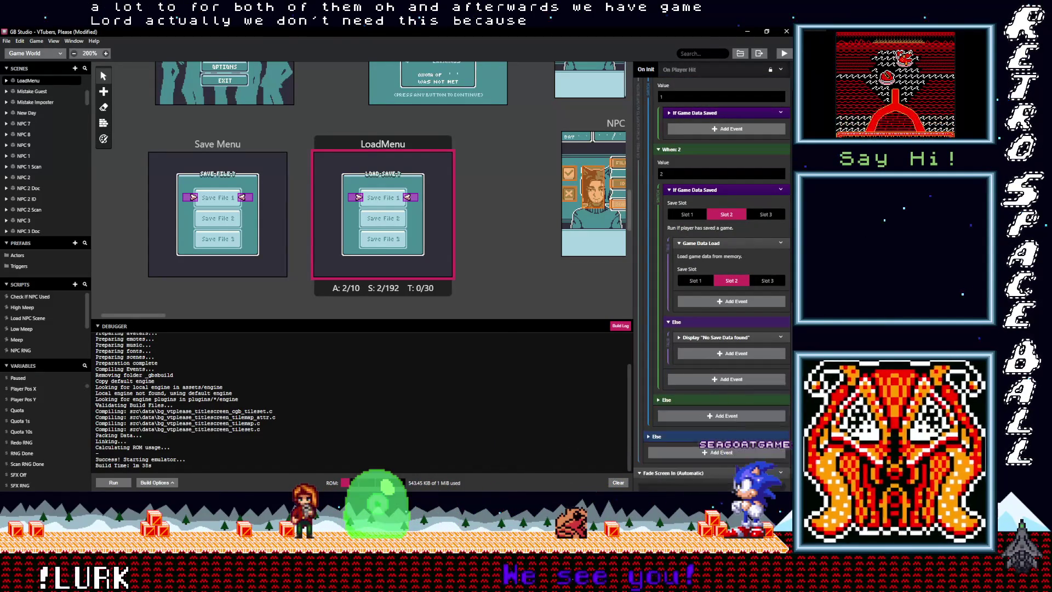
- Collapse the A/Start script and scroll the Game World up to the Start menu scene
scroll(706, 392, "up", 3)
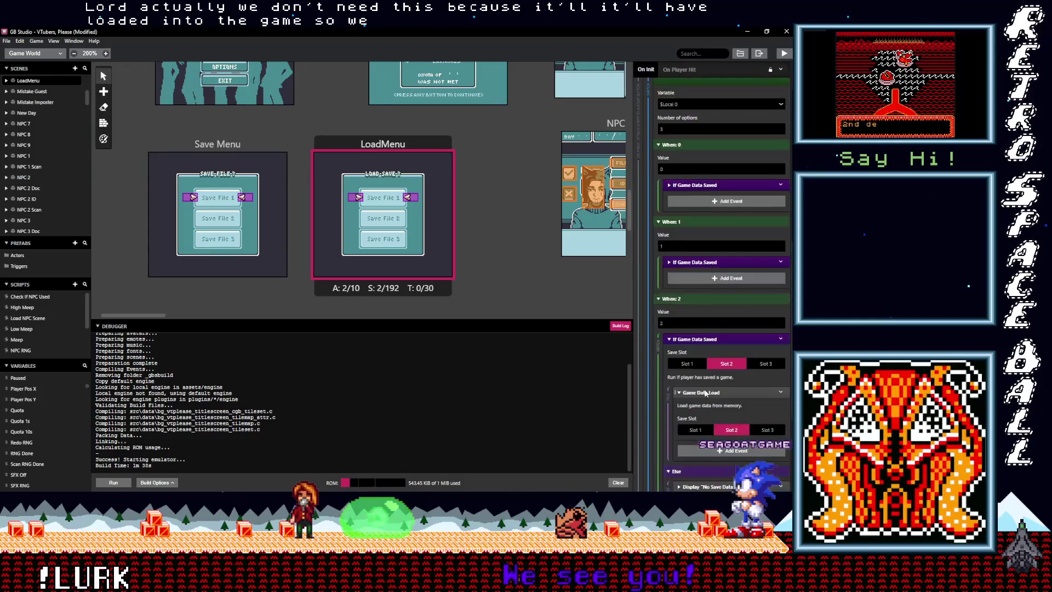
scroll(705, 389, "up", 3)
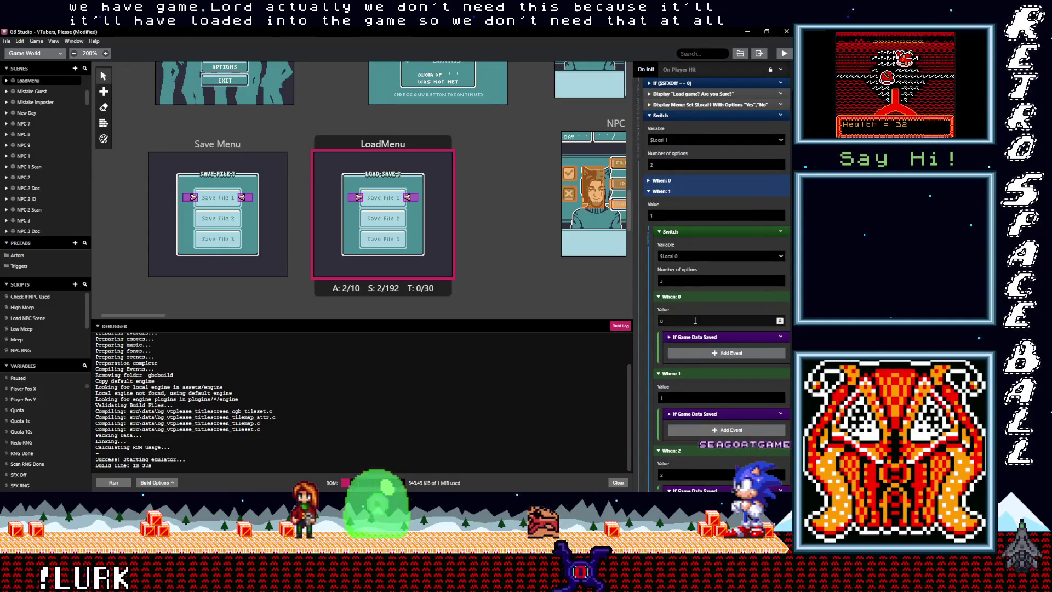
scroll(695, 320, "up", 3)
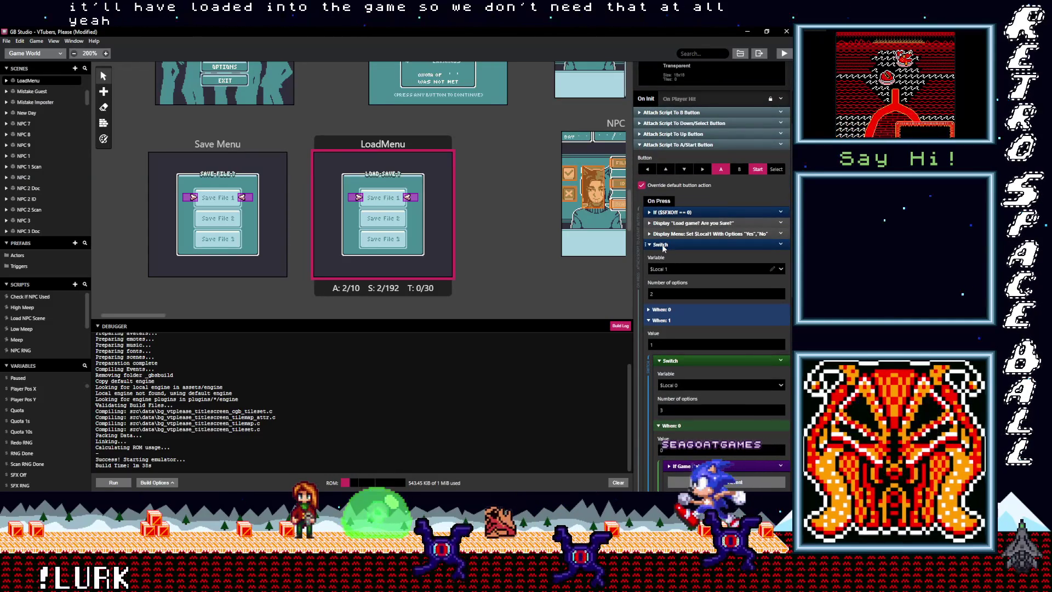
left_click_drag(664, 248, 664, 300)
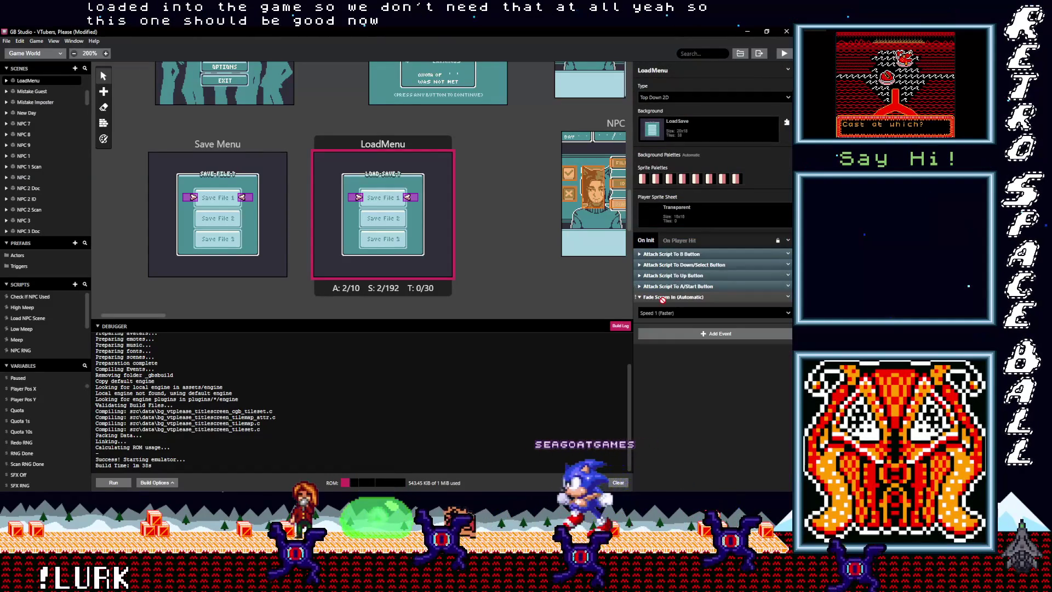
scroll(313, 240, "up", 3)
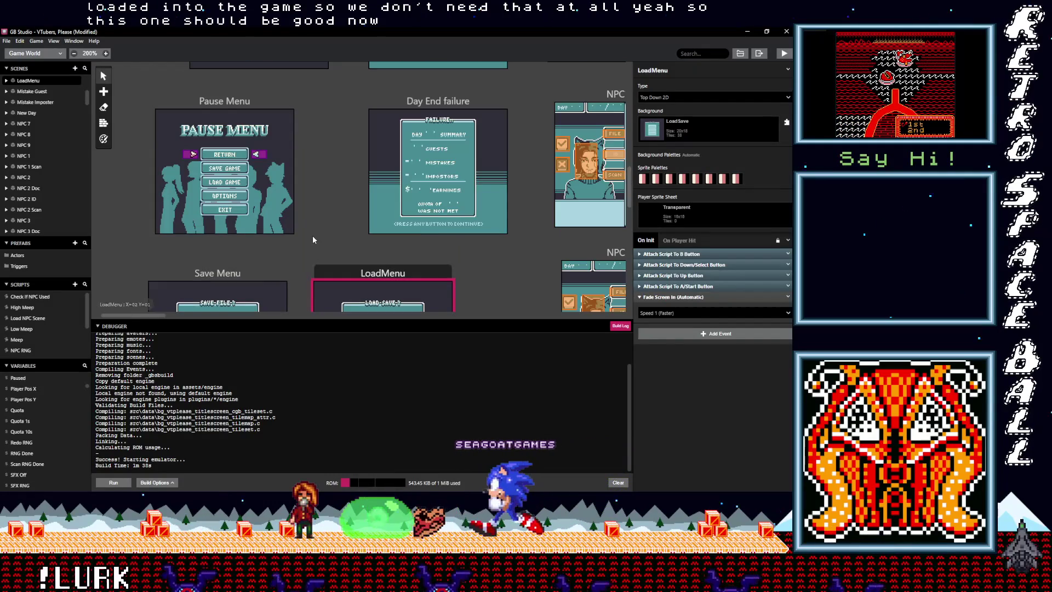
scroll(313, 240, "up", 2)
scroll(313, 239, "up", 3)
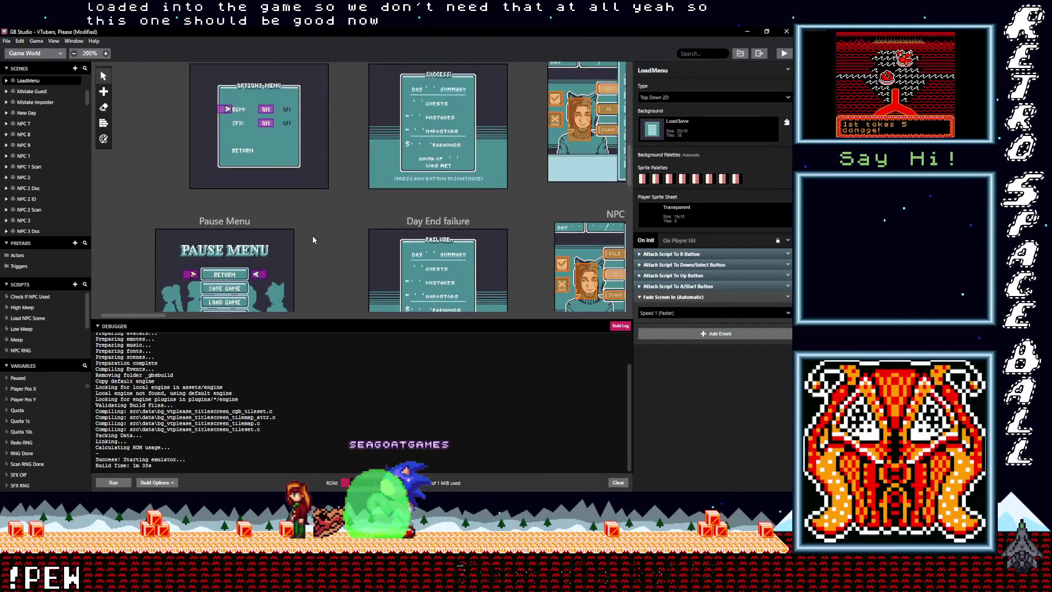
scroll(314, 240, "up", 3)
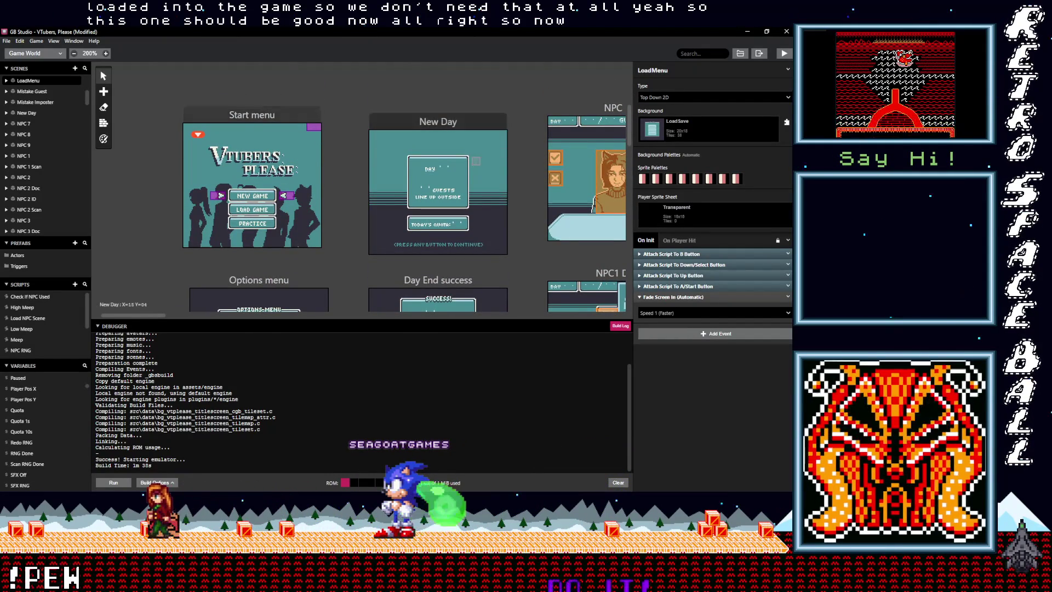
mouse_move(791, 230)
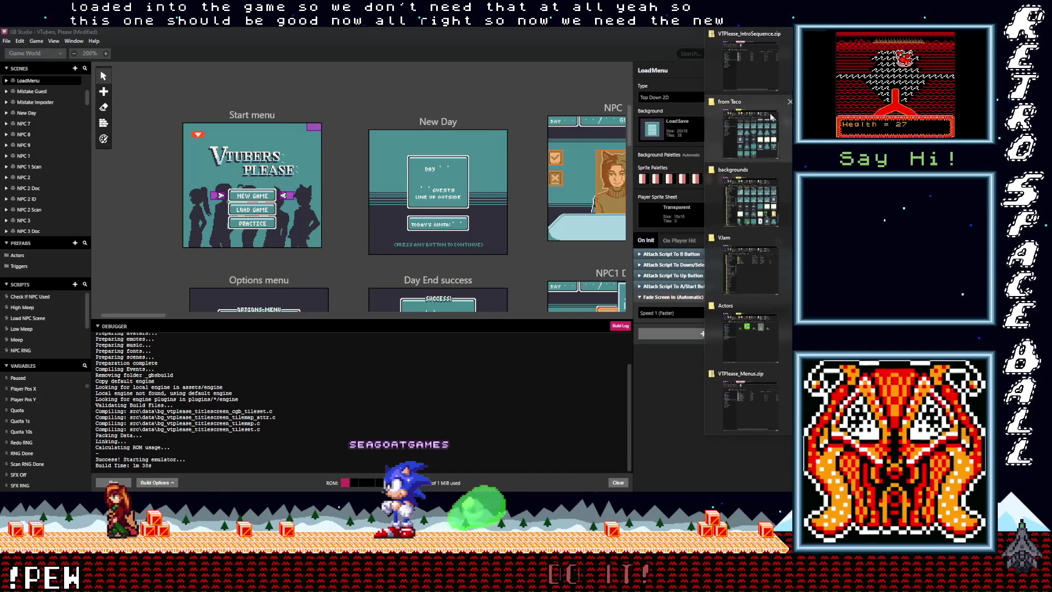
- Copy TitleScreen.png from the 'from Taco' folder
left_click(749, 114)
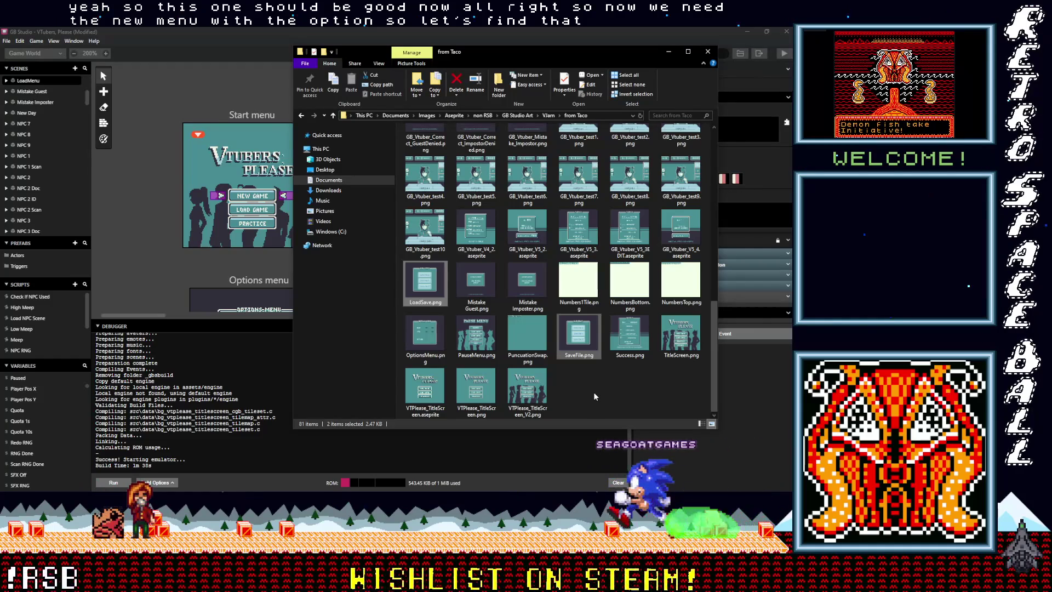
scroll(594, 393, "up", 3)
scroll(595, 395, "up", 3)
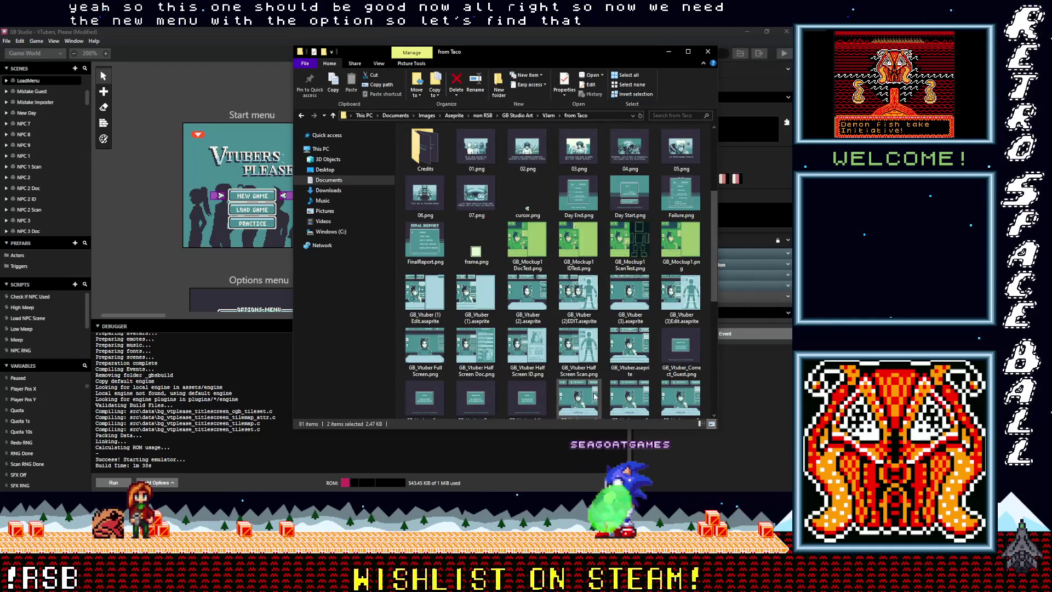
scroll(595, 396, "up", 3)
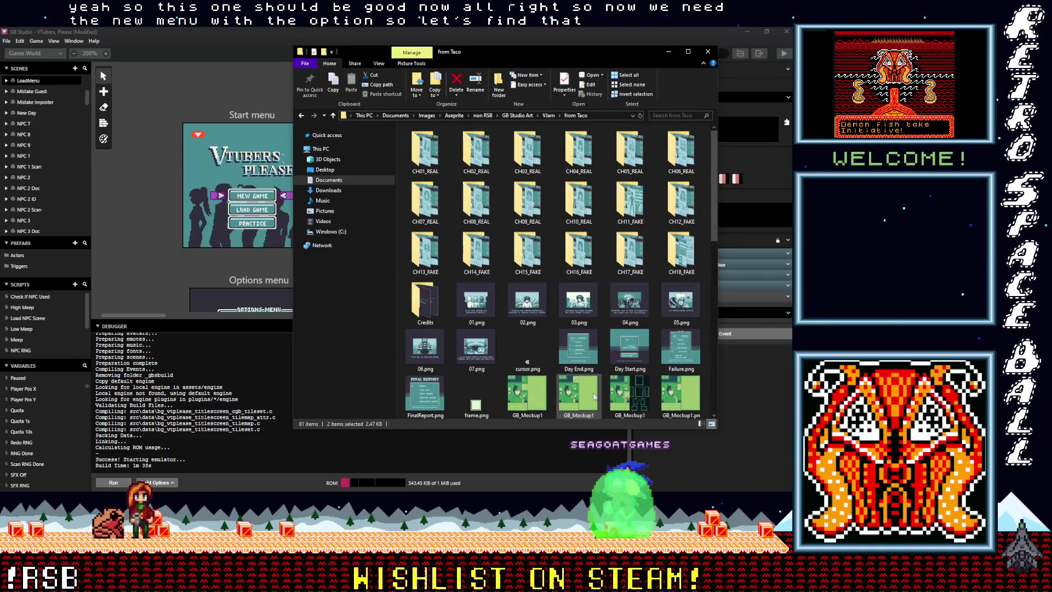
scroll(594, 397, "down", 3)
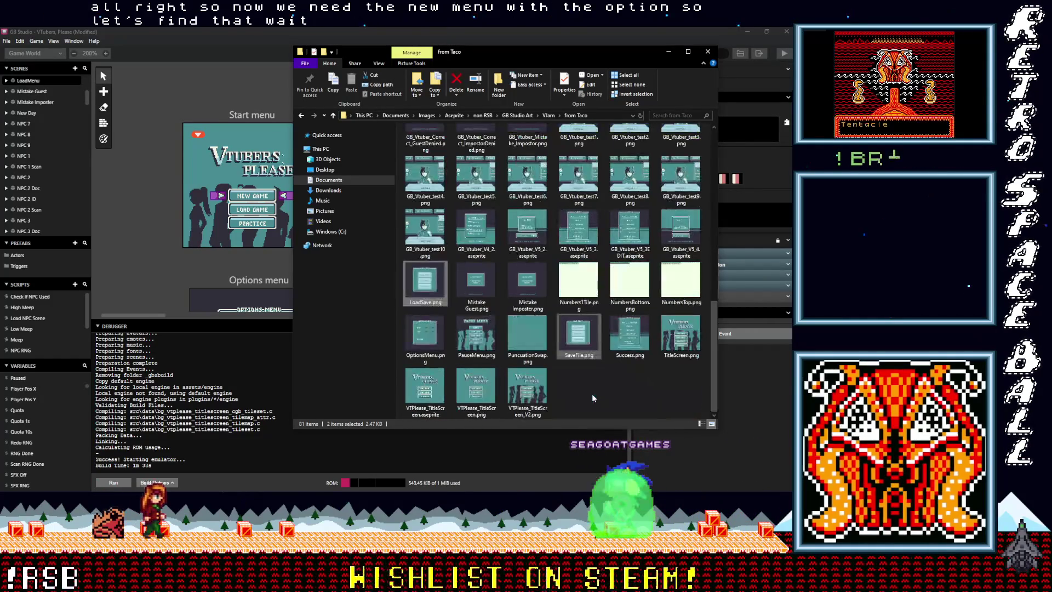
left_click(675, 357)
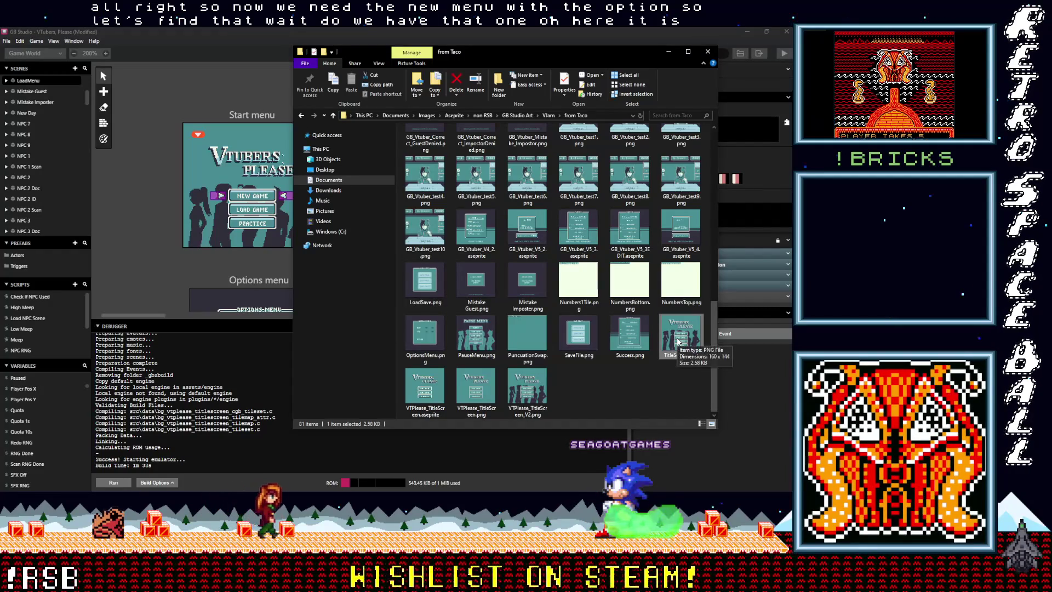
right_click(678, 341)
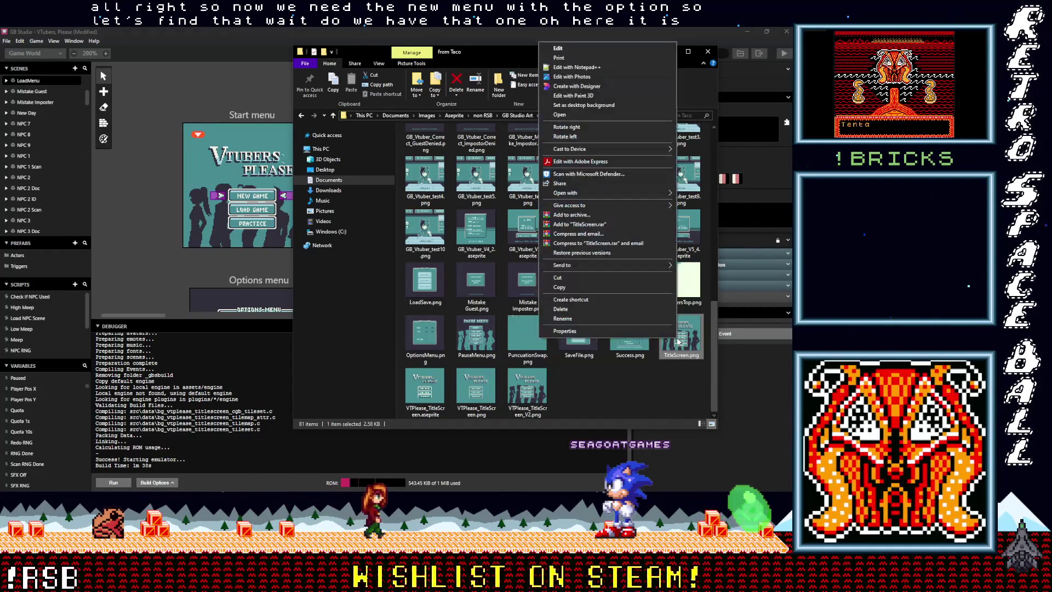
left_click(599, 287)
- Paste TitleScreen.png into the project's assets folder
left_click(776, 103)
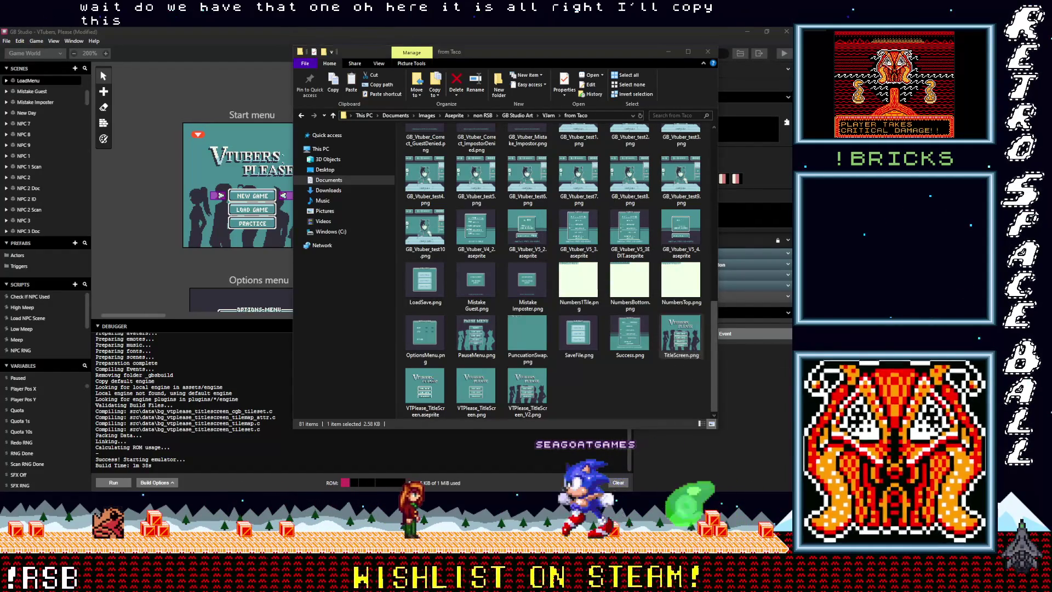
key("alt+Tab")
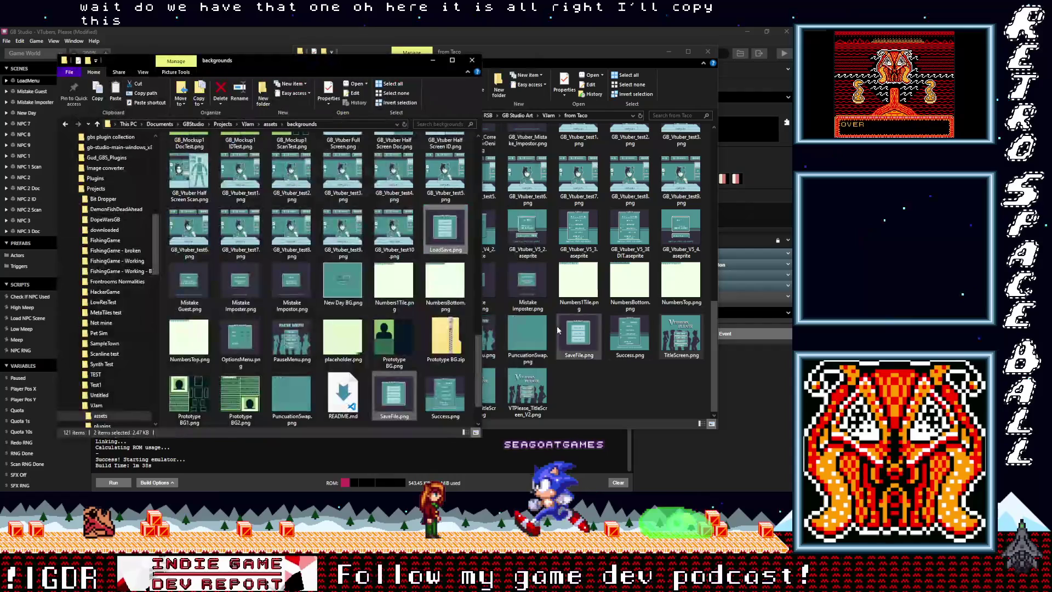
scroll(331, 402, "down", 1)
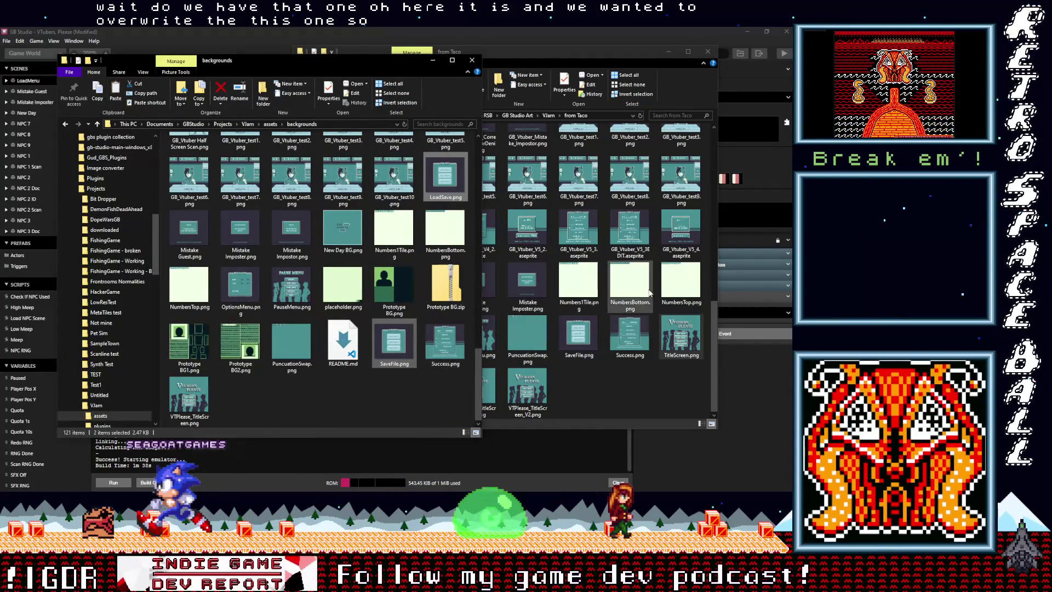
left_click(96, 125)
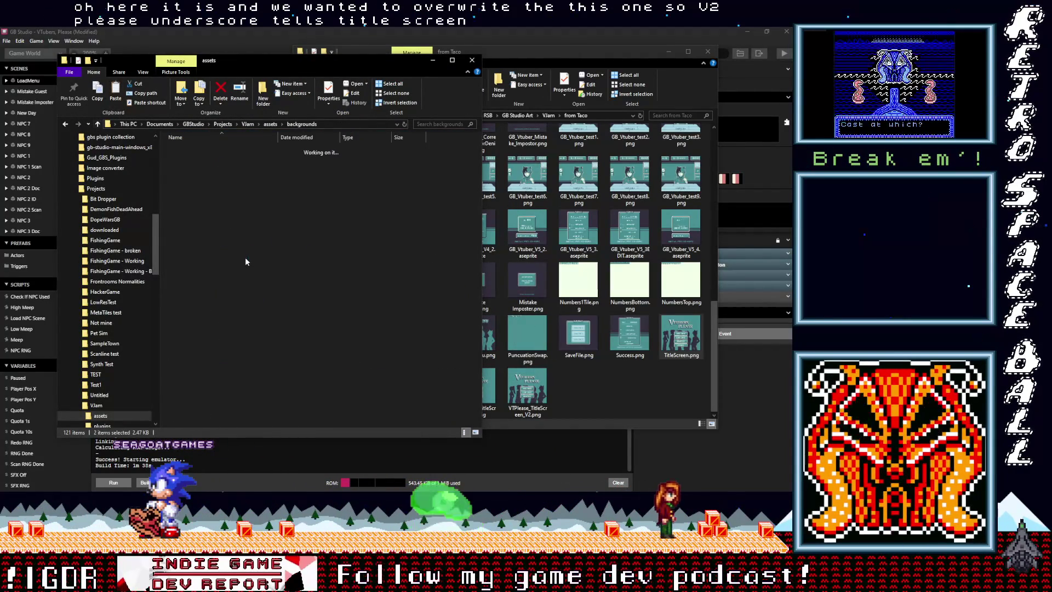
right_click(236, 254)
left_click(165, 313)
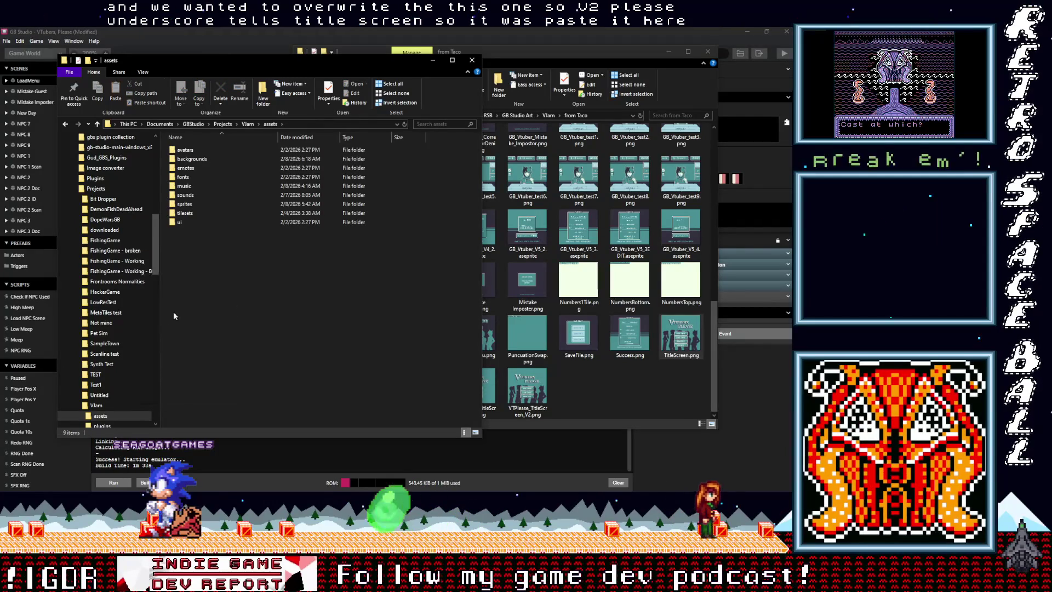
- Rename it VTPlease_TitleScreen.png and move it into backgrounds, replacing the old file
left_click(179, 232)
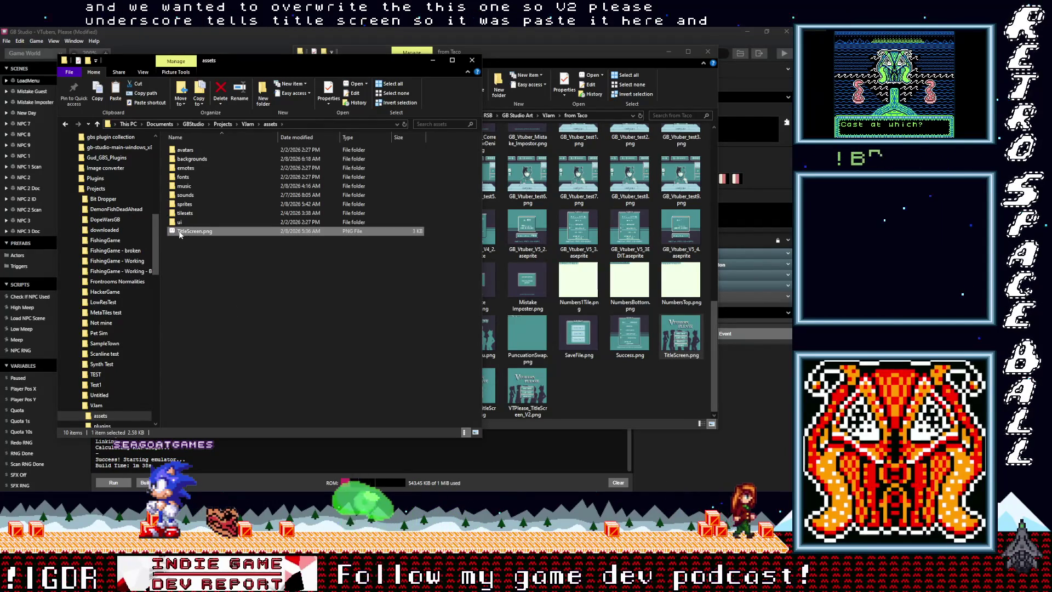
left_click(195, 160)
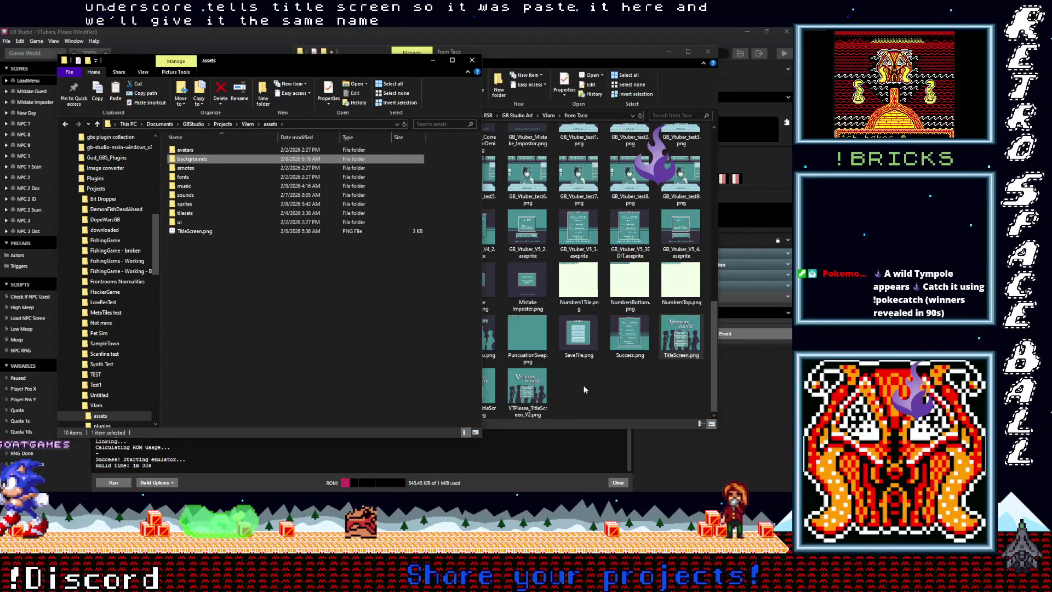
left_click(476, 412)
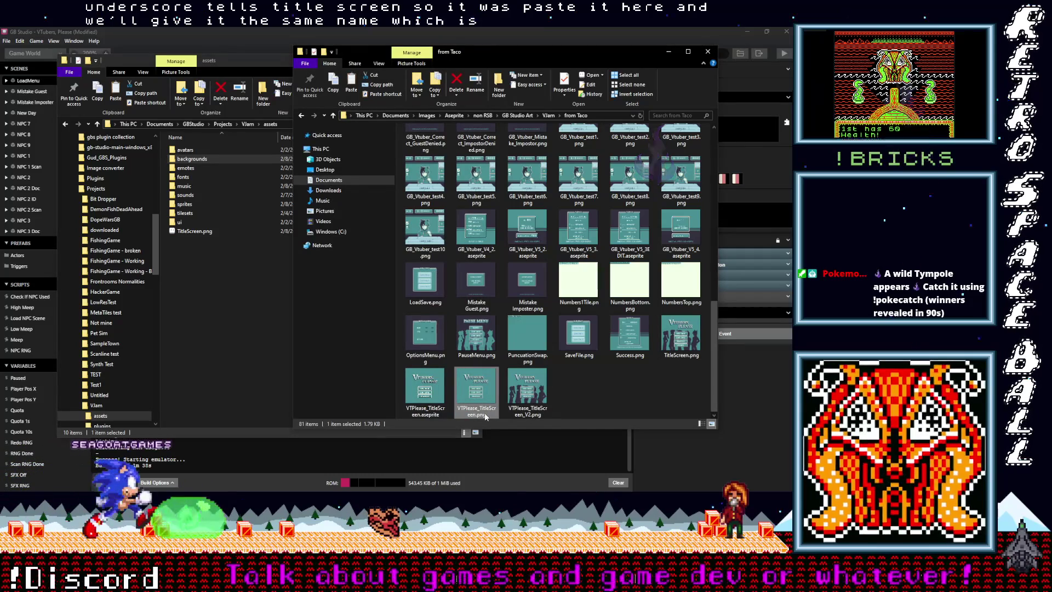
left_click(191, 232)
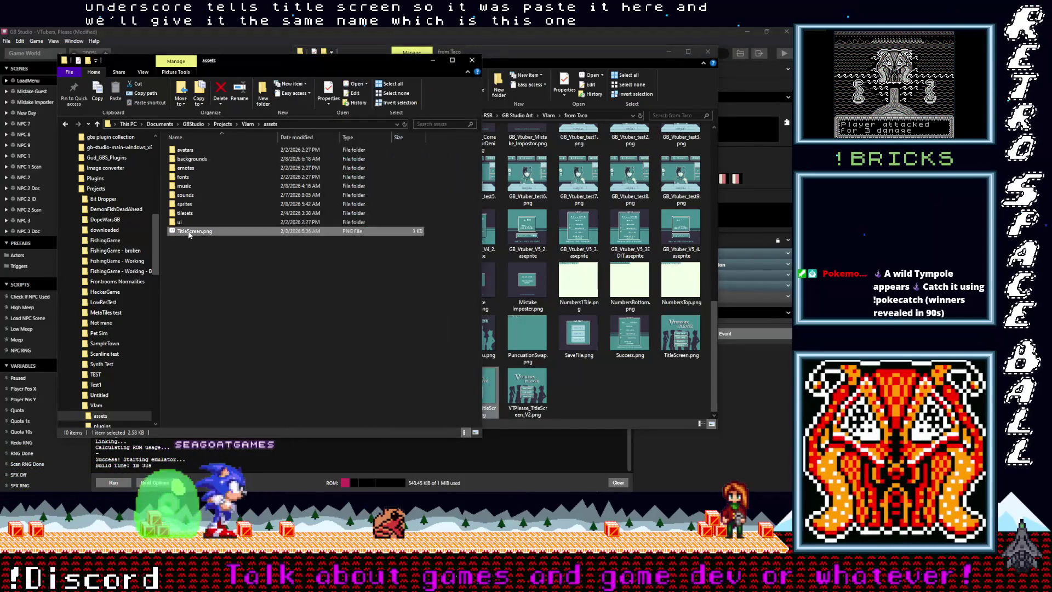
left_click(191, 233)
key("ctrl+v")
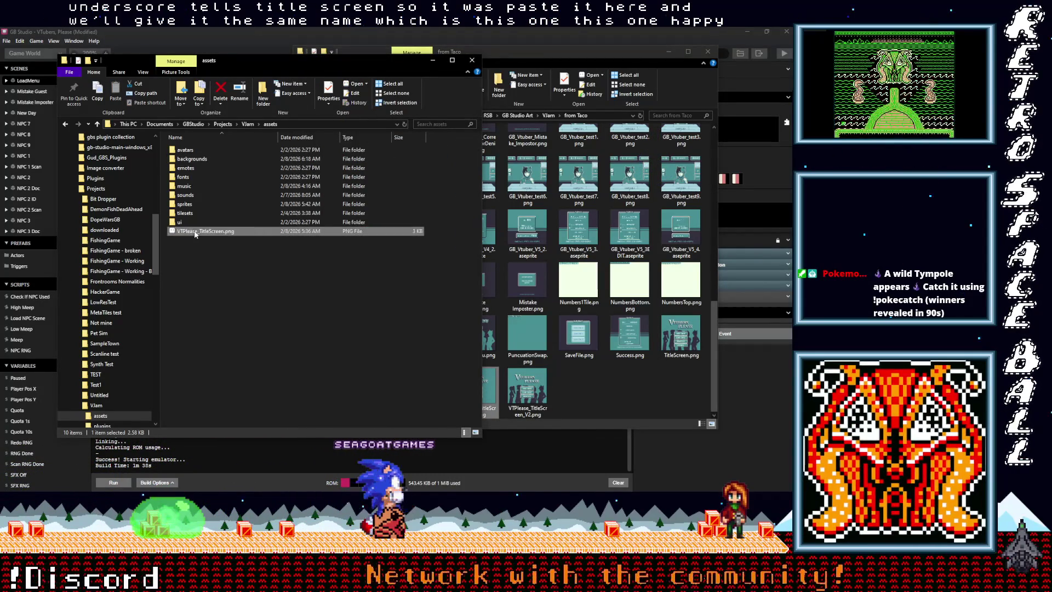
key("Return")
left_click_drag(192, 231, 201, 160)
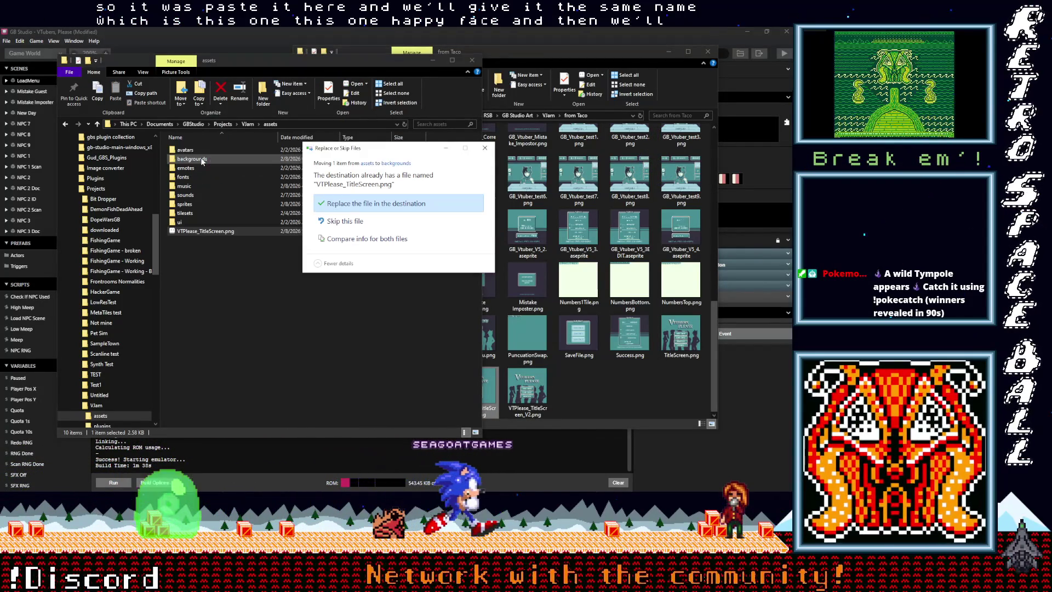
left_click(390, 203)
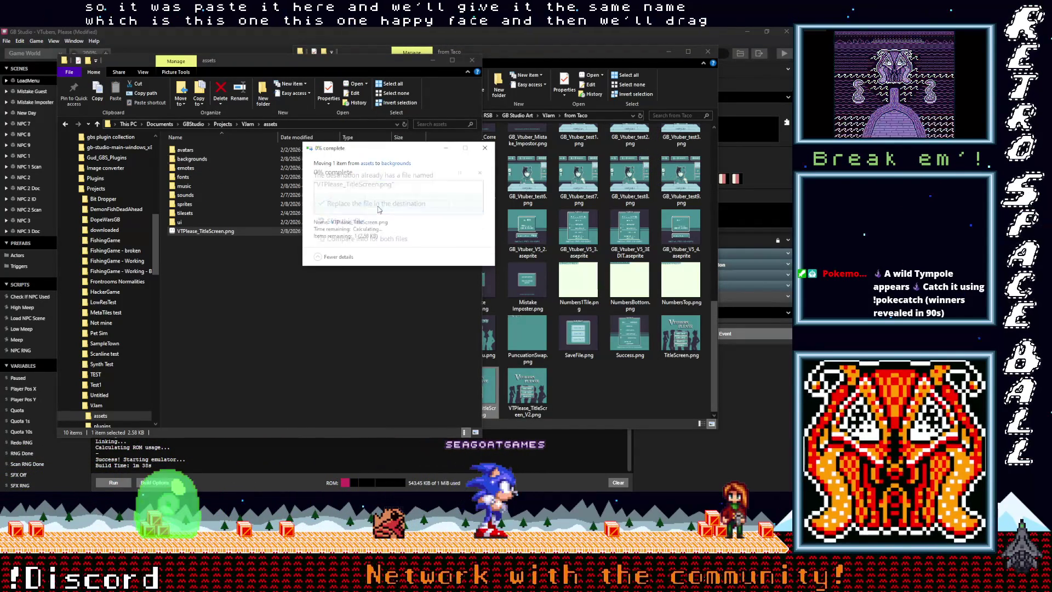
left_click(432, 59)
left_click(675, 50)
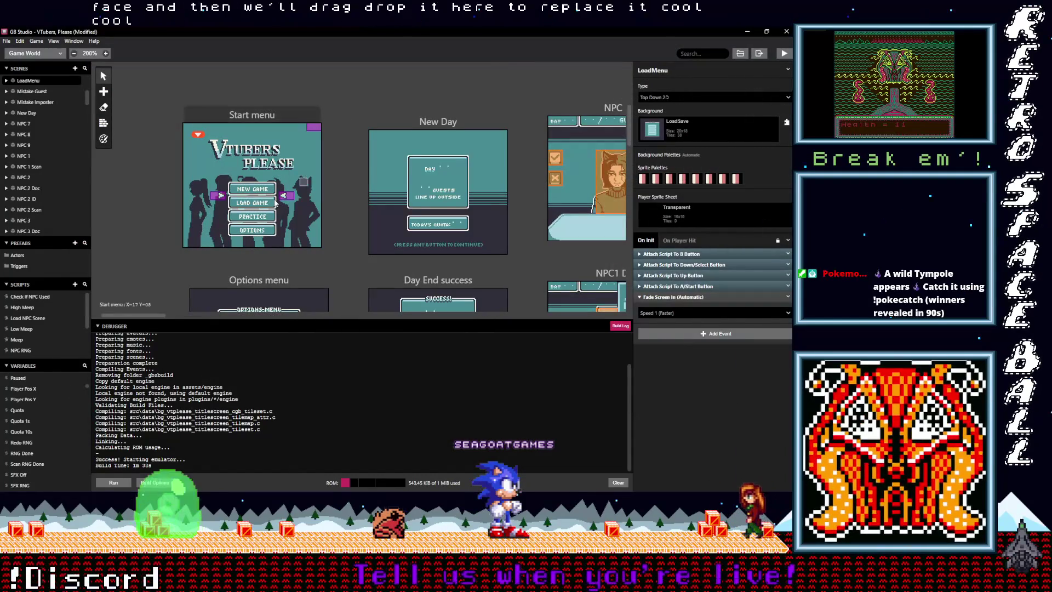
- Drag the Right arrow actor up one tile so it sits on the NEW GAME row
left_click(219, 194)
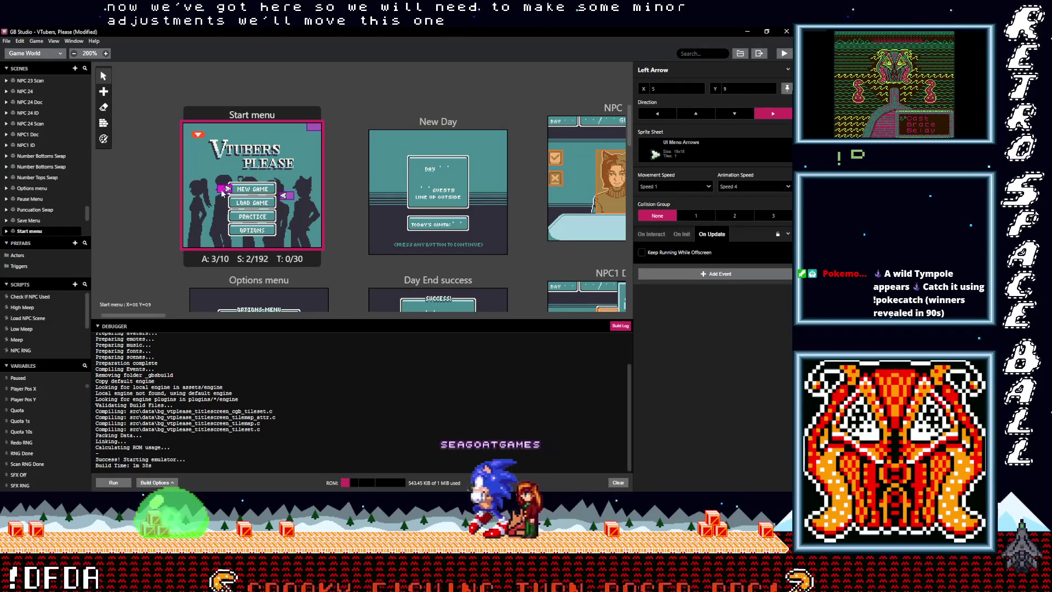
left_click_drag(288, 197, 286, 190)
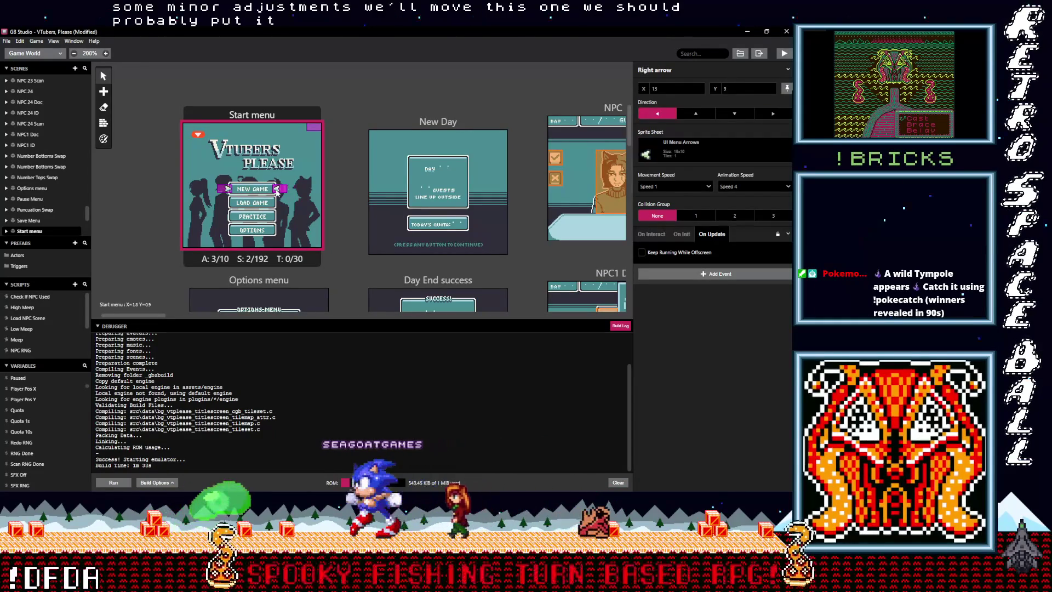
left_click(292, 211)
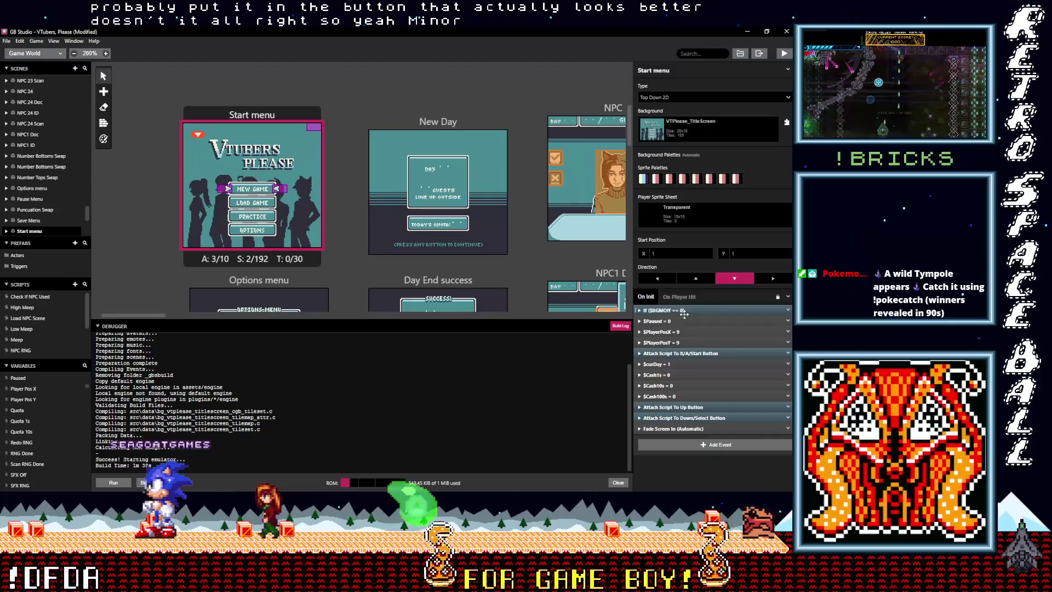
- Expand the Up button script's Switch event to show its cases, and save the project
left_click(685, 407)
scroll(698, 406, "down", 3)
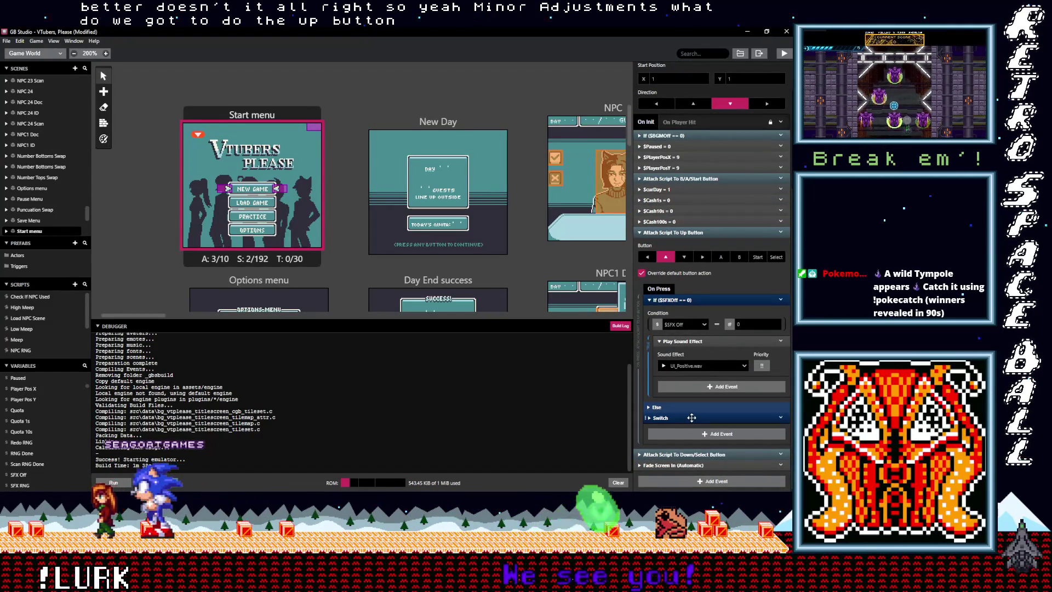
left_click(699, 417)
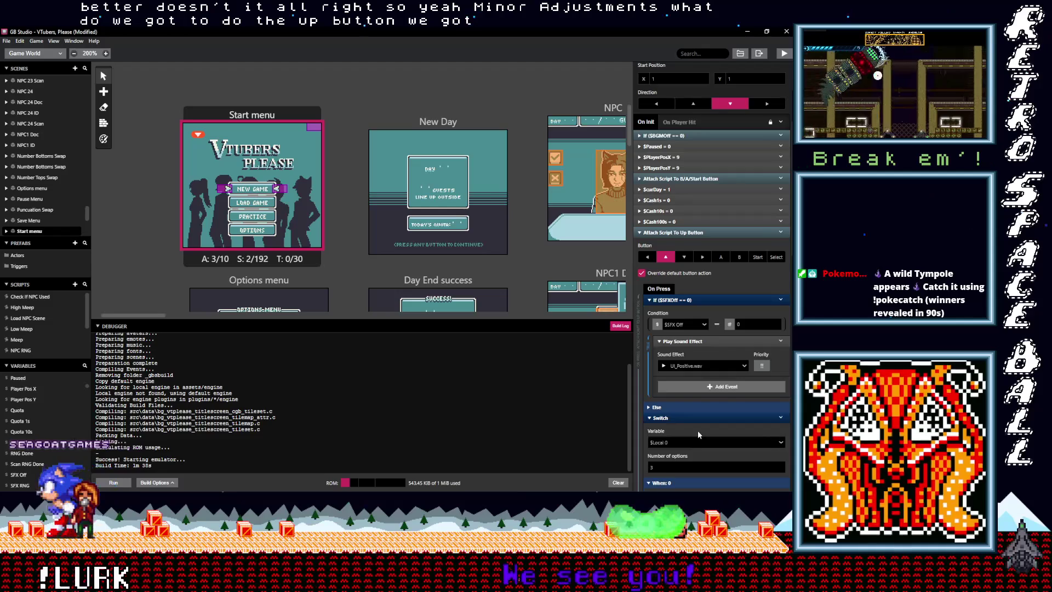
scroll(698, 431, "down", 1)
scroll(699, 432, "down", 3)
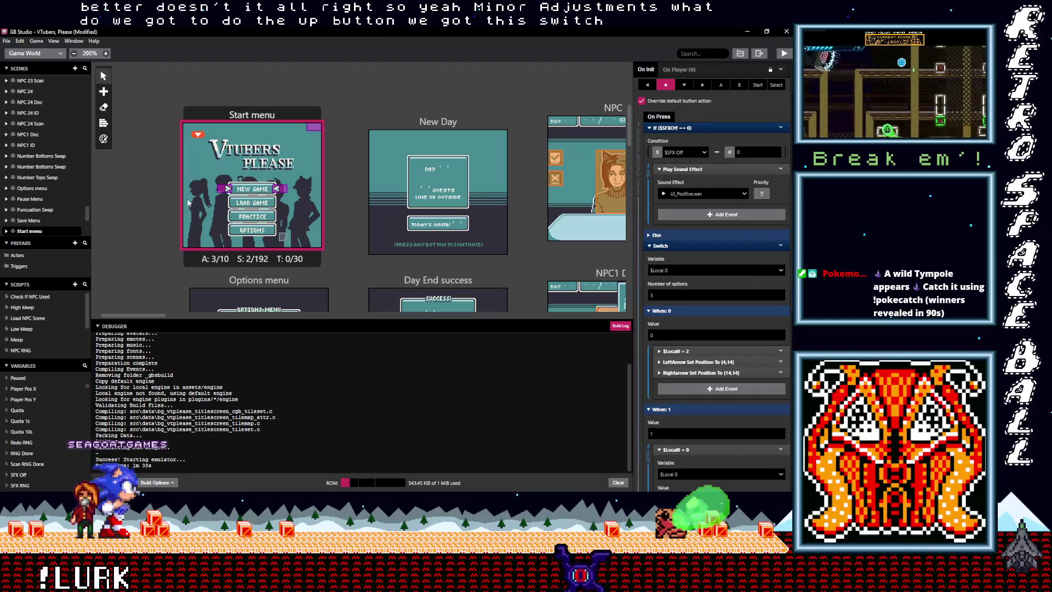
left_click(8, 41)
left_click(22, 84)
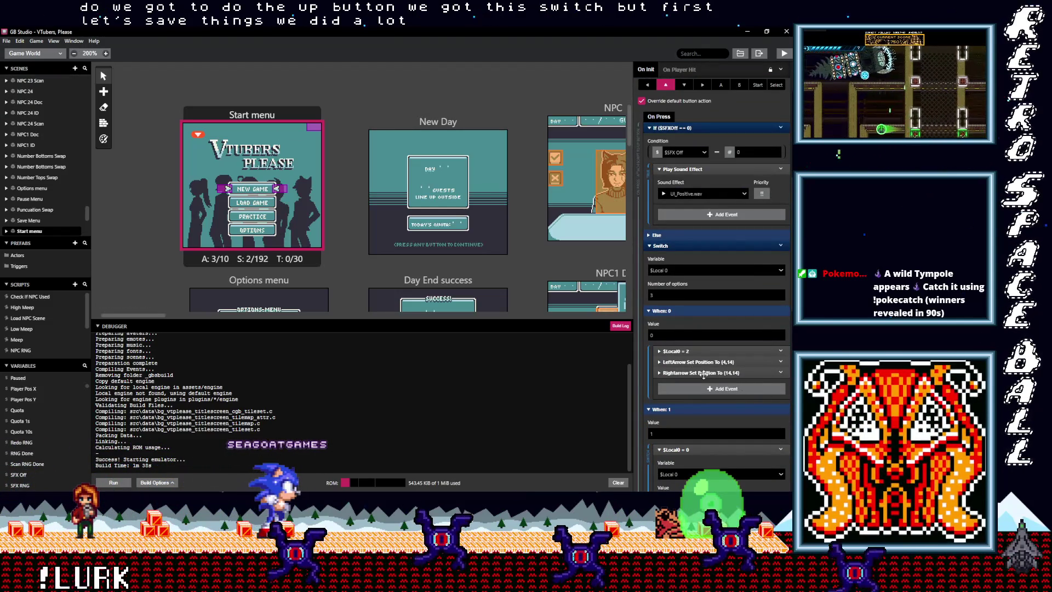
- Make case 0 wrap $Local0 to 3 and move the arrows to (5,15)/(13,15)
left_click(689, 363)
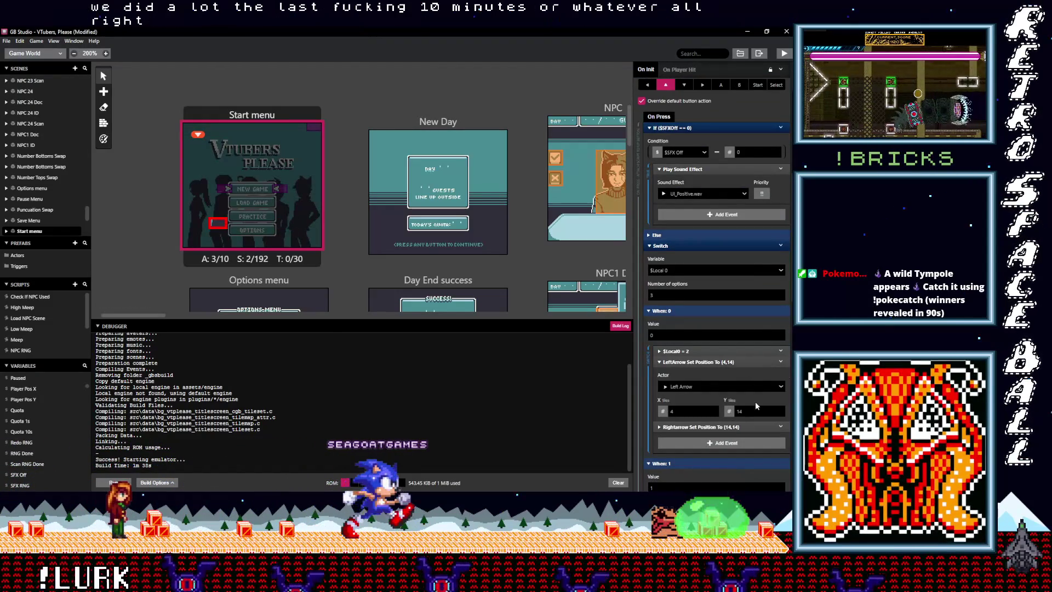
left_click(714, 409)
left_click(674, 298)
type("4")
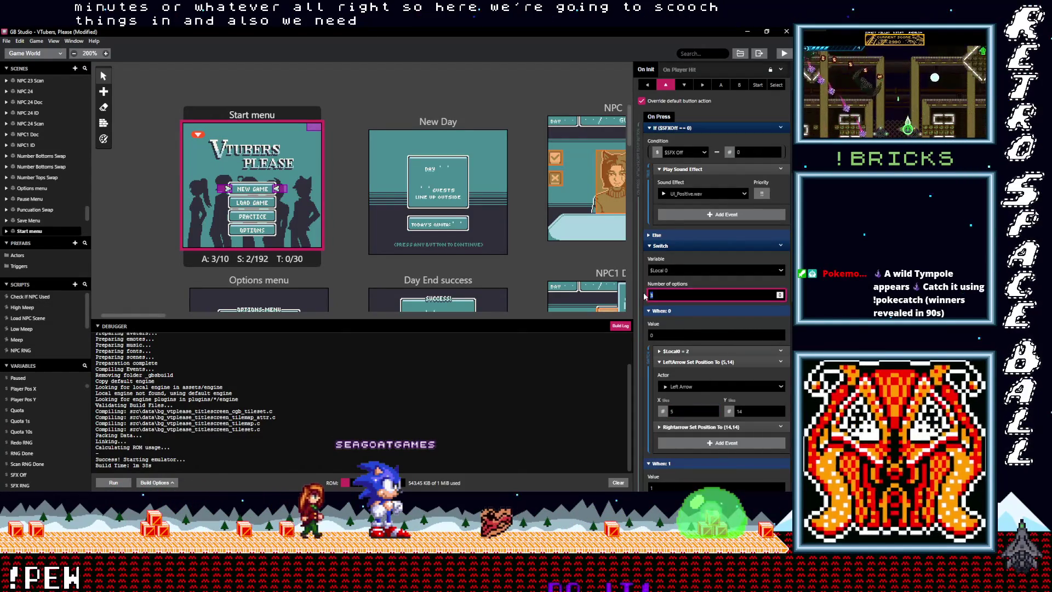
left_click(691, 351)
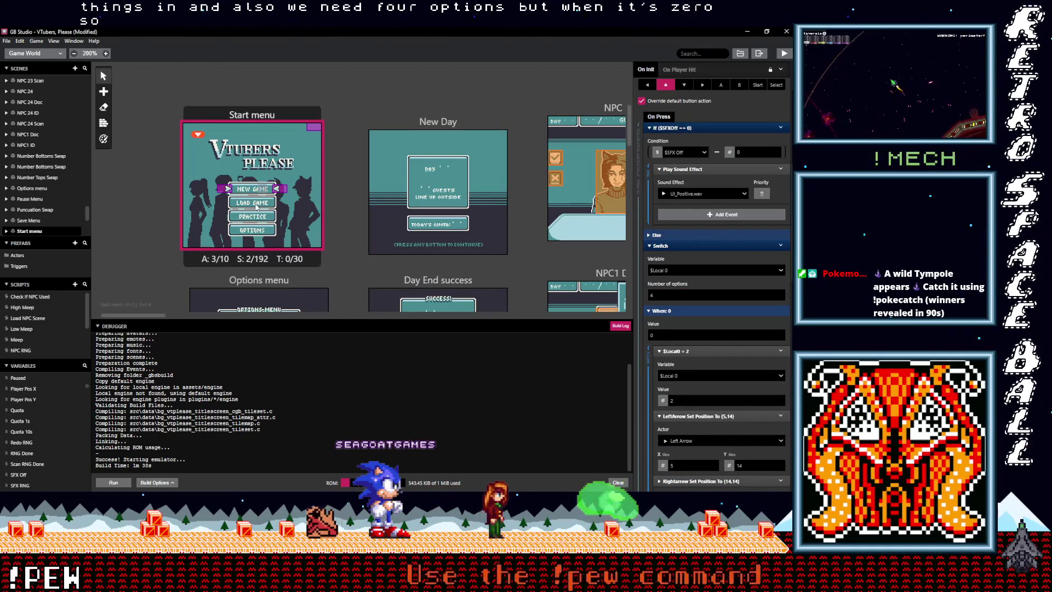
double_click(684, 404)
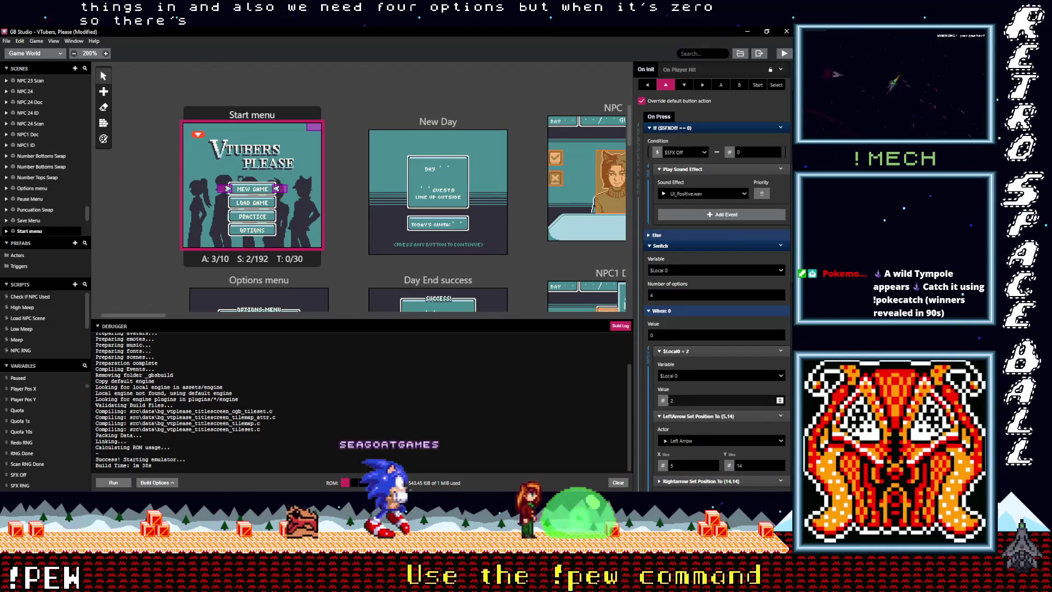
type("3")
scroll(709, 435, "down", 2)
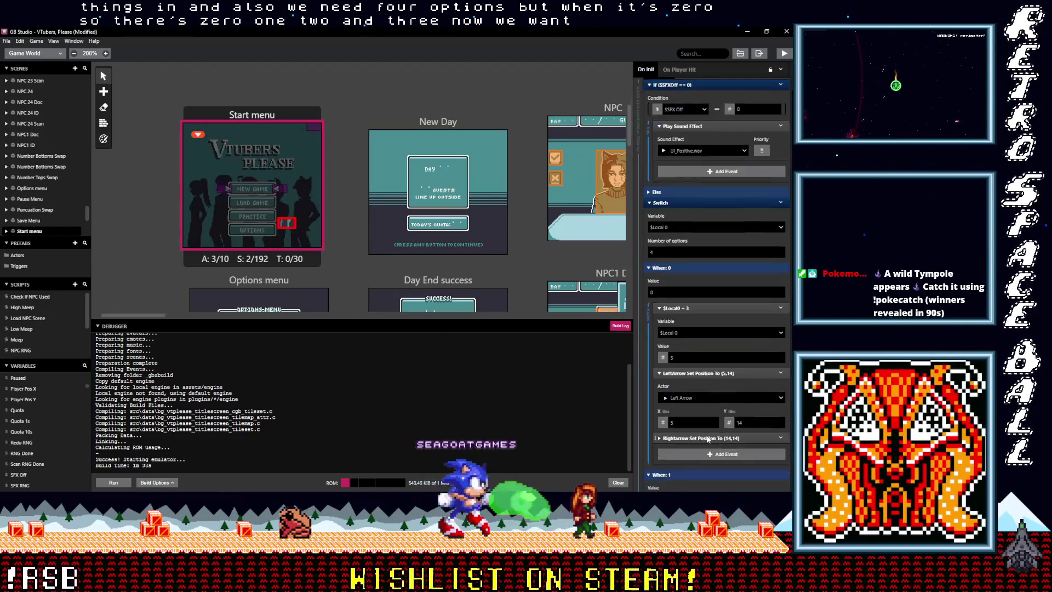
left_click(780, 378)
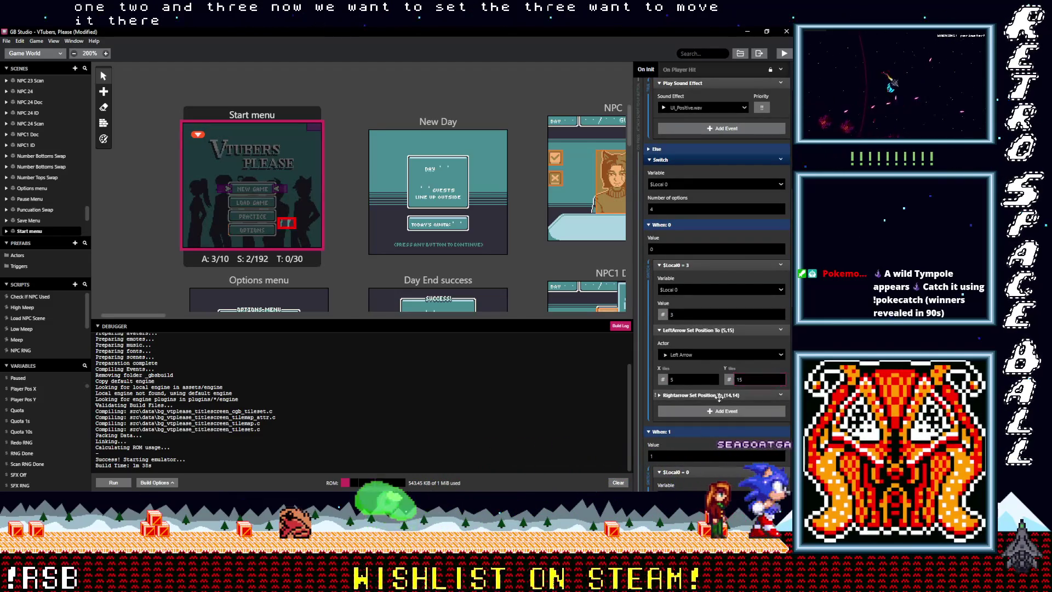
left_click(713, 396)
left_click(716, 448)
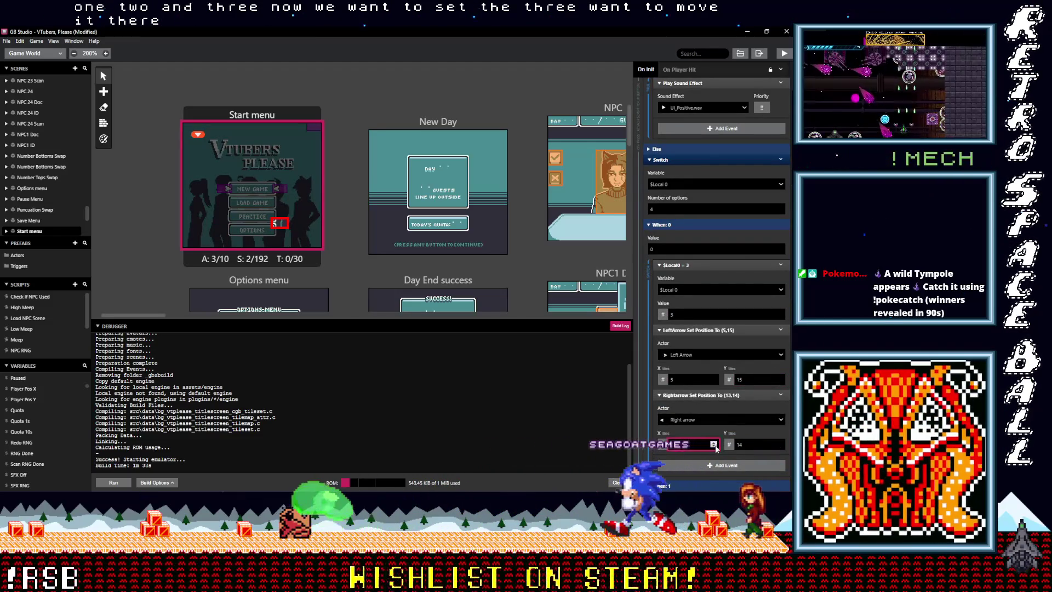
left_click(781, 442)
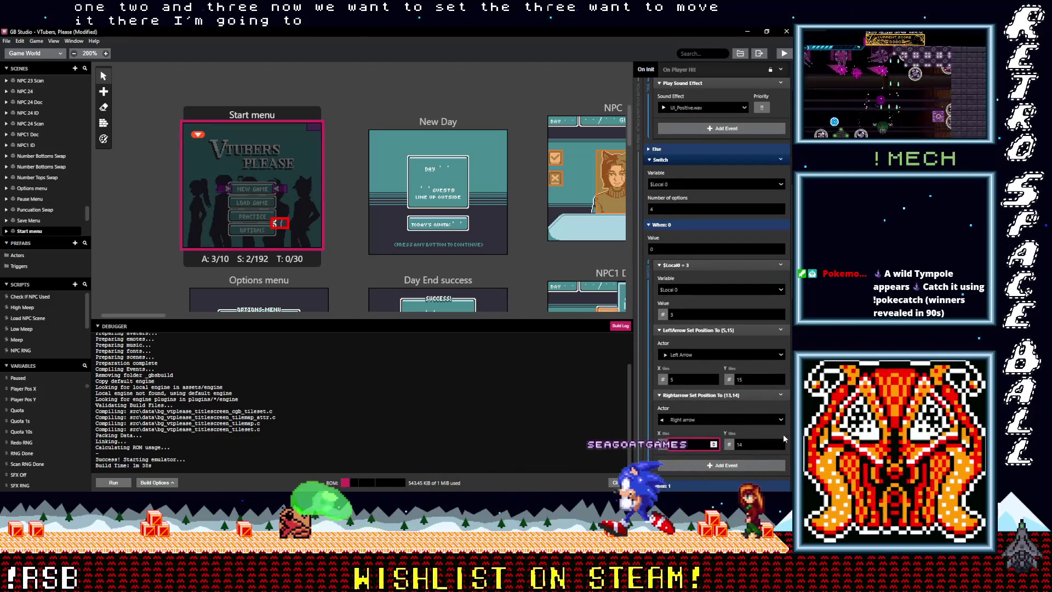
left_click(697, 331)
left_click(696, 265)
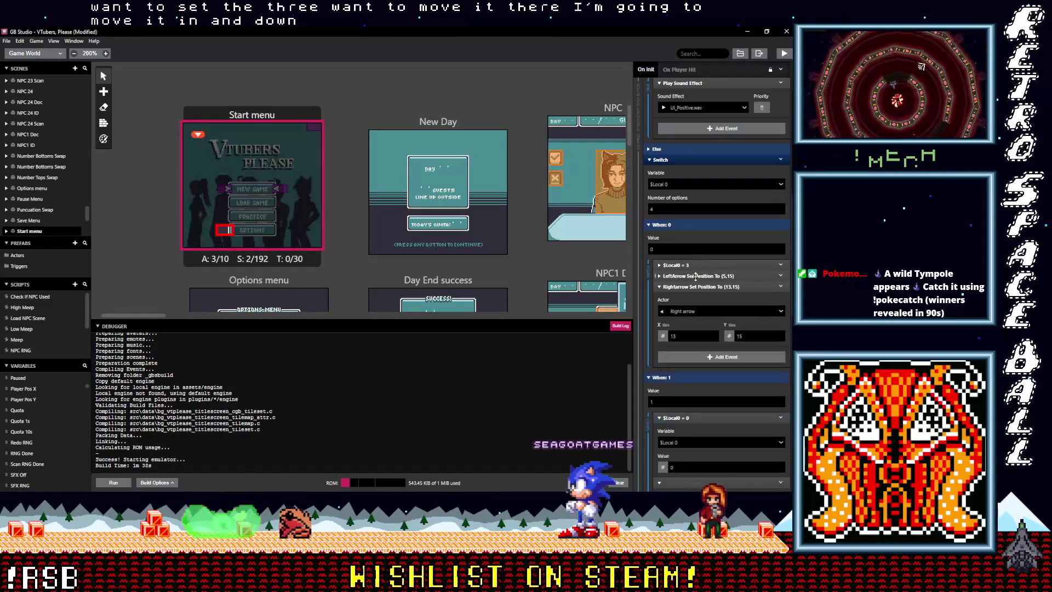
left_click(695, 287)
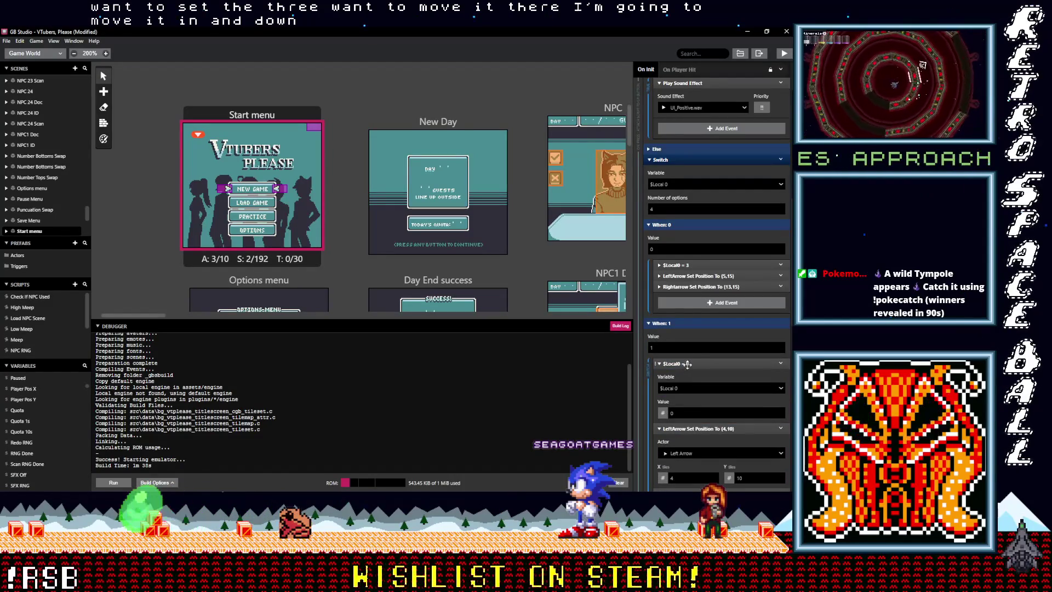
- Move case 1's arrows to (5,9)/(13,9)
scroll(688, 363, "down", 1)
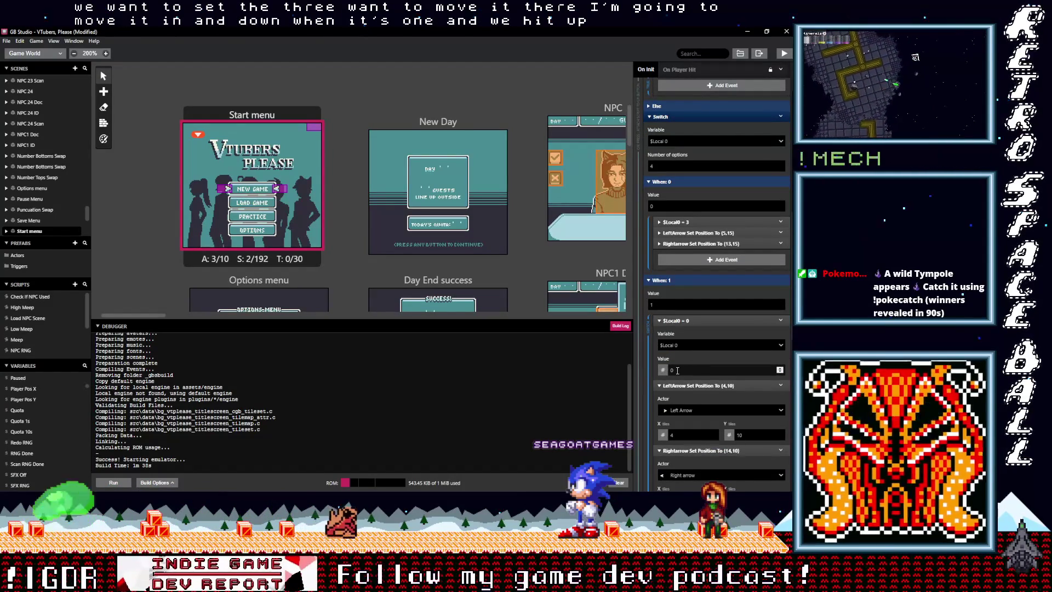
scroll(699, 393, "down", 1)
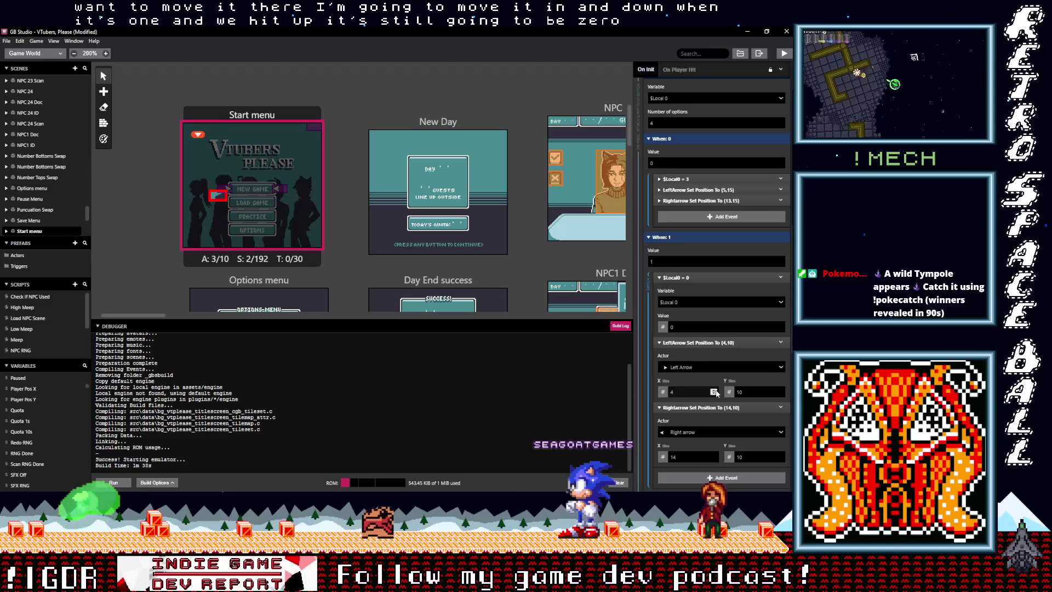
left_click(714, 390)
left_click(780, 394)
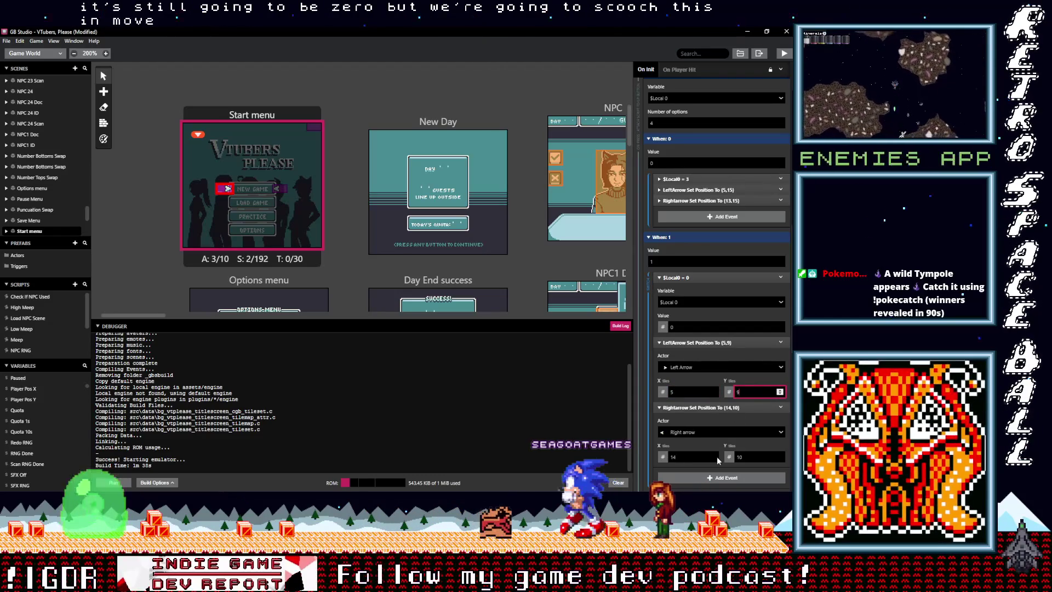
left_click(714, 460)
left_click(780, 459)
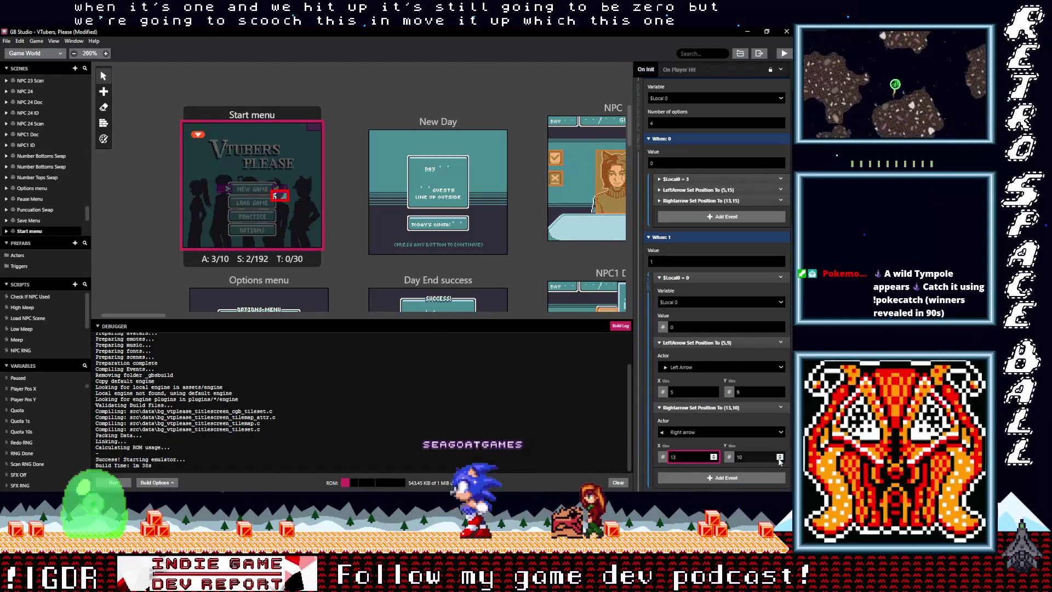
- Move case 2's arrows to (5,11)/(13,11)
scroll(705, 432, "down", 5)
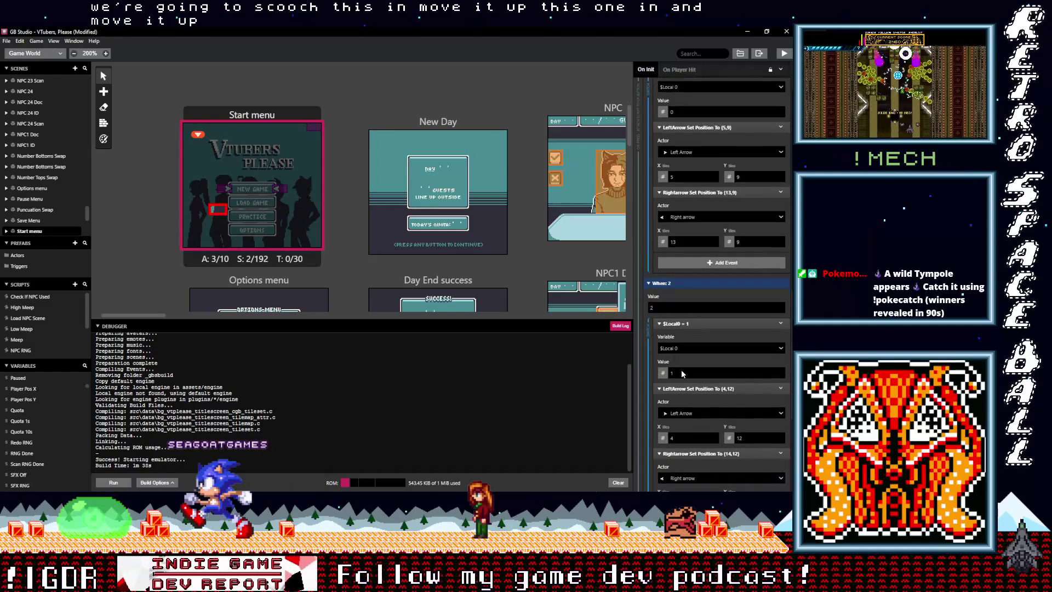
left_click(714, 436)
type("11")
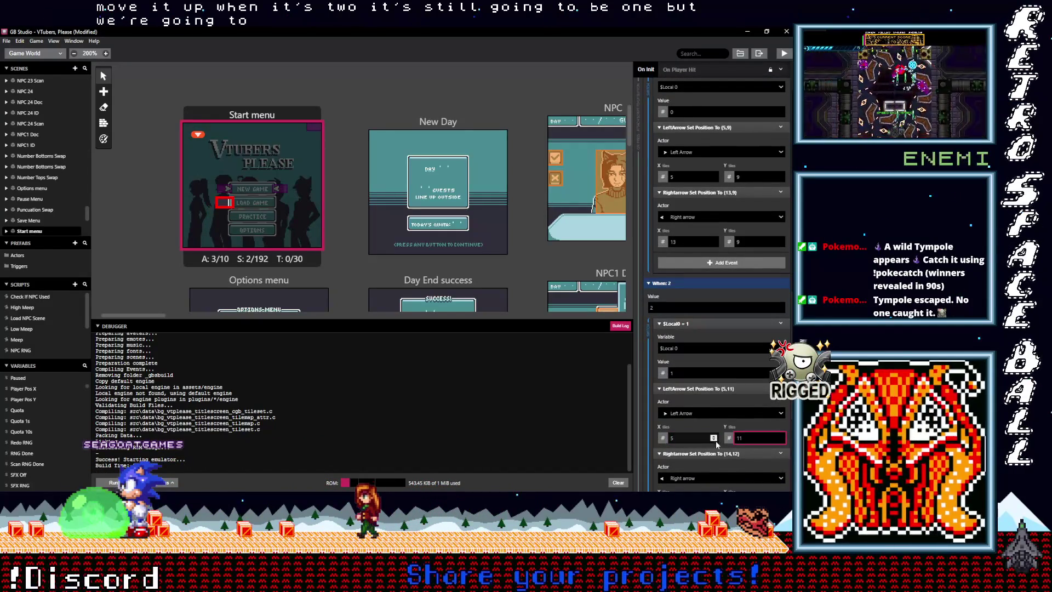
scroll(723, 443, "down", 1)
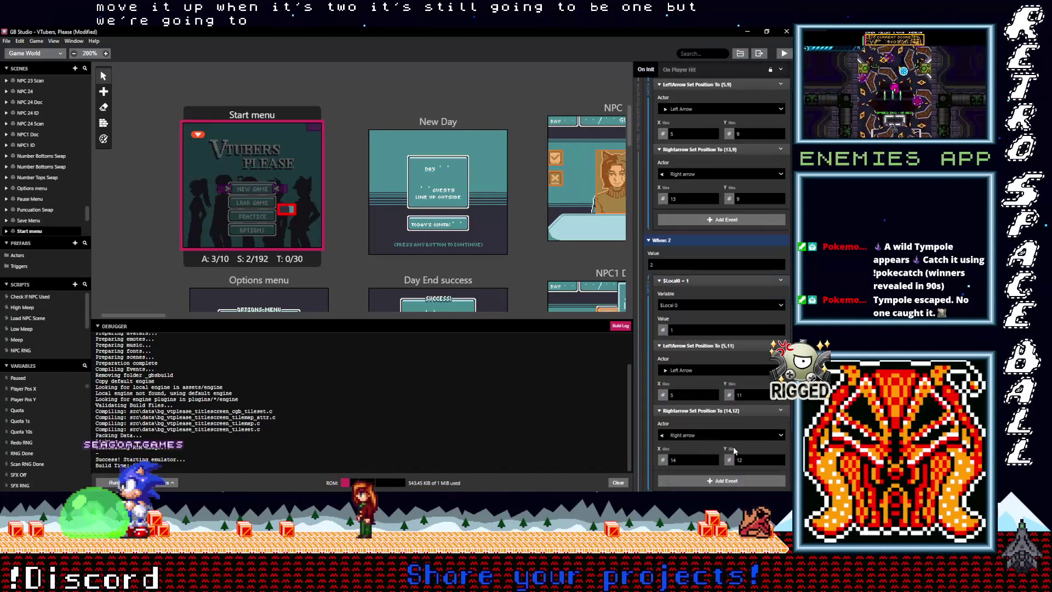
left_click(780, 462)
scroll(721, 440, "down", 4)
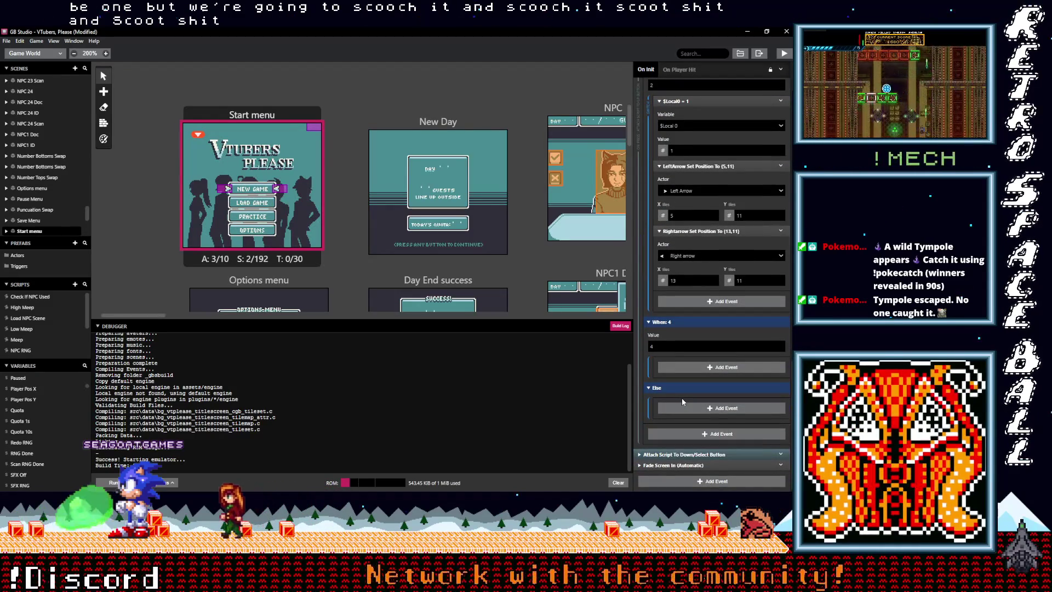
scroll(687, 390, "up", 1)
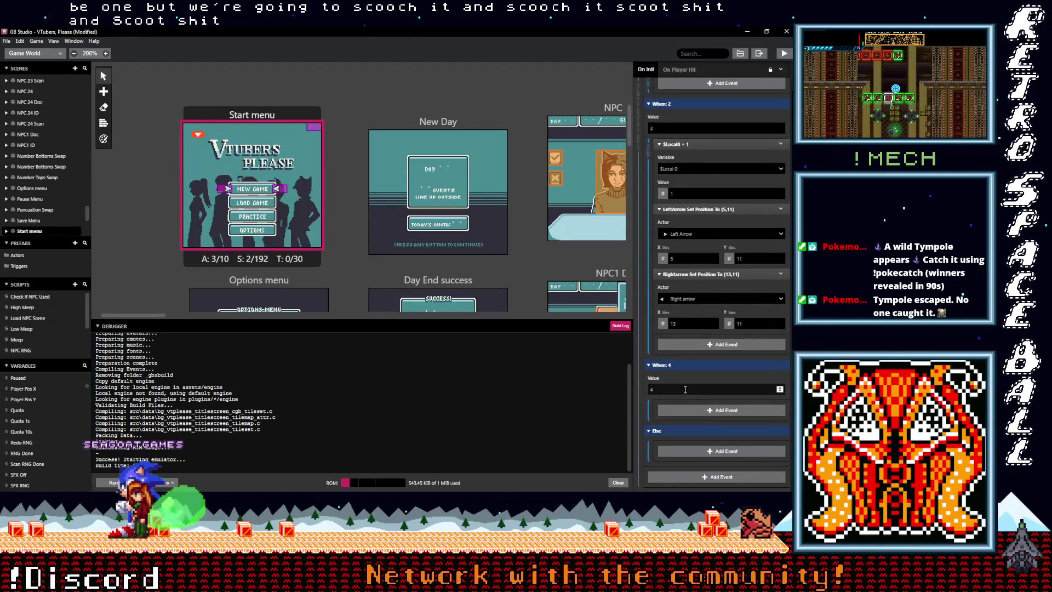
scroll(673, 389, "up", 1)
scroll(668, 390, "down", 1)
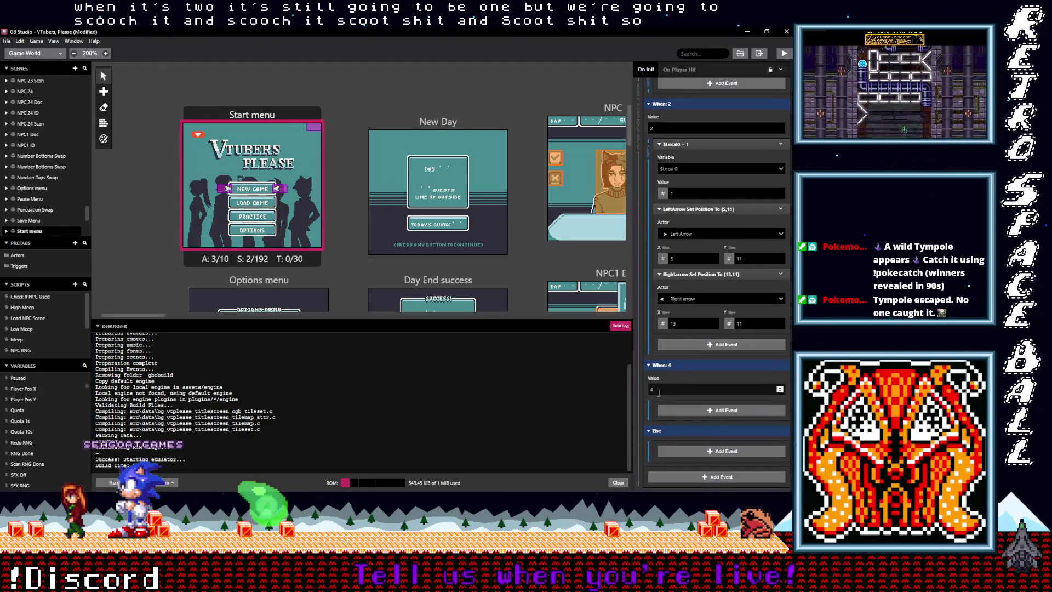
left_click(657, 389)
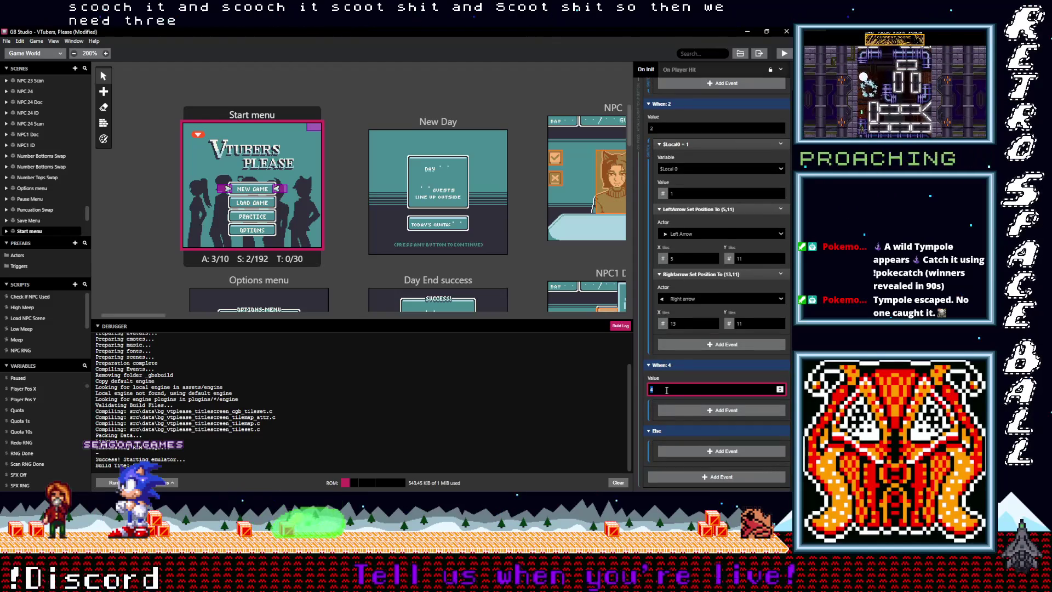
type("3")
- Copy case 2's three events into the Up switch's case 3
left_click(693, 144)
left_click(693, 170)
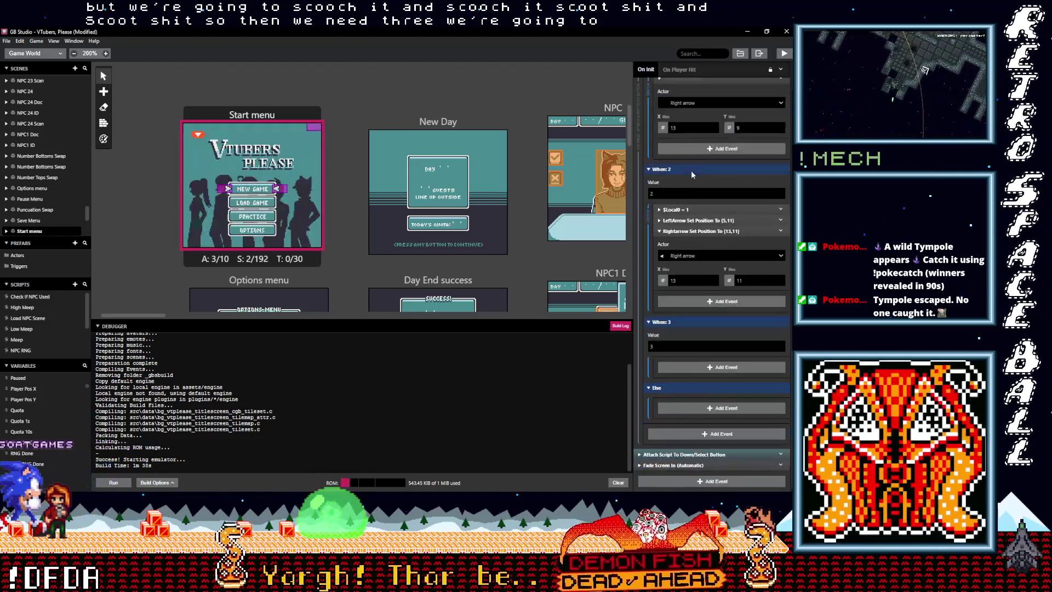
left_click(688, 230)
left_click(679, 264)
left_click(695, 275, "shift")
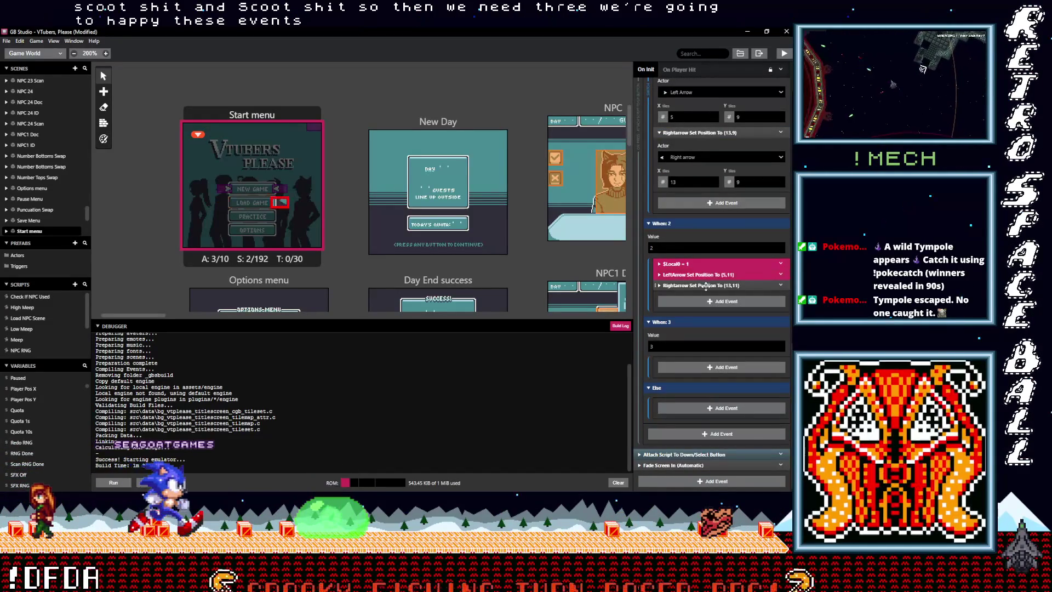
key("alt")
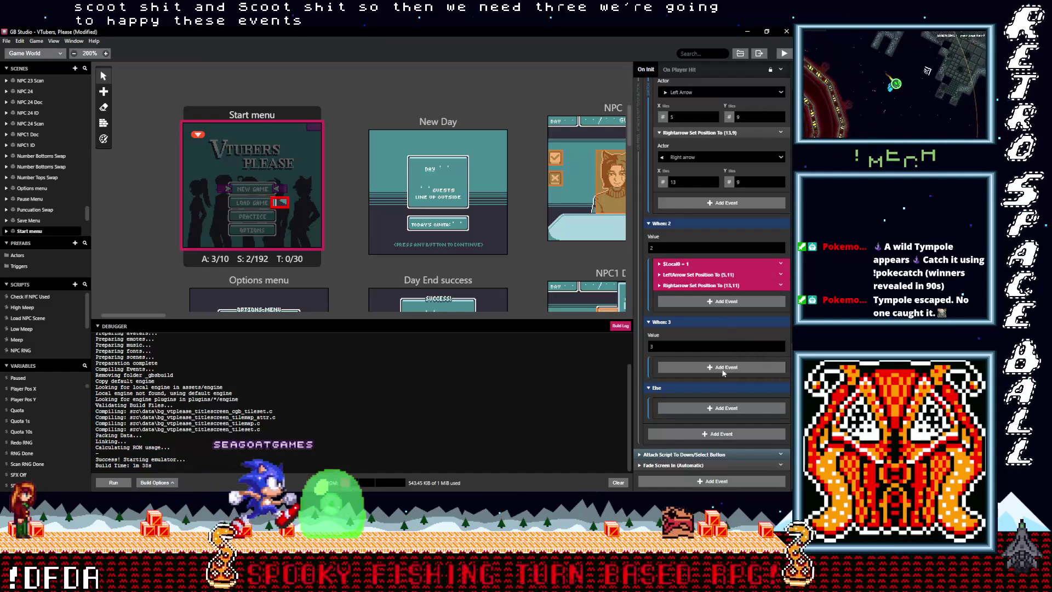
left_click(699, 366)
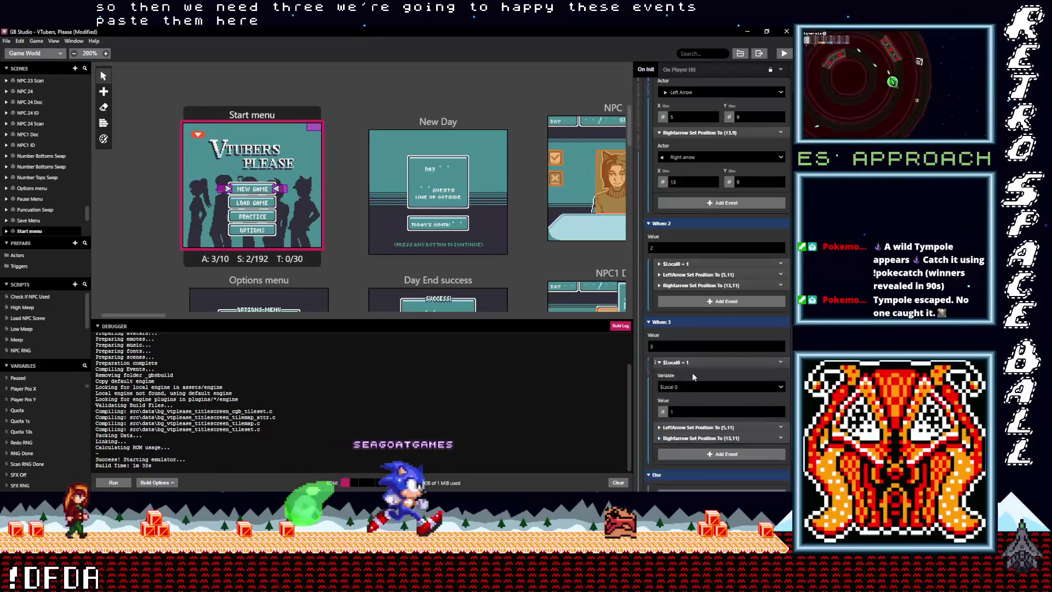
- Set case 3's $Local0 to 2 and move the arrows to (5,13)/(13,13)
double_click(683, 411)
type("2")
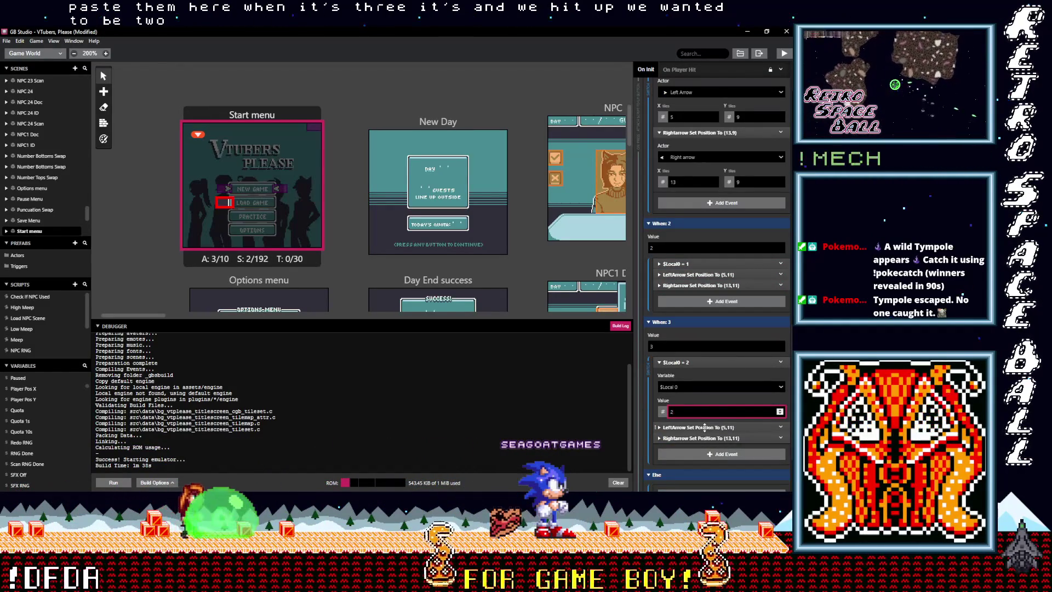
left_click(705, 426)
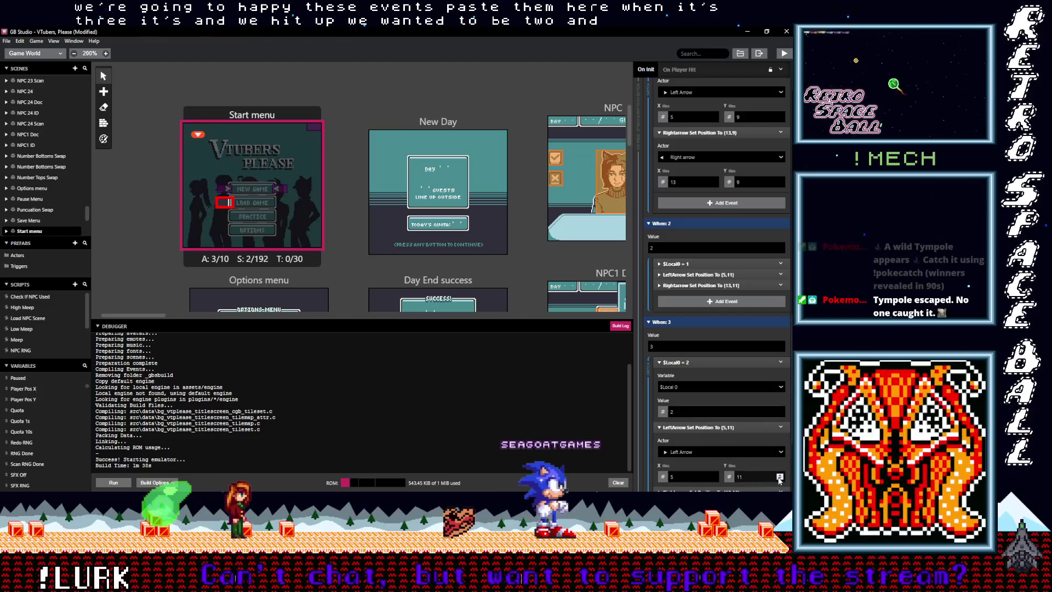
scroll(733, 458, "down", 2)
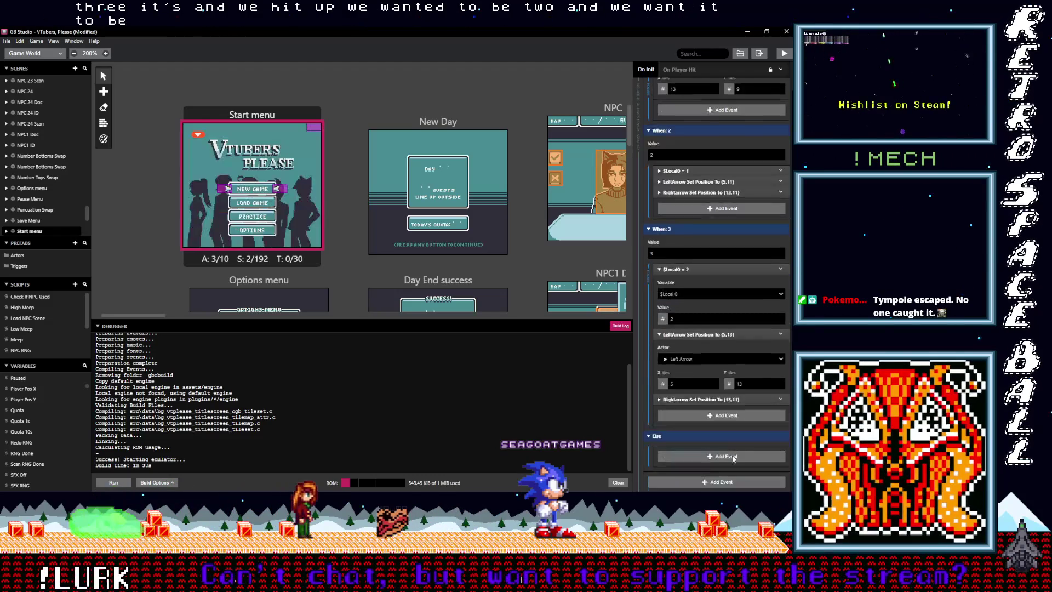
left_click(728, 363)
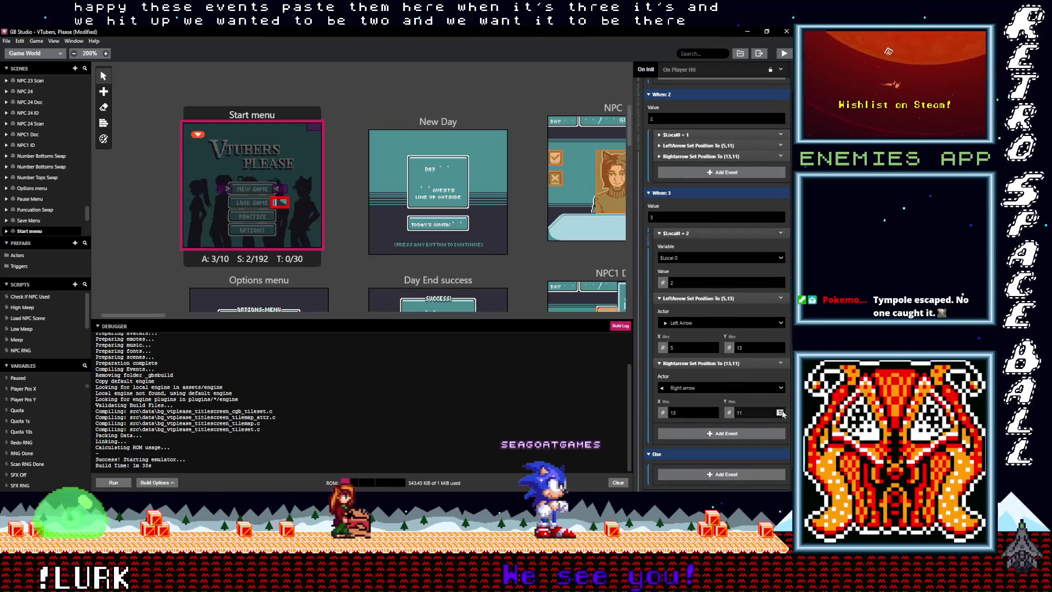
left_click(782, 411)
left_click(783, 414)
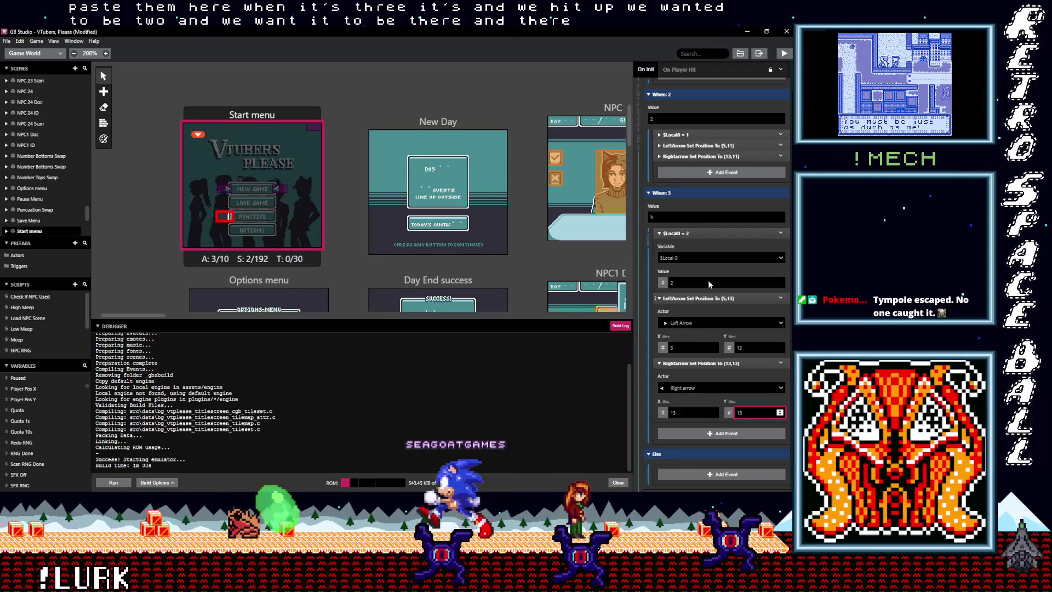
scroll(703, 330, "up", 10)
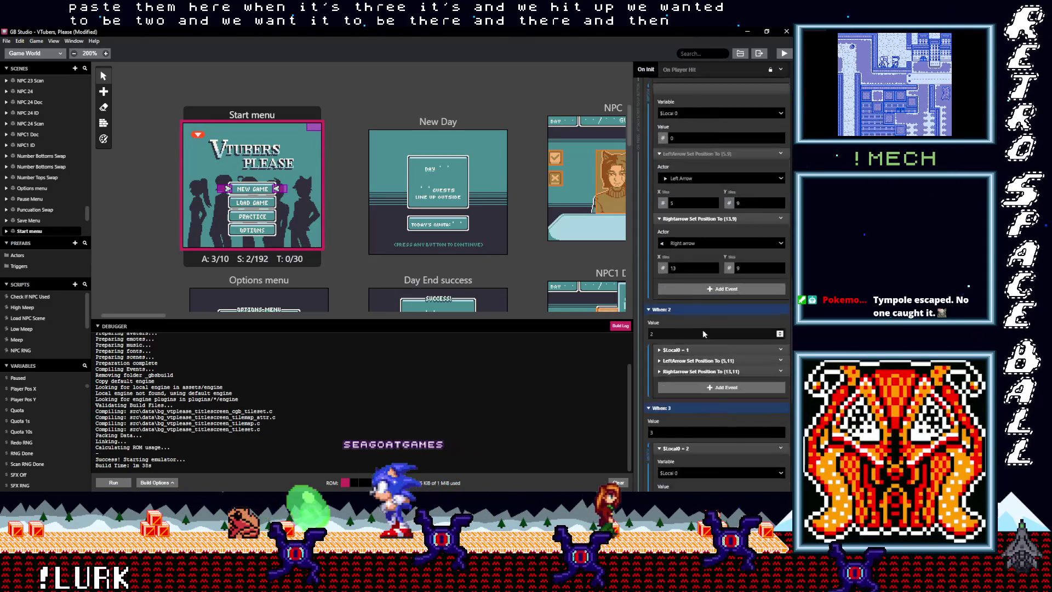
scroll(703, 331, "up", 5)
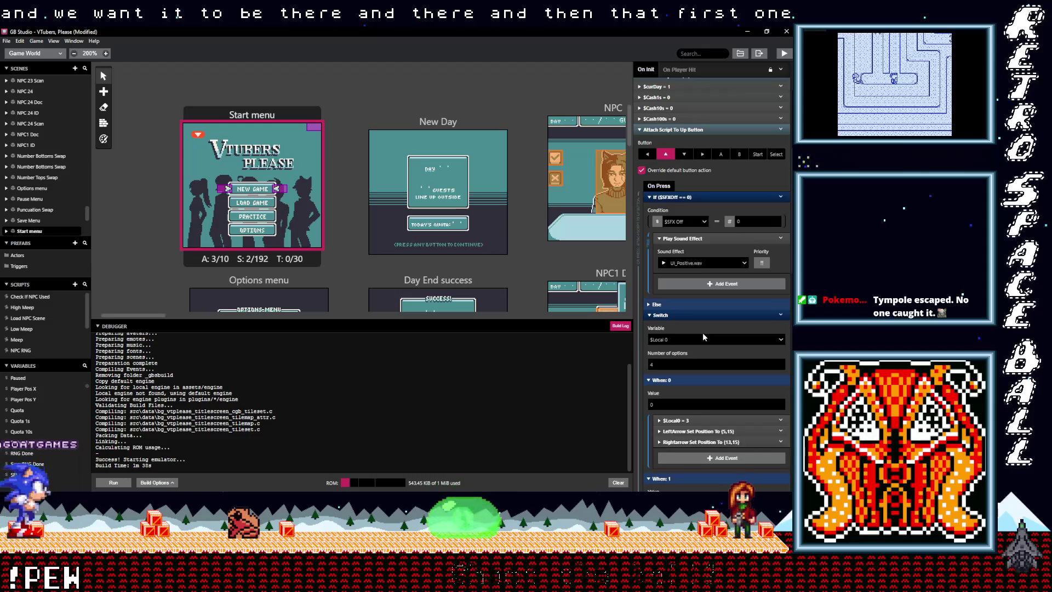
scroll(703, 333, "down", 3)
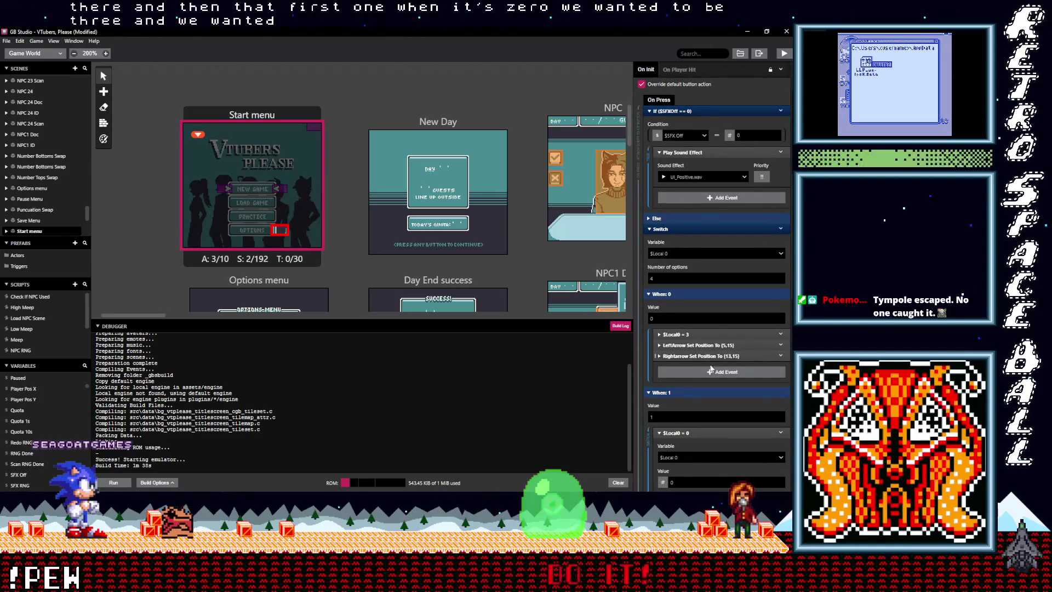
- Collapse the Up script and set the Down/Select switch's number of options to 4
scroll(679, 228, "up", 10)
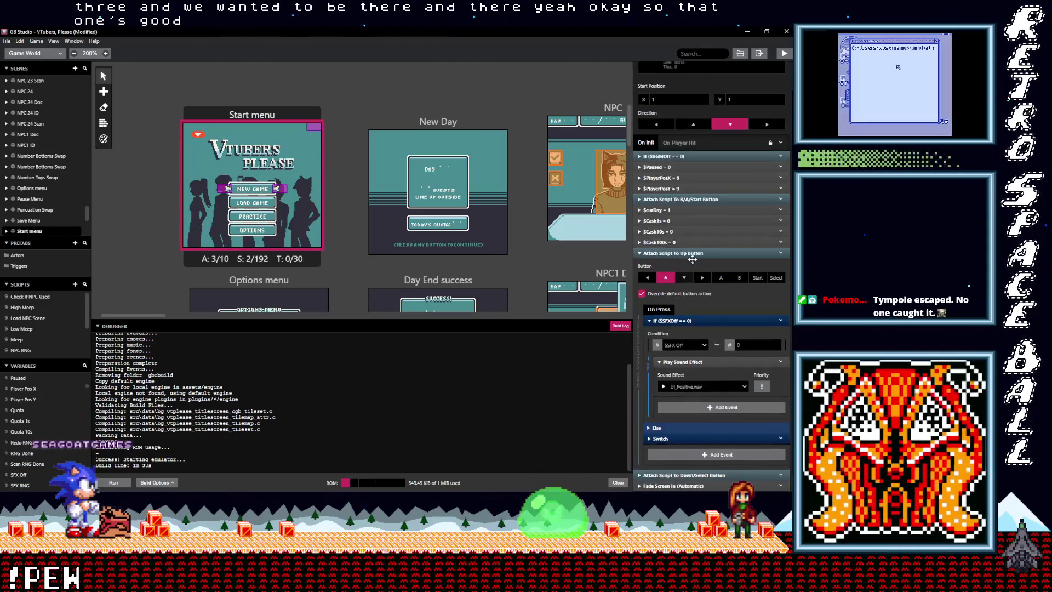
left_click(685, 319)
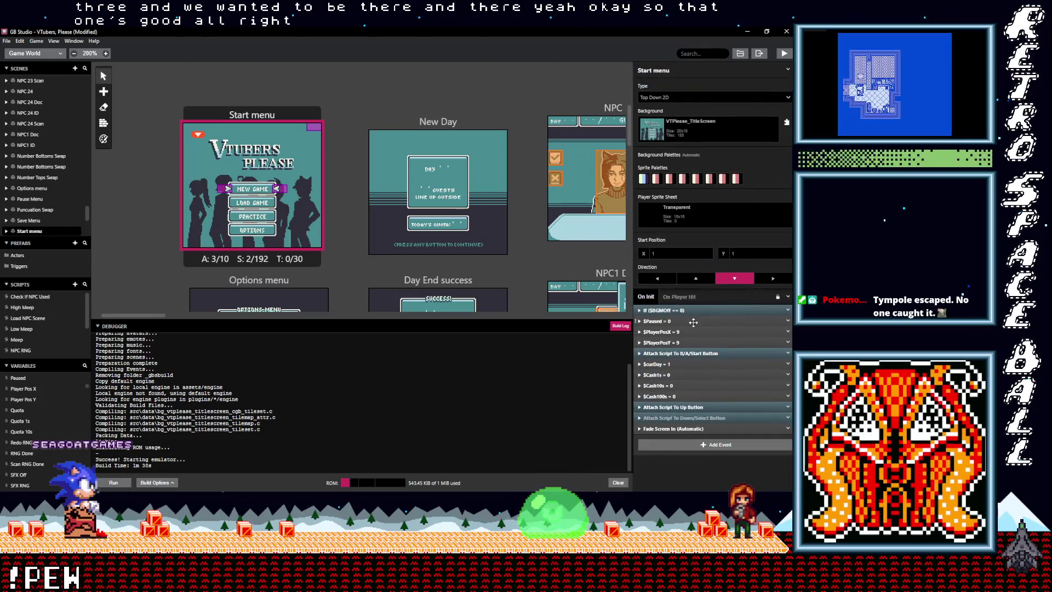
left_click(695, 418)
scroll(704, 425, "down", 3)
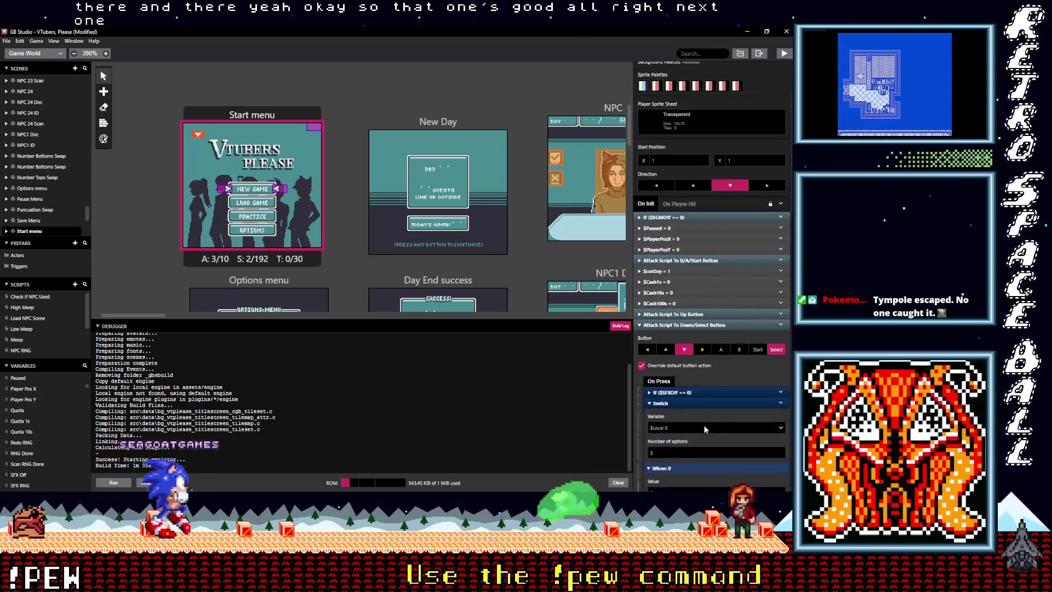
scroll(703, 425, "down", 6)
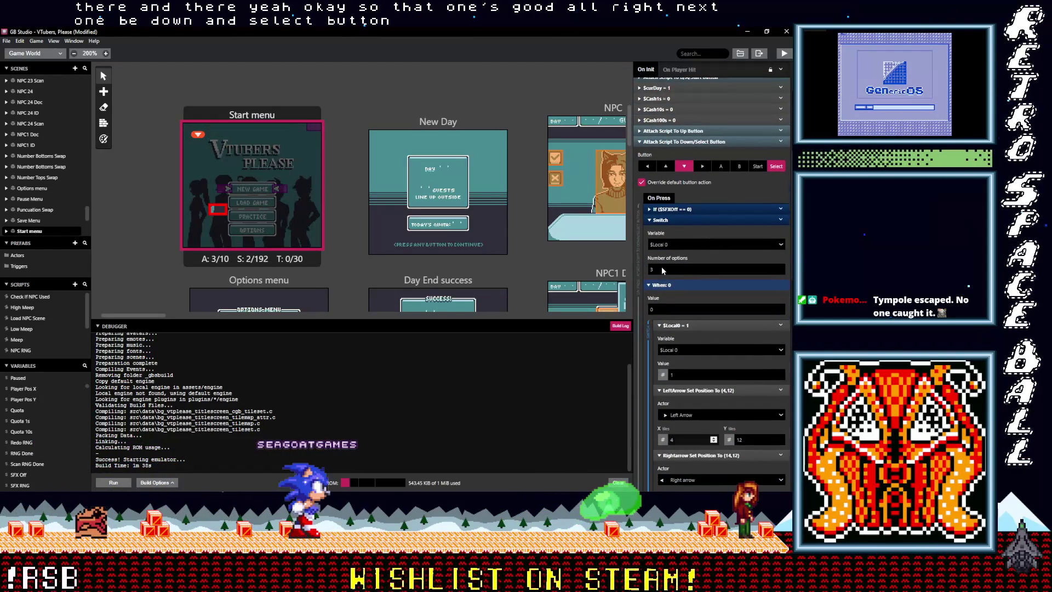
left_click(662, 269)
key("BackSpace")
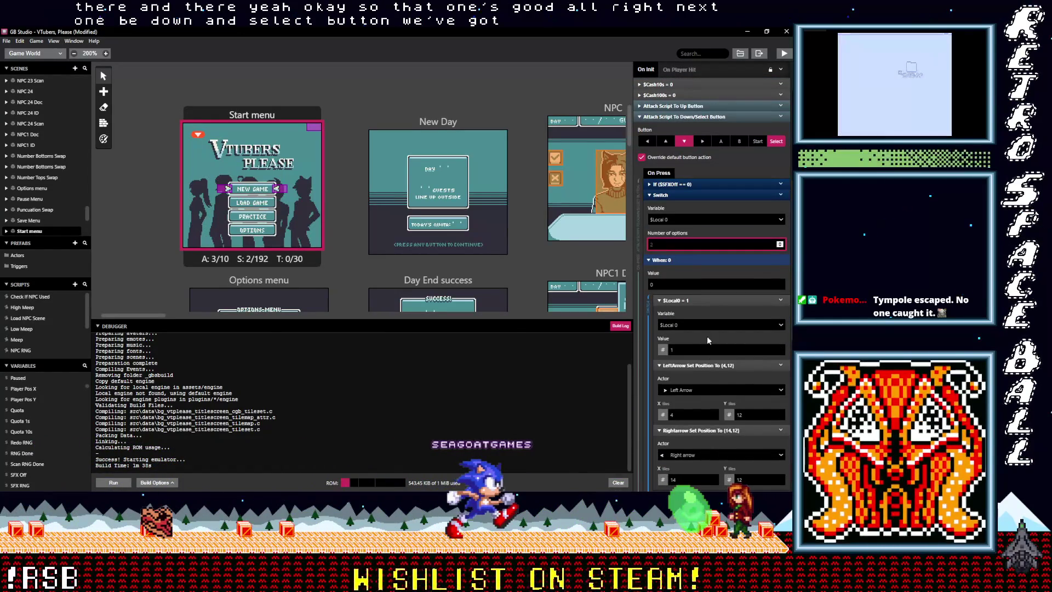
type("4")
- Change the Down/Select switch's last case value to 3
scroll(708, 356, "down", 12)
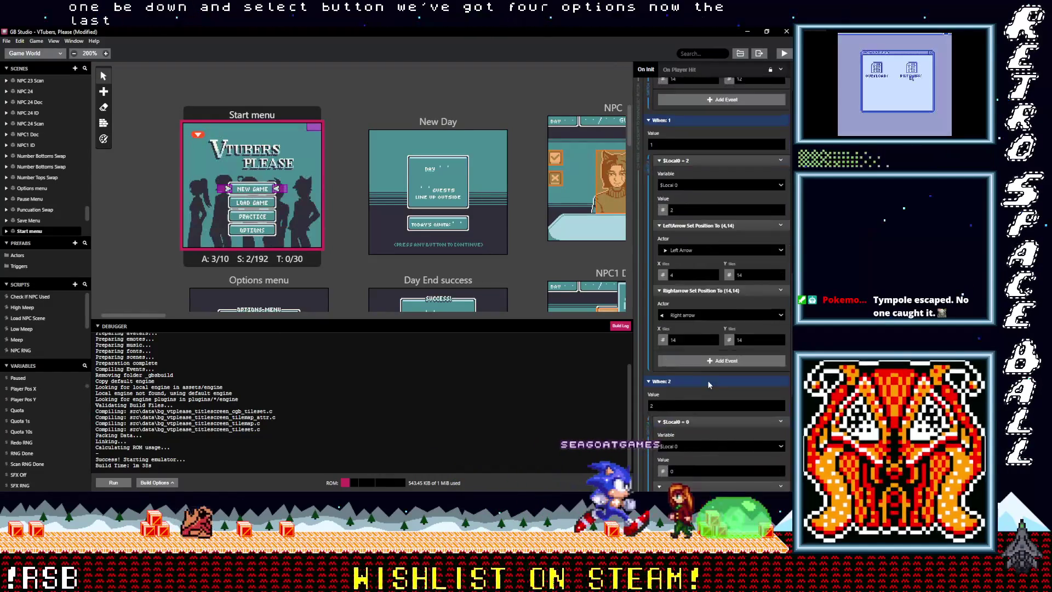
scroll(708, 385, "down", 7)
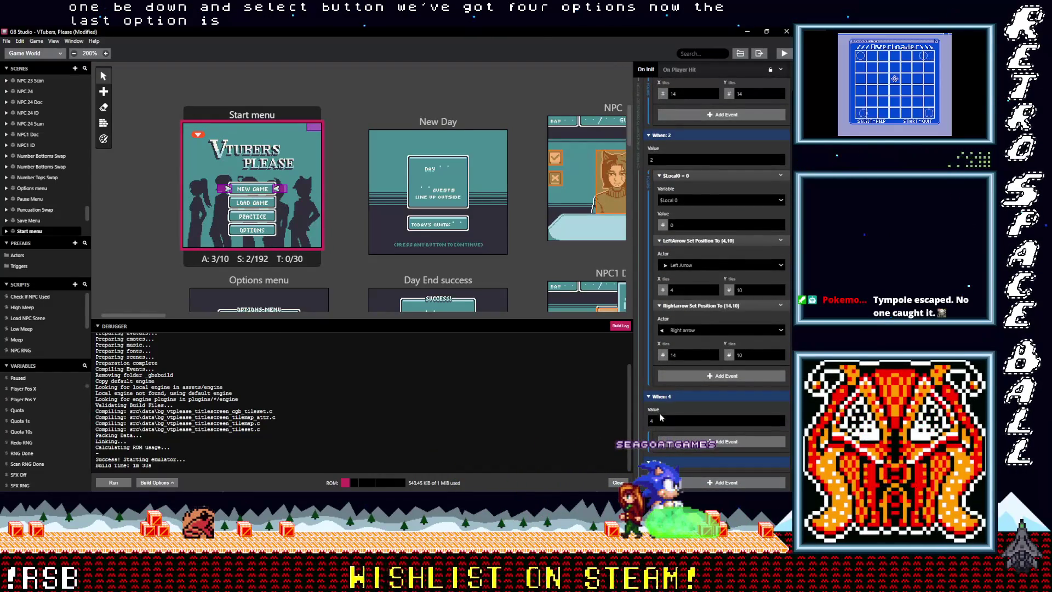
scroll(661, 418, "down", 2)
left_click(707, 378)
key("Escape")
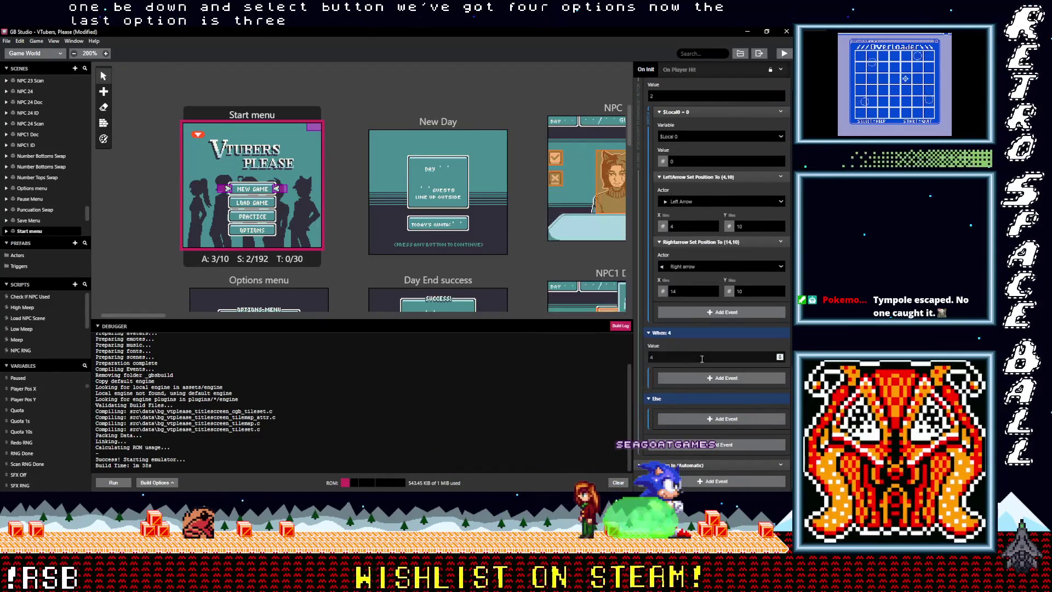
left_click(696, 358)
key("BackSpace")
type("3")
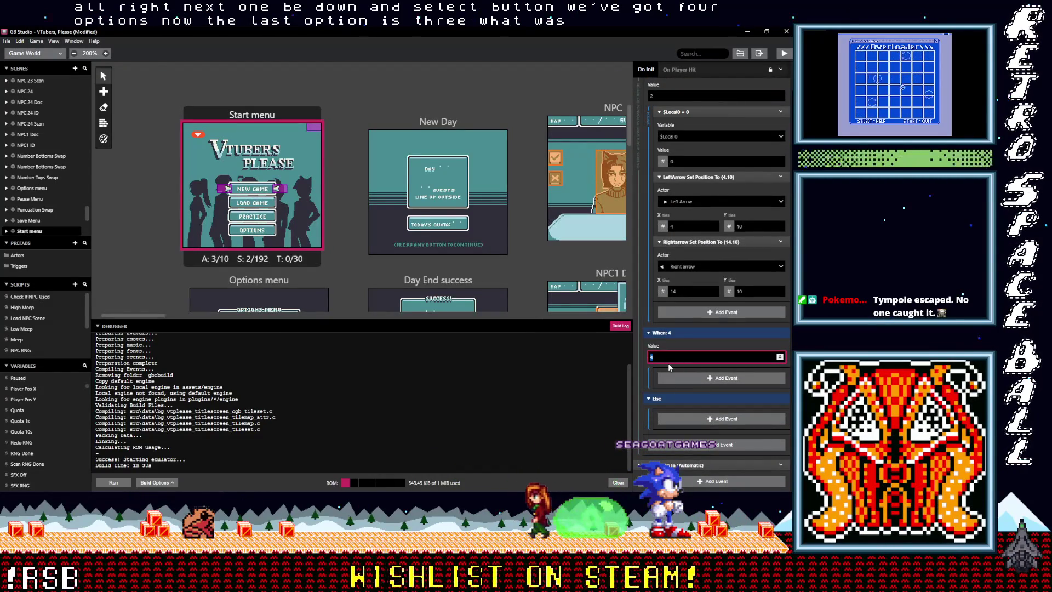
- Copy case 2's three events and paste them into case 3
scroll(716, 379, "up", 3)
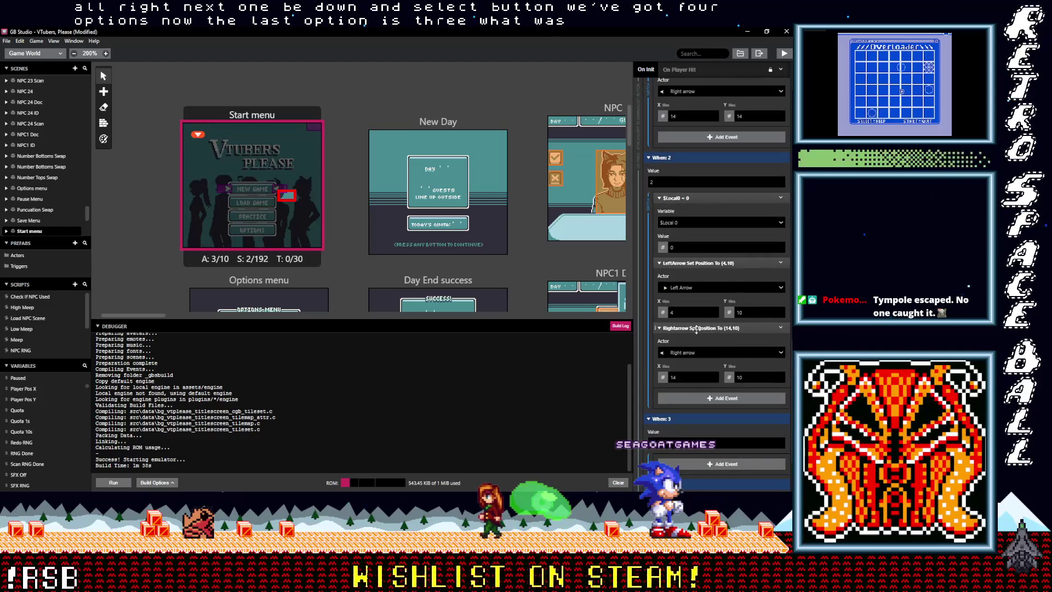
left_click(695, 329)
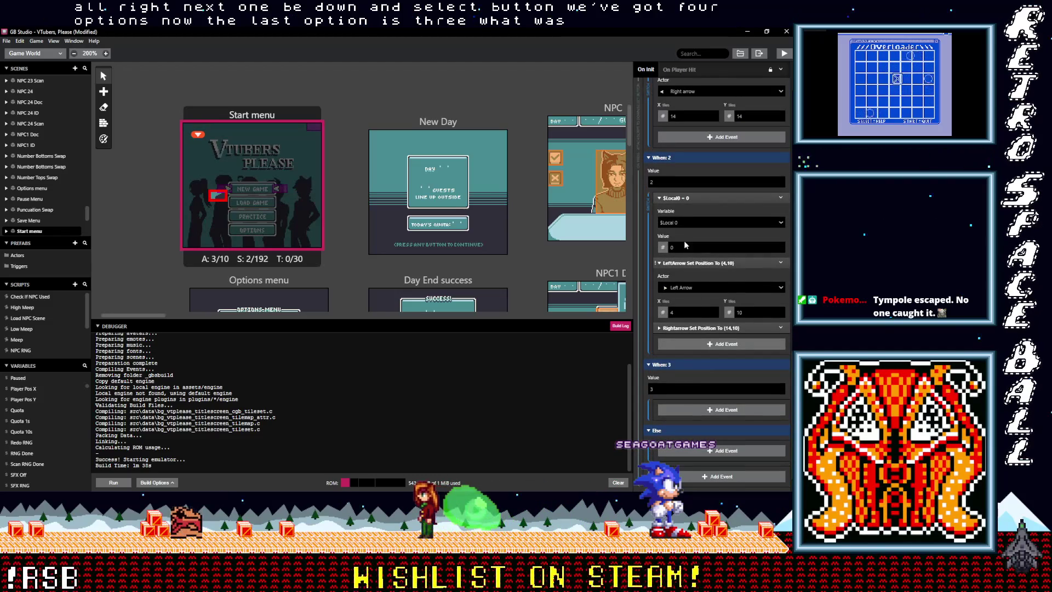
left_click(685, 263)
left_click(692, 219)
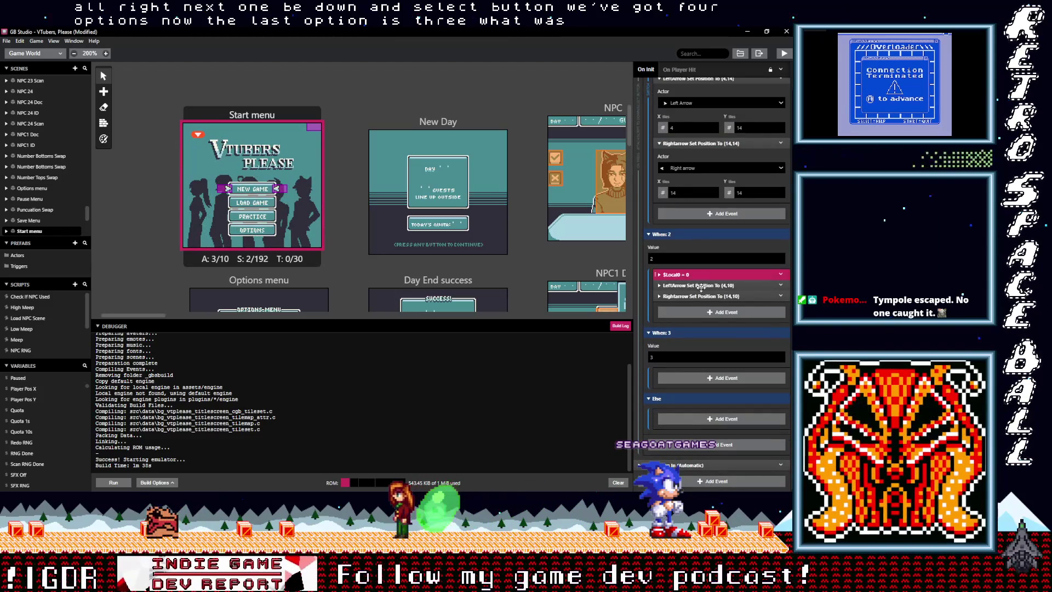
left_click(701, 296, "shift")
left_click(780, 296)
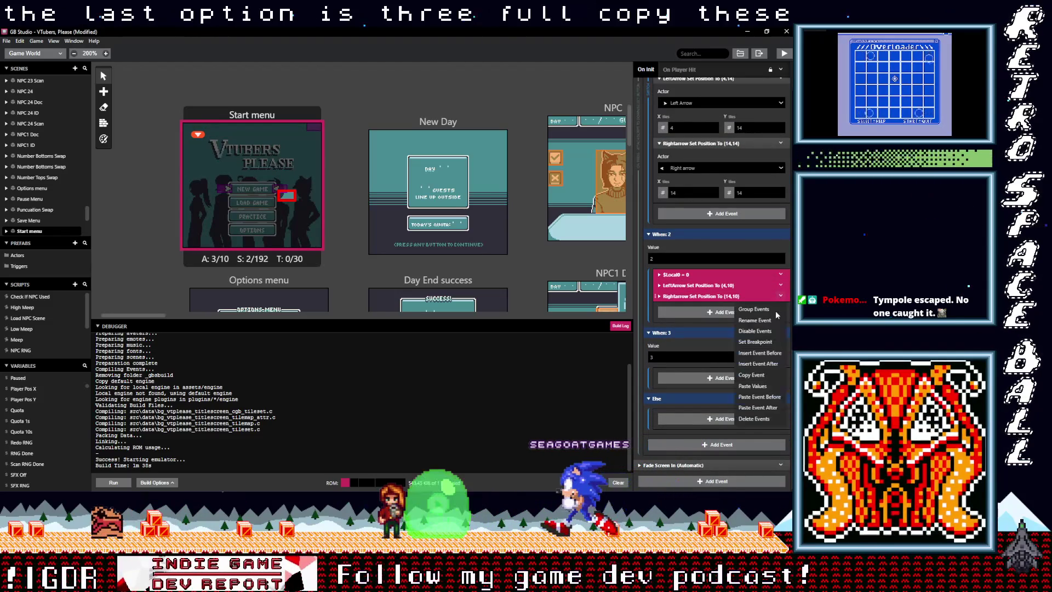
left_click(752, 375)
left_click(699, 378, "alt")
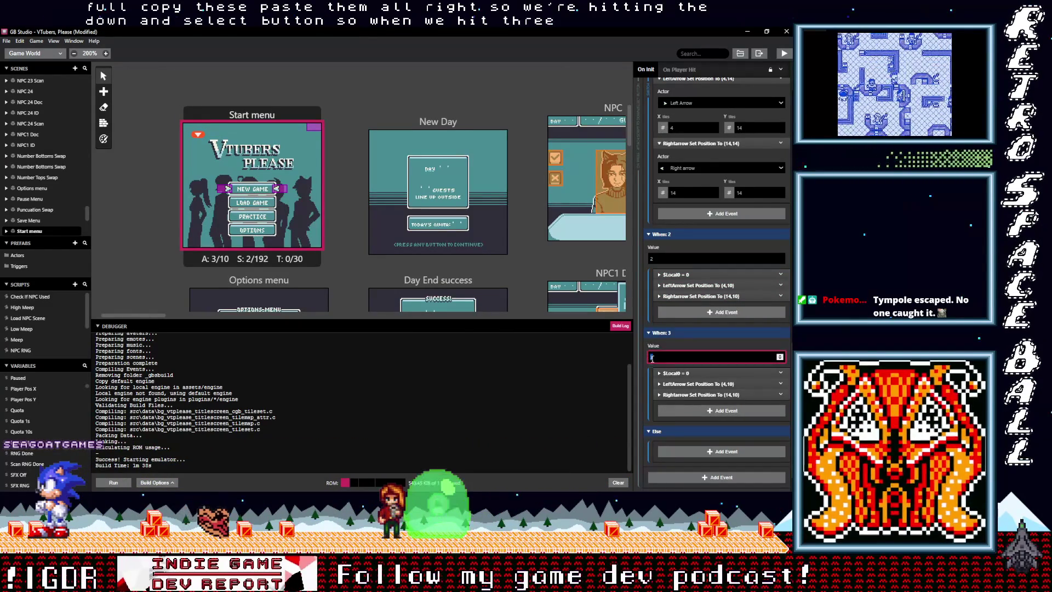
- Move case 3's arrows to (5,9)/(13,9)
left_click(691, 384)
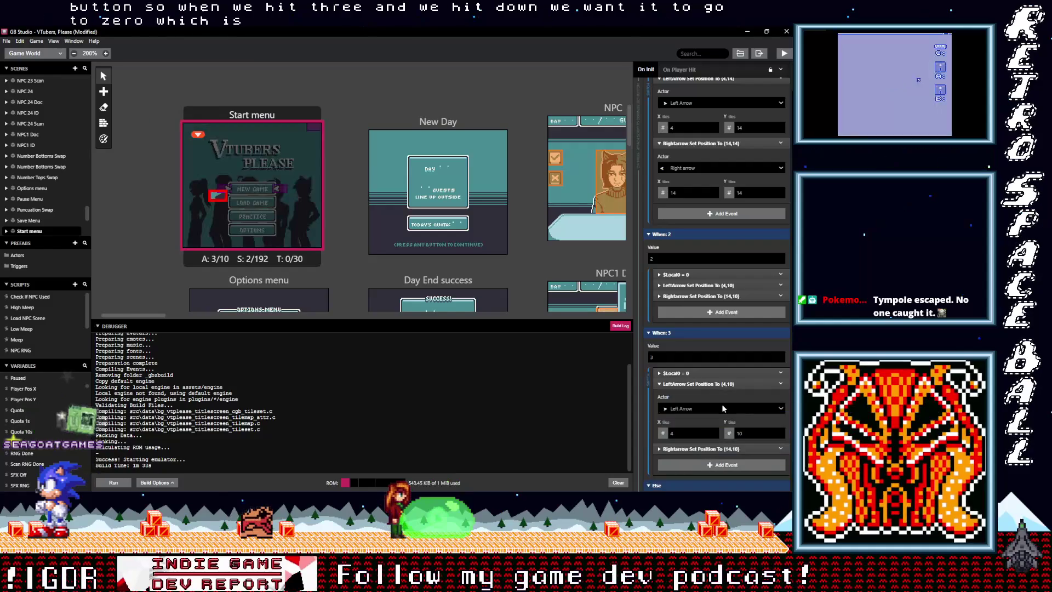
left_click(718, 434)
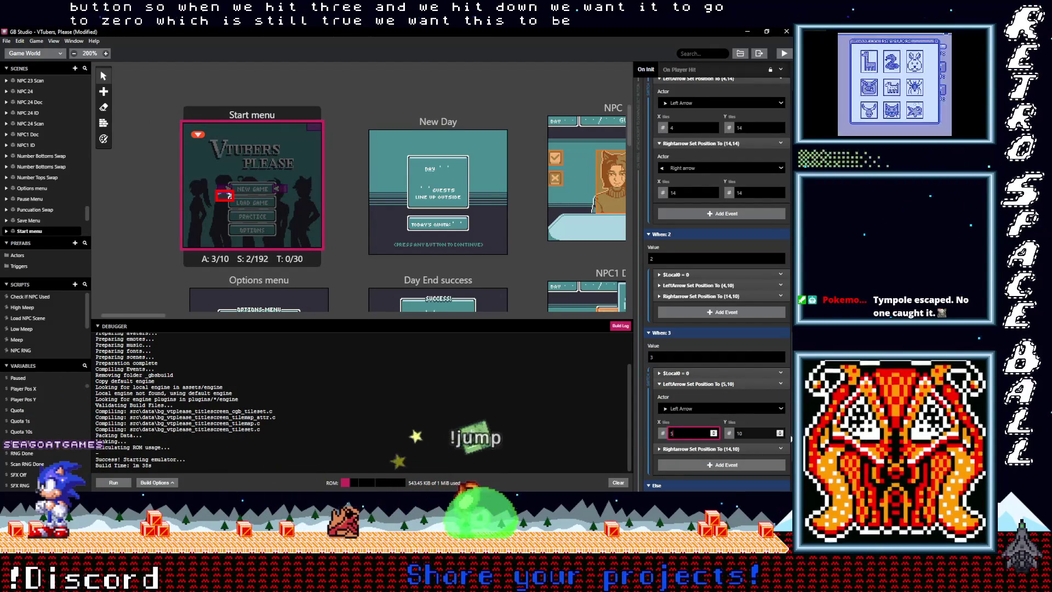
left_click(780, 435)
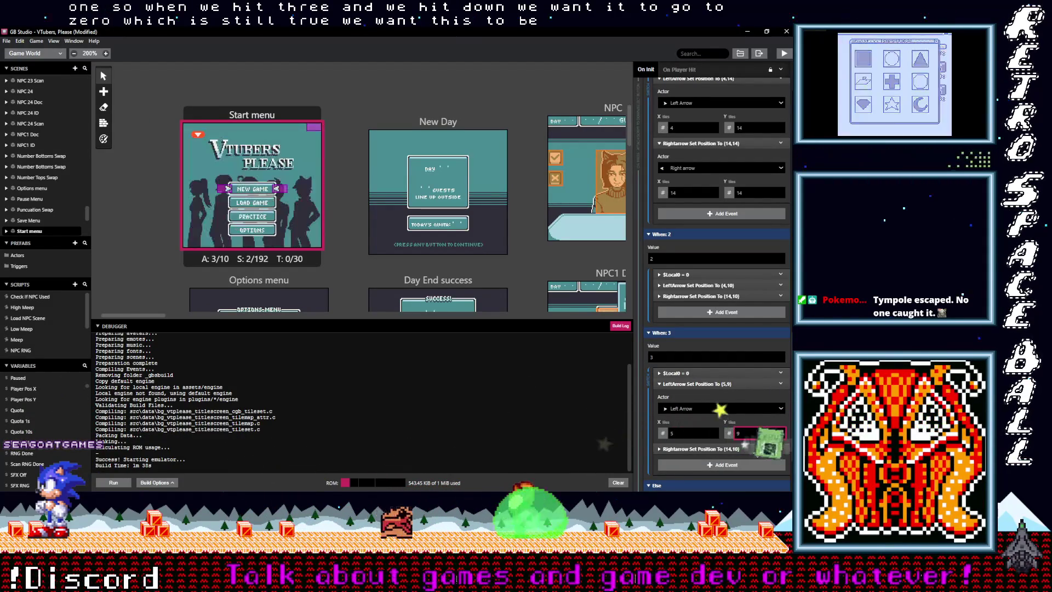
left_click(760, 453)
scroll(747, 459, "down", 1)
scroll(730, 459, "down", 1)
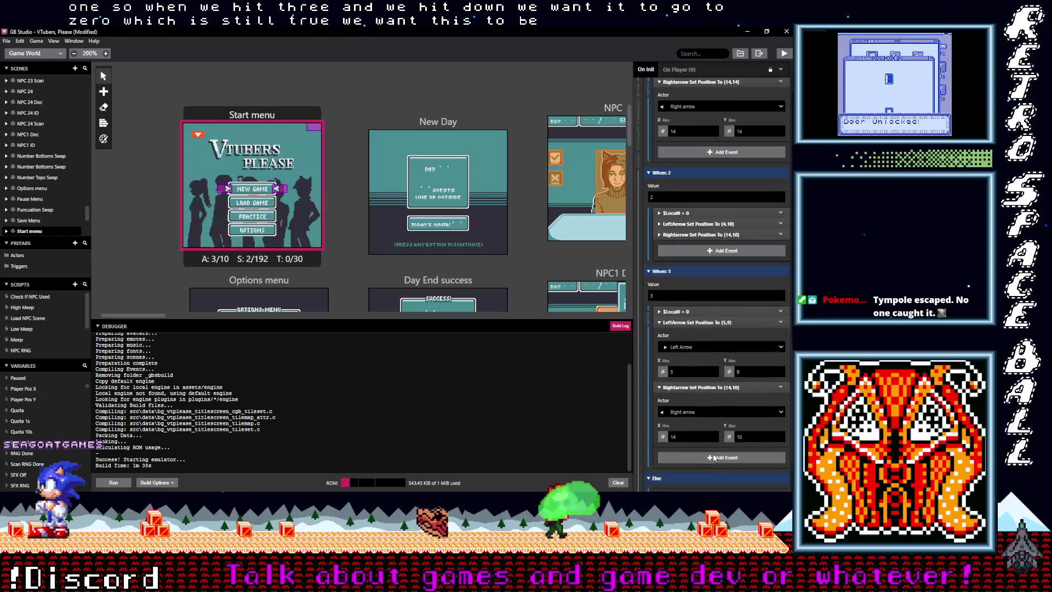
left_click(714, 415)
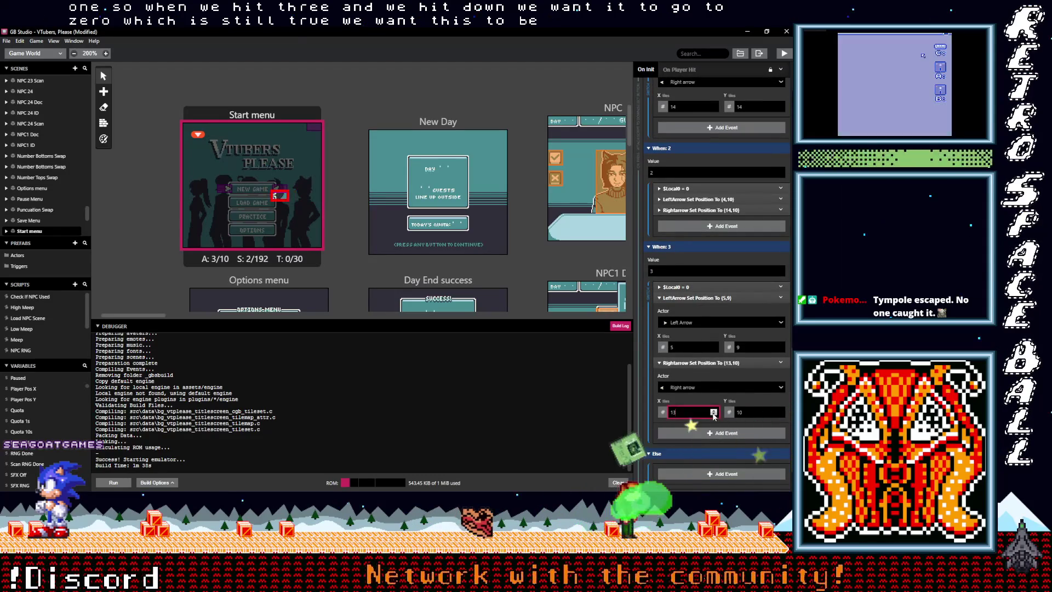
left_click(781, 414)
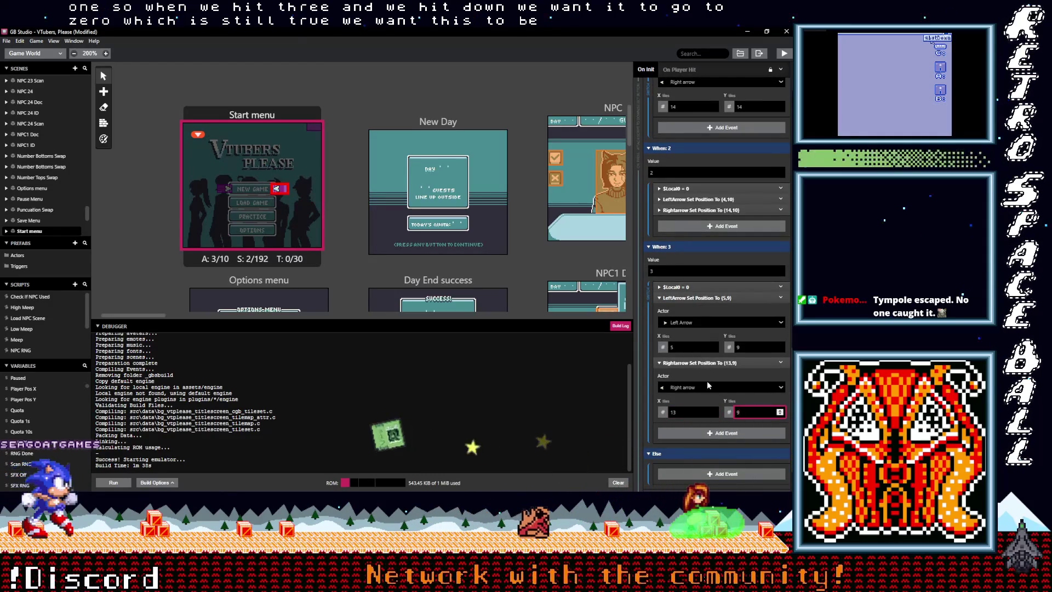
left_click(695, 310)
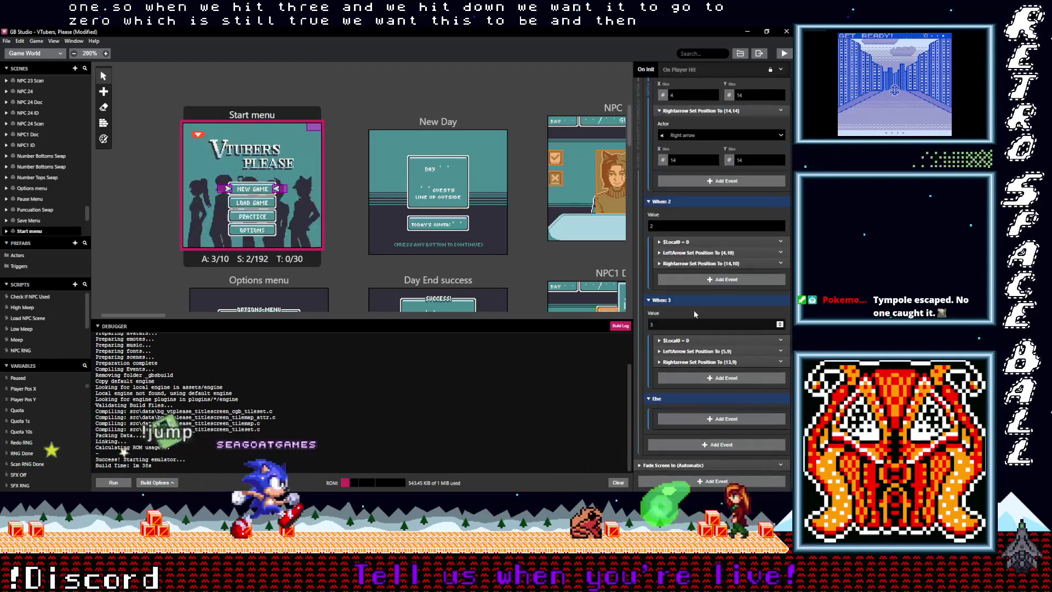
- Set case 2's $Local0 to 3 and move its left arrow to (5,15)
scroll(696, 354, "up", 1)
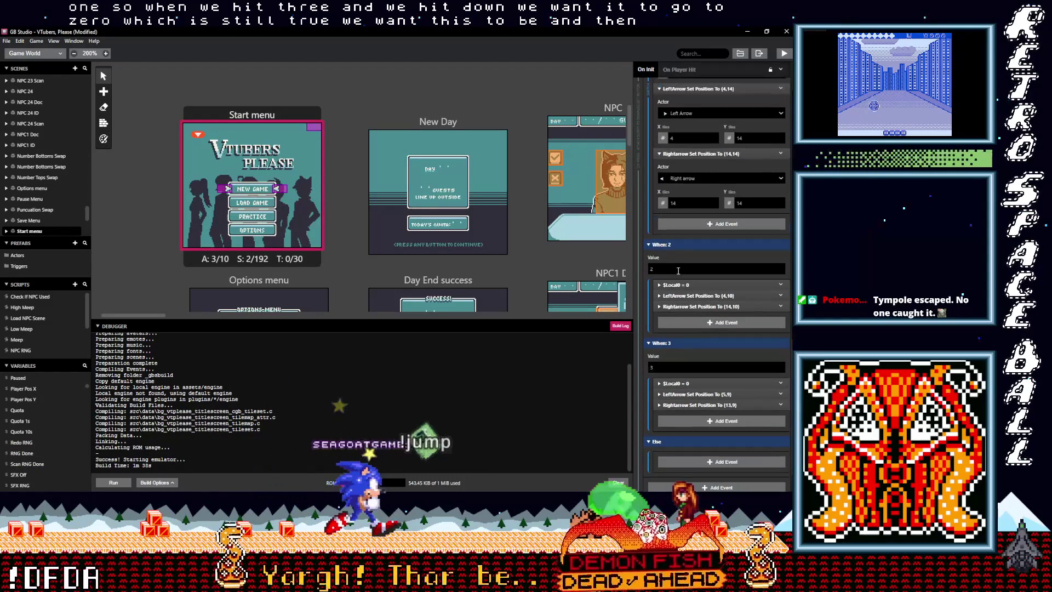
left_click(682, 285)
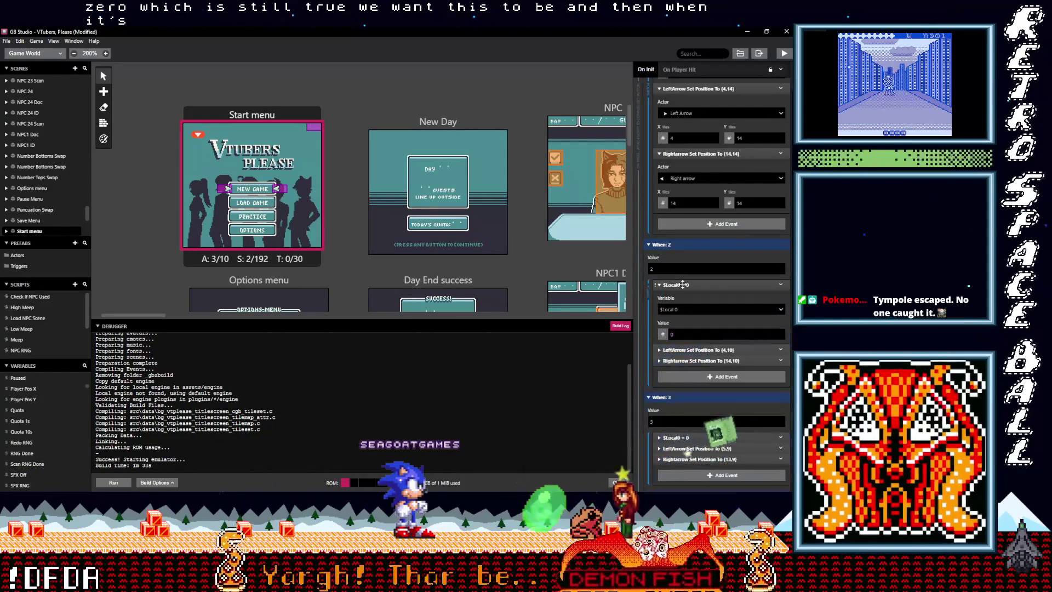
left_click(693, 334)
type("3")
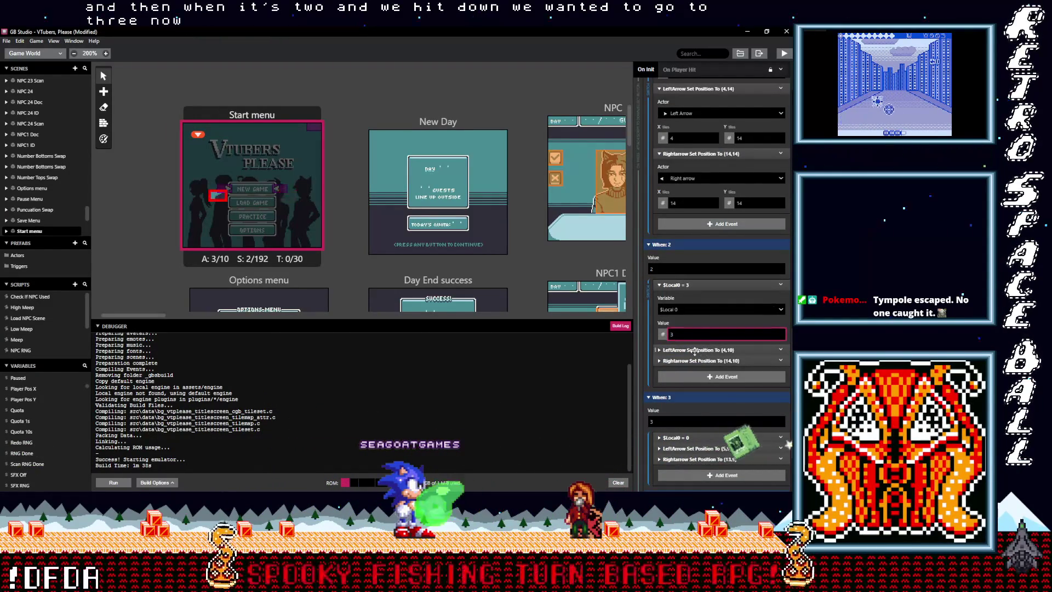
left_click(695, 350)
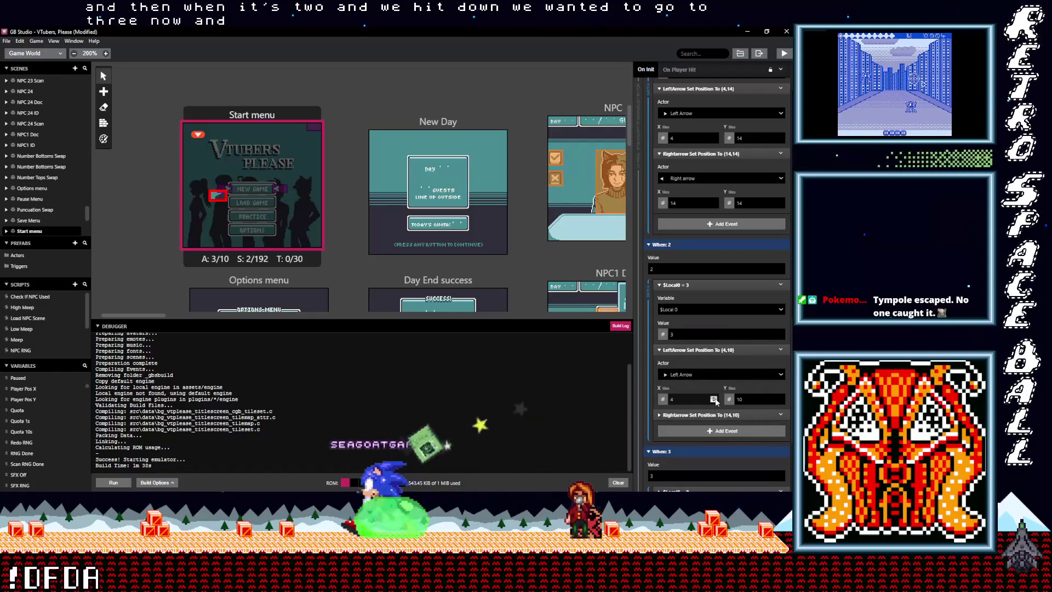
left_click(713, 398)
left_click(714, 398)
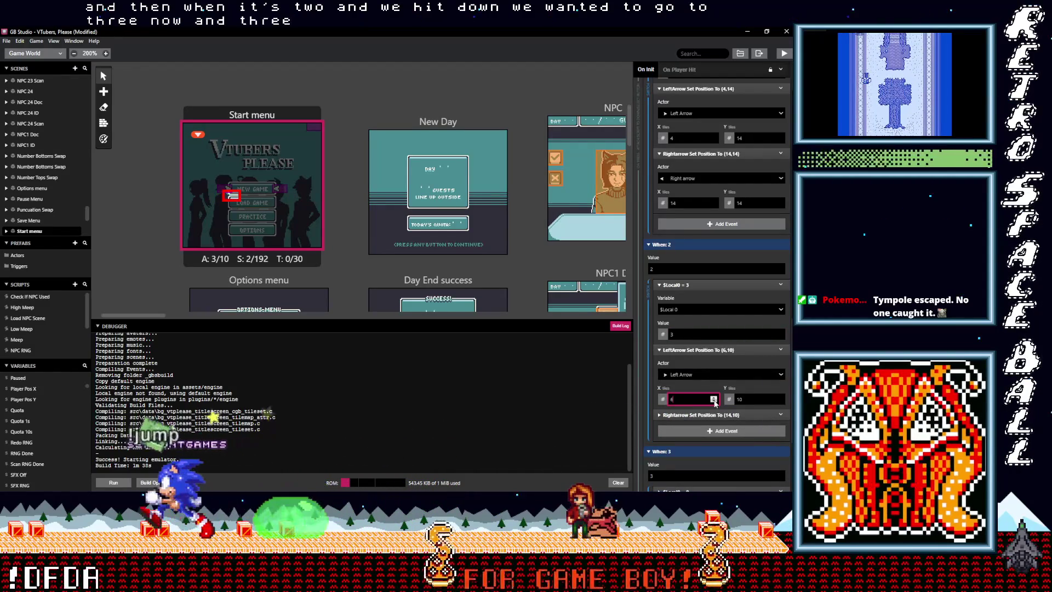
left_click(715, 402)
left_click(780, 400)
left_click(780, 400)
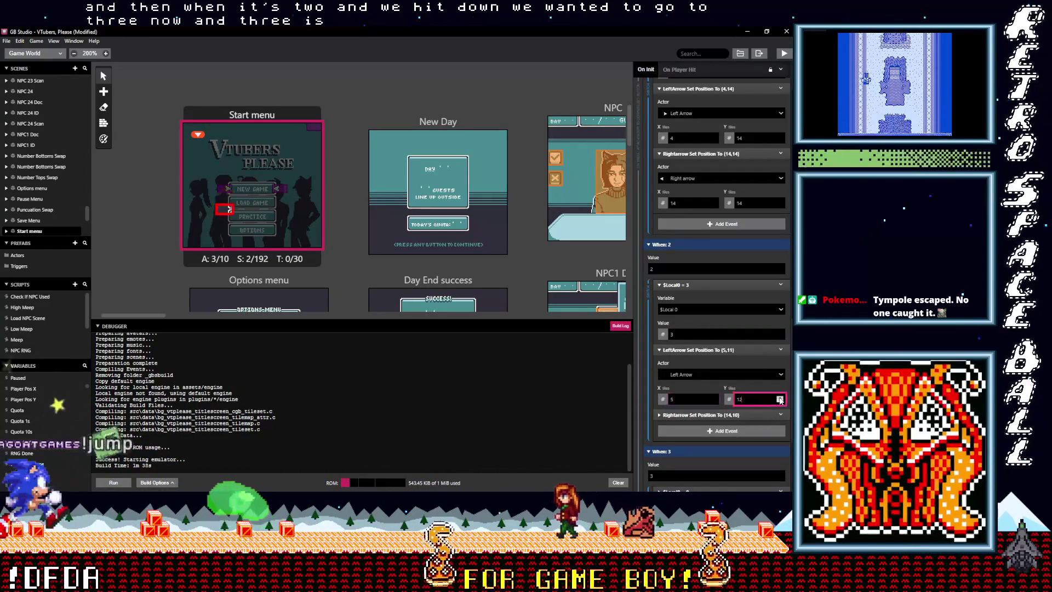
left_click(780, 398)
left_click(780, 398)
left_click(779, 398)
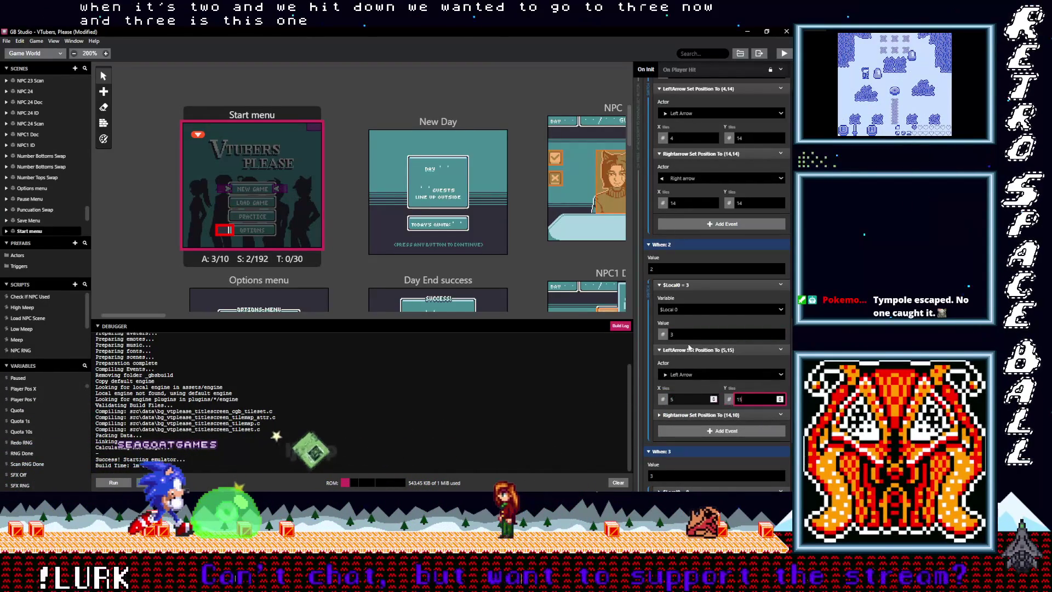
left_click(739, 416)
type("15")
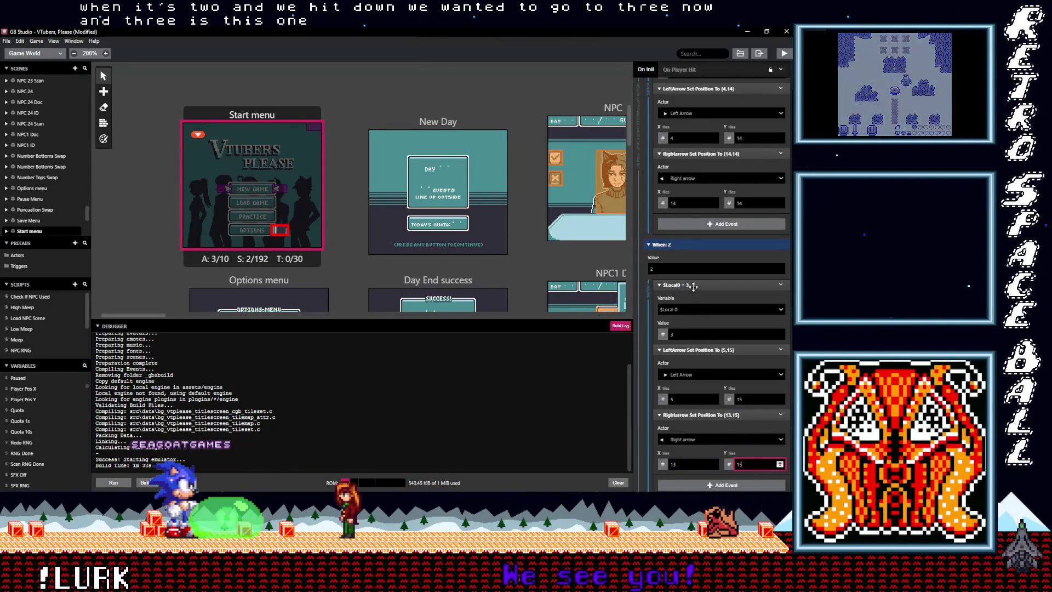
- Shift a Down/Select left arrow to X 5 on row 13
scroll(708, 279, "up", 1)
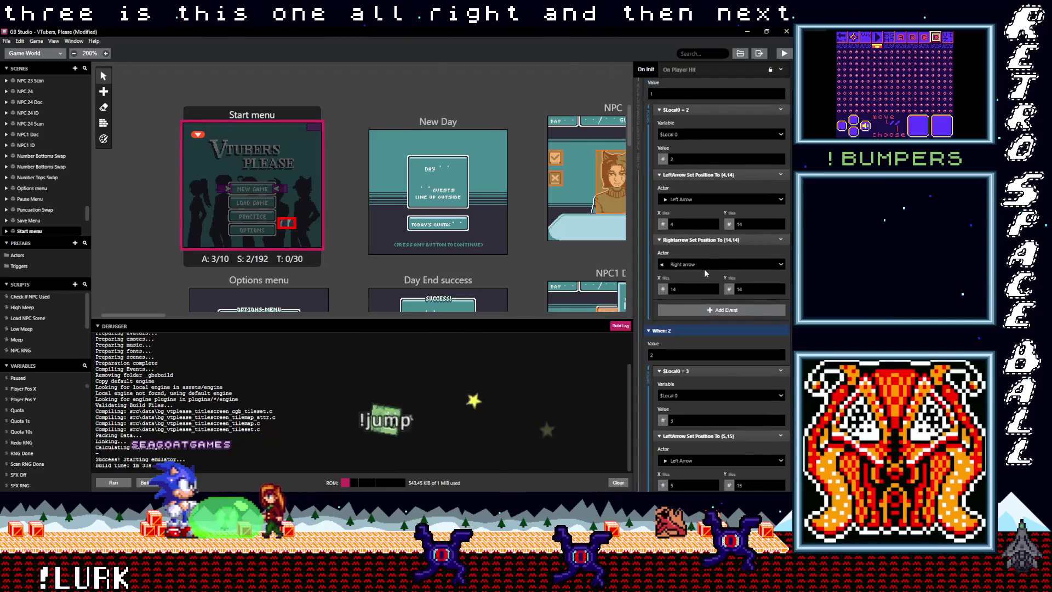
scroll(705, 268, "up", 2)
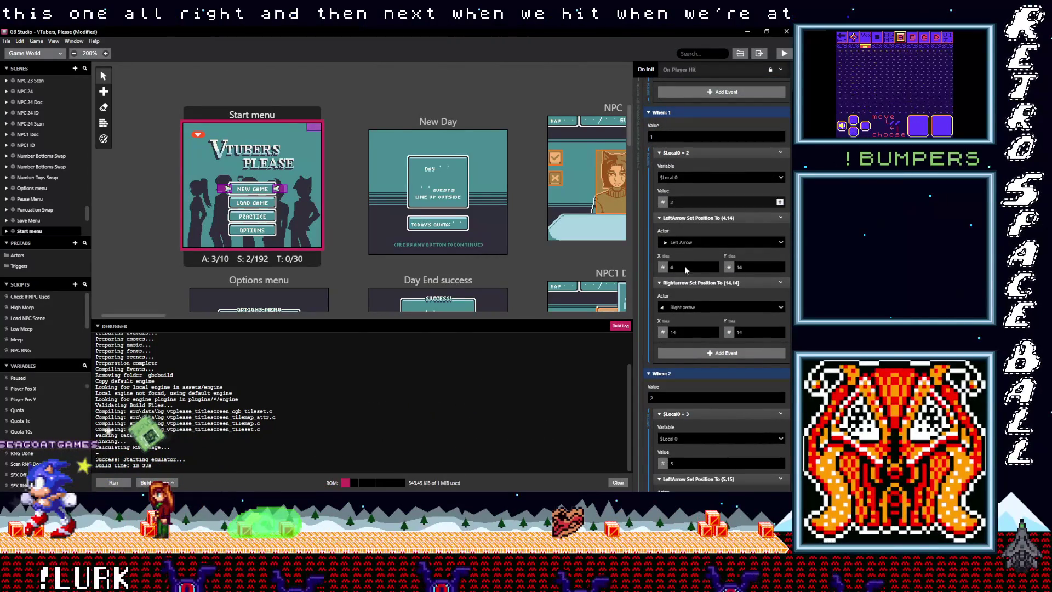
left_click(714, 265)
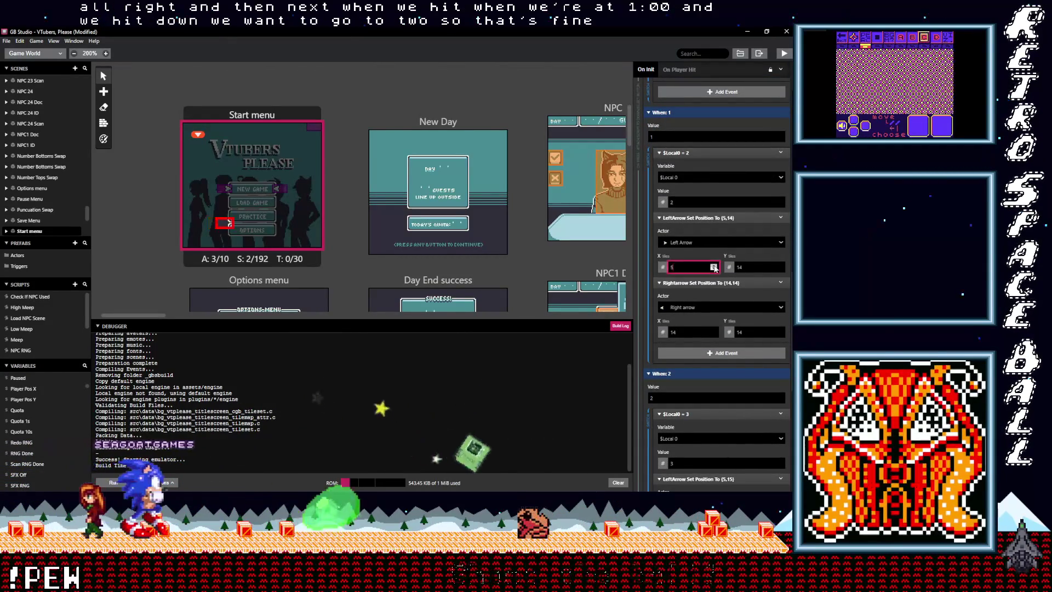
left_click(780, 269)
type("13")
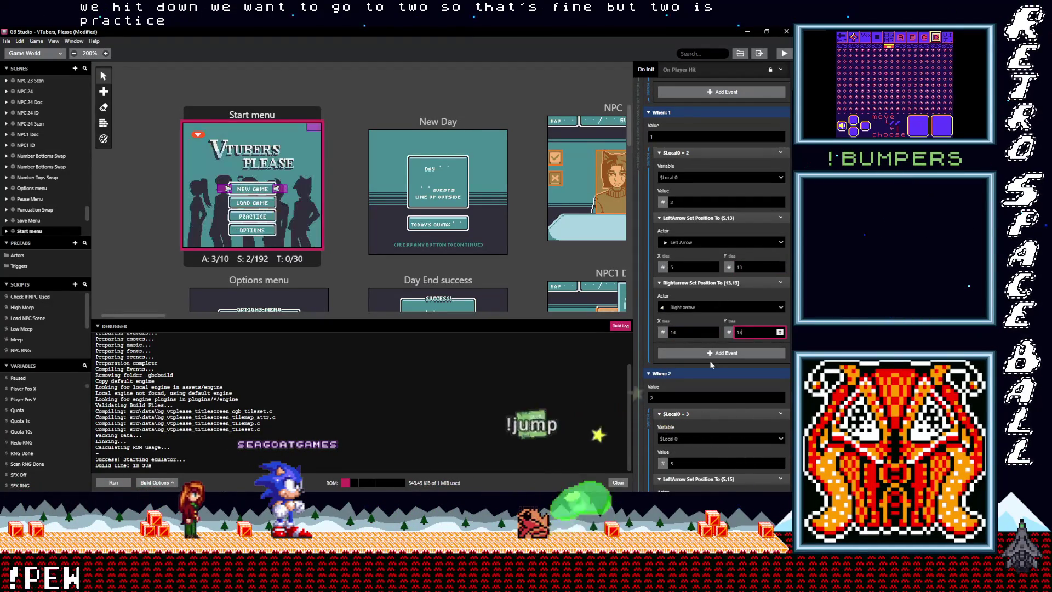
- Move case 0's left arrow to (5,11)
scroll(708, 324, "up", 4)
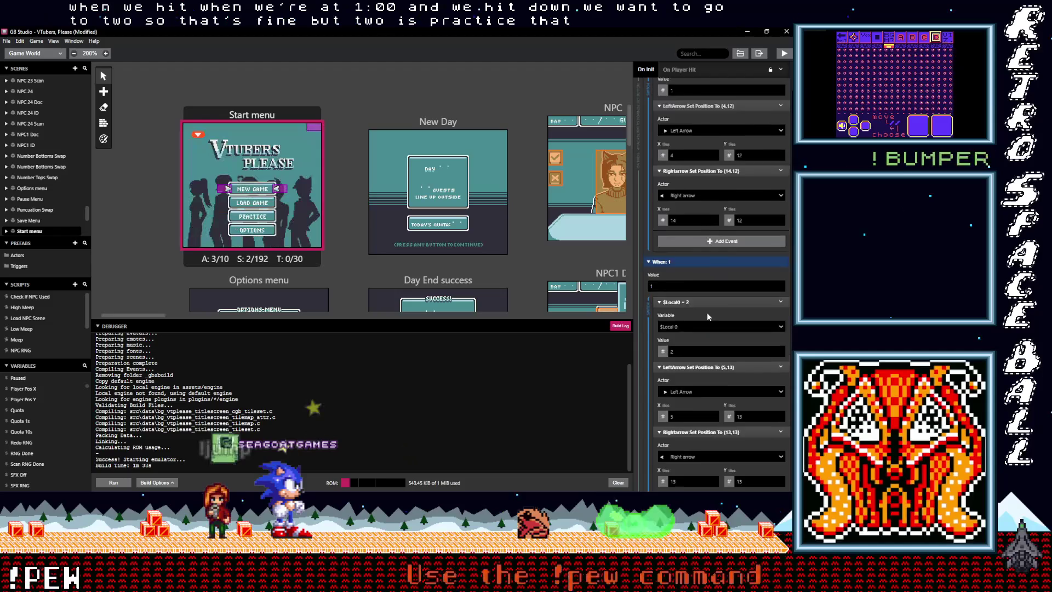
scroll(706, 314, "up", 2)
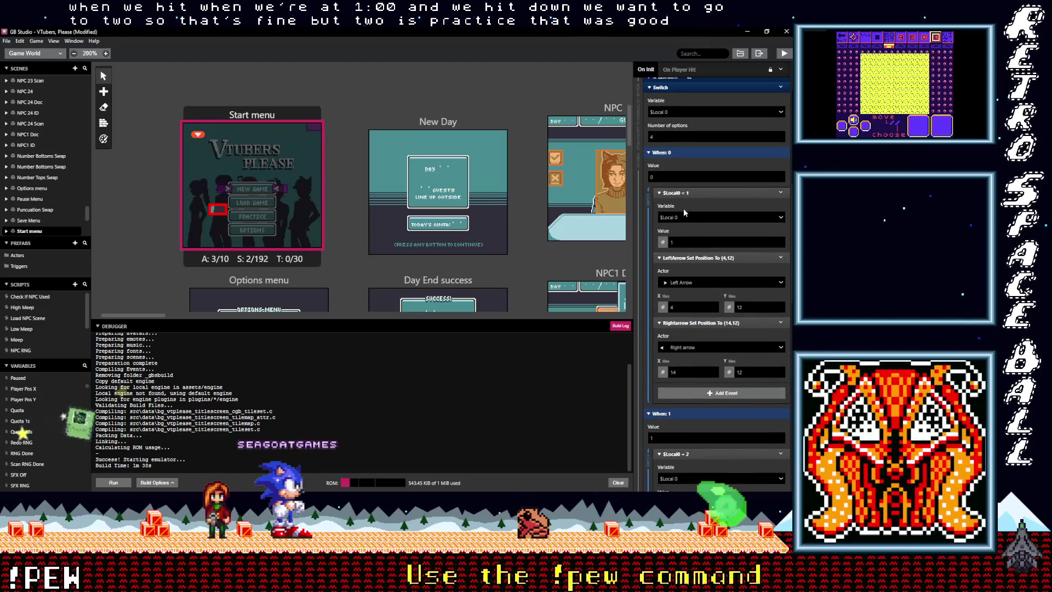
left_click(685, 242)
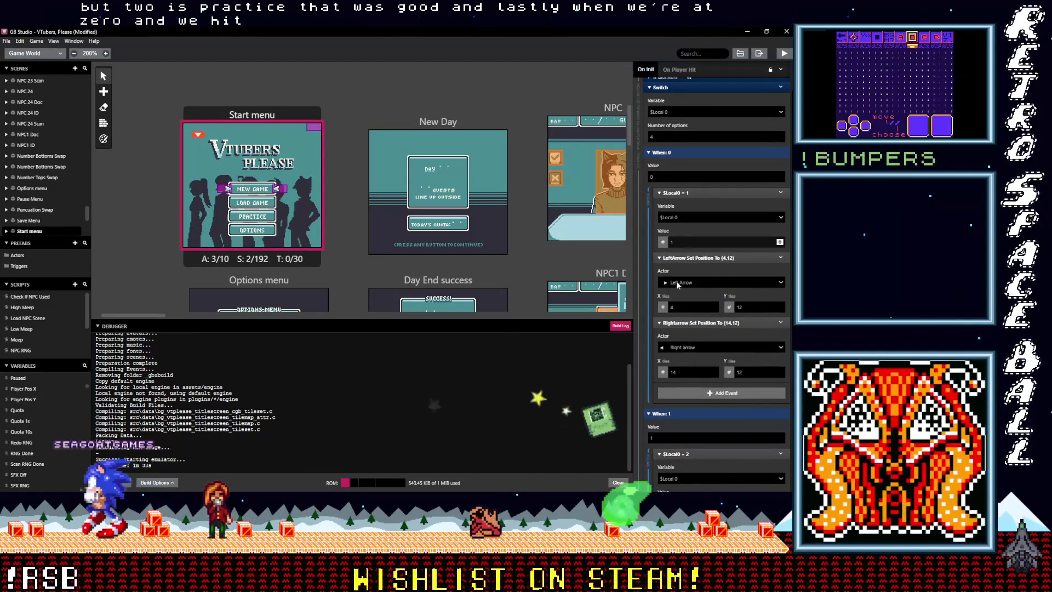
left_click(714, 309)
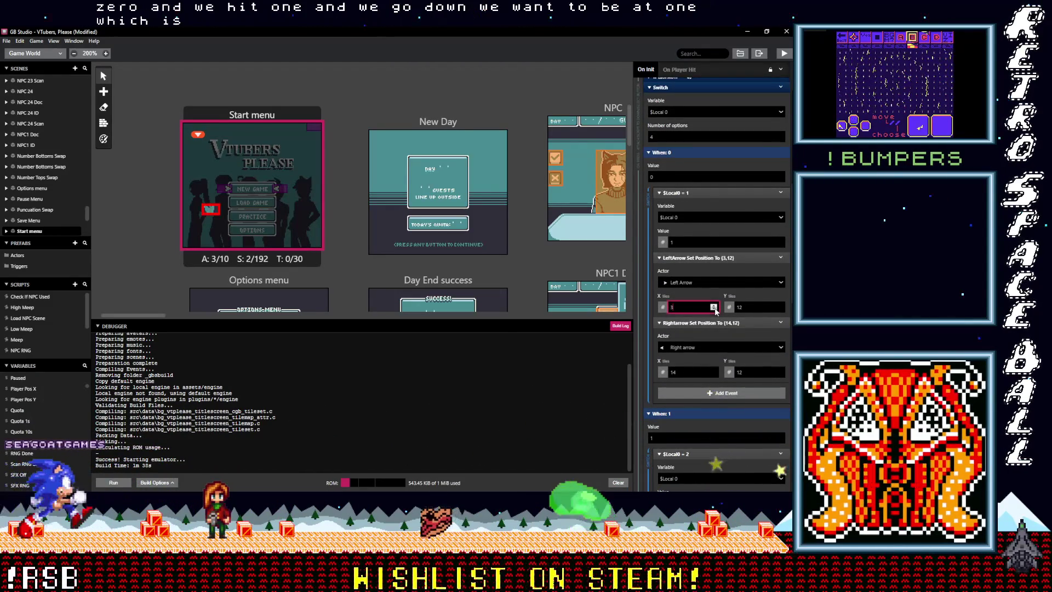
left_click(780, 310)
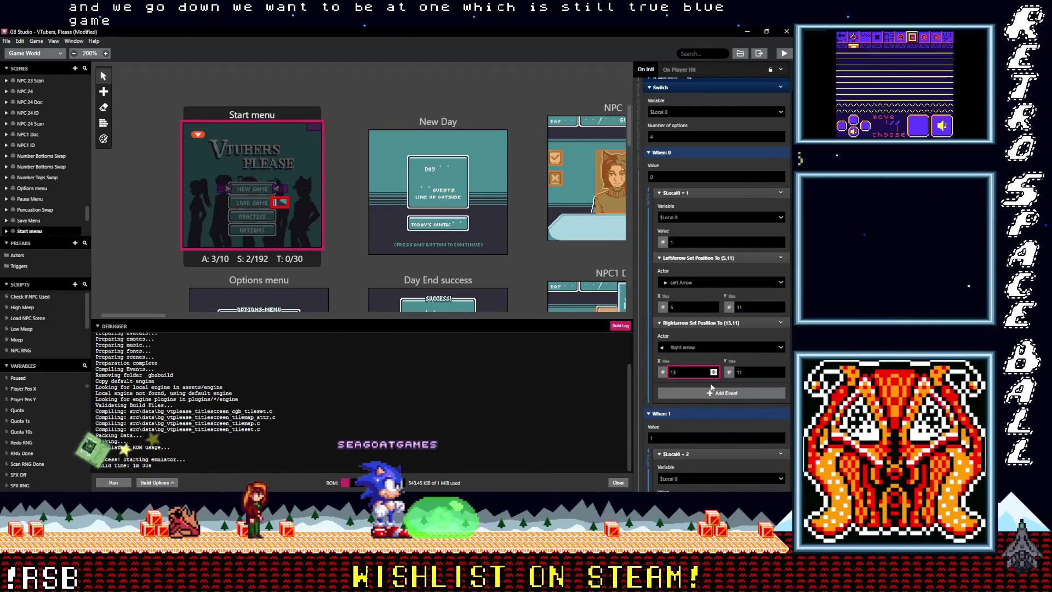
scroll(710, 385, "down", 9)
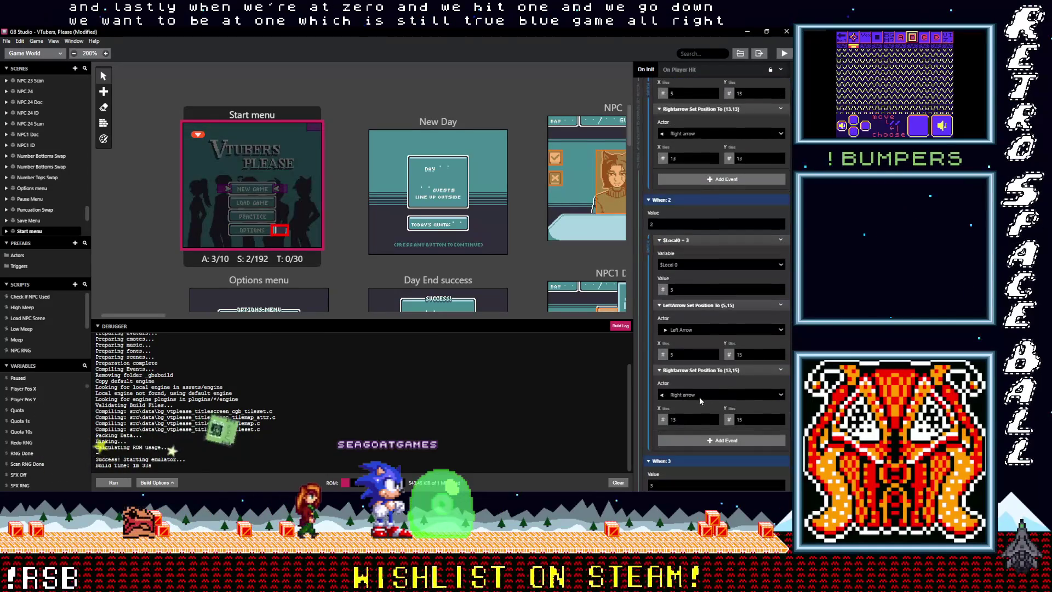
scroll(699, 396, "down", 3)
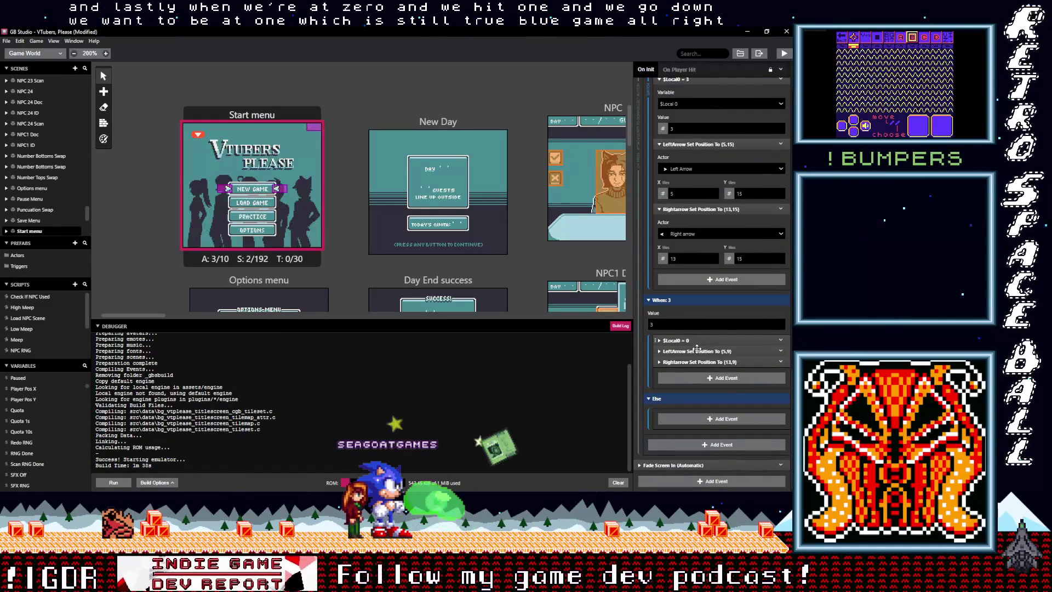
scroll(700, 381, "up", 10)
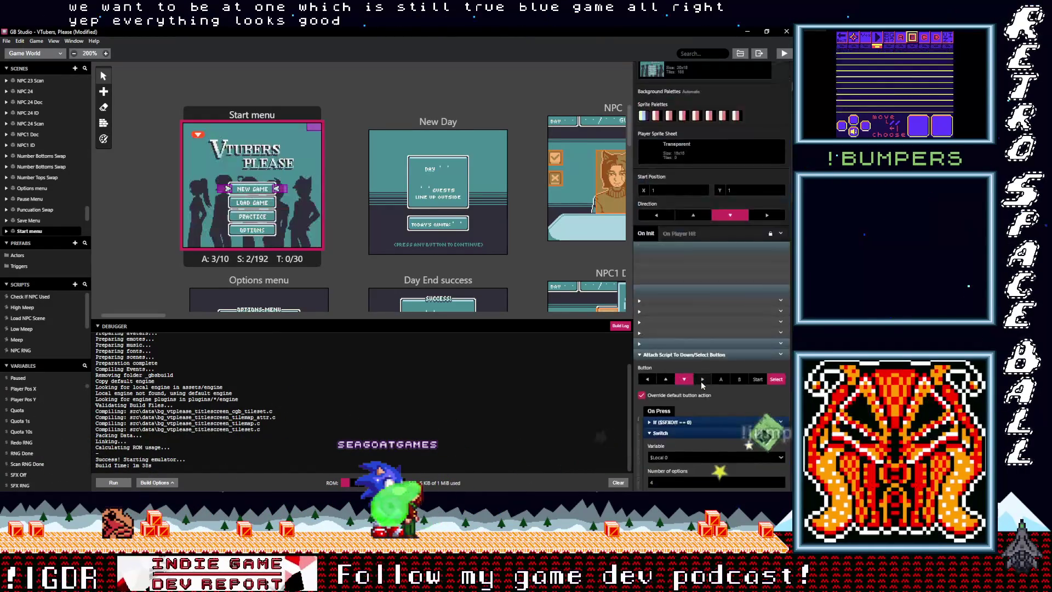
scroll(702, 381, "up", 2)
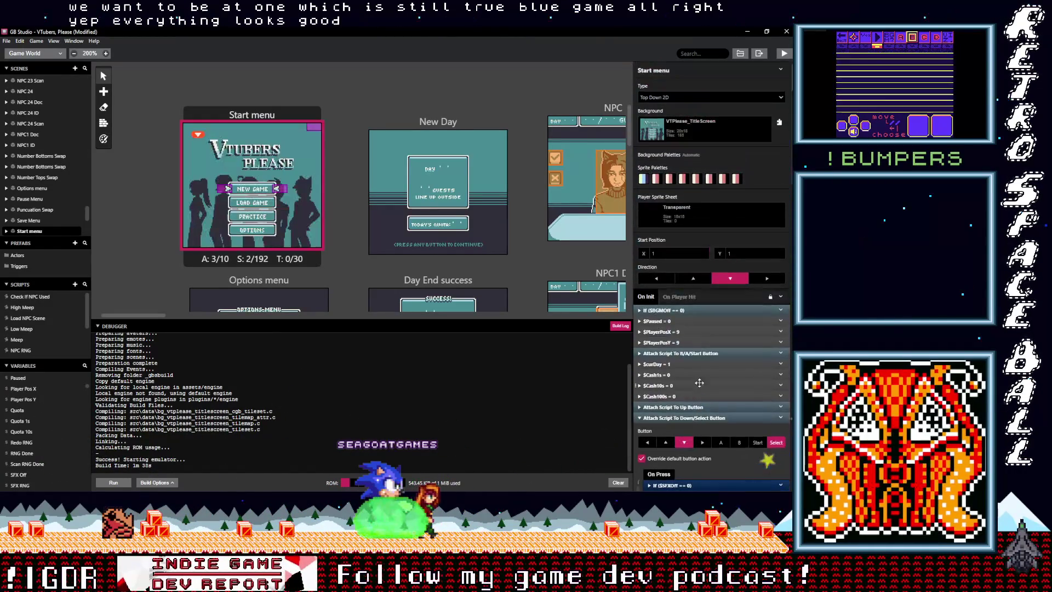
- Expand the A/Start script, set the new fourth When case to 3, and collapse Change Scene
left_click(682, 353)
scroll(689, 383, "down", 2)
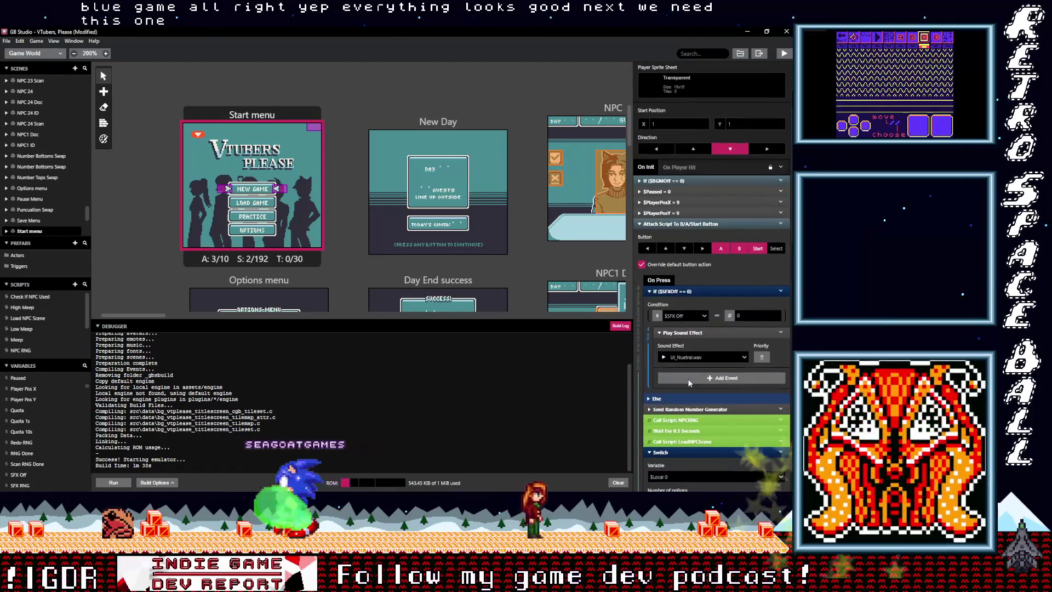
scroll(688, 381, "down", 2)
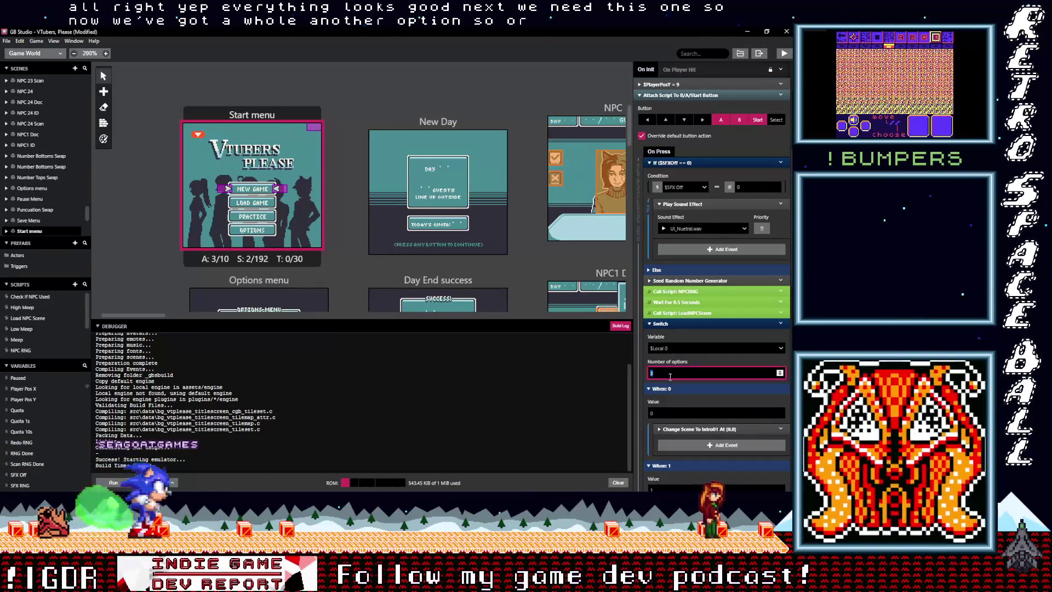
scroll(751, 379, "down", 8)
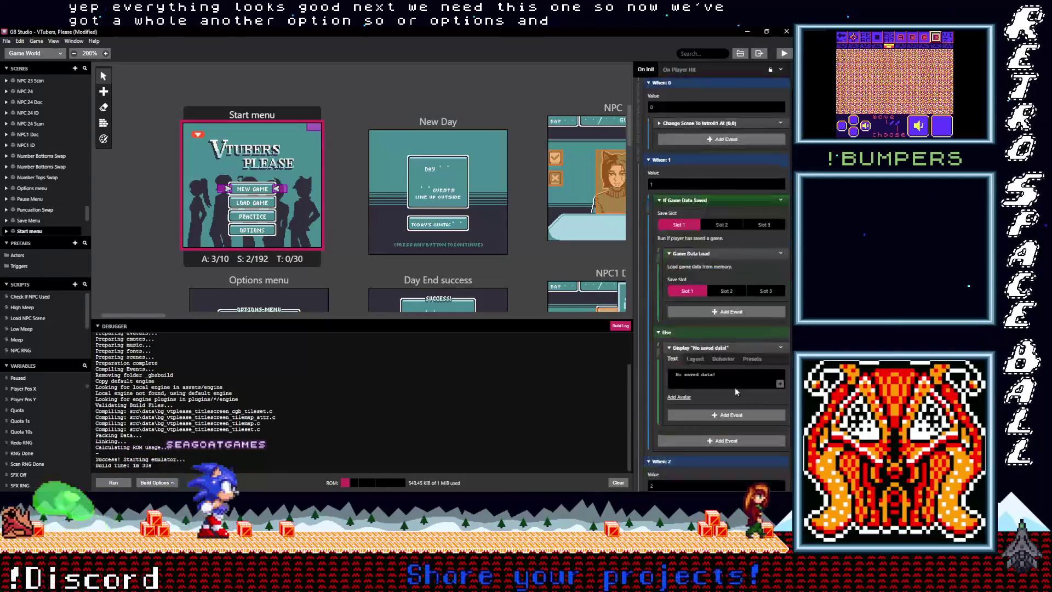
scroll(669, 369, "down", 2)
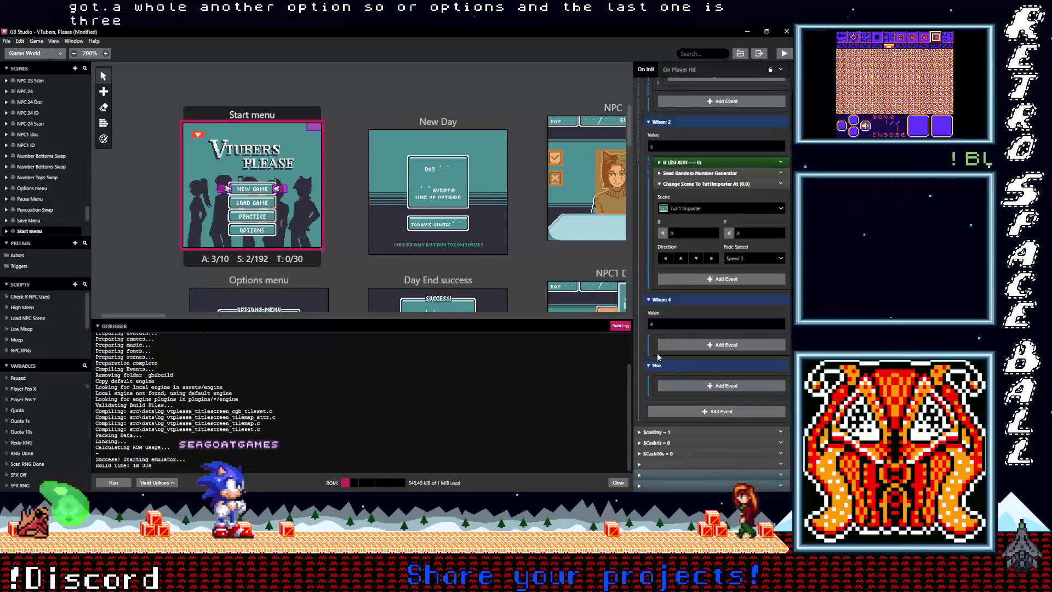
left_click(666, 325)
type("3")
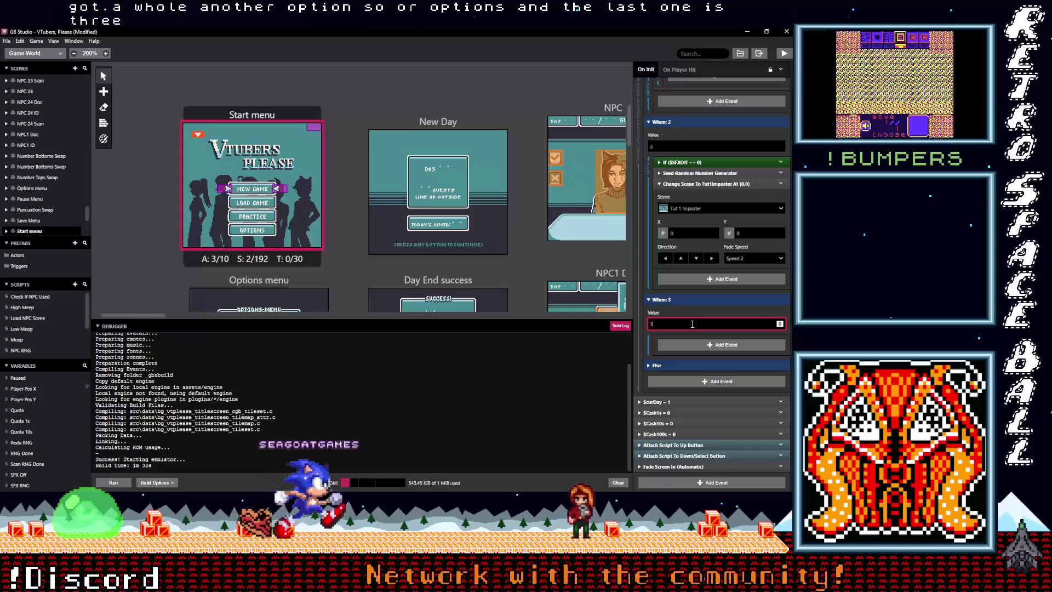
left_click(692, 186)
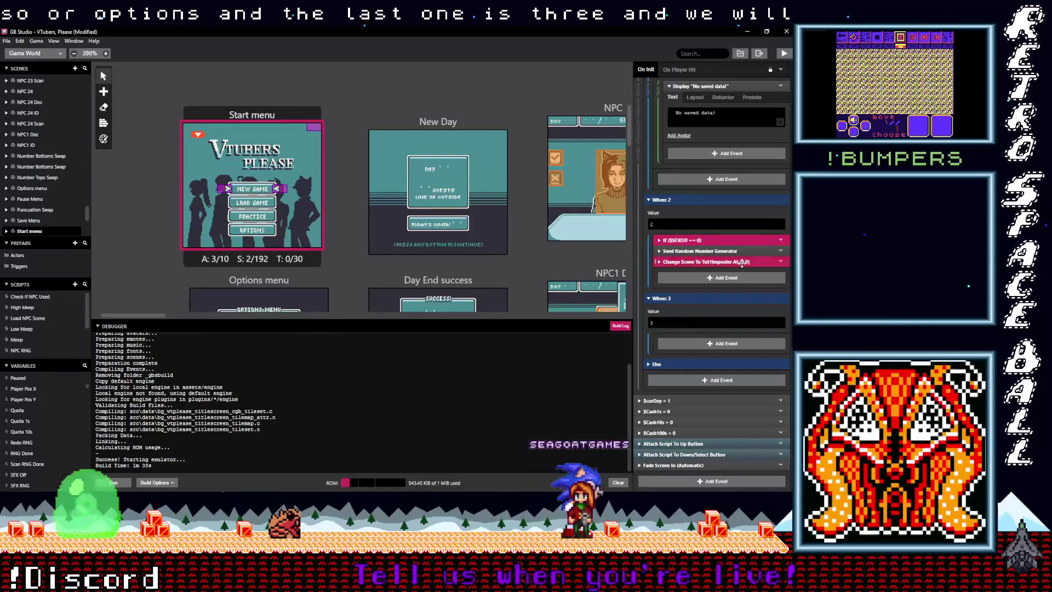
- Paste the copied events into When: 3 and set both sound effects to UI_Positive.wav
key("alt")
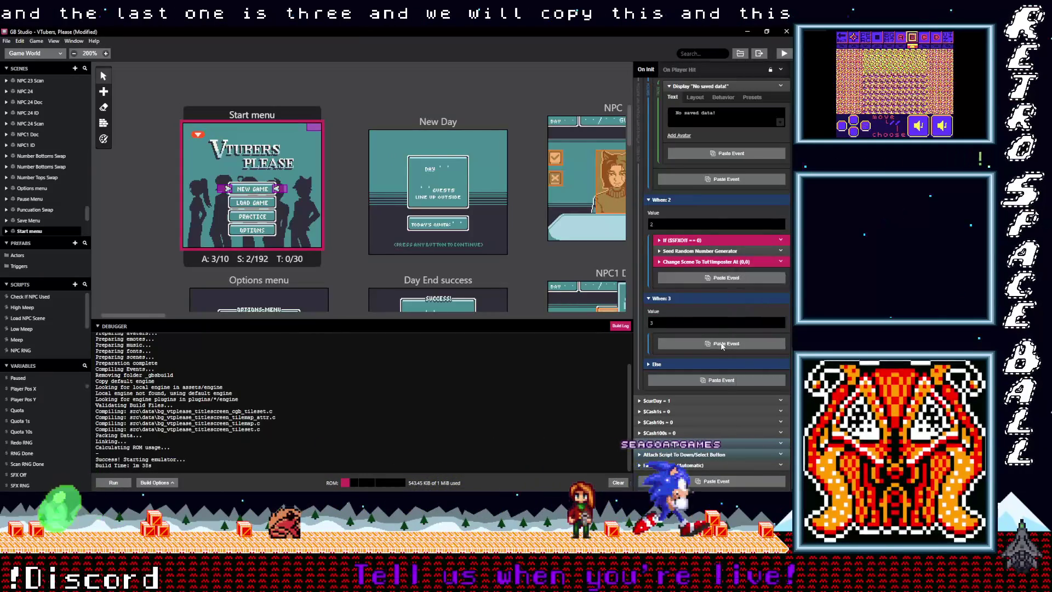
left_click(720, 344)
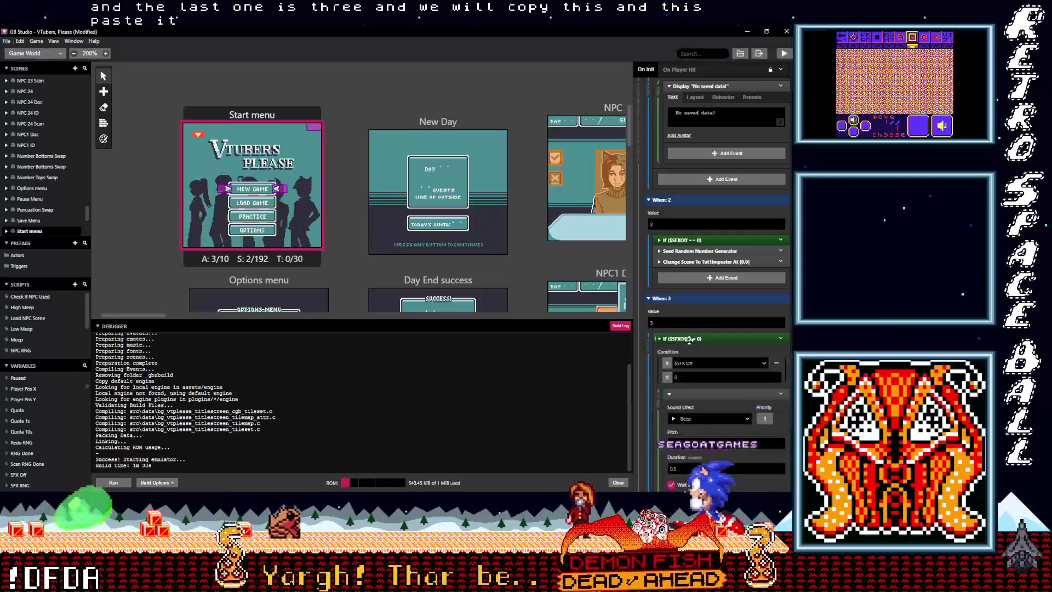
left_click(687, 239)
left_click(696, 321)
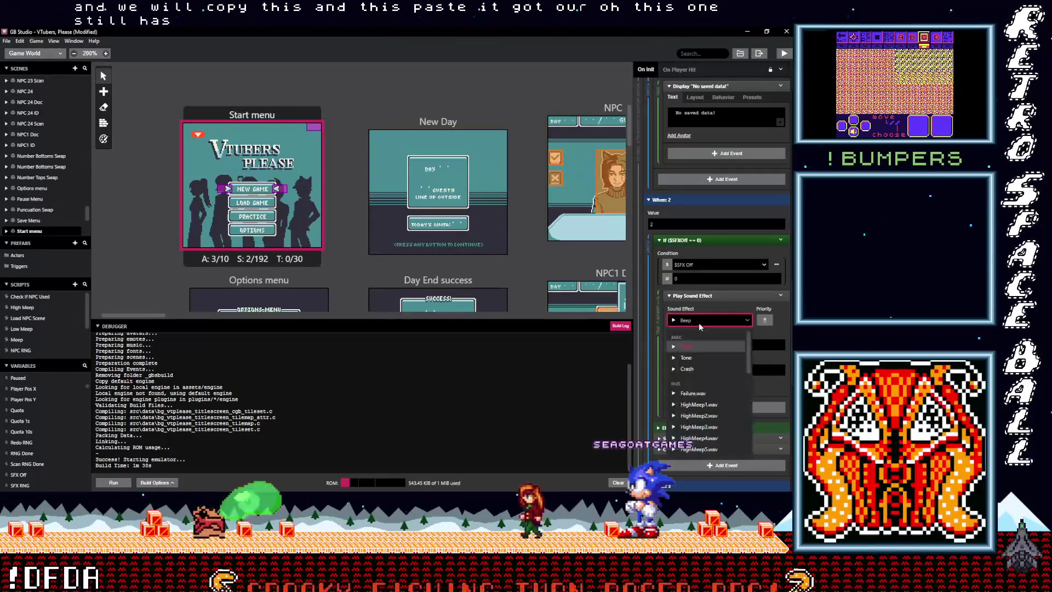
type("pos")
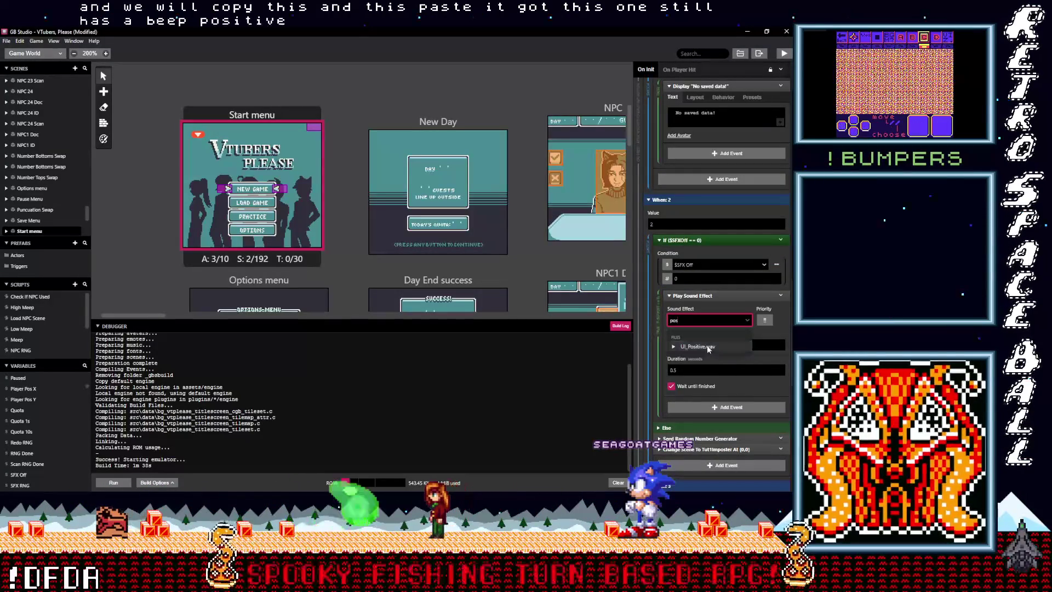
left_click(707, 346)
scroll(715, 397, "down", 4)
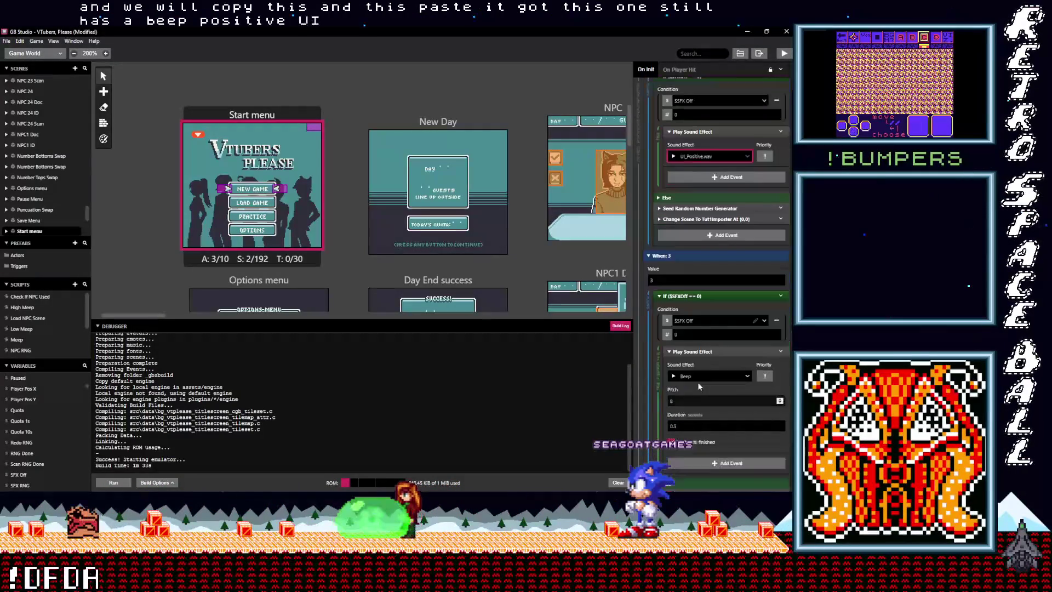
left_click(694, 367)
type("pos")
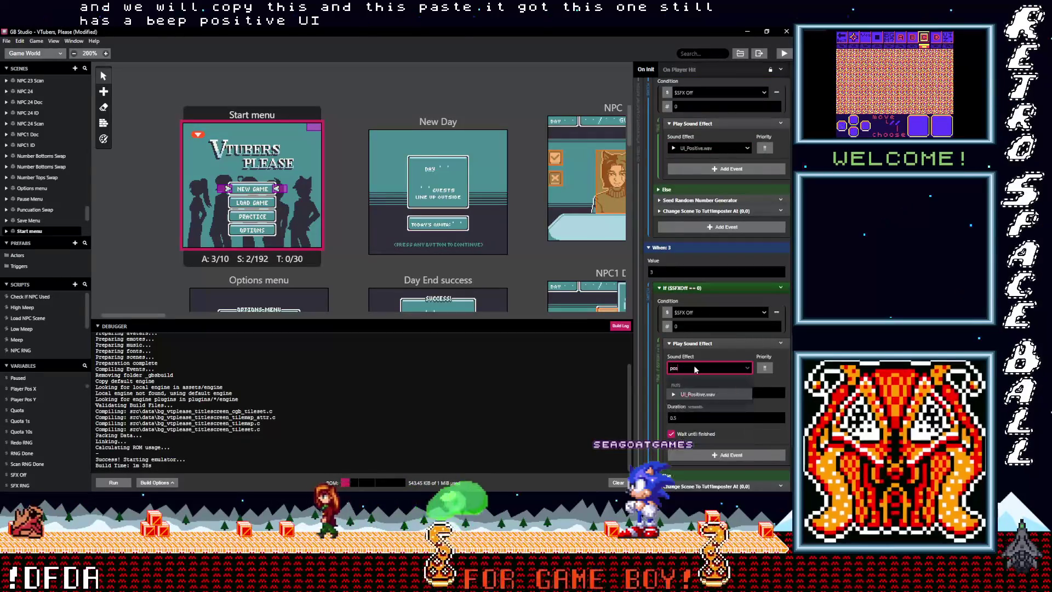
left_click(699, 393)
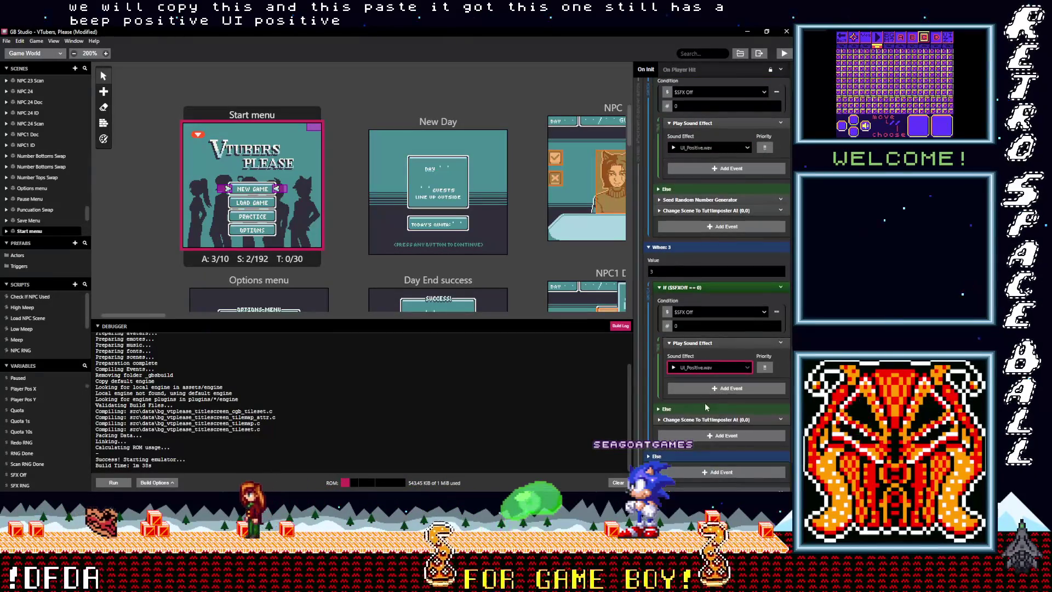
scroll(701, 418, "down", 2)
- Point case 3's Change Scene to Options menu, then select the Options menu scene
left_click(703, 377)
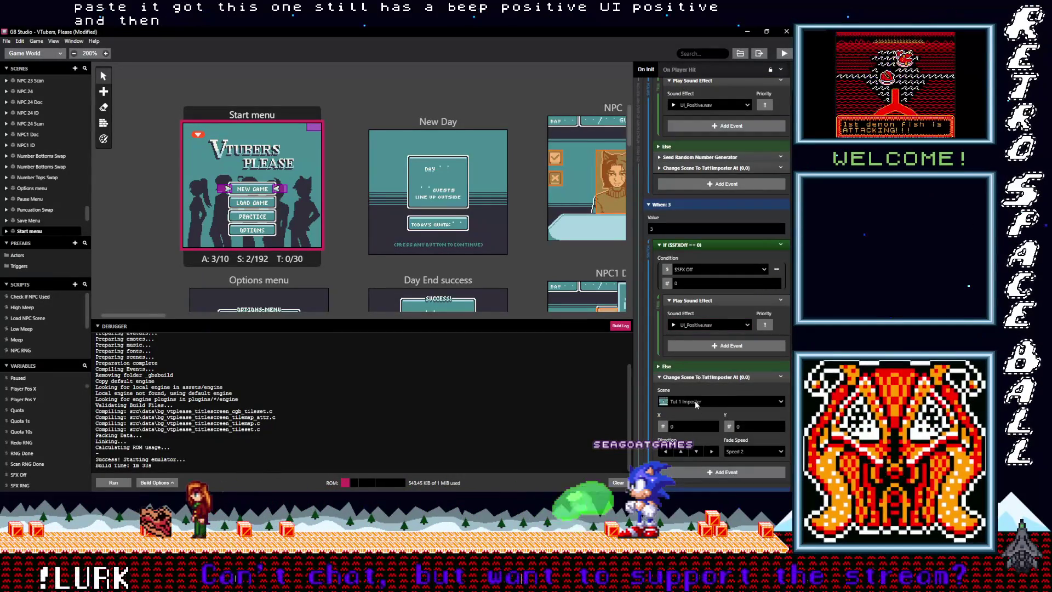
left_click(696, 403)
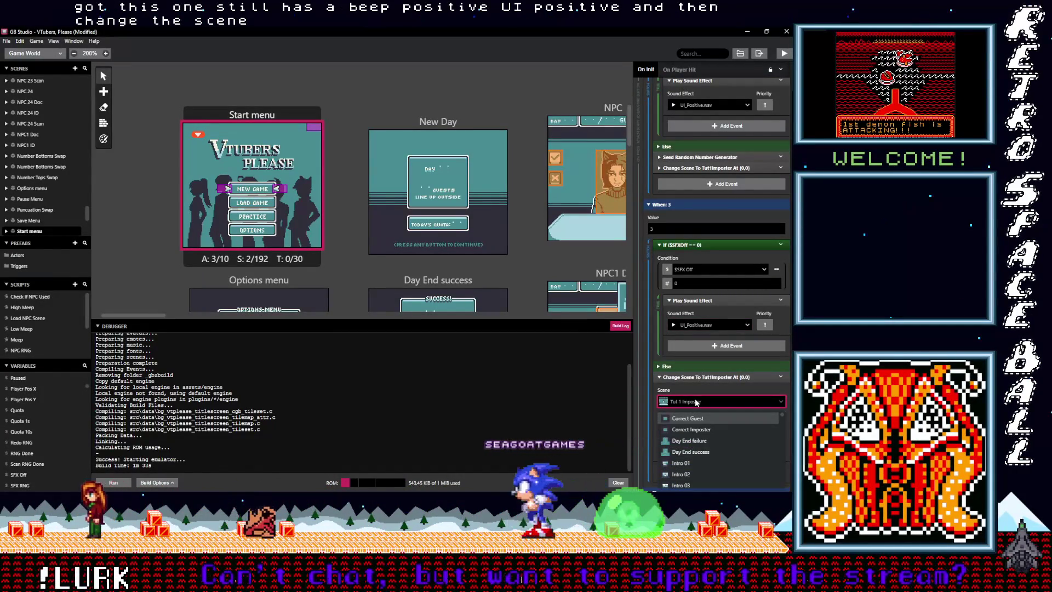
type("op")
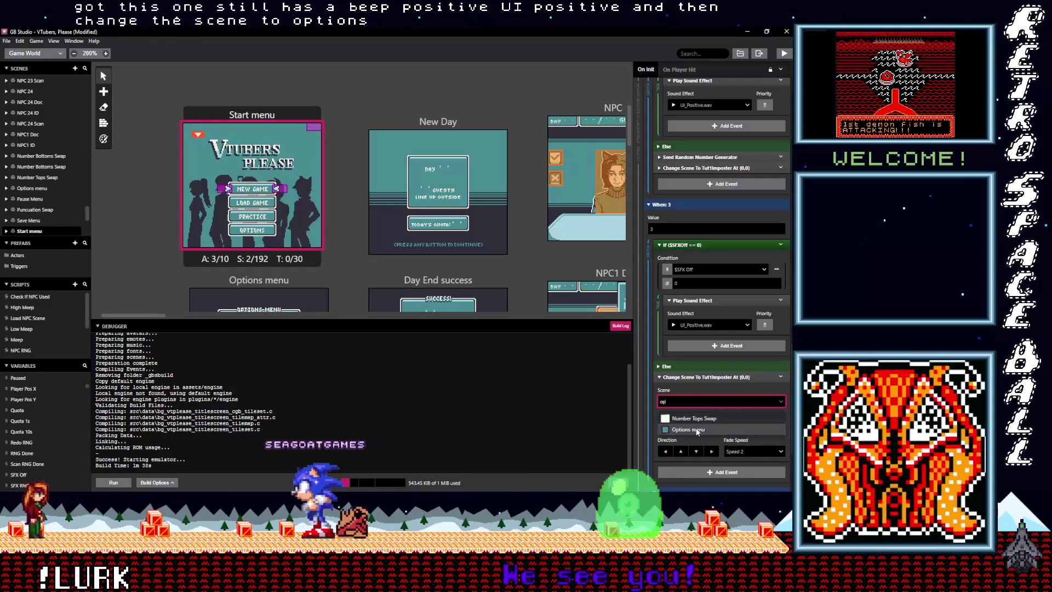
left_click(698, 431)
left_click(690, 377)
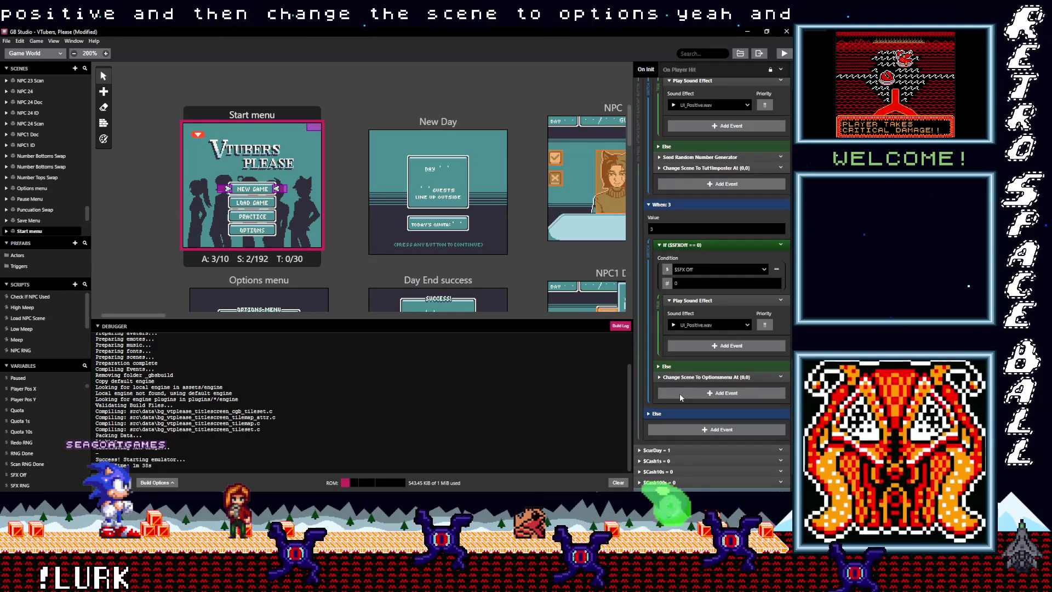
scroll(257, 224, "down", 3)
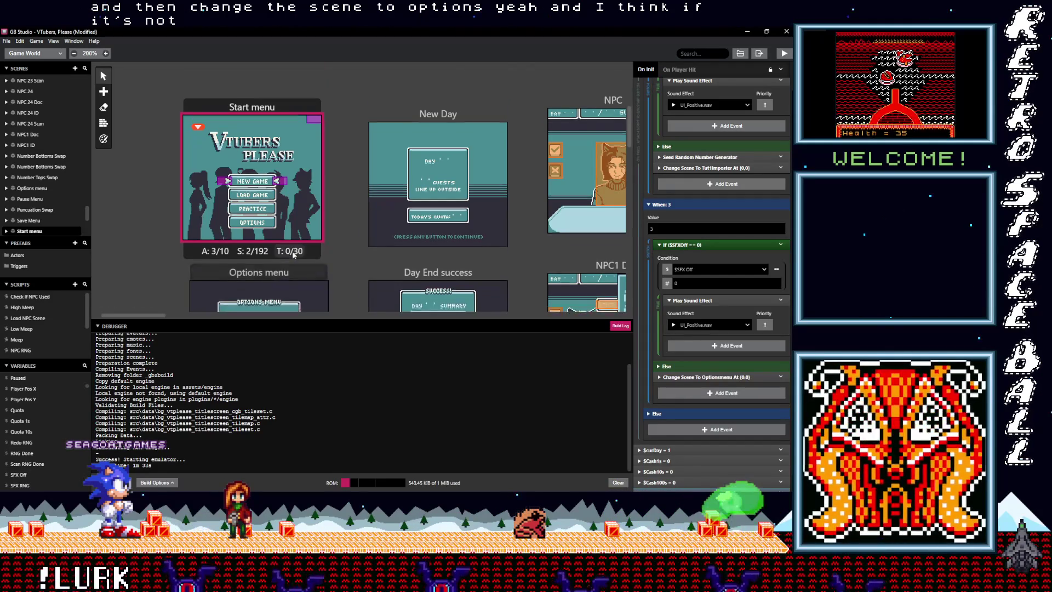
left_click(247, 198)
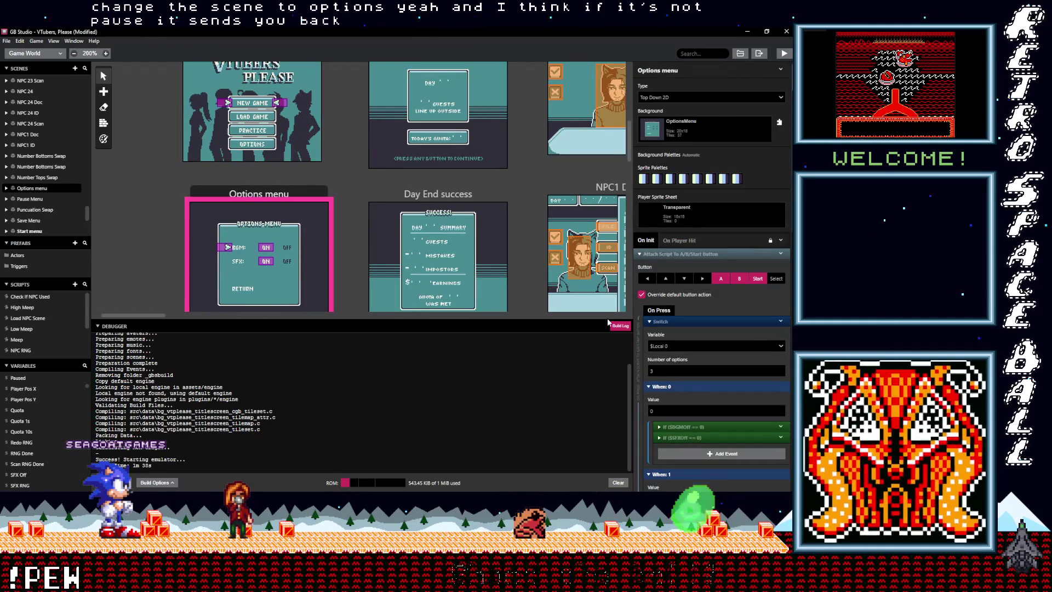